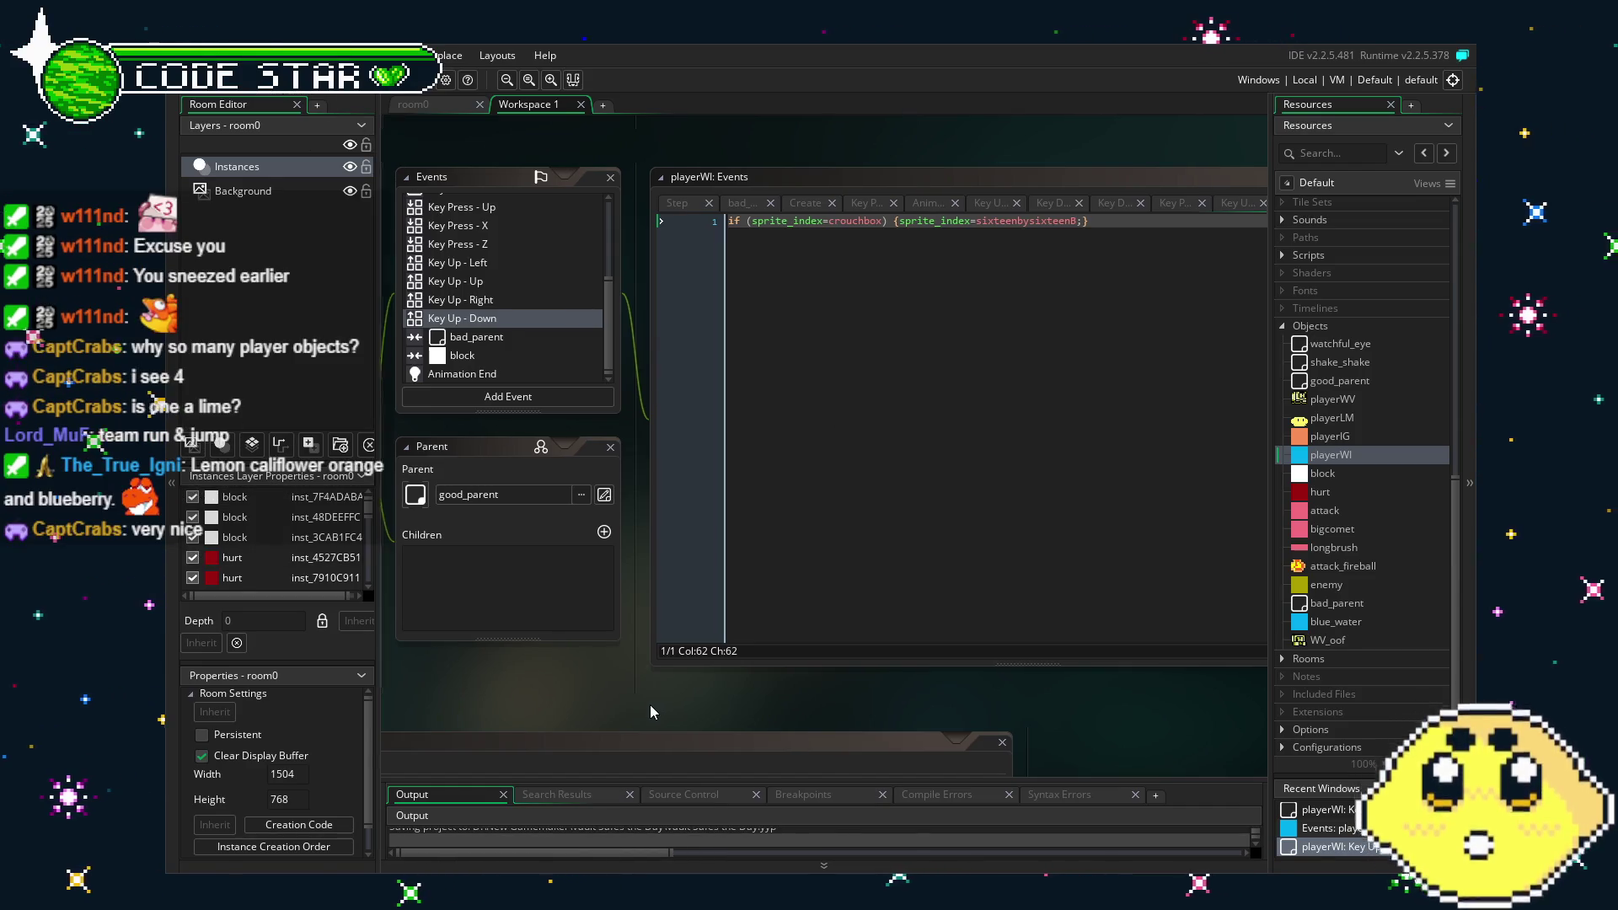
Pan and scroll the workspace to reveal the grr sprite and playerWI object panels.
left_click_drag(650, 706, 626, 706)
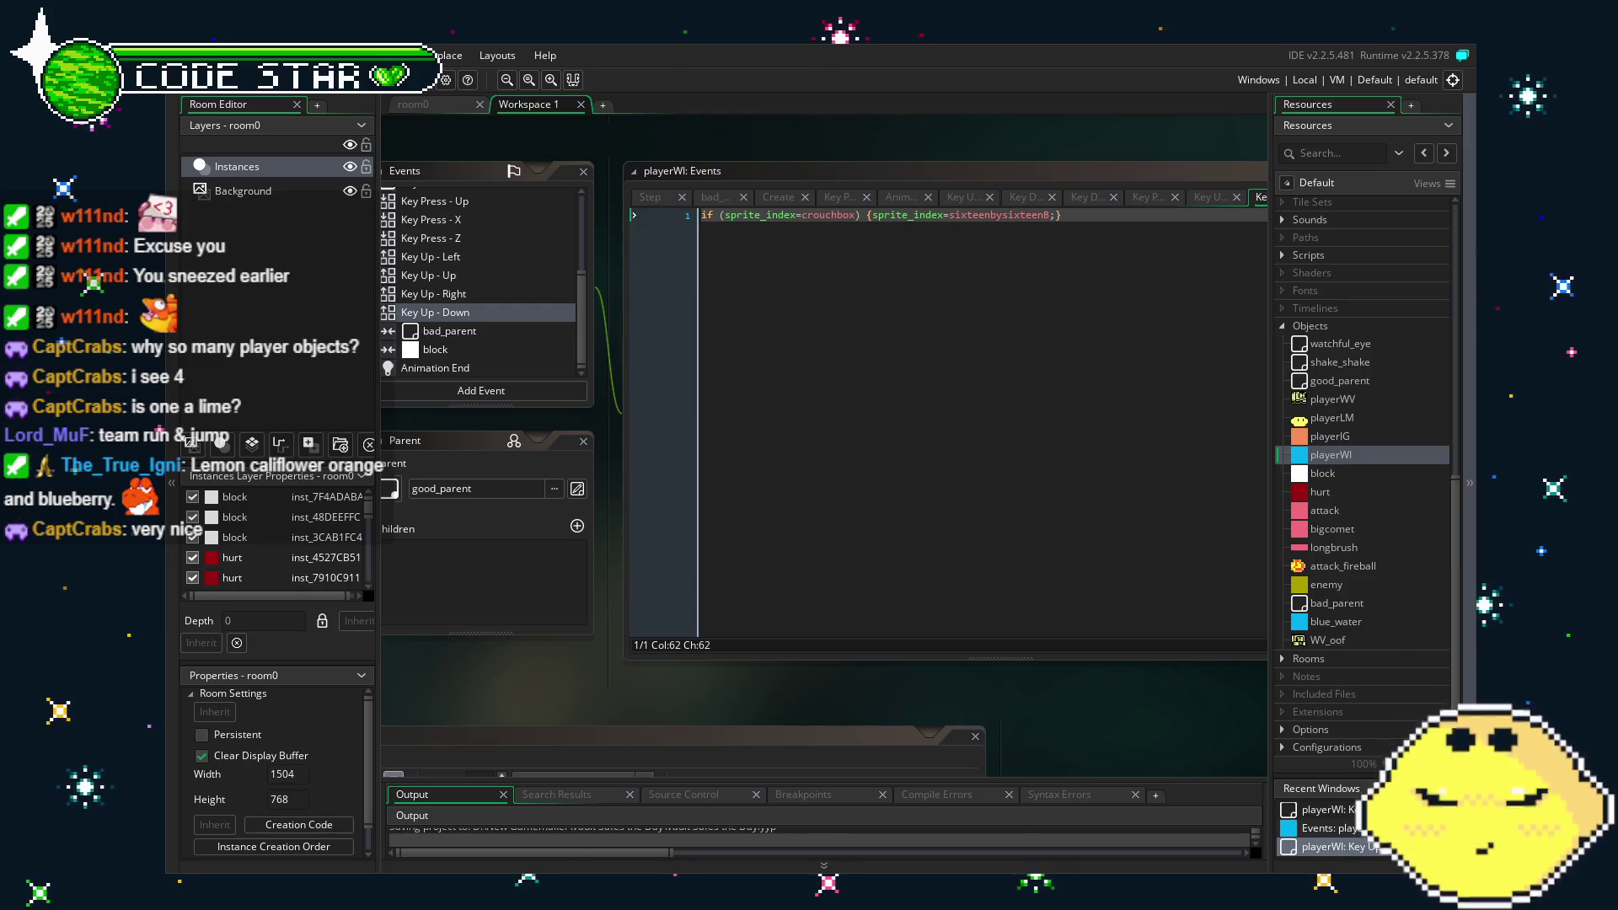
scroll(723, 653, "left", 2)
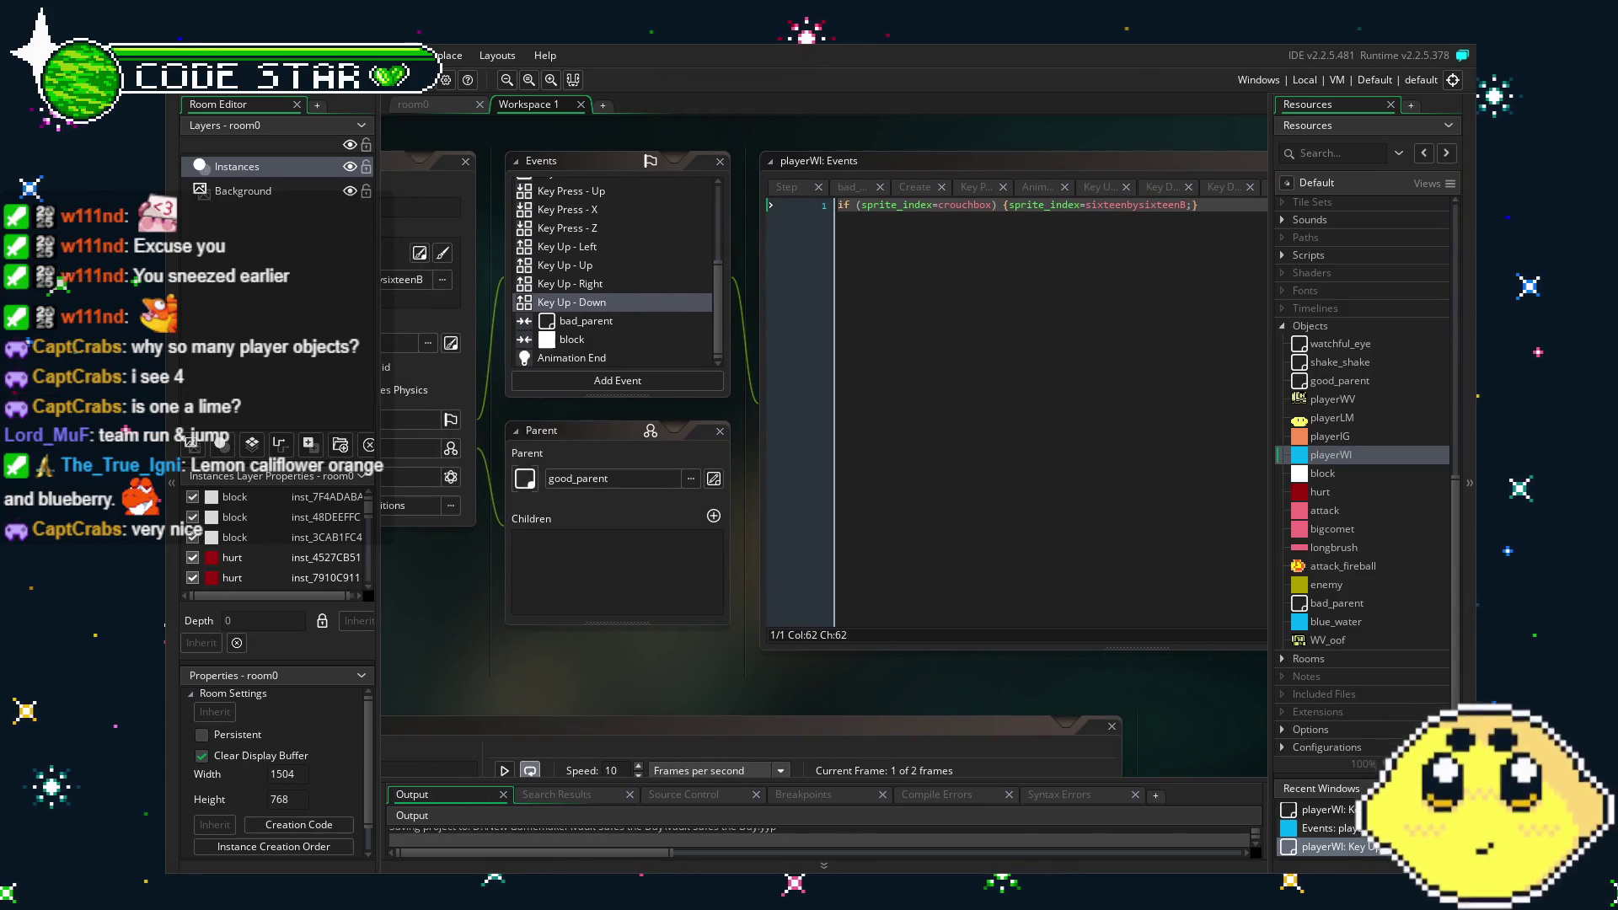
scroll(597, 665, "left", 1)
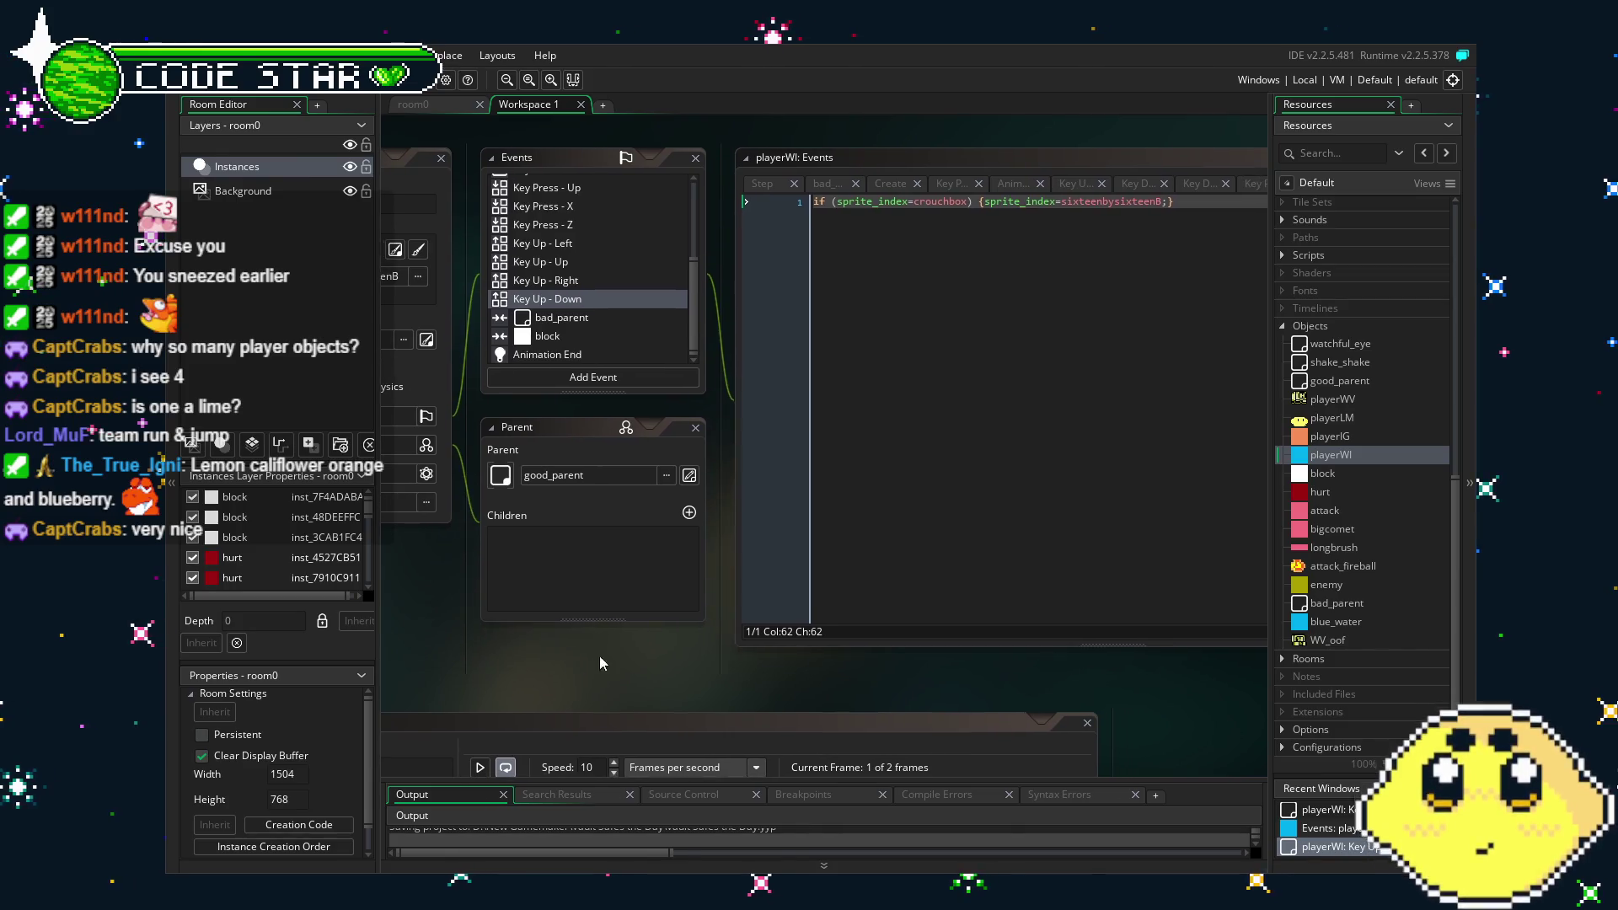
scroll(633, 291, "up", 4)
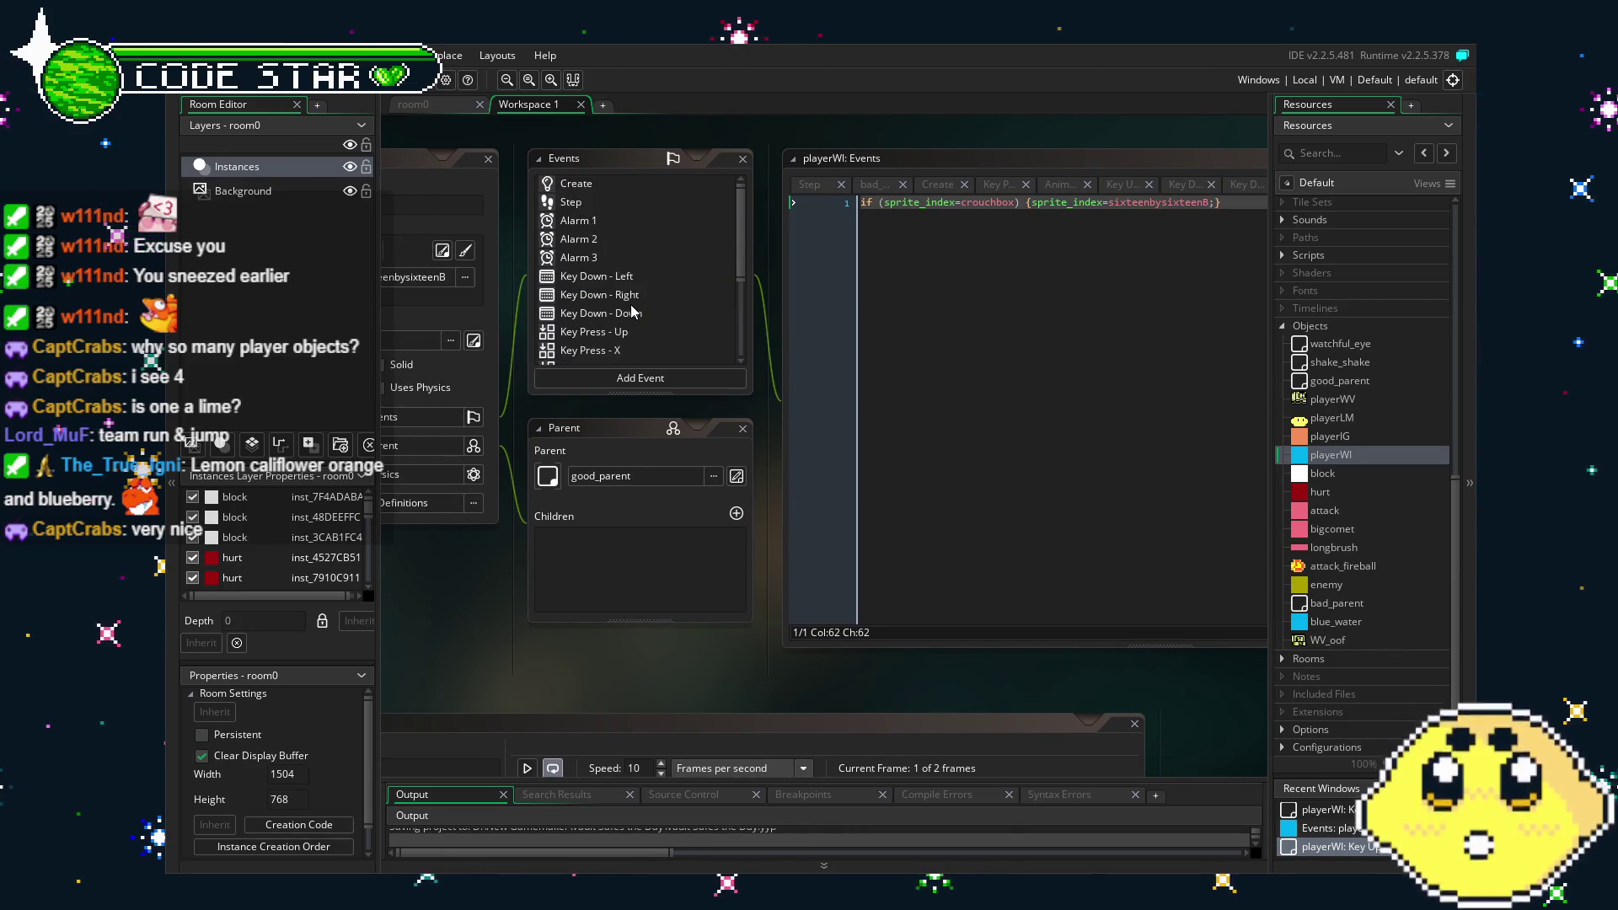
left_click_drag(635, 658, 651, 654)
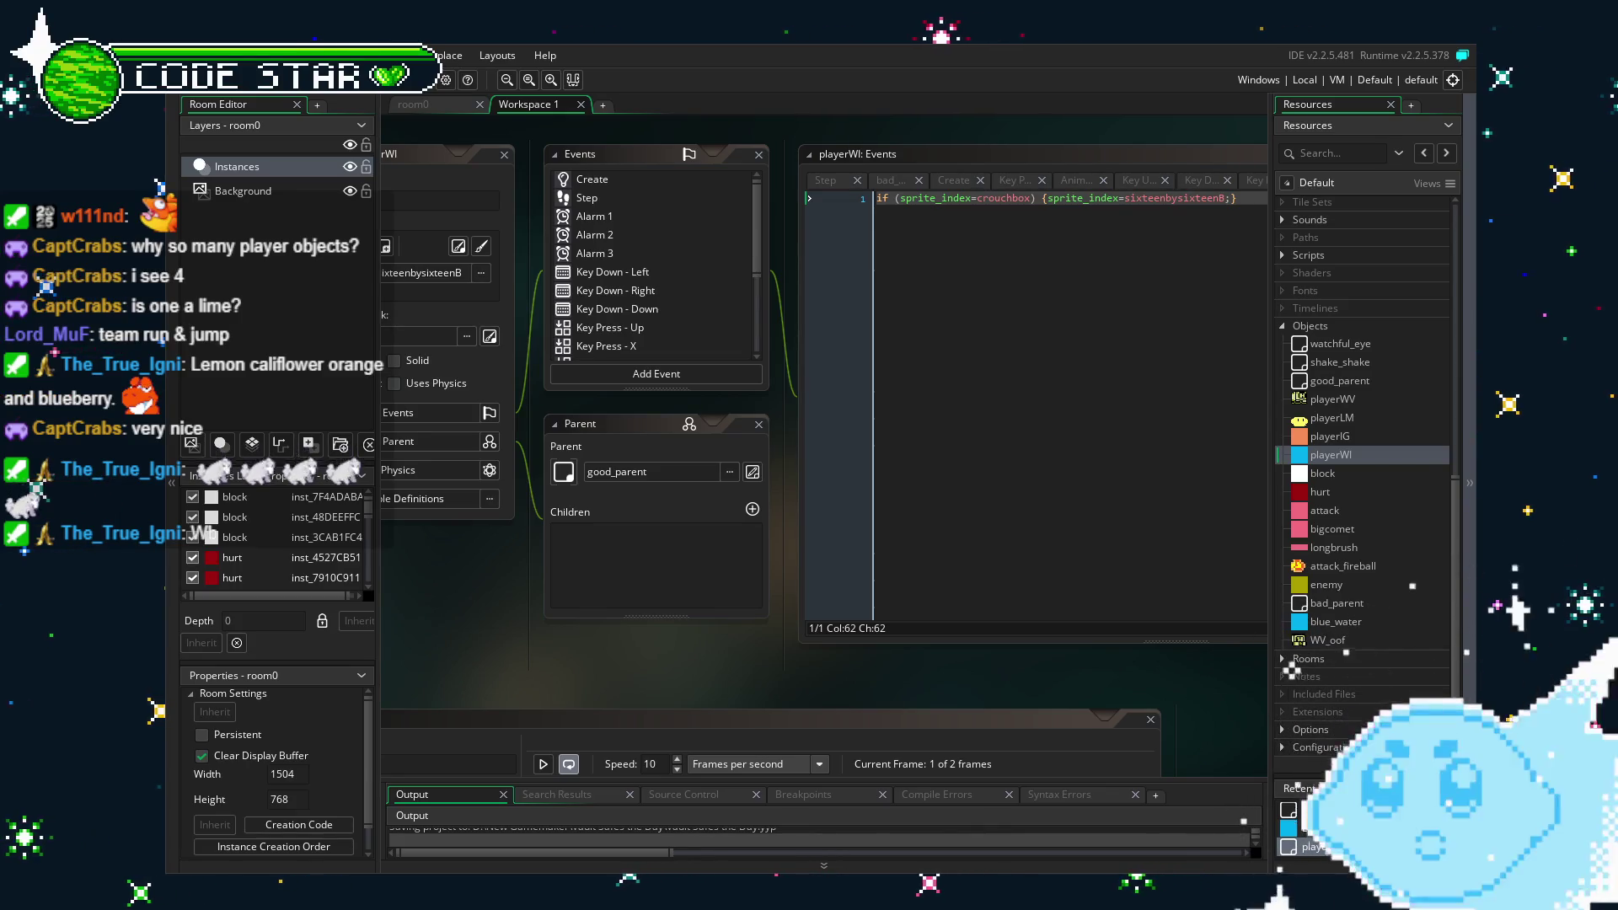
mouse_move(507, 634)
left_mouse_down()
mouse_move(590, 613)
mouse_move(583, 583)
mouse_move(563, 613)
left_mouse_up()
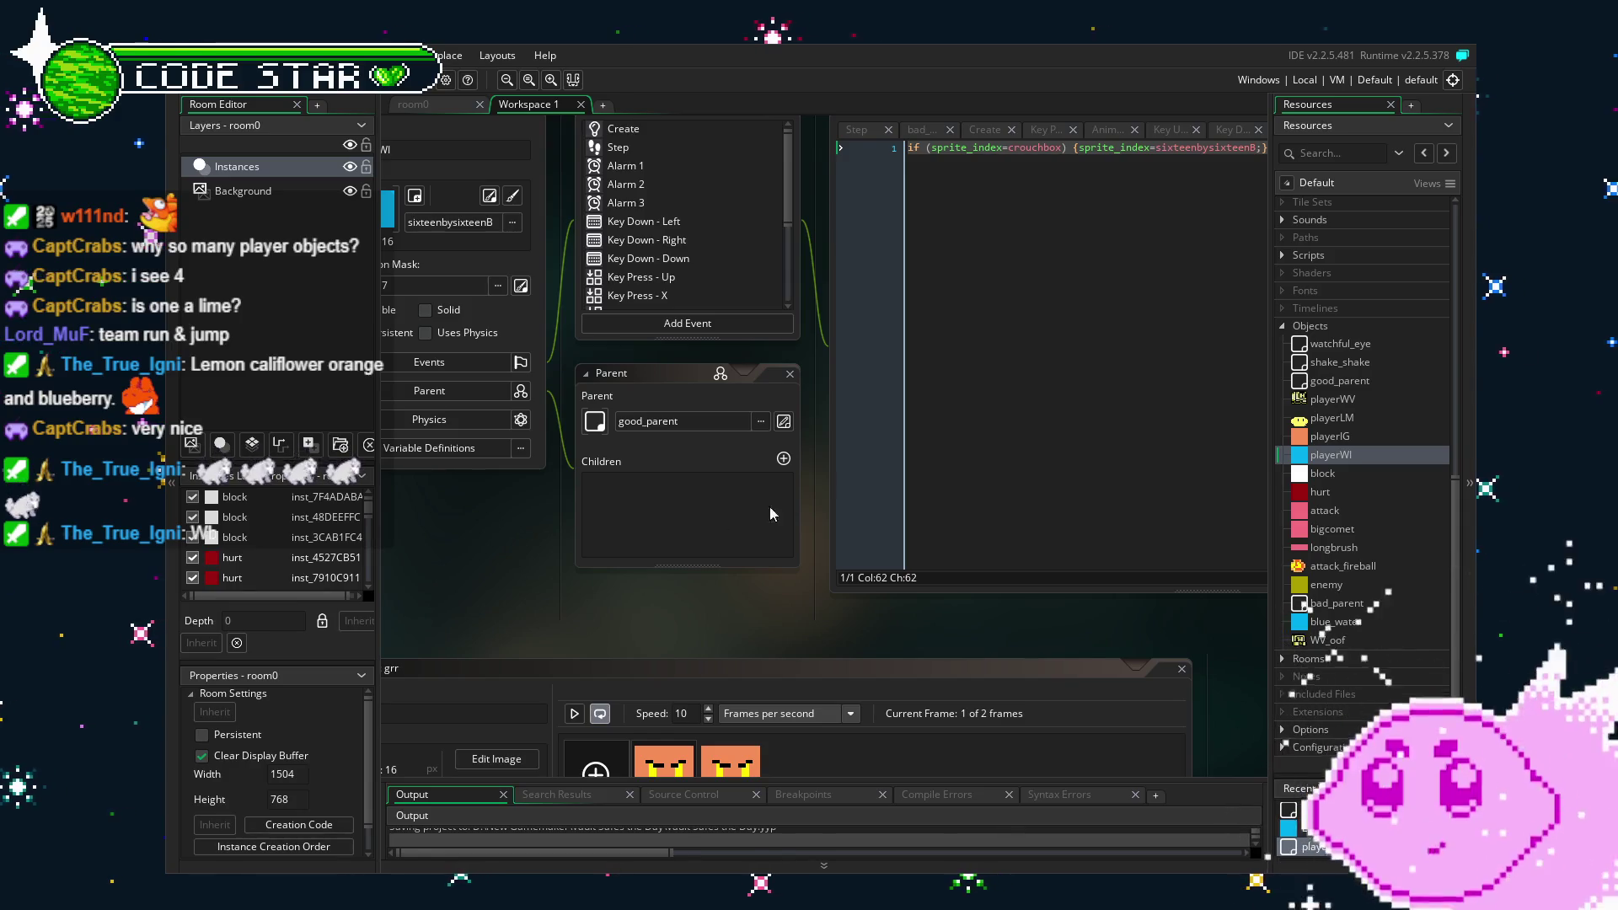
left_click_drag(621, 626, 684, 636)
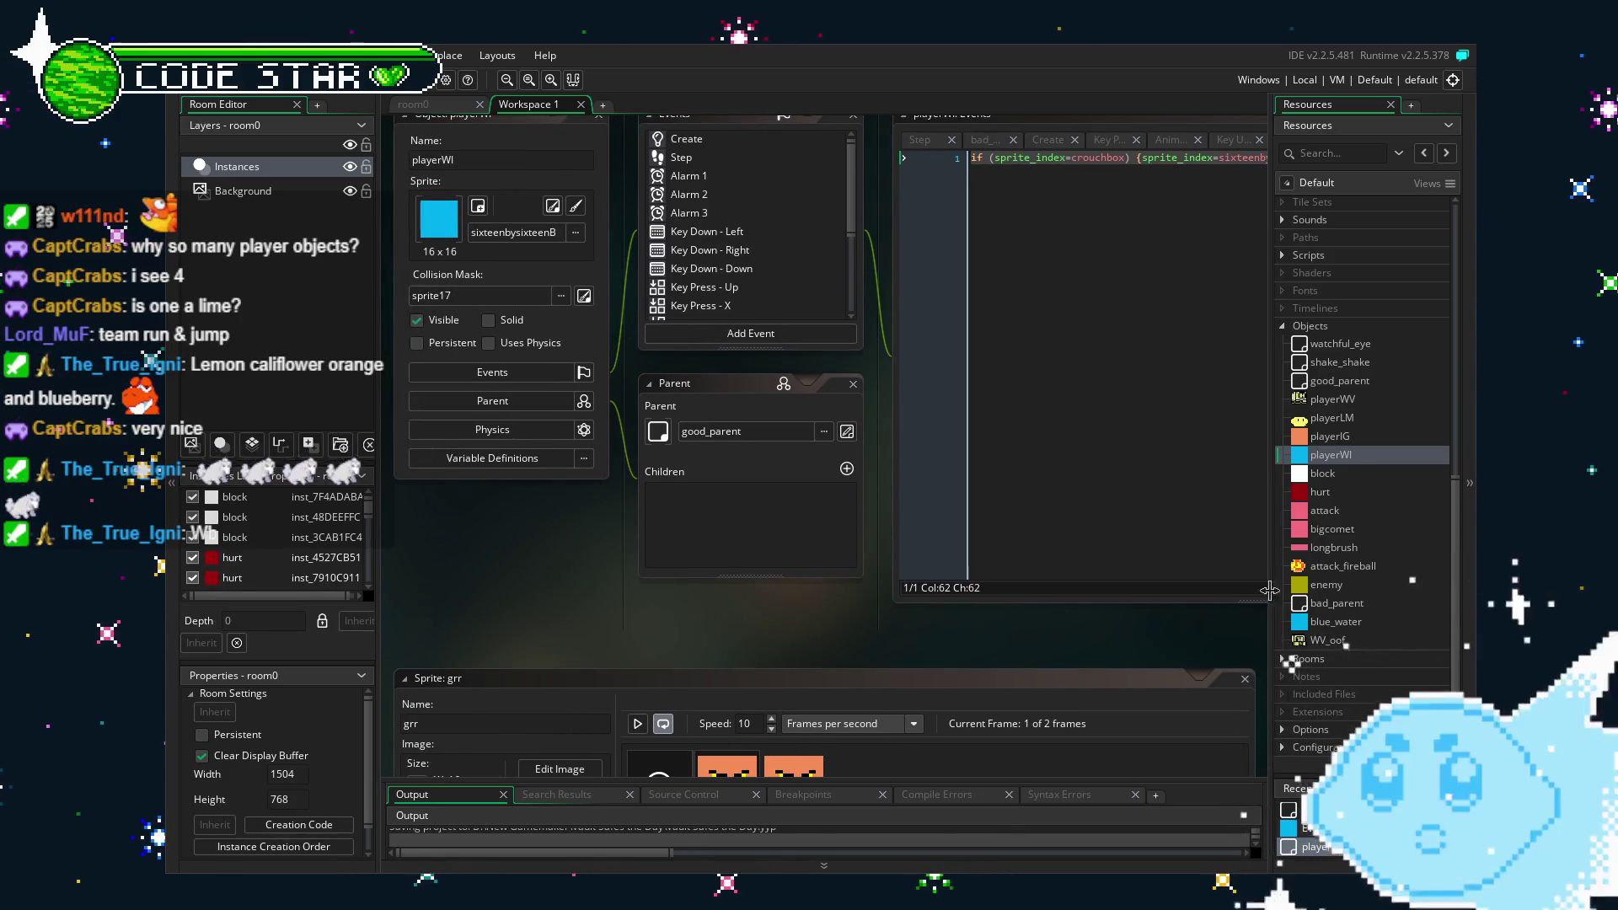
scroll(1365, 608, "up", 2)
scroll(1363, 603, "down", 2)
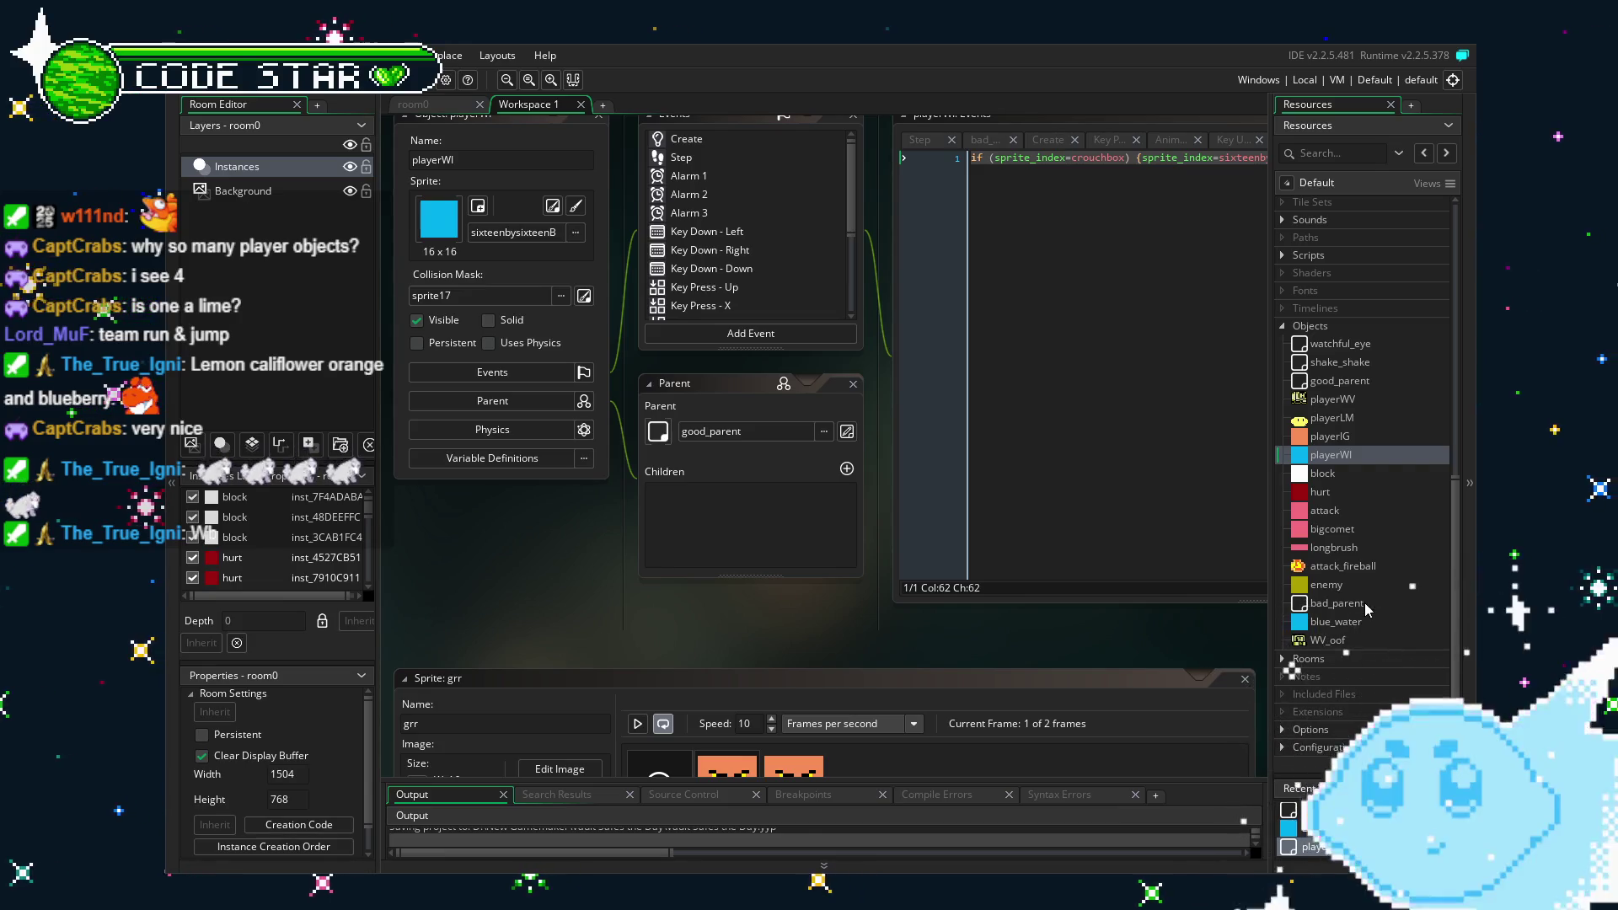
mouse_move(513, 567)
left_mouse_down()
mouse_move(559, 567)
mouse_move(519, 574)
left_mouse_up()
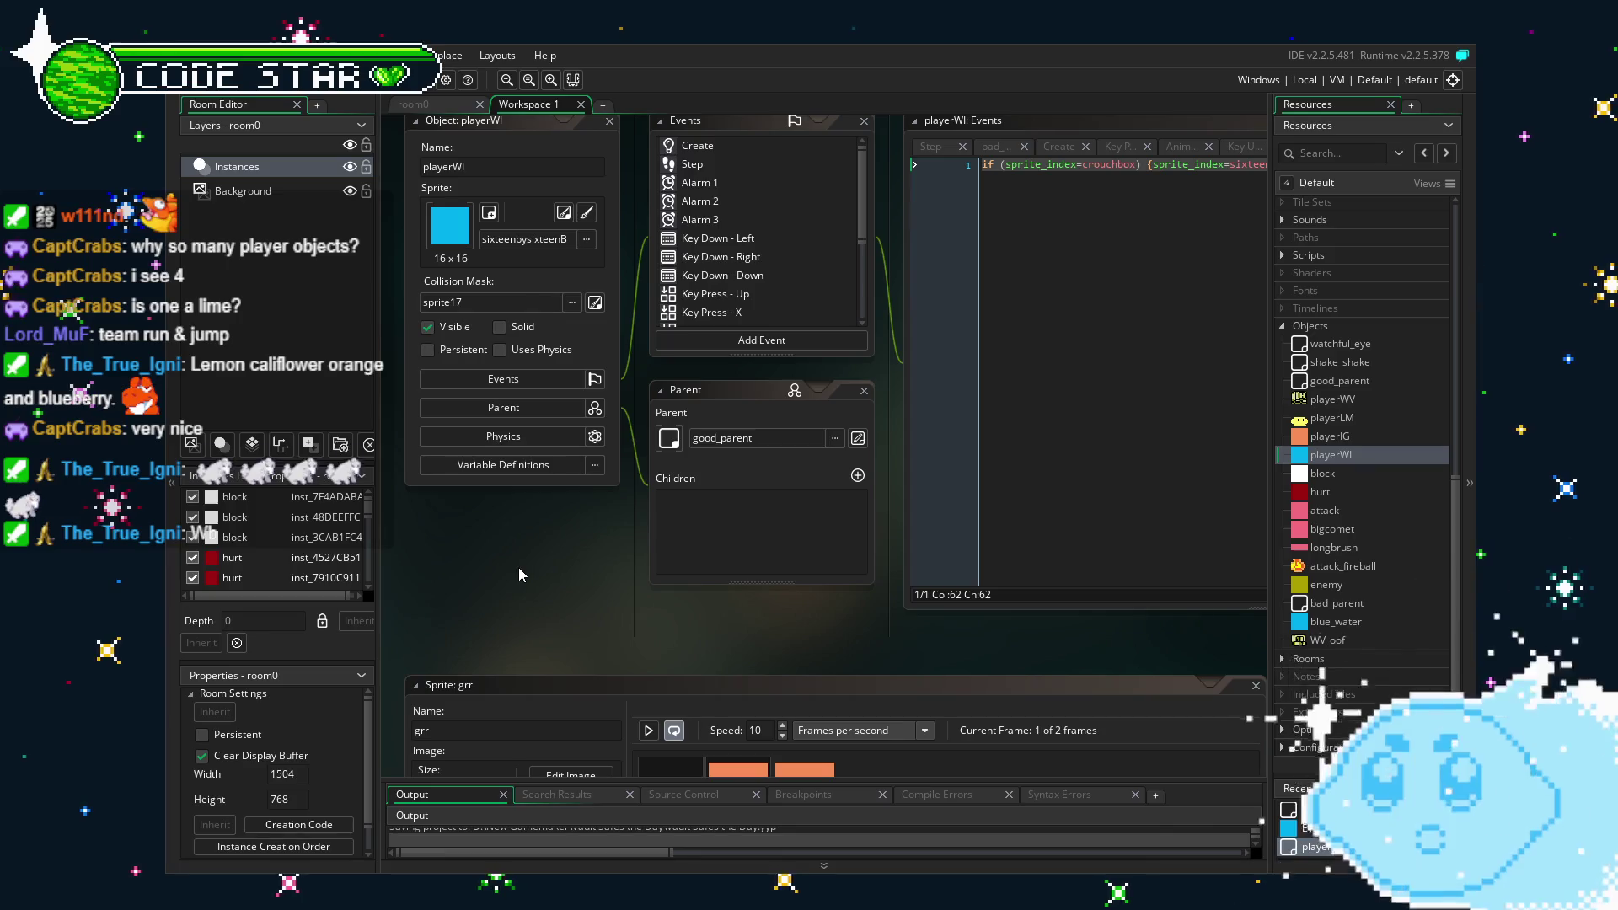
scroll(518, 574, "up", 2)
scroll(596, 626, "down", 1)
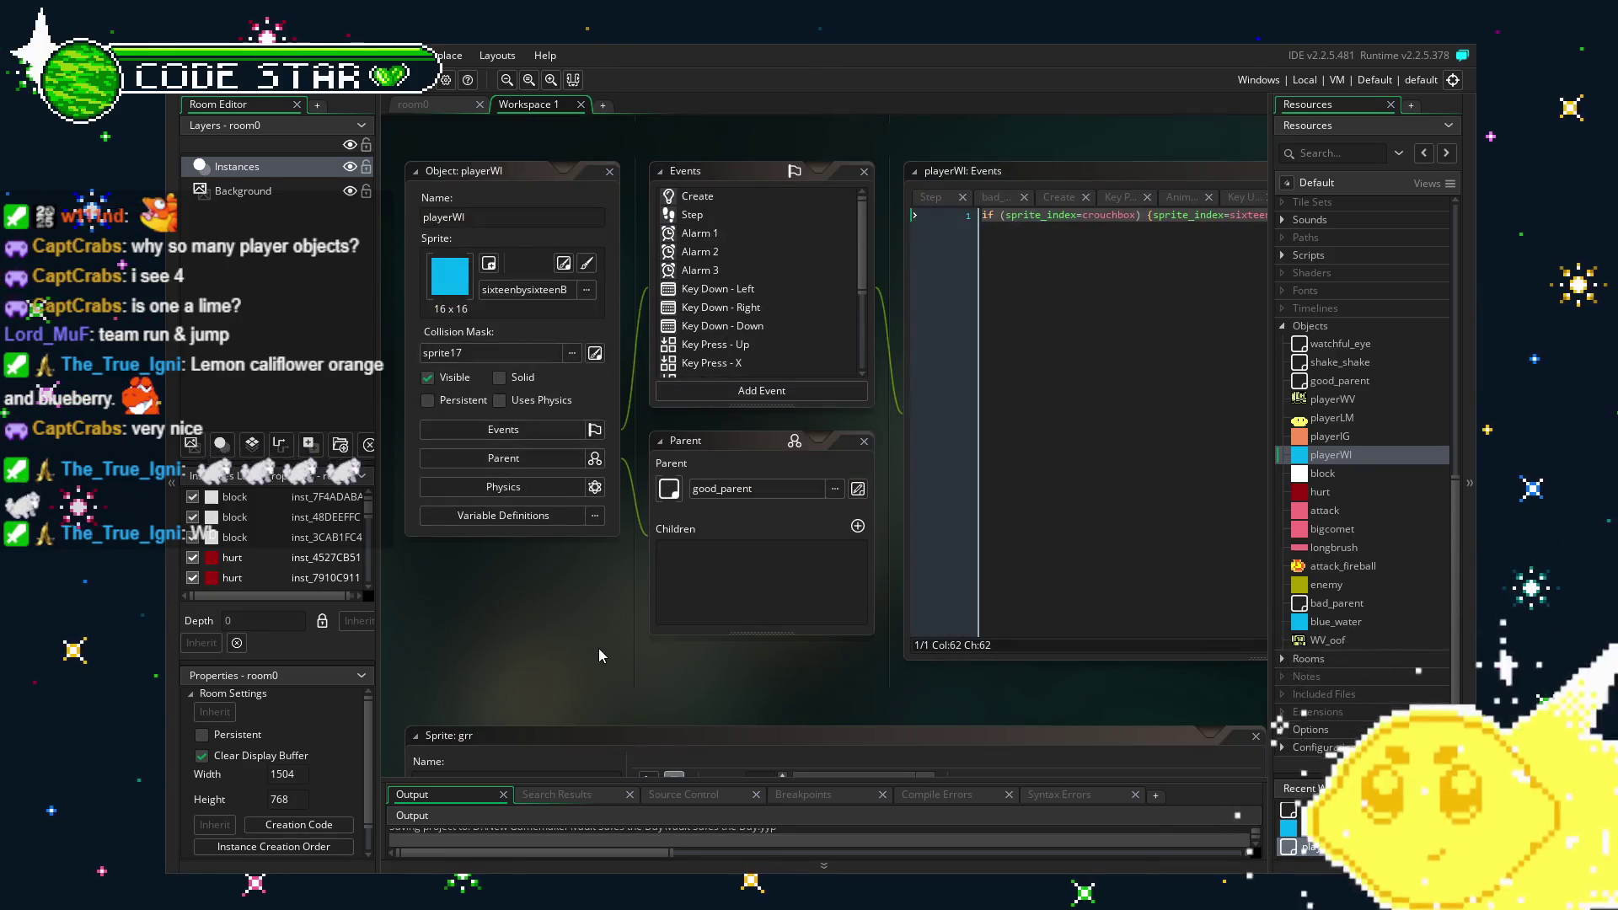
left_click_drag(585, 654, 575, 651)
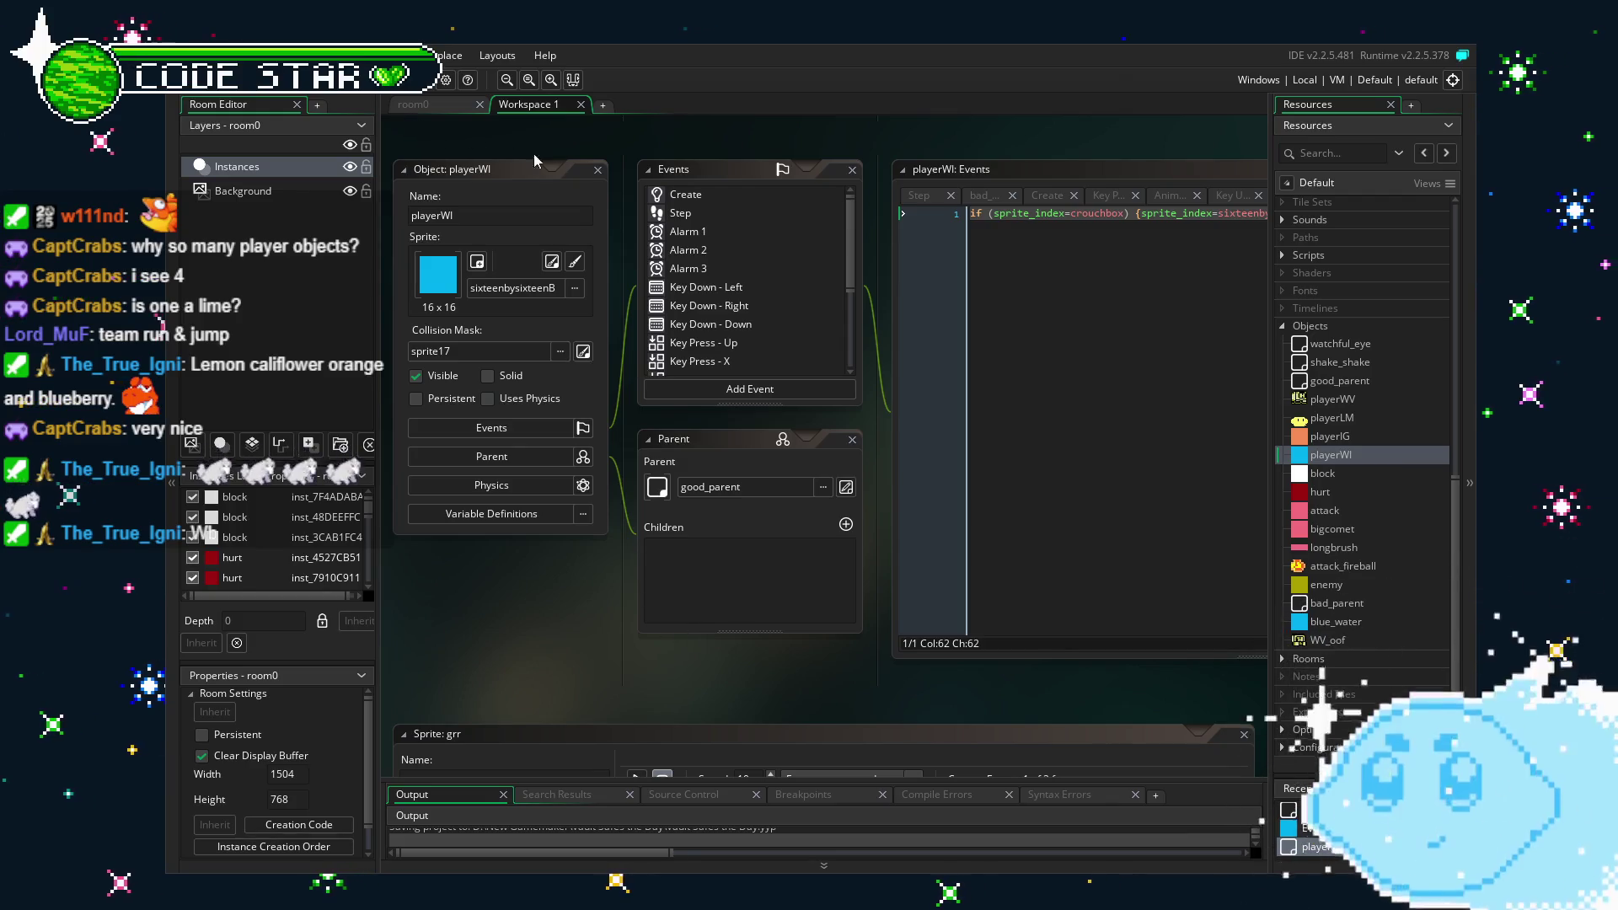
Change playerLM's fireball inst.speed from 2 to 4 on lines 20 and 31, then run the game.
double_click(1347, 419)
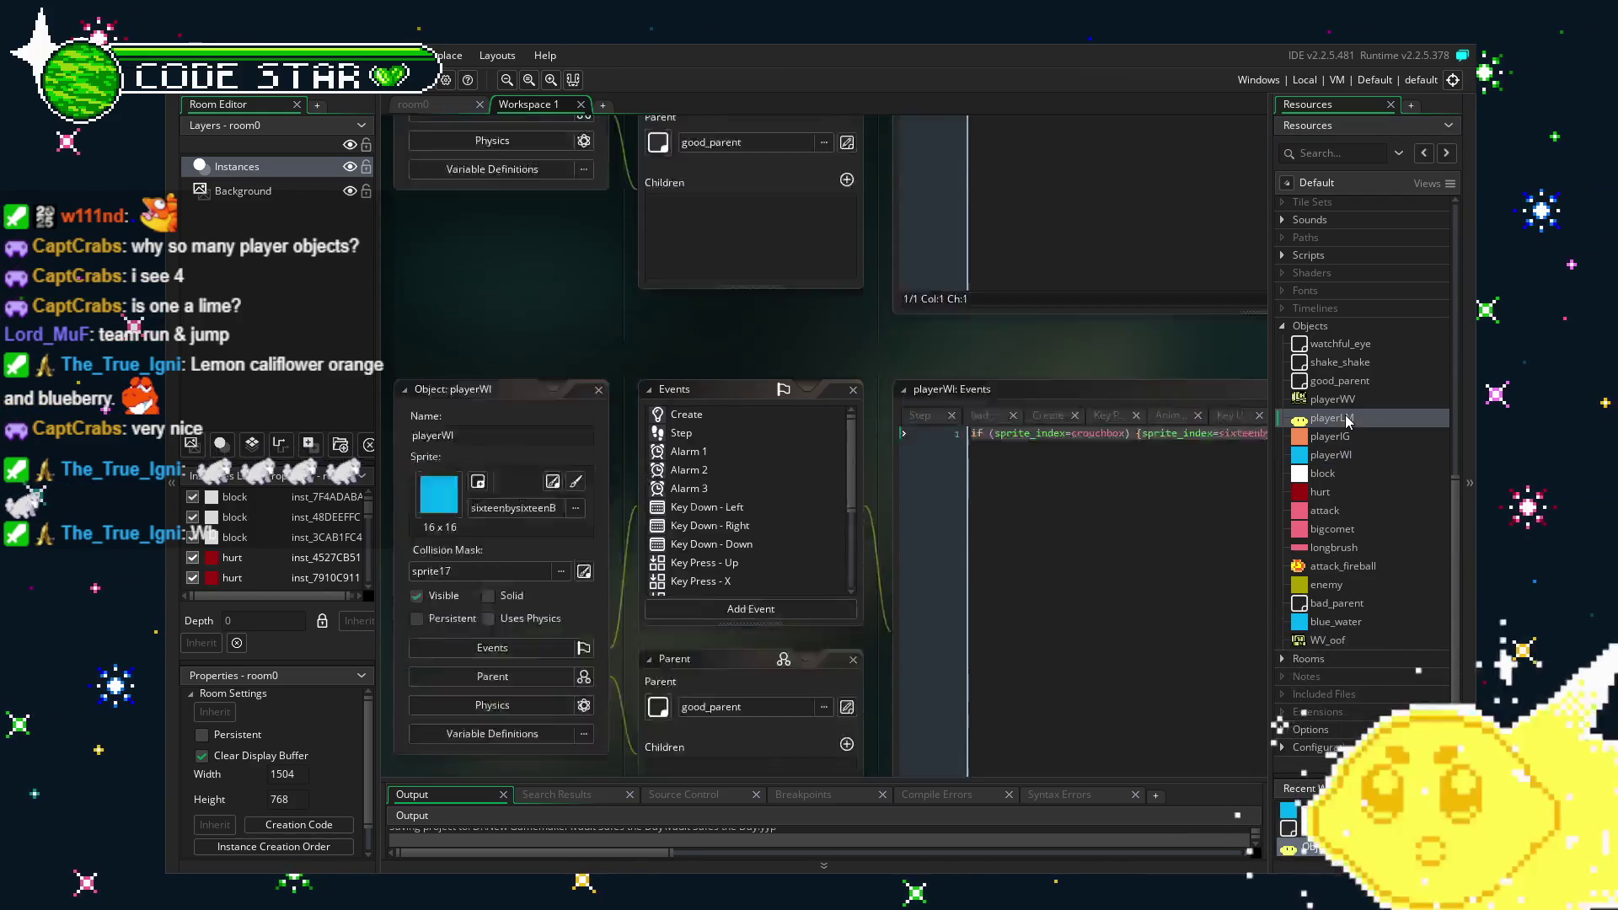
scroll(704, 305, "down", 2)
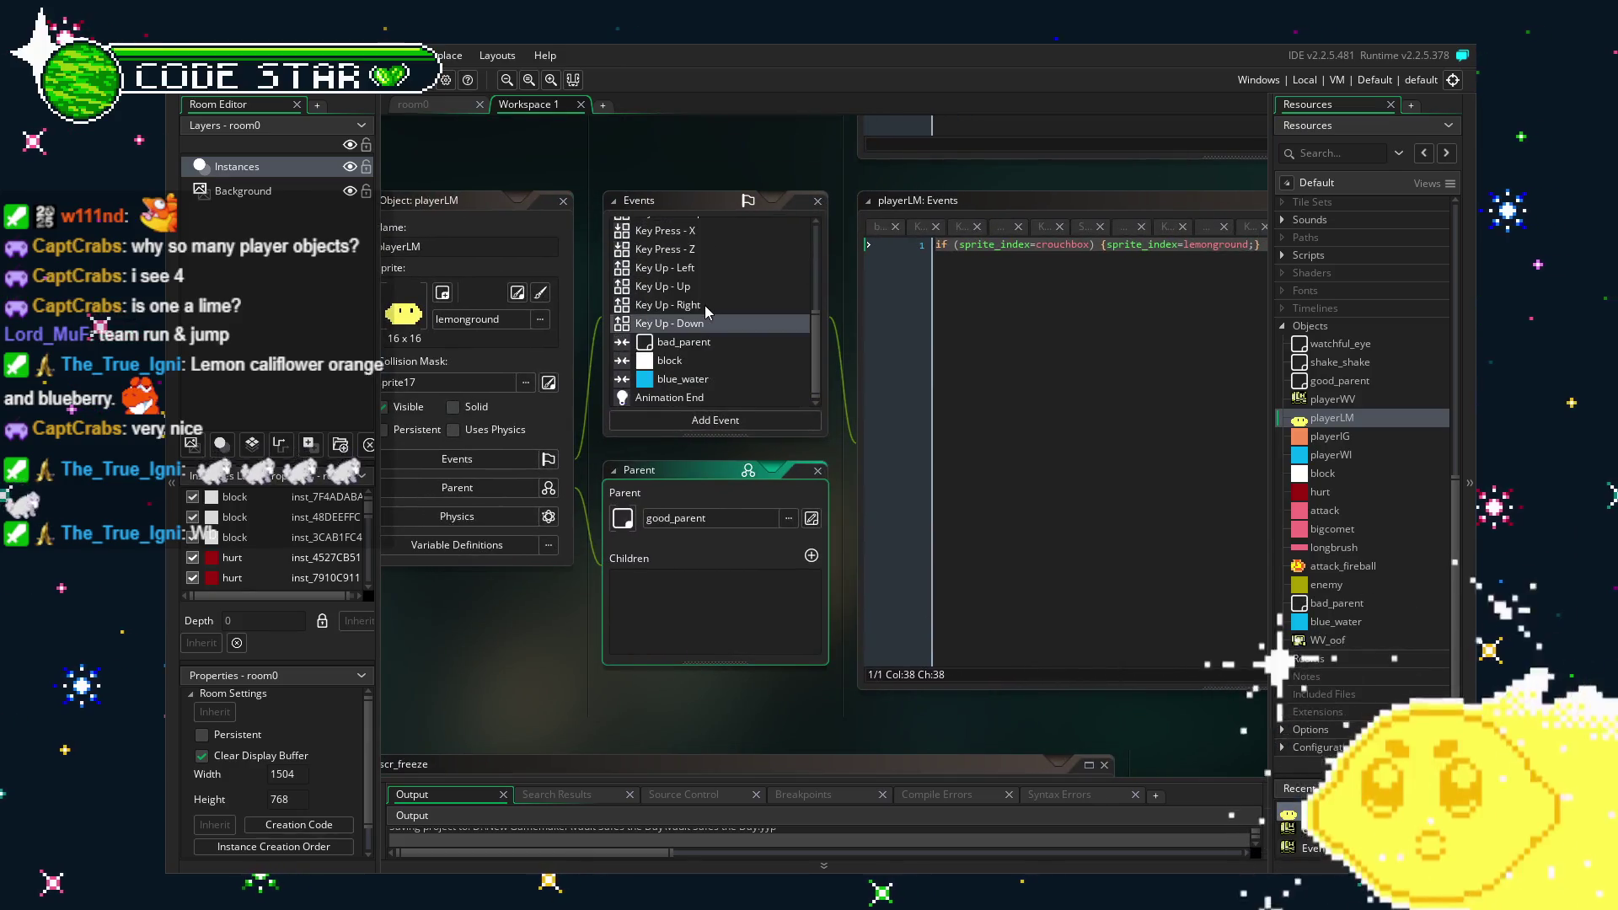
left_click(691, 361)
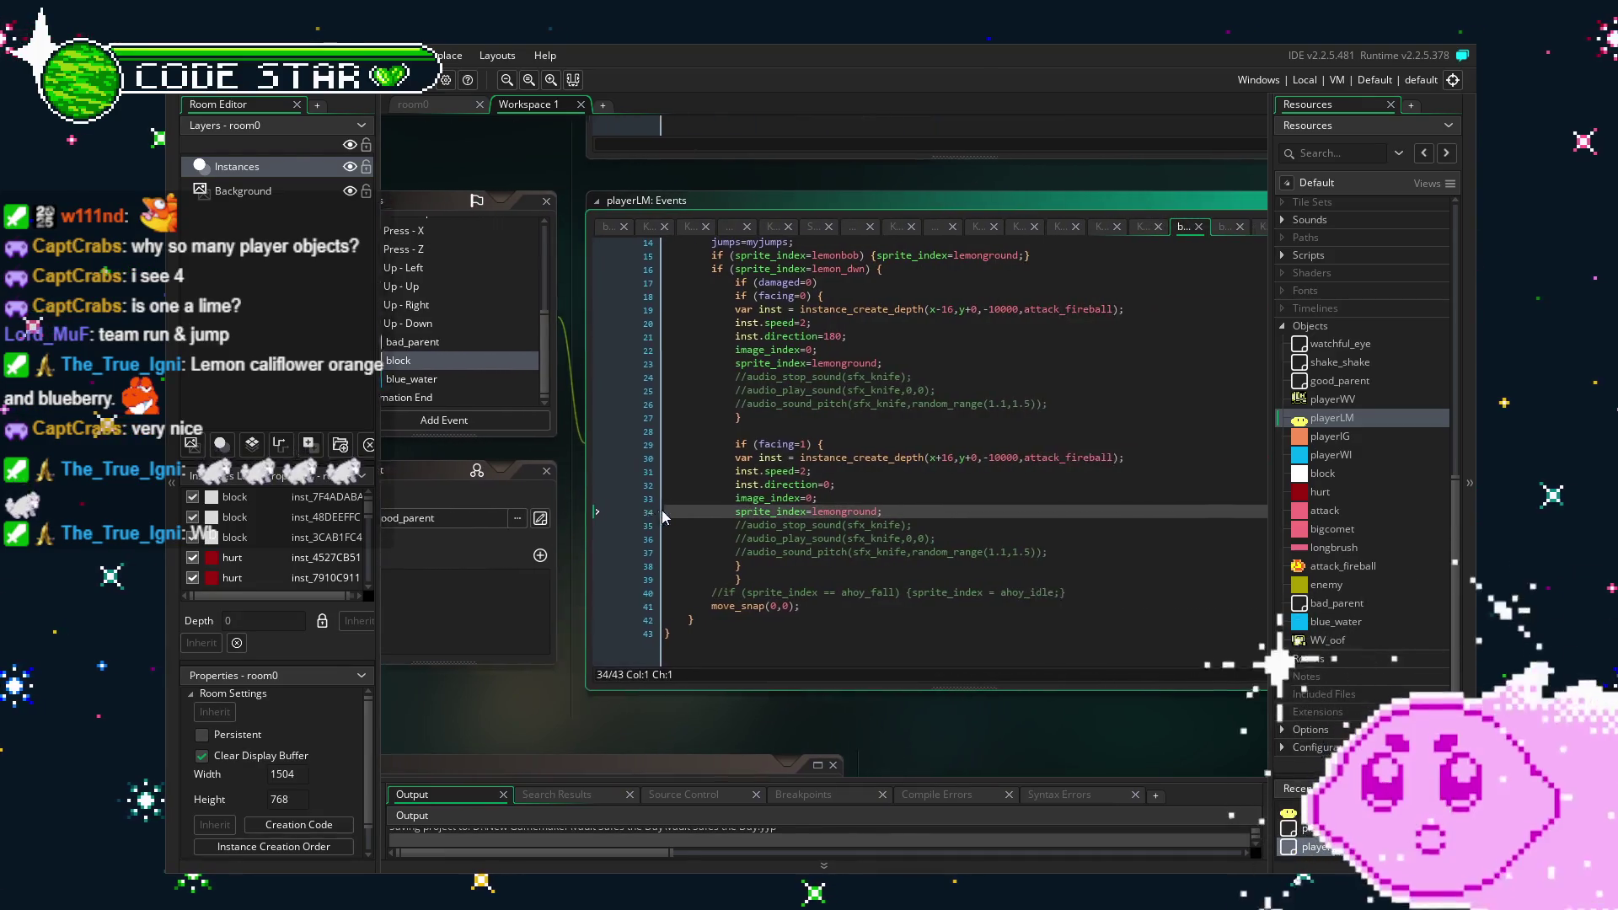
left_click(782, 325)
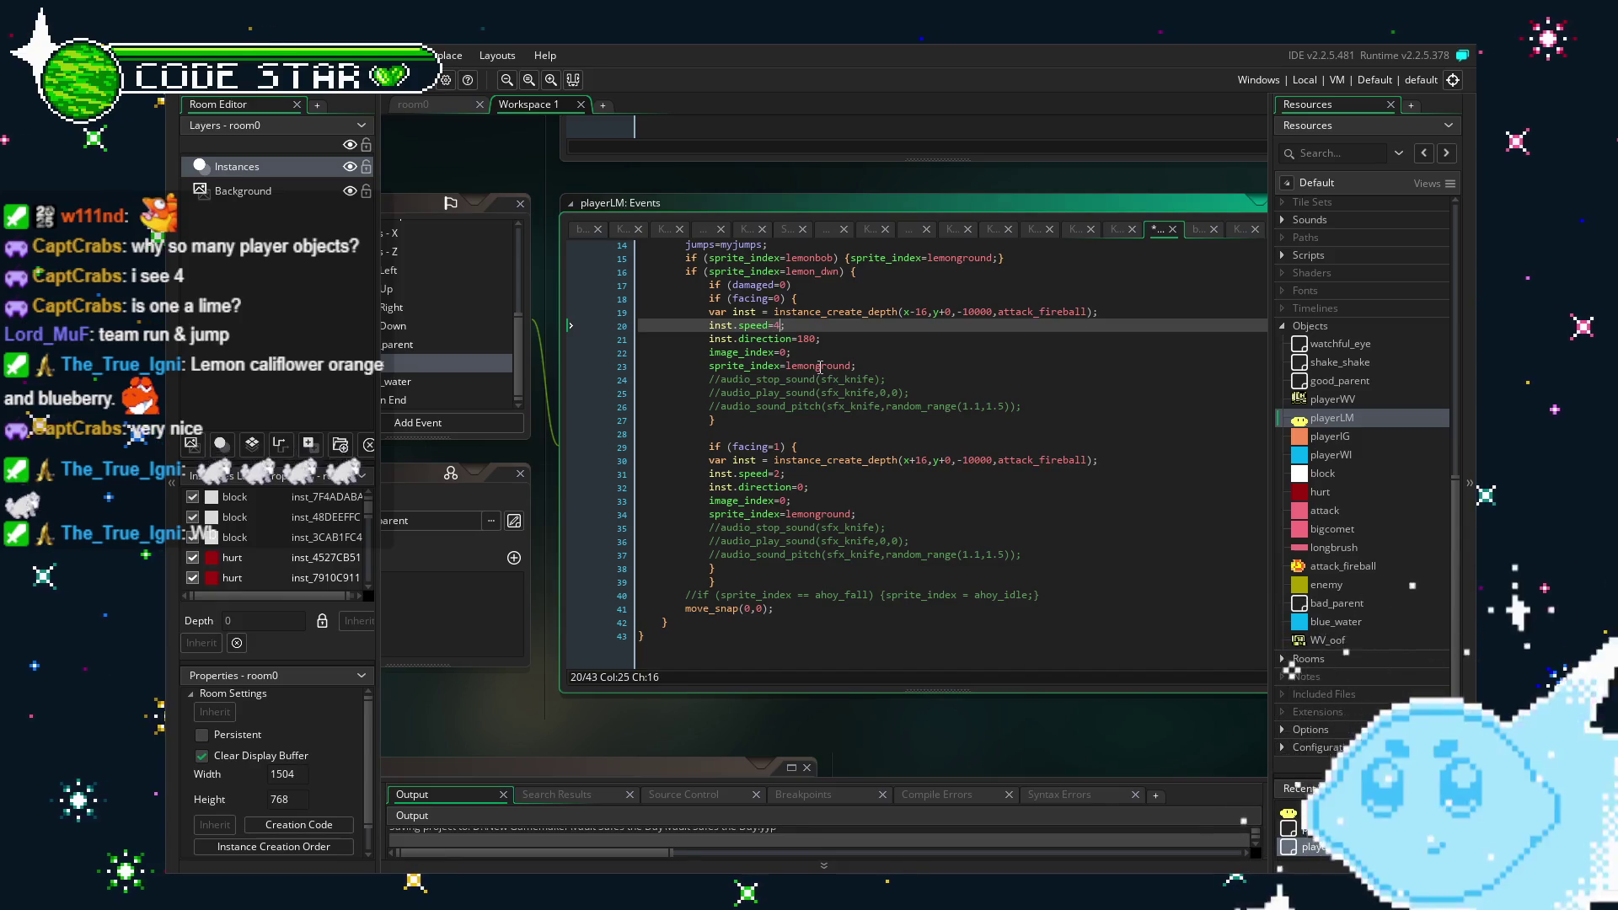
type("4")
left_click(778, 475)
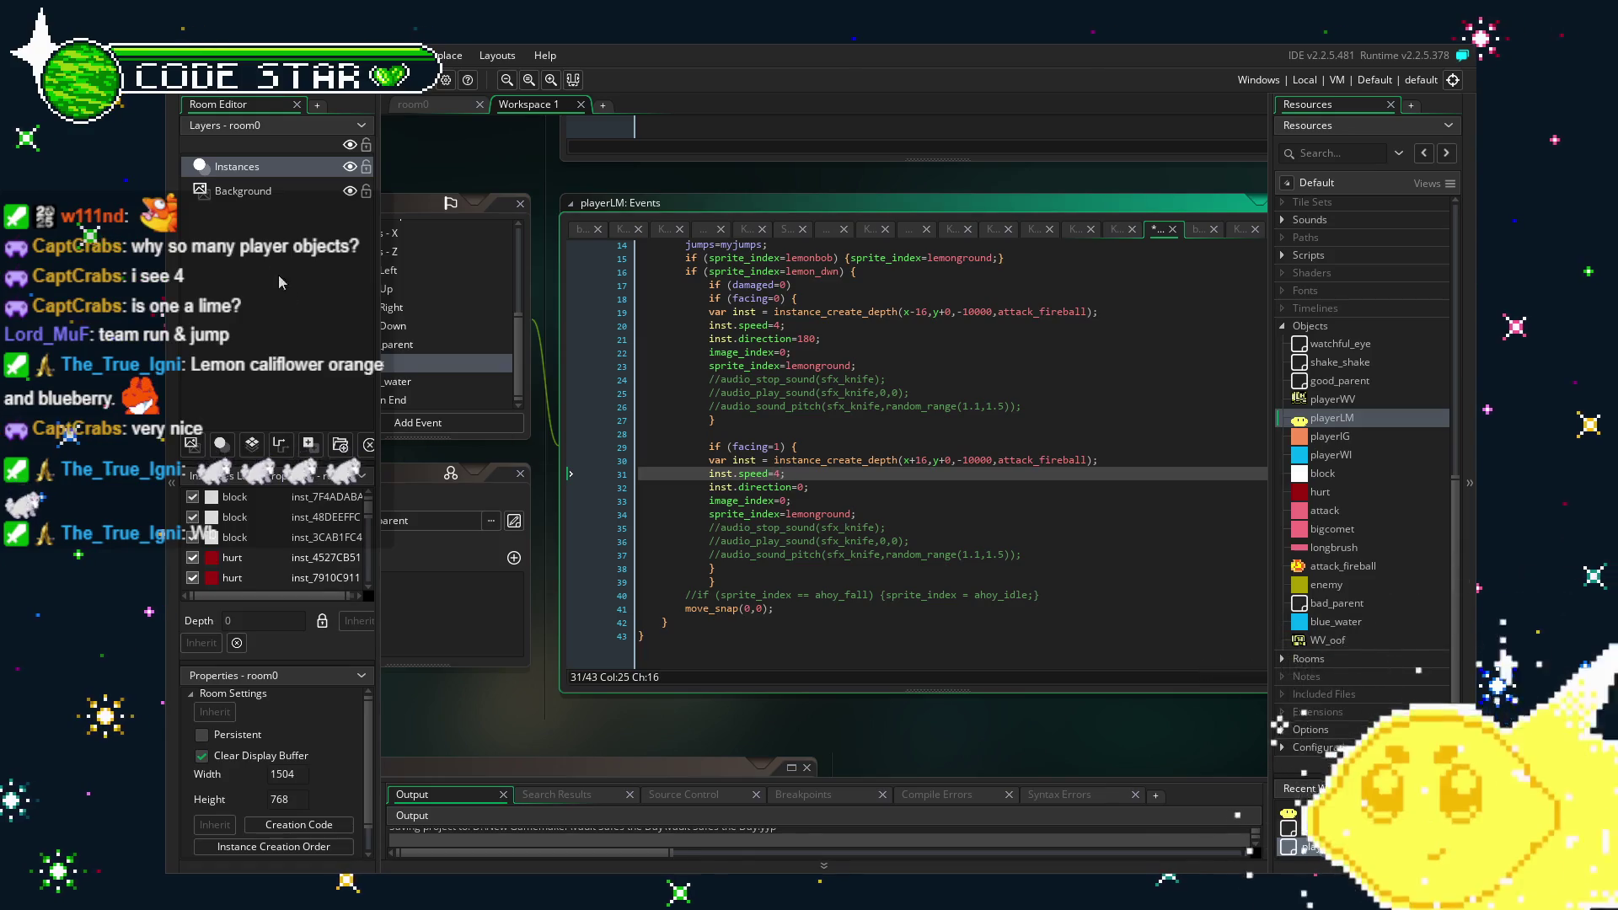
key("F5")
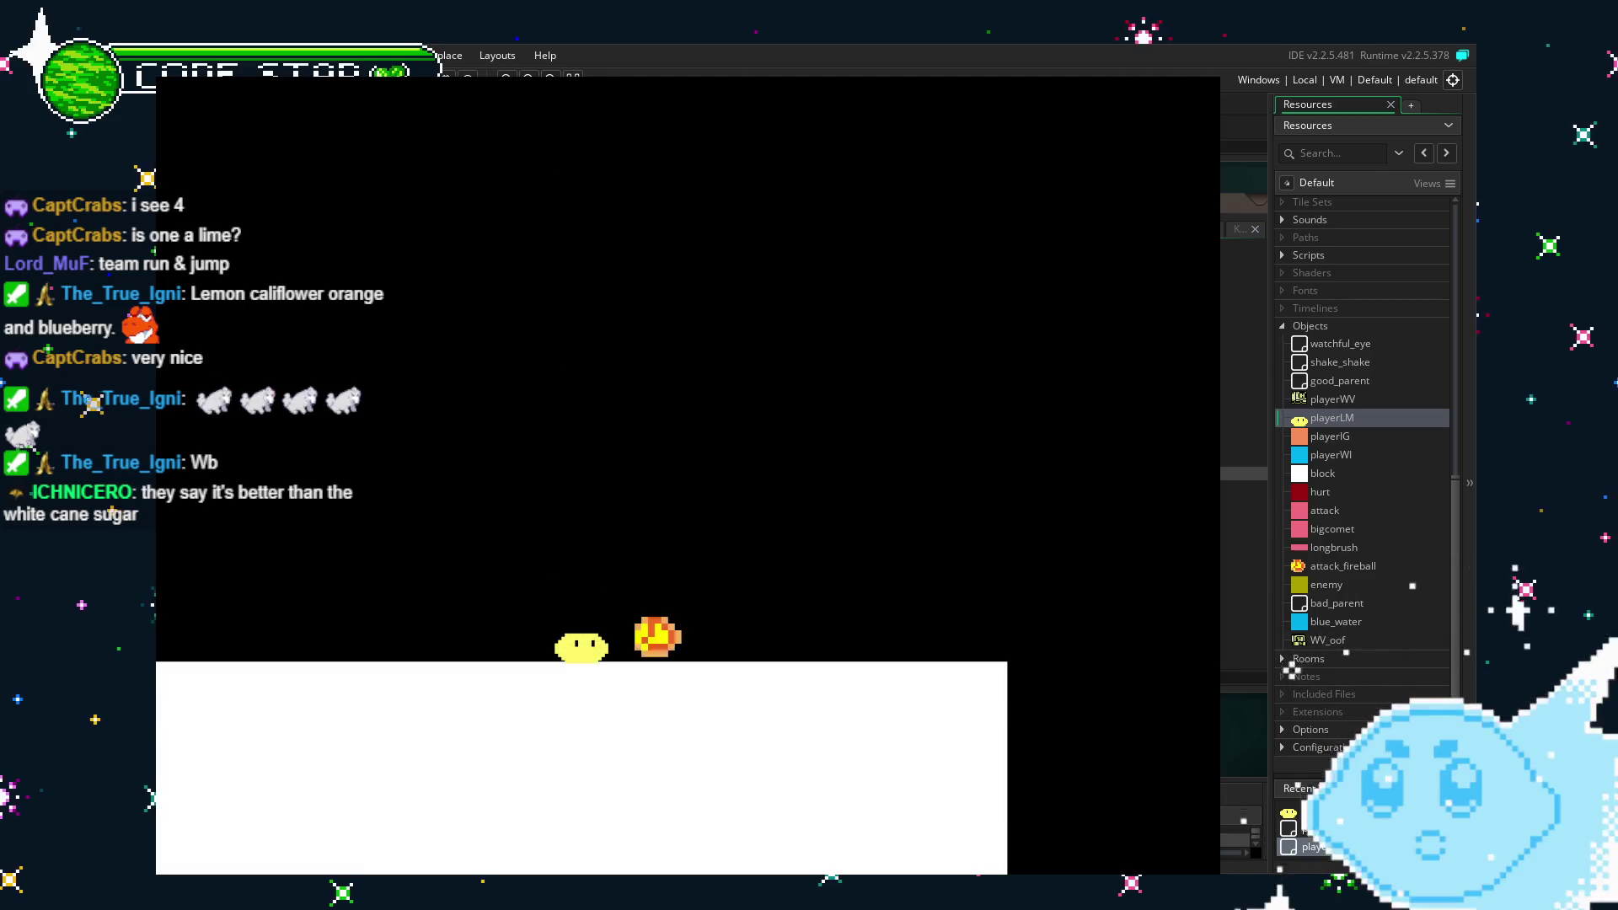
Switch to the lemon character, launch a fireball and move right while jumping.
key("space")
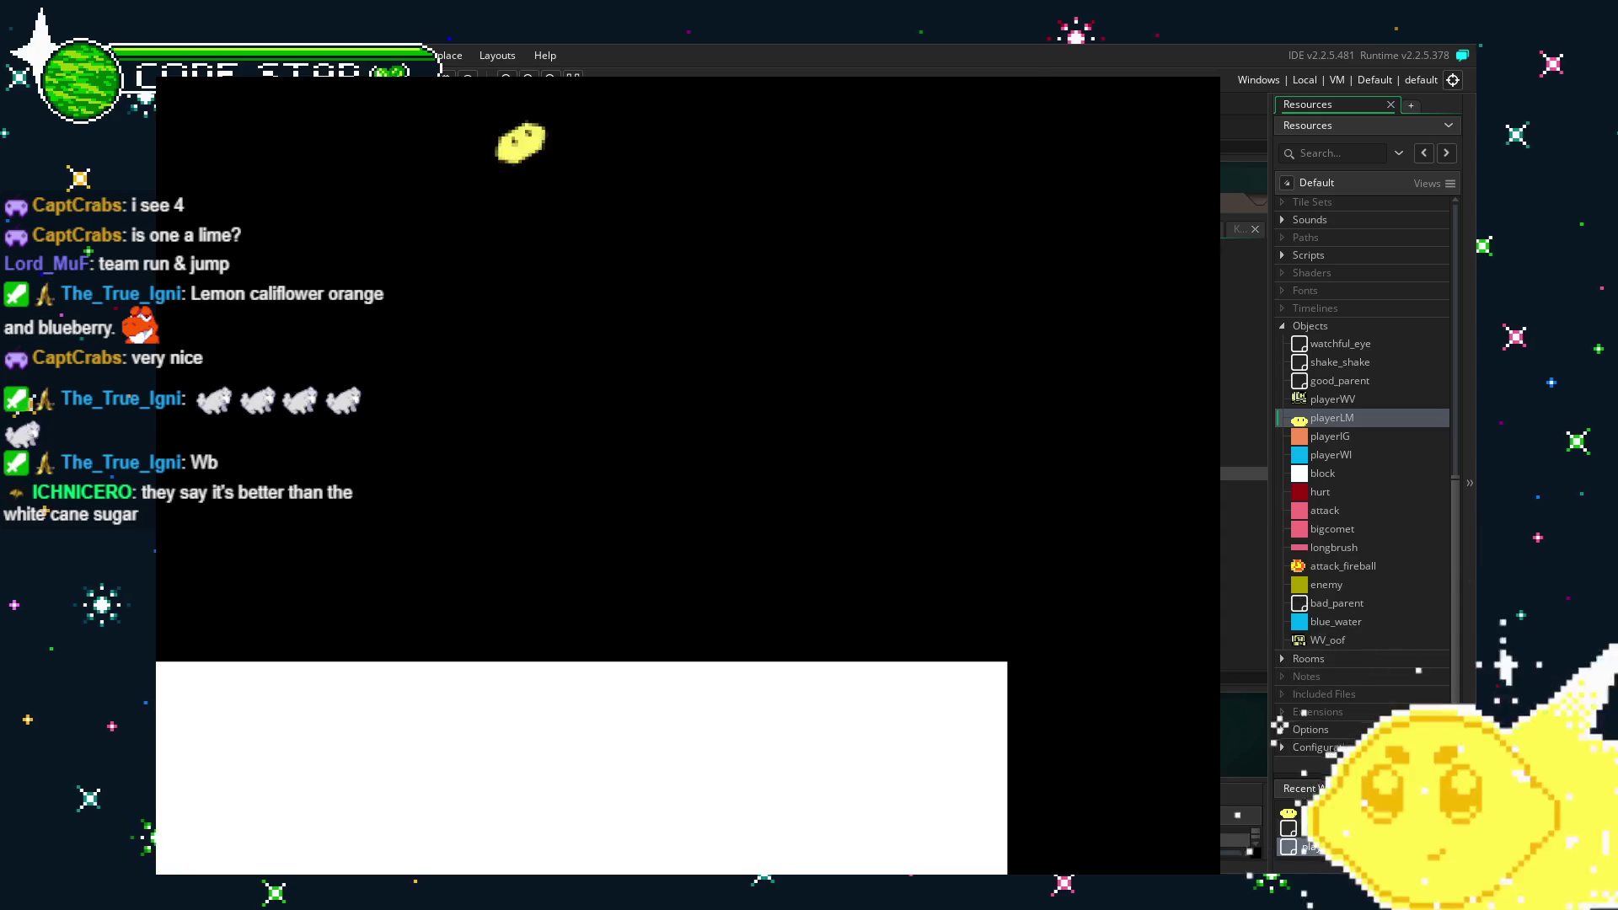
key("Right")
key("space")
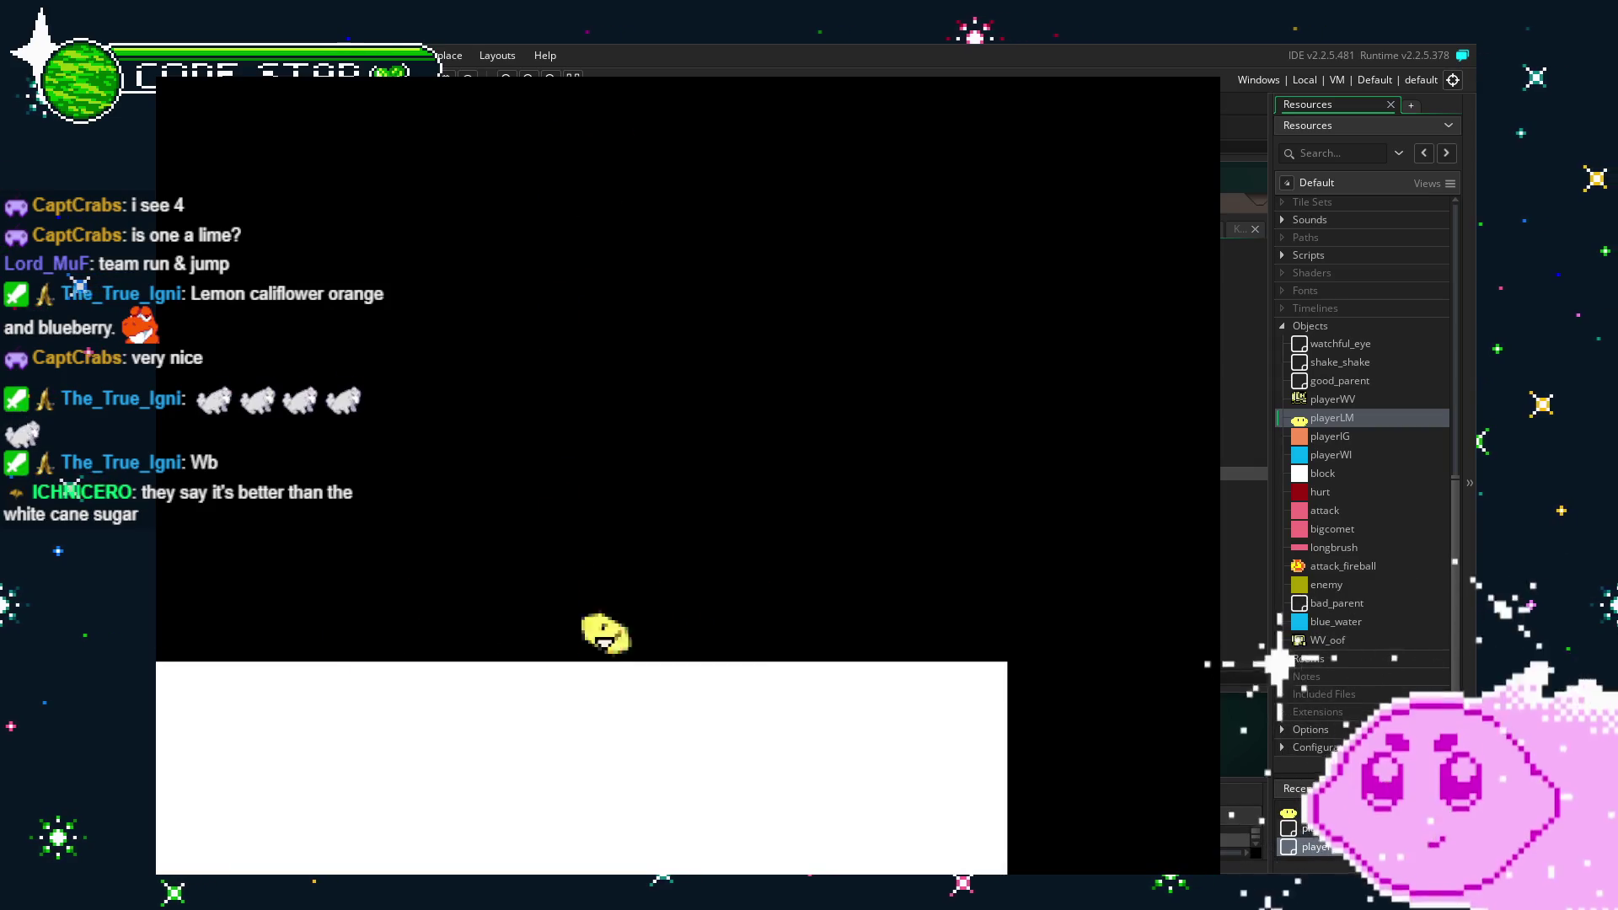
key("Right")
key("space")
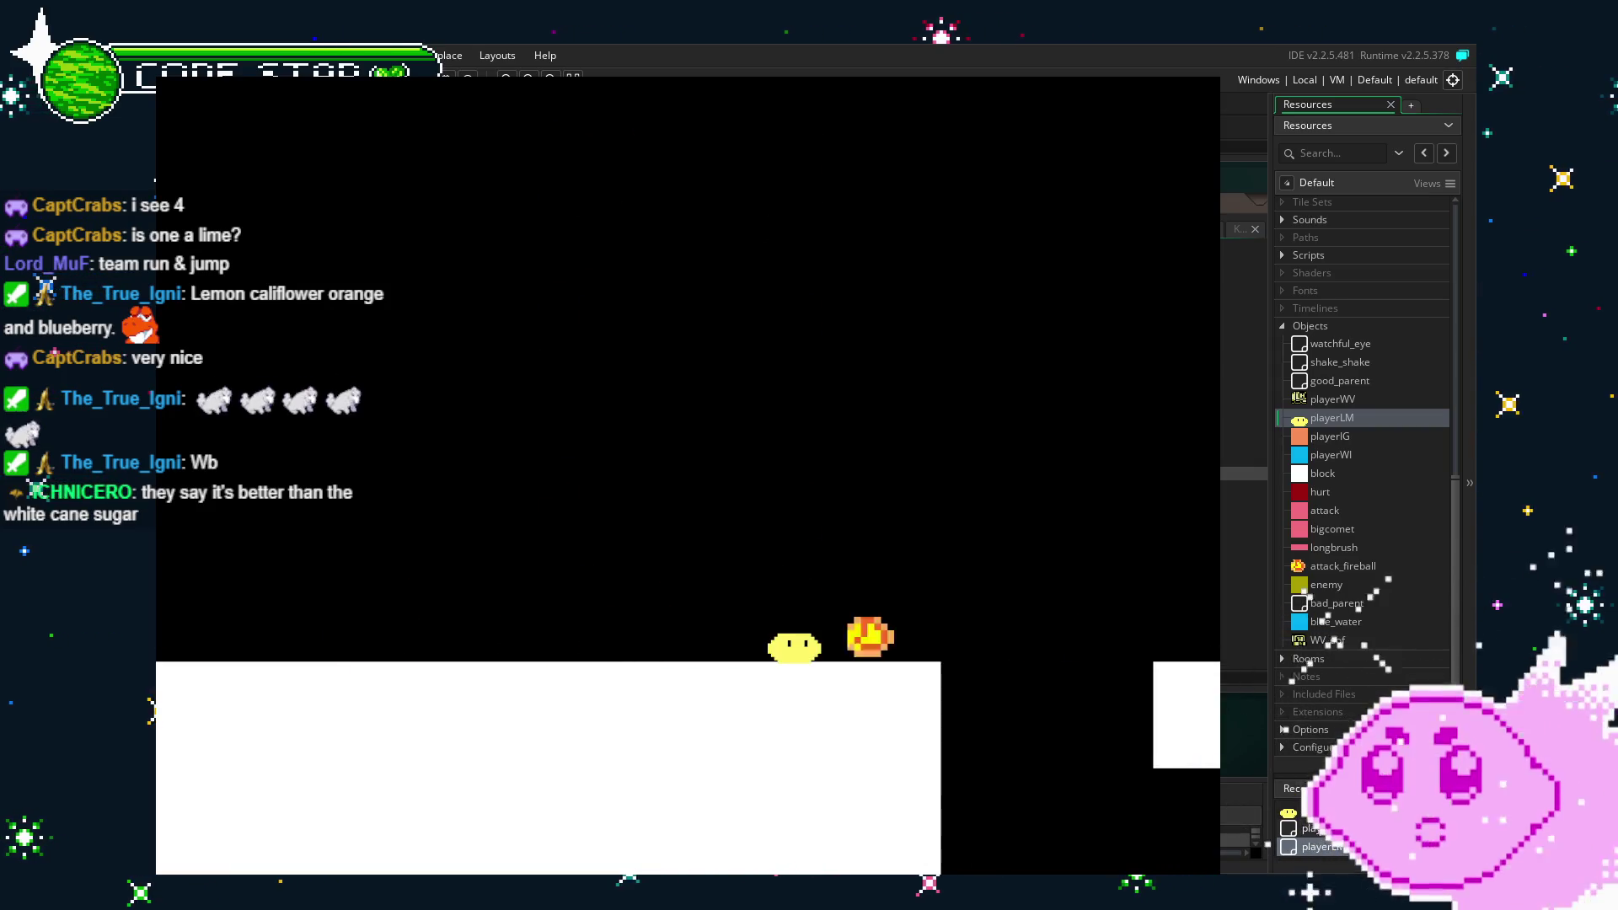
Jump out of the pit, climb the staircase, quit the game, then scroll Resources to Sprites.
key("Right")
key("space")
key("Right")
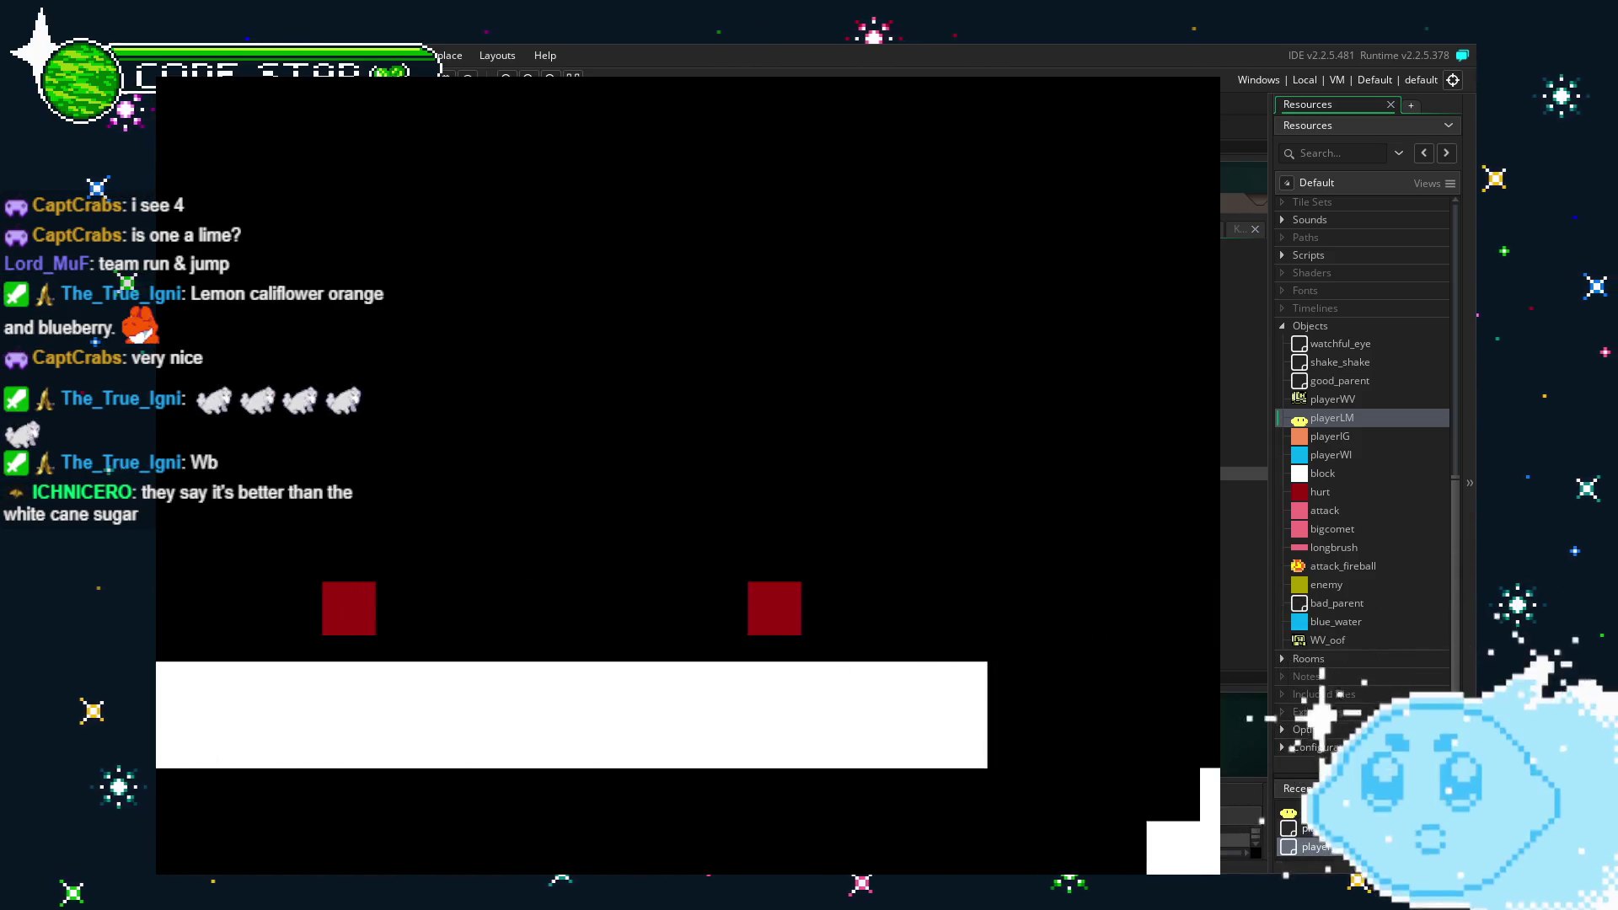
key("Right")
key("space")
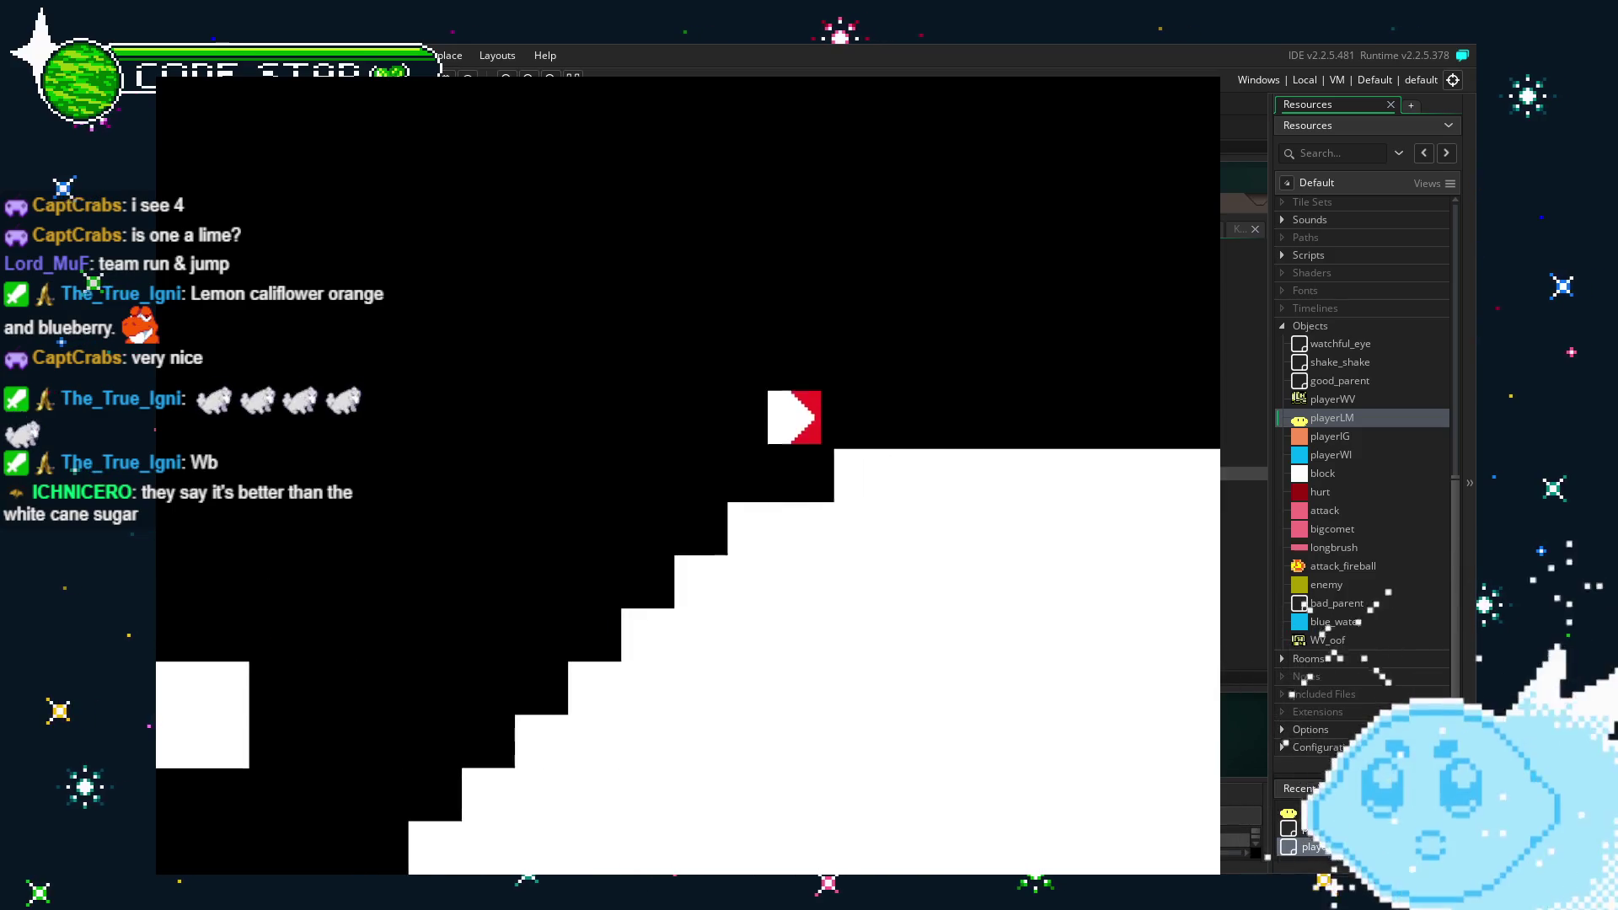
key("Right")
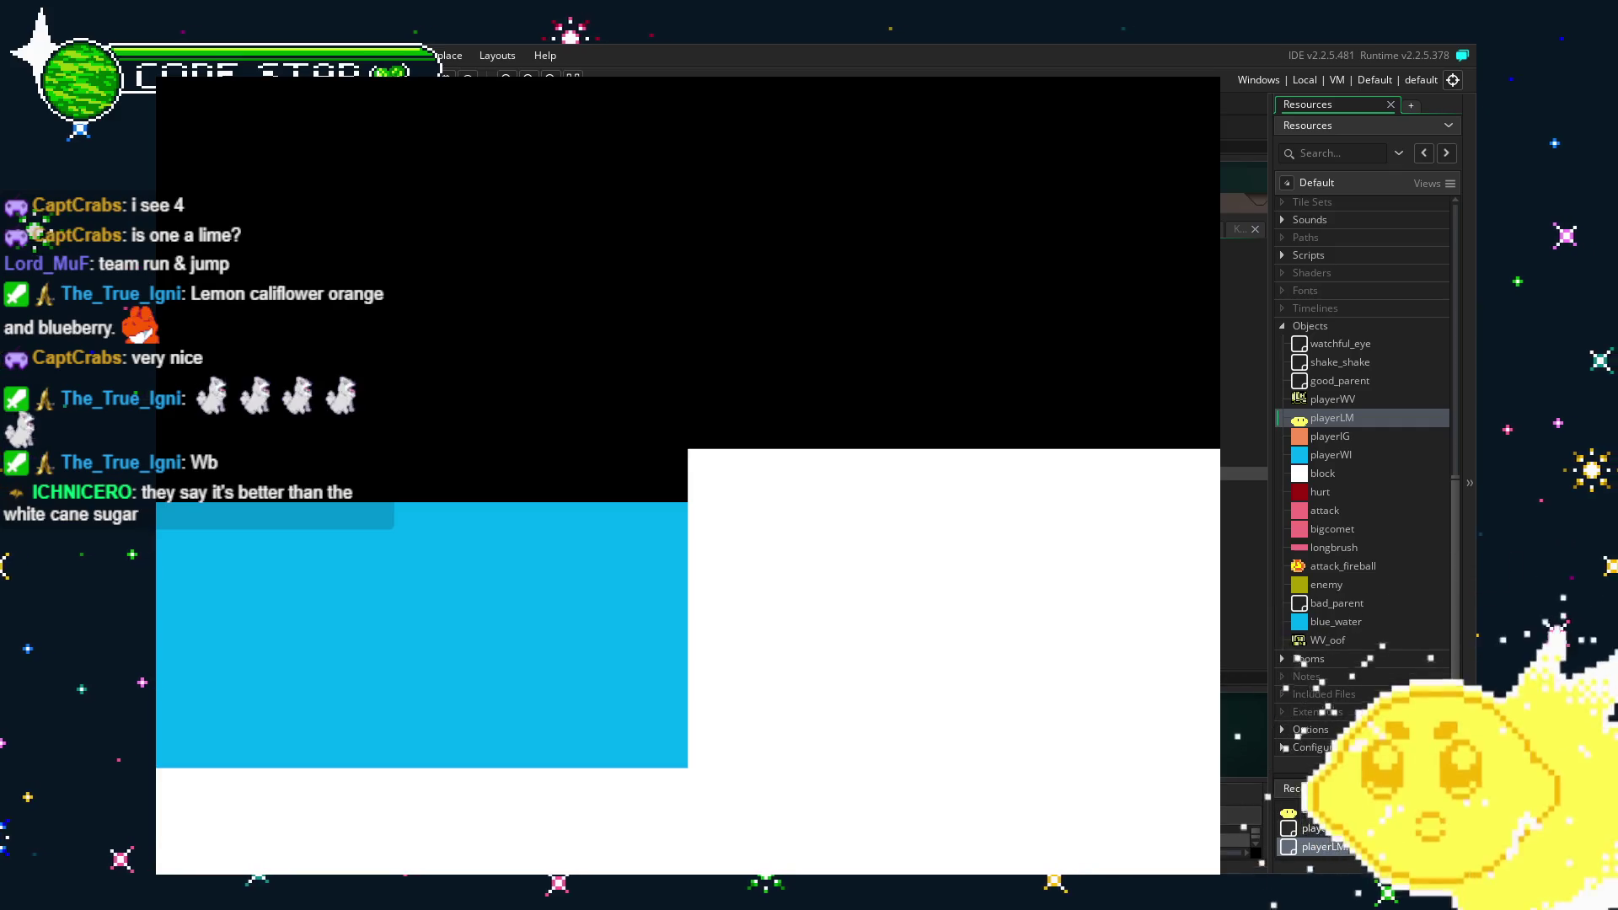
key("Escape")
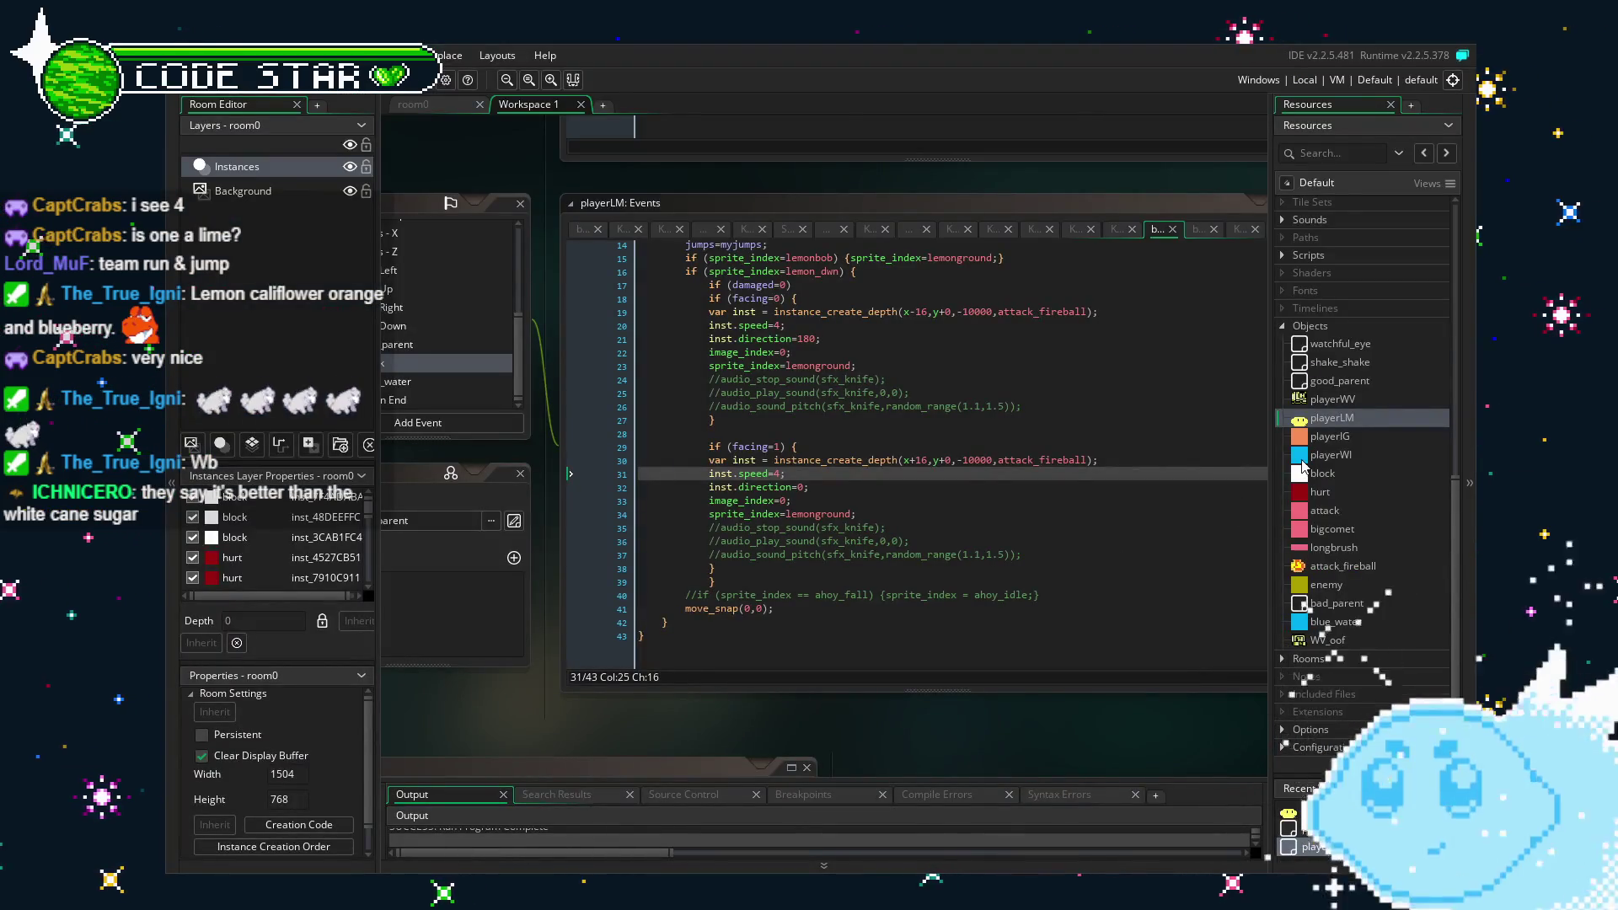
scroll(1302, 466, "up", 10)
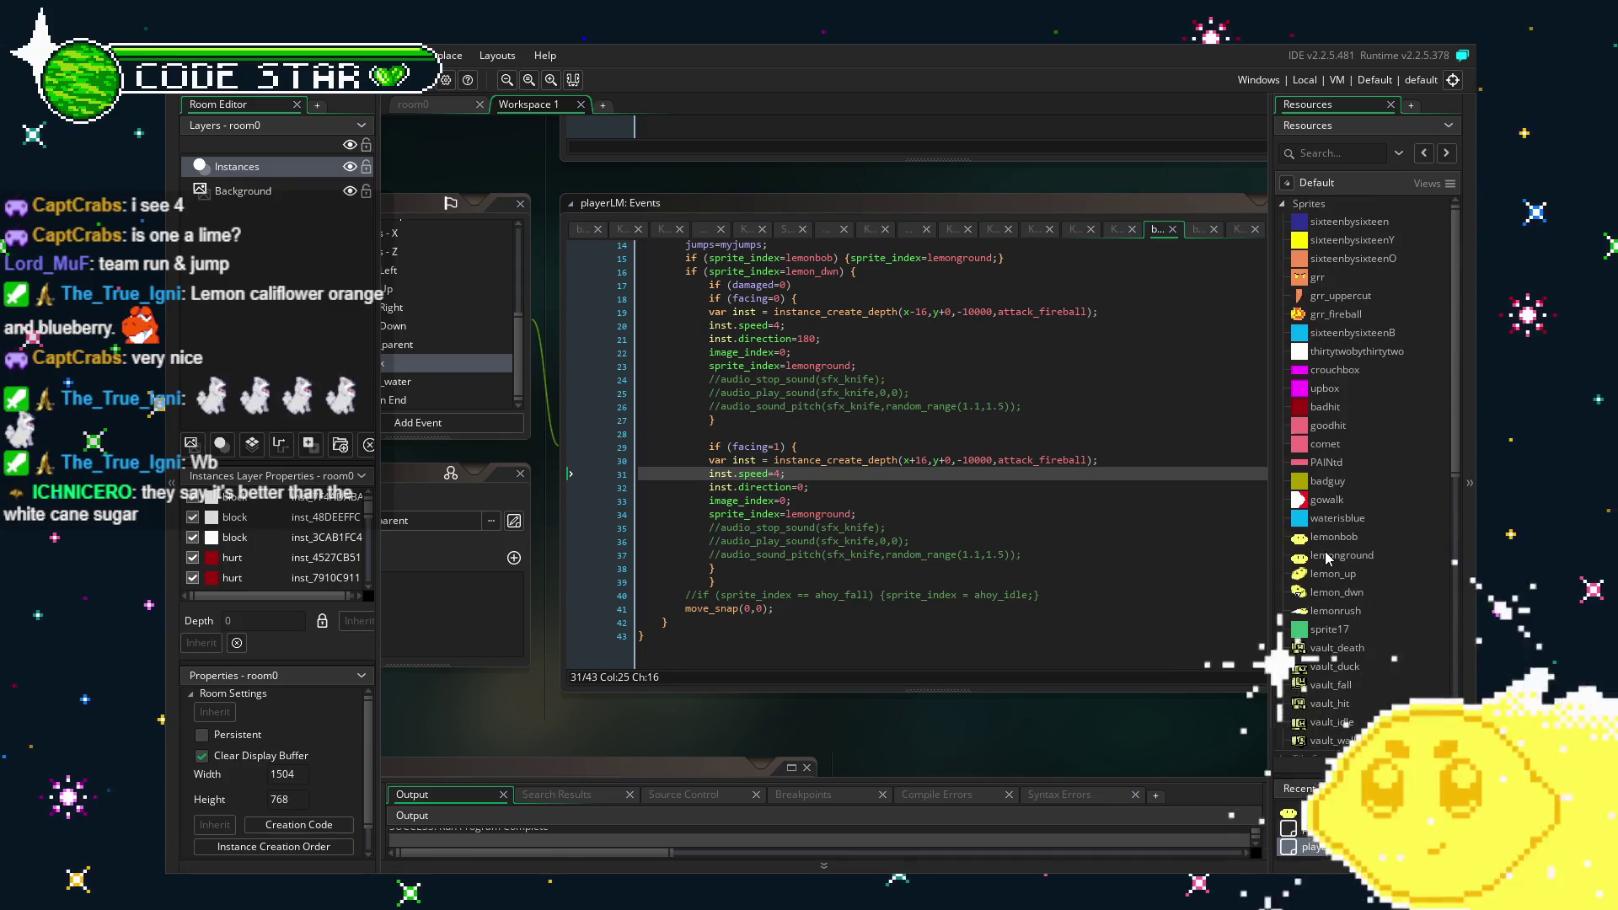
Open sprite29's image in the Image Editor from the Sprites list.
left_click(1282, 205)
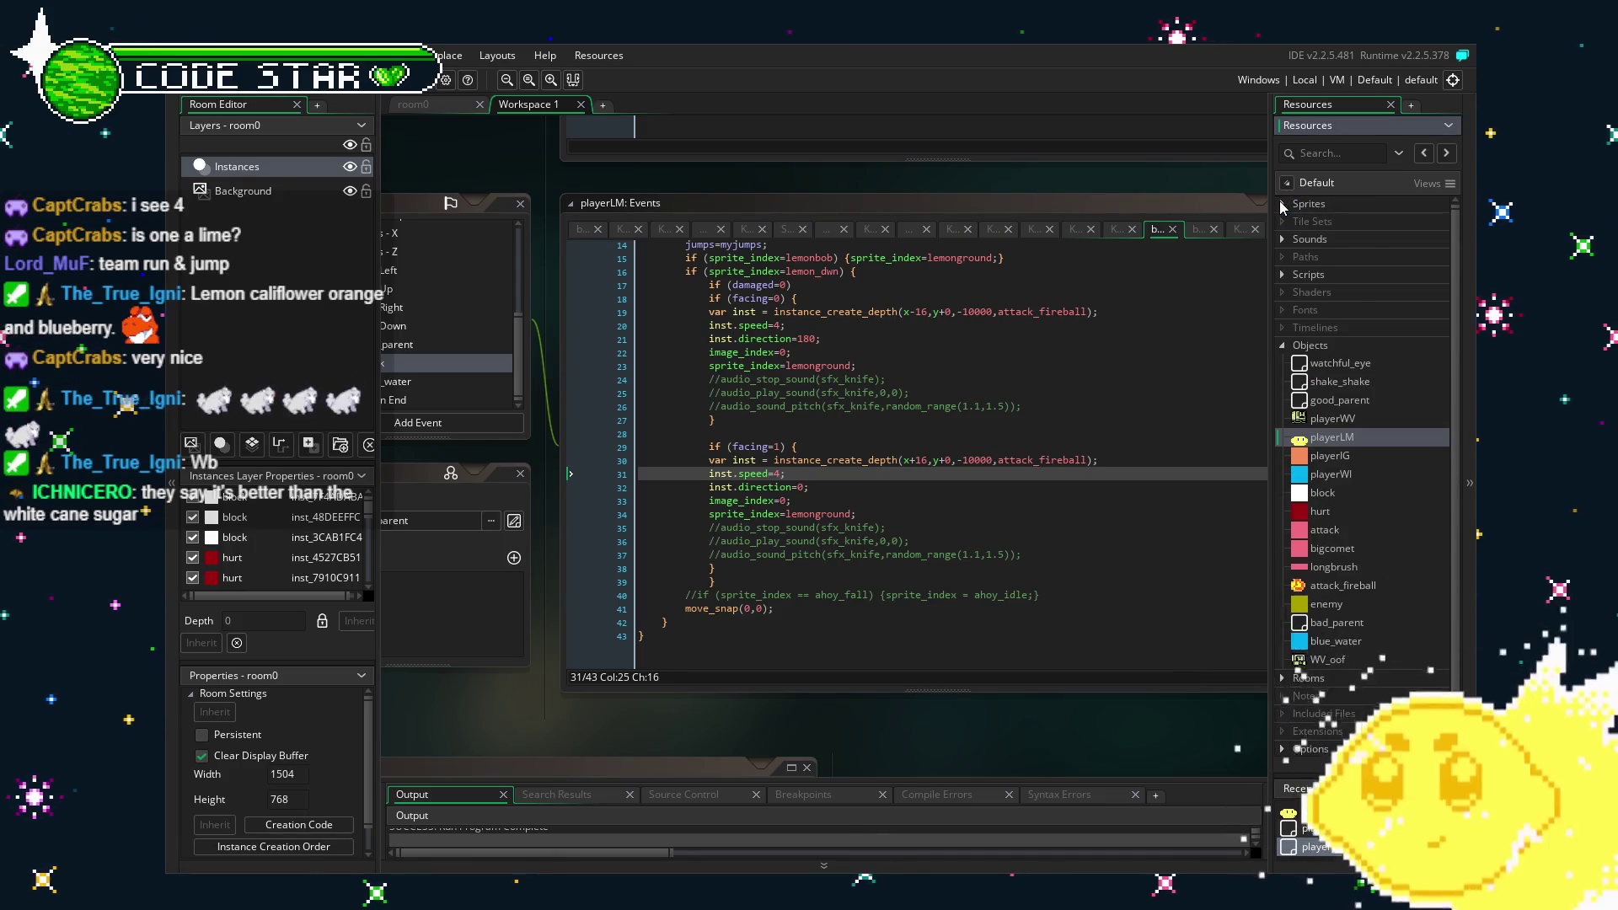
left_click(1282, 205)
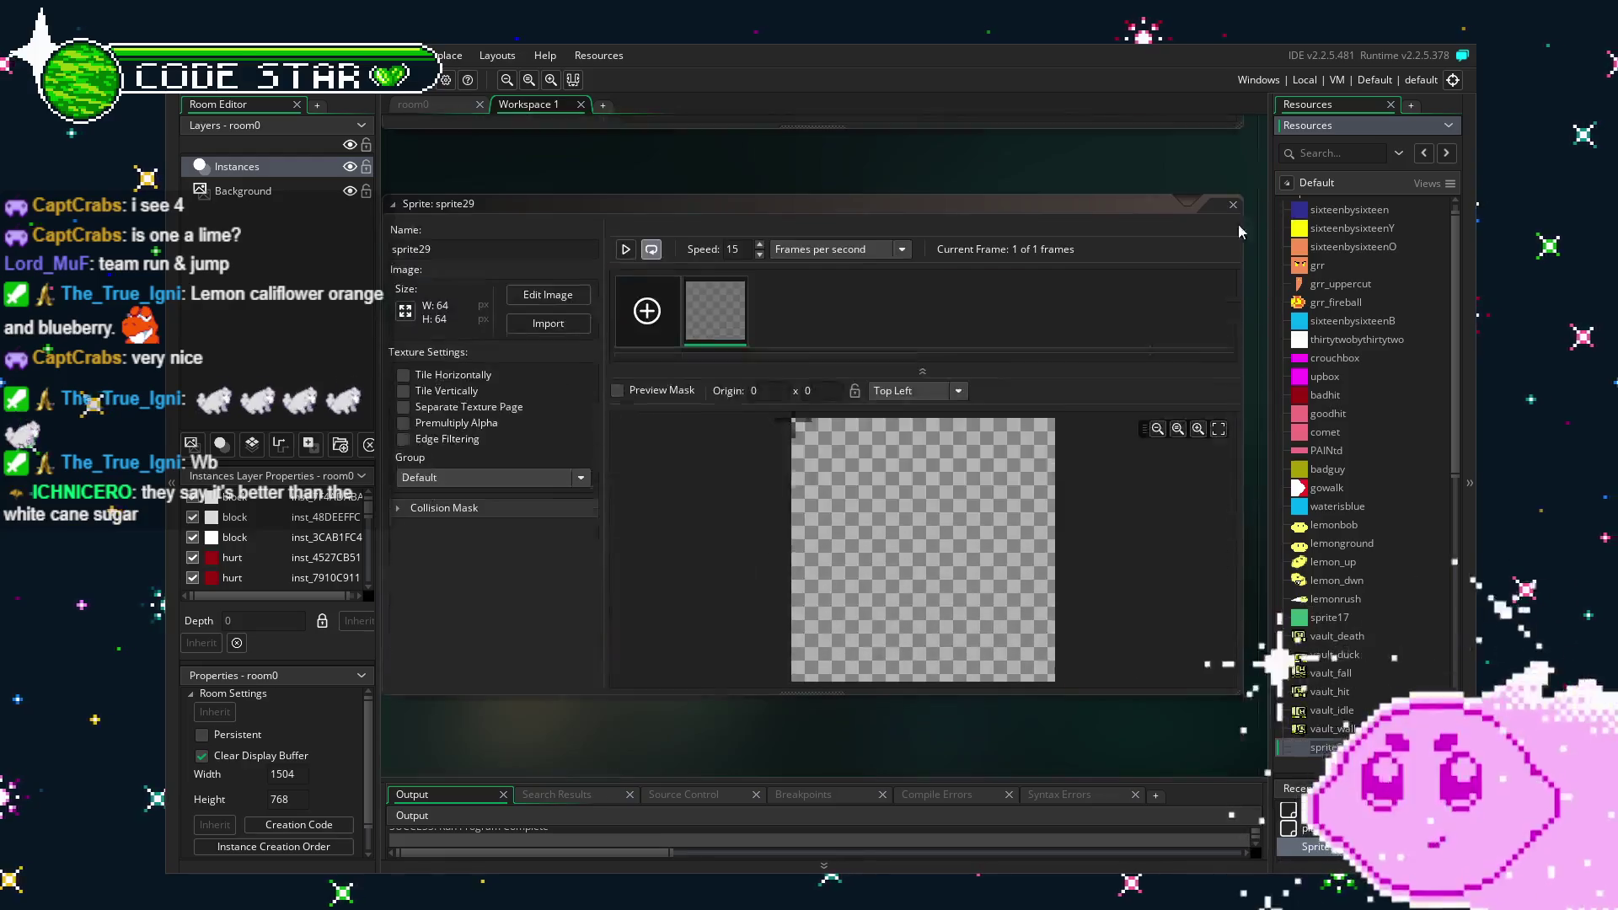
left_click(560, 288)
Paste the sprite sheet, enlarge the canvas to 64 x 80, and stamp it in place.
key("ctrl+v")
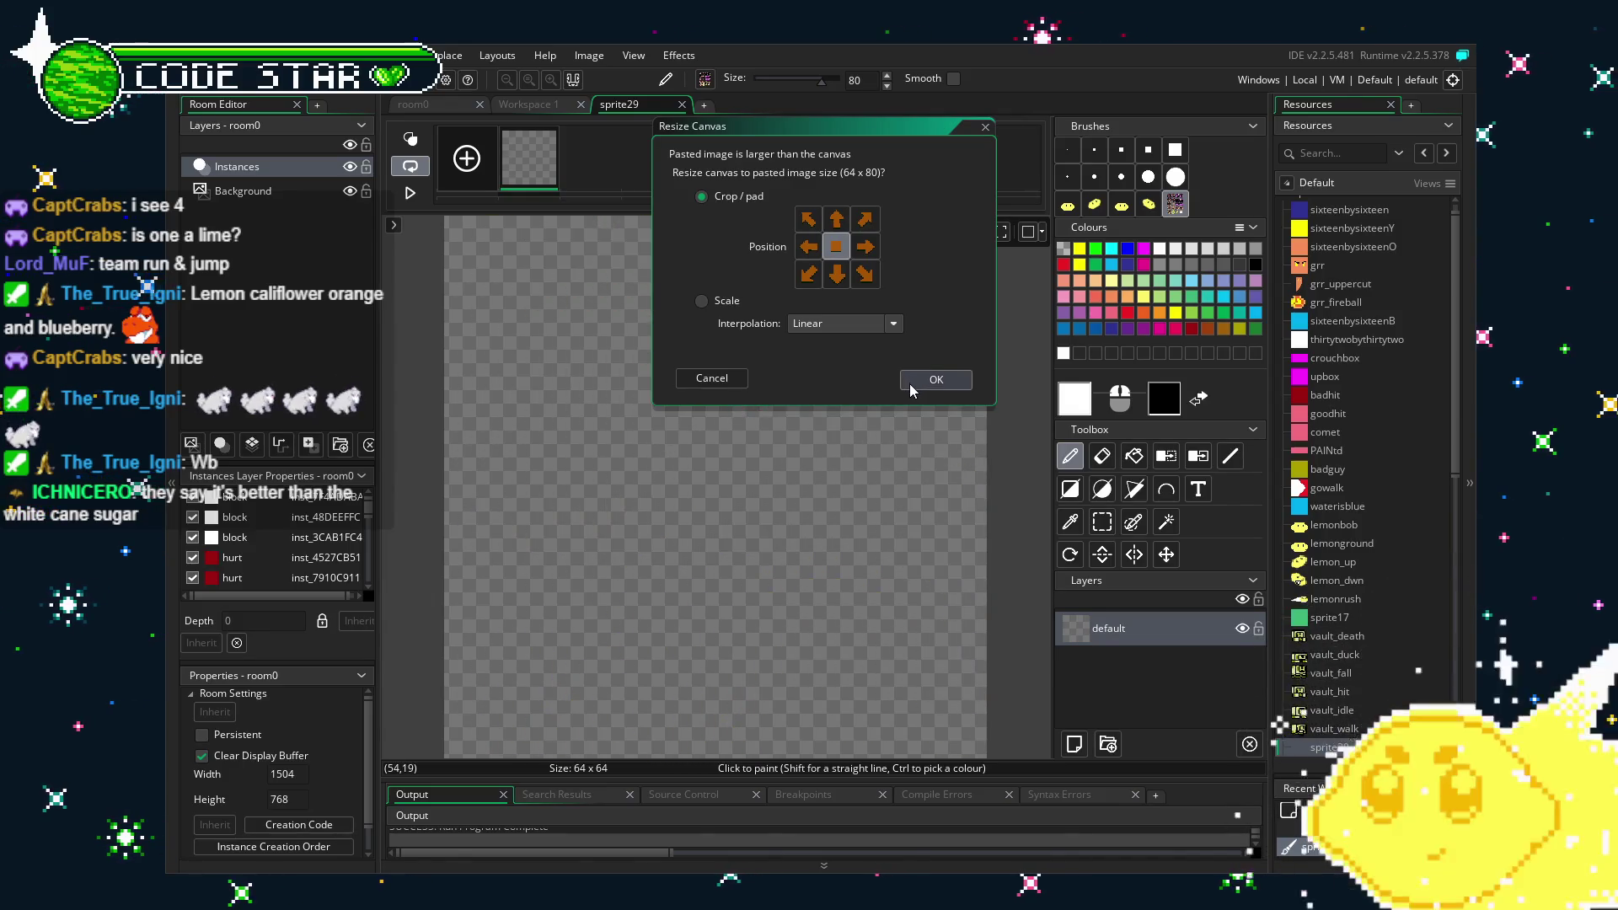
left_click(910, 383)
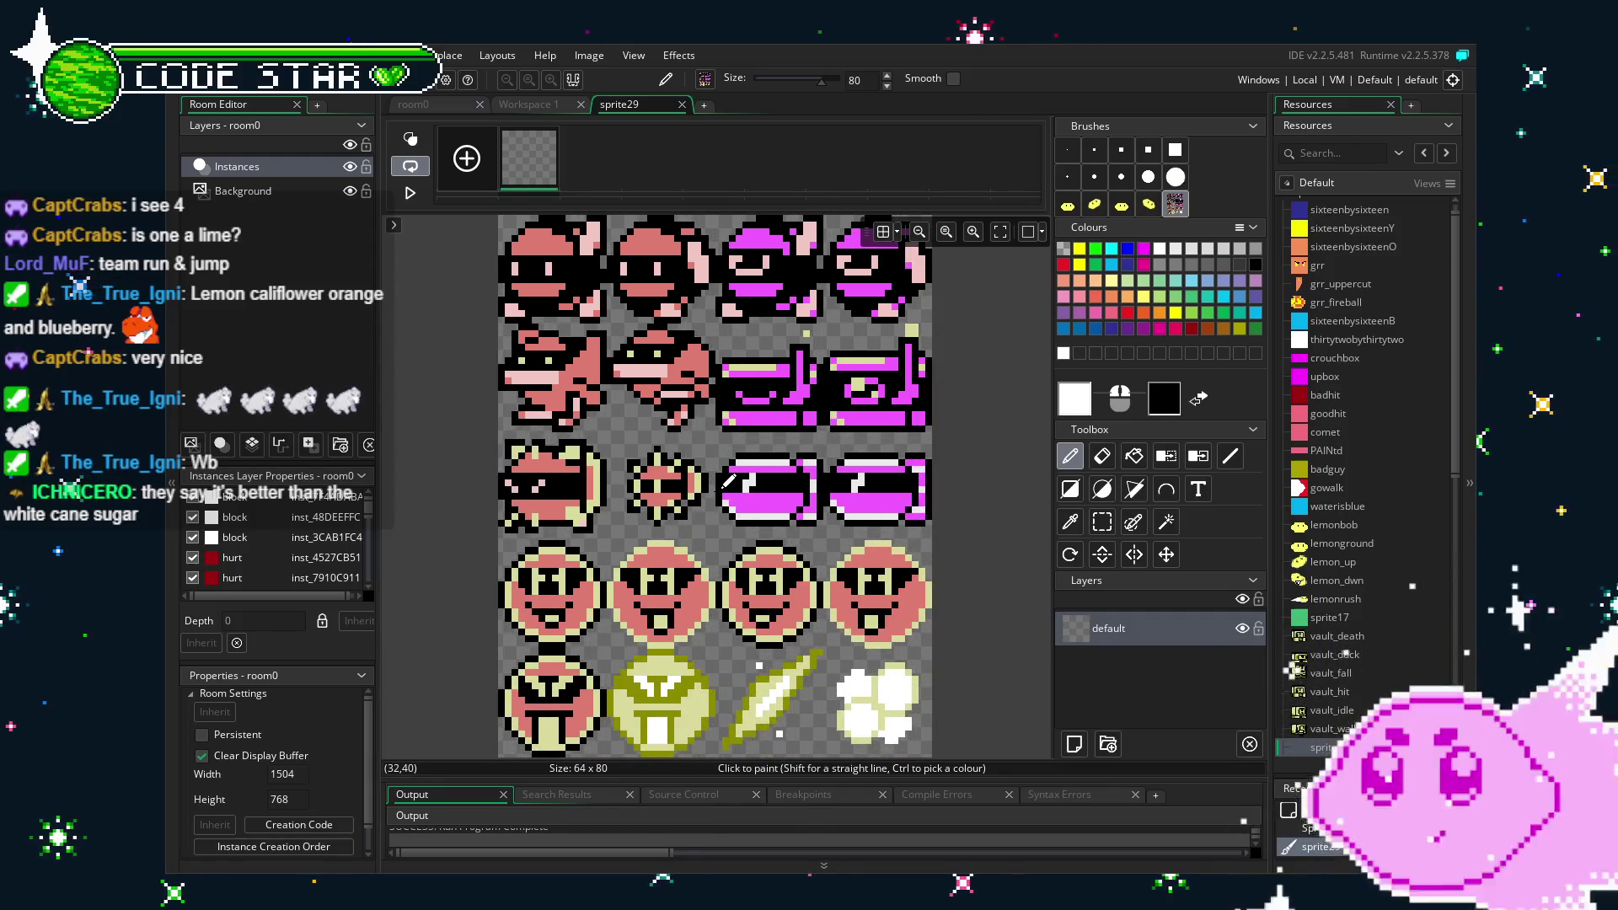
left_click(727, 482)
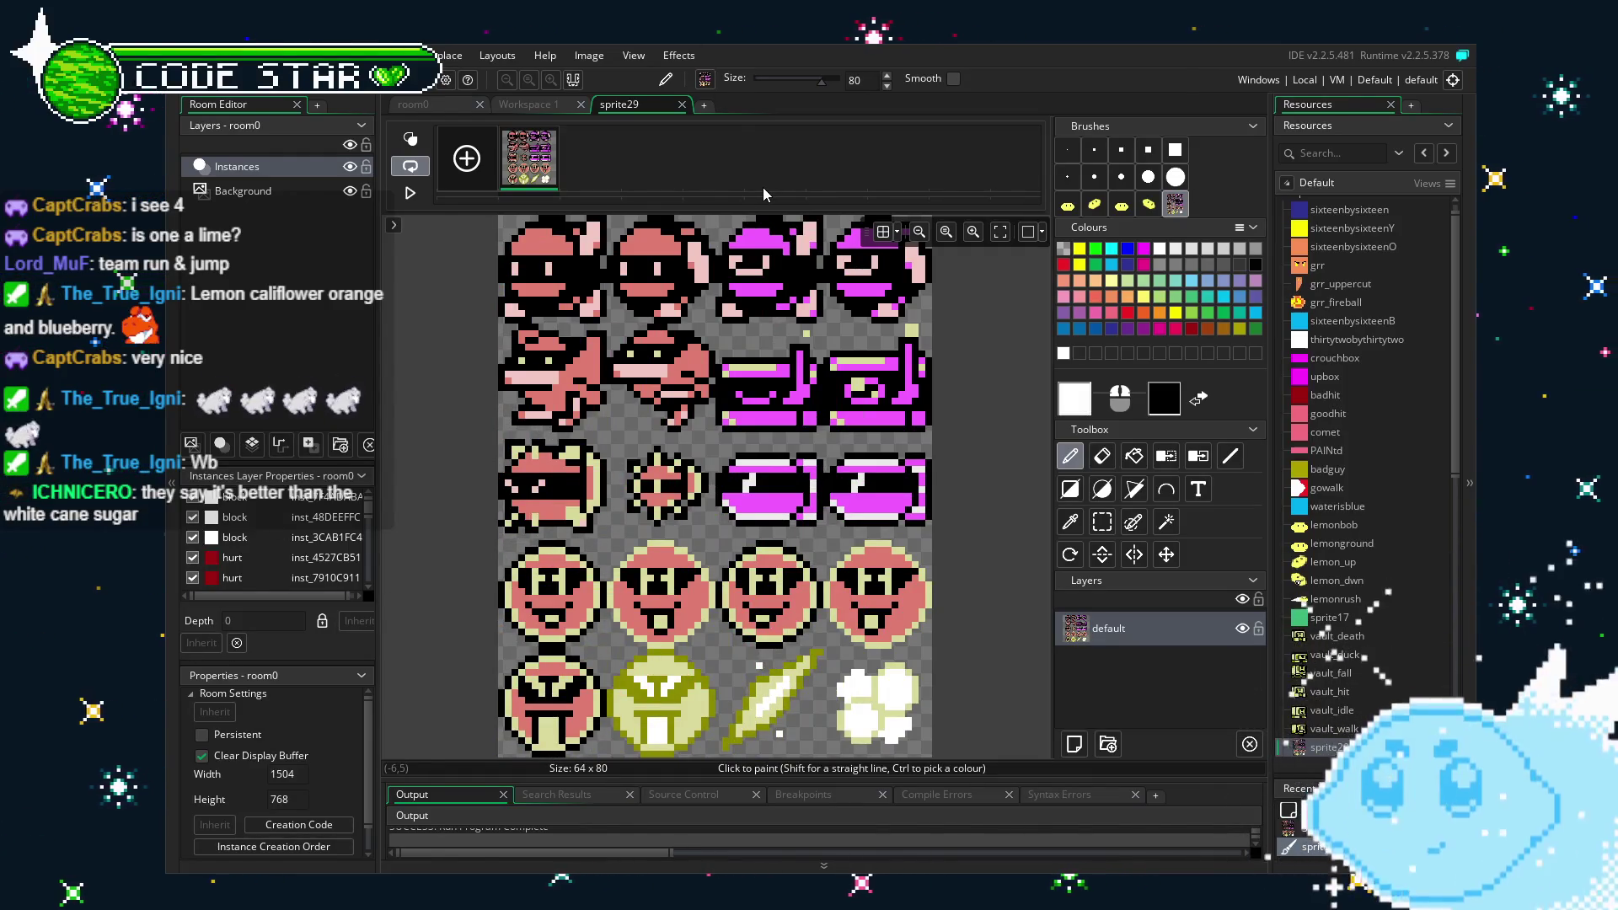
key("s")
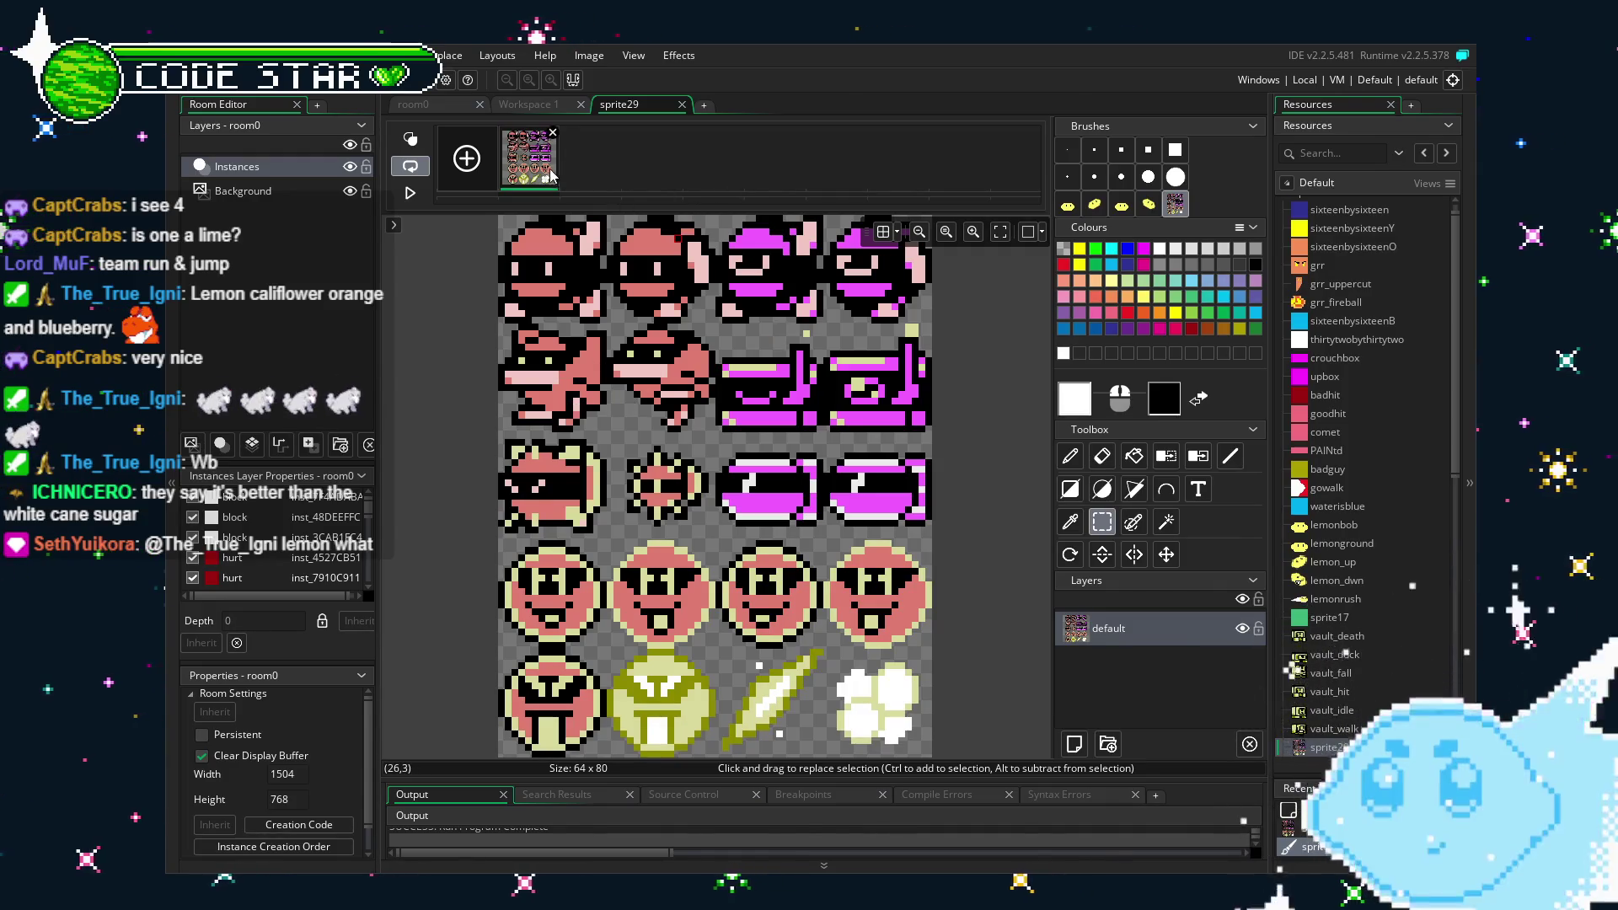
Reopen sprite29's image and make the top-left character a brush with a rectangle selection.
left_click(683, 104)
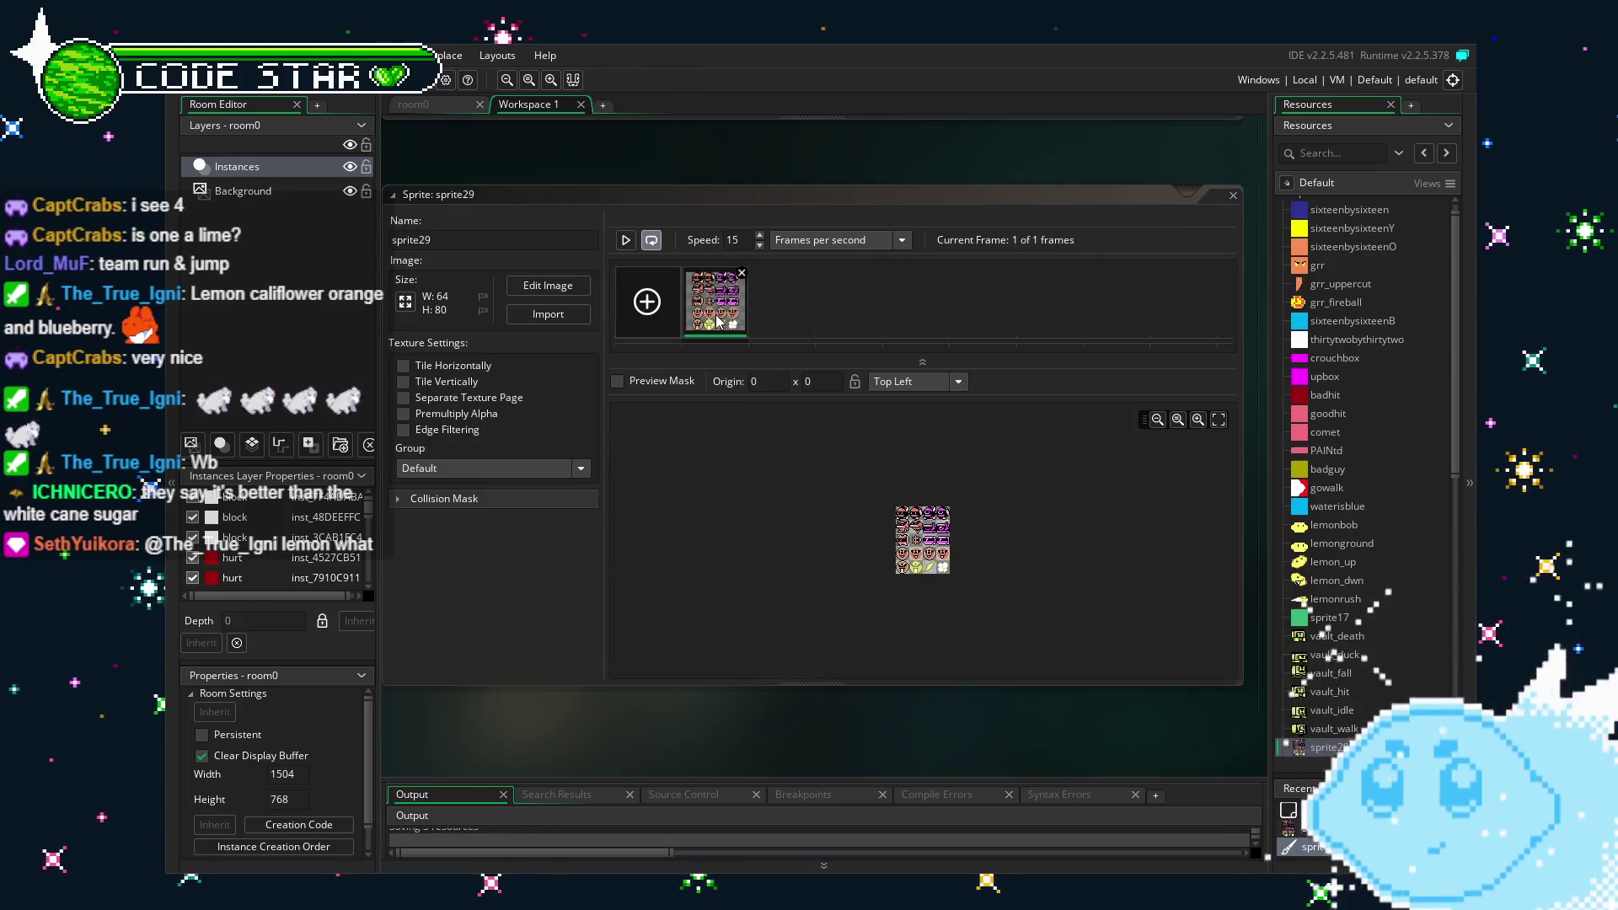
left_click(741, 278)
scroll(640, 438, "left", 3)
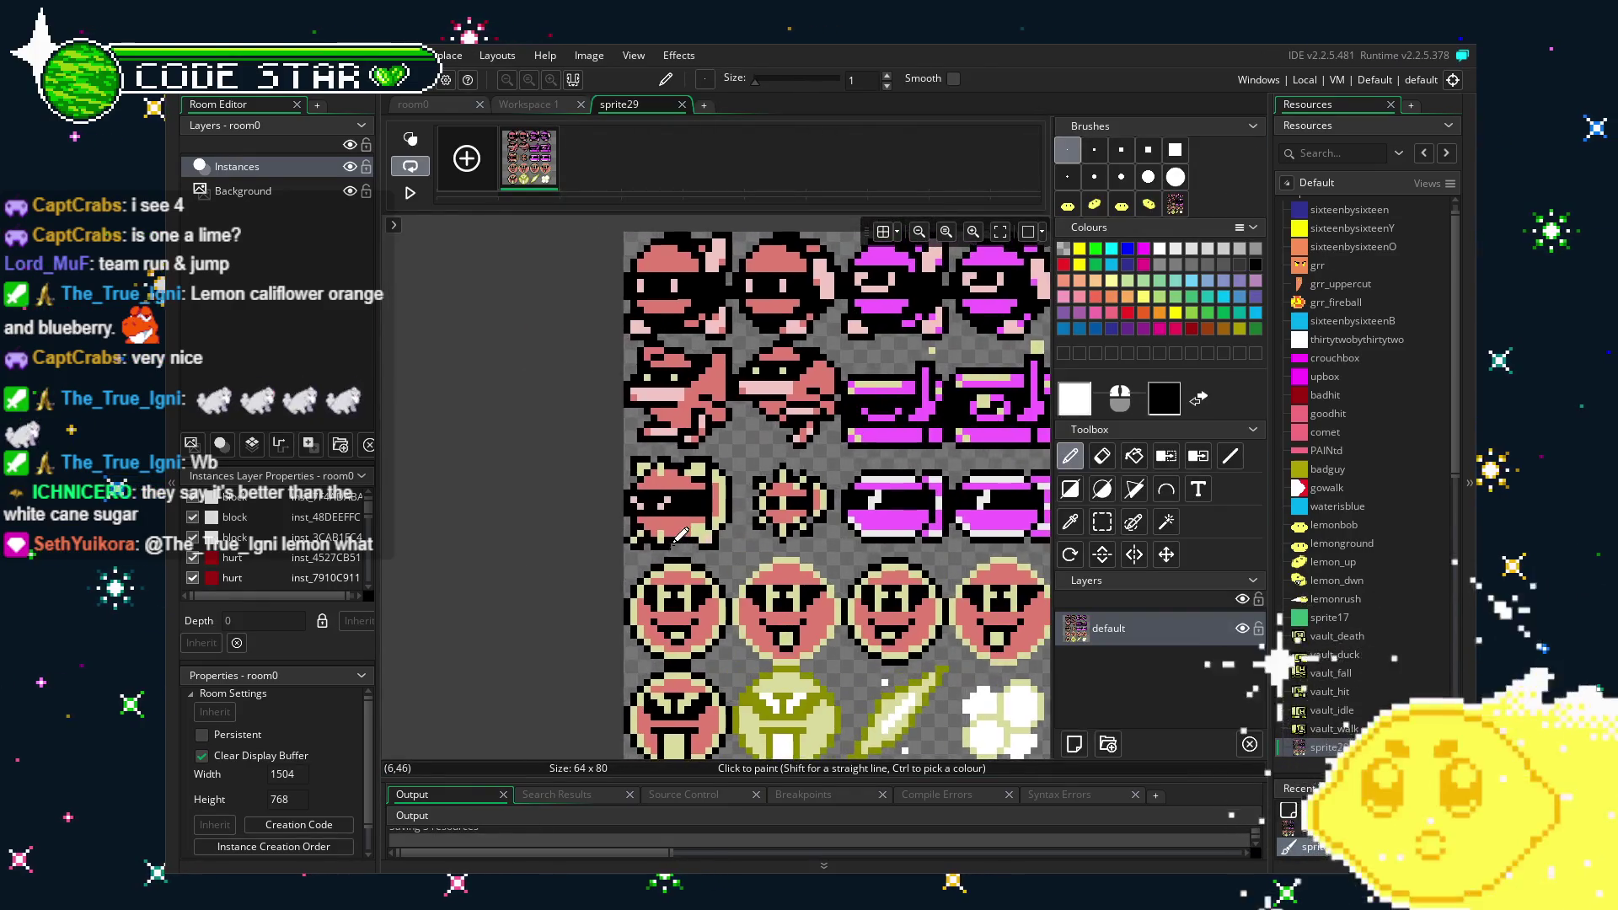
scroll(674, 324, "up", 2)
scroll(674, 325, "up", 1)
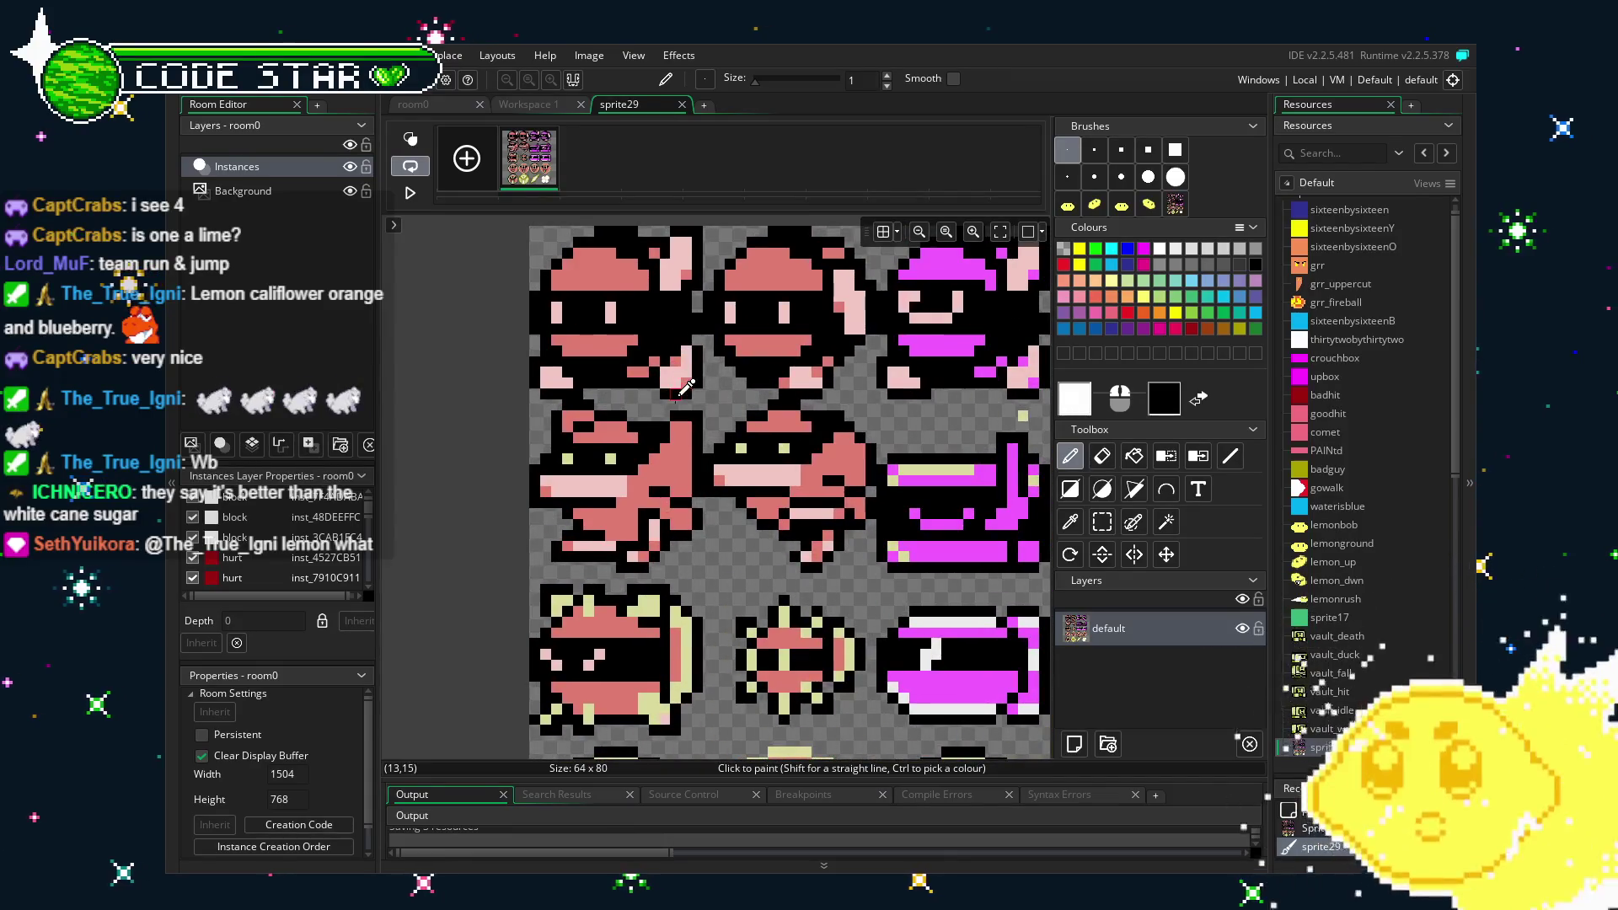
key("s")
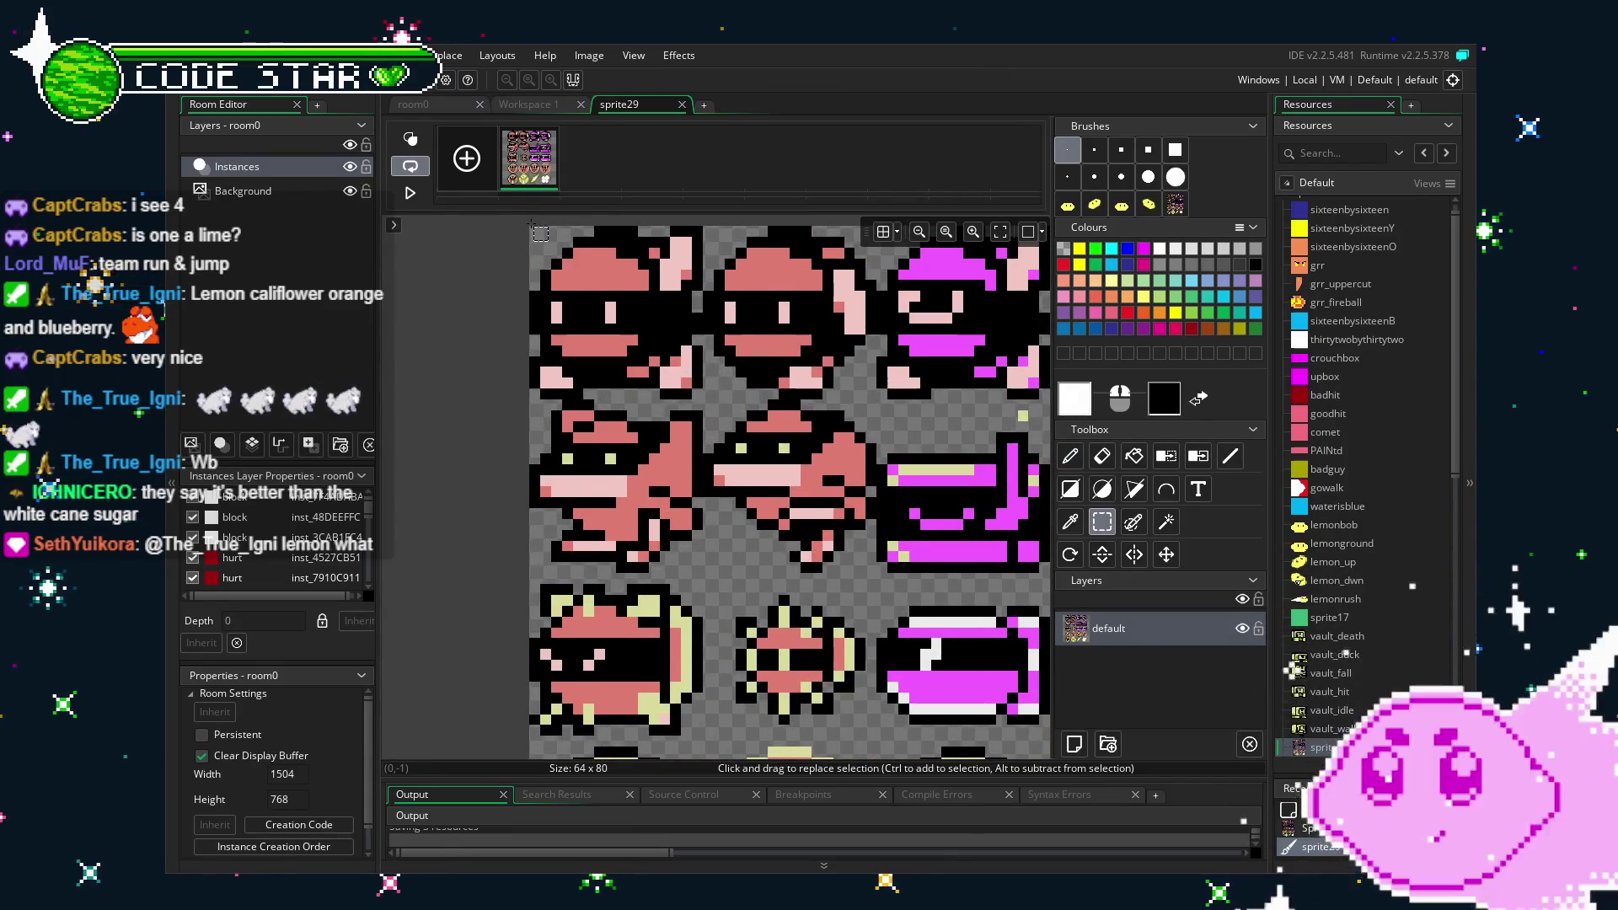
left_click(533, 220)
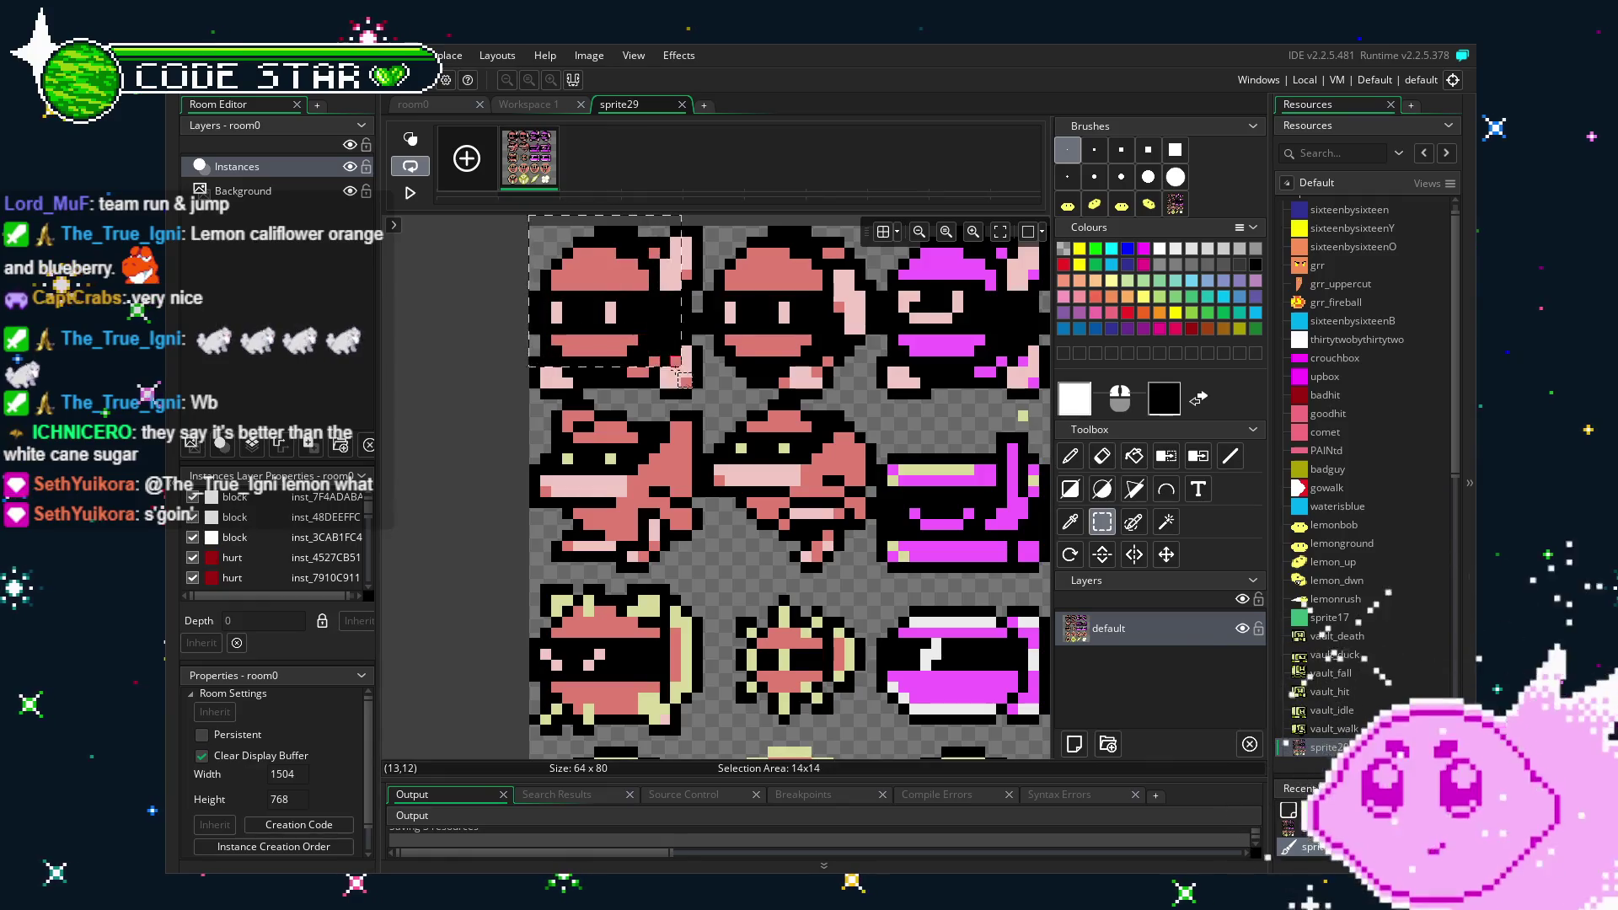
left_click_drag(534, 220, 704, 398)
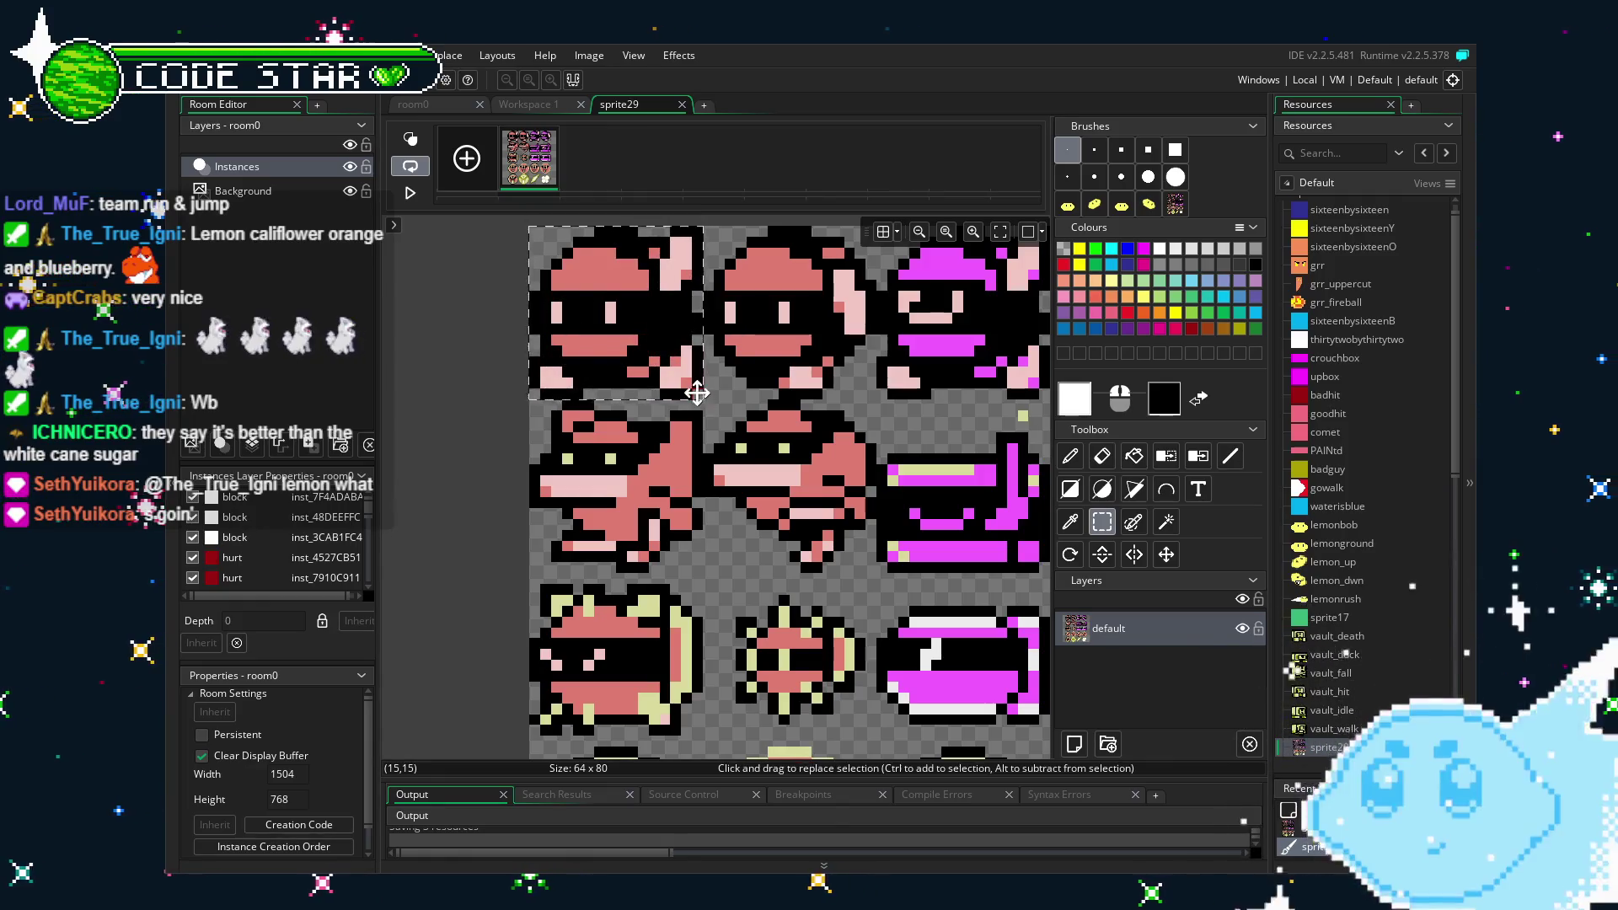
key("ctrl+b")
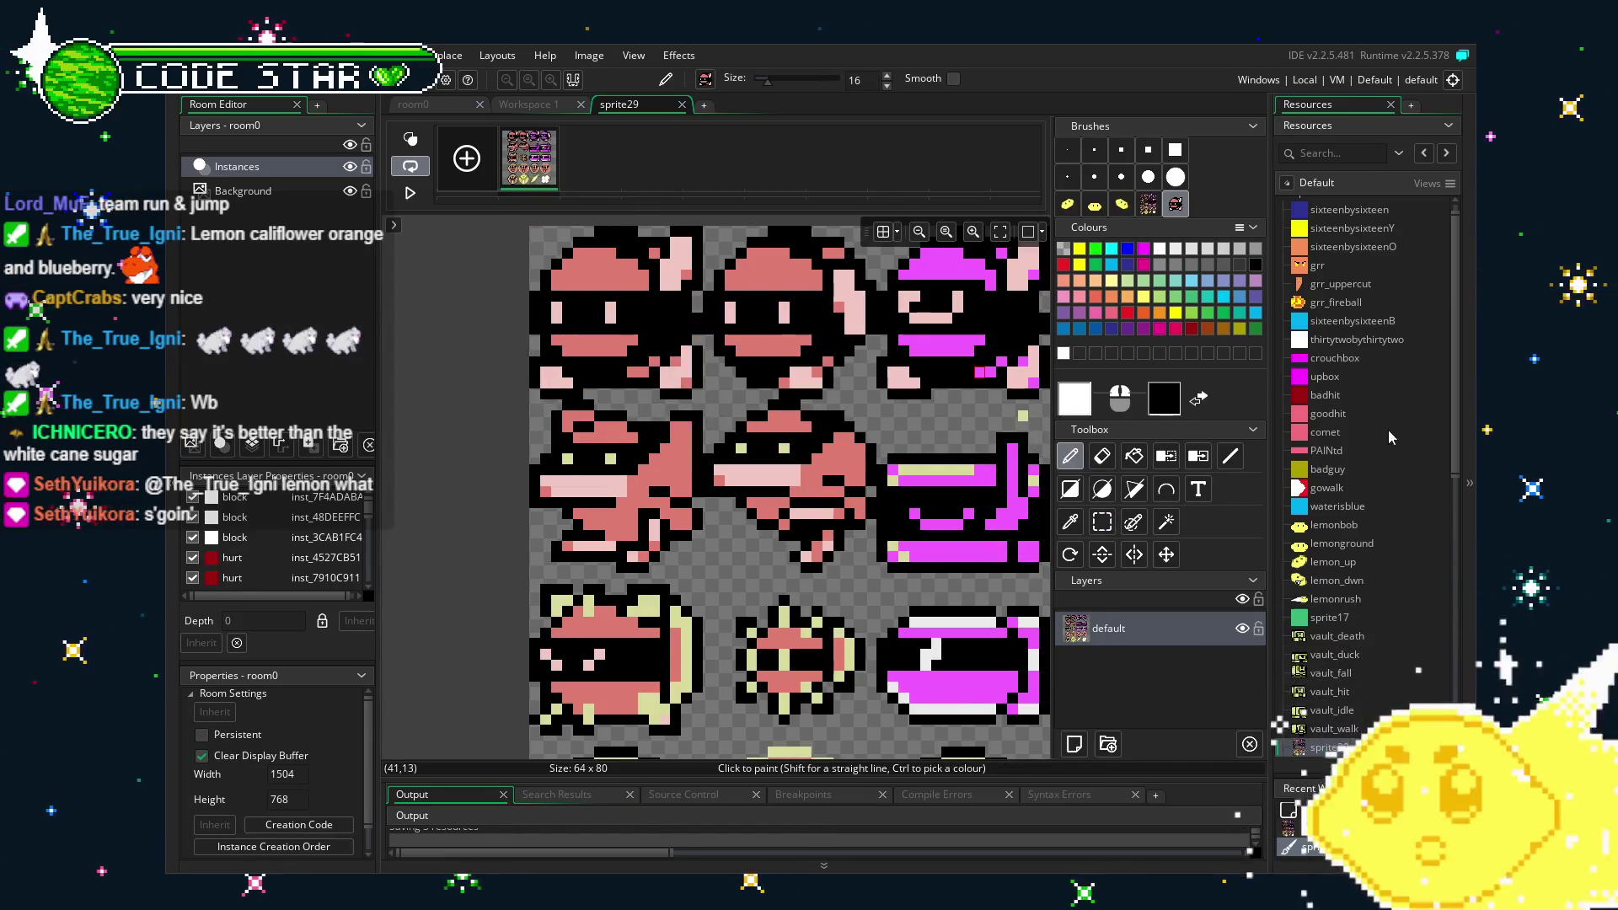
Create a new sprite from sprite29's context menu in Resources.
scroll(1368, 578, "down", 1)
scroll(1368, 578, "down", 3)
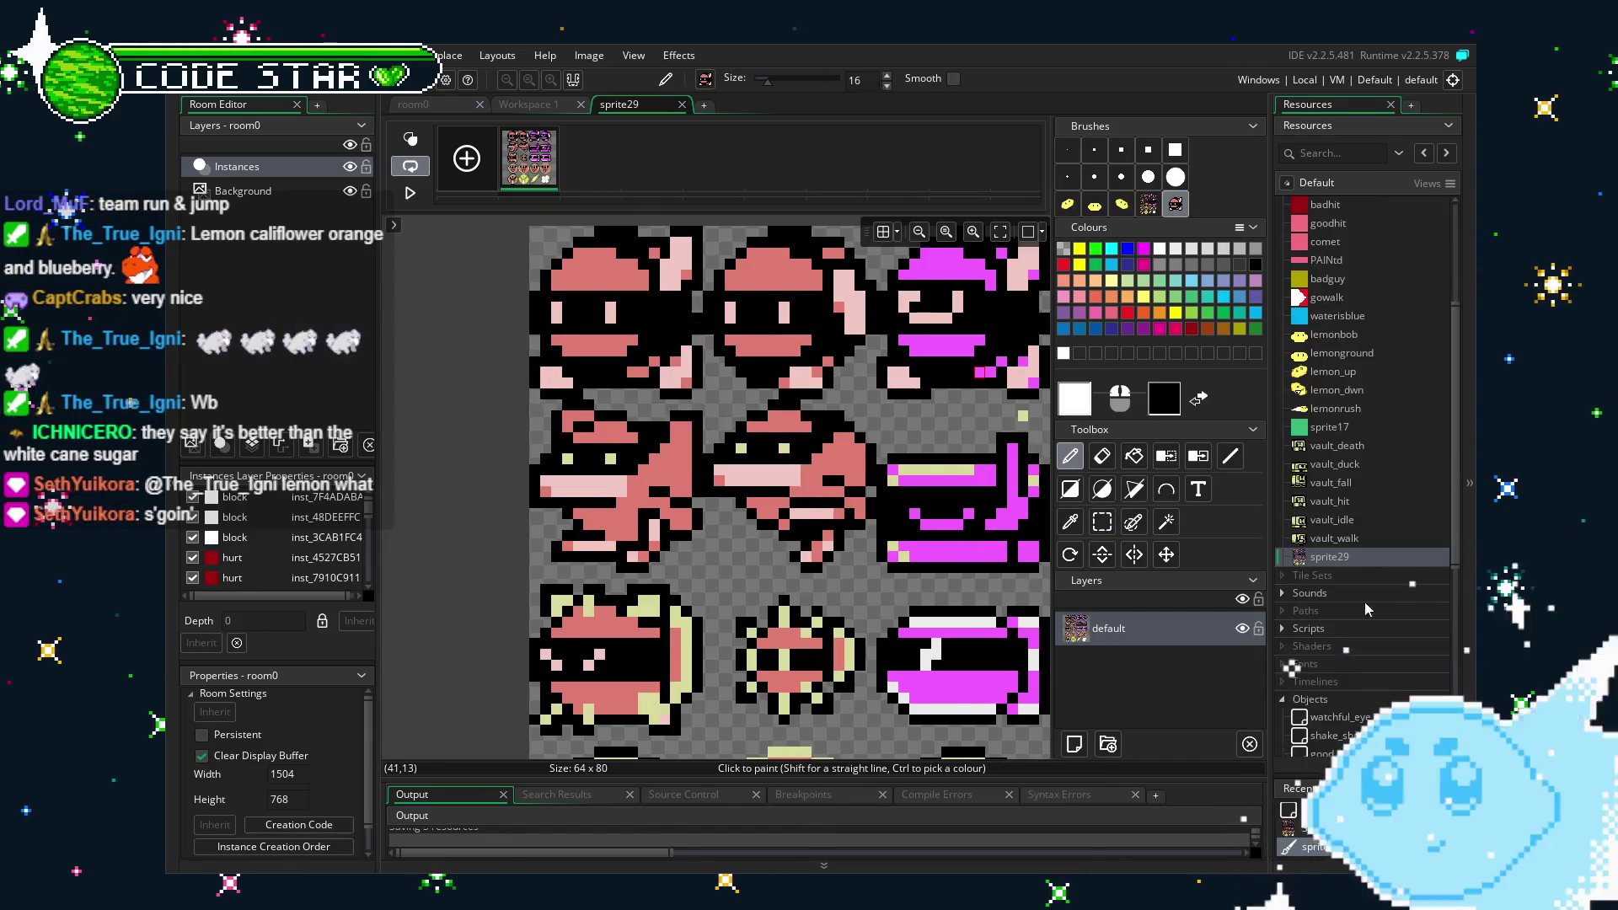
right_click(1330, 559)
left_click(1325, 566)
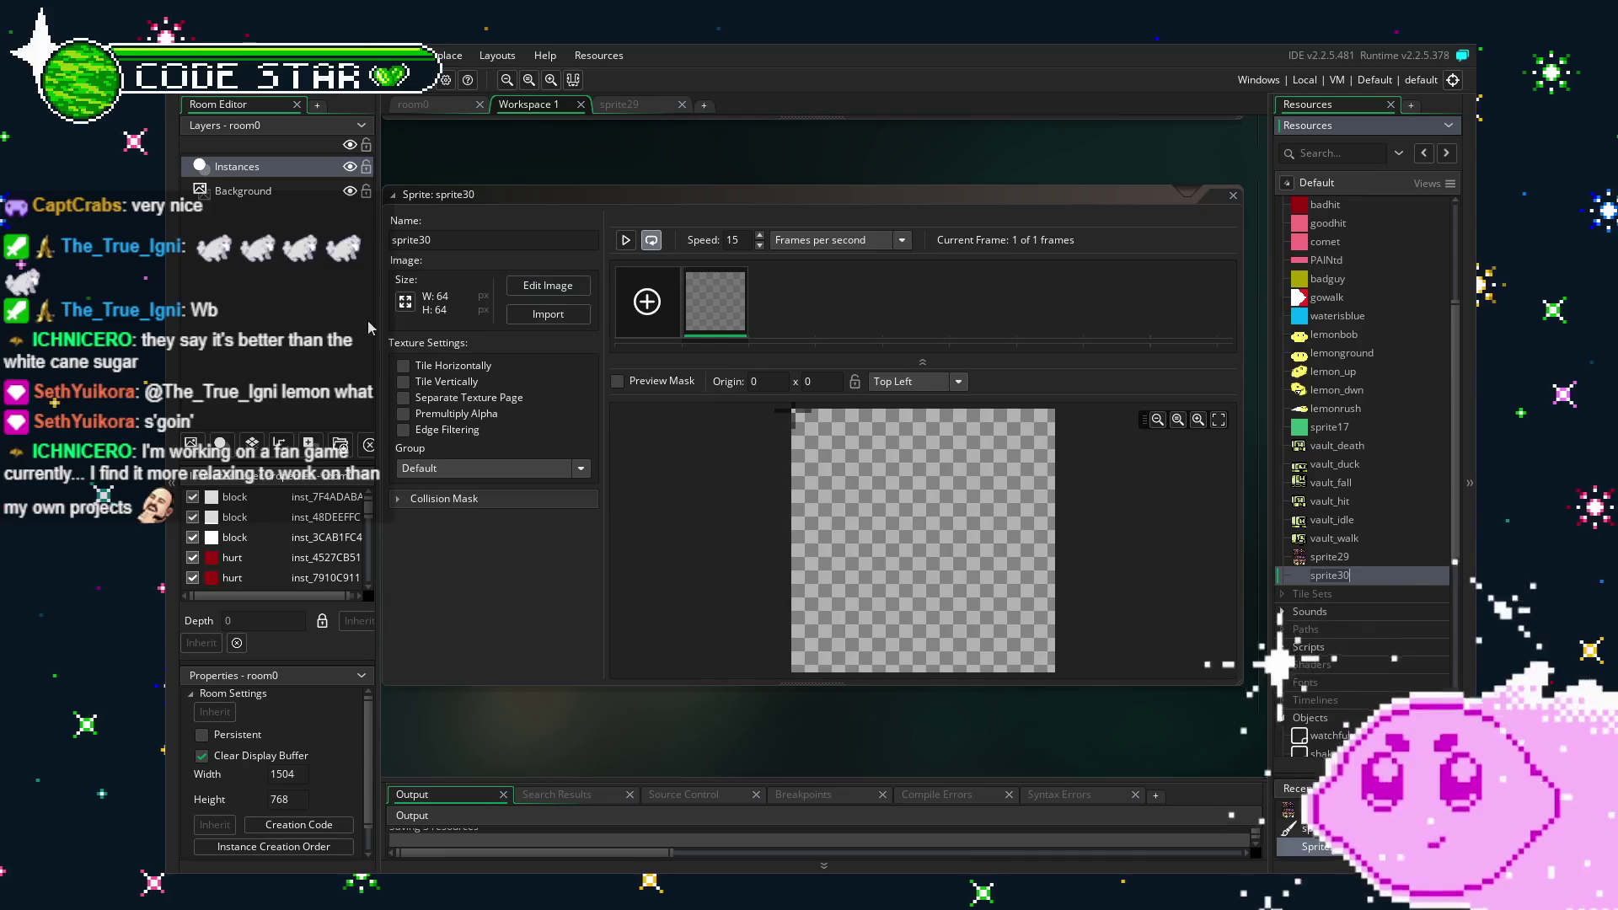
Set sprite30's width and height to 16 in the resize settings.
left_click(404, 301)
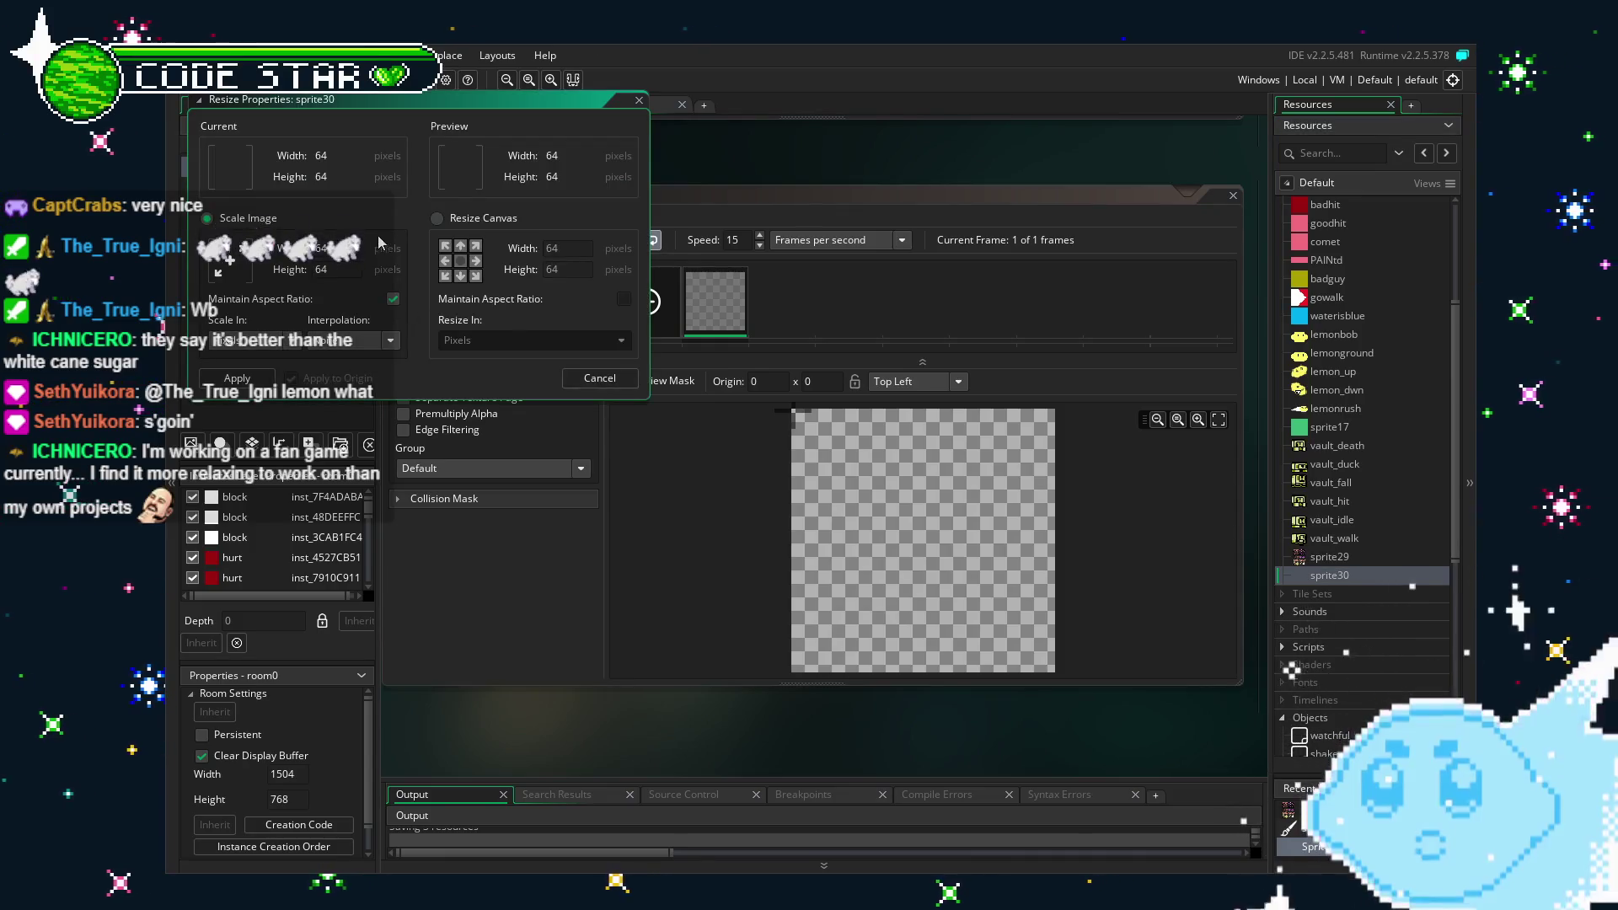
type("16")
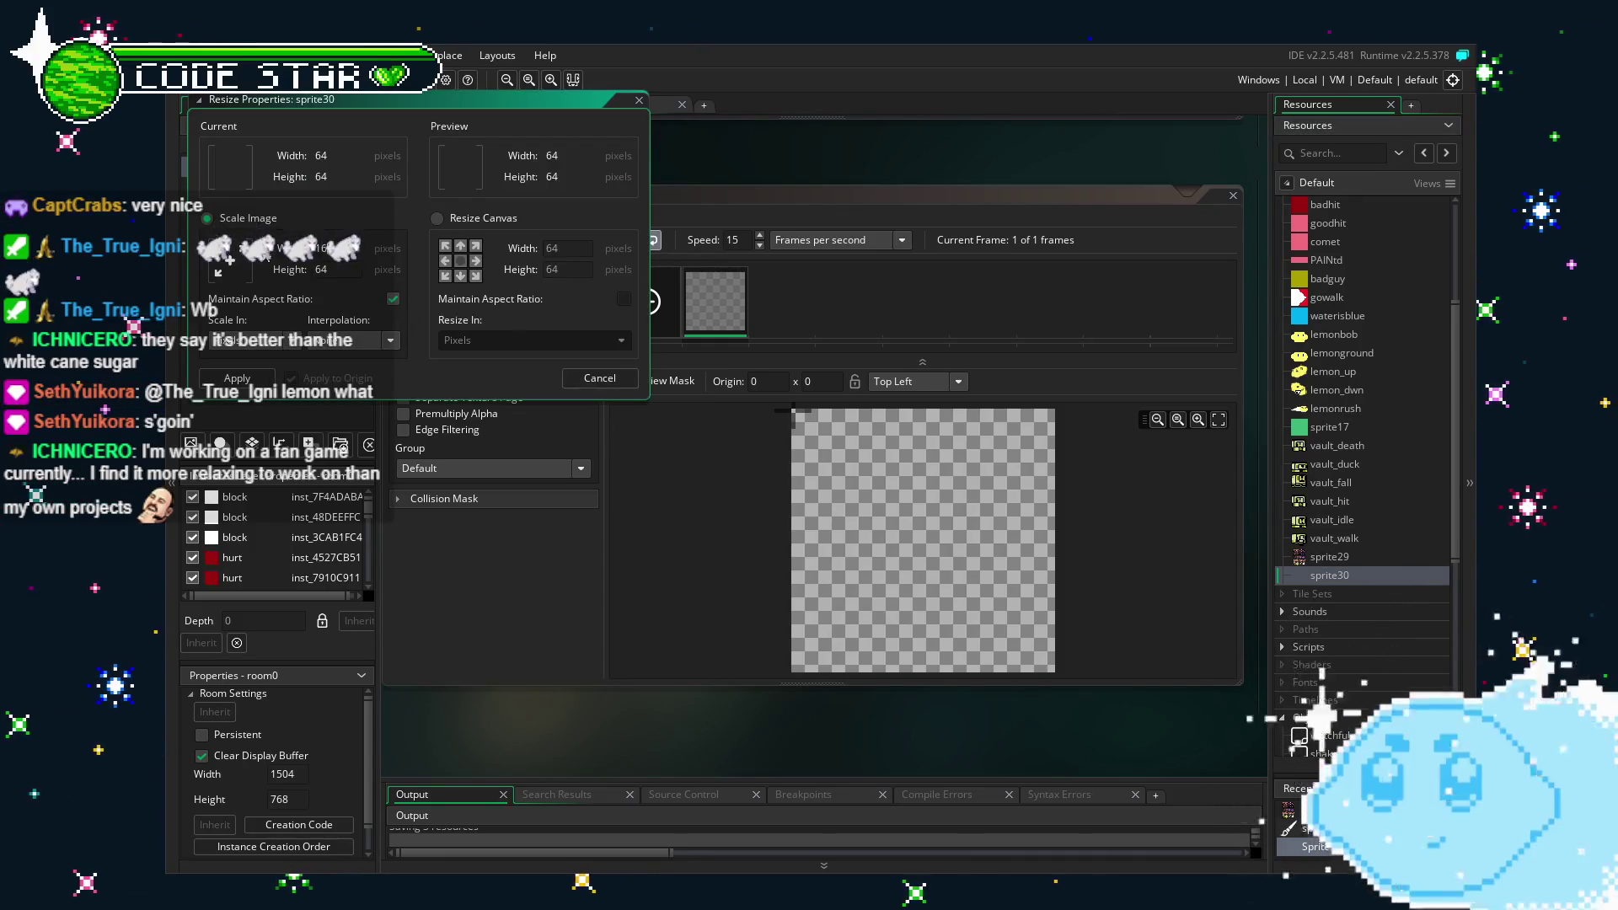
key("Return")
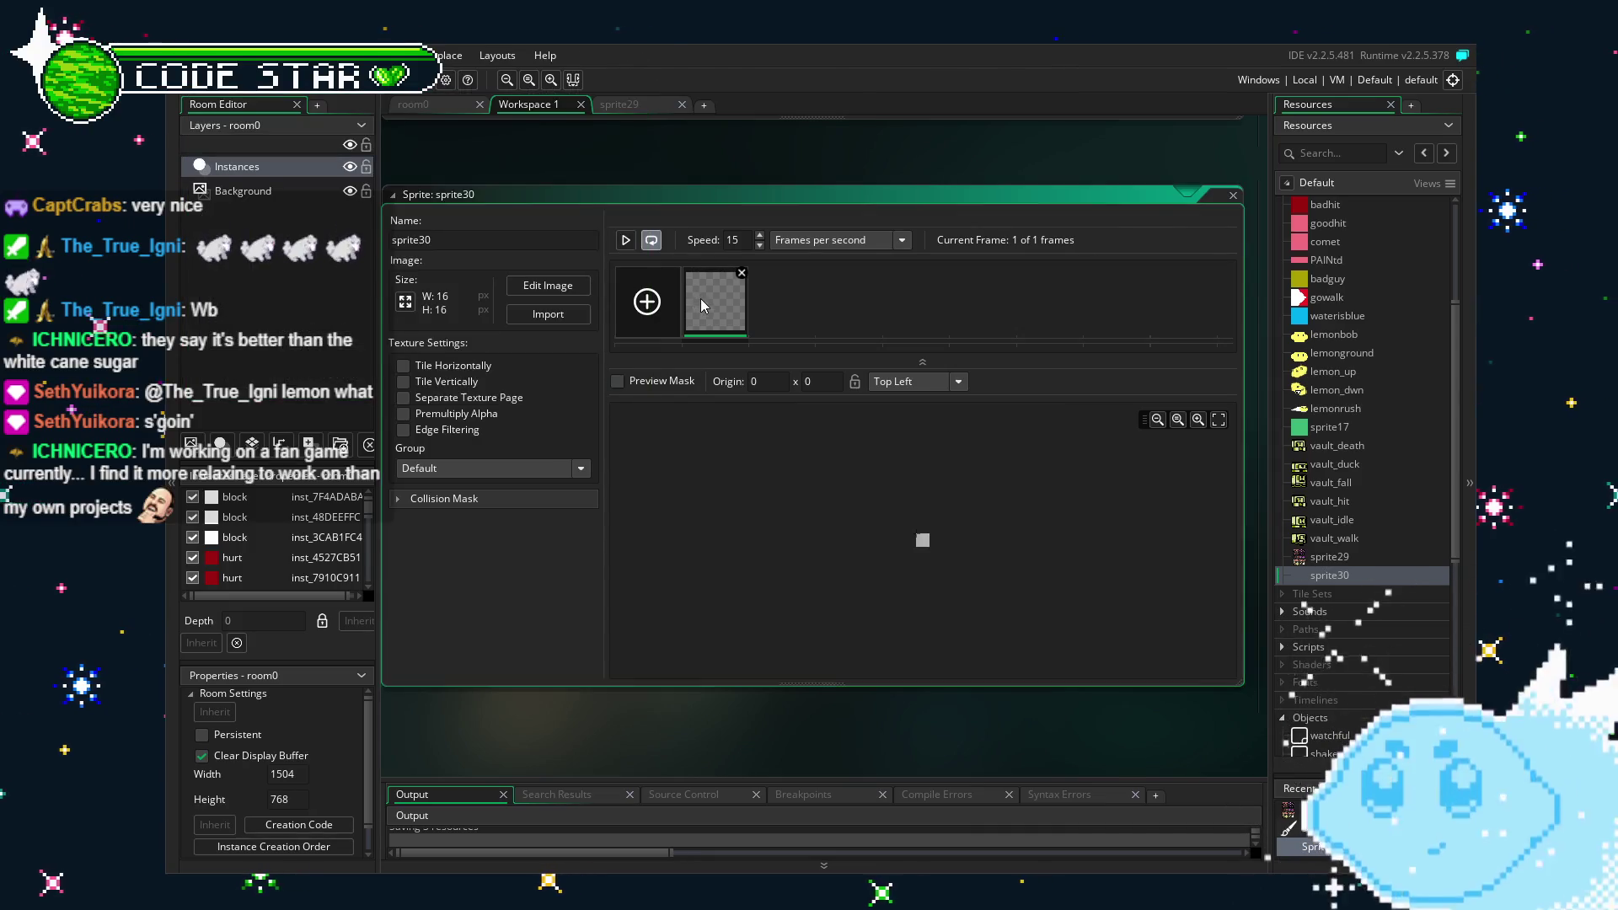
Paste the top-left character into sprite30's image, position it, and close the editor.
double_click(700, 298)
key("ctrl+v")
mouse_move(624, 455)
left_mouse_down()
mouse_move(733, 505)
mouse_move(512, 474)
mouse_move(762, 165)
left_mouse_up()
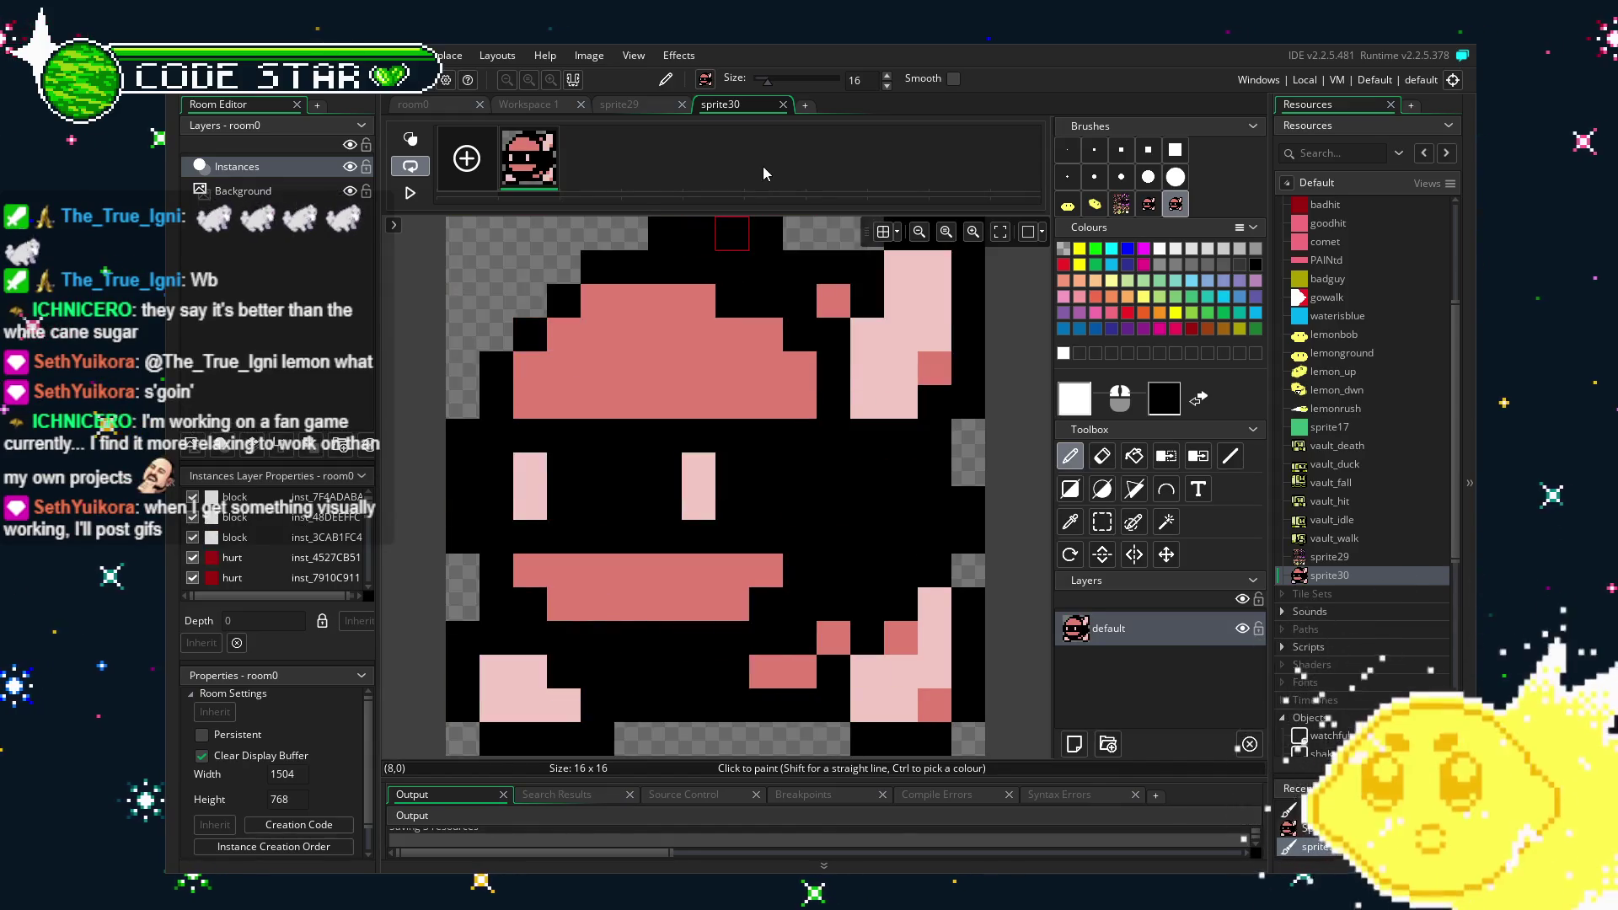
left_click(782, 105)
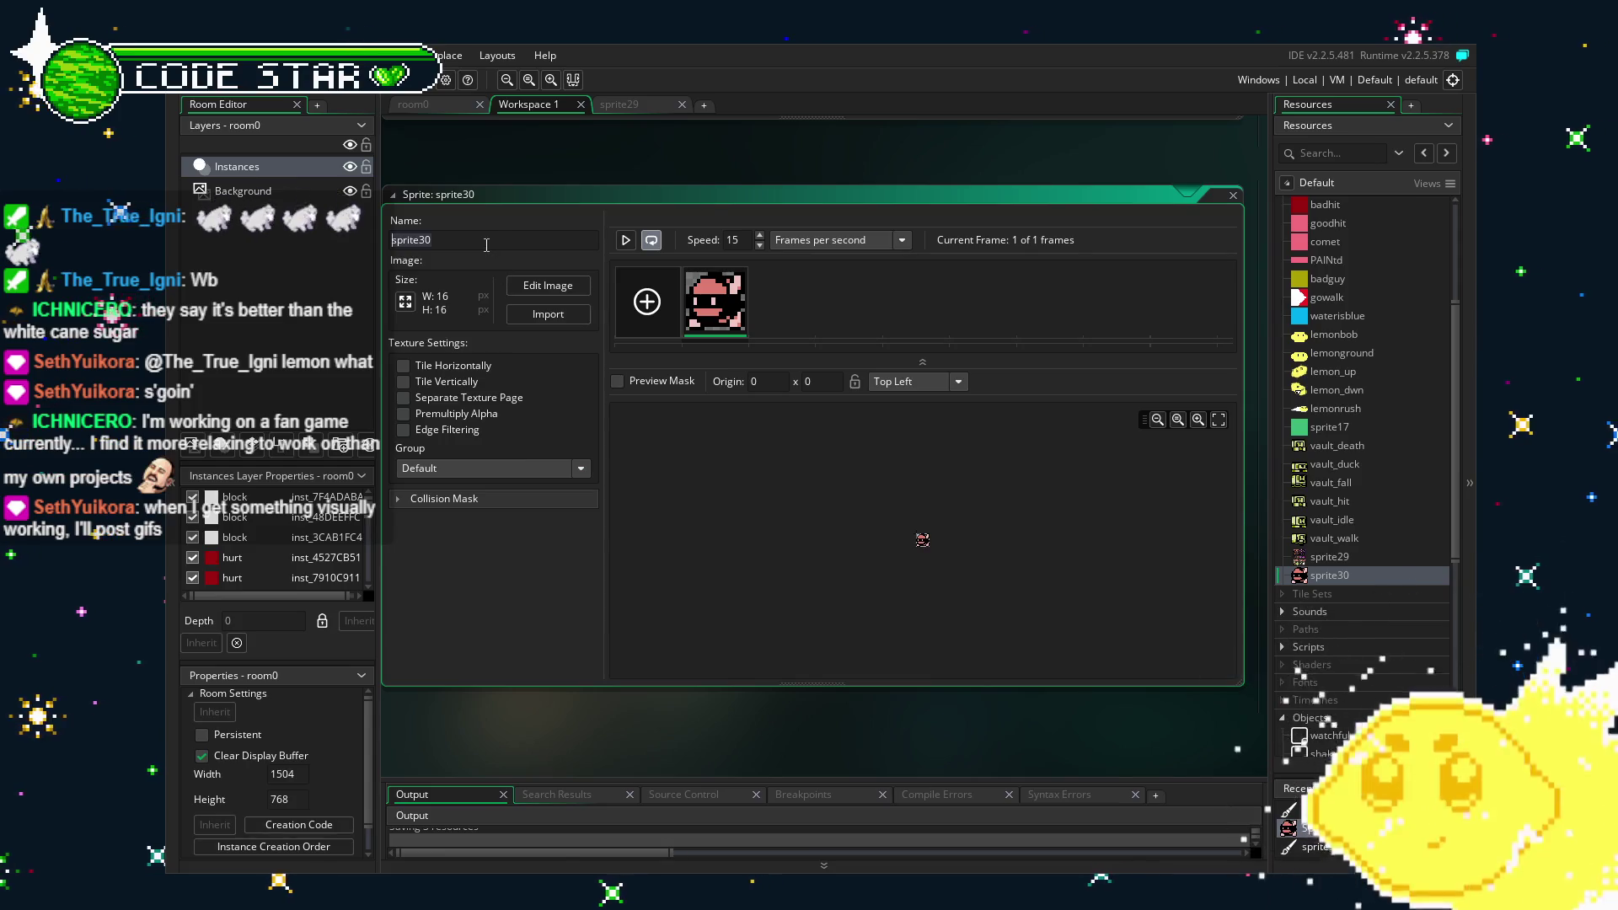
Enter ene_bee as sprite30's new name.
type("enem")
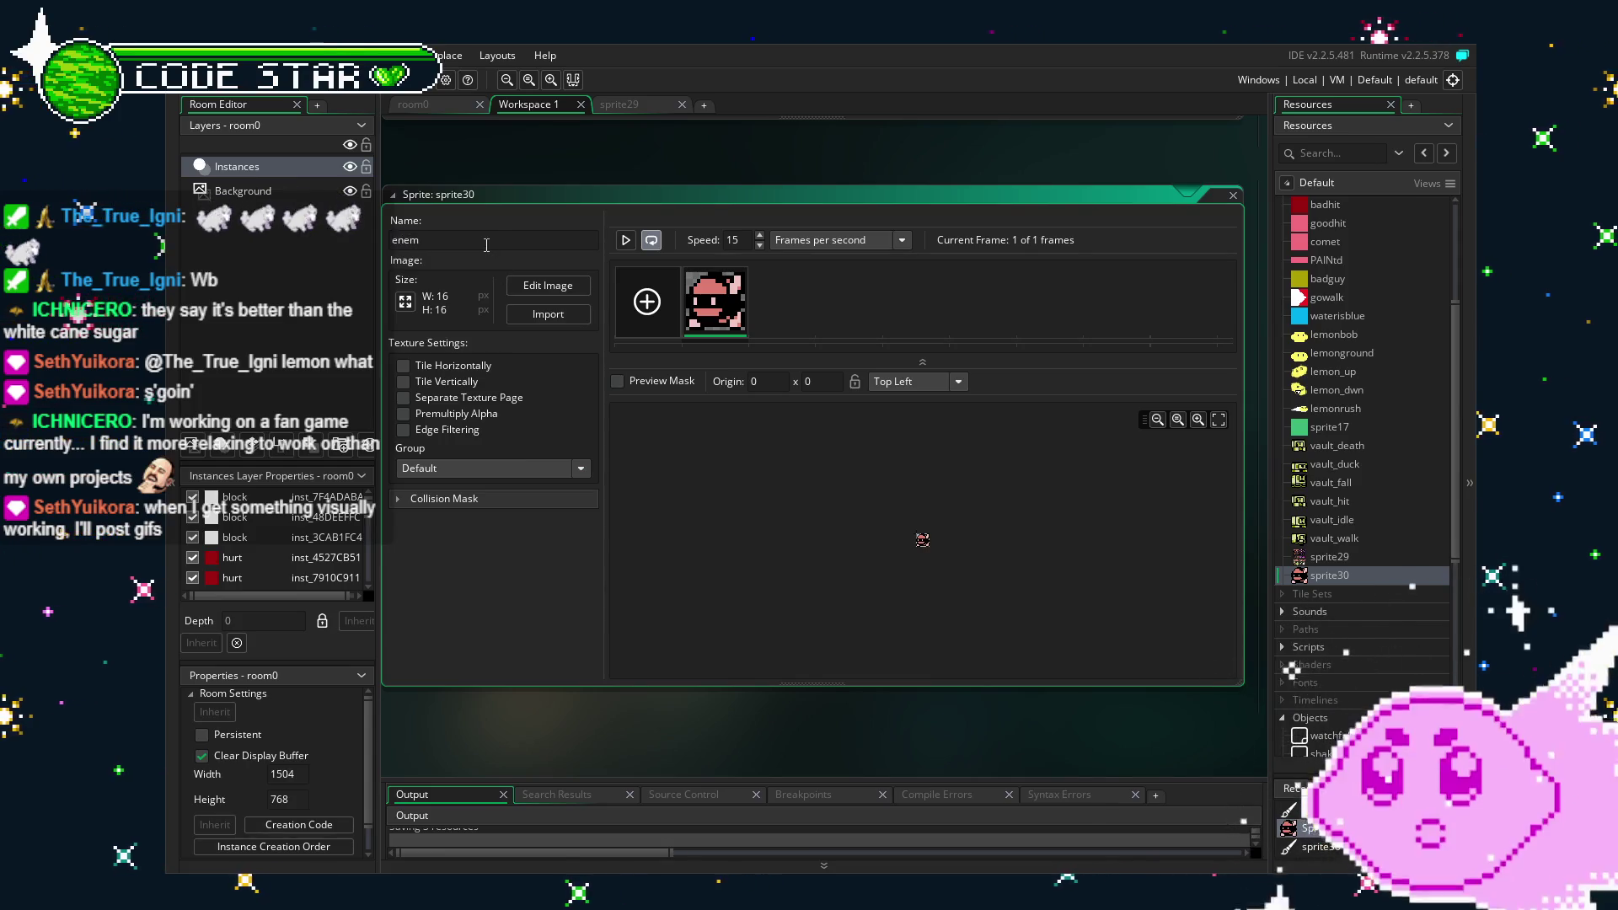
key("BackSpace")
type("_bee")
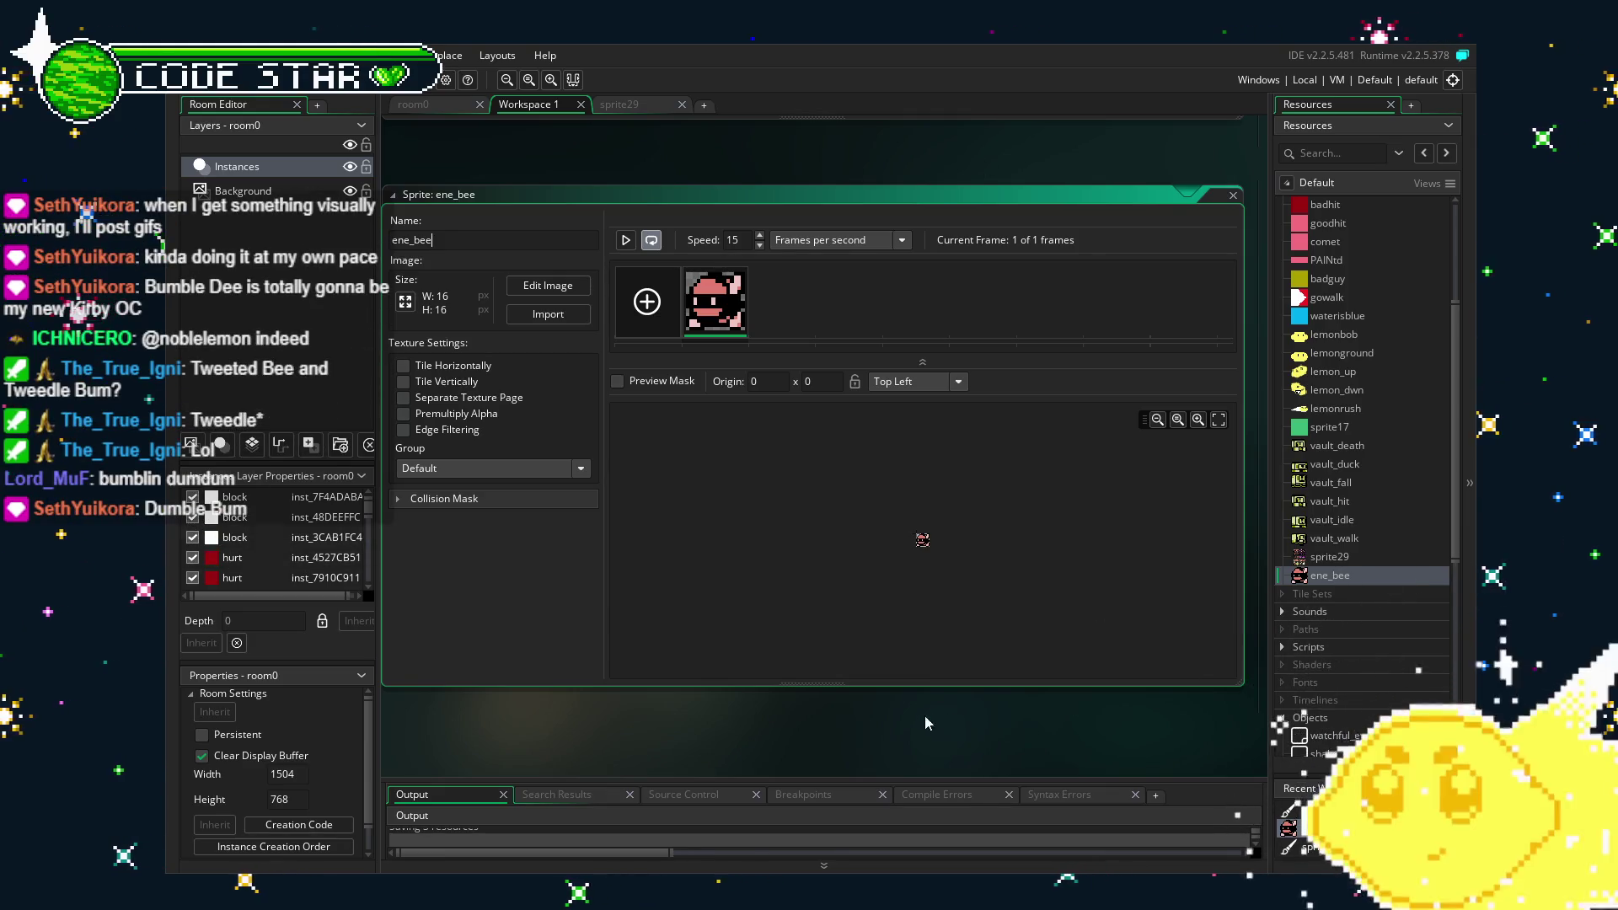
Open sprite29's image, select the second top-row character, and make it a brush.
scroll(1325, 504, "up", 5)
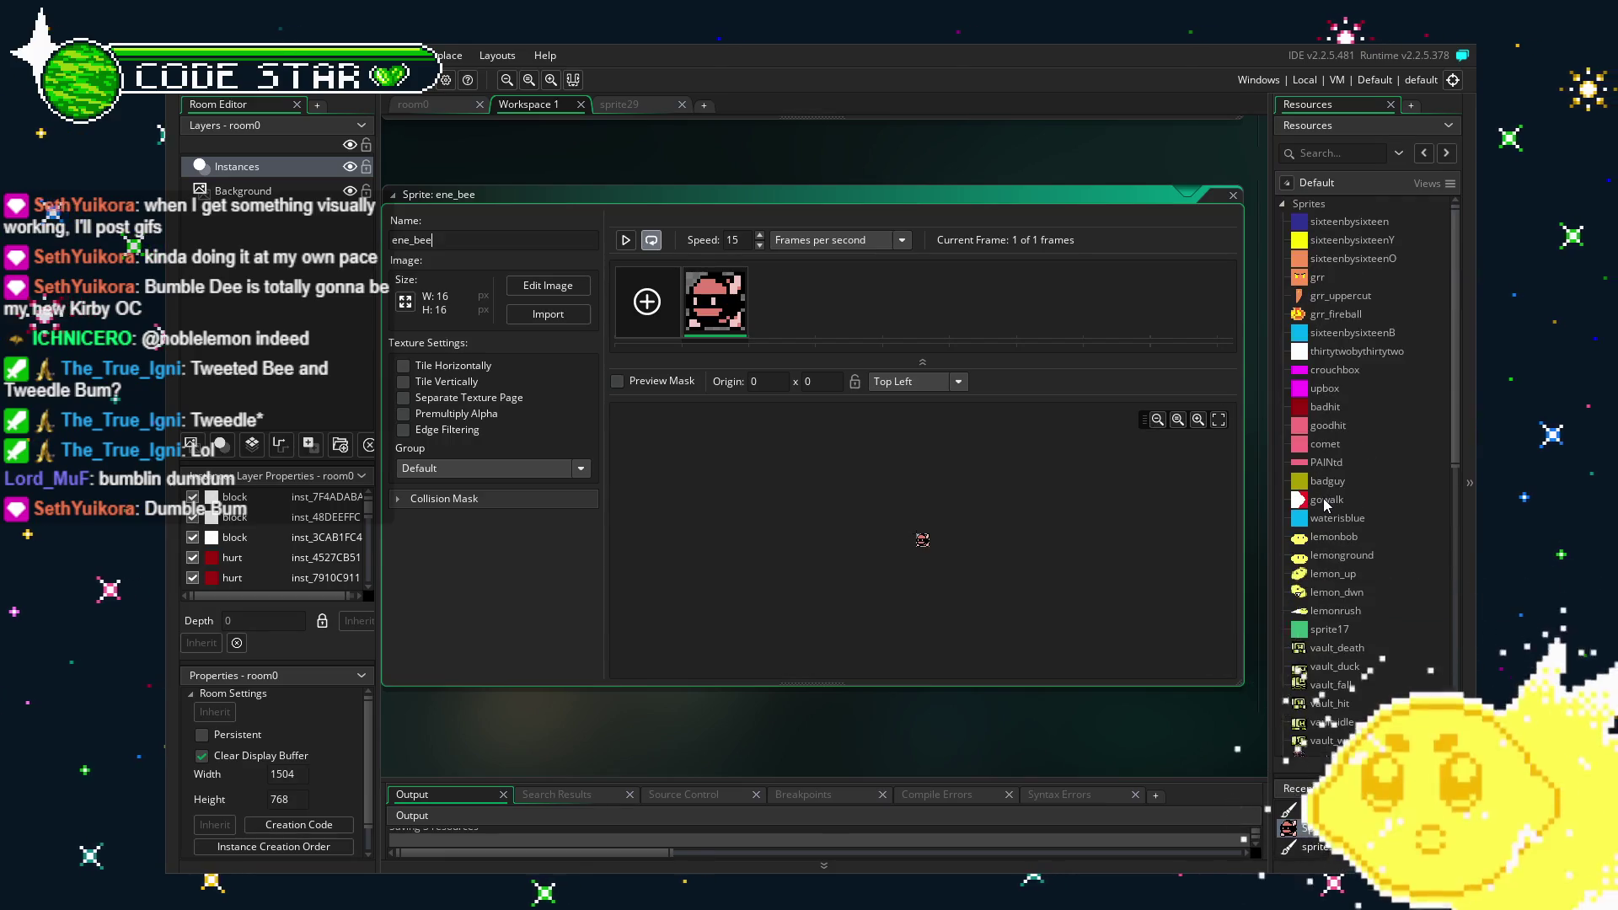
scroll(1306, 546, "down", 12)
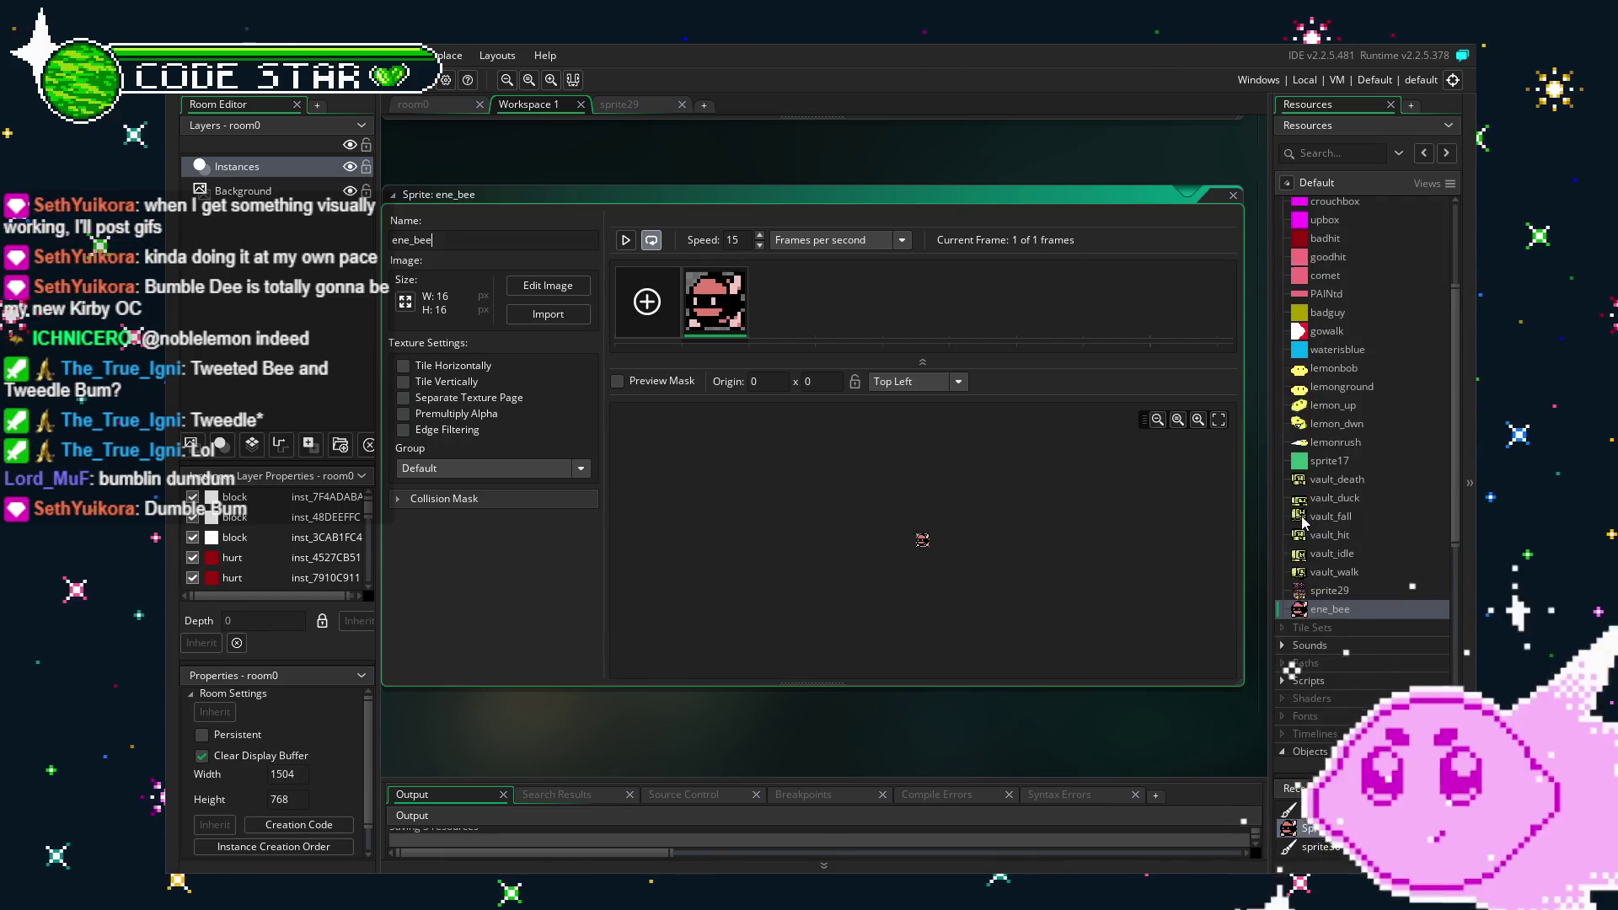
scroll(1307, 546, "up", 2)
double_click(1345, 355)
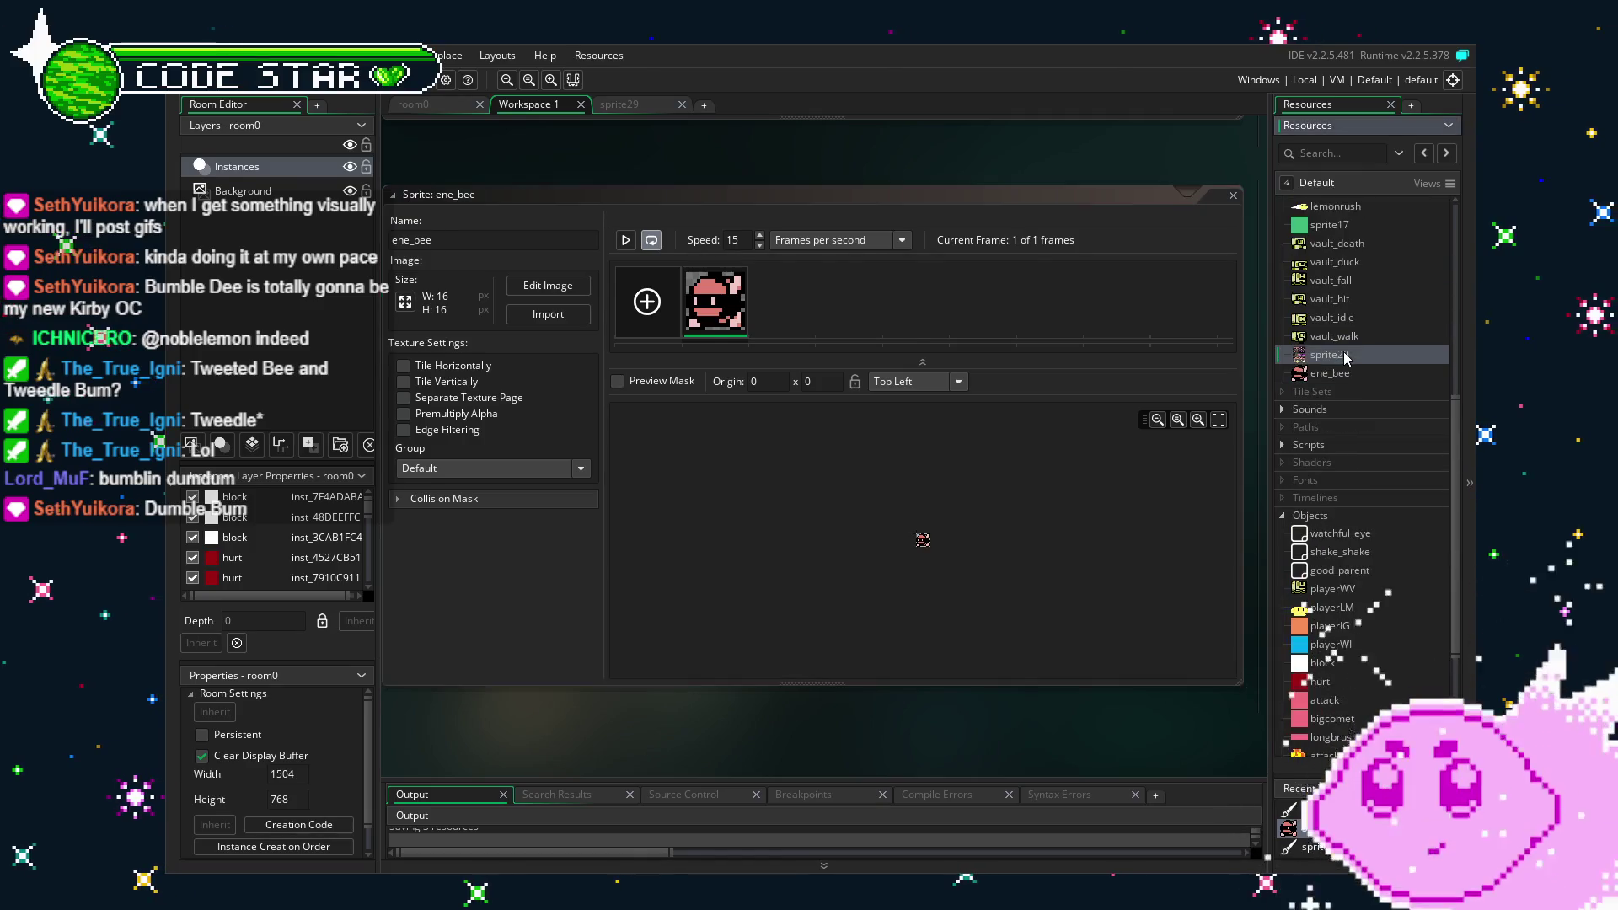
left_click(548, 246)
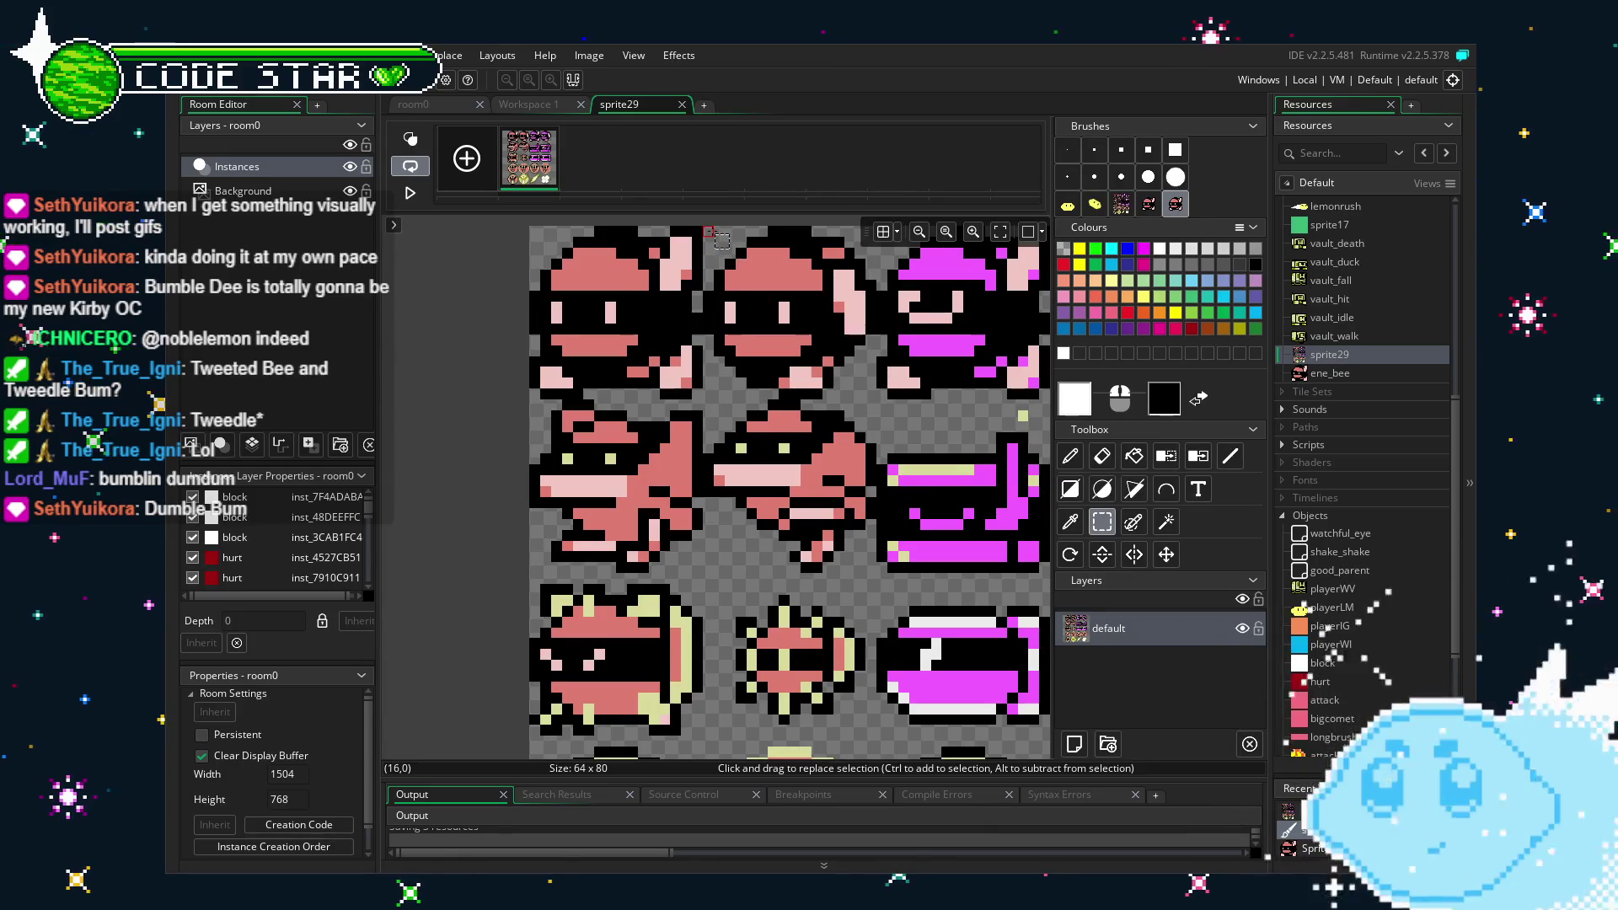
mouse_move(709, 230)
left_mouse_down()
mouse_move(830, 375)
mouse_move(870, 384)
left_mouse_up()
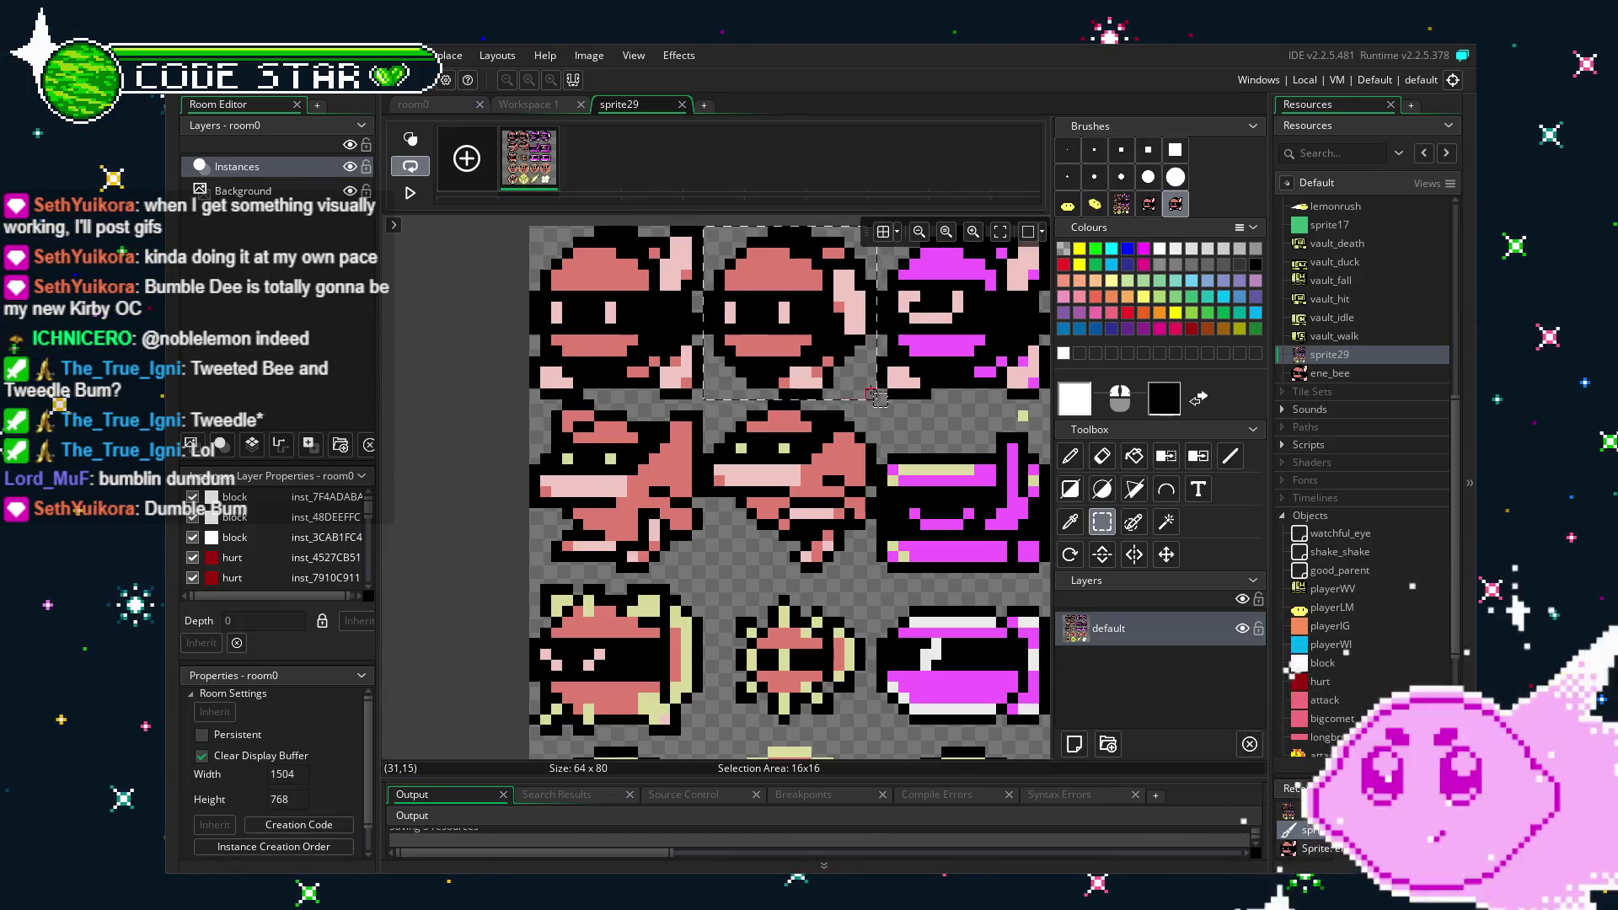
key("p")
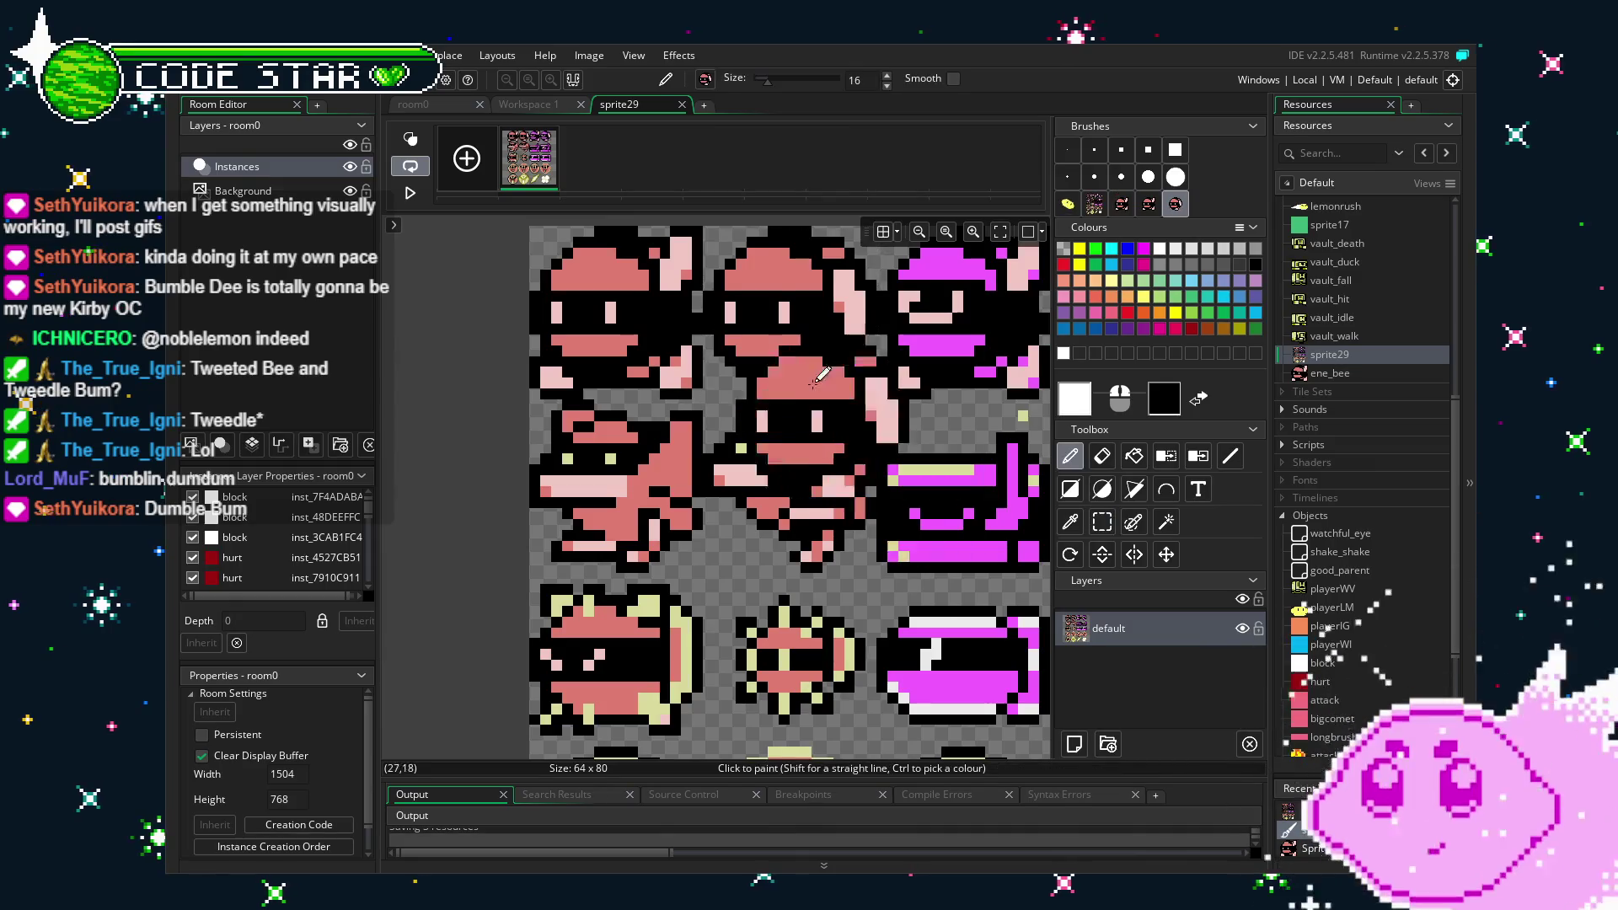
left_click(680, 107)
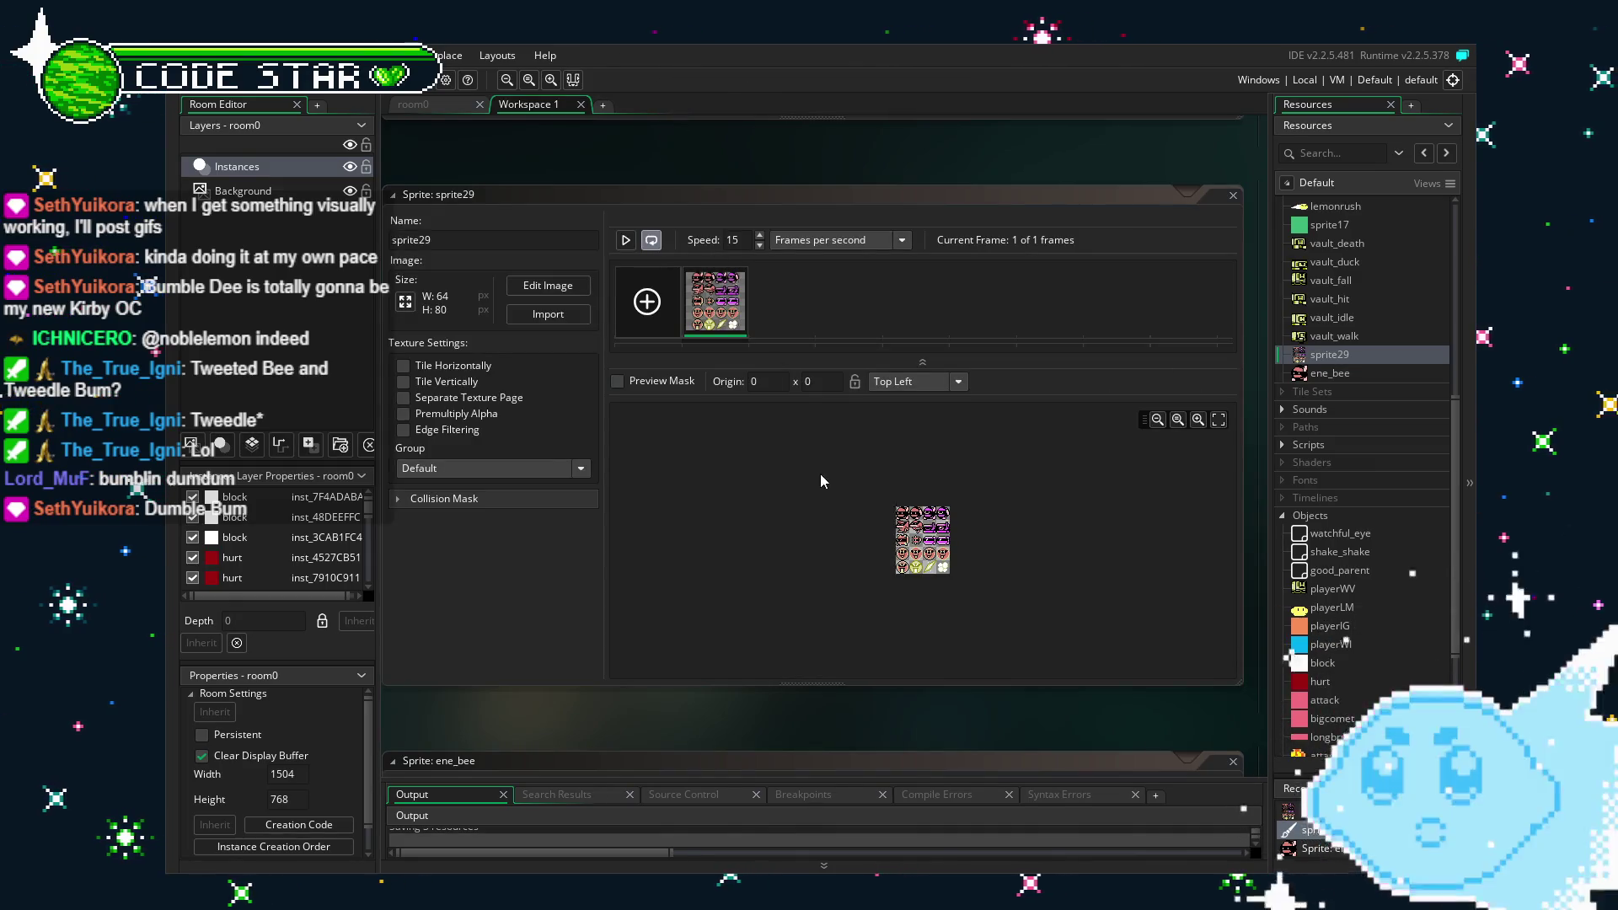
Add a second frame to ene_bee and paste the other bee character into it.
left_click(1337, 378)
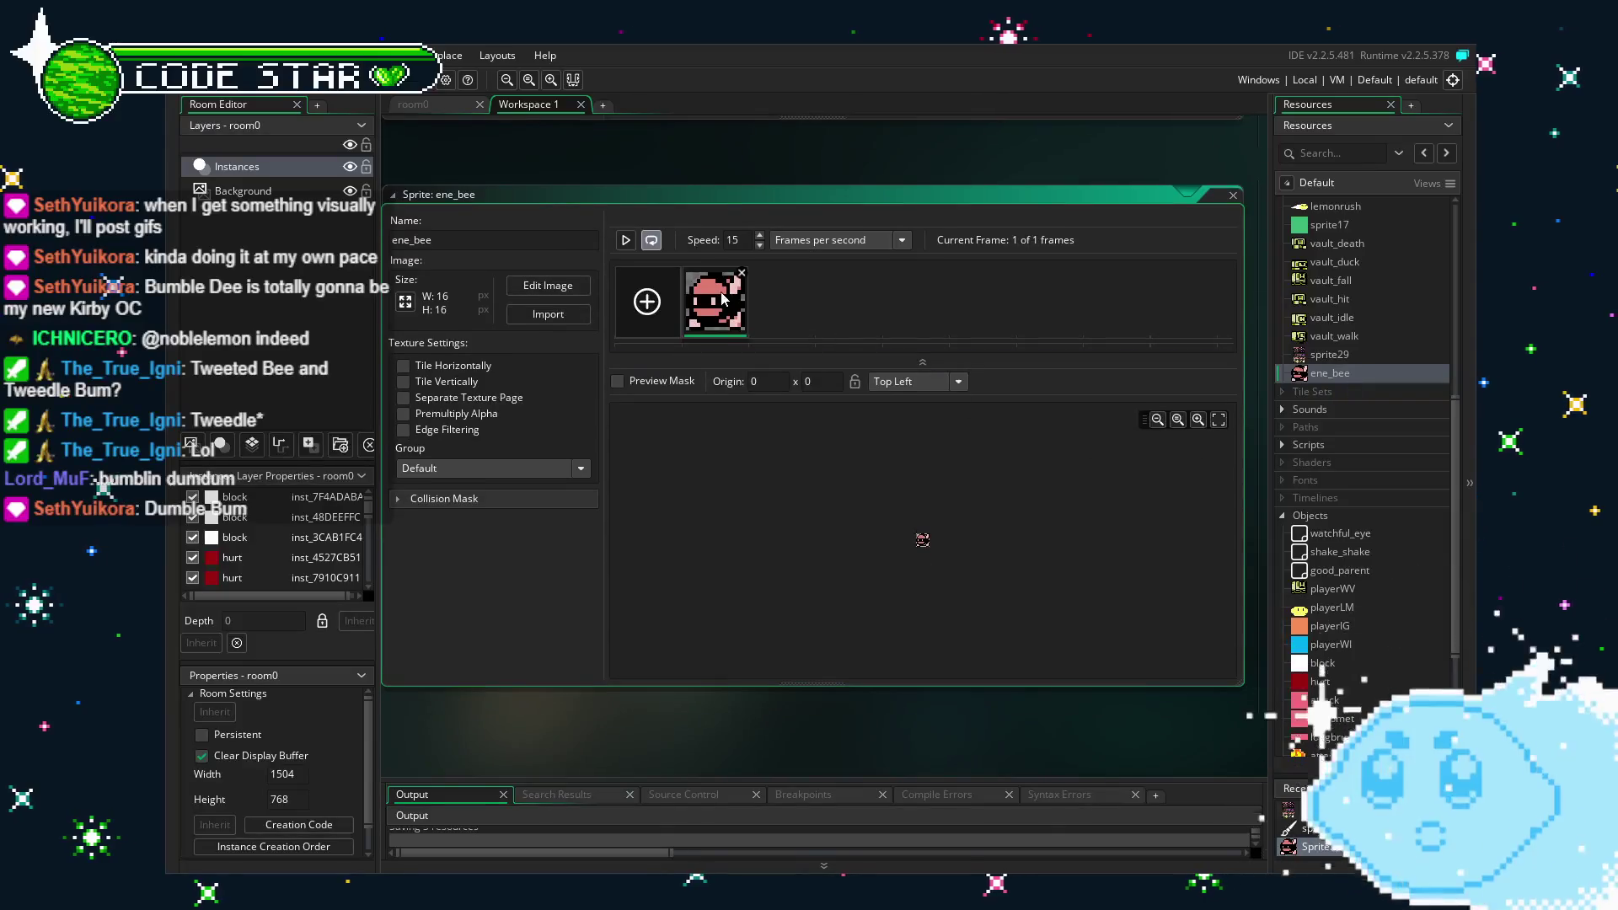
left_click(641, 292)
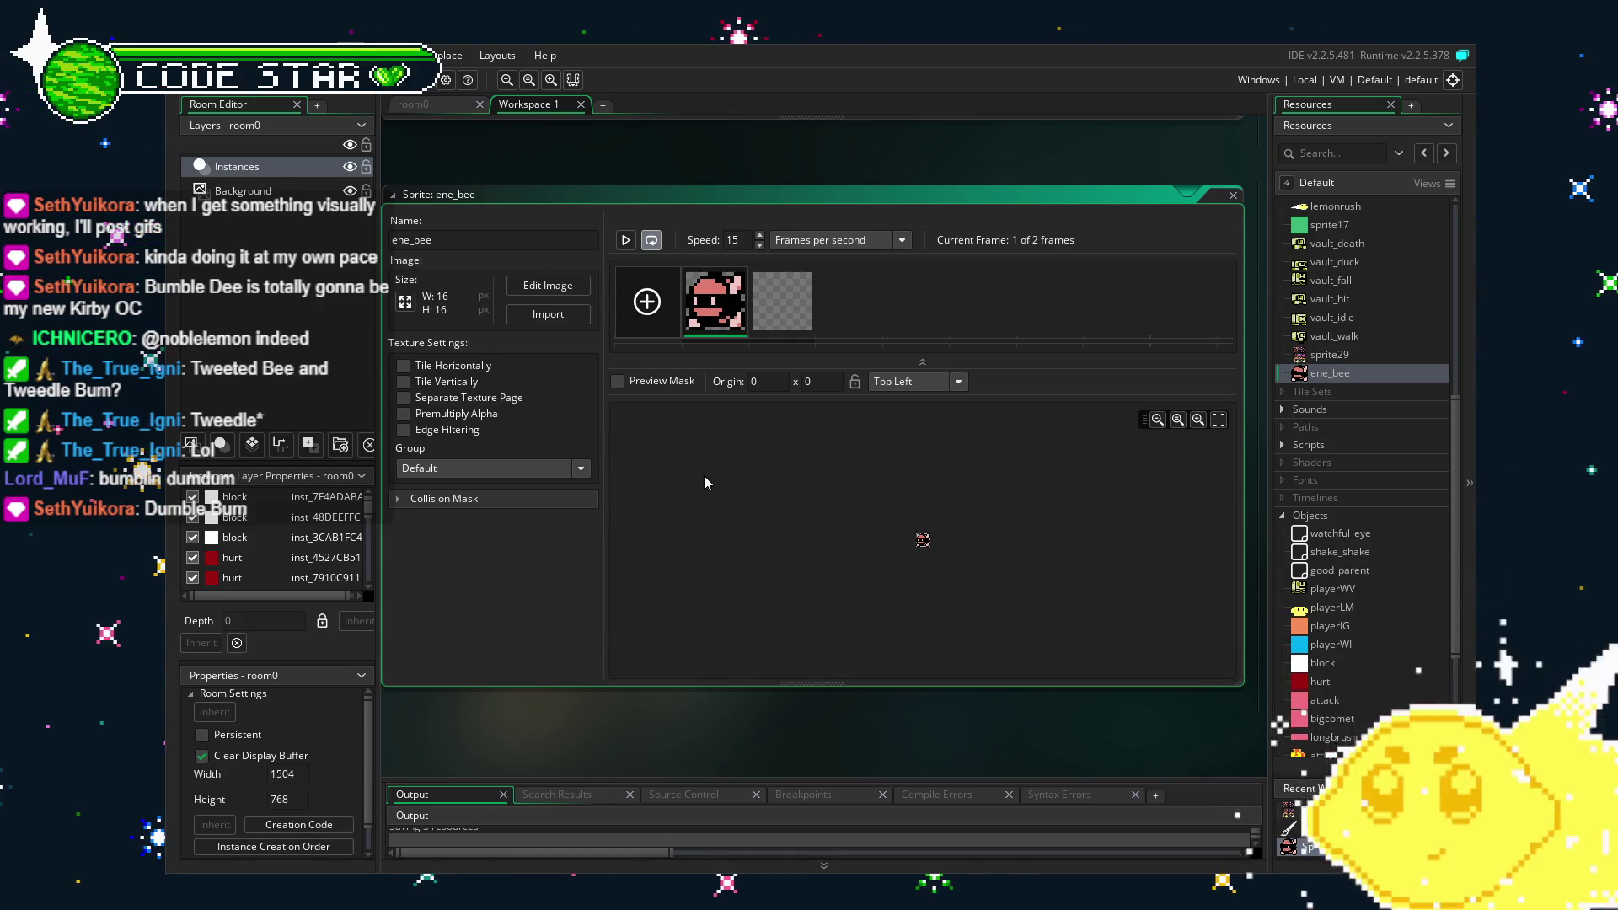
double_click(788, 317)
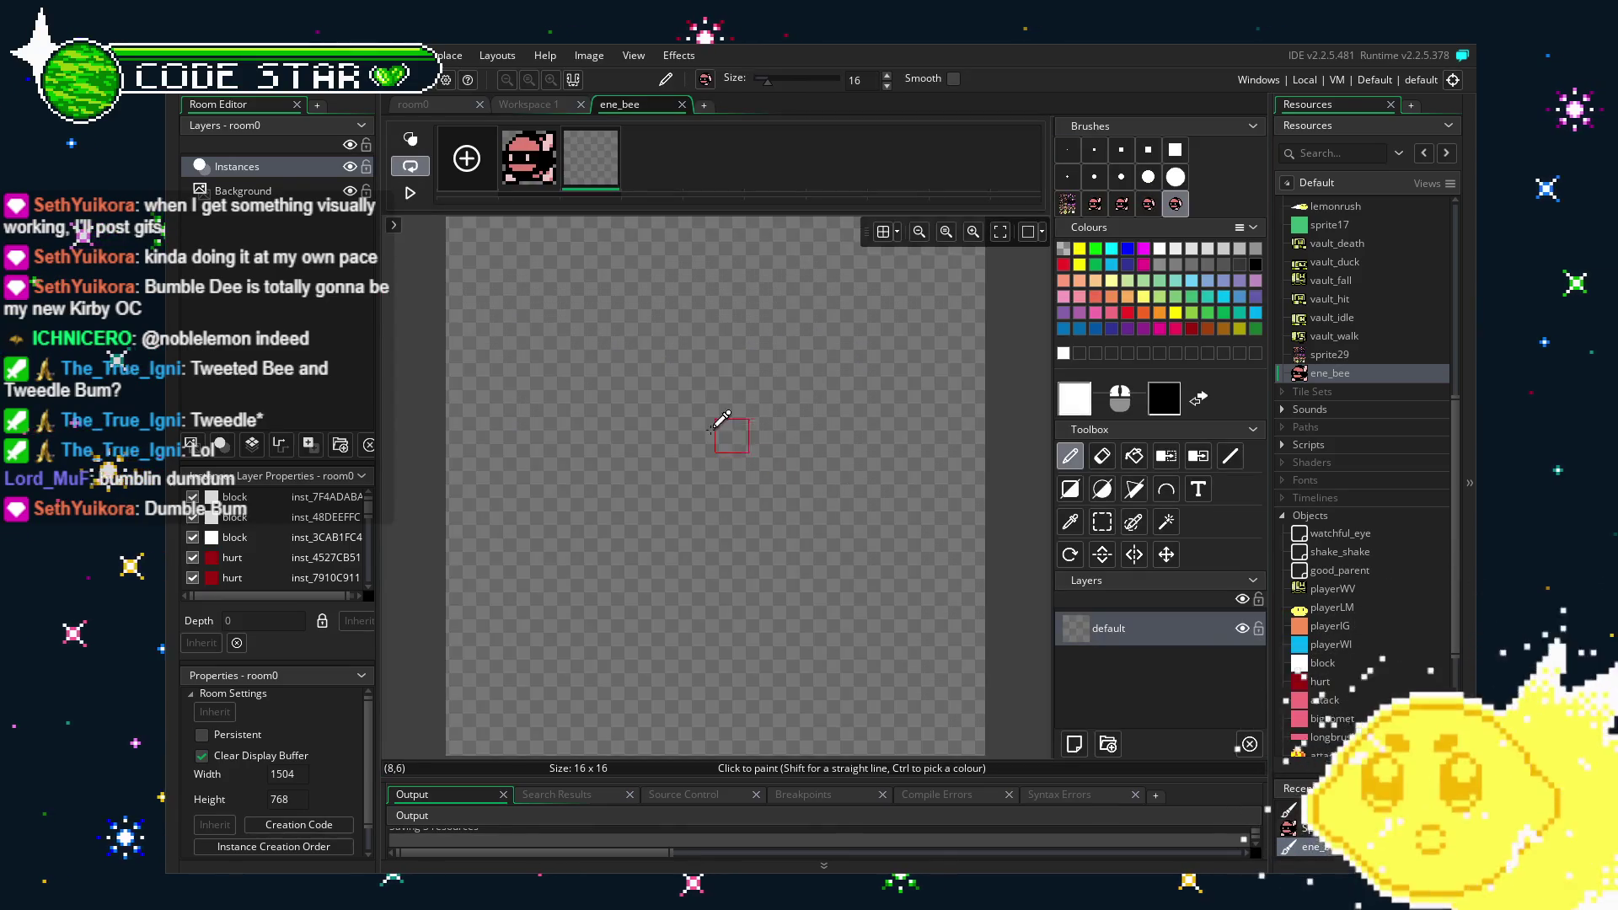
key("ctrl+v")
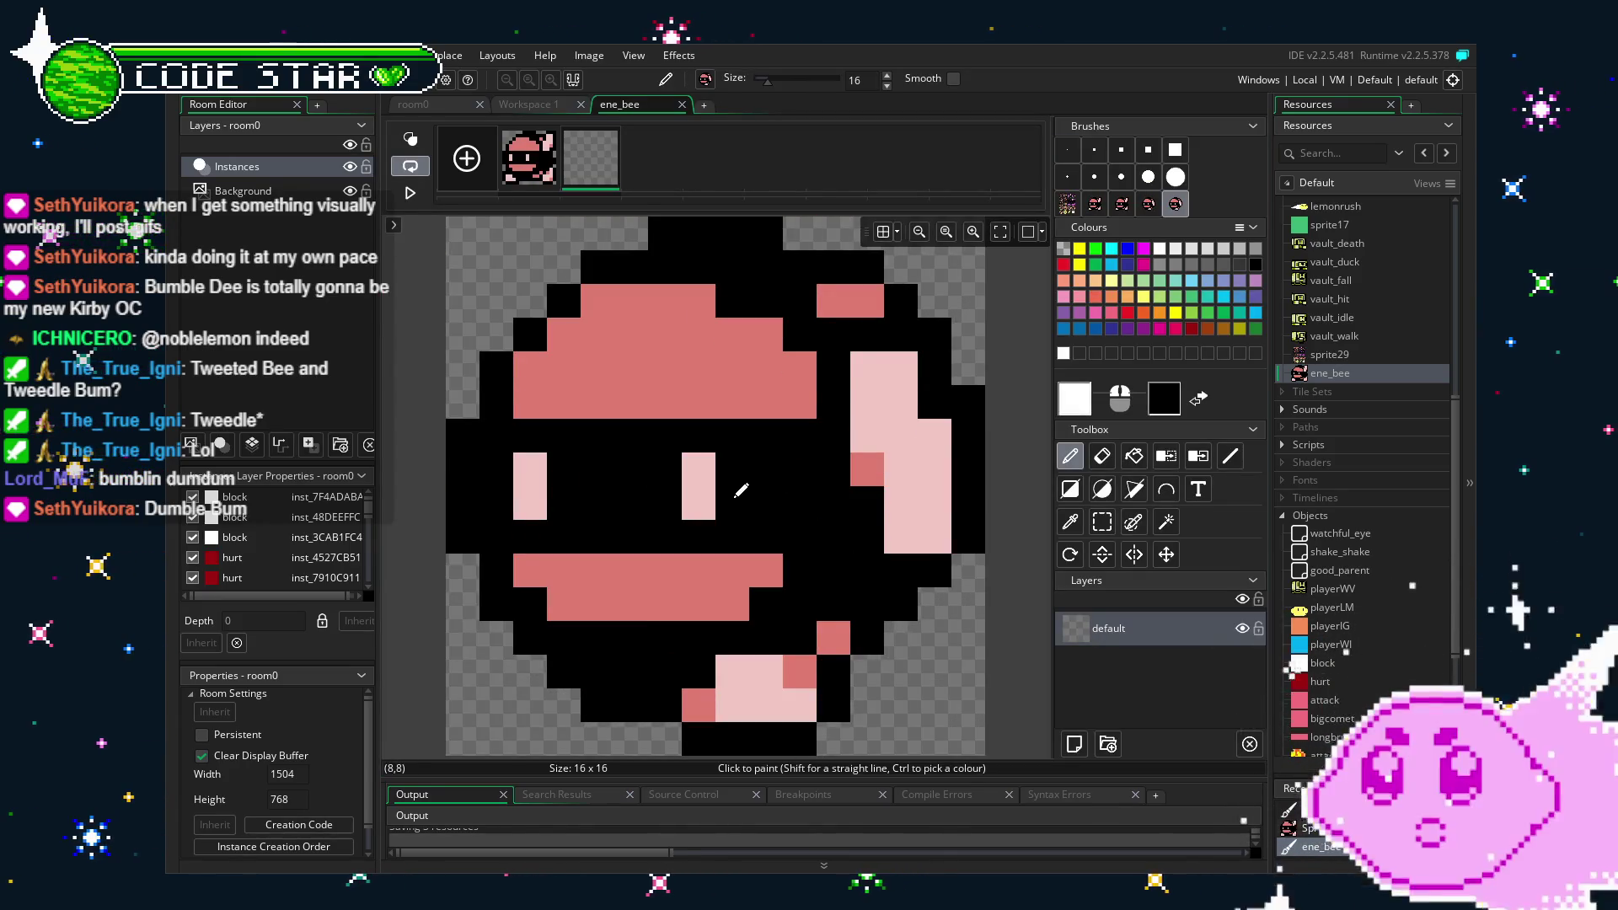
left_click(682, 104)
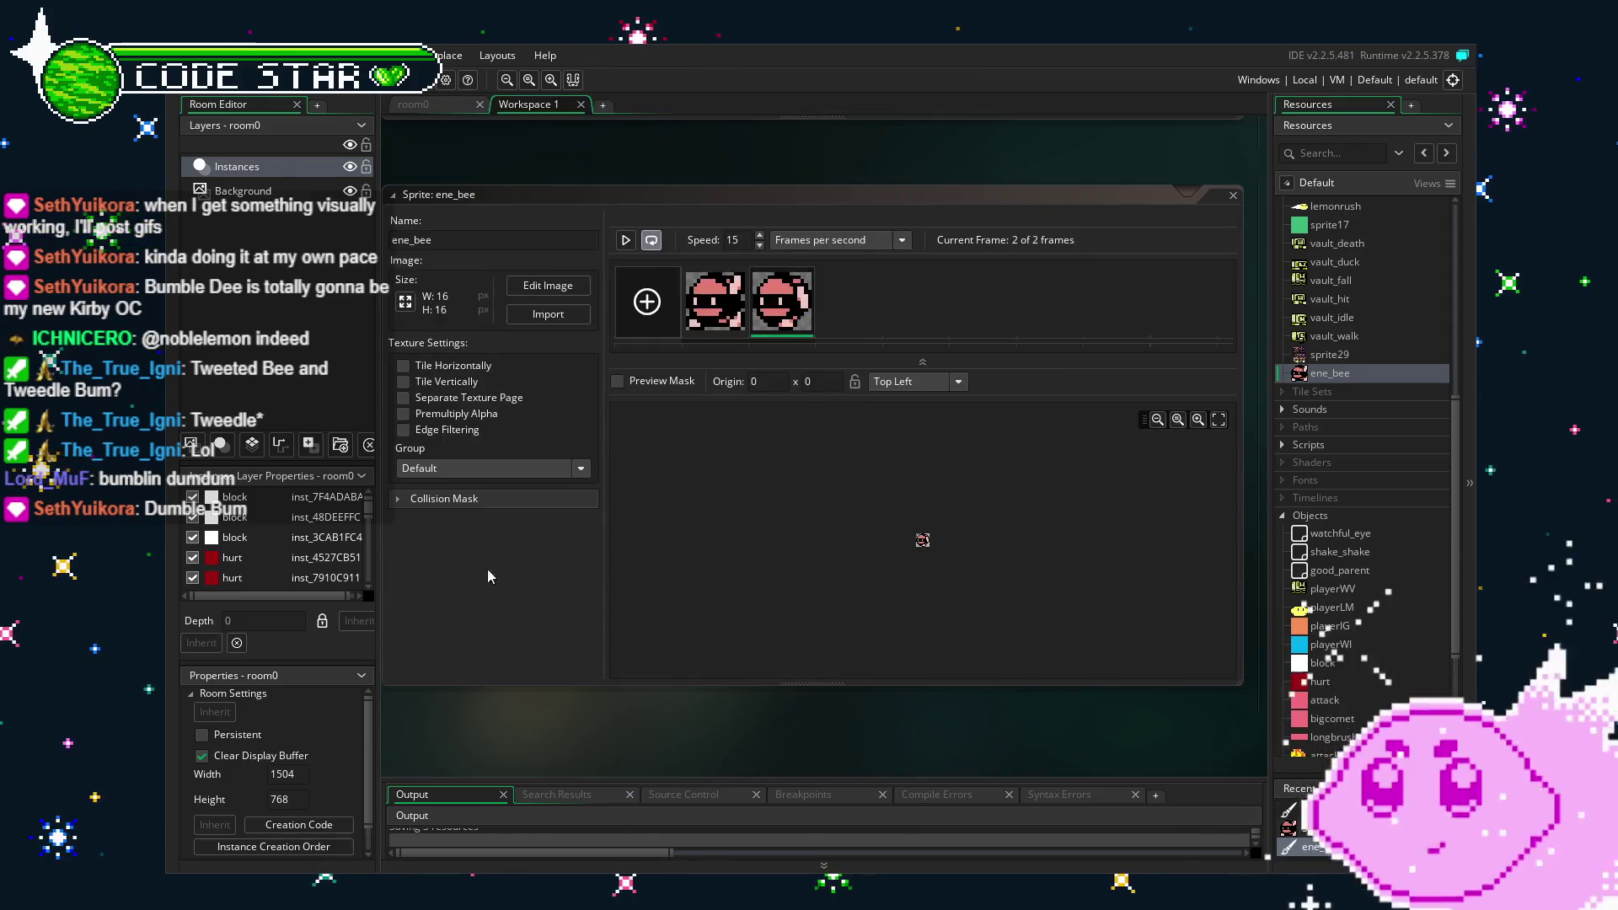
left_click(503, 238)
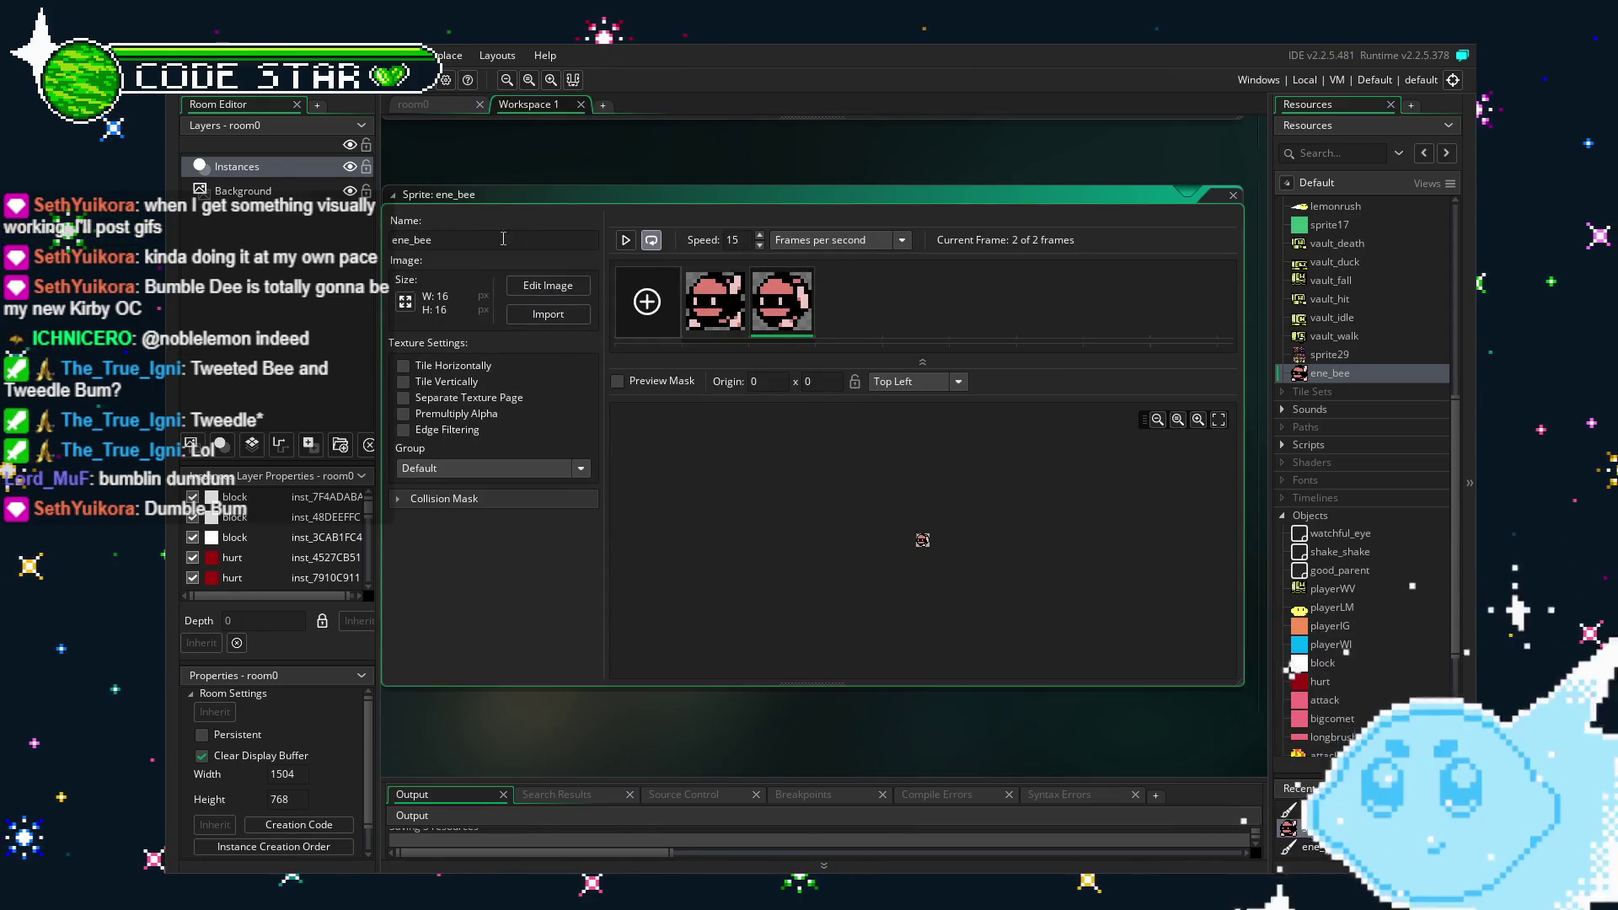
Preview ene_bee's two-frame animation and set its speed to 4 frames per second.
left_click(625, 239)
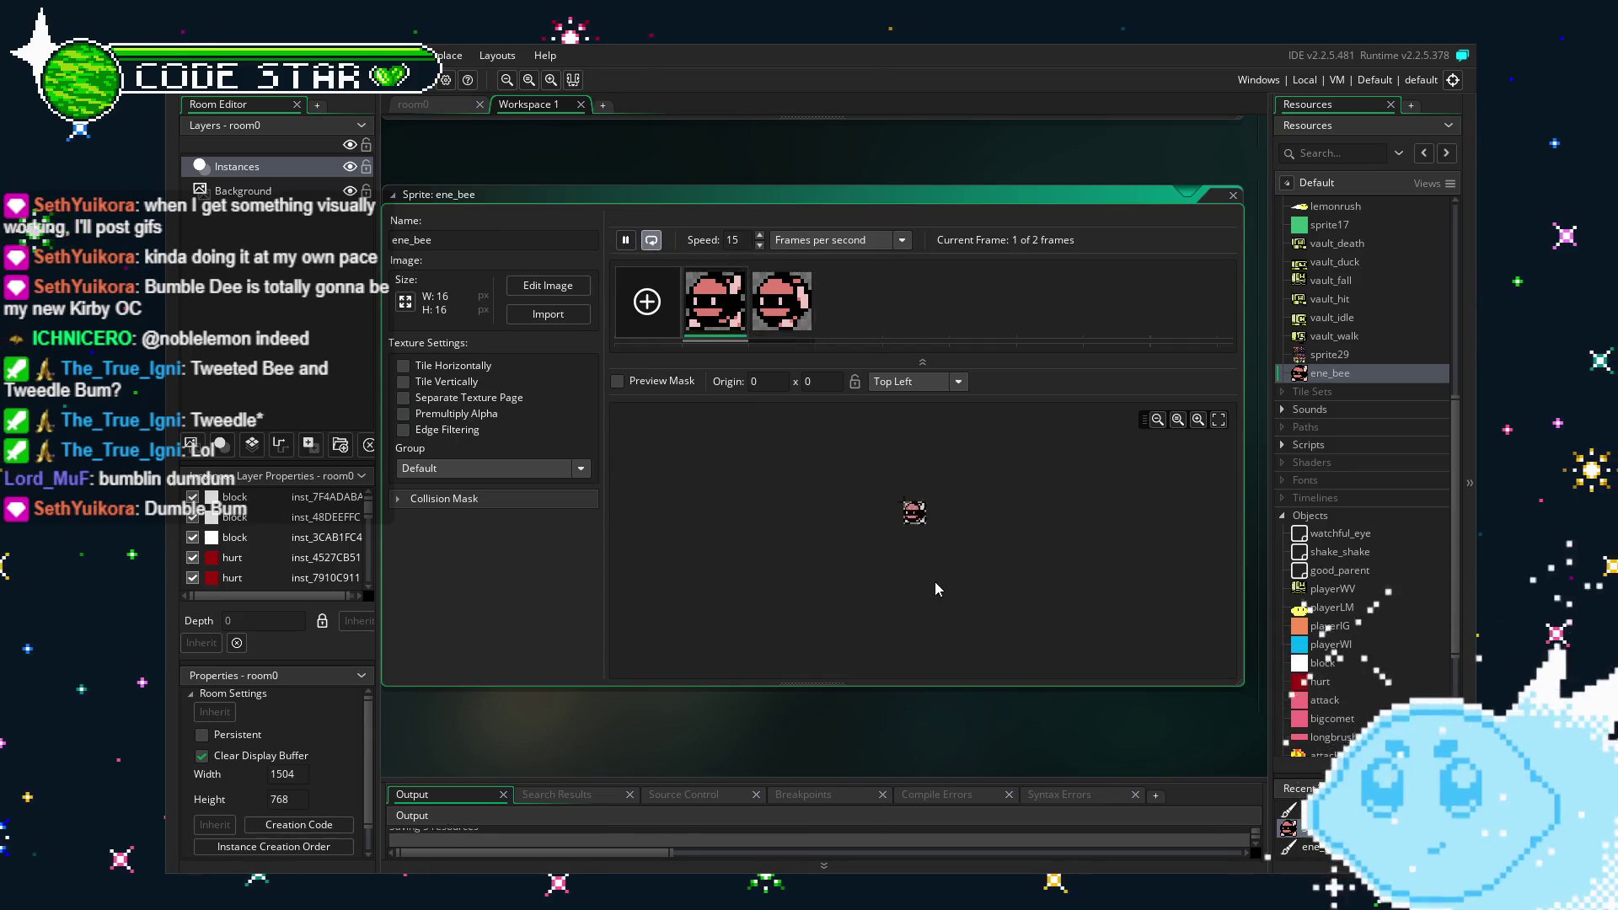
scroll(816, 554, "up", 3)
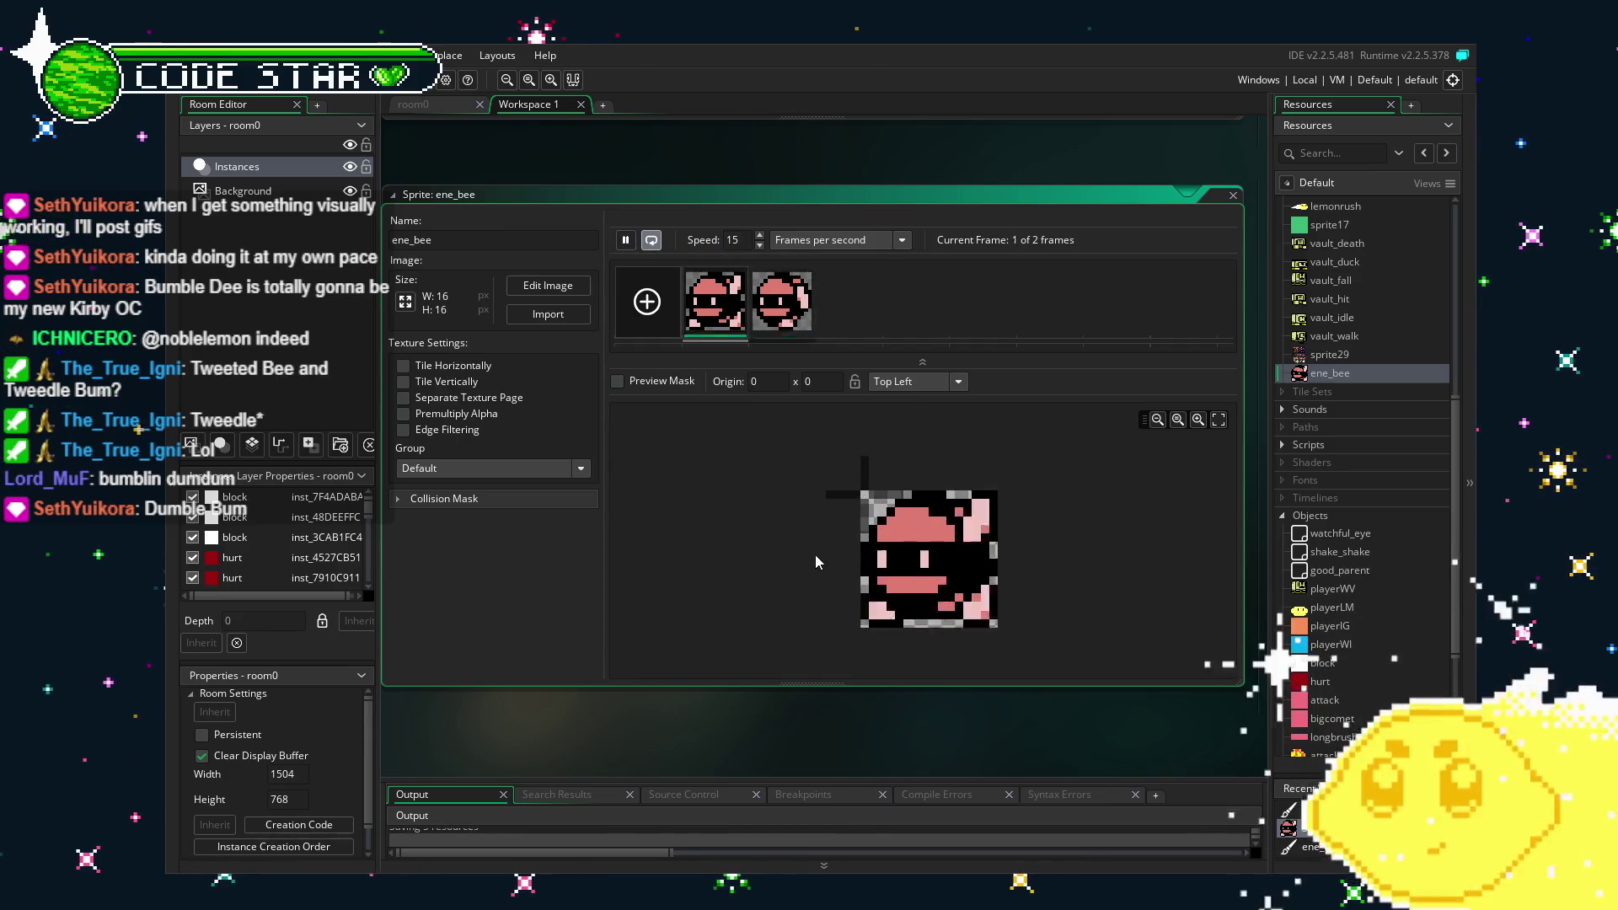
key("BackSpace")
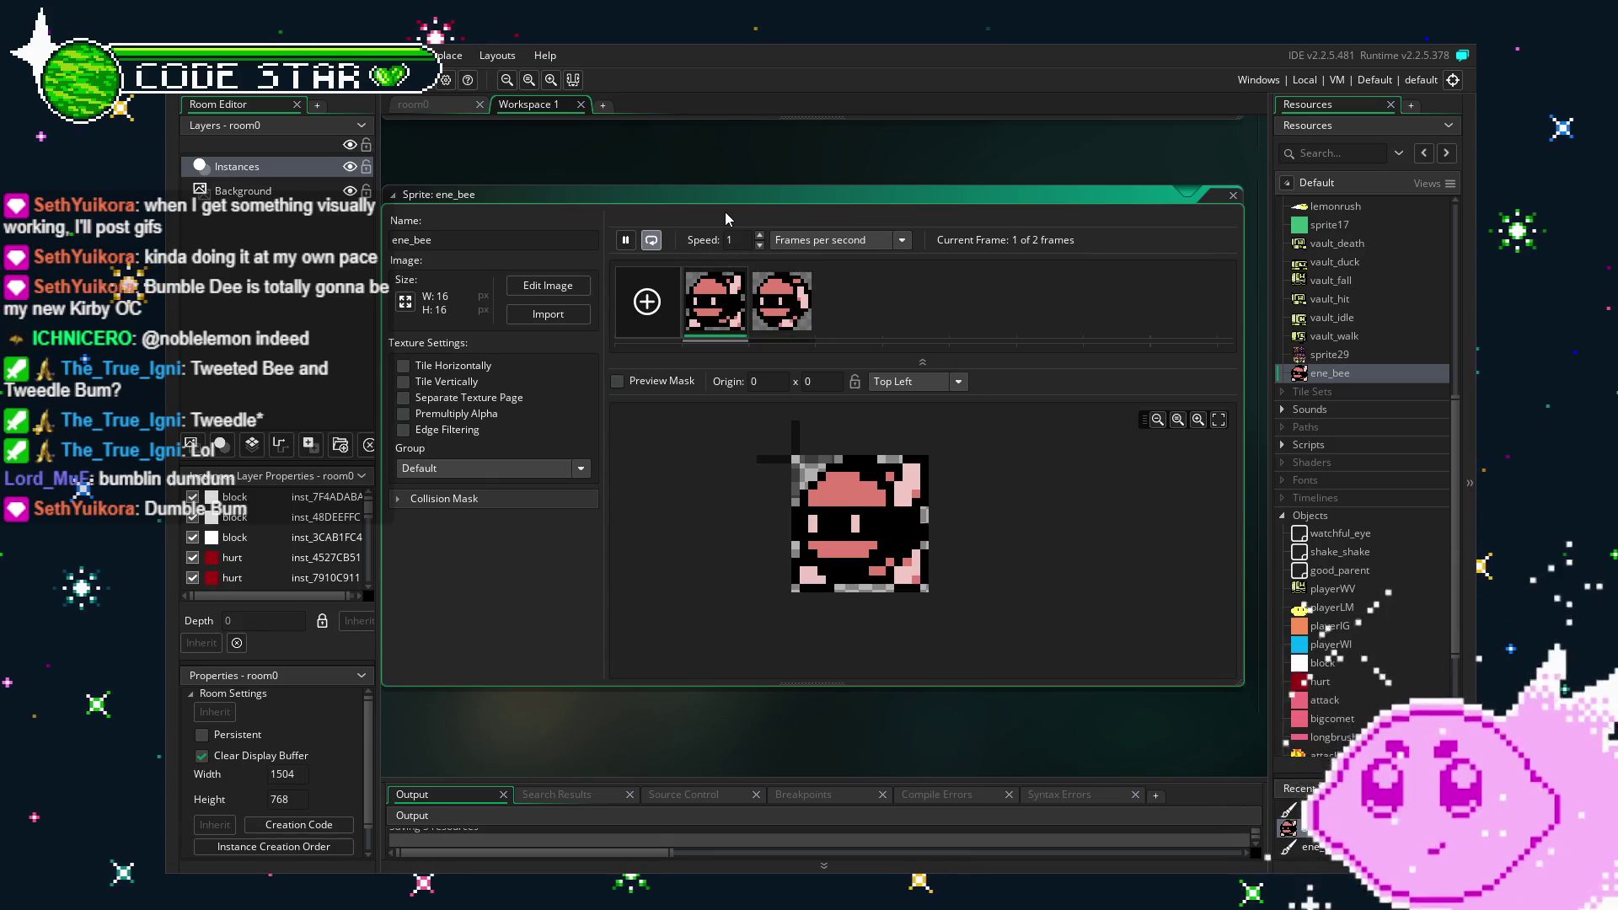
key("BackSpace")
type("2")
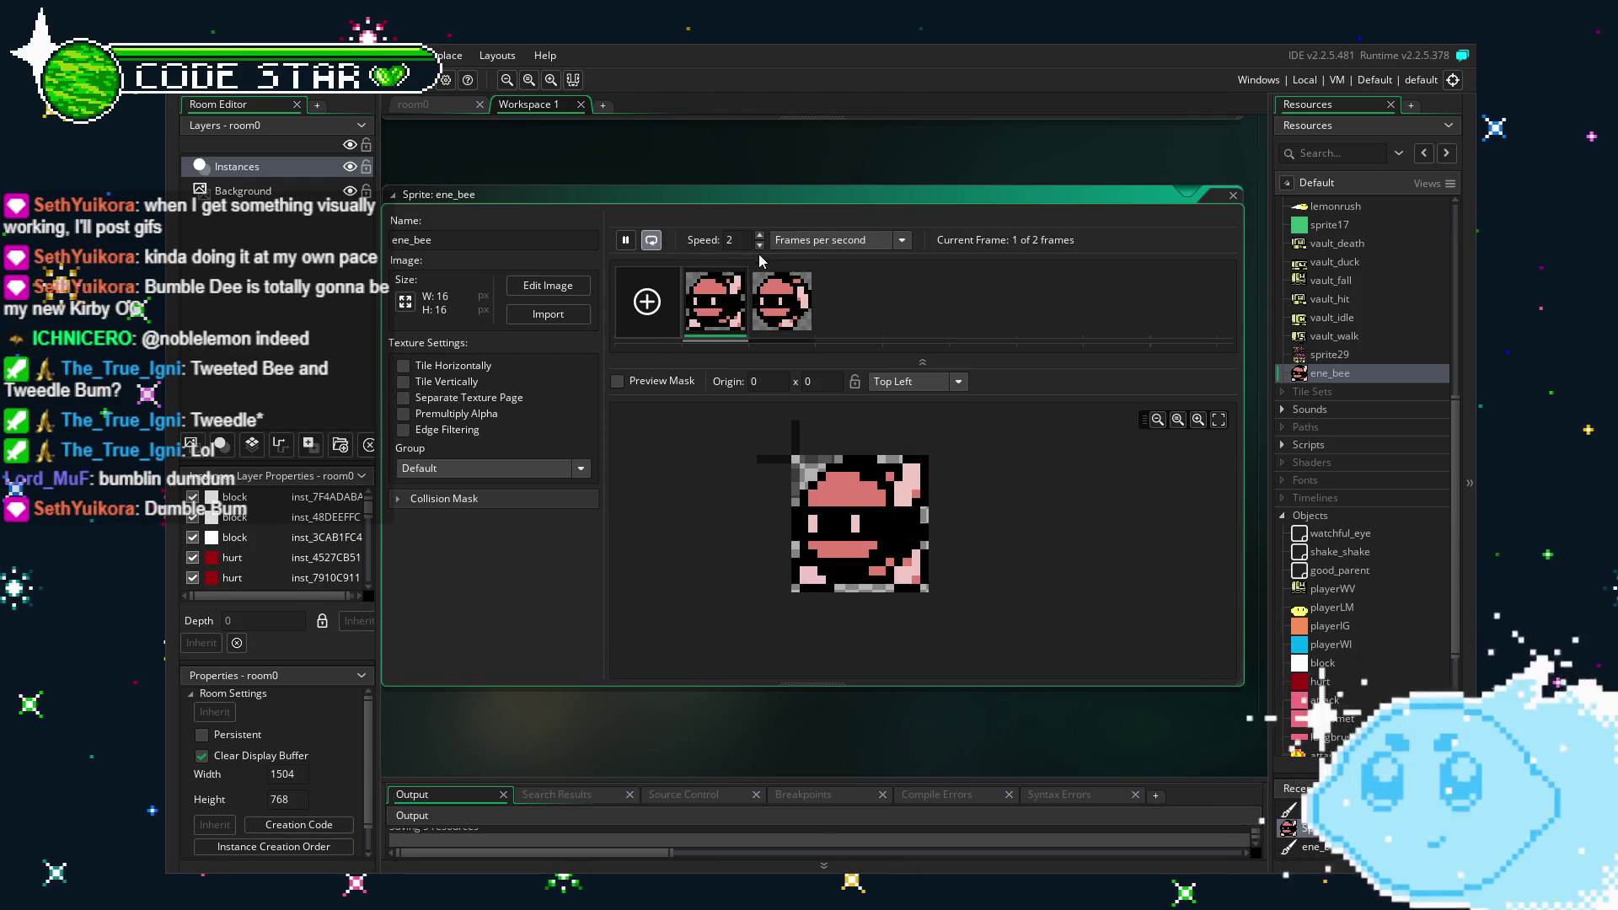
key("BackSpace")
type("5")
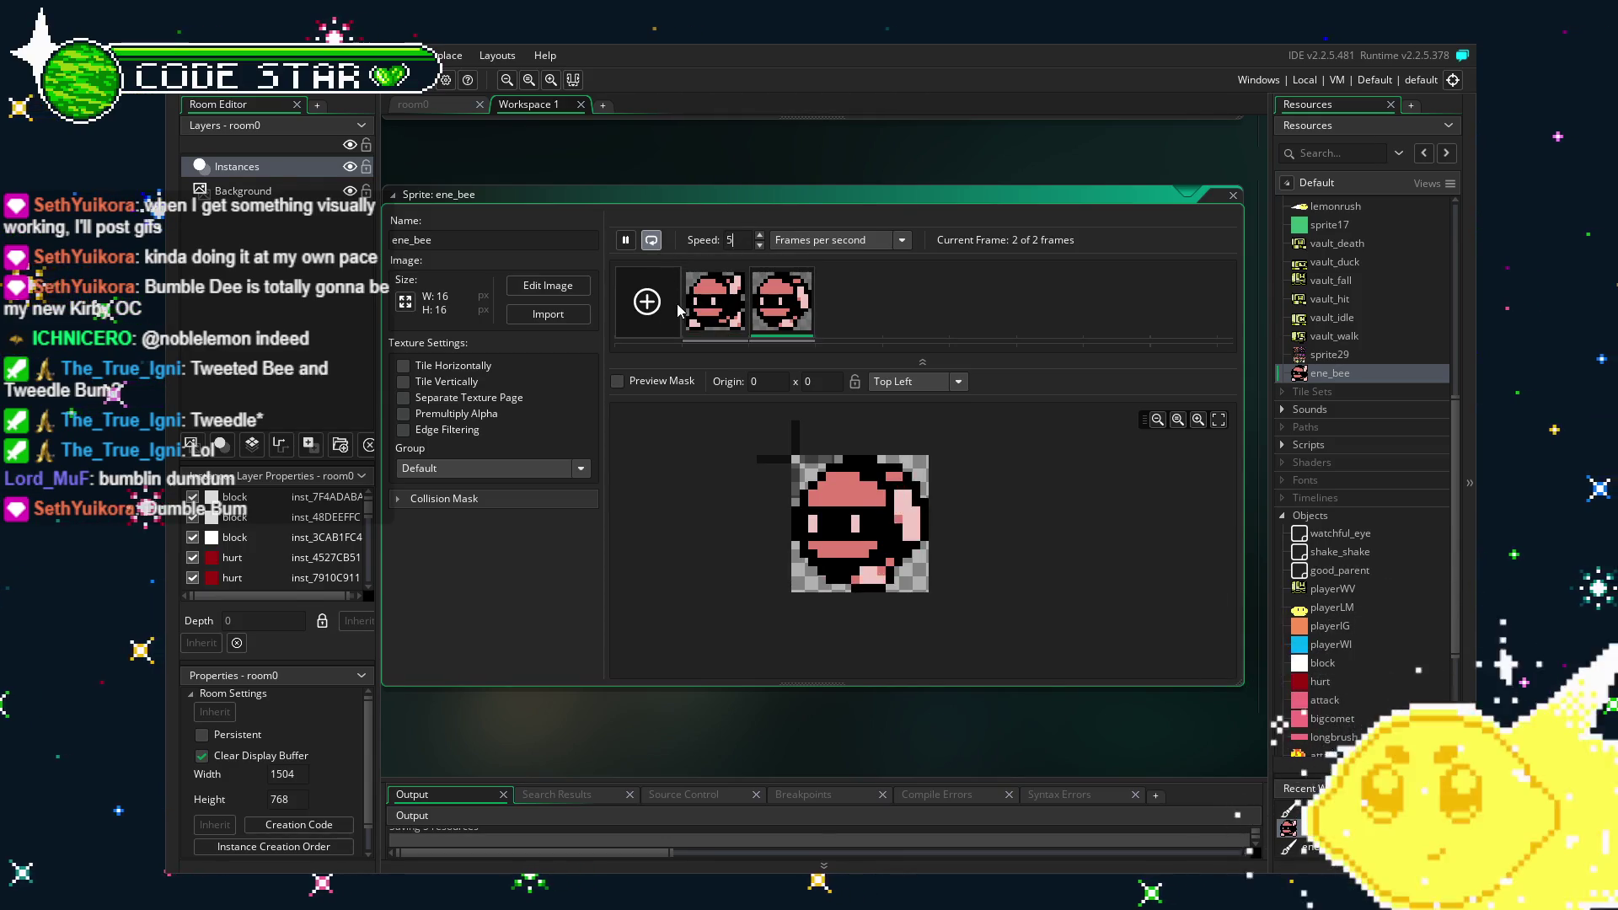
key("BackSpace")
type("4")
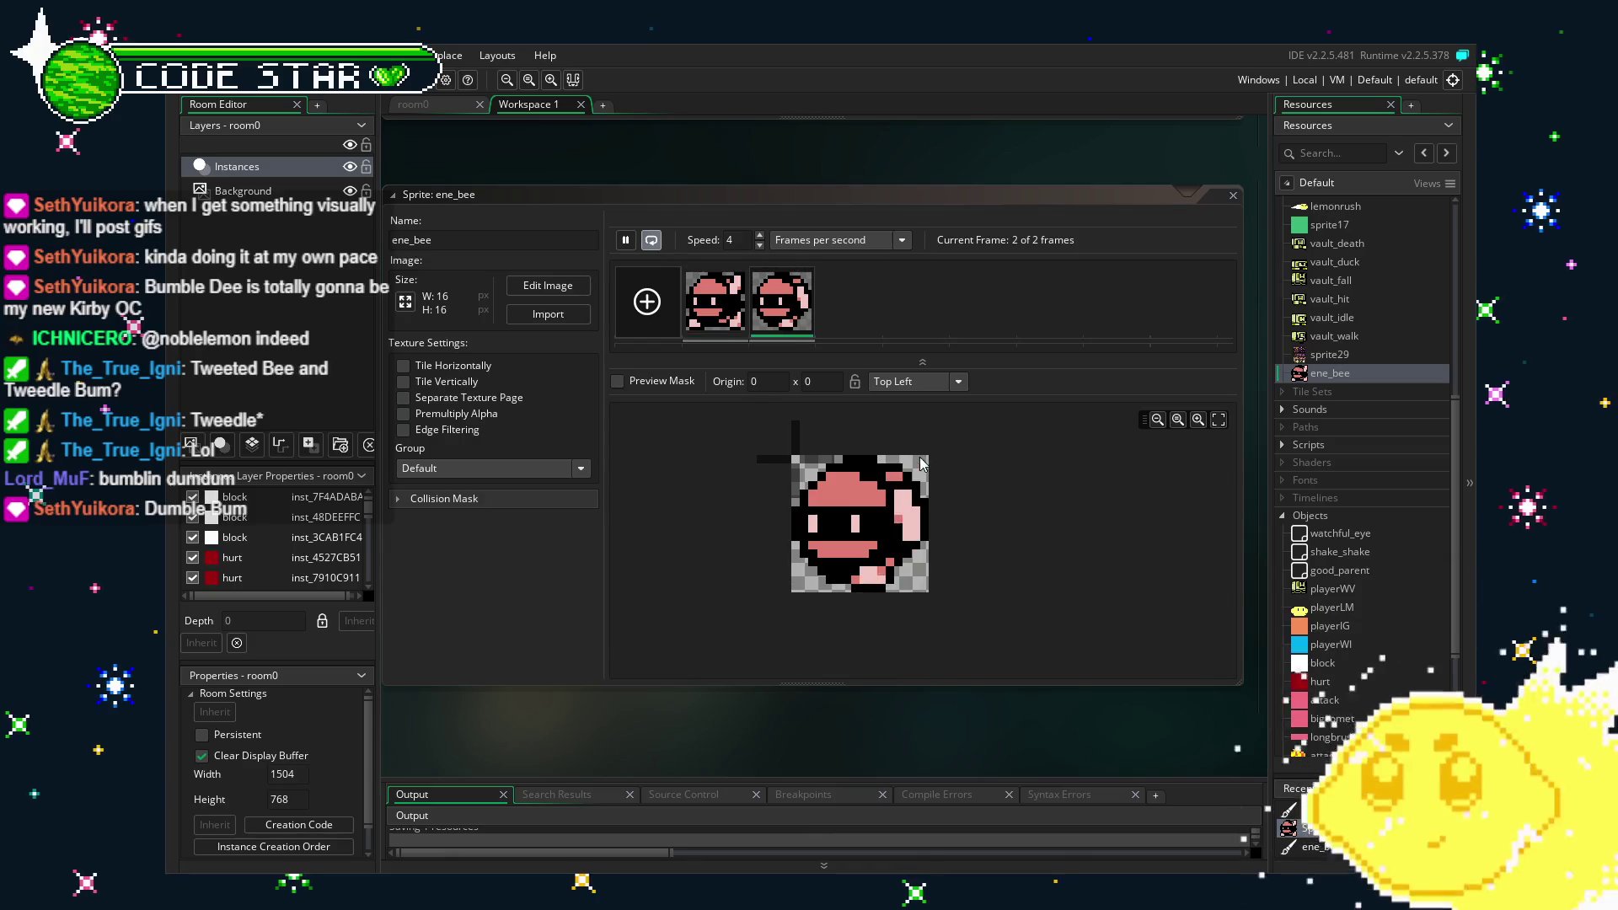
Set ene_bee's origin to Middle Centre at 8 x 8.
mouse_move(933, 696)
left_mouse_down()
mouse_move(890, 686)
mouse_move(932, 694)
left_mouse_up()
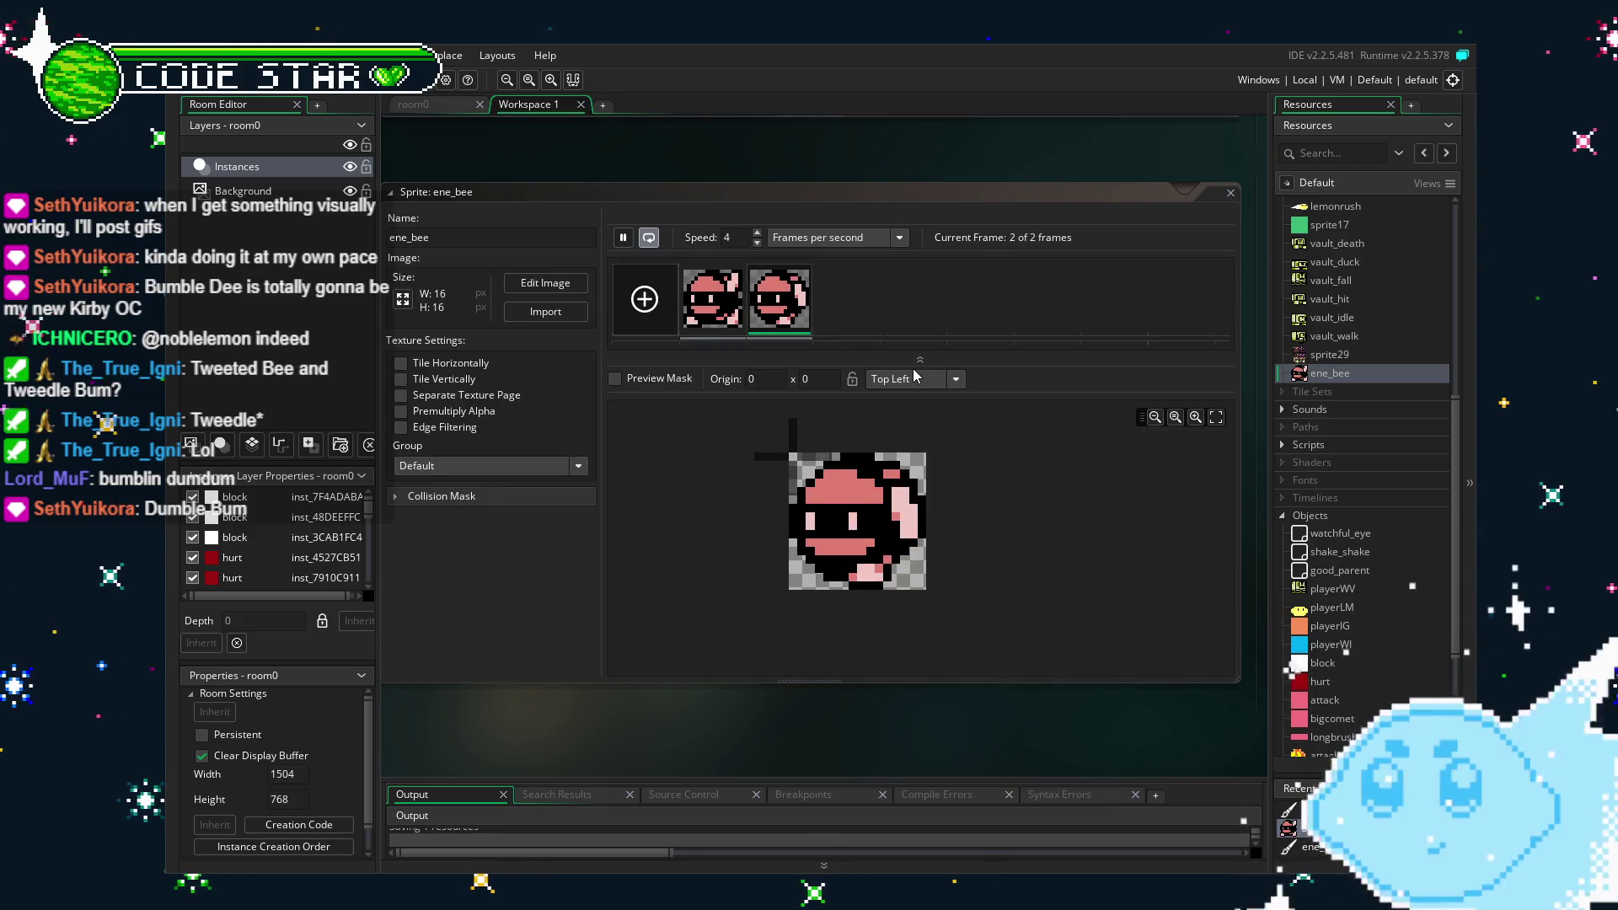
left_click(922, 378)
left_click(905, 467)
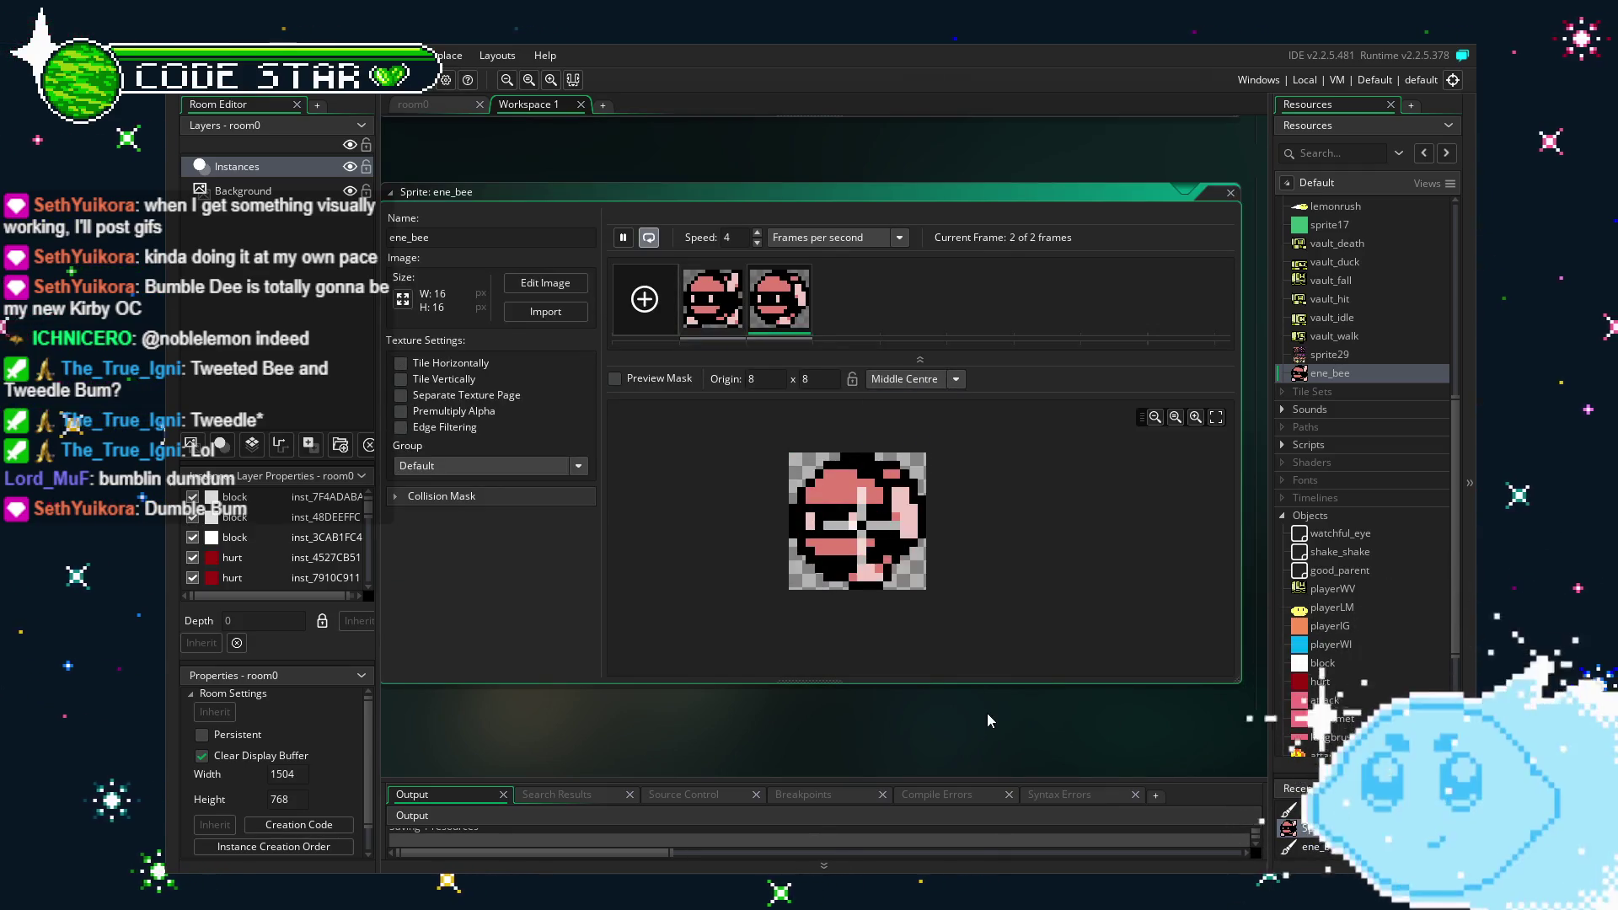
left_click_drag(987, 712, 950, 690)
scroll(1432, 629, "down", 5)
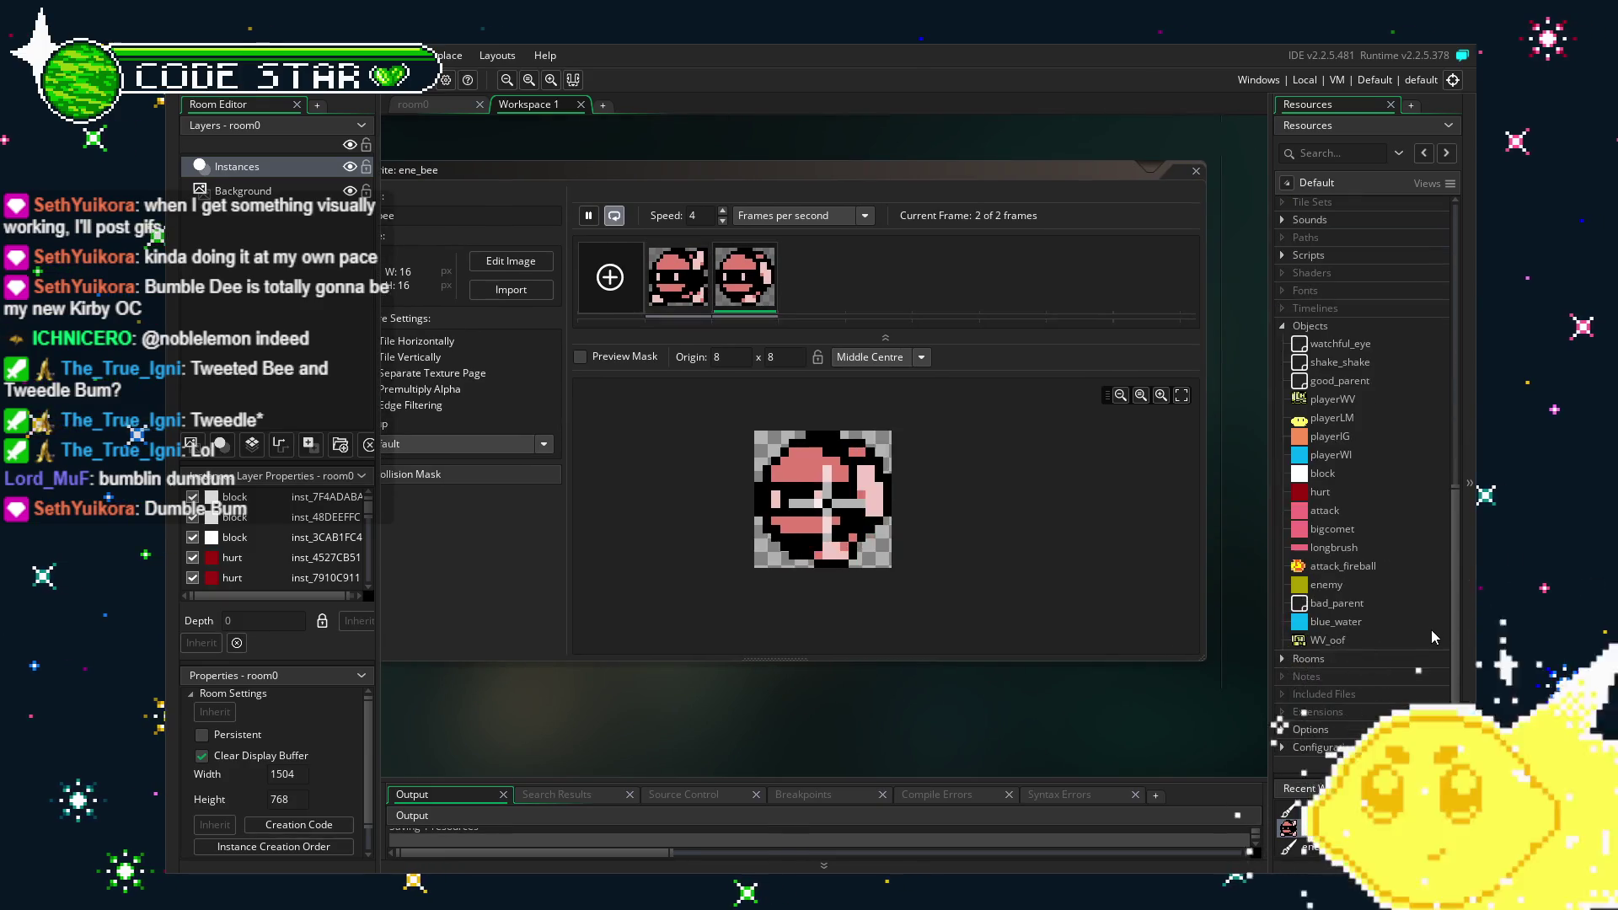
Duplicate the enemy object as enemy1, give it the ene_bee sprite, and view its Create code.
right_click(1309, 584)
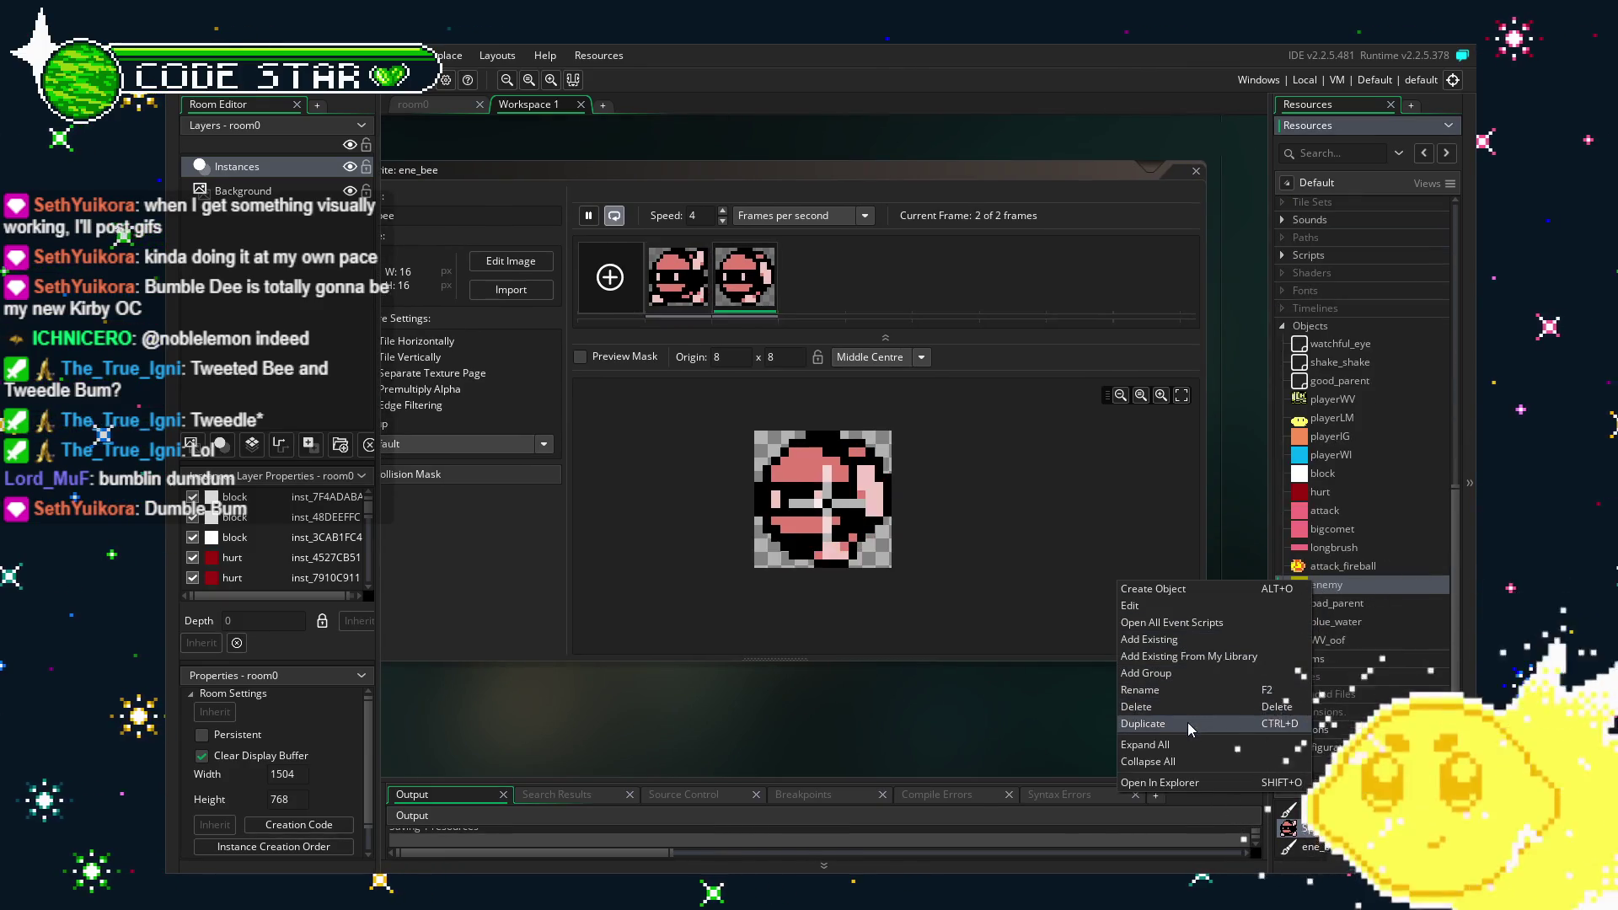
left_click(1187, 721)
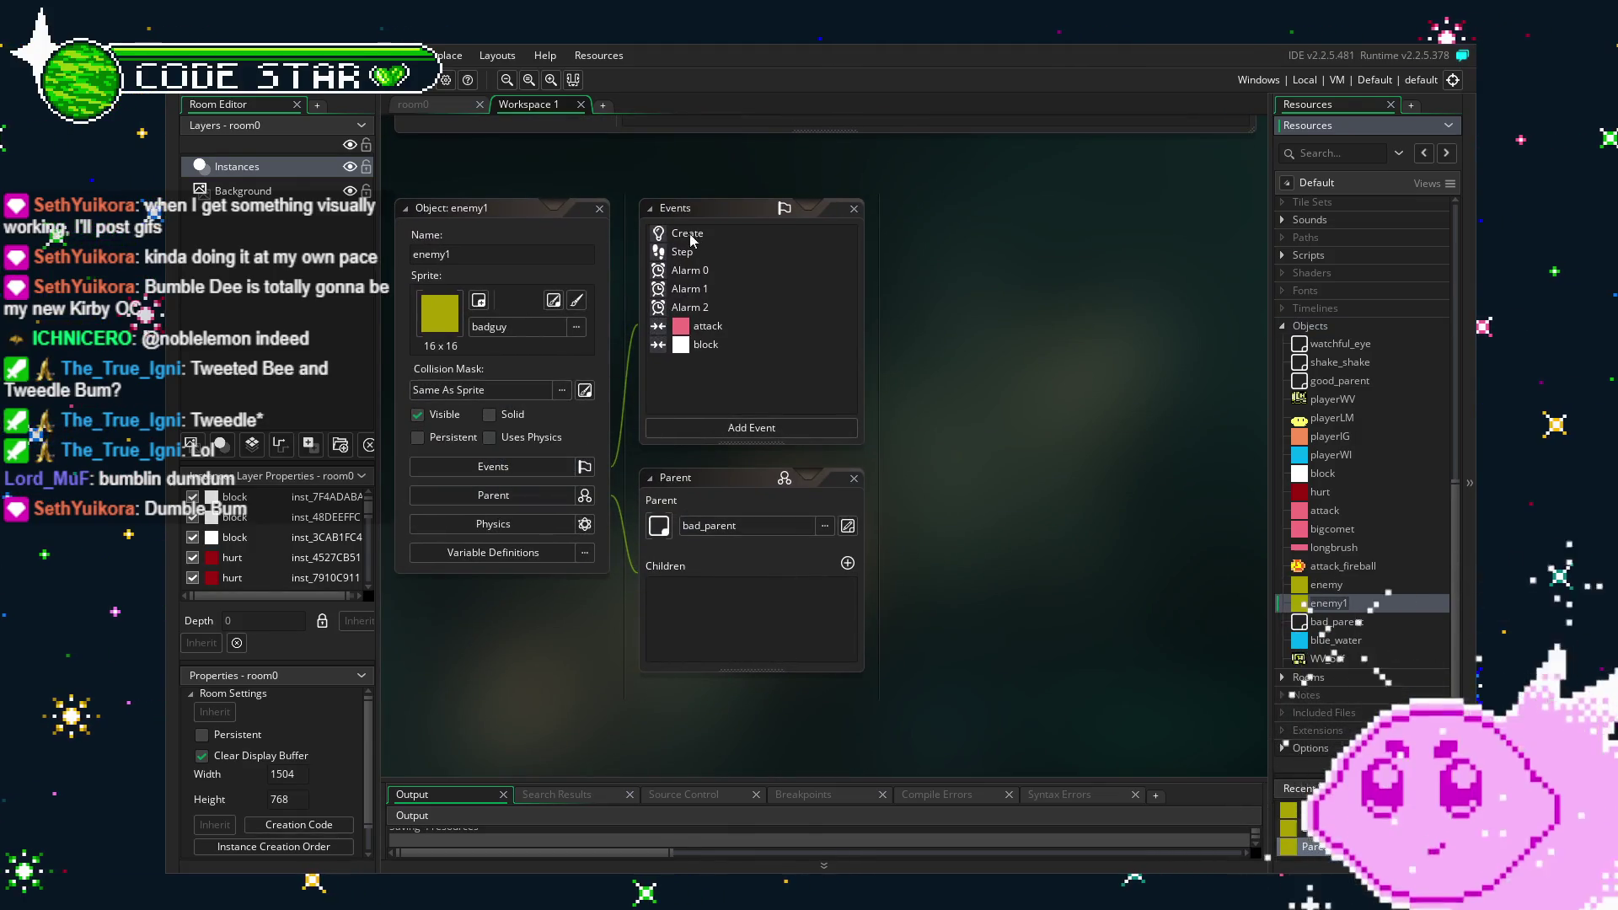
left_click(520, 335)
left_click(519, 335)
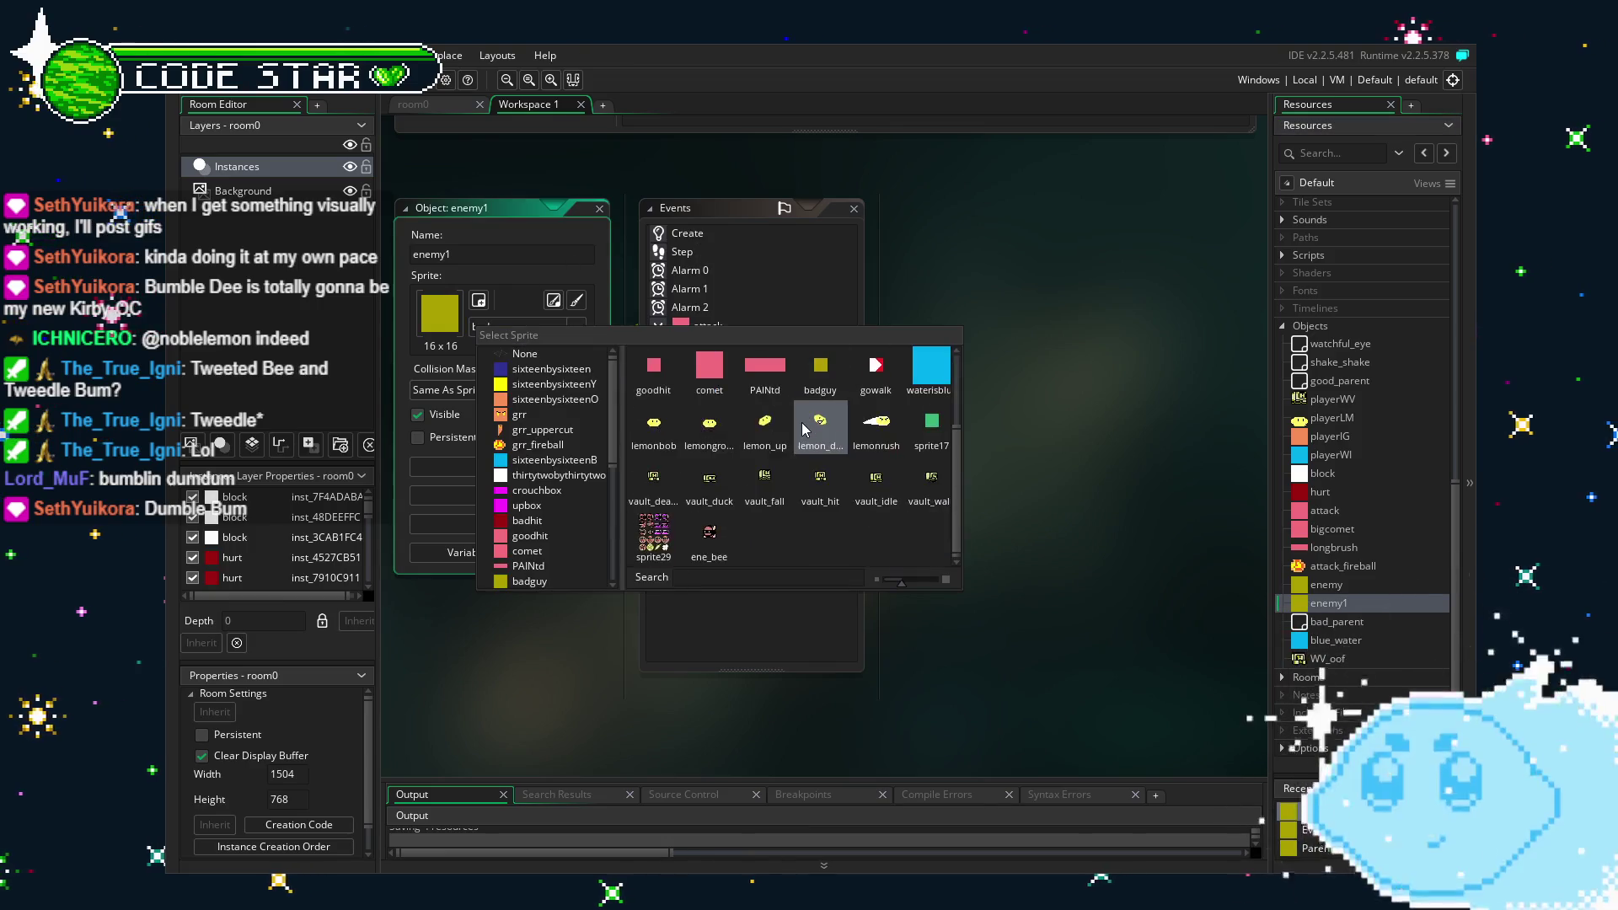
left_click(709, 533)
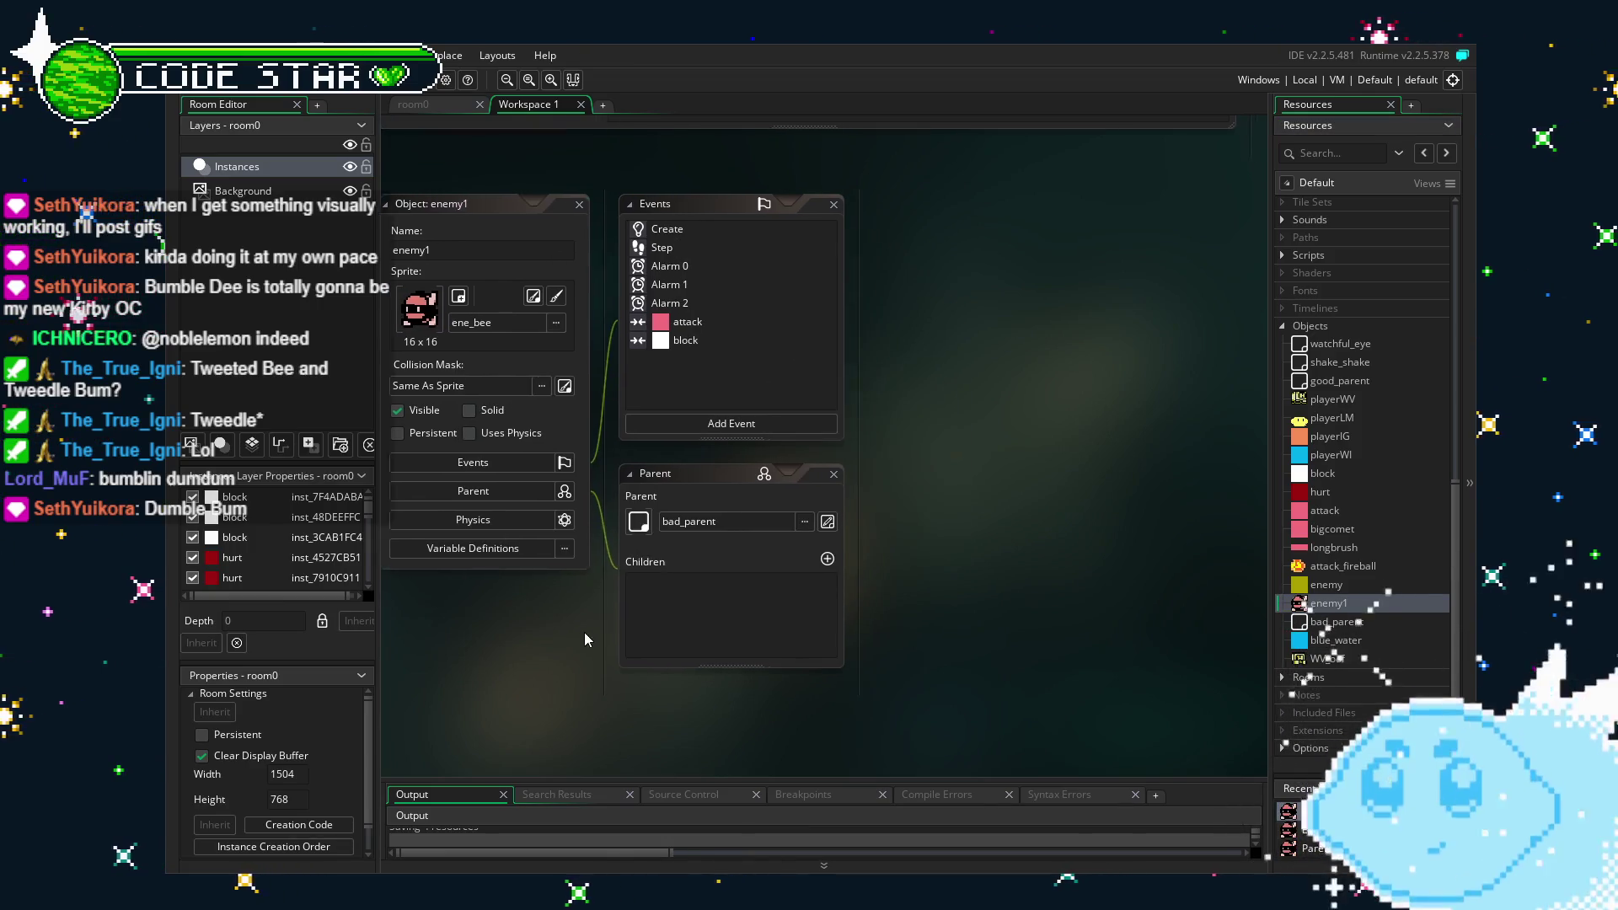
double_click(671, 235)
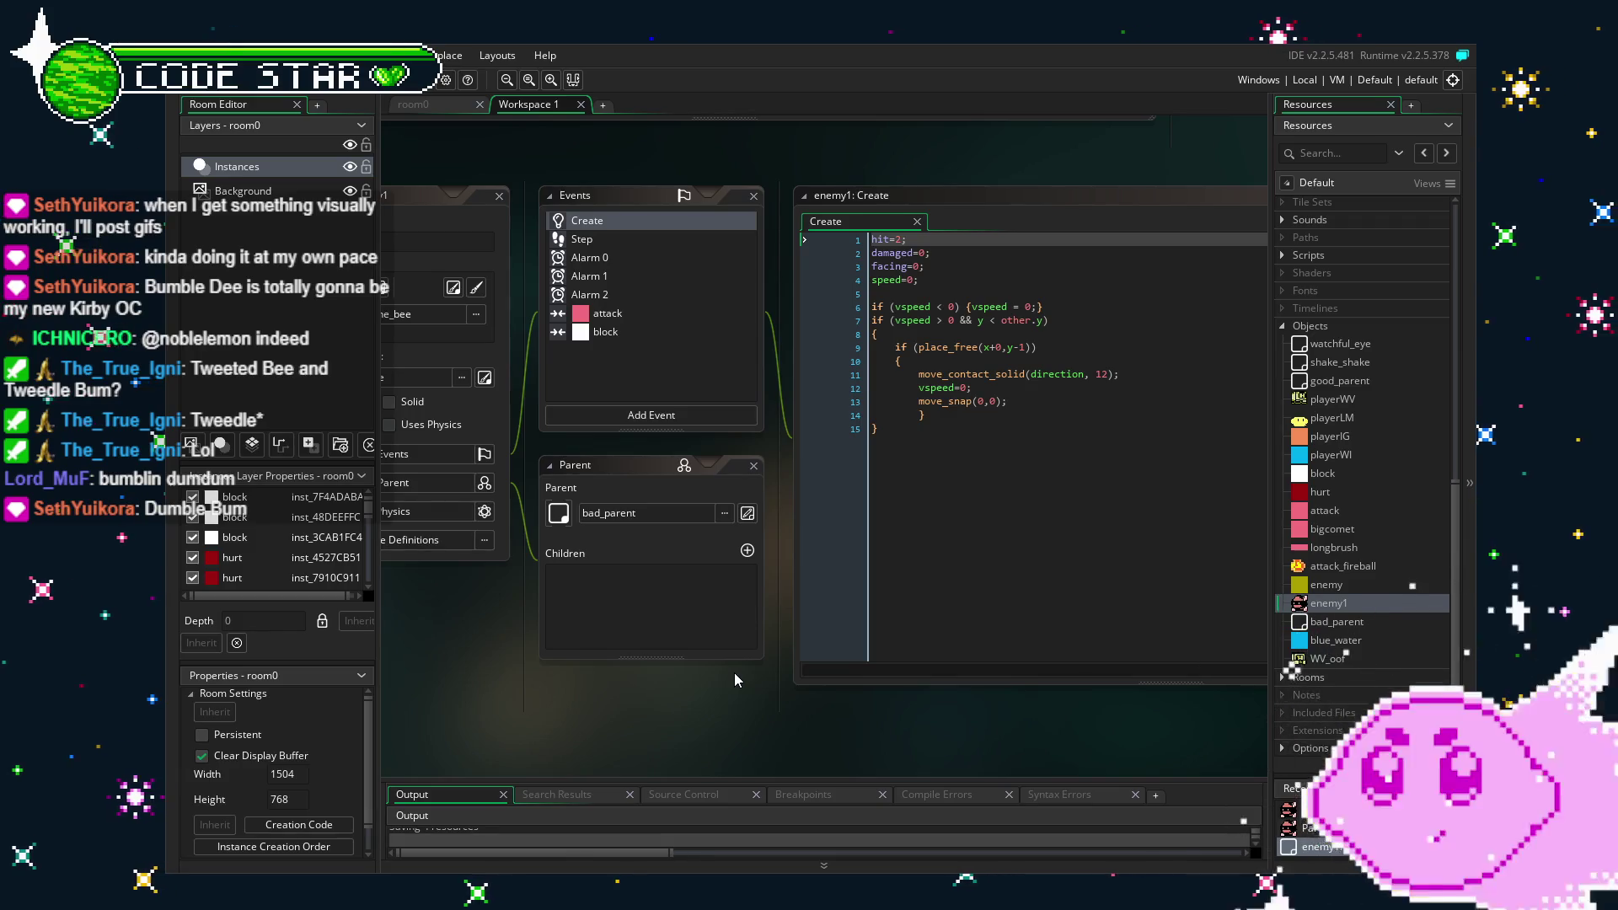
Review enemy1's Step, Alarm 0–2, attack and block collision events, ending back on Create.
left_click(588, 240)
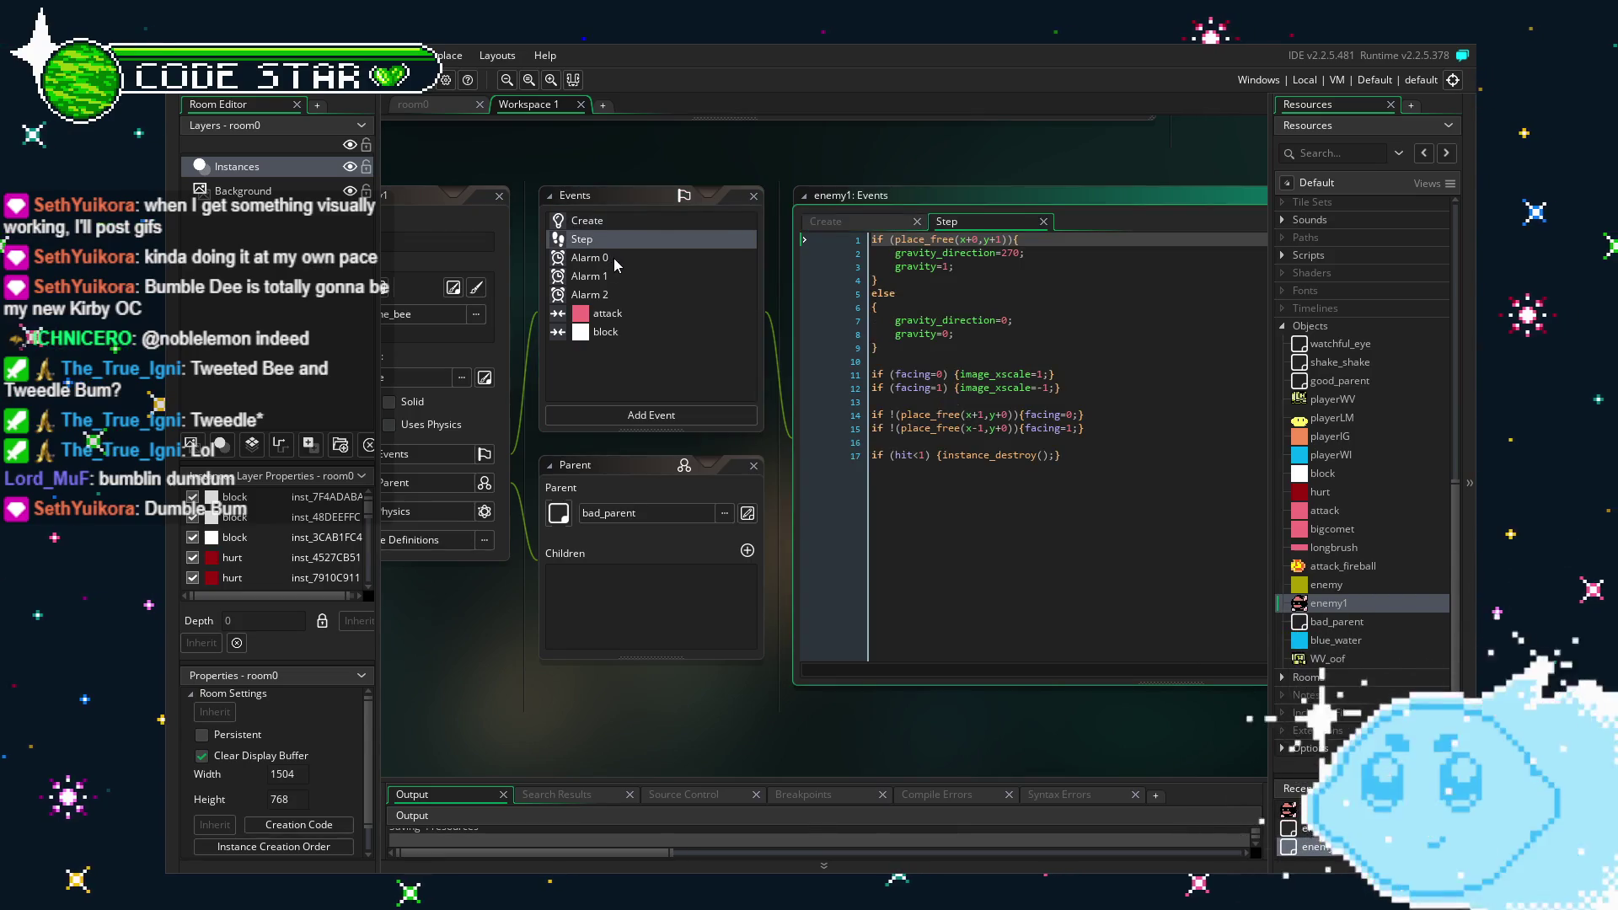
left_click(613, 258)
left_click(625, 277)
left_click(627, 297)
left_click(634, 312)
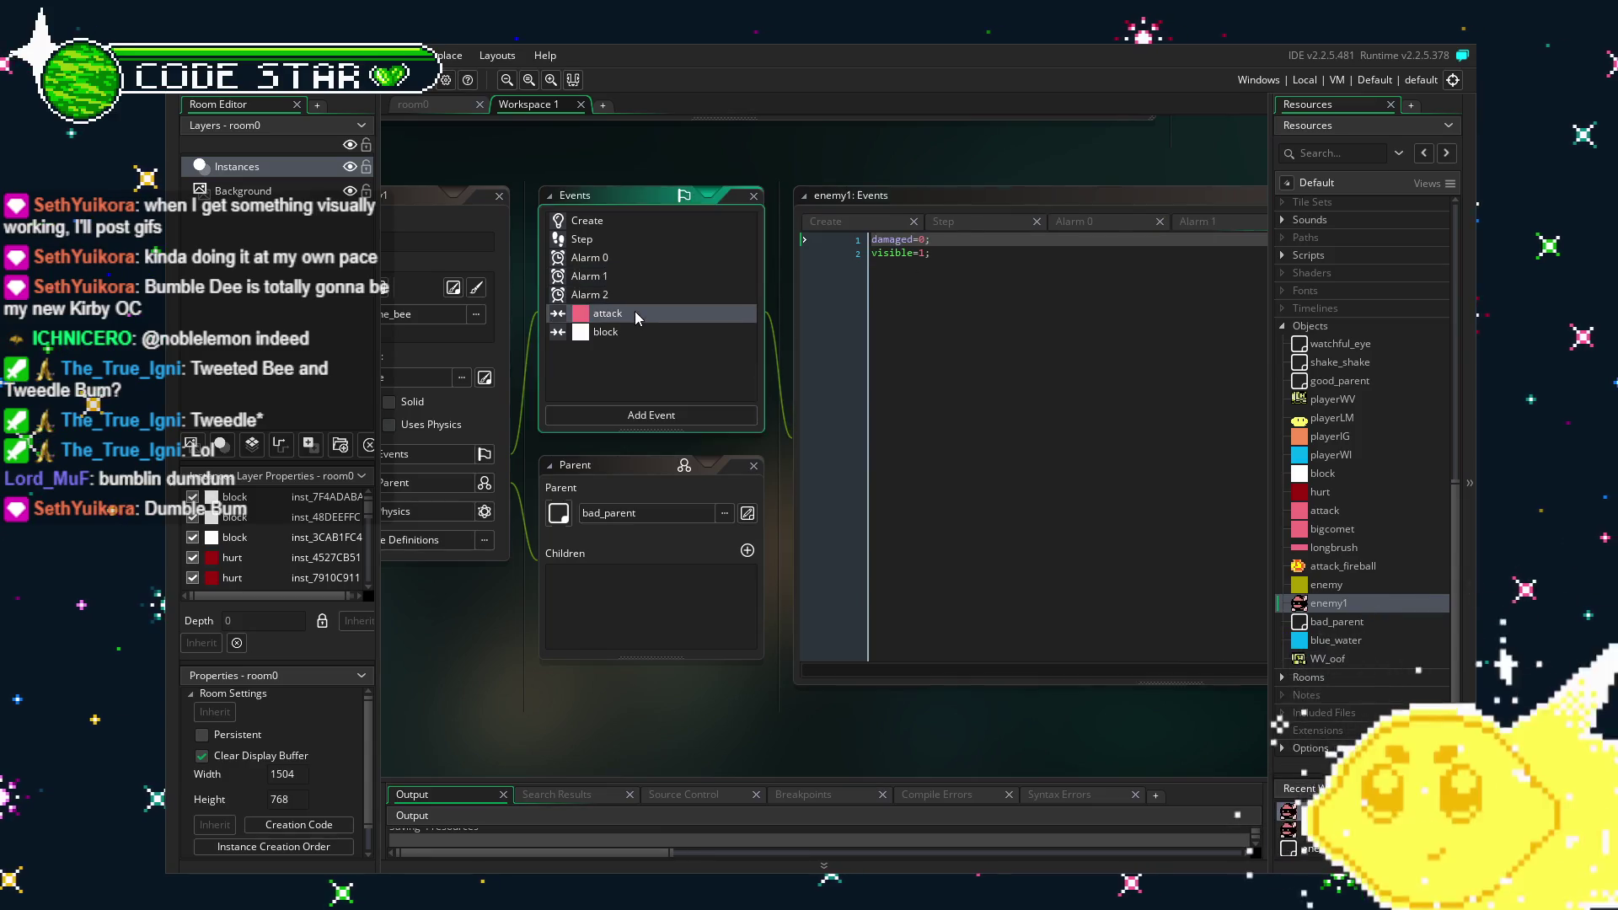
left_click(633, 333)
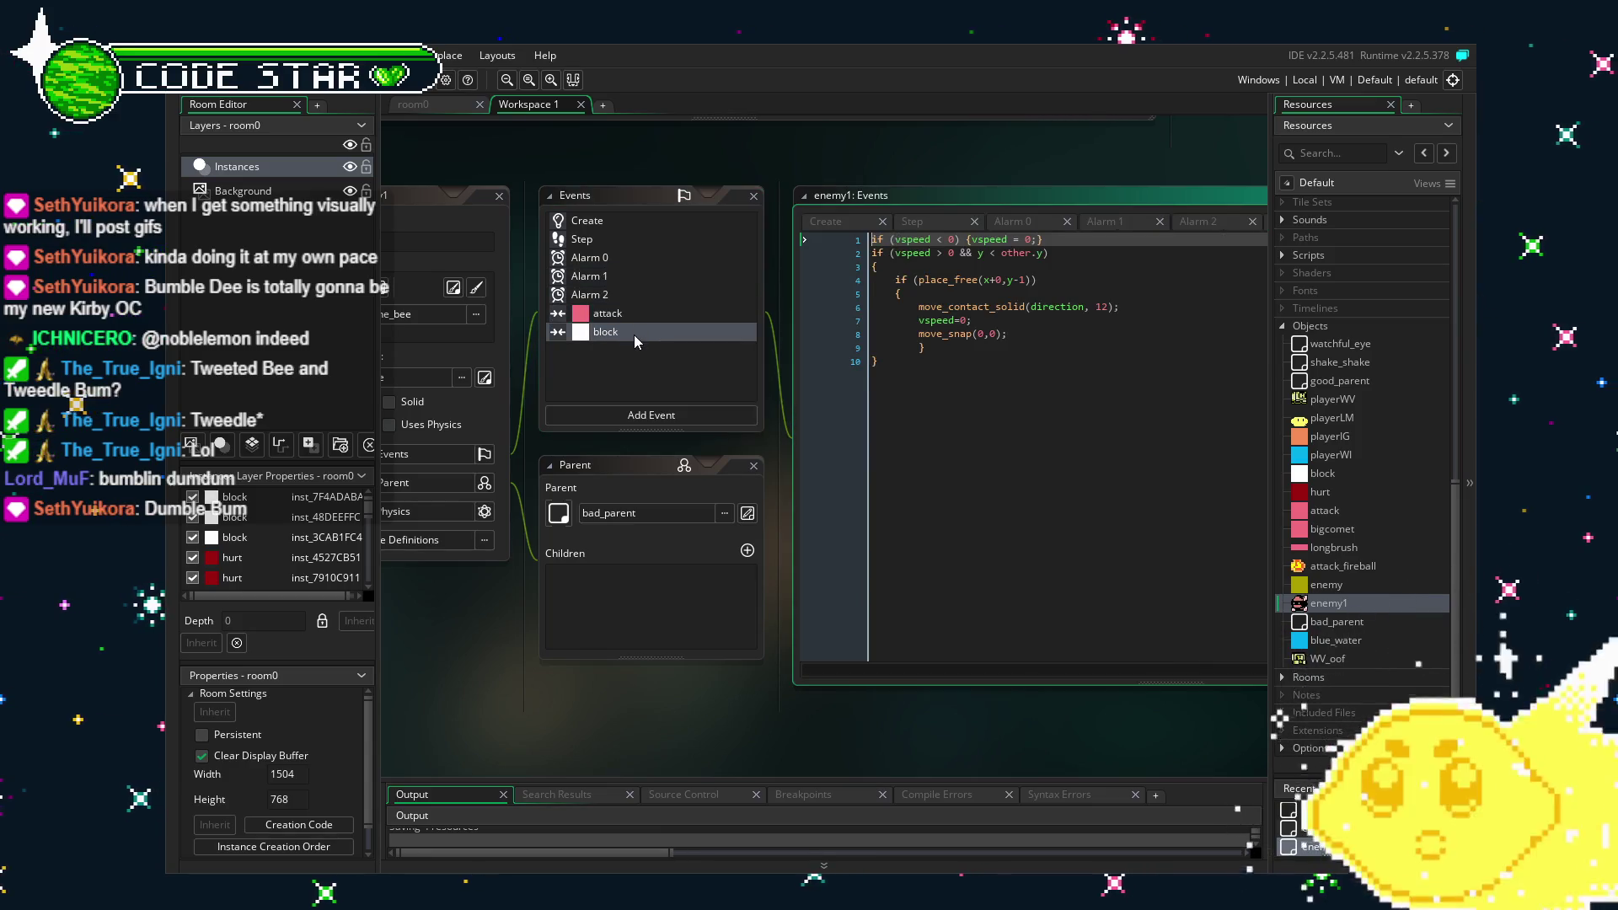
left_click(621, 222)
Check enemy1's parent settings and switch to the room0 layout.
left_click(664, 642)
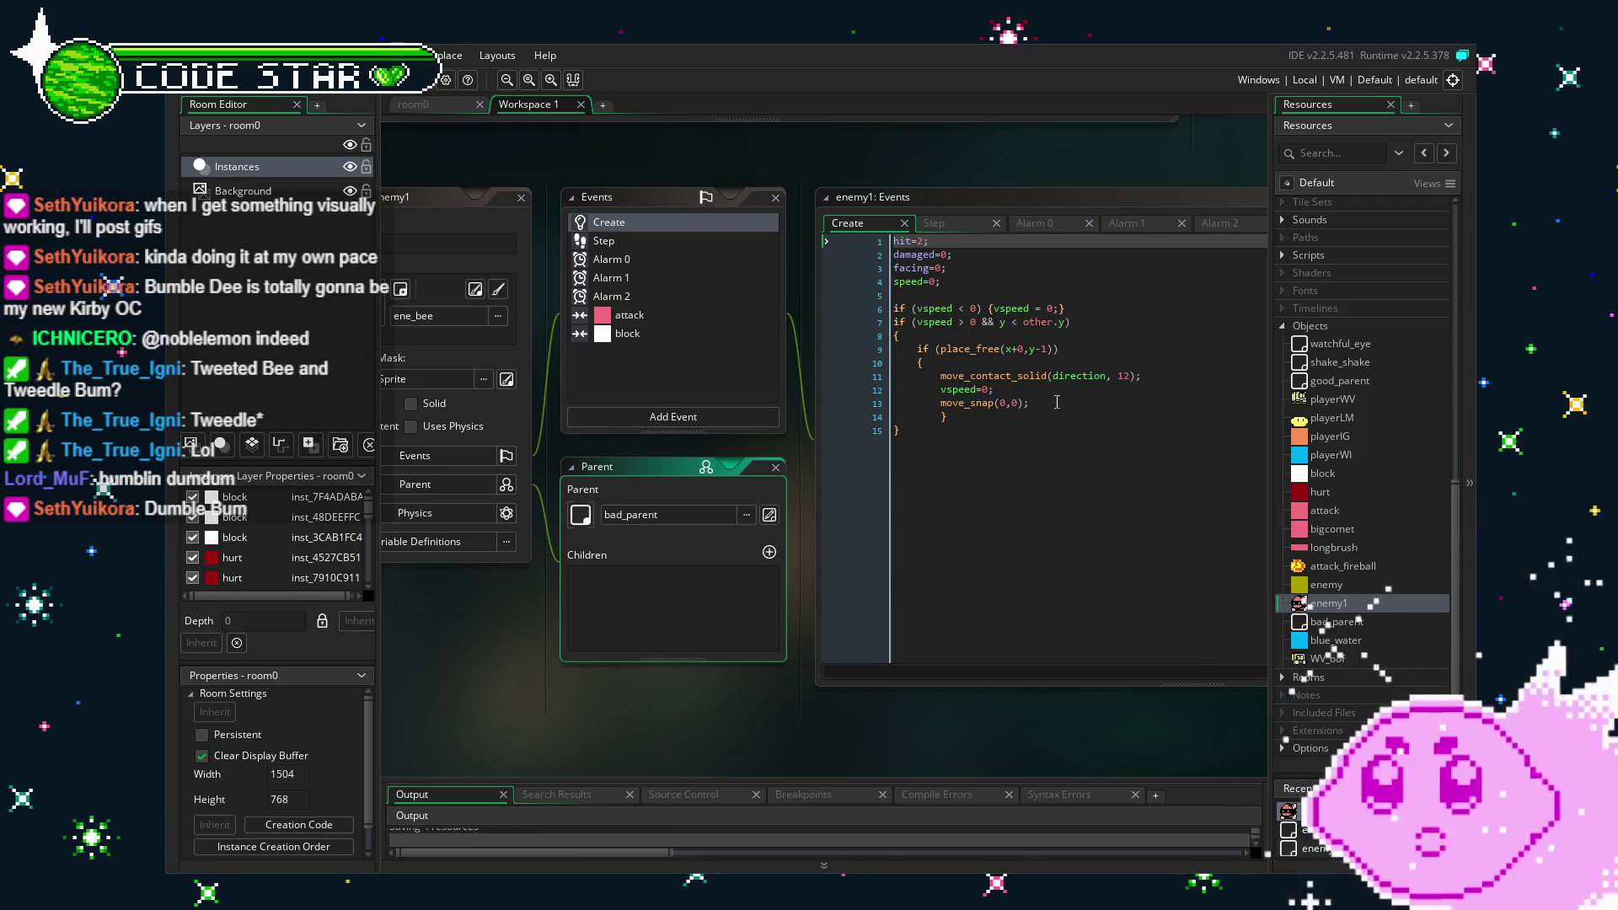
left_click(1037, 472)
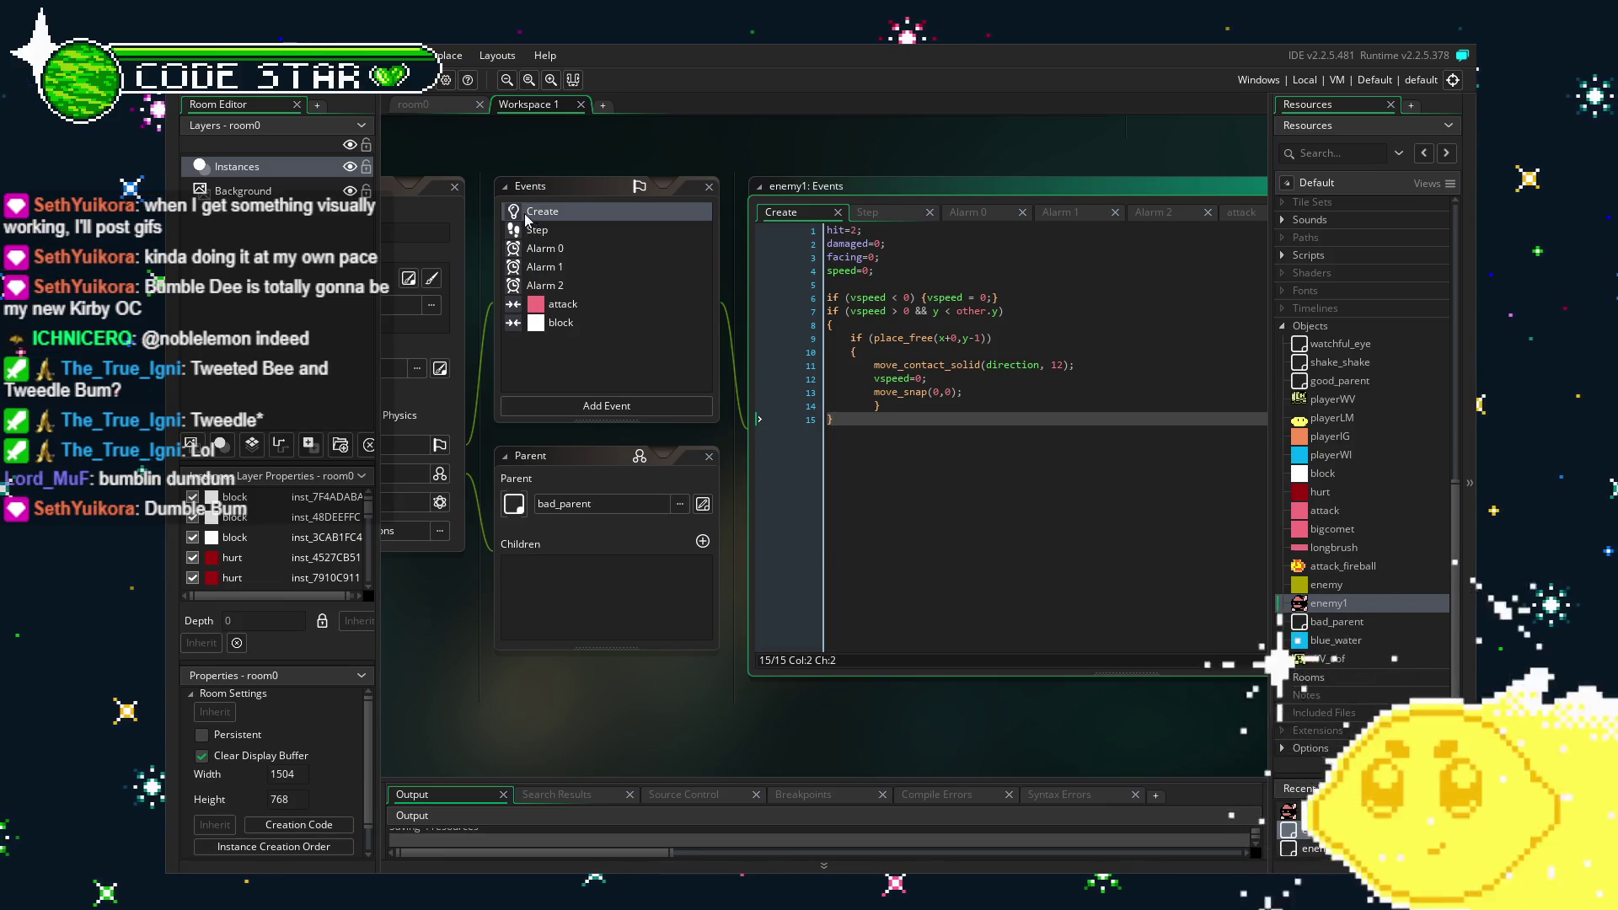
left_click(423, 98)
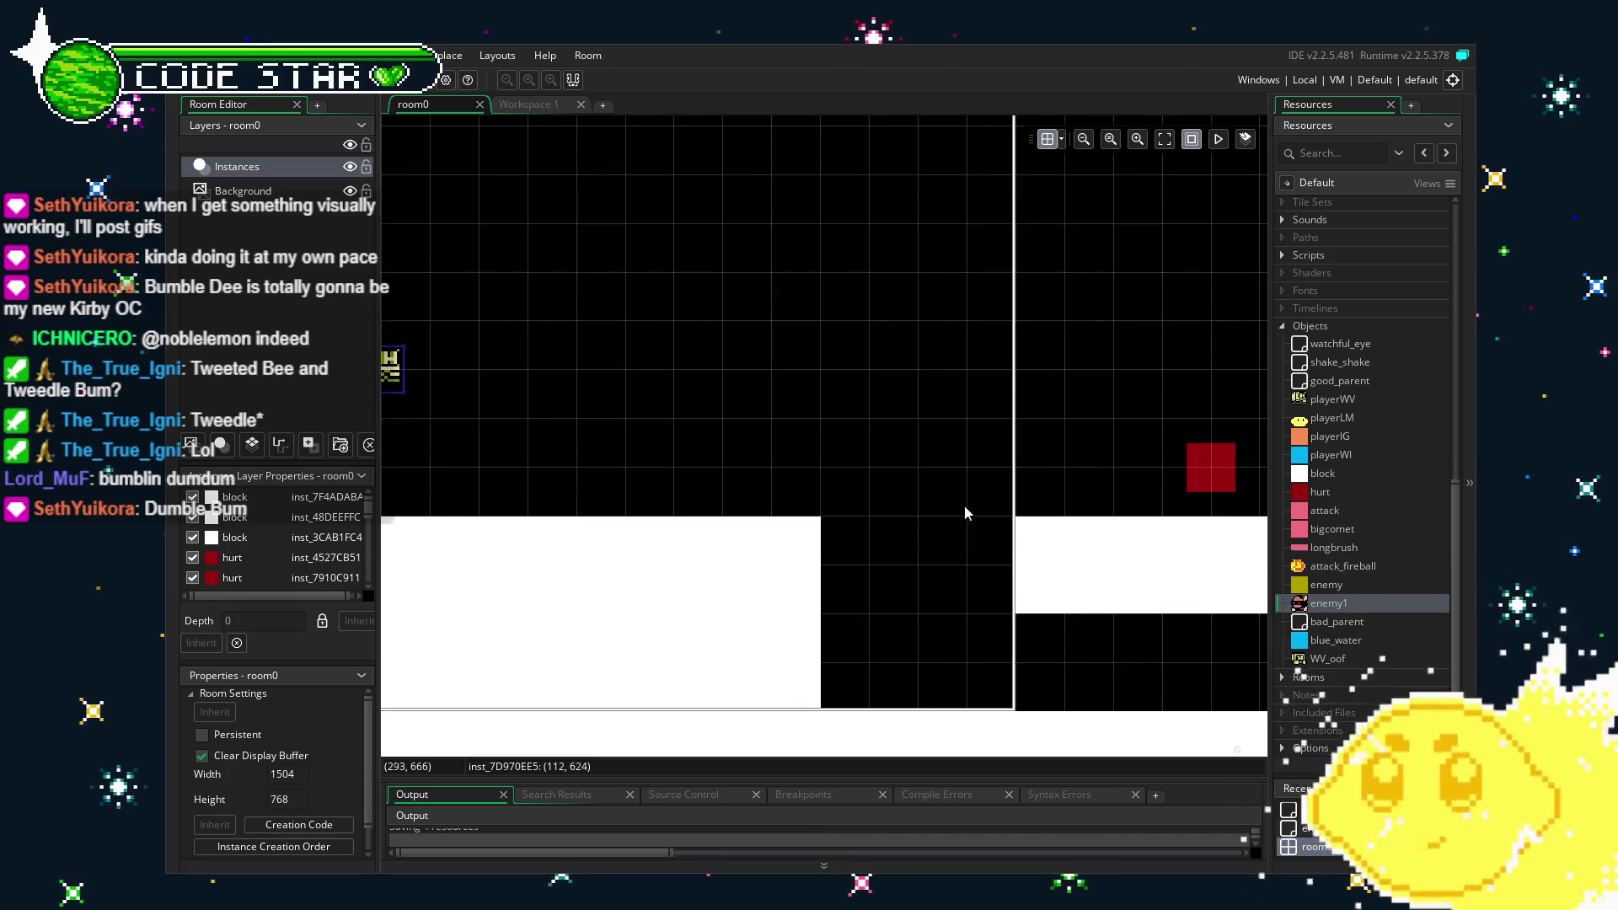
left_click_drag(777, 540, 1205, 559)
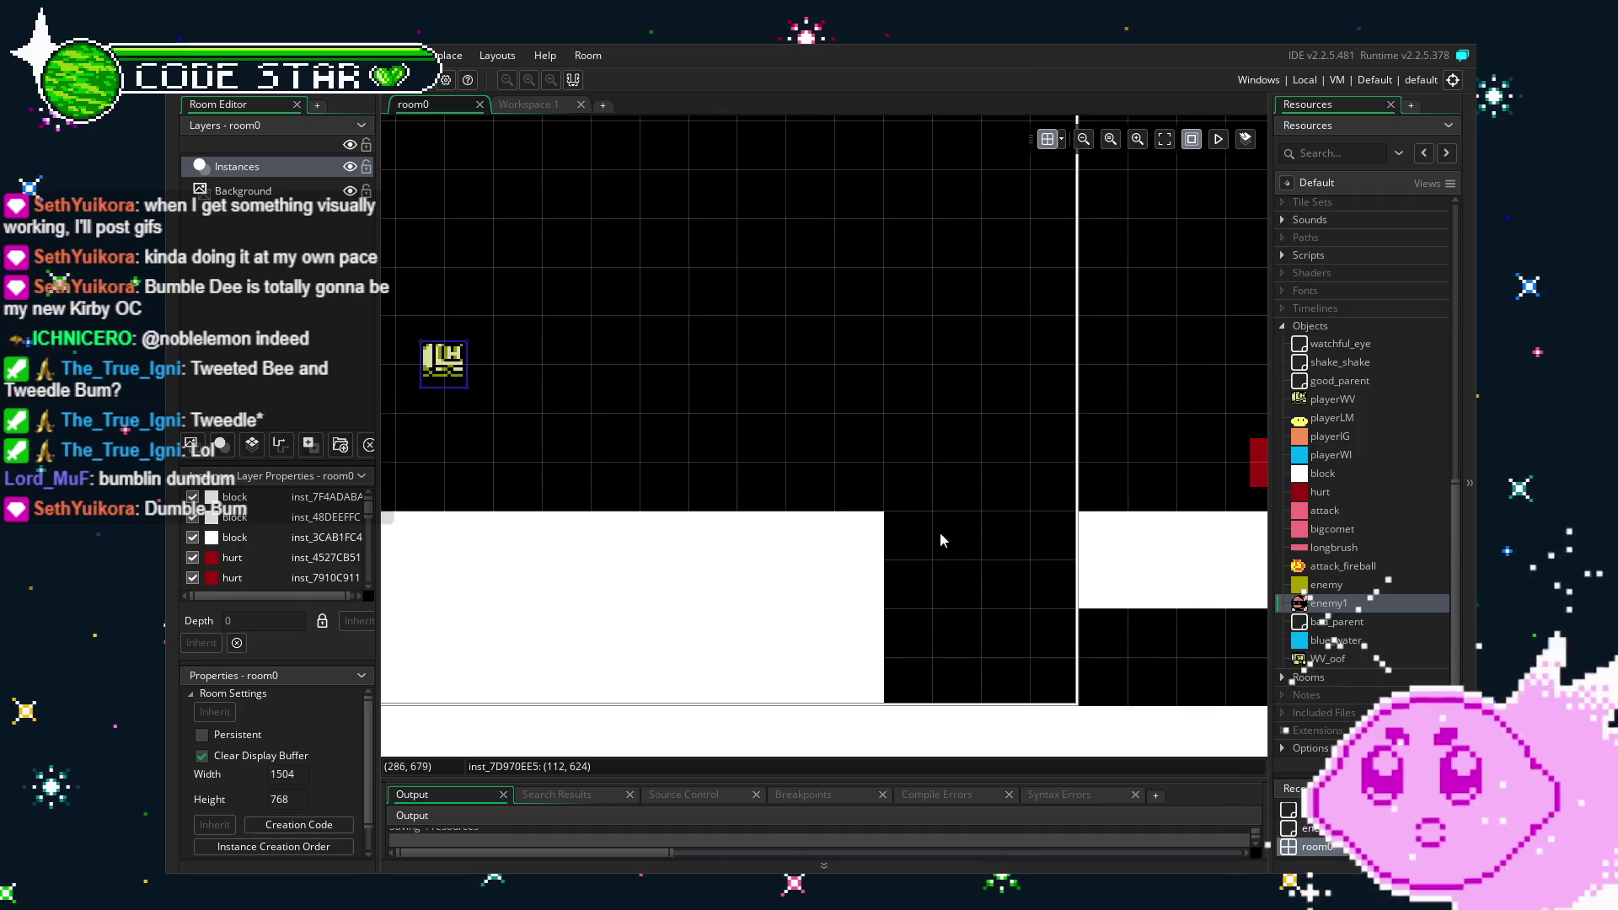
mouse_move(1329, 603)
left_mouse_down()
mouse_move(1180, 540)
mouse_move(895, 492)
left_mouse_up()
mouse_move(917, 663)
left_mouse_down()
mouse_move(870, 614)
mouse_move(906, 632)
left_mouse_up()
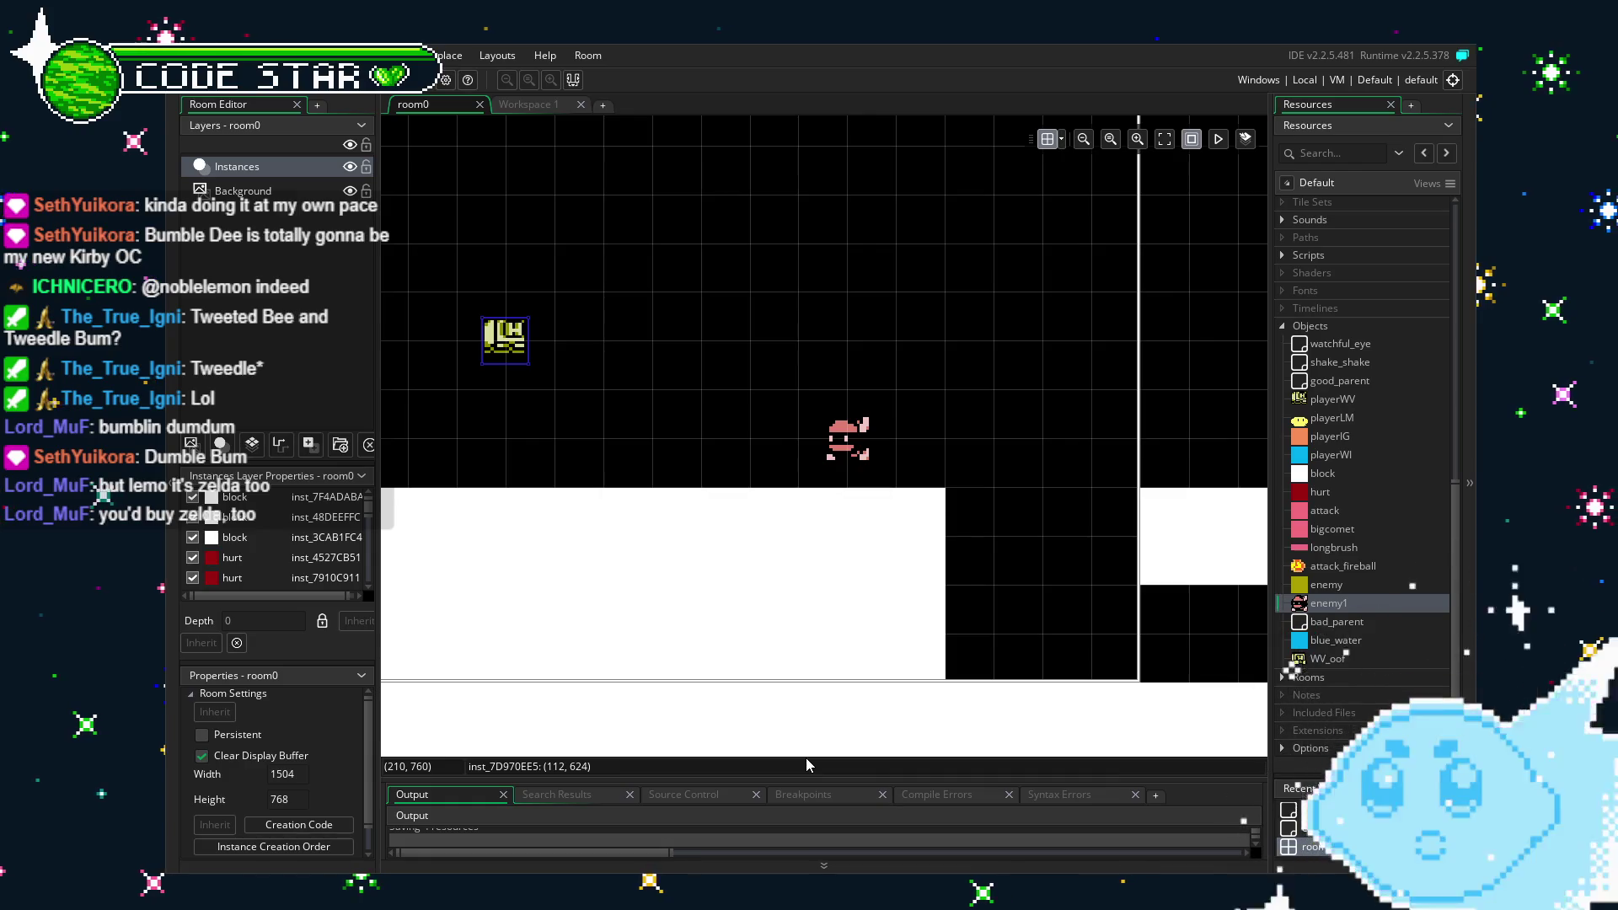
mouse_move(693, 549)
left_mouse_down()
mouse_move(625, 529)
mouse_move(700, 441)
mouse_move(641, 449)
mouse_move(636, 480)
mouse_move(696, 552)
mouse_move(755, 547)
left_mouse_up()
scroll(629, 531, "down", 1)
scroll(696, 440, "up", 1)
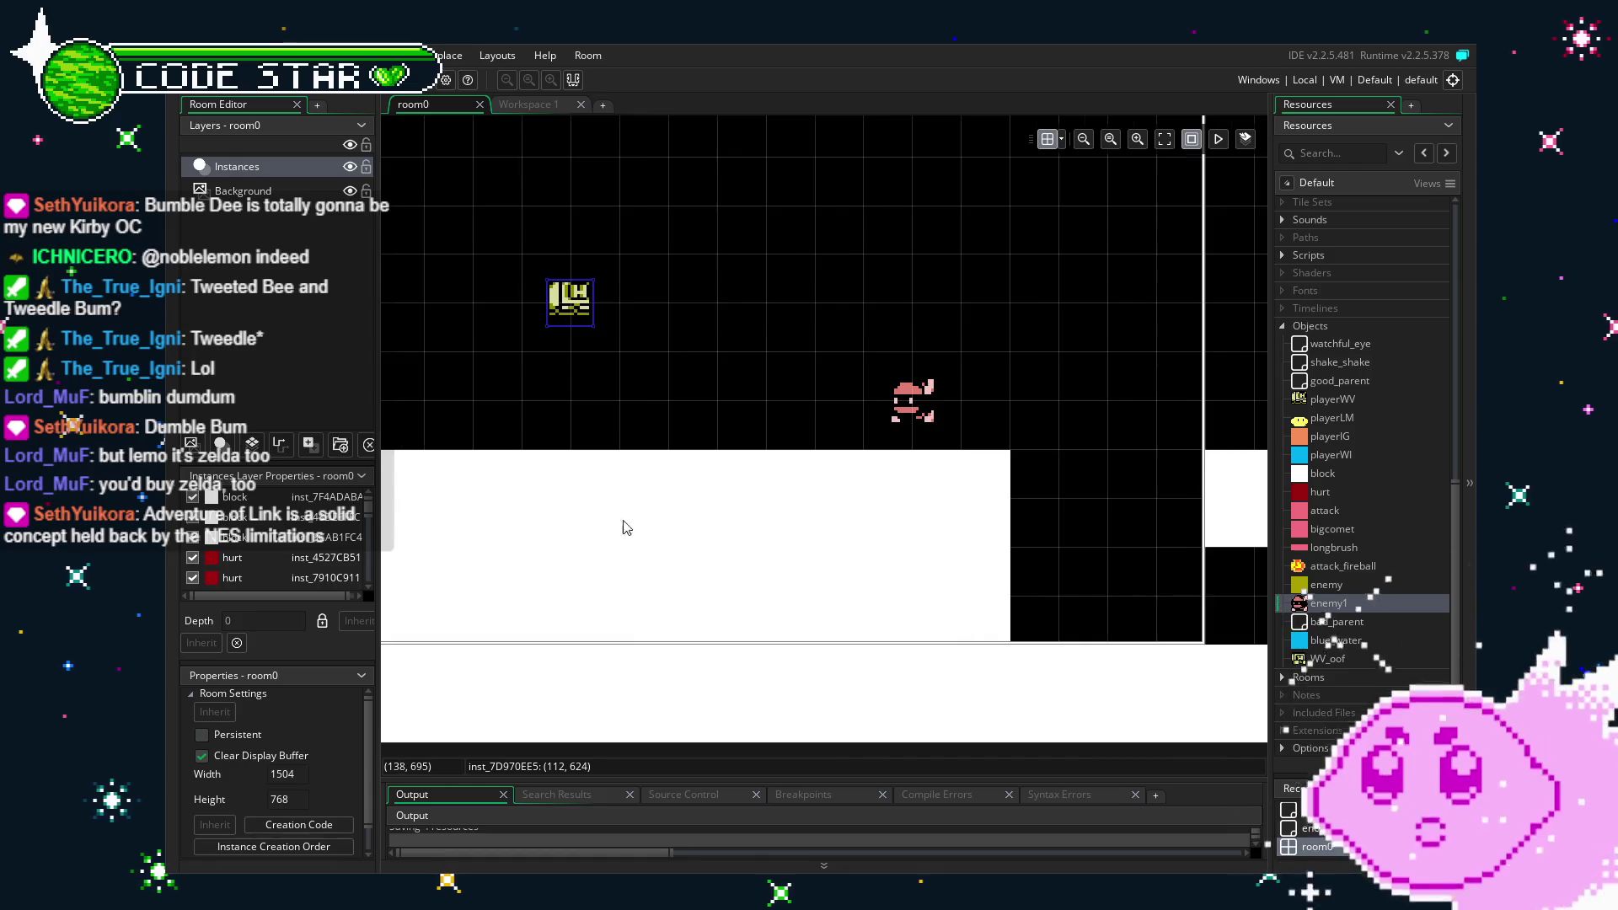
left_click_drag(626, 527, 614, 527)
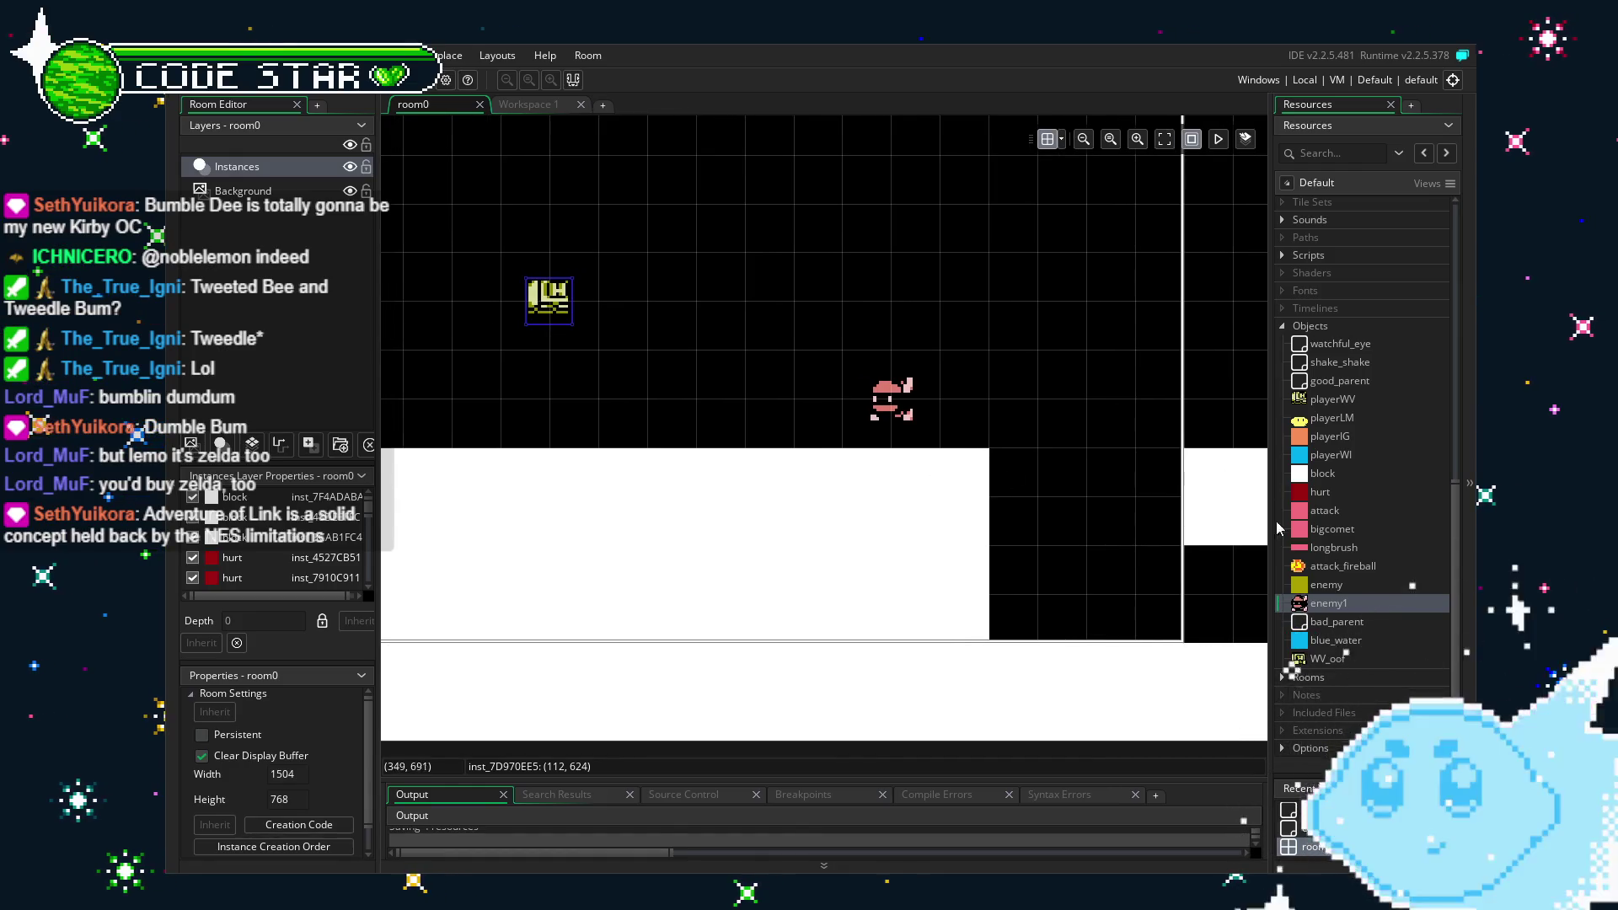
scroll(1328, 581, "down", 1)
mouse_move(1045, 639)
left_mouse_down()
mouse_move(877, 628)
mouse_move(907, 632)
left_mouse_up()
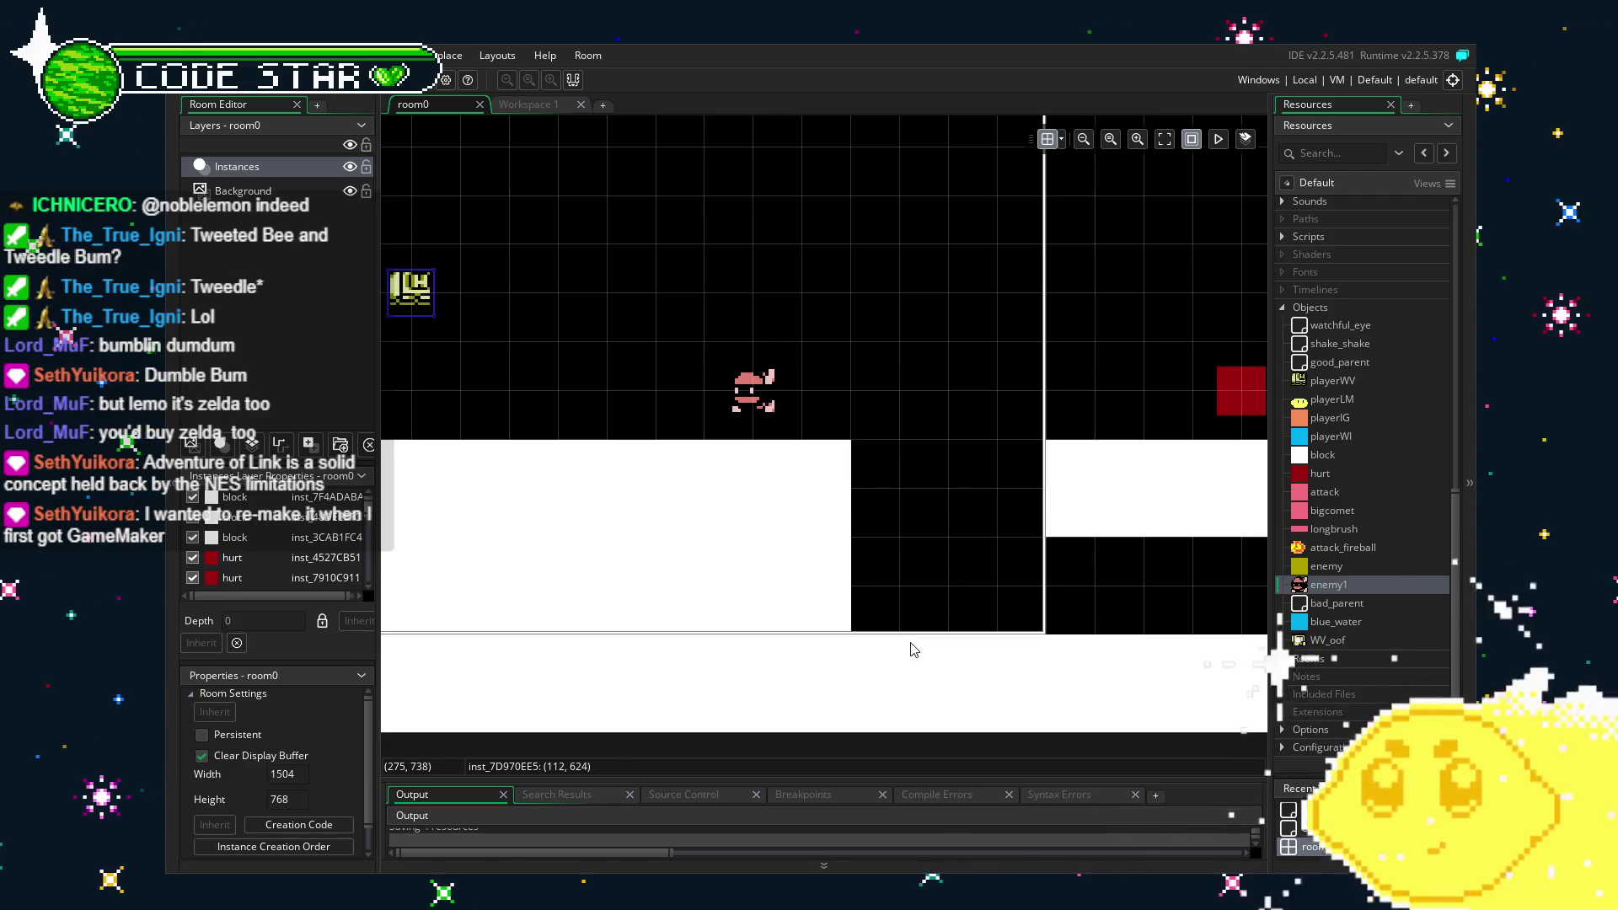
mouse_move(895, 649)
left_mouse_down()
mouse_move(792, 640)
mouse_move(878, 638)
left_mouse_up()
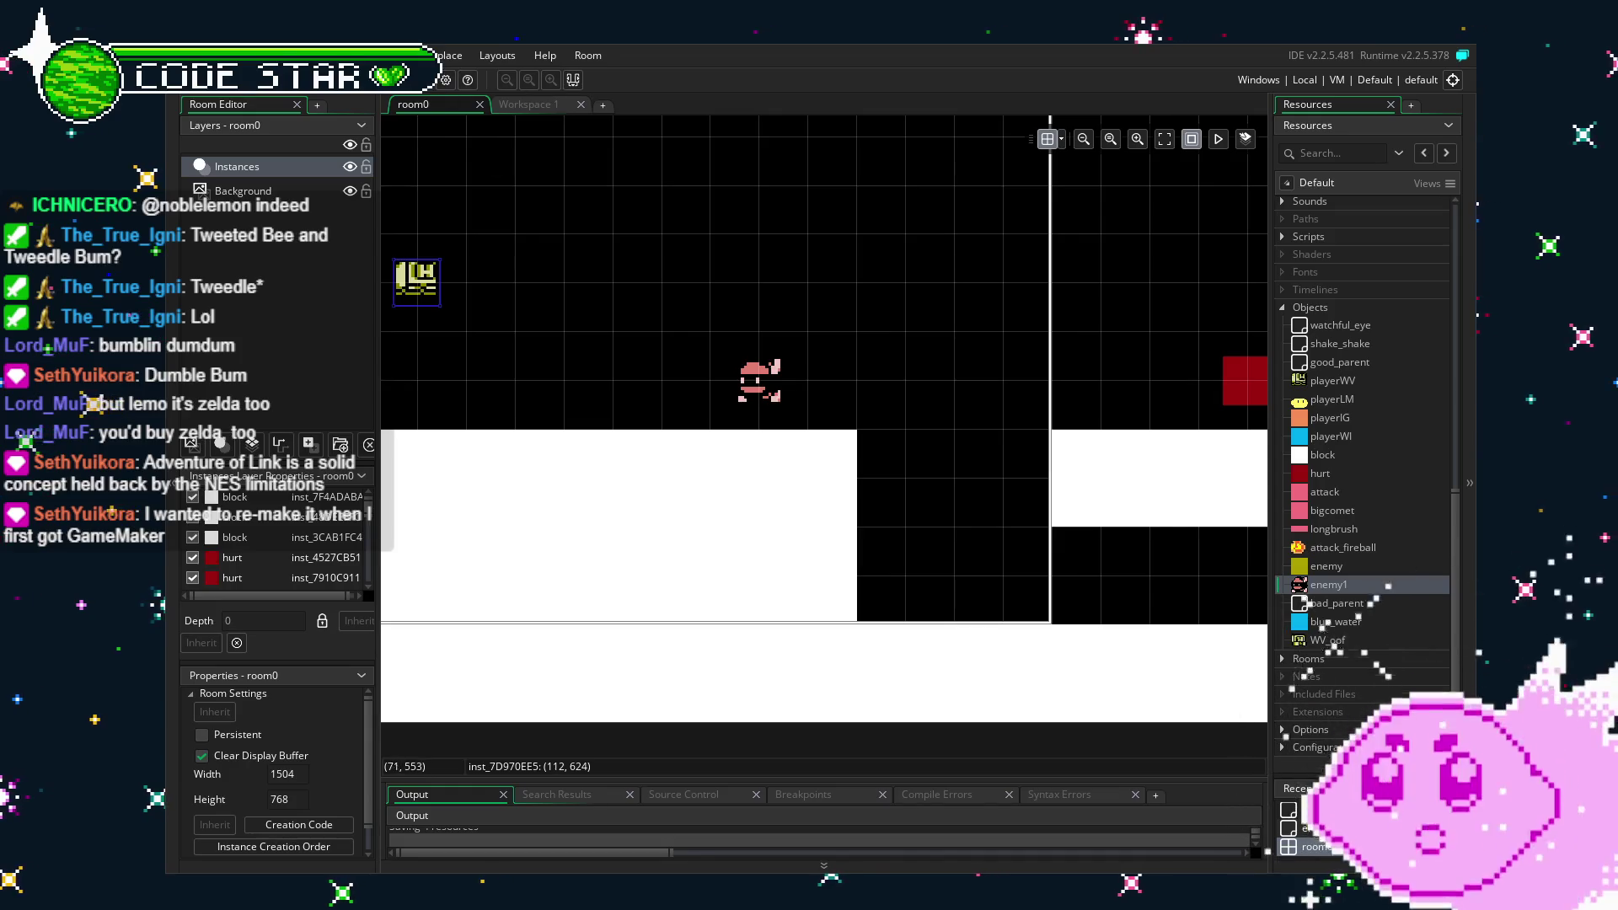
mouse_move(632, 295)
left_mouse_down()
mouse_move(644, 355)
mouse_move(672, 370)
left_mouse_up()
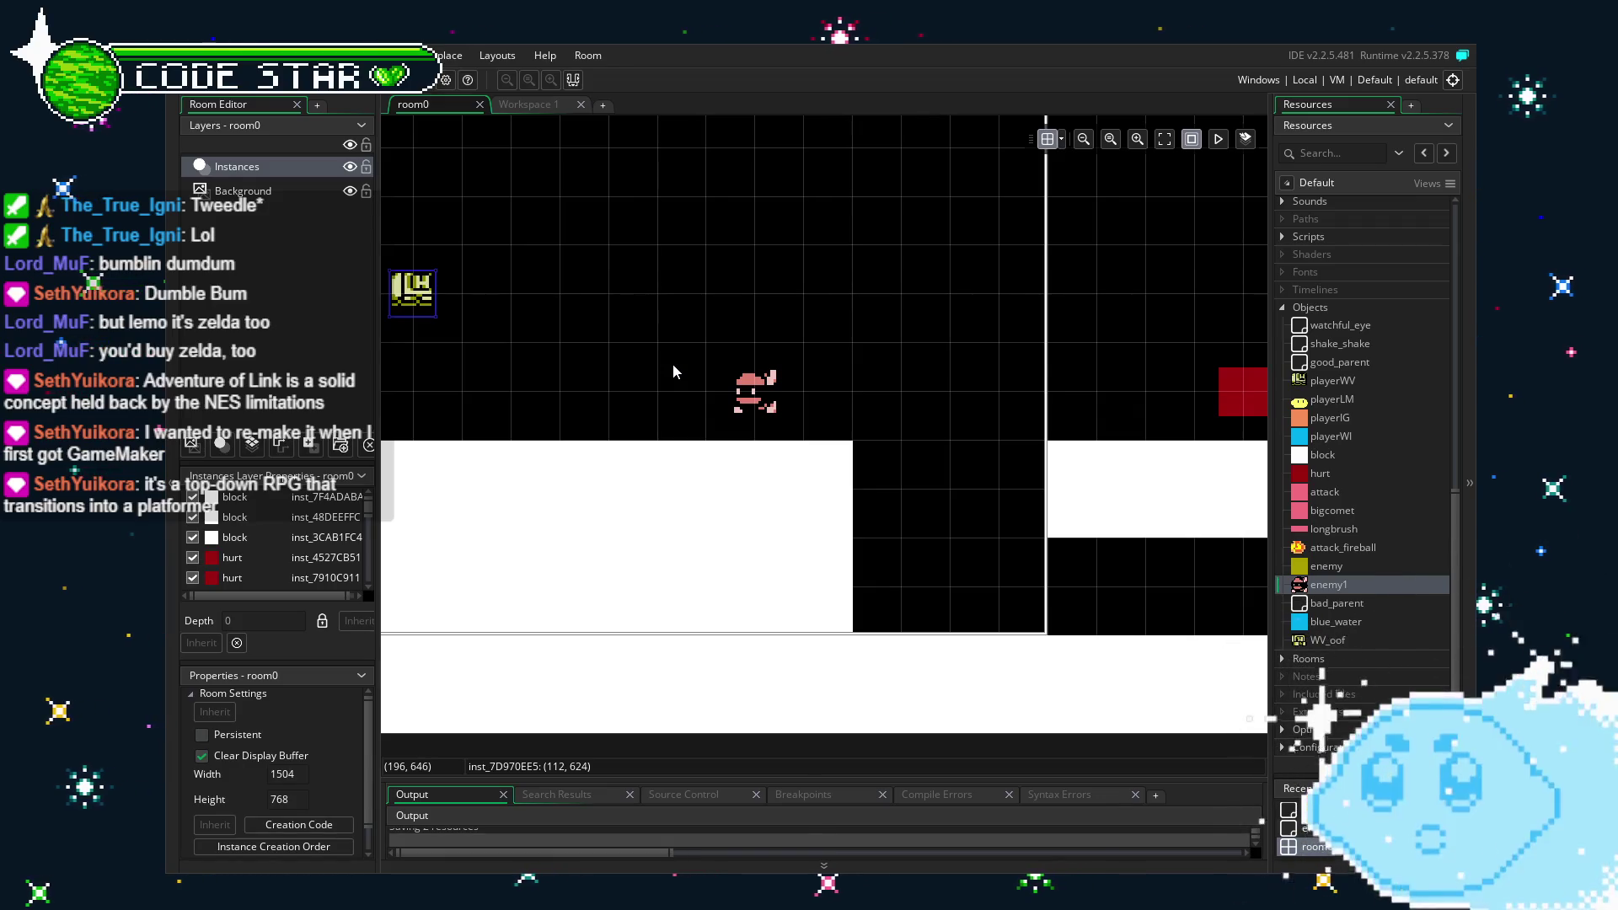
left_click_drag(632, 390, 551, 367)
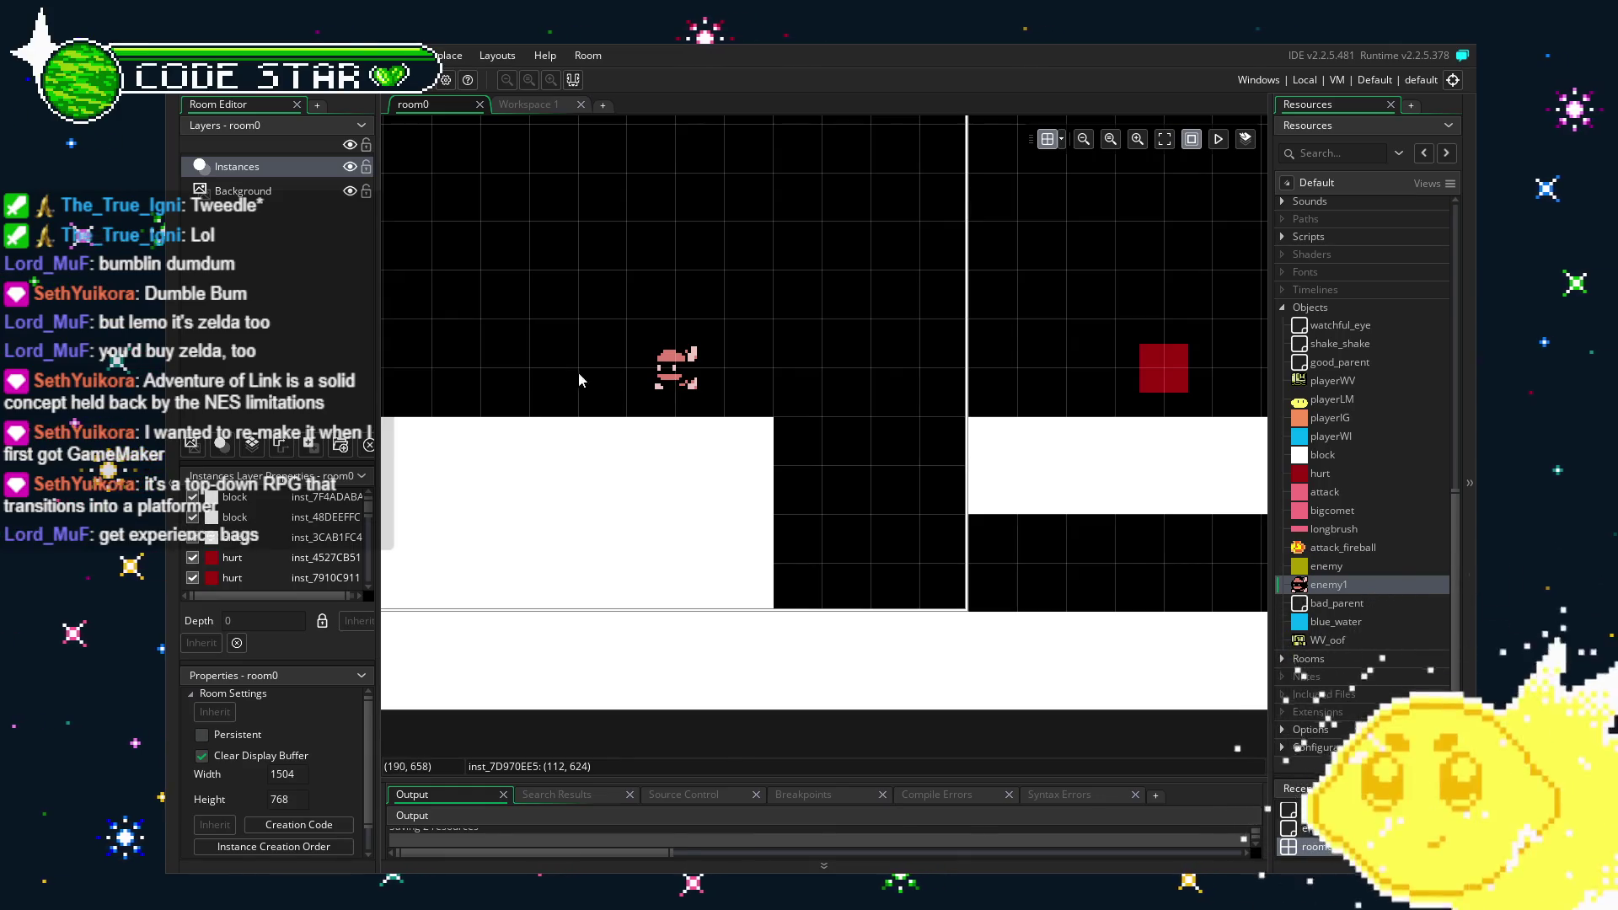
scroll(578, 373, "up", 3)
scroll(801, 368, "down", 2)
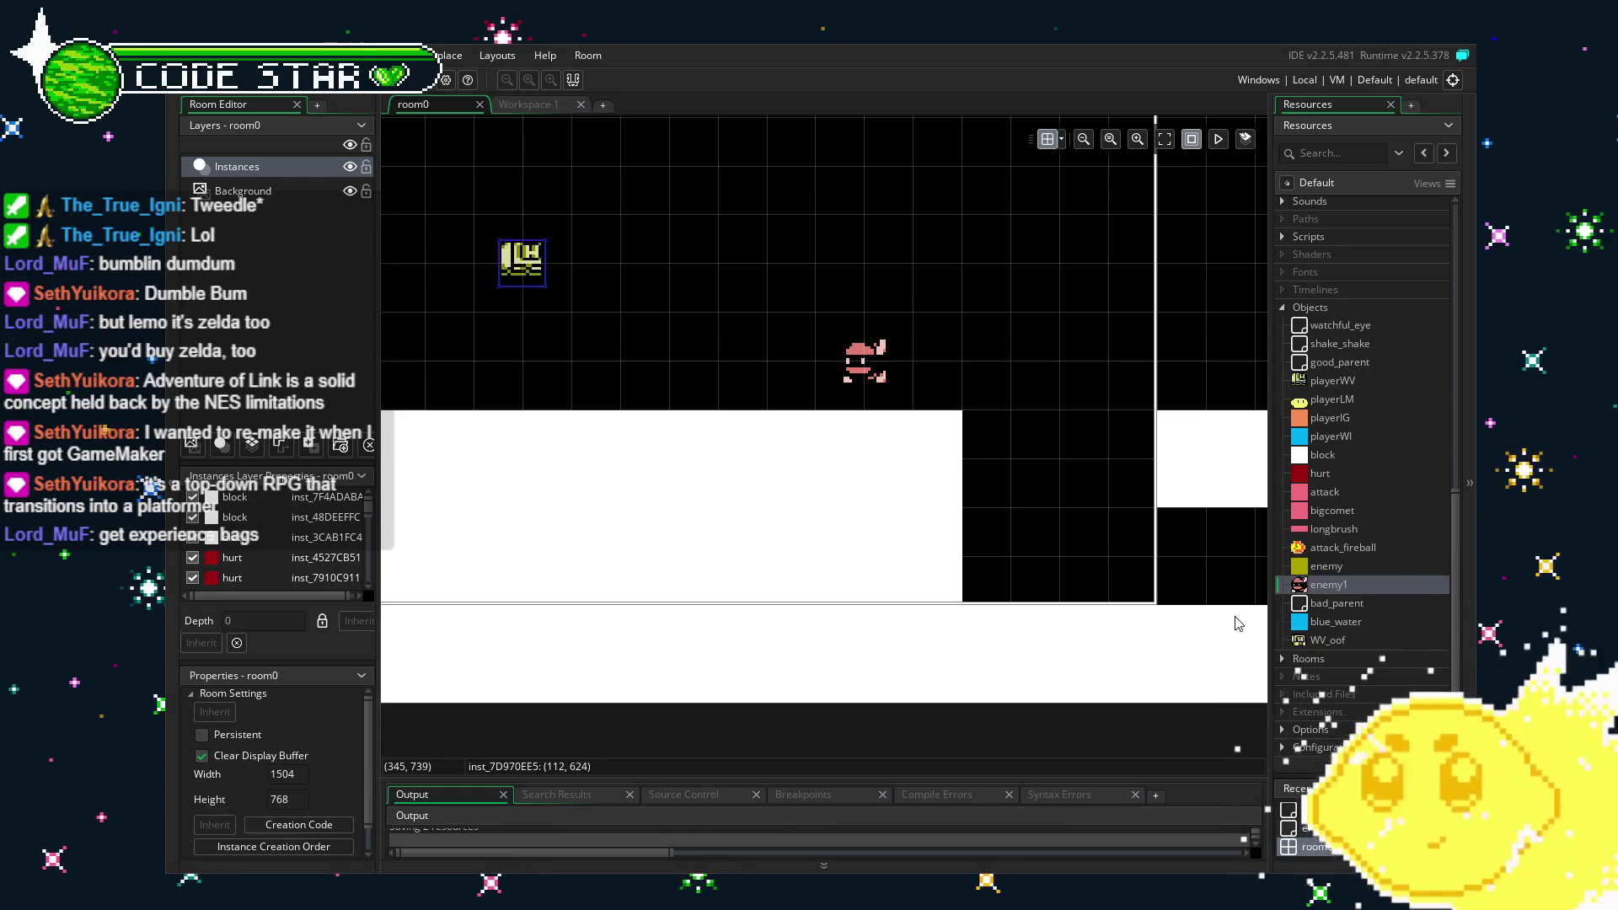
left_click_drag(1238, 624, 1221, 619)
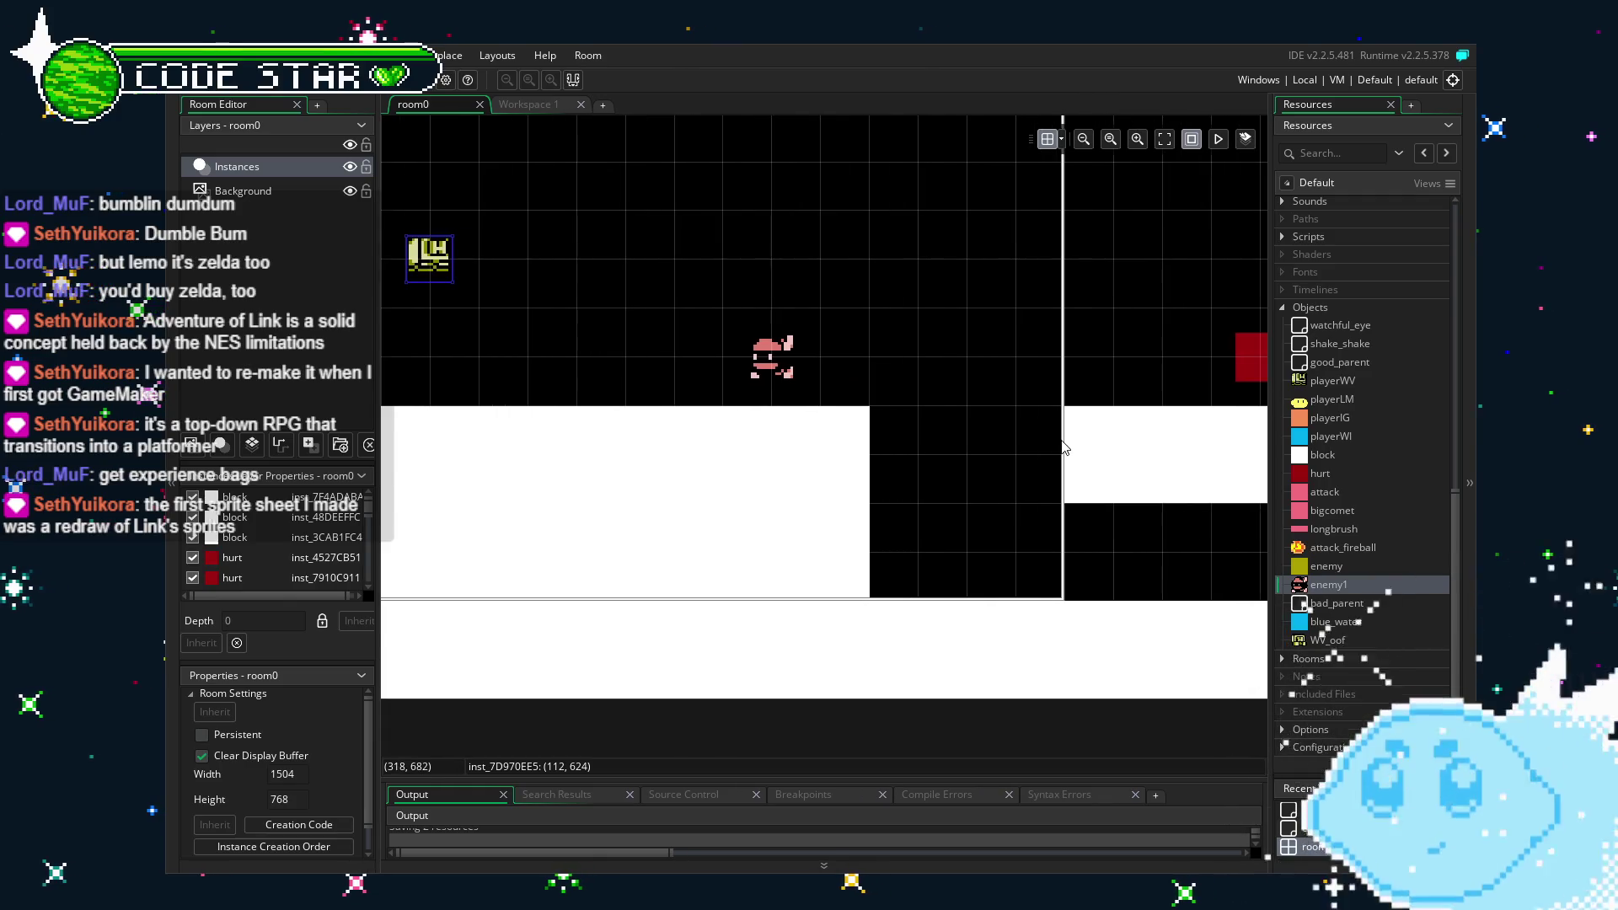
scroll(1063, 443, "down", 2)
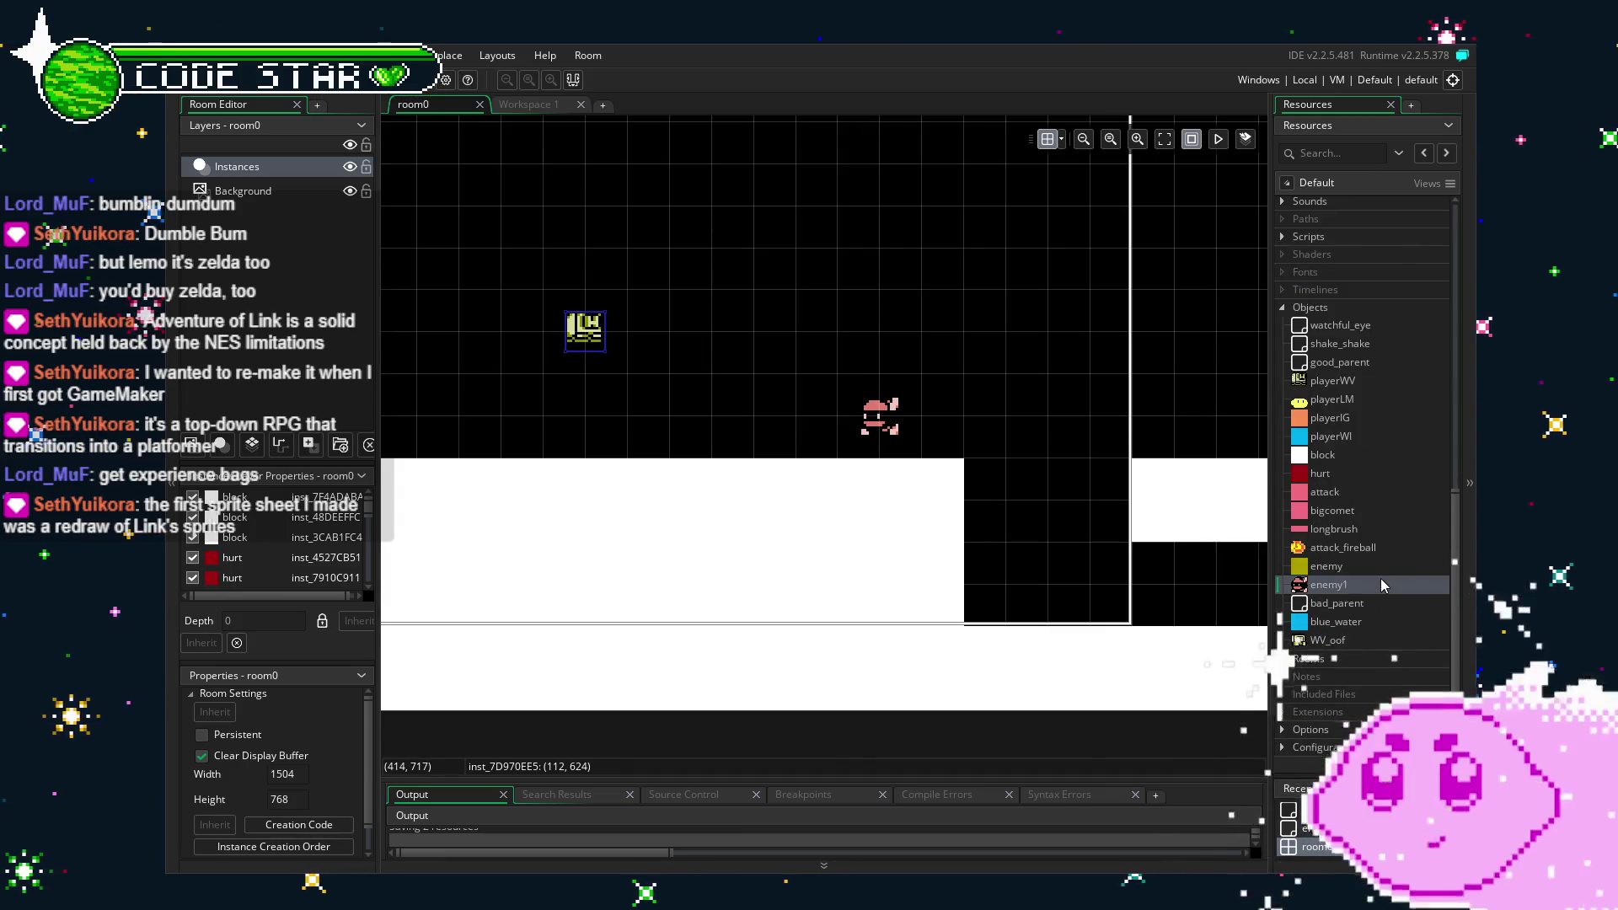
mouse_move(1080, 535)
left_mouse_down()
mouse_move(779, 532)
mouse_move(906, 528)
mouse_move(1013, 472)
left_mouse_up()
scroll(1343, 621, "up", 2)
Open enemy1 from the Resources Objects list and display its Step event code.
scroll(1341, 621, "up", 3)
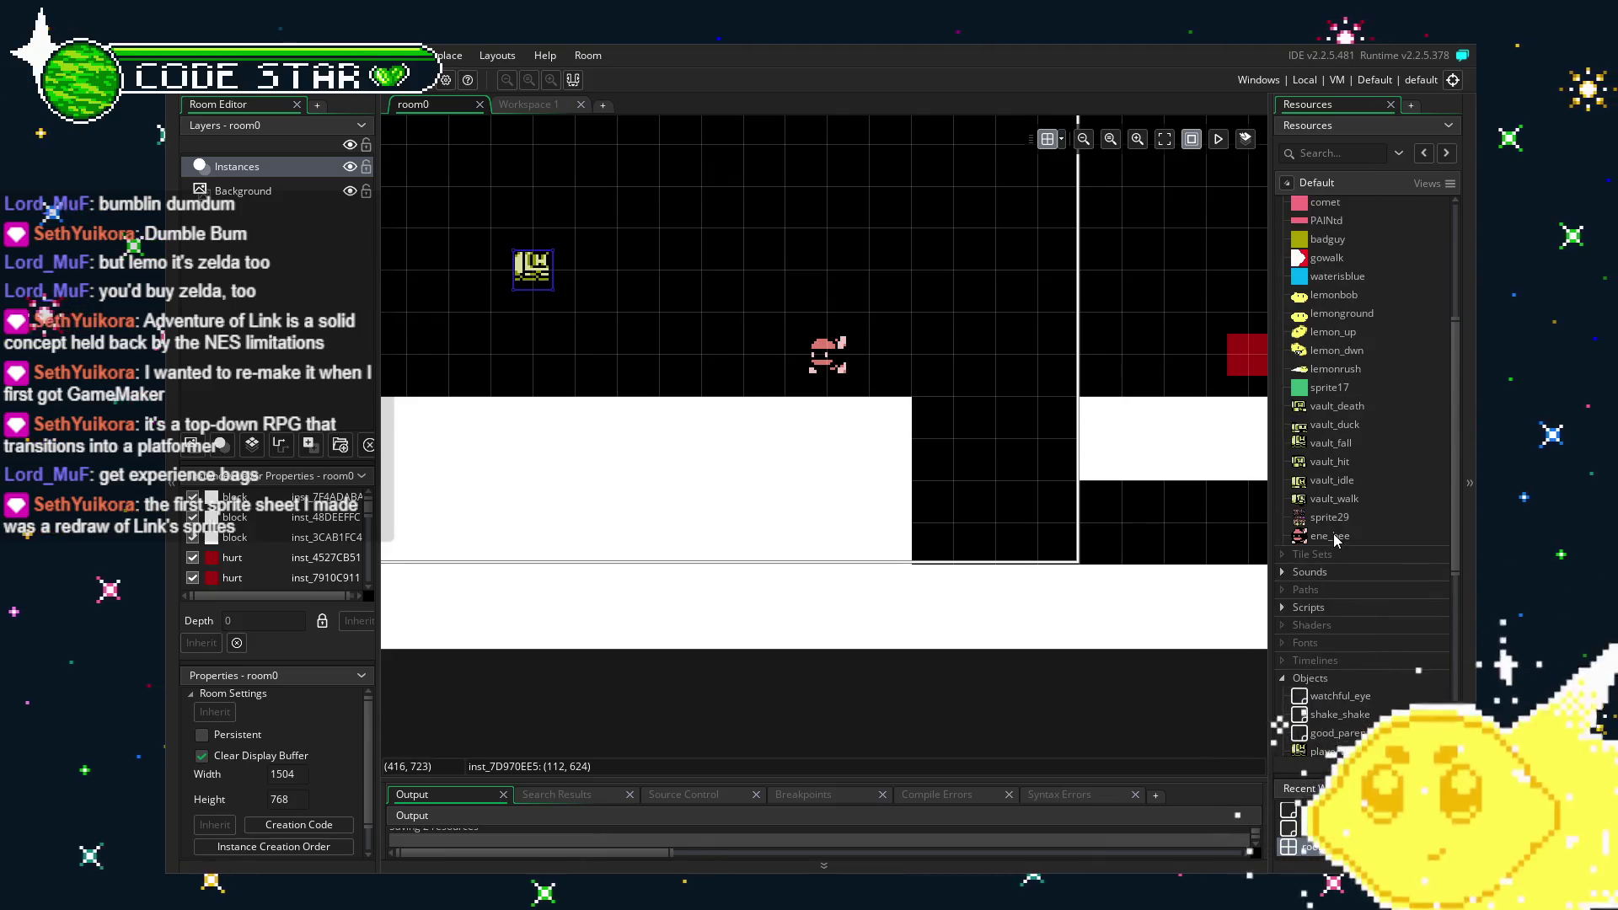
scroll(1330, 573, "down", 4)
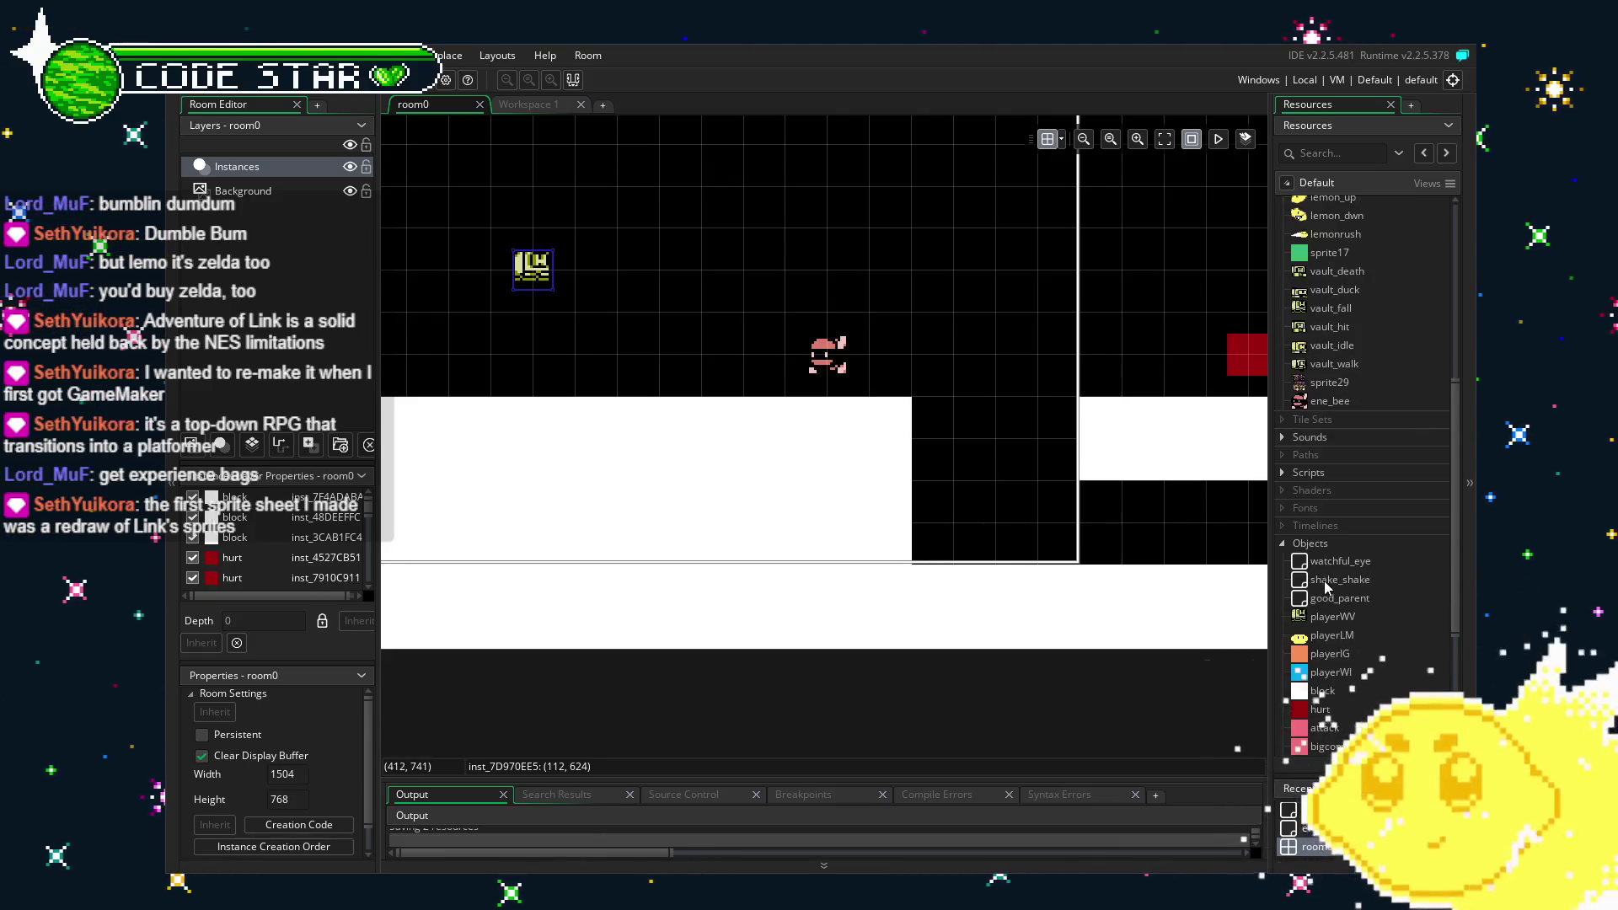
left_click(1326, 587)
double_click(1326, 587)
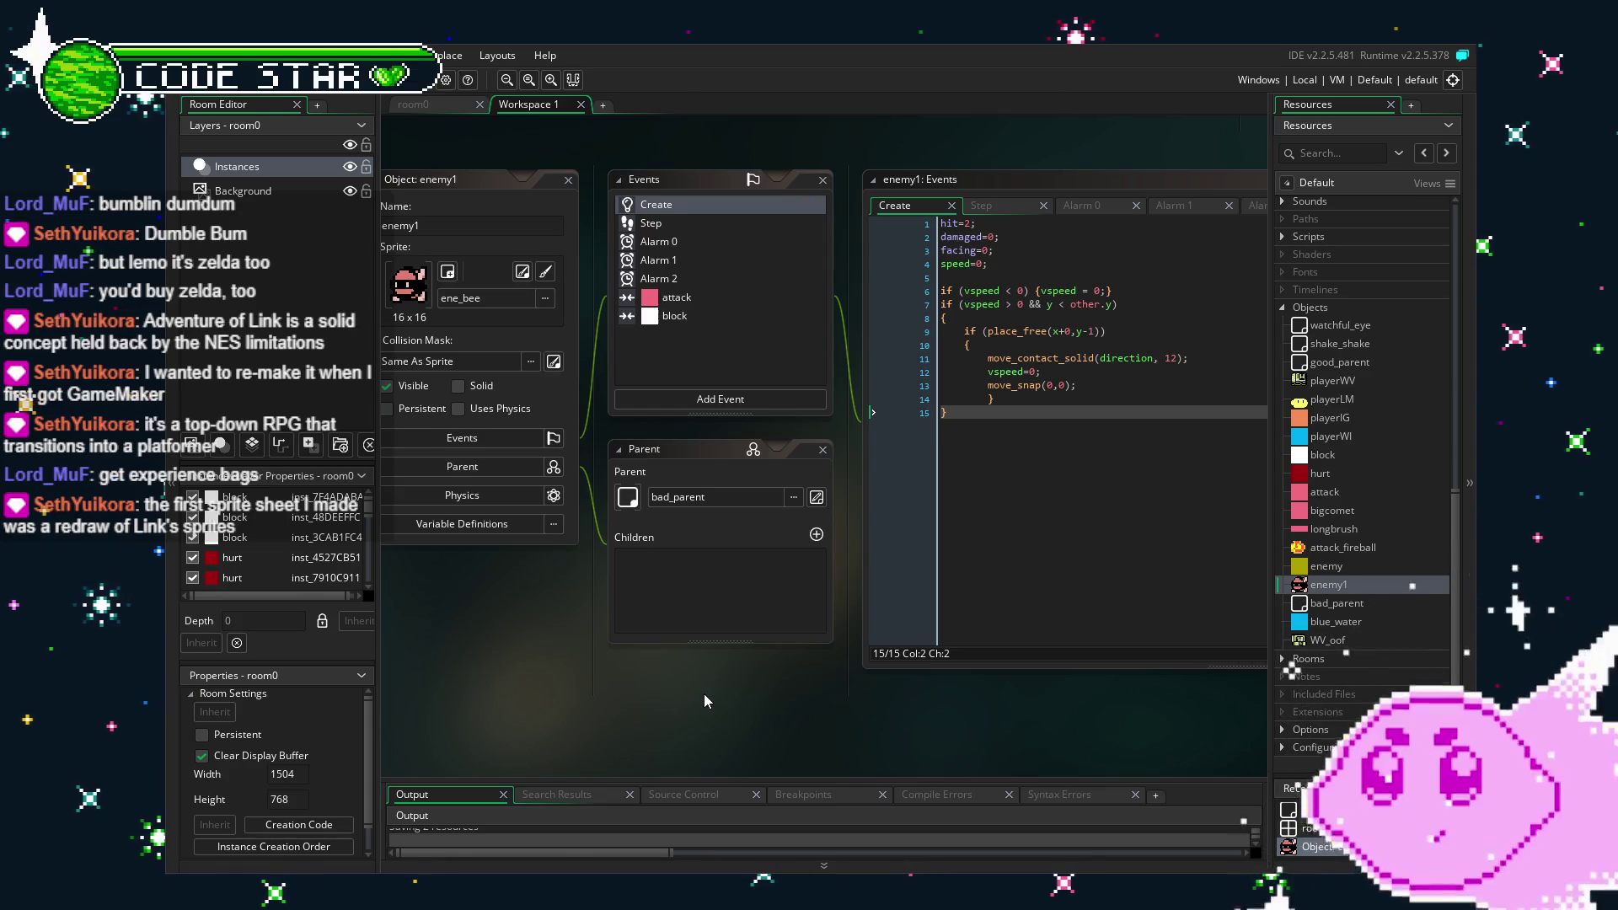
left_click(669, 322)
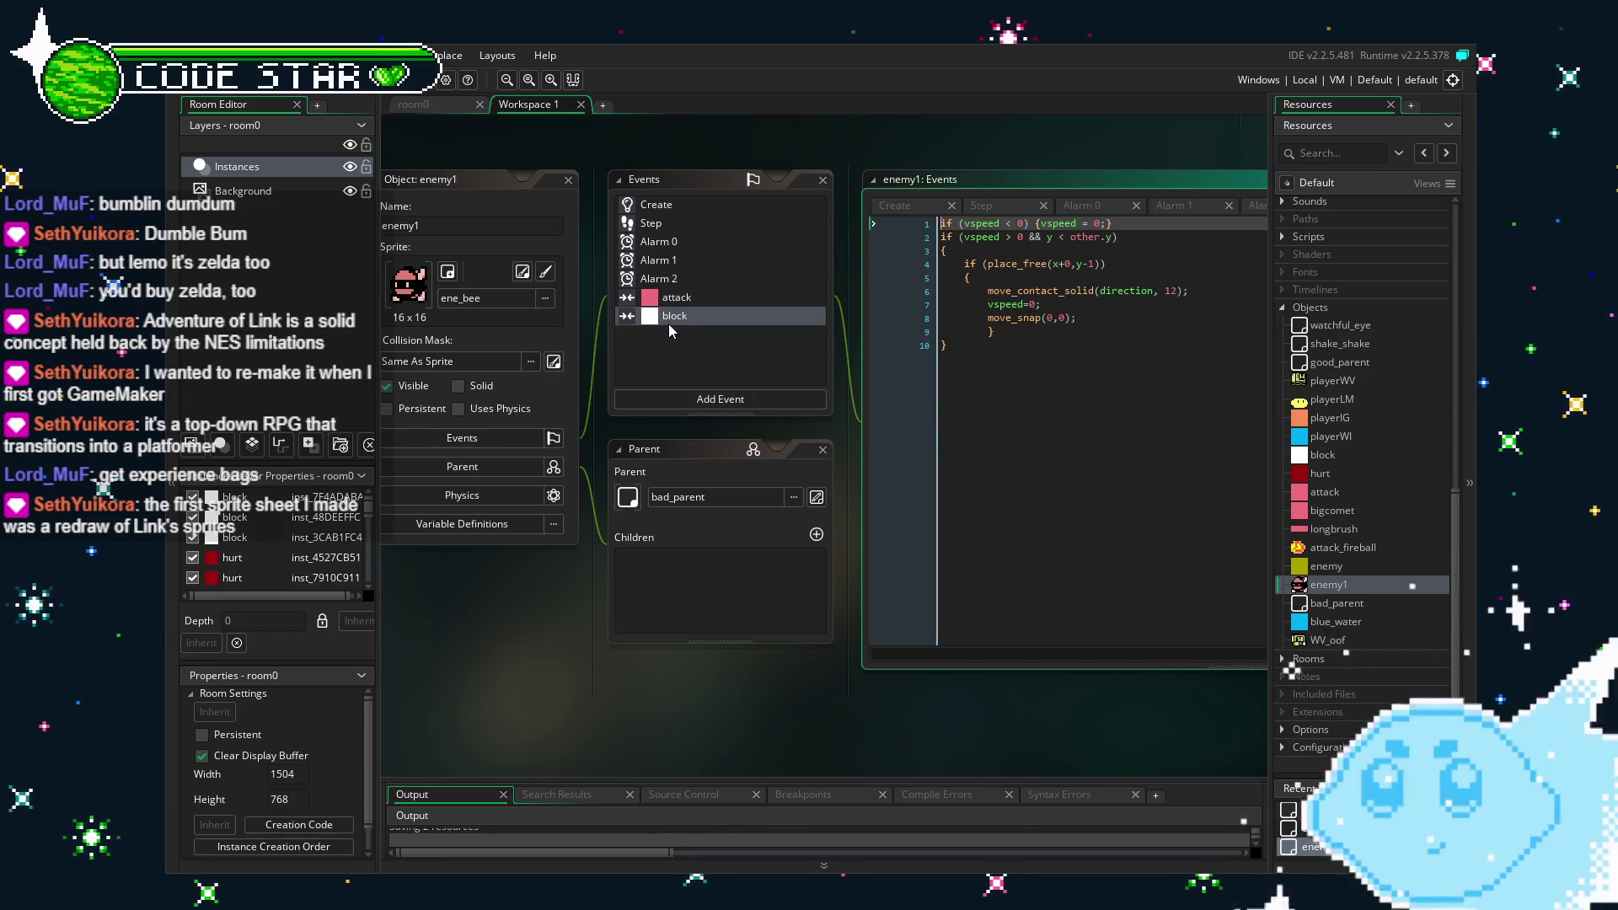
left_click(690, 228)
left_click(699, 639)
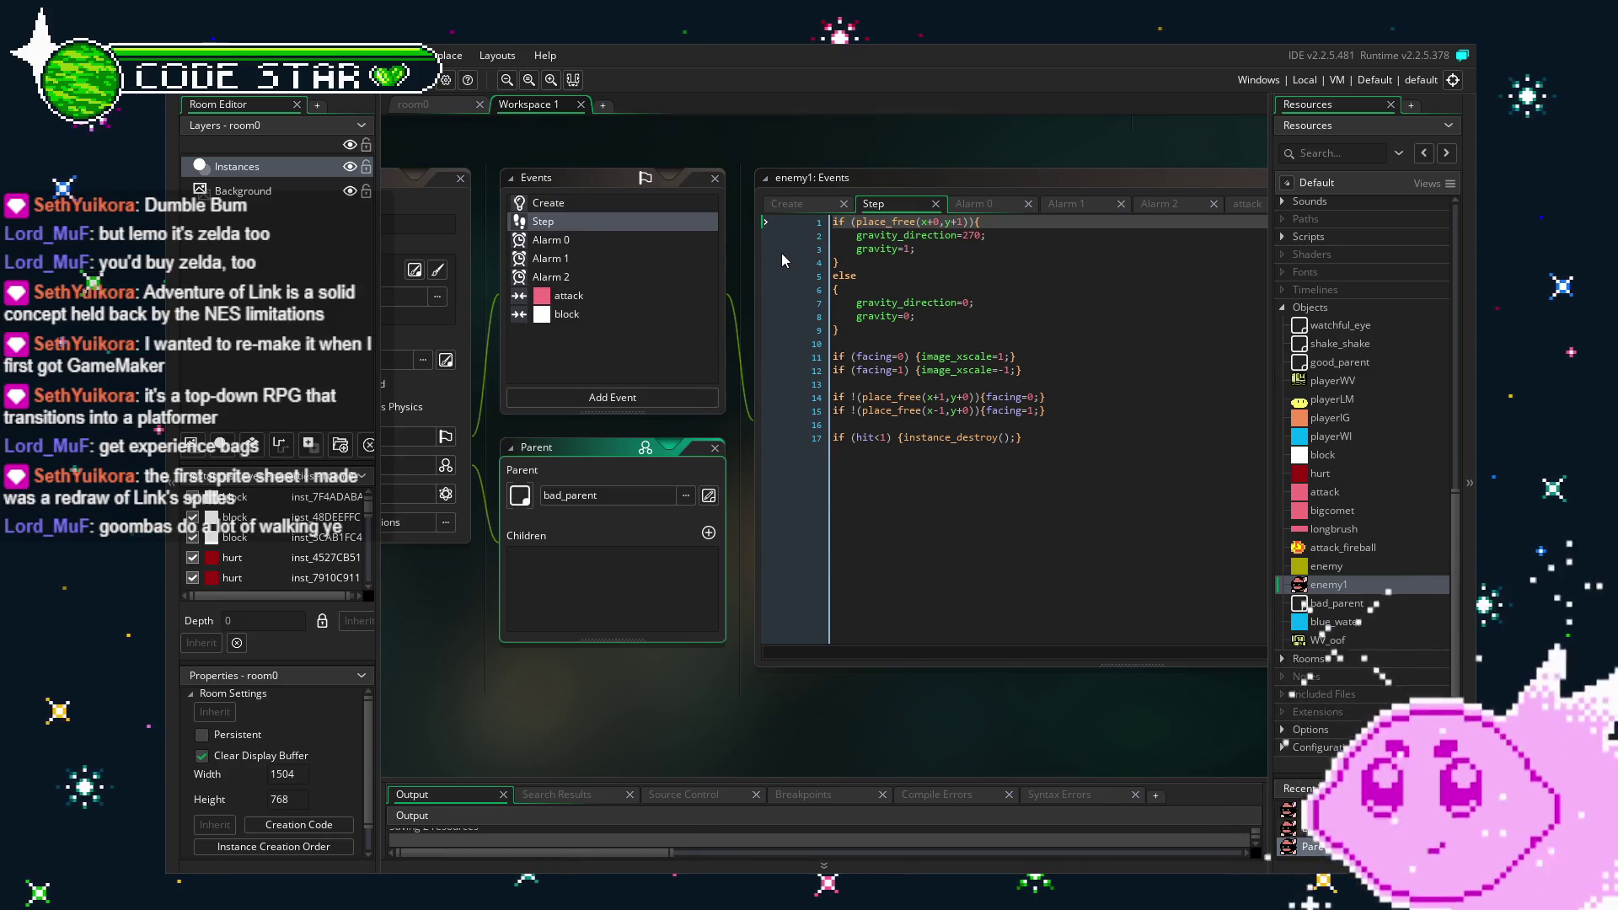
Add x=x+1; to line 14 and x=x-1; to line 15 of enemy1's Step code and save.
left_click(1039, 394)
type("x=x+1;")
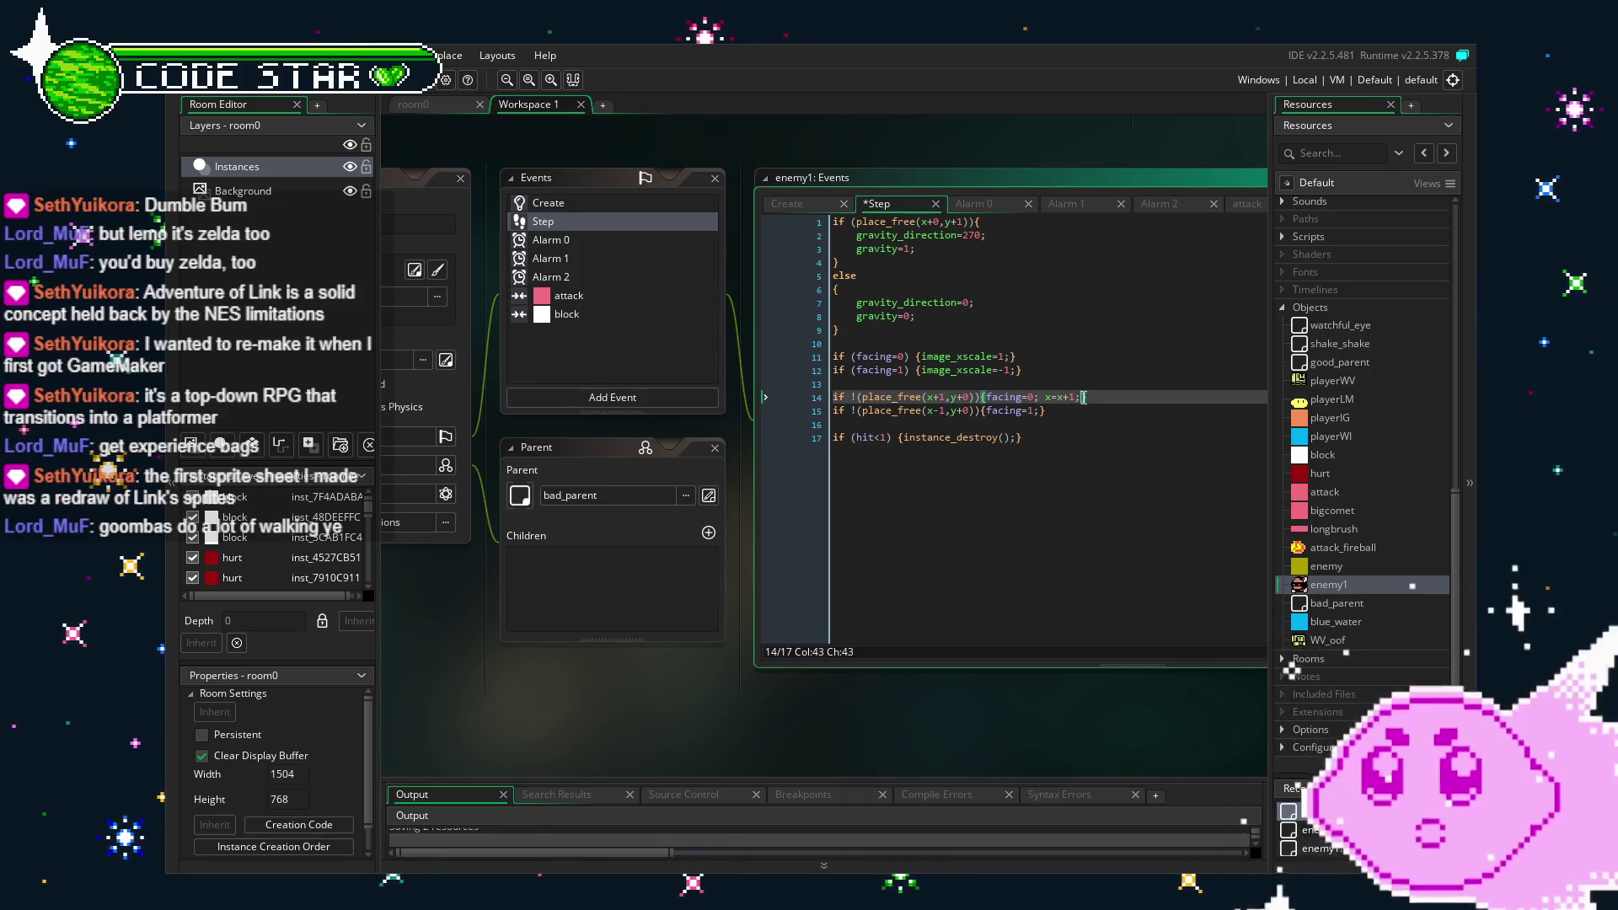
left_click(1041, 411)
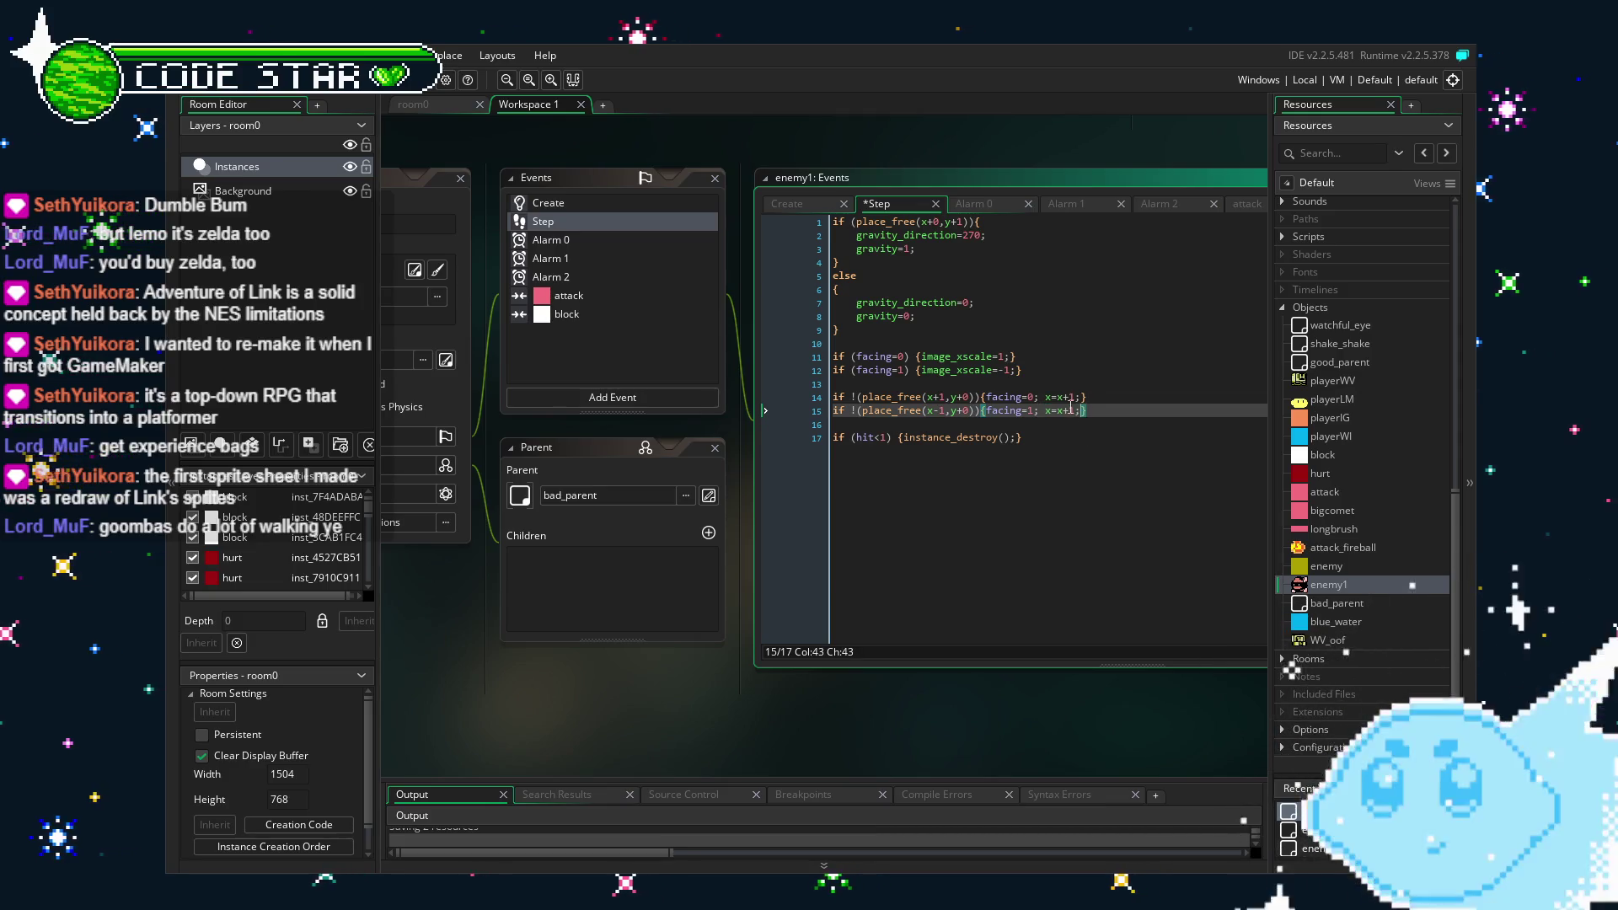
type("-")
left_click(1178, 478)
key("ctrl+s")
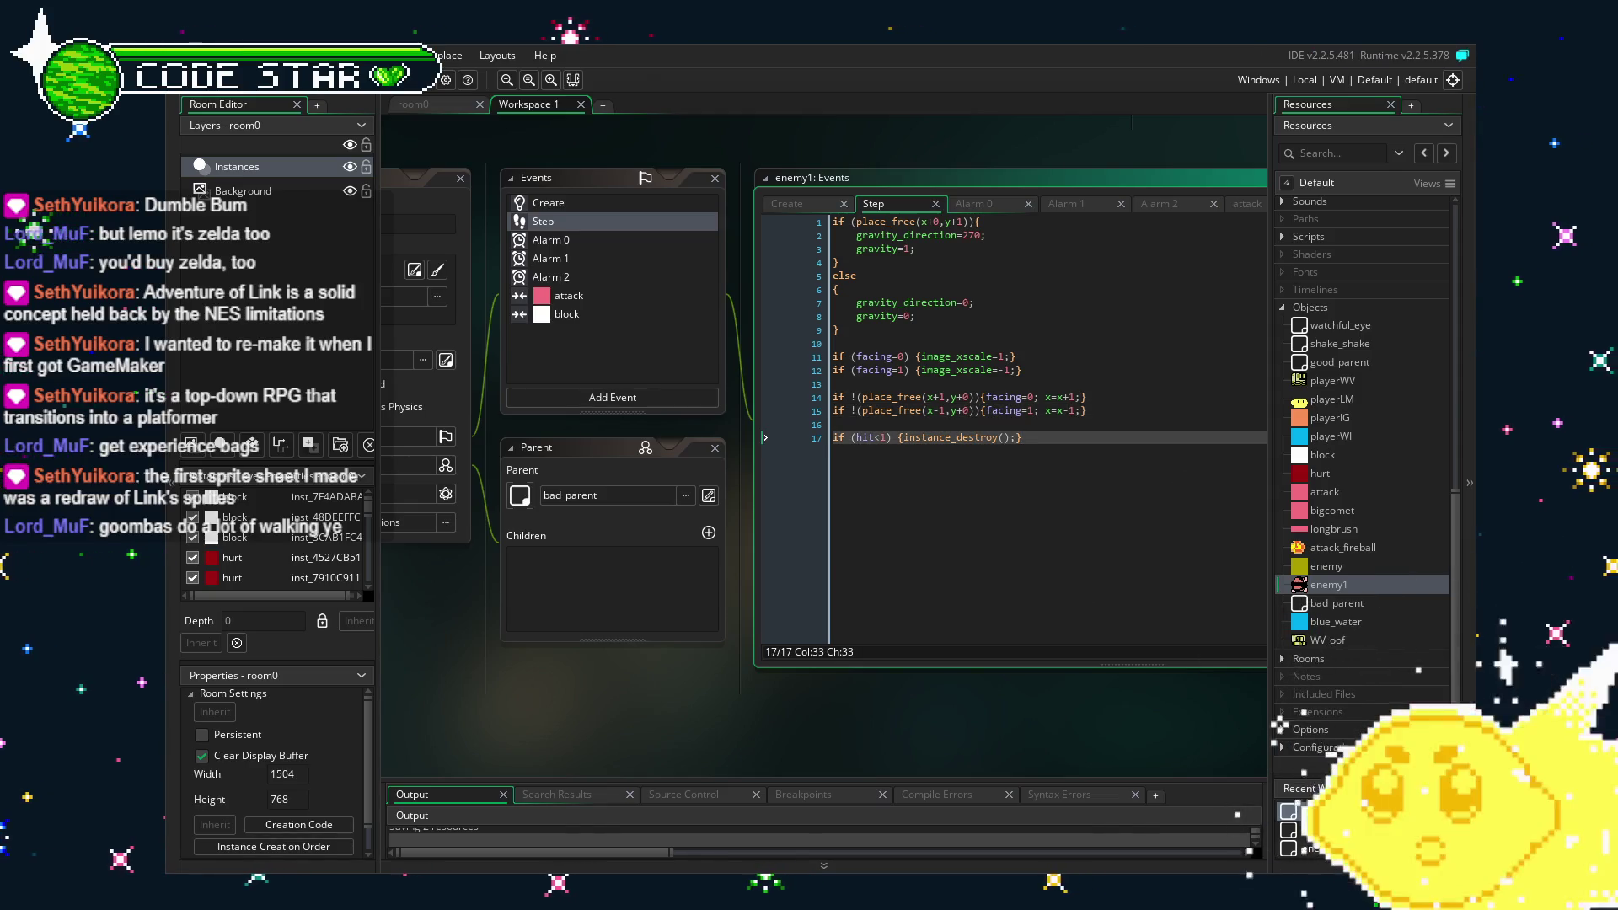
left_click(433, 104)
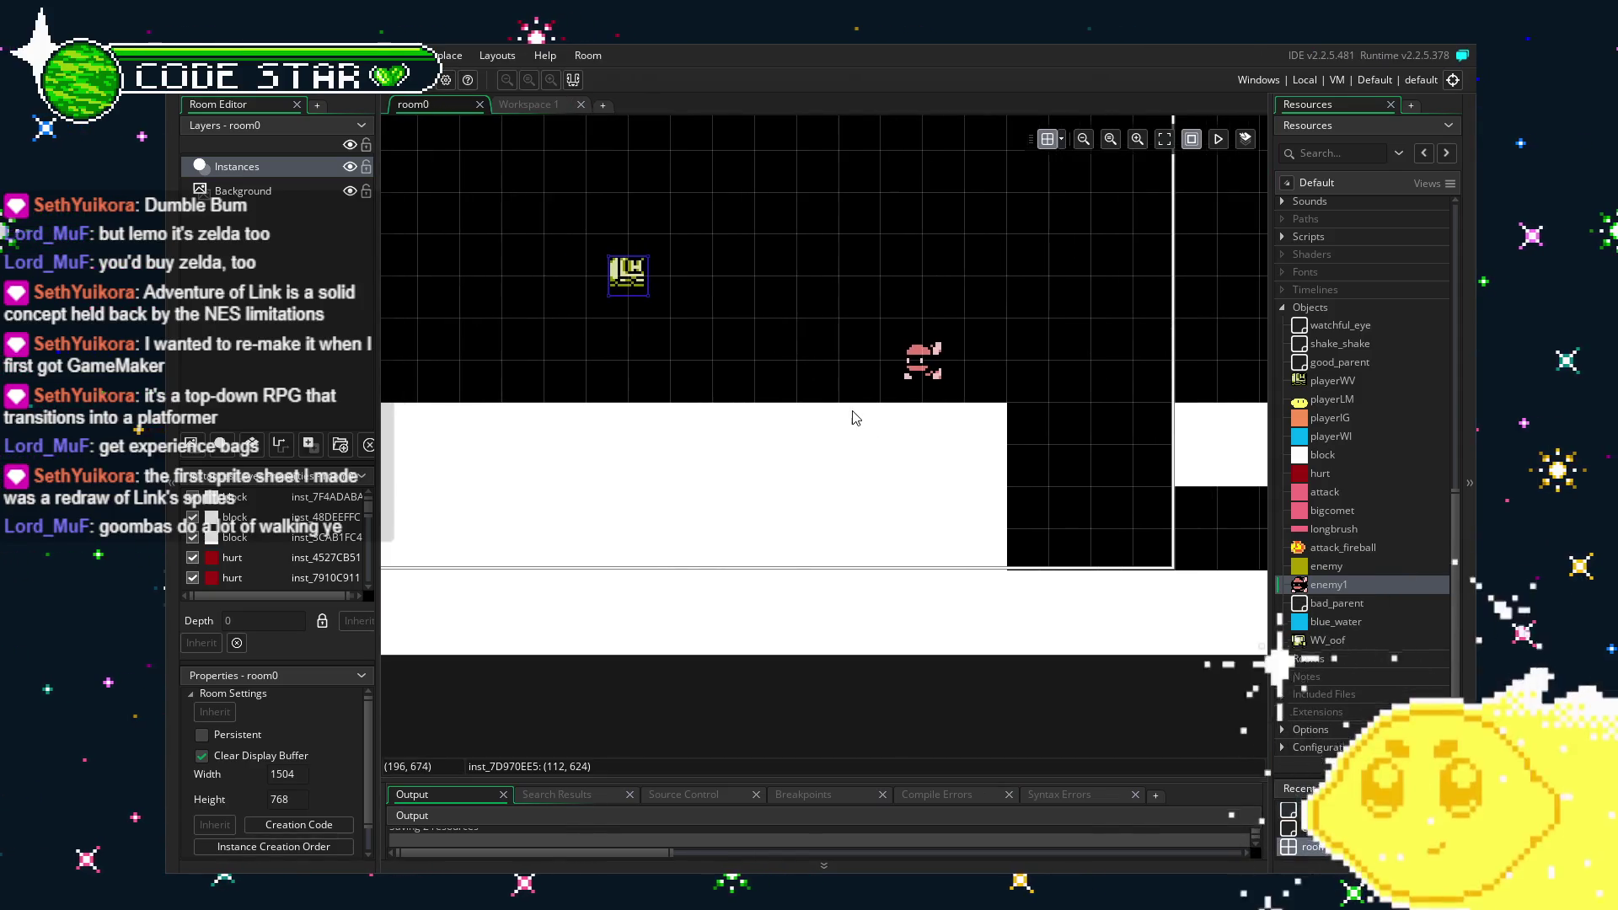
key("F5")
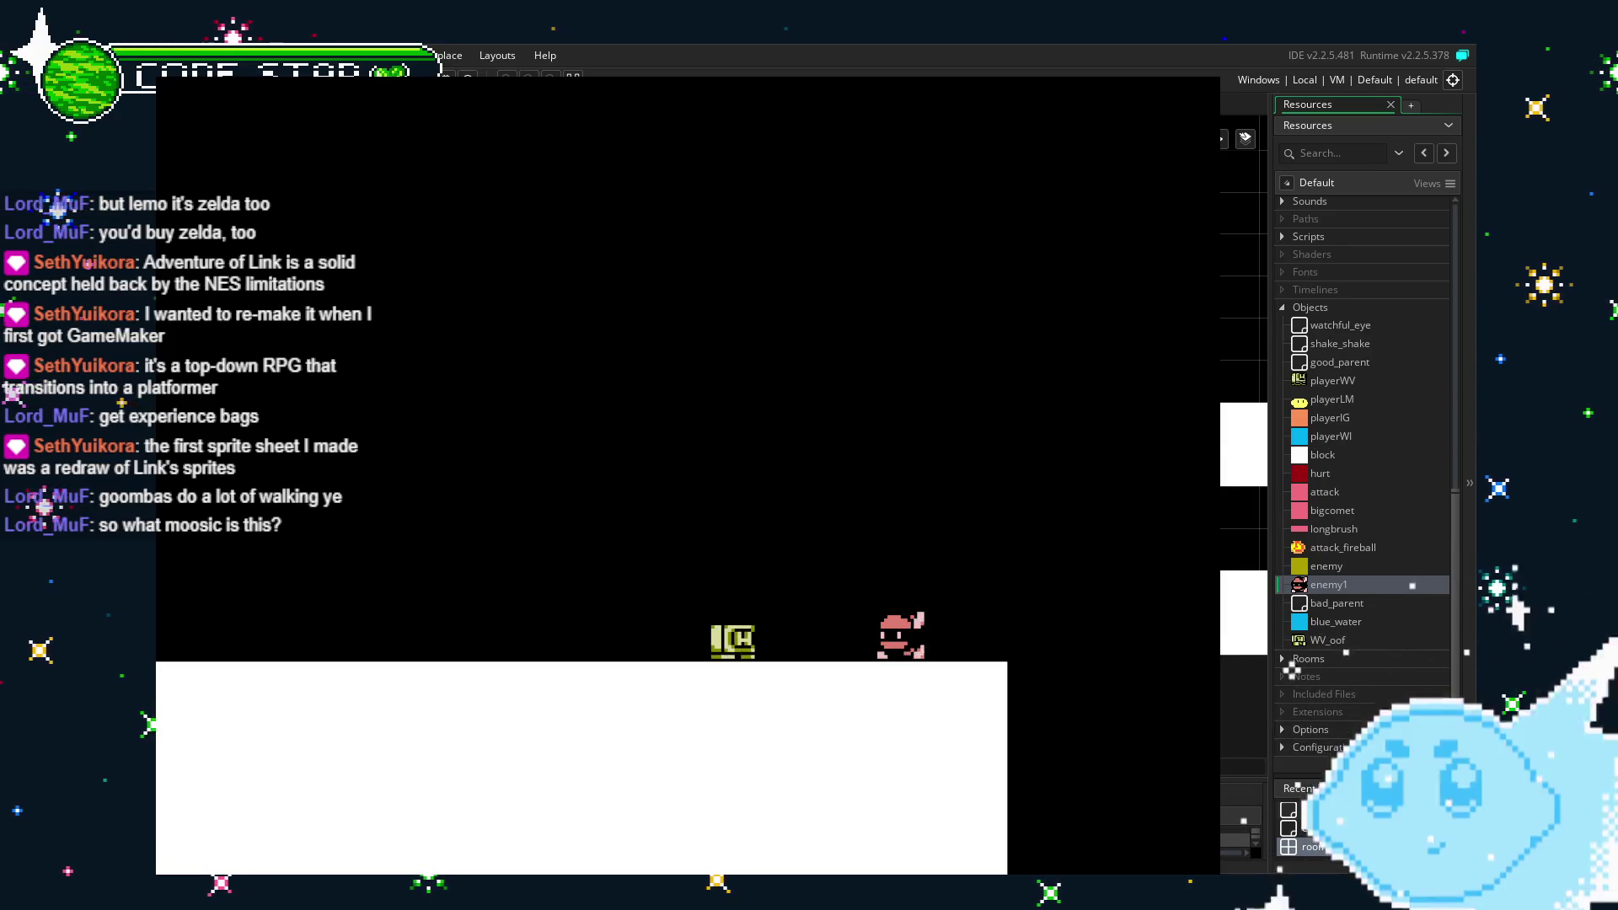
key("Escape")
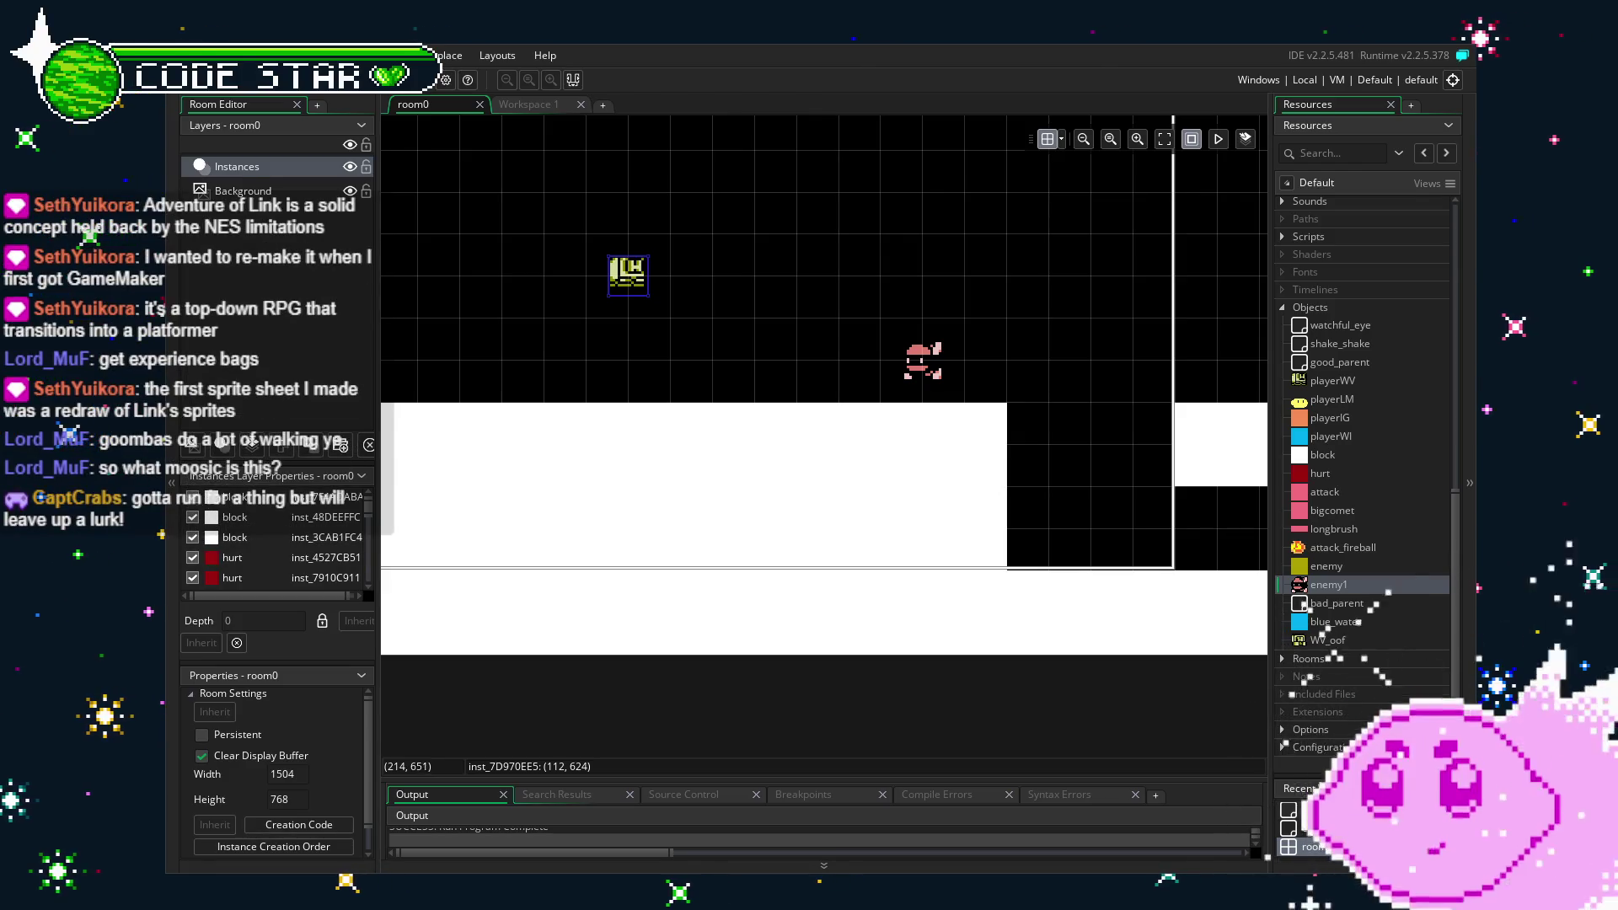
Pan around room0 to find the red hurt block, then reopen the enemy1 object editor.
scroll(706, 377, "up", 1)
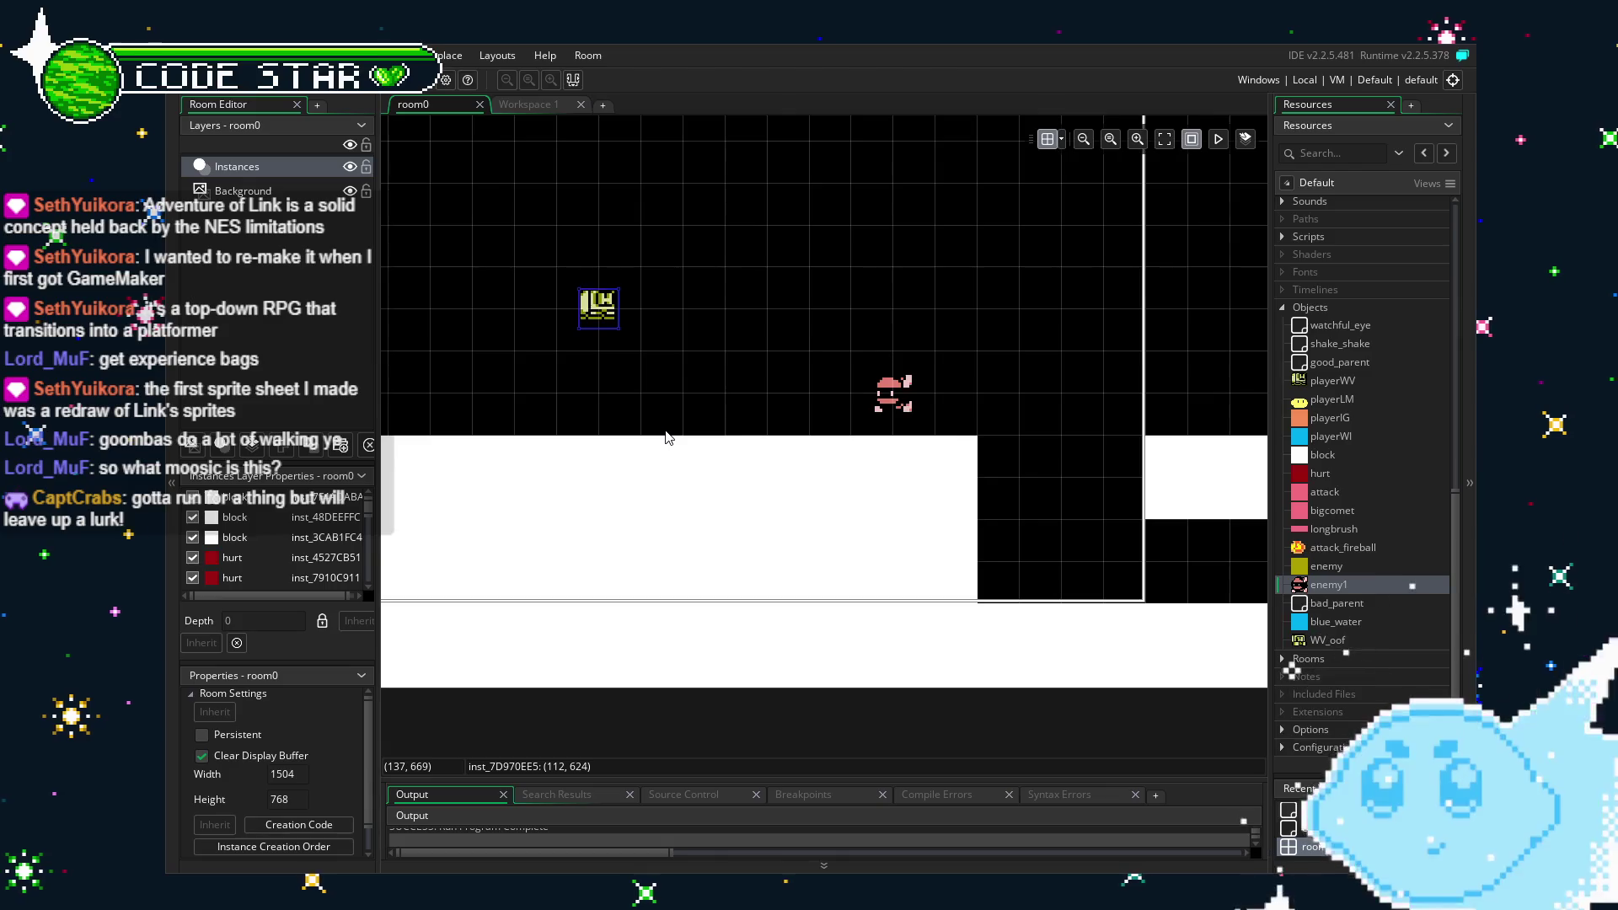
scroll(665, 438, "up", 1)
left_click_drag(665, 437, 754, 463)
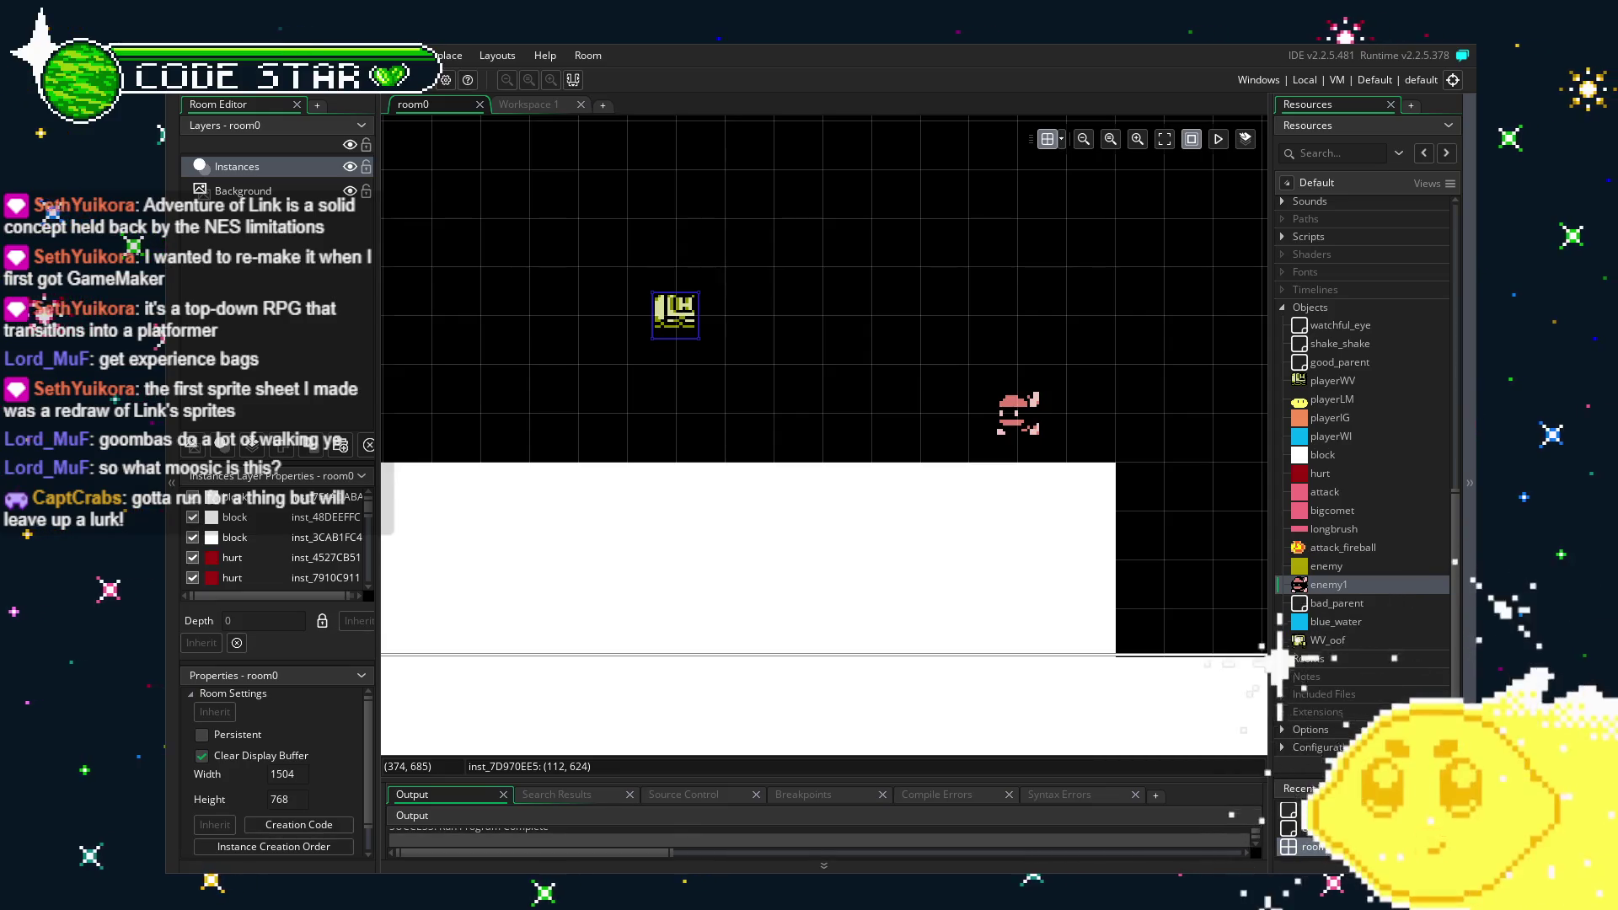
scroll(787, 589, "down", 1)
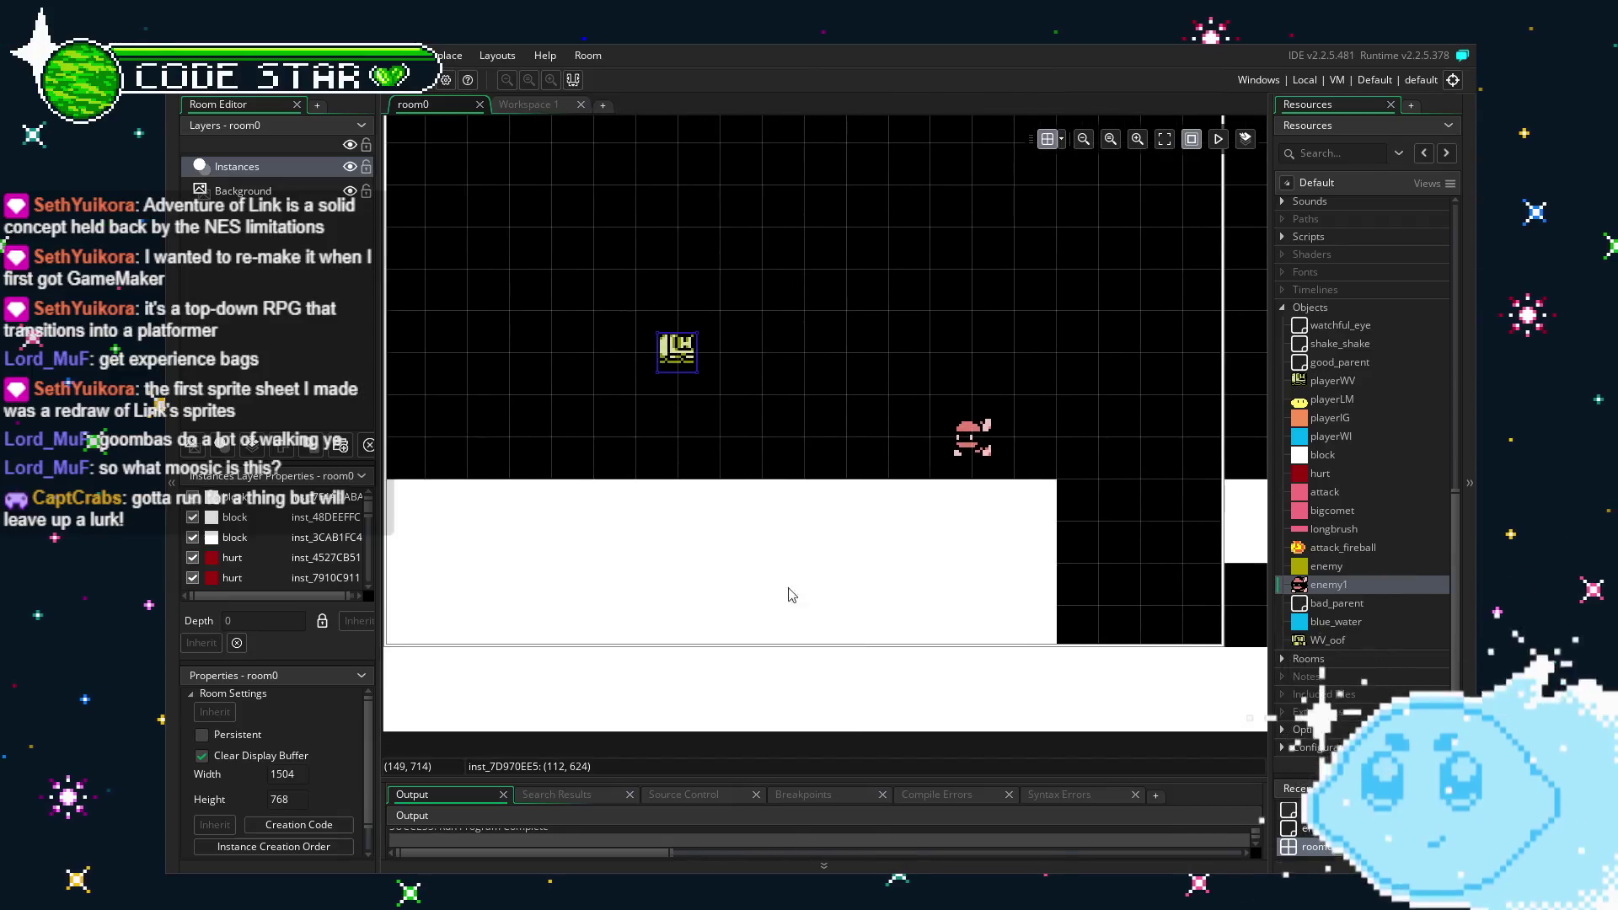
left_click_drag(1037, 546, 941, 554)
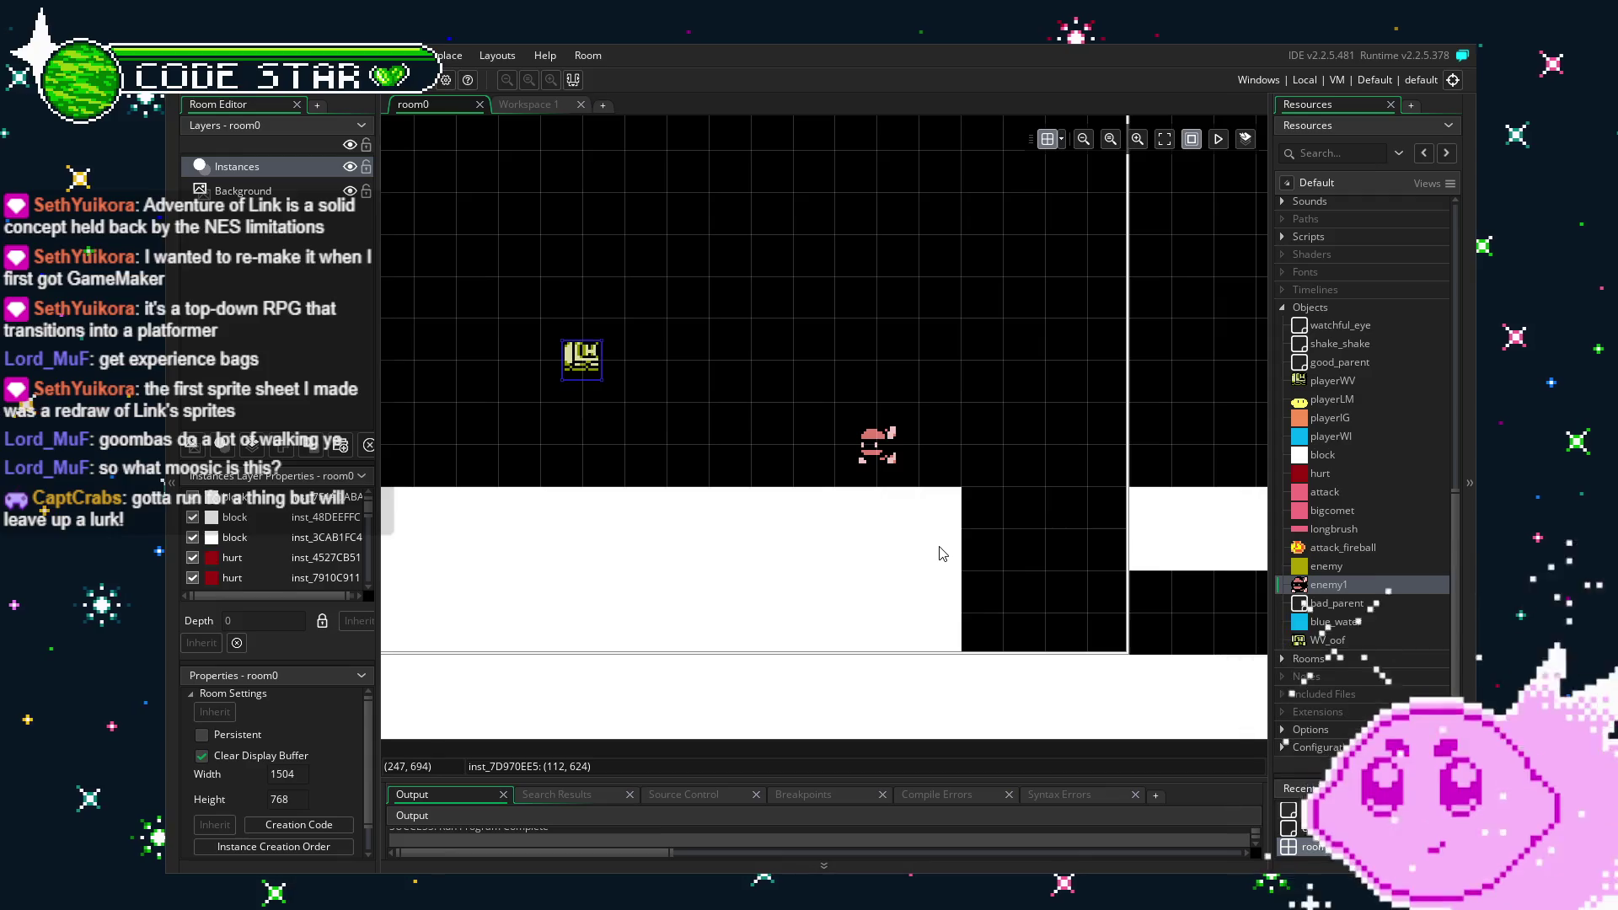
mouse_move(939, 548)
left_mouse_down()
mouse_move(982, 494)
mouse_move(955, 502)
left_mouse_up()
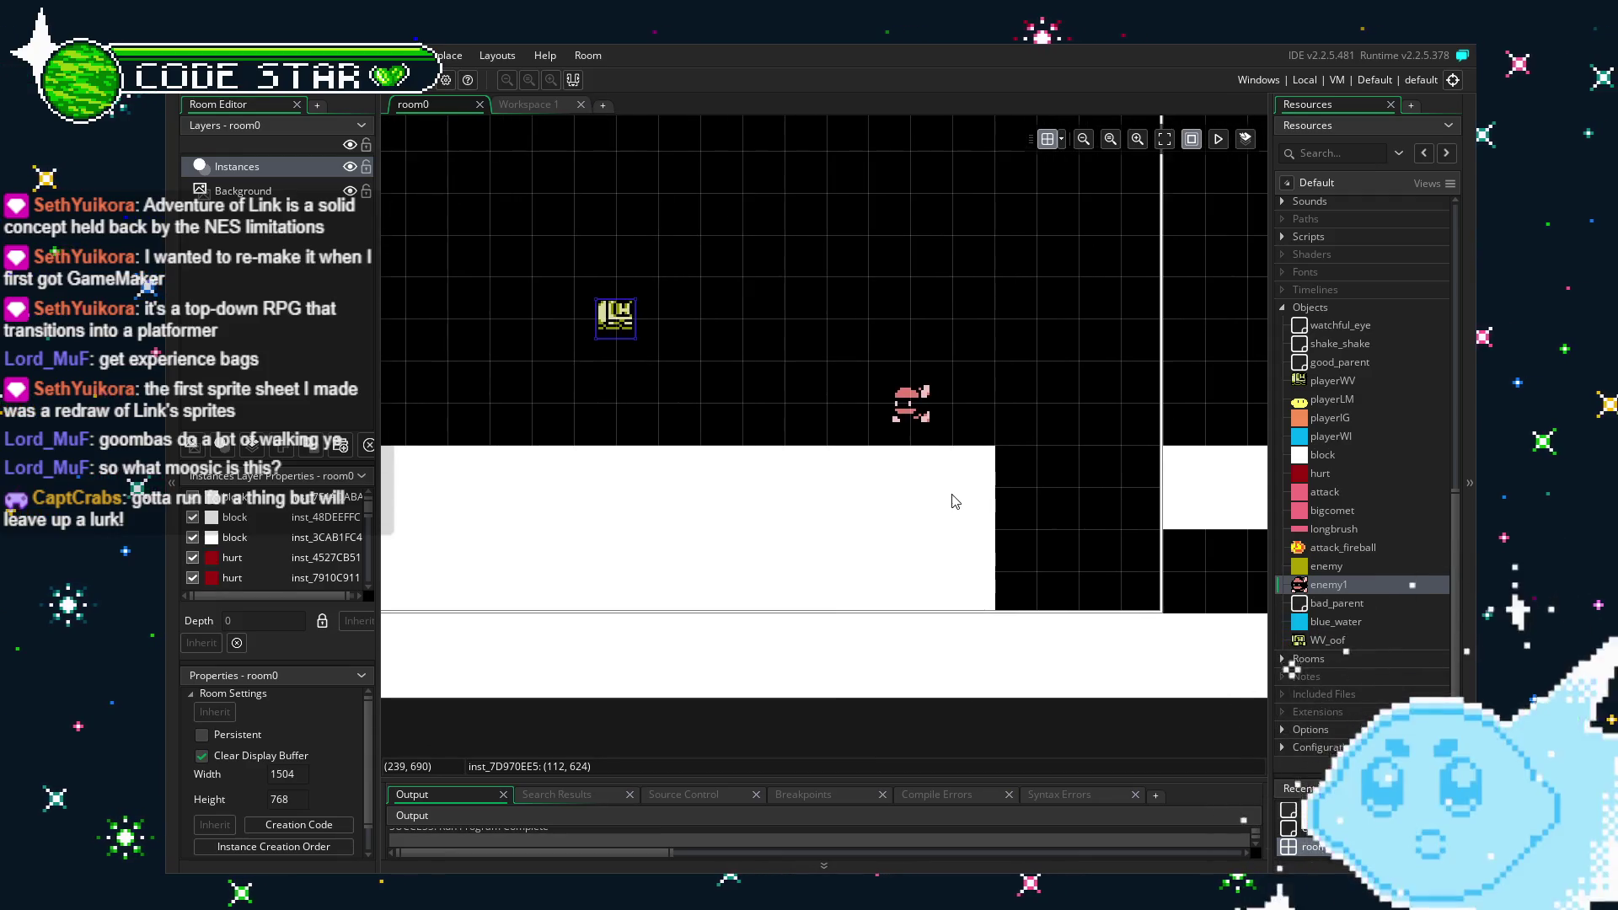
left_click(536, 108)
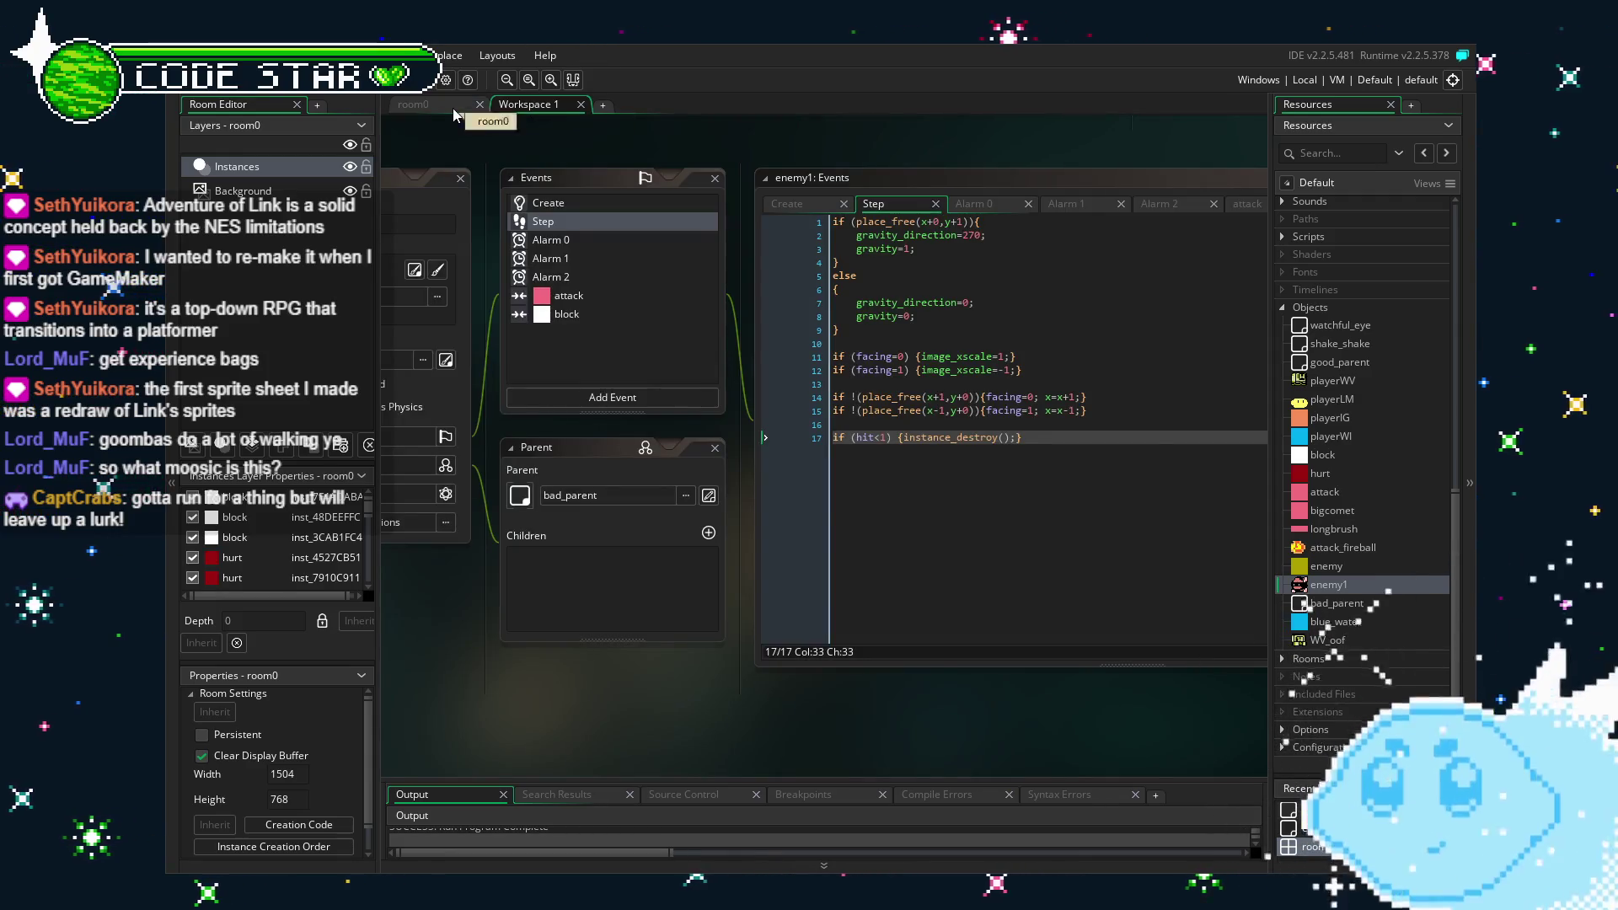
left_click(452, 107)
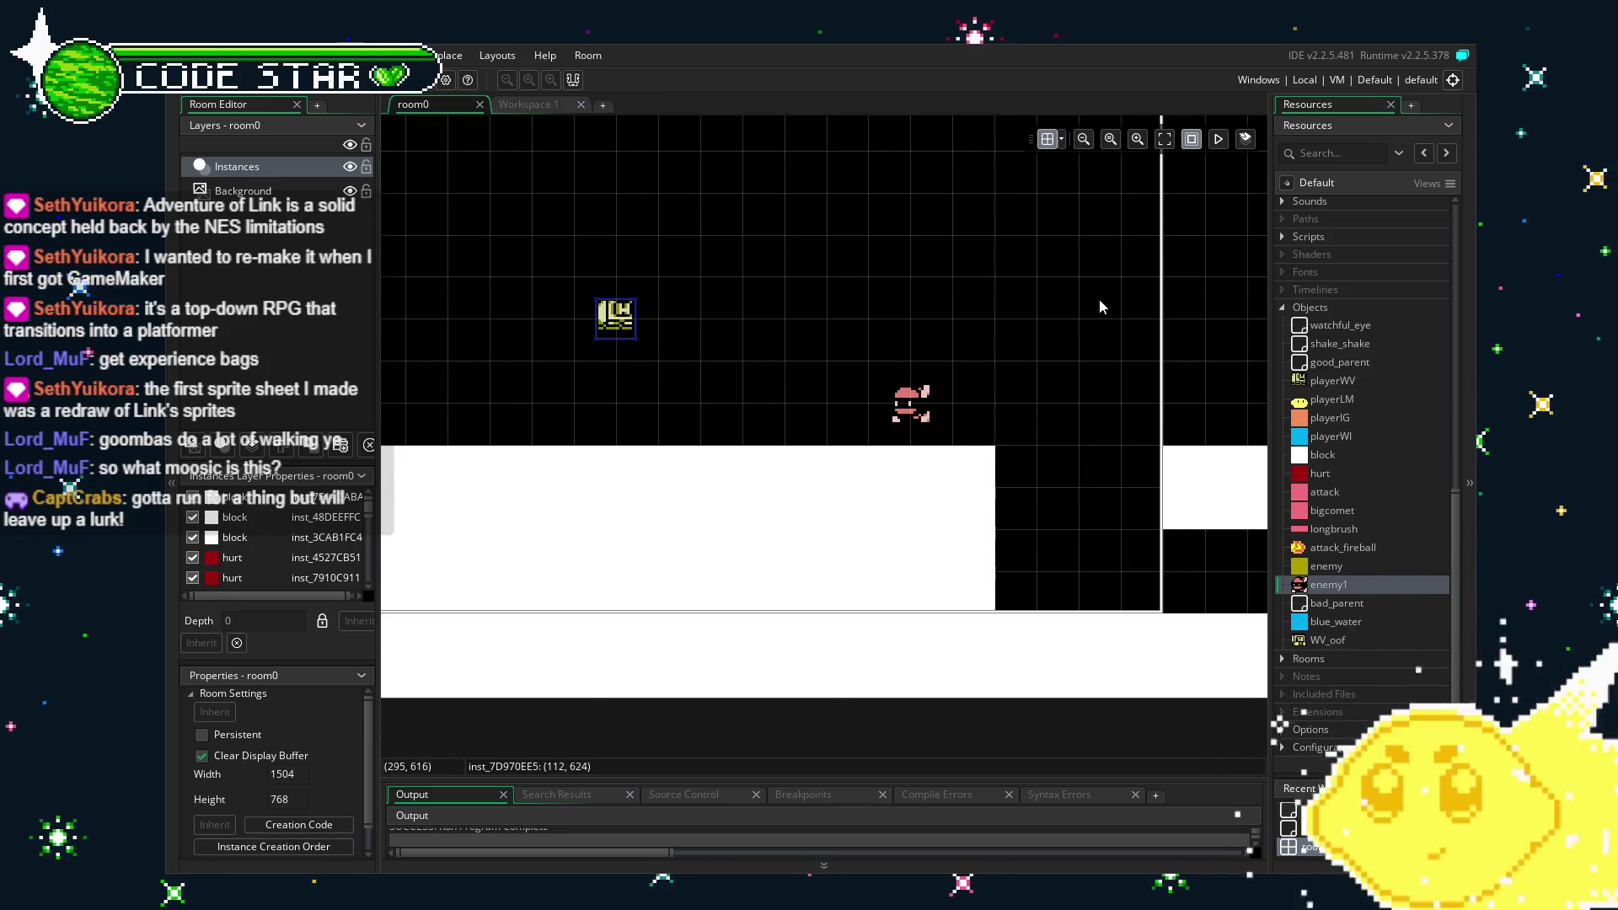
left_click_drag(1092, 306, 1003, 309)
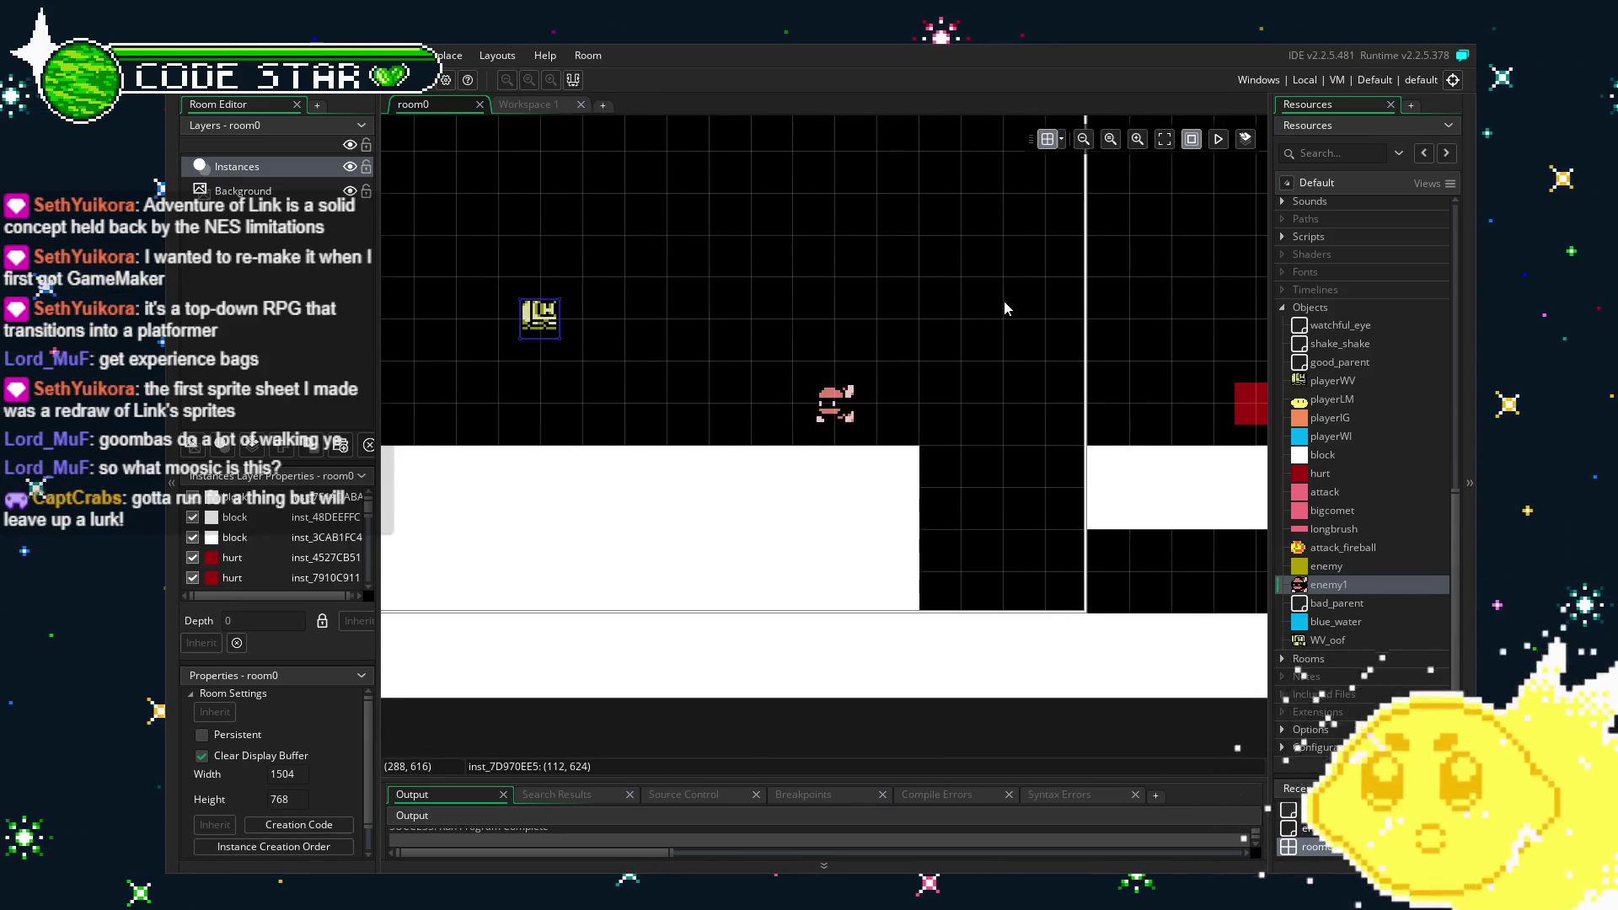
double_click(1346, 585)
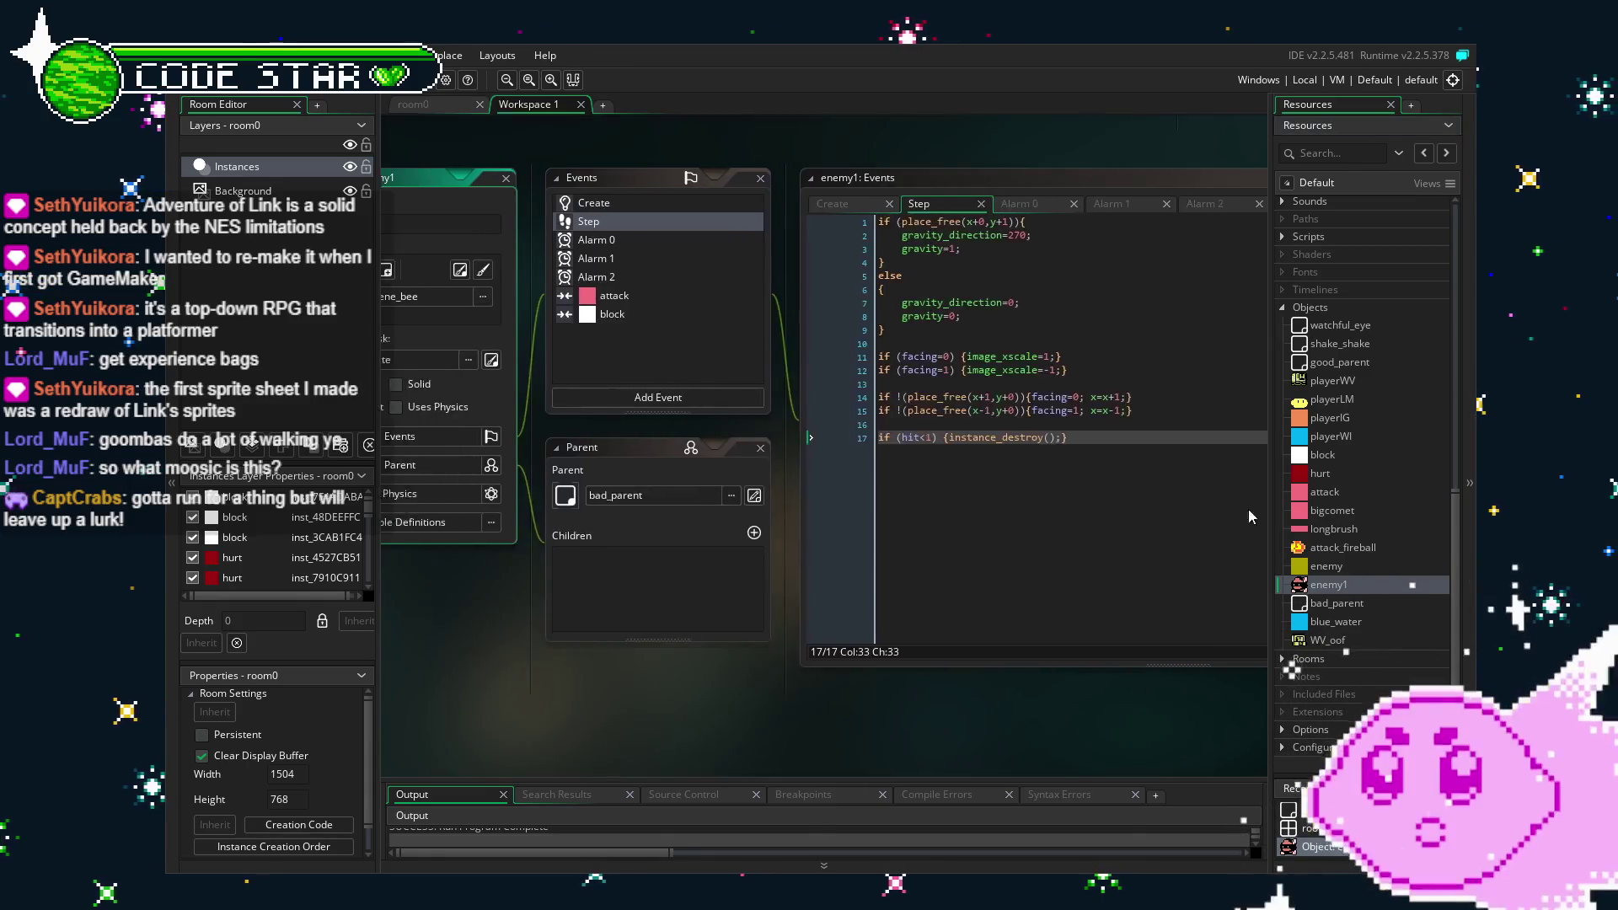
left_click(1116, 523)
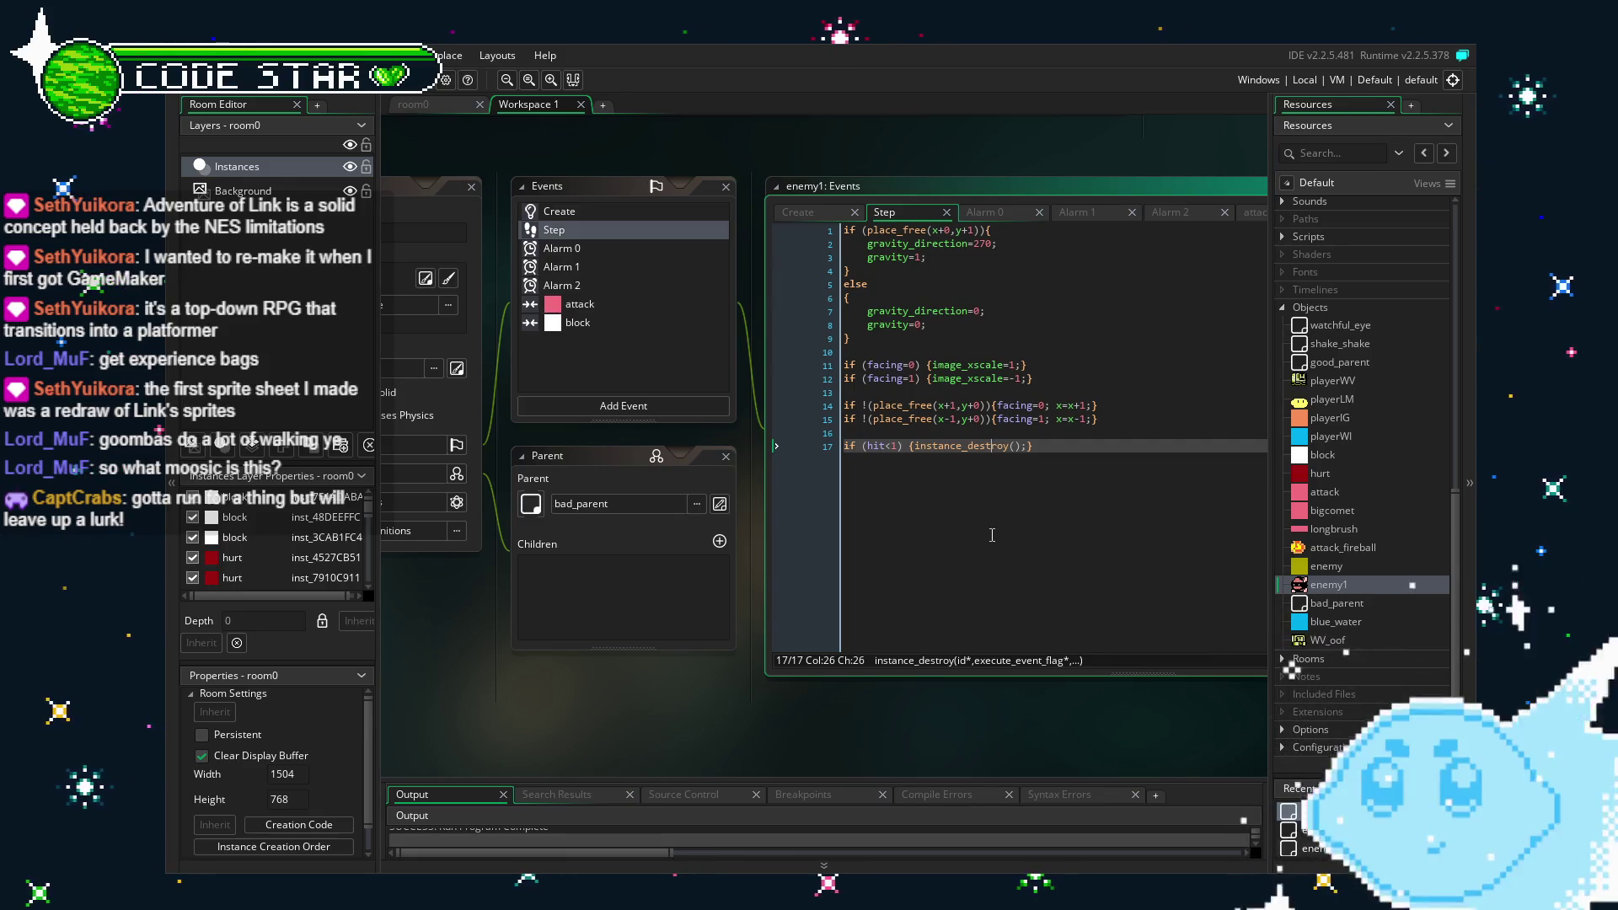
left_click(1022, 526)
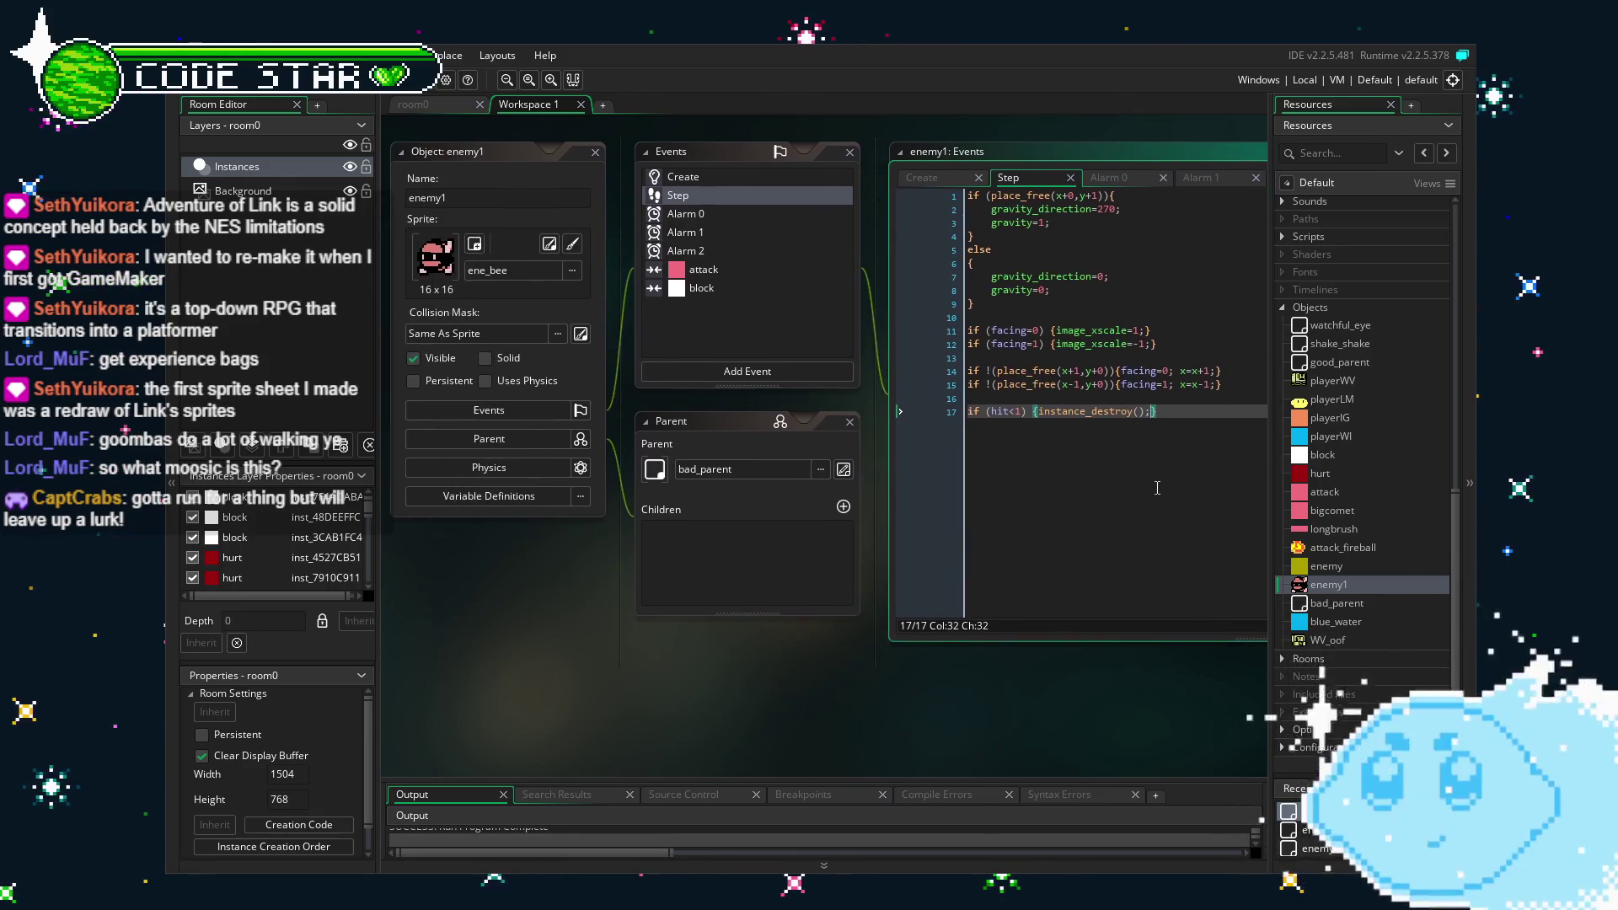
left_click_drag(1157, 488, 996, 507)
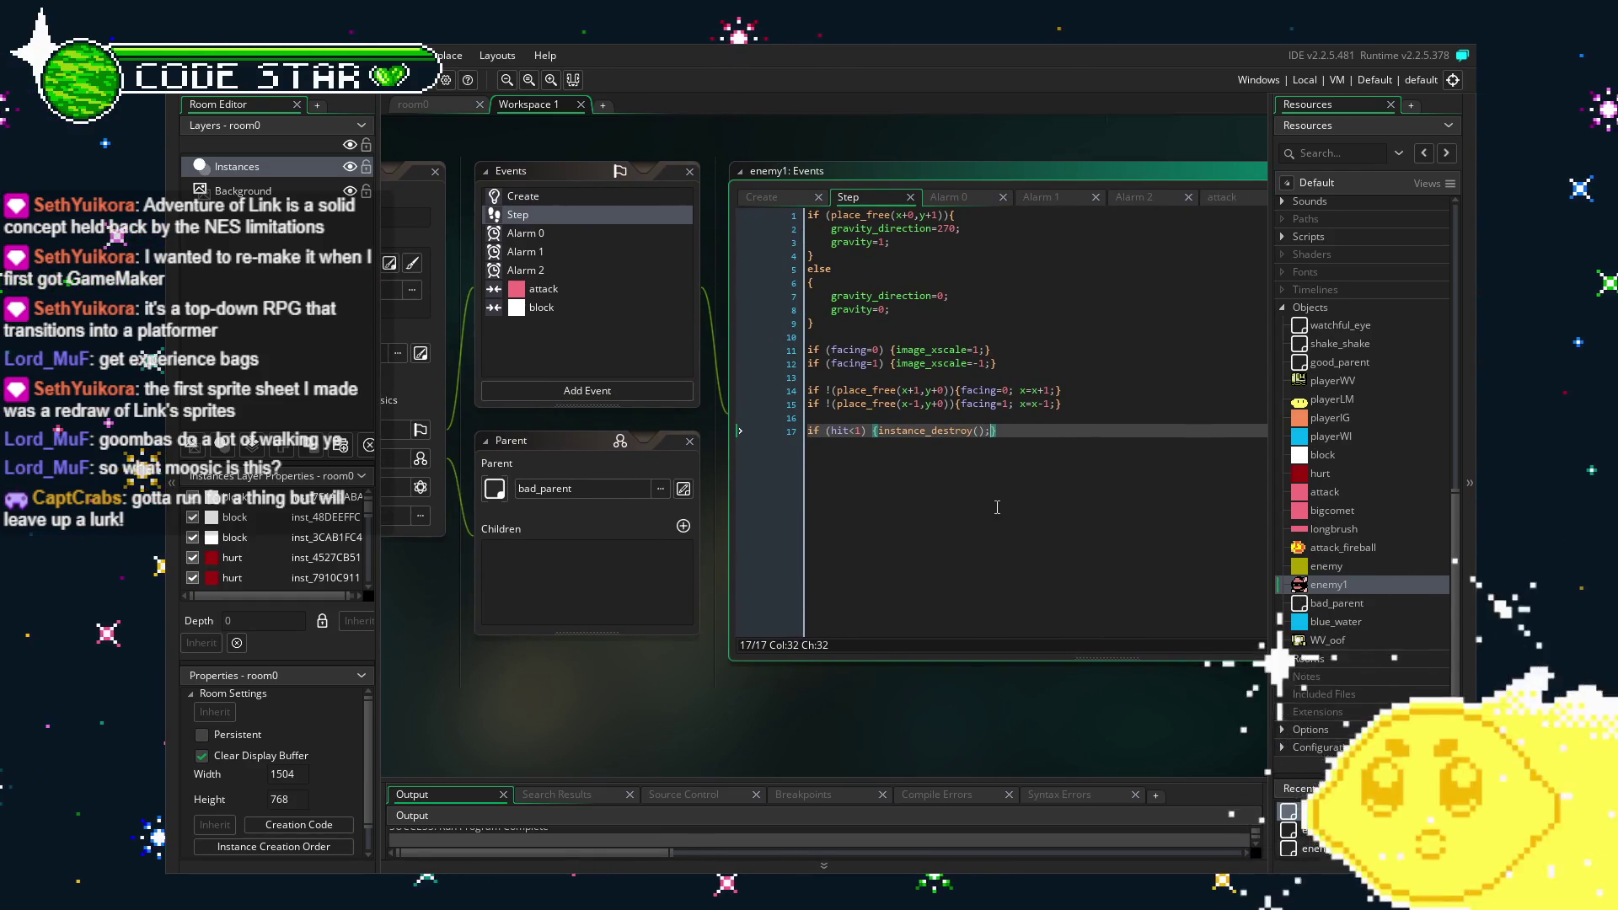
left_click_drag(997, 507, 1056, 512)
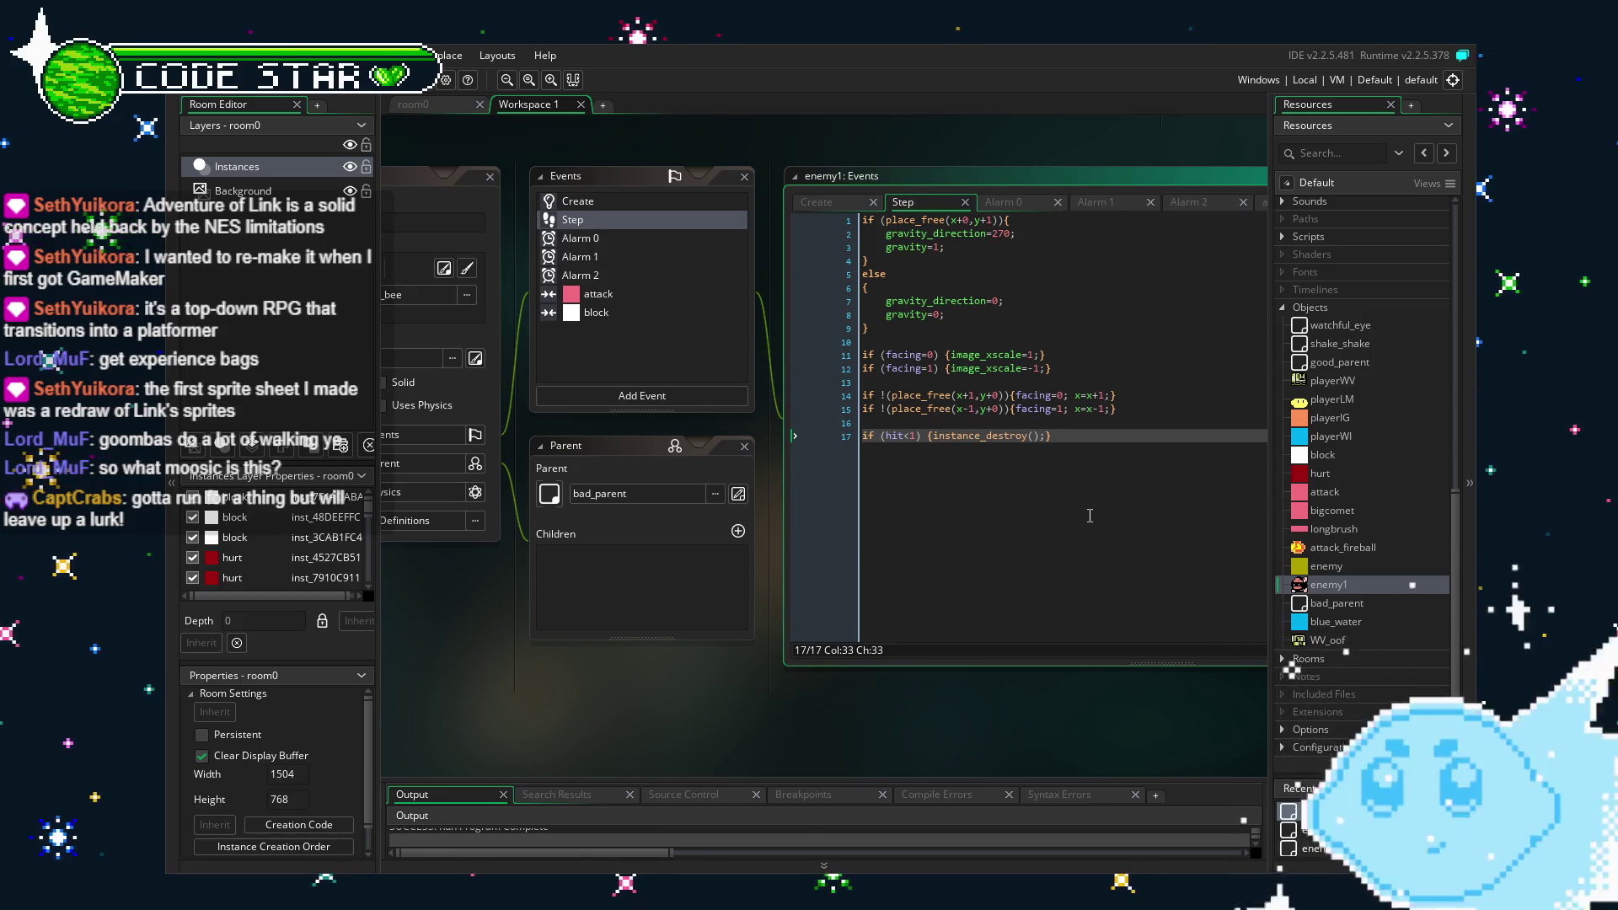
left_click_drag(1090, 515, 1046, 516)
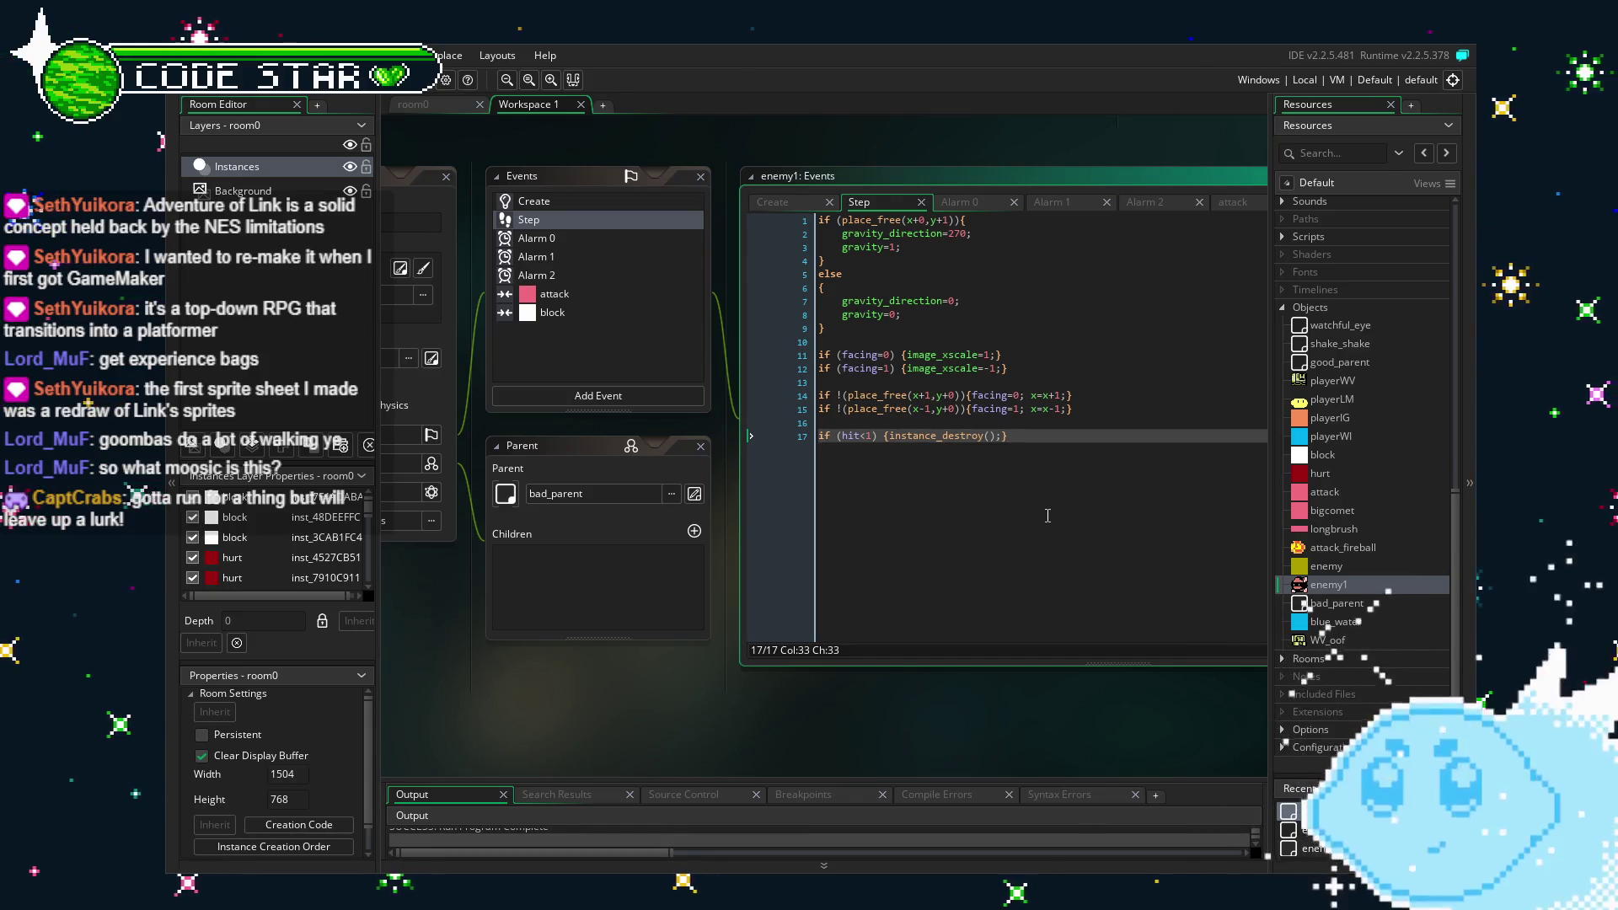
Change line 14's move to x=+1 and launch a test build with F5.
left_click(1049, 395)
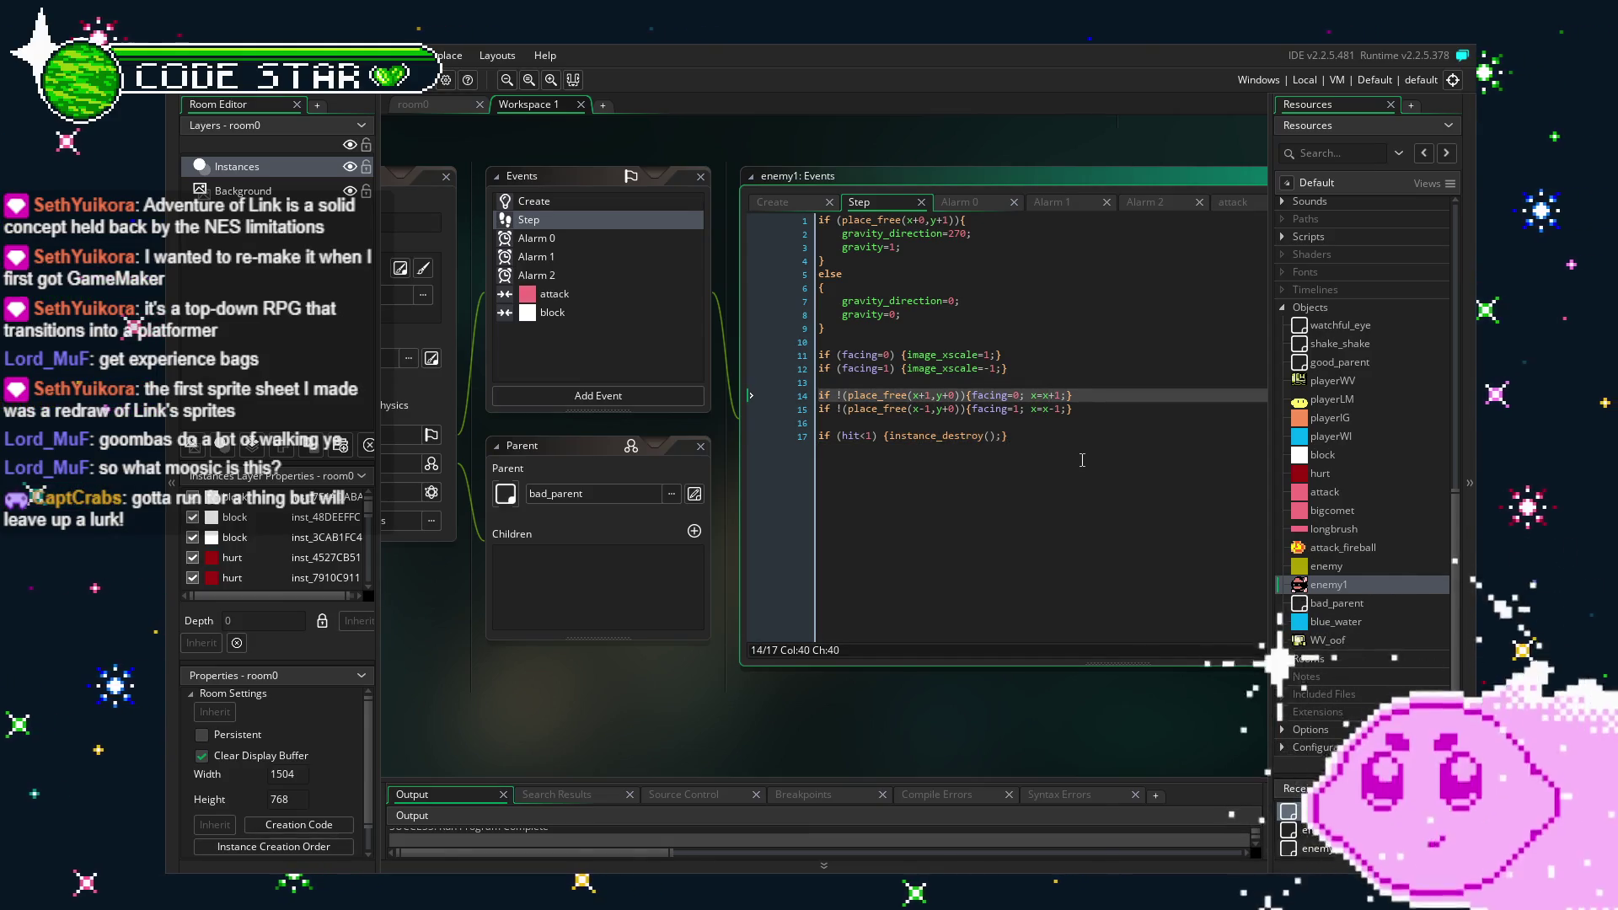
key("BackSpace")
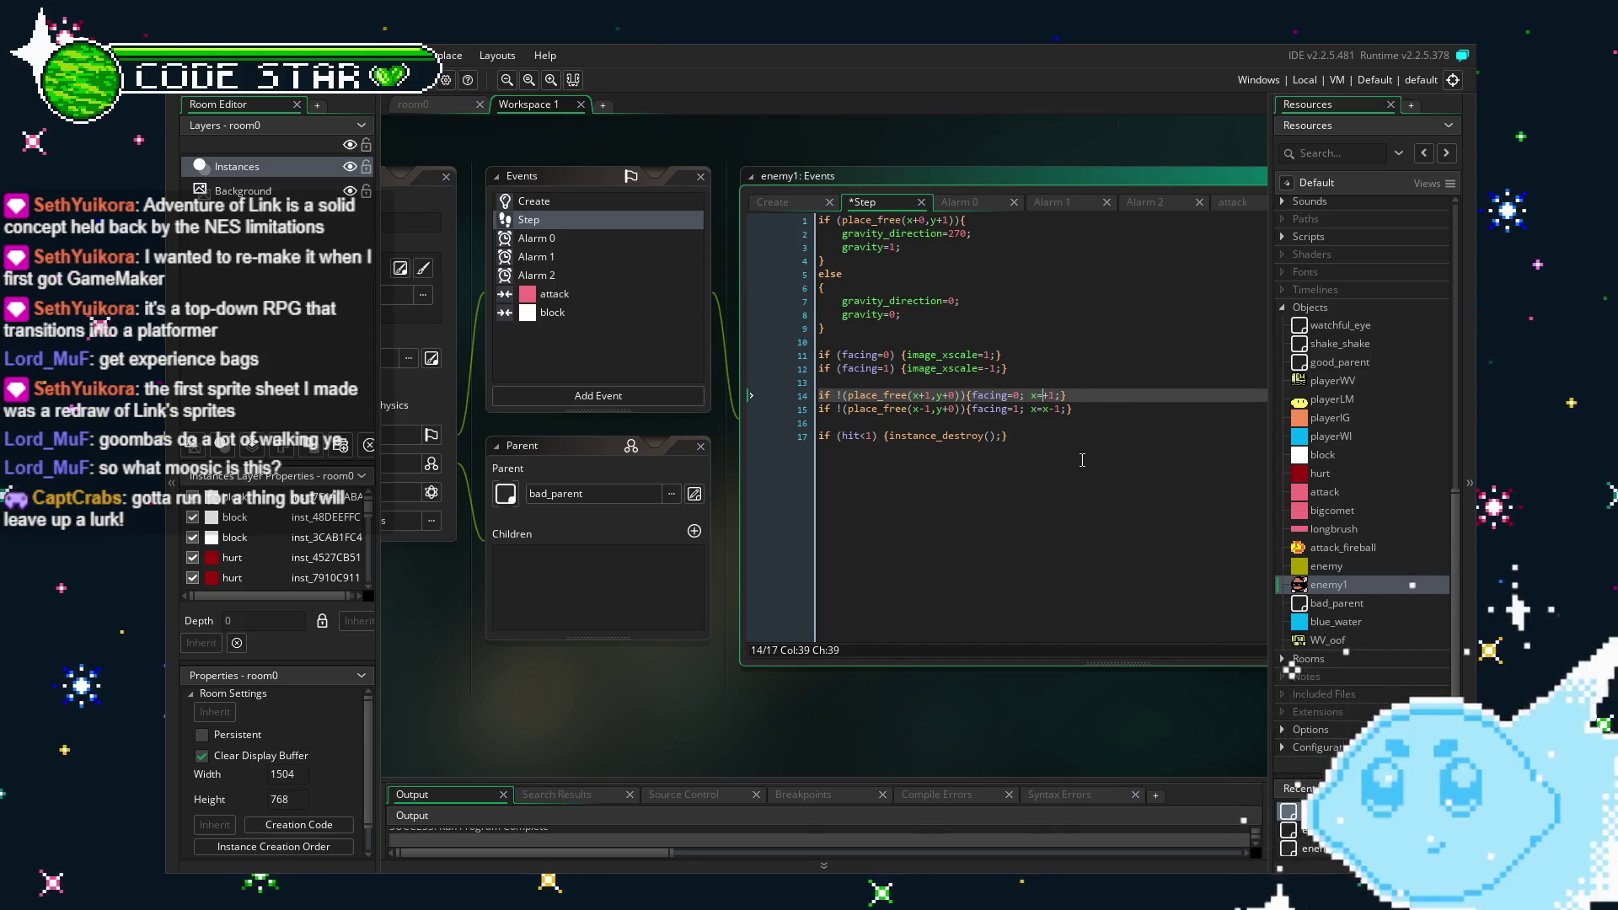
left_click(1048, 409)
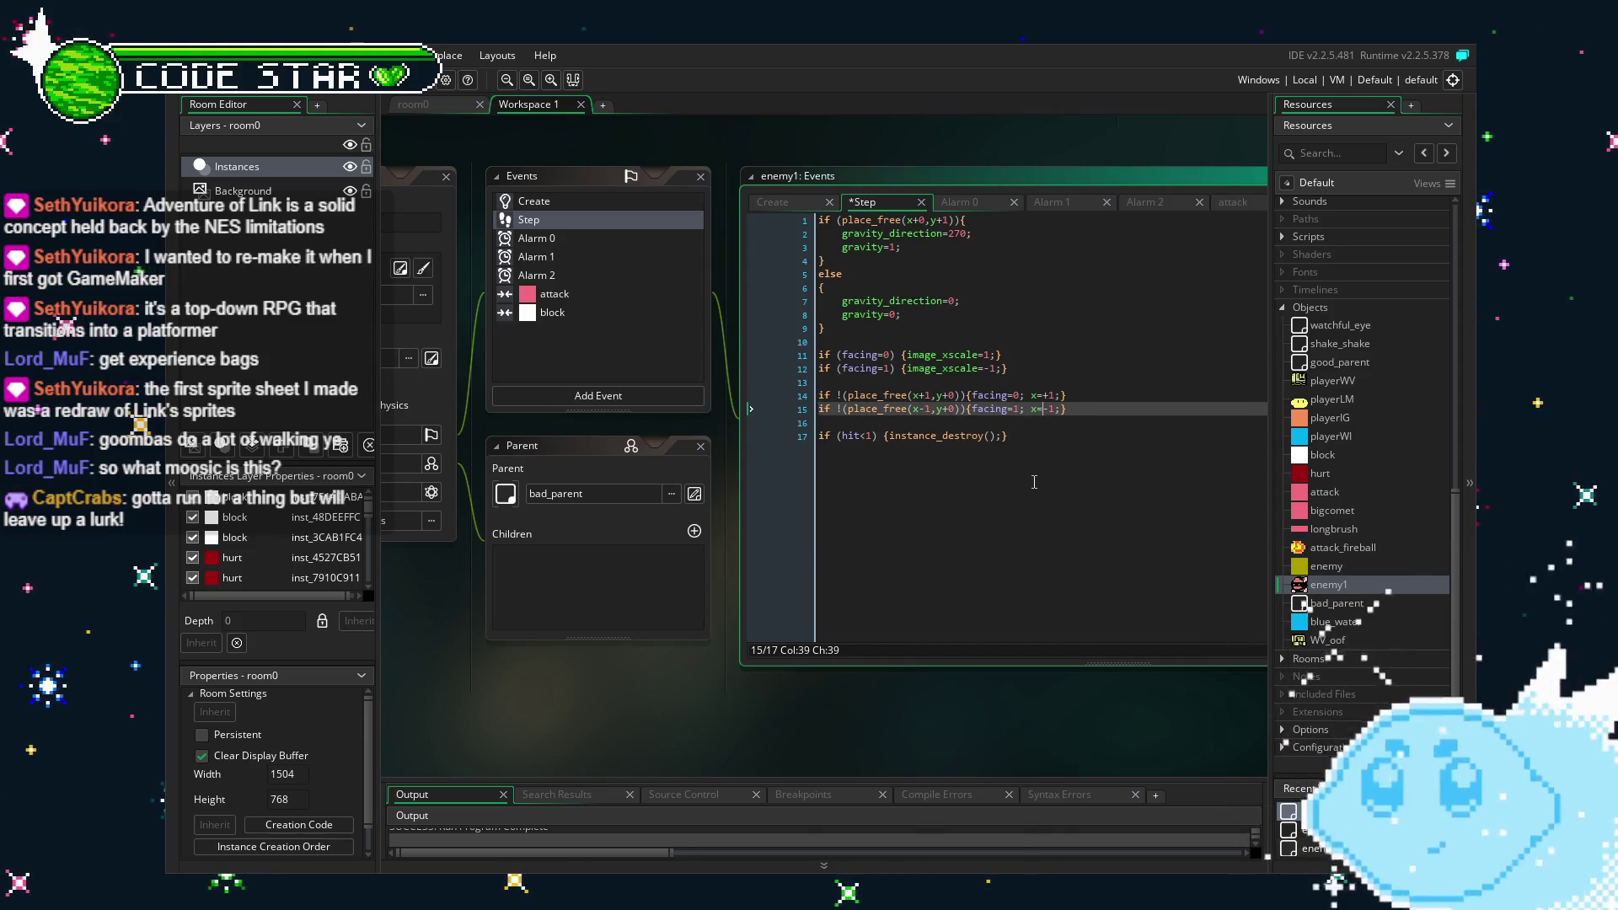
key("Down")
key("Down")
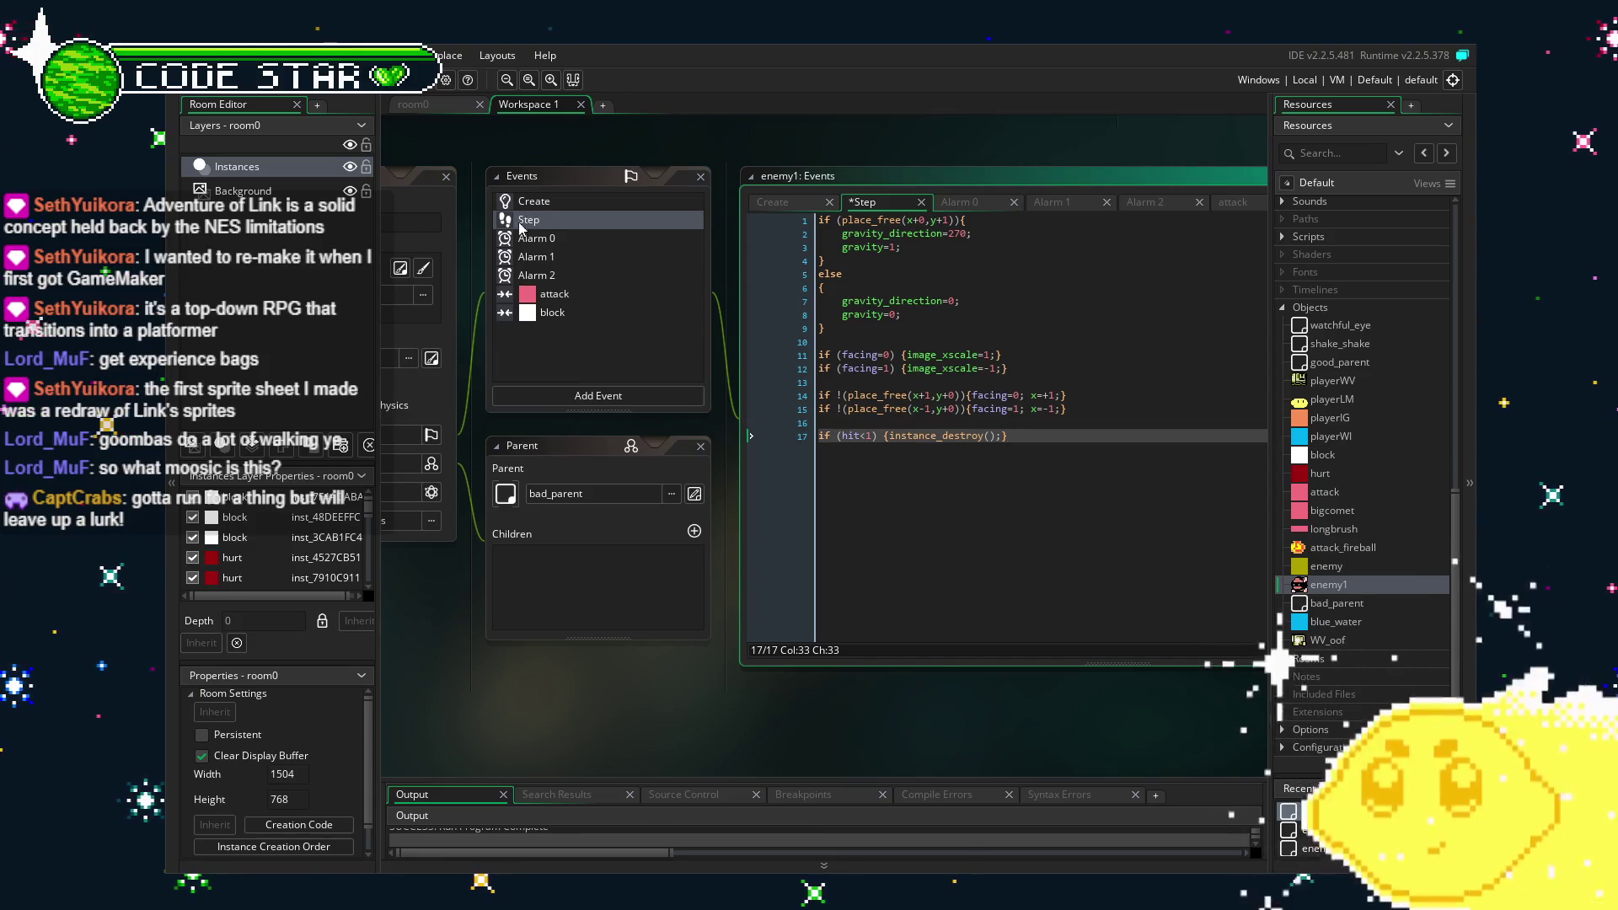
key("F5")
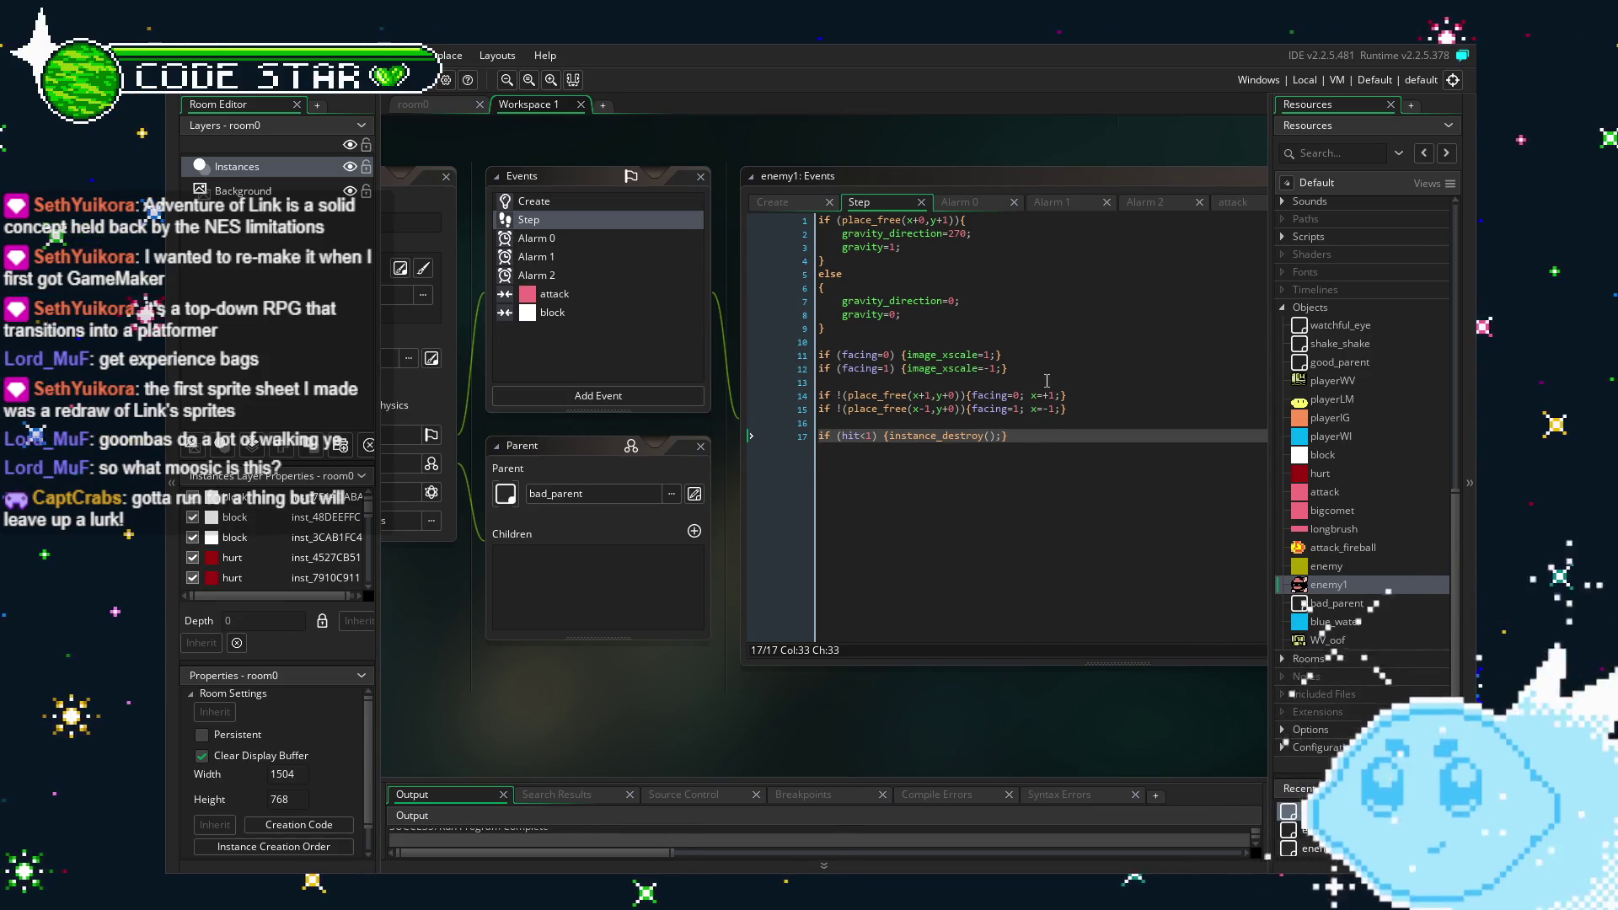
Delete the x=+1; and x=-1; moves from lines 14 and 15 and save.
left_click(536, 202)
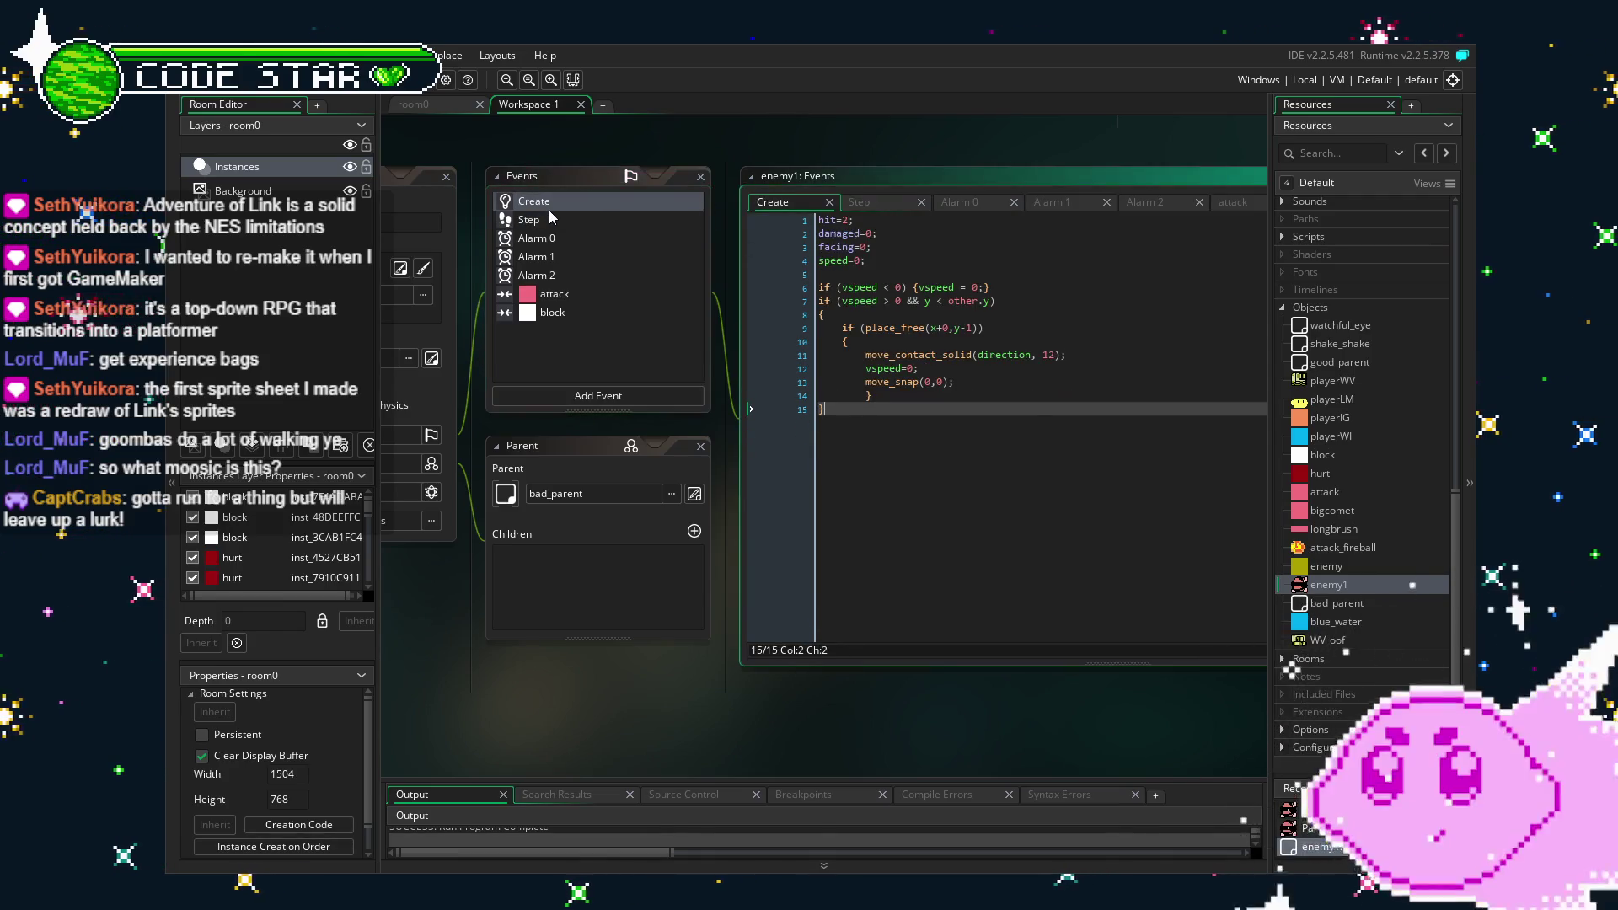
left_click(563, 218)
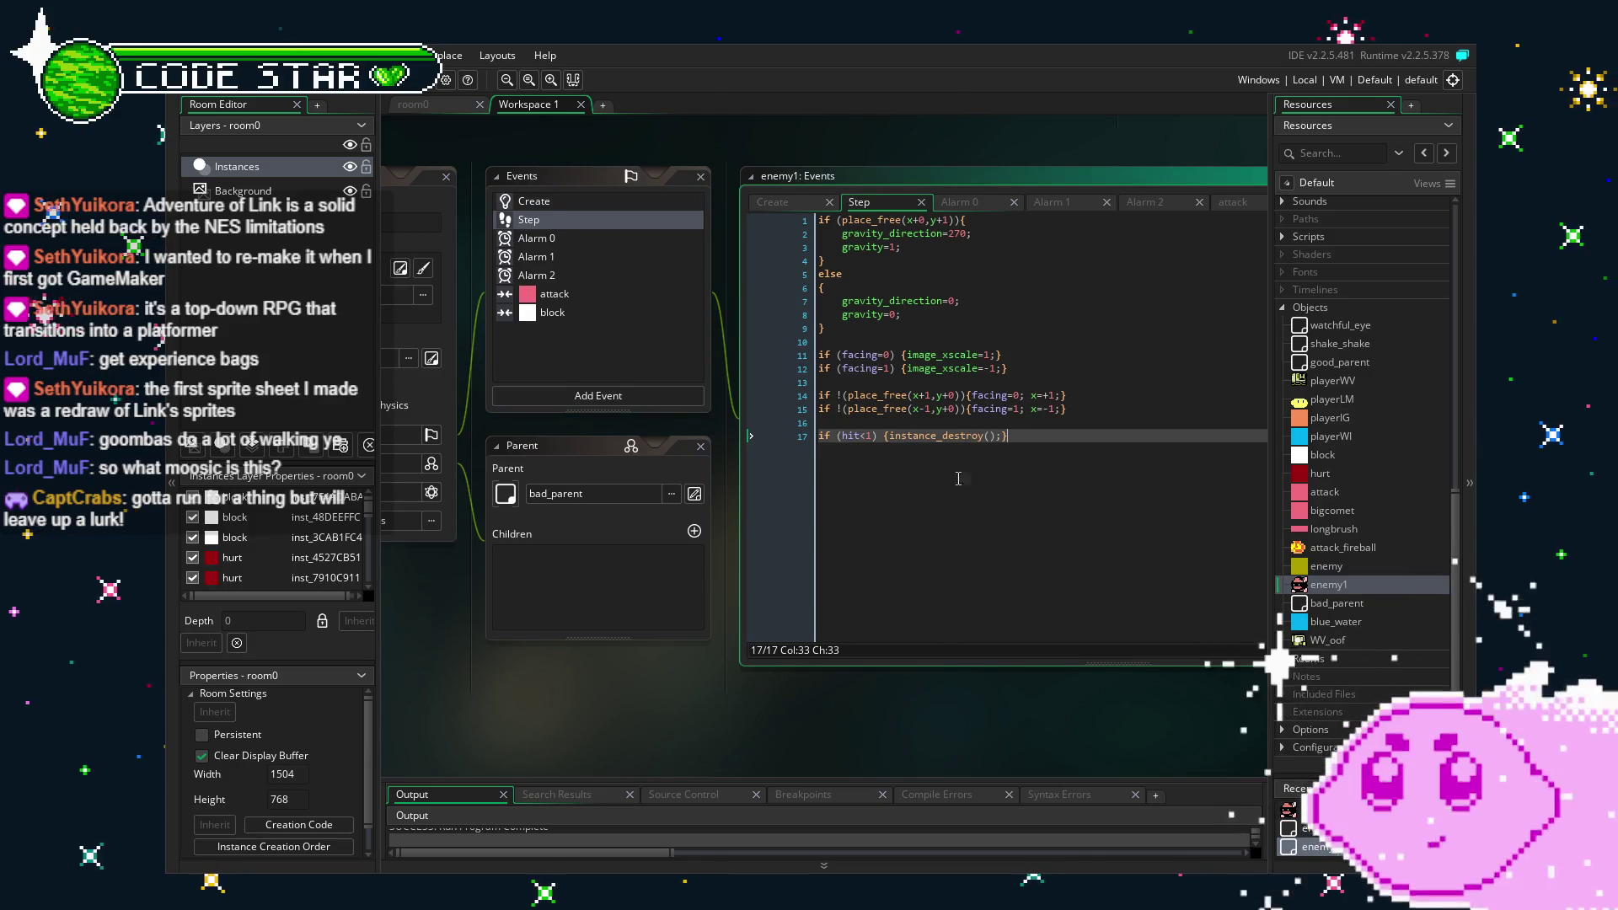
left_click(948, 436)
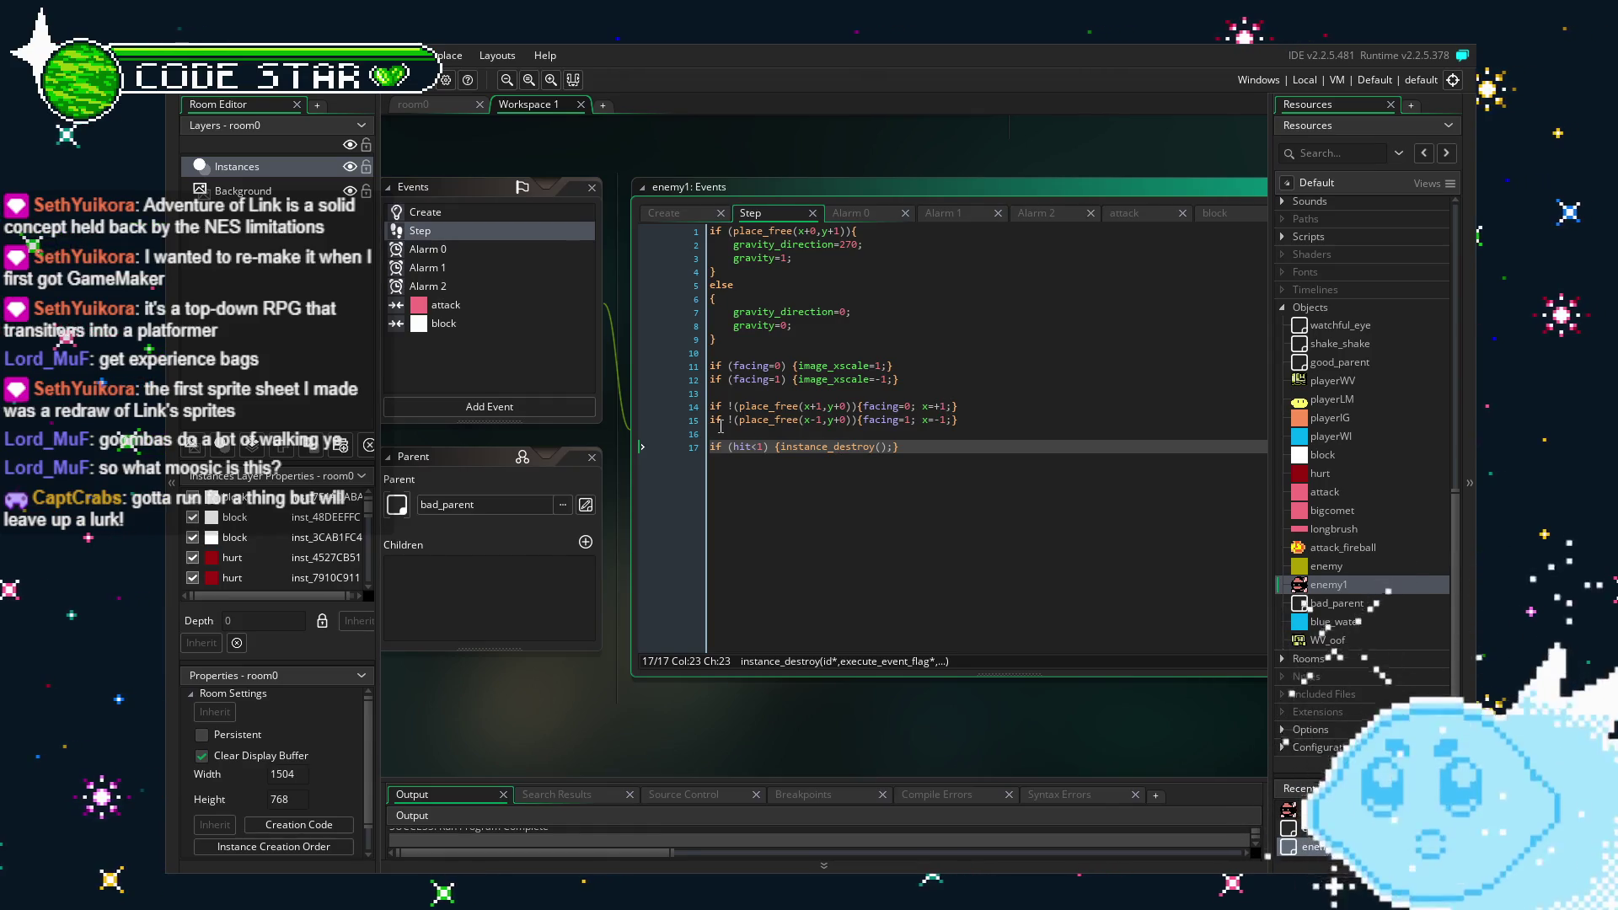
left_click(952, 406)
left_click_drag(952, 405, 922, 407)
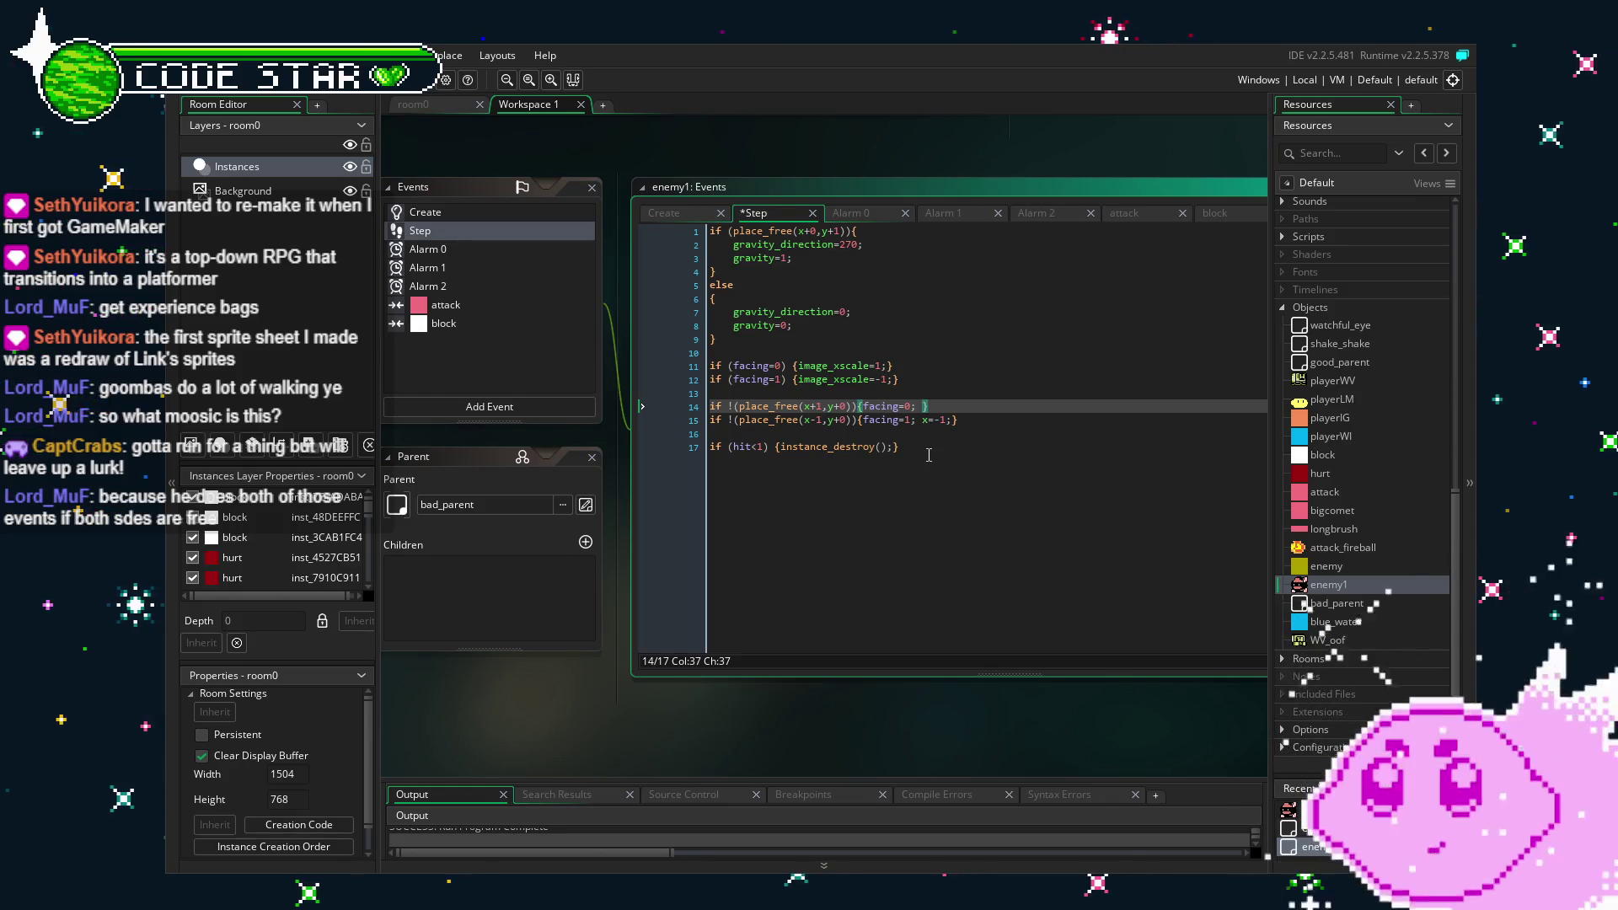
key("Delete")
left_click_drag(952, 420, 935, 421)
key("BackSpace")
key("BackSpace")
key("BackSpace")
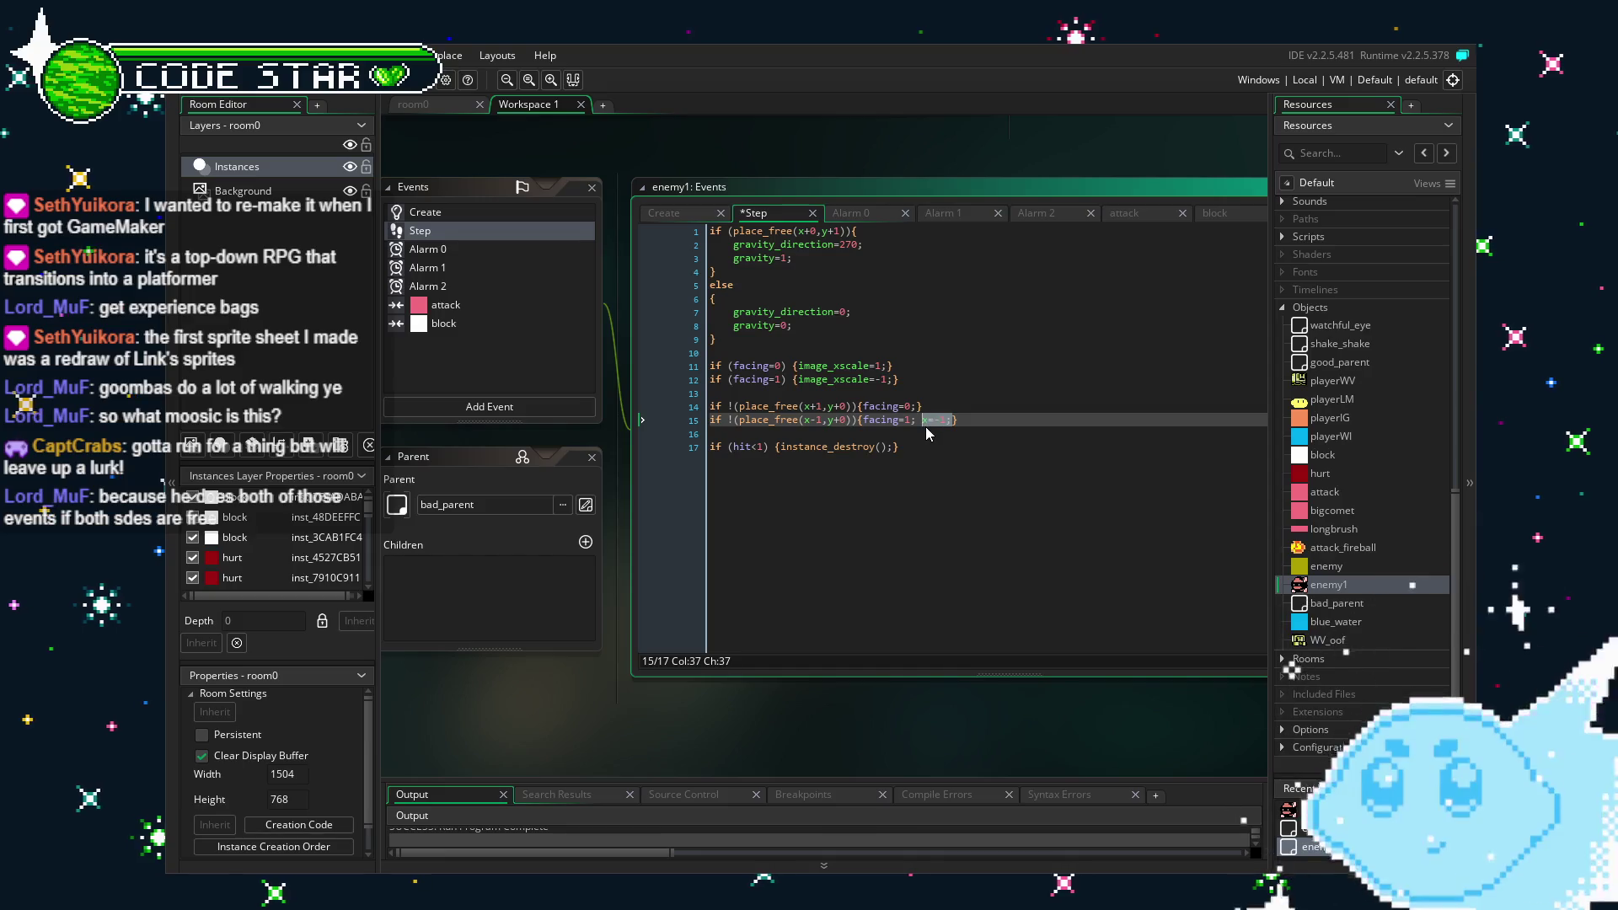
left_click(942, 559)
key("ctrl+s")
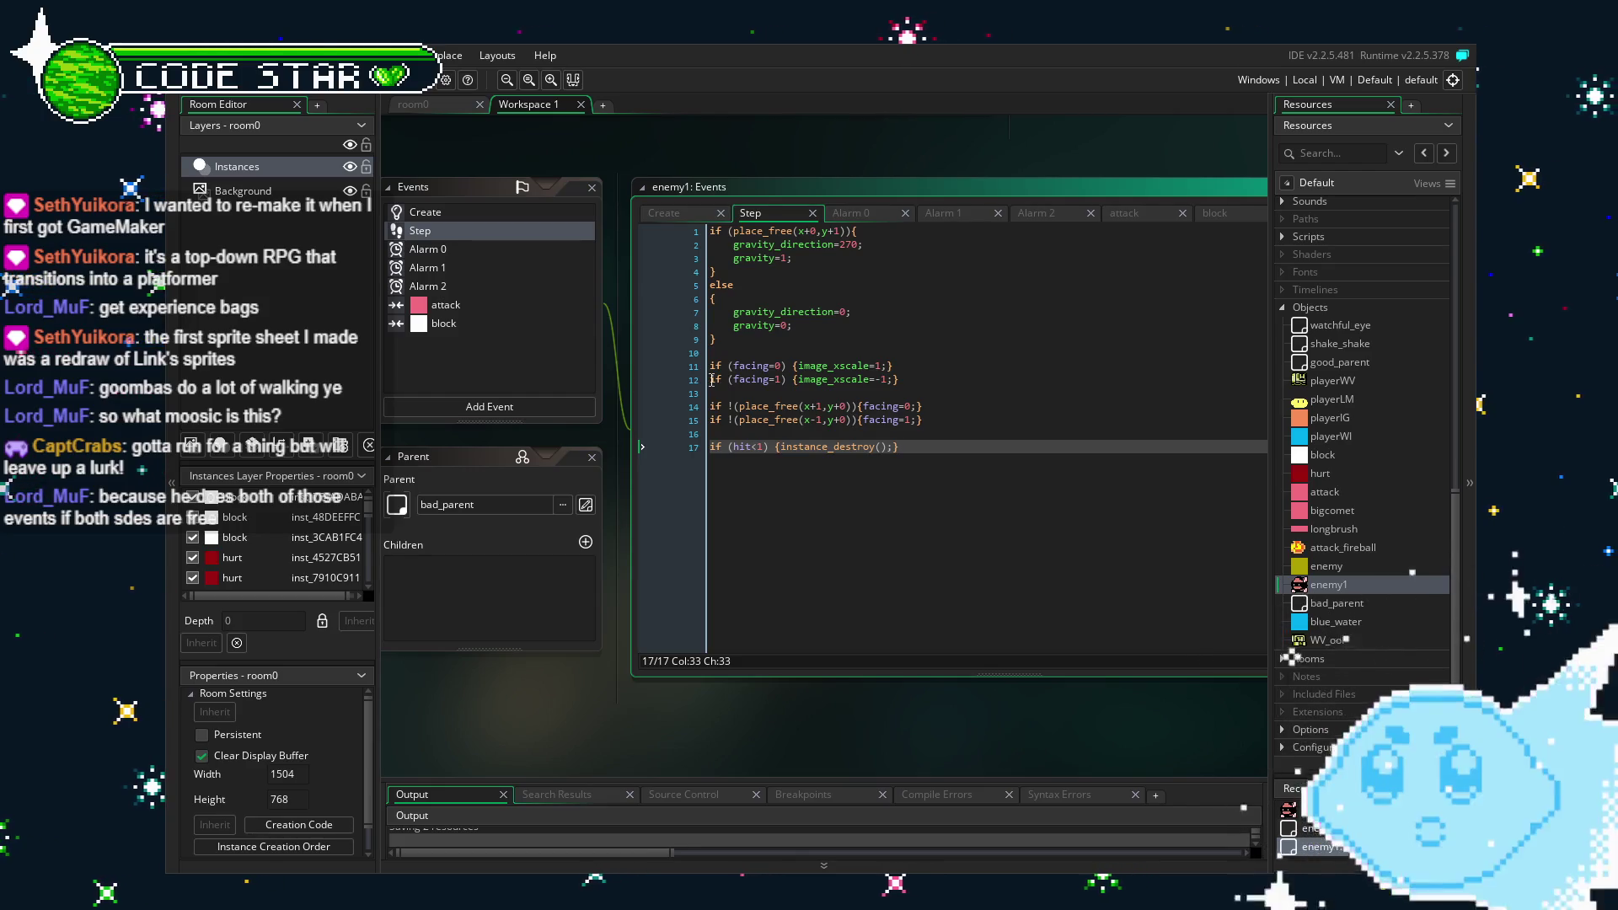
Insert blank lines above the facing=1 check and between the two wall checks.
left_click(712, 380)
key("Delete")
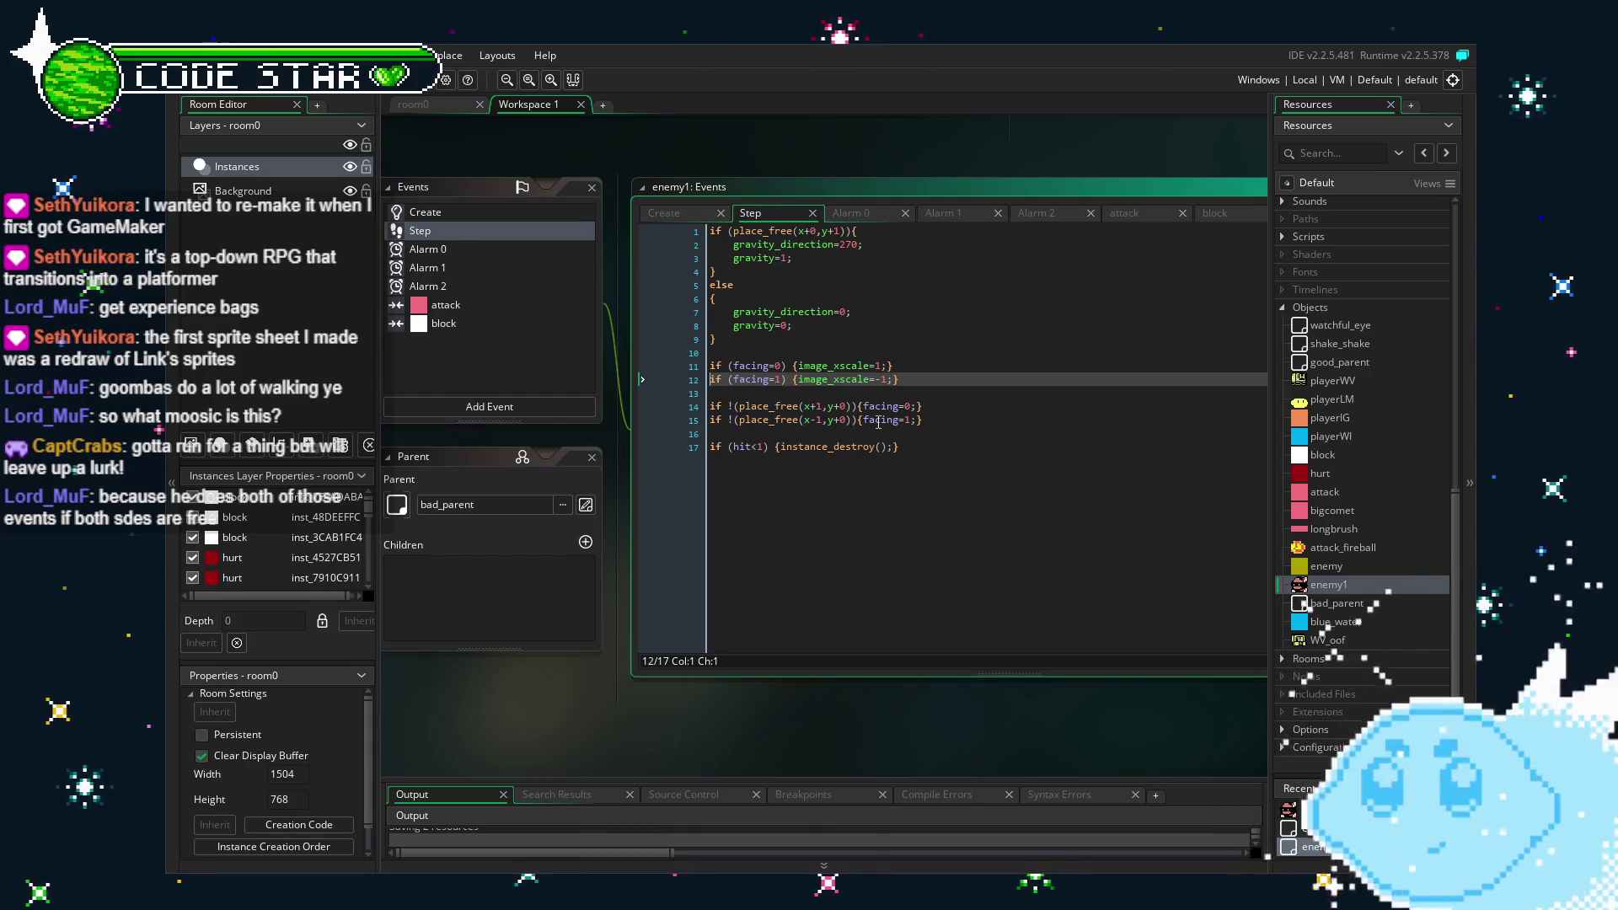
key("Return")
type("i")
left_click(905, 563)
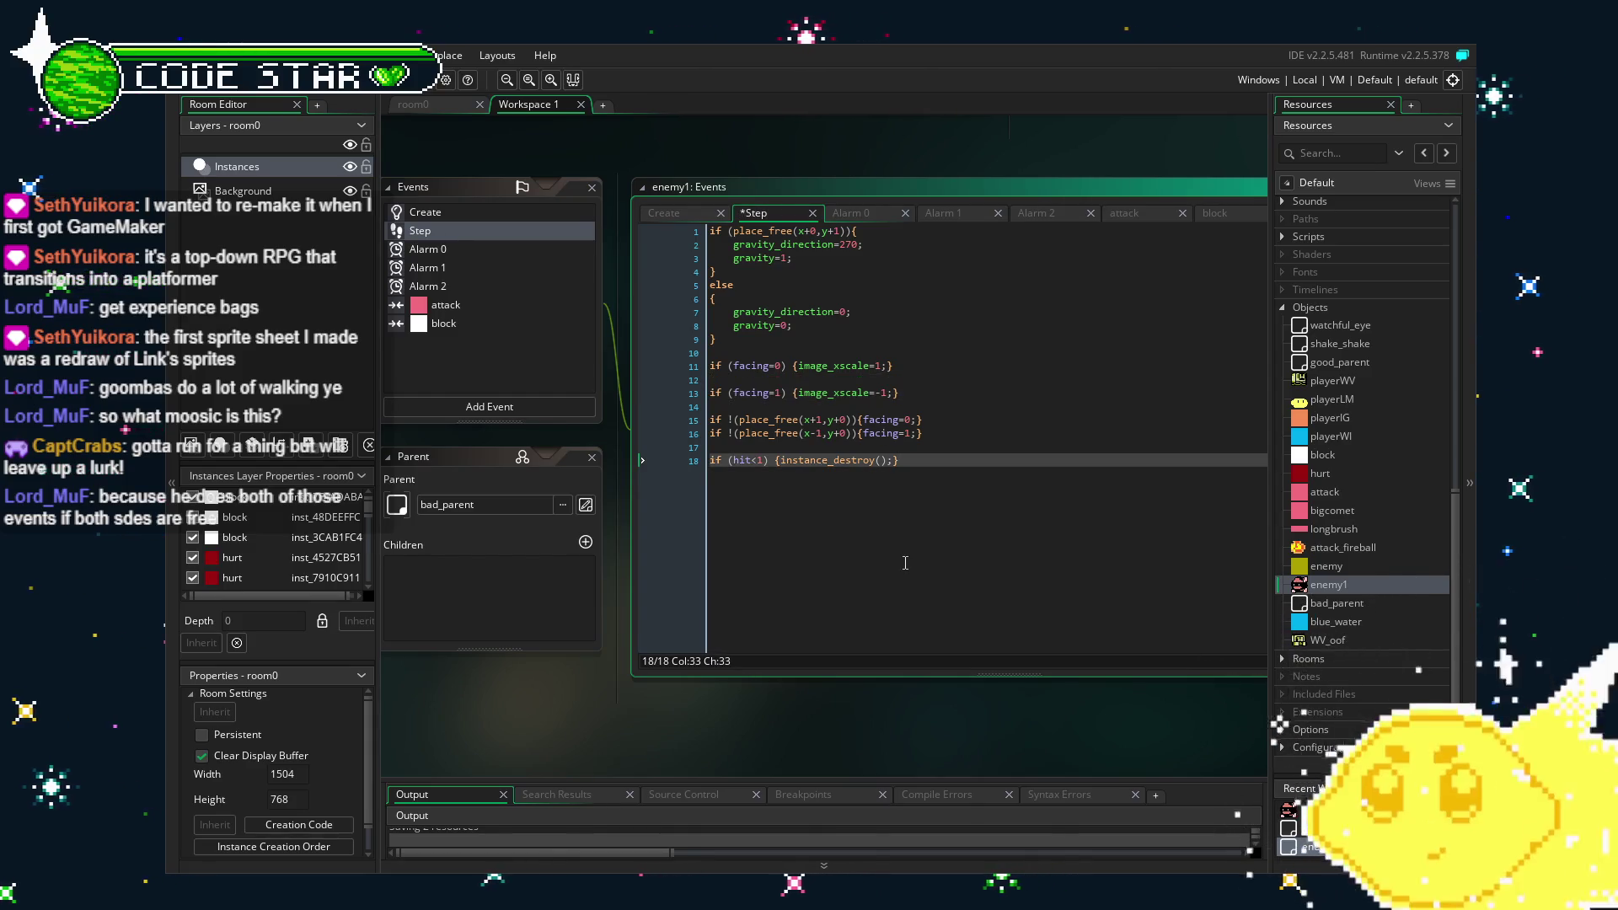
left_click(710, 433)
key("Return")
left_click(1024, 473)
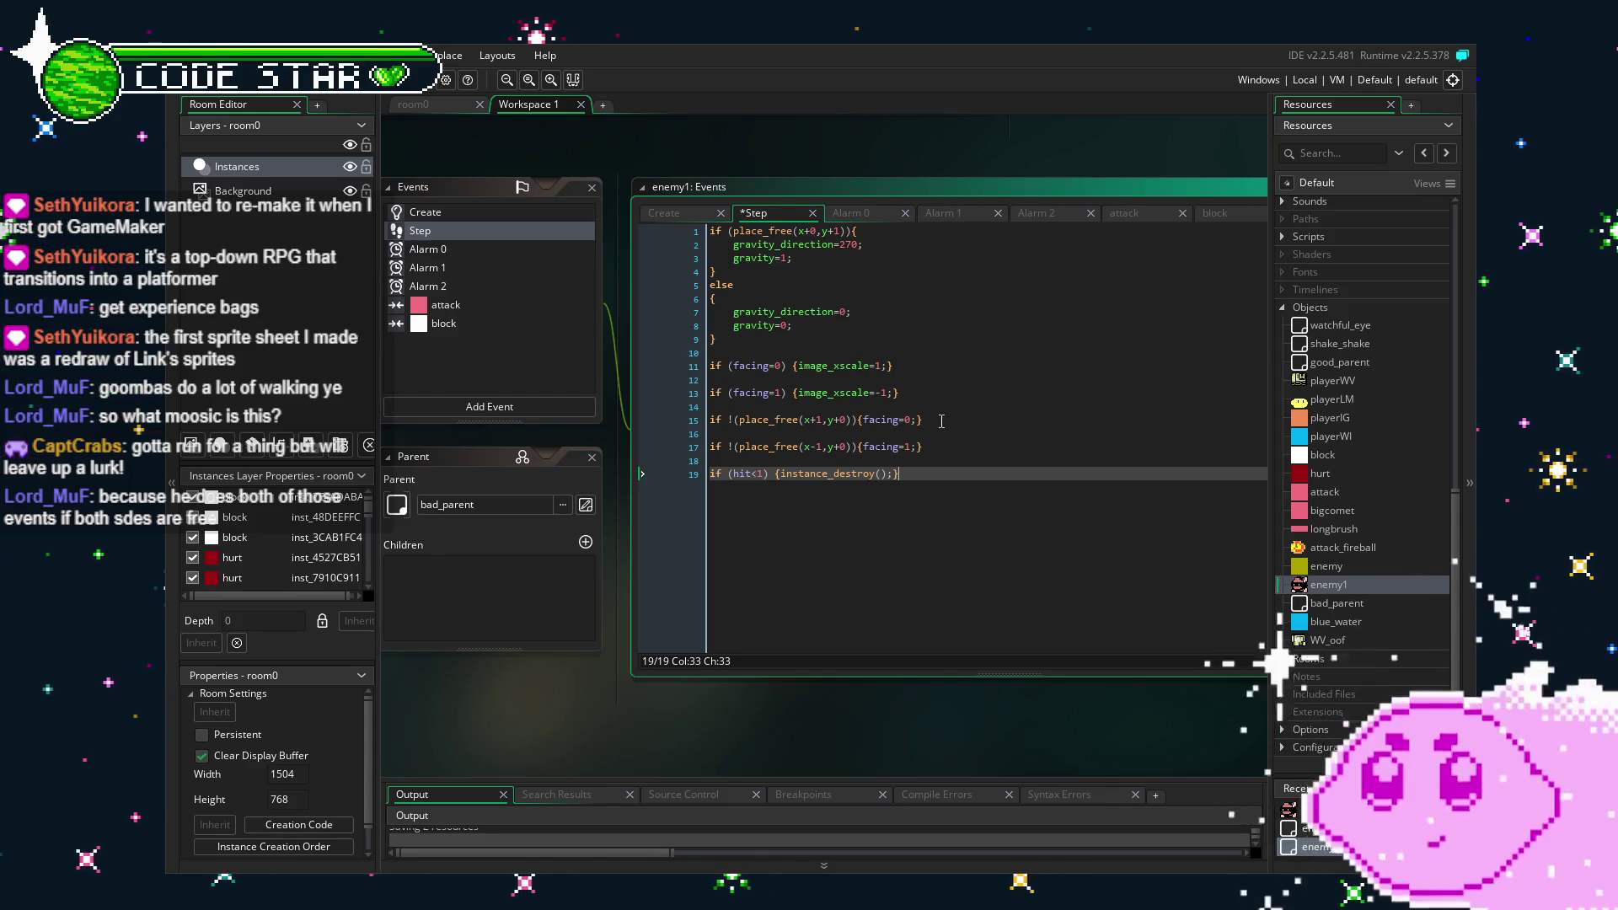
Add x=x+1; on line 15 and delete facing=0; and facing=1; from lines 15 and 17.
left_click(916, 420)
type("x=")
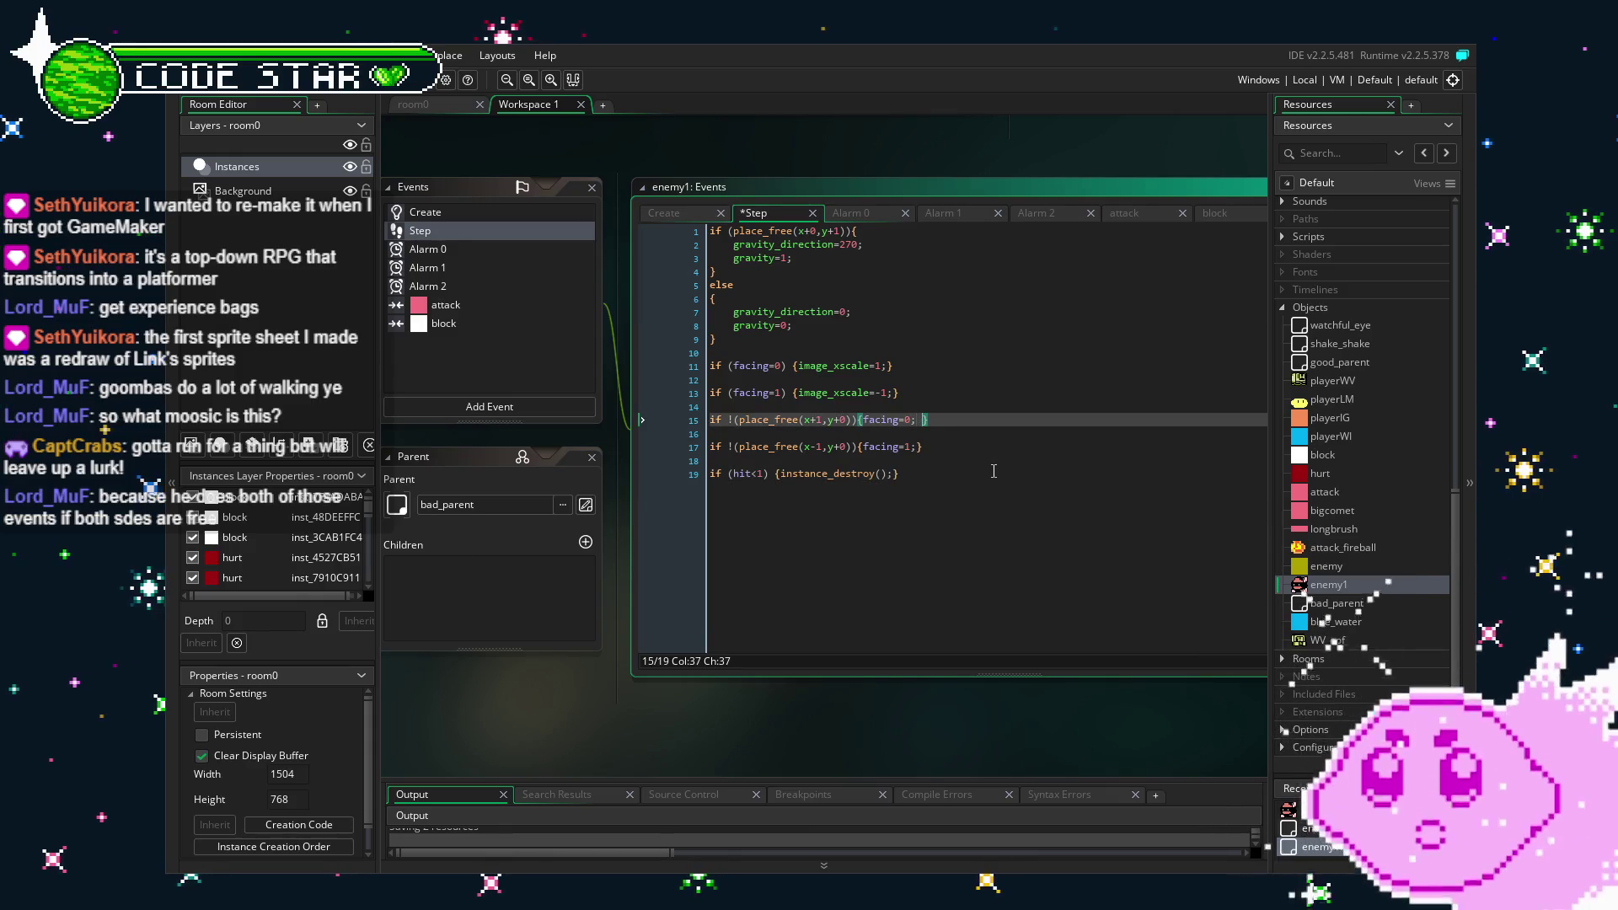
type("x+1;")
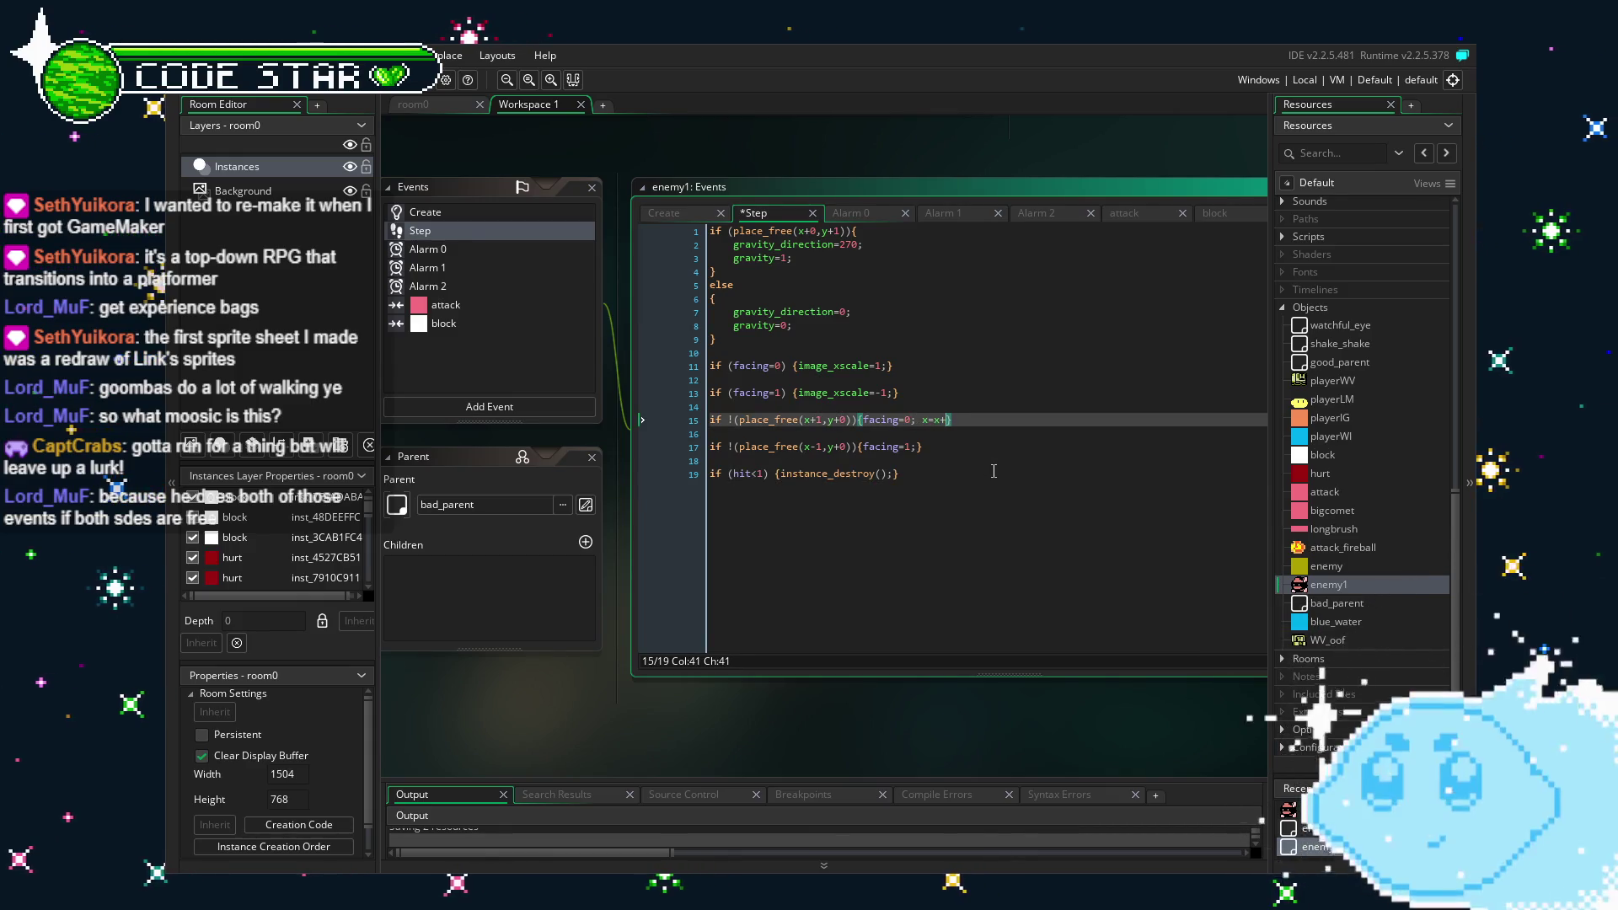
left_click(922, 446)
type("x=x-1;")
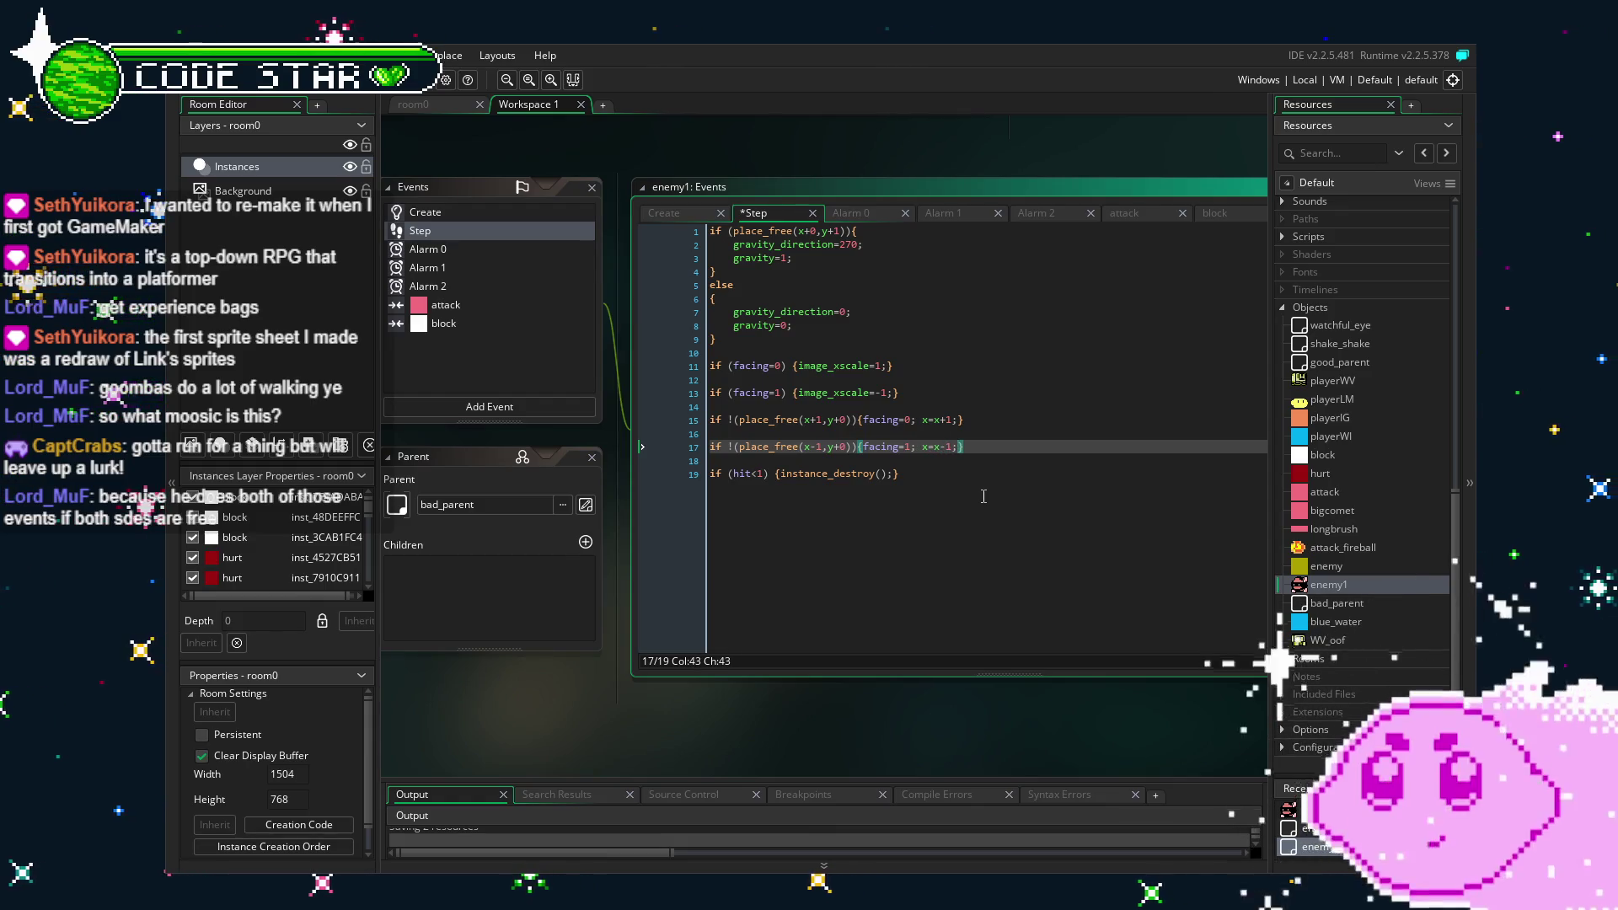
left_click(657, 420)
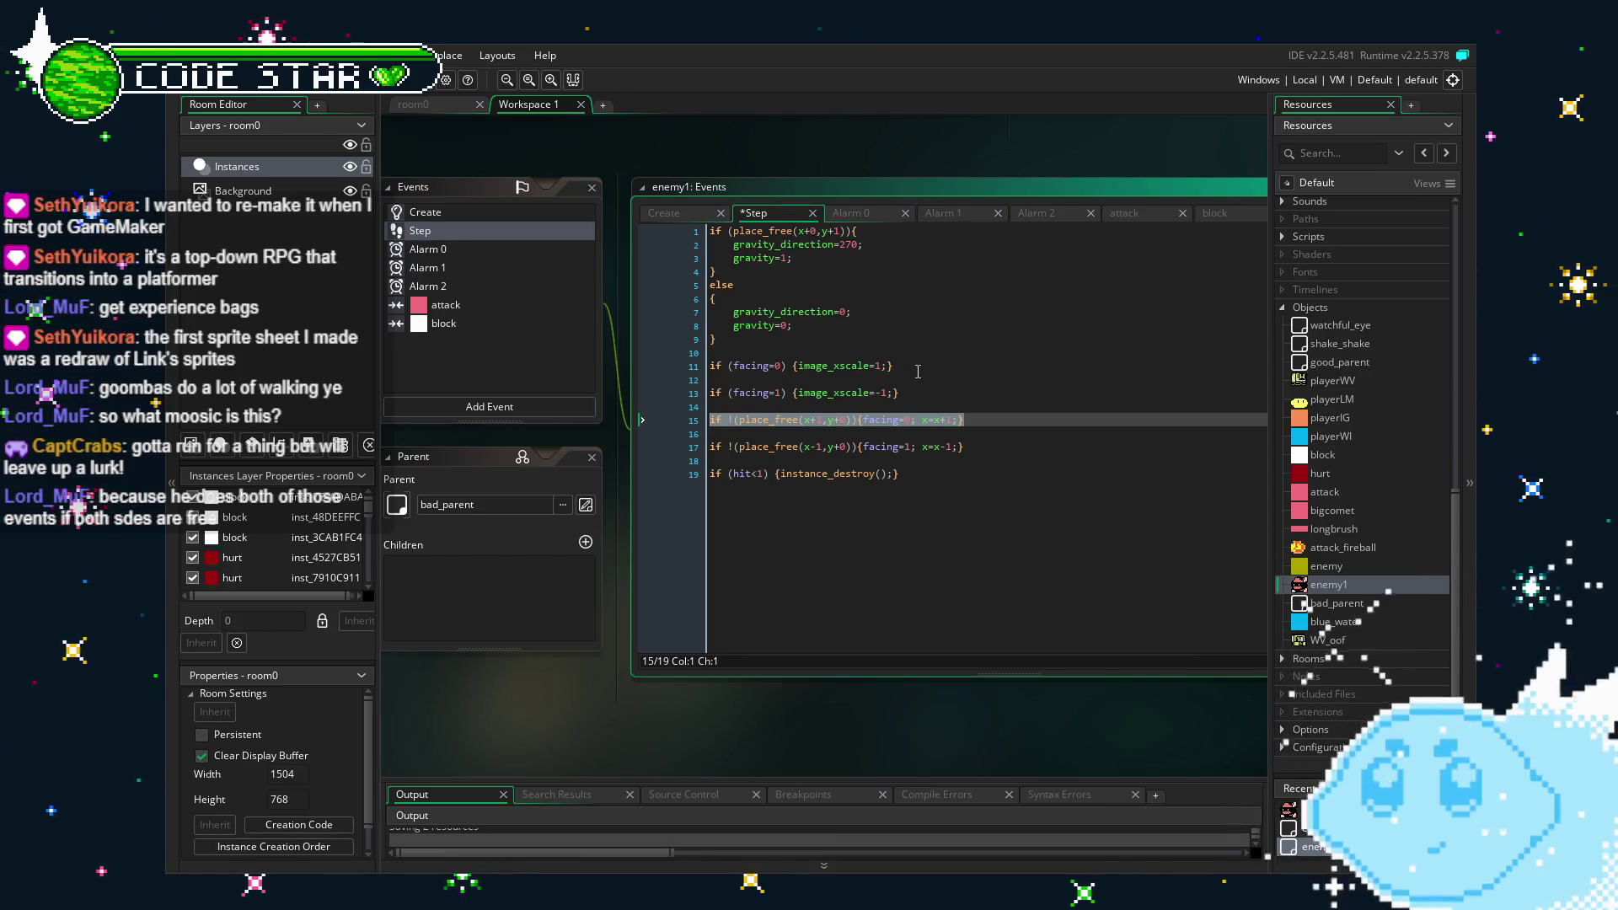
left_click_drag(921, 420, 863, 419)
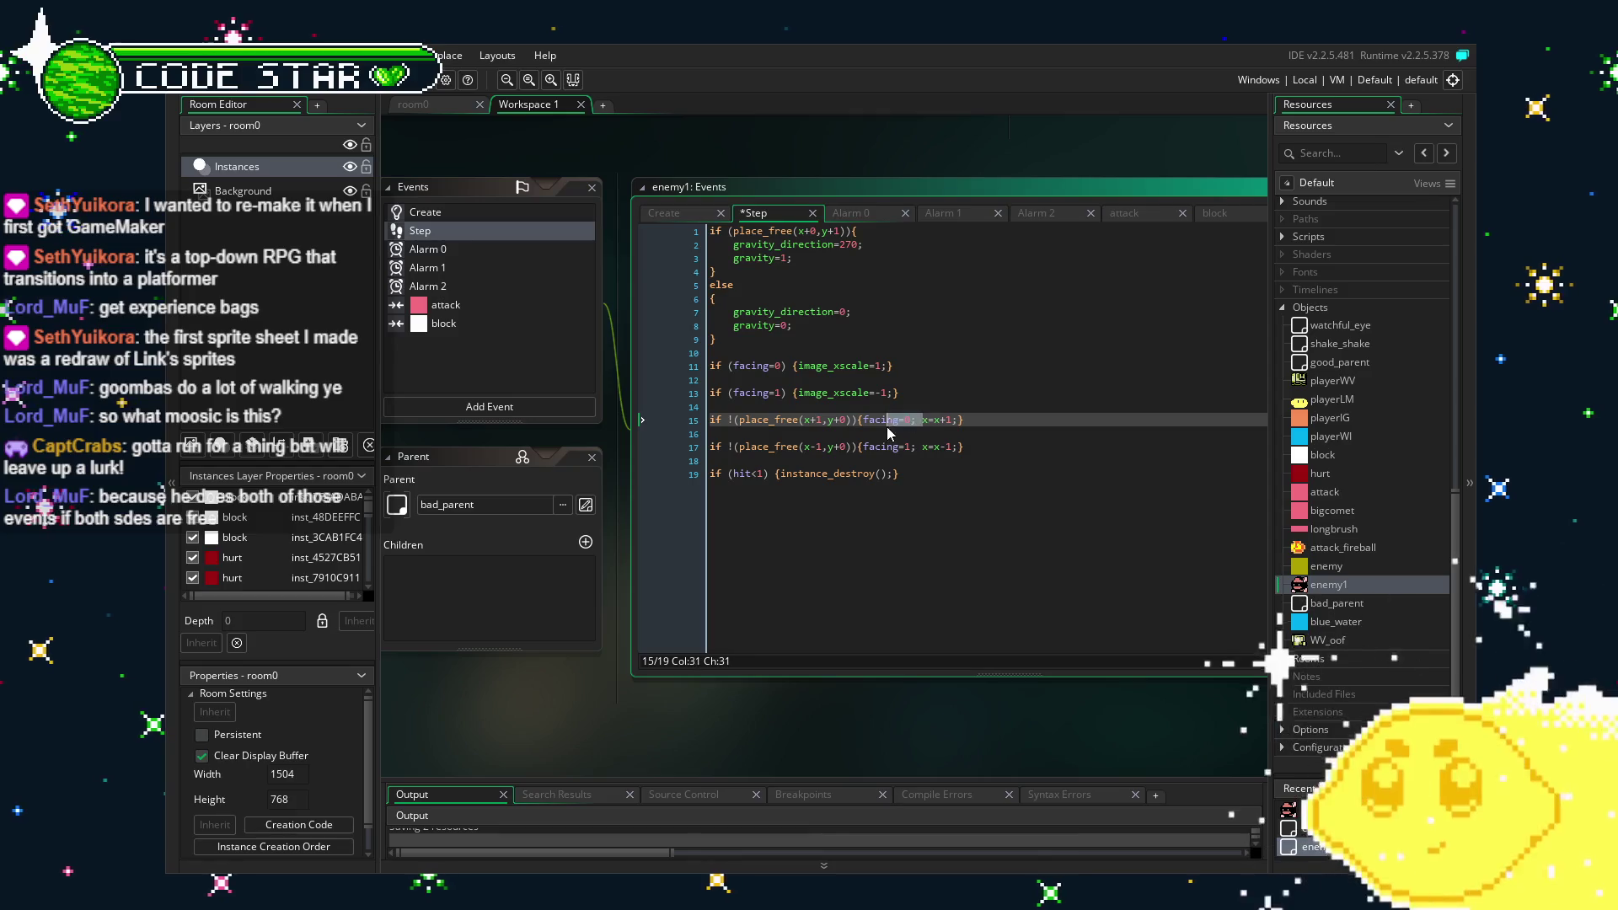
key("BackSpace")
left_click_drag(921, 447, 863, 447)
key("BackSpace")
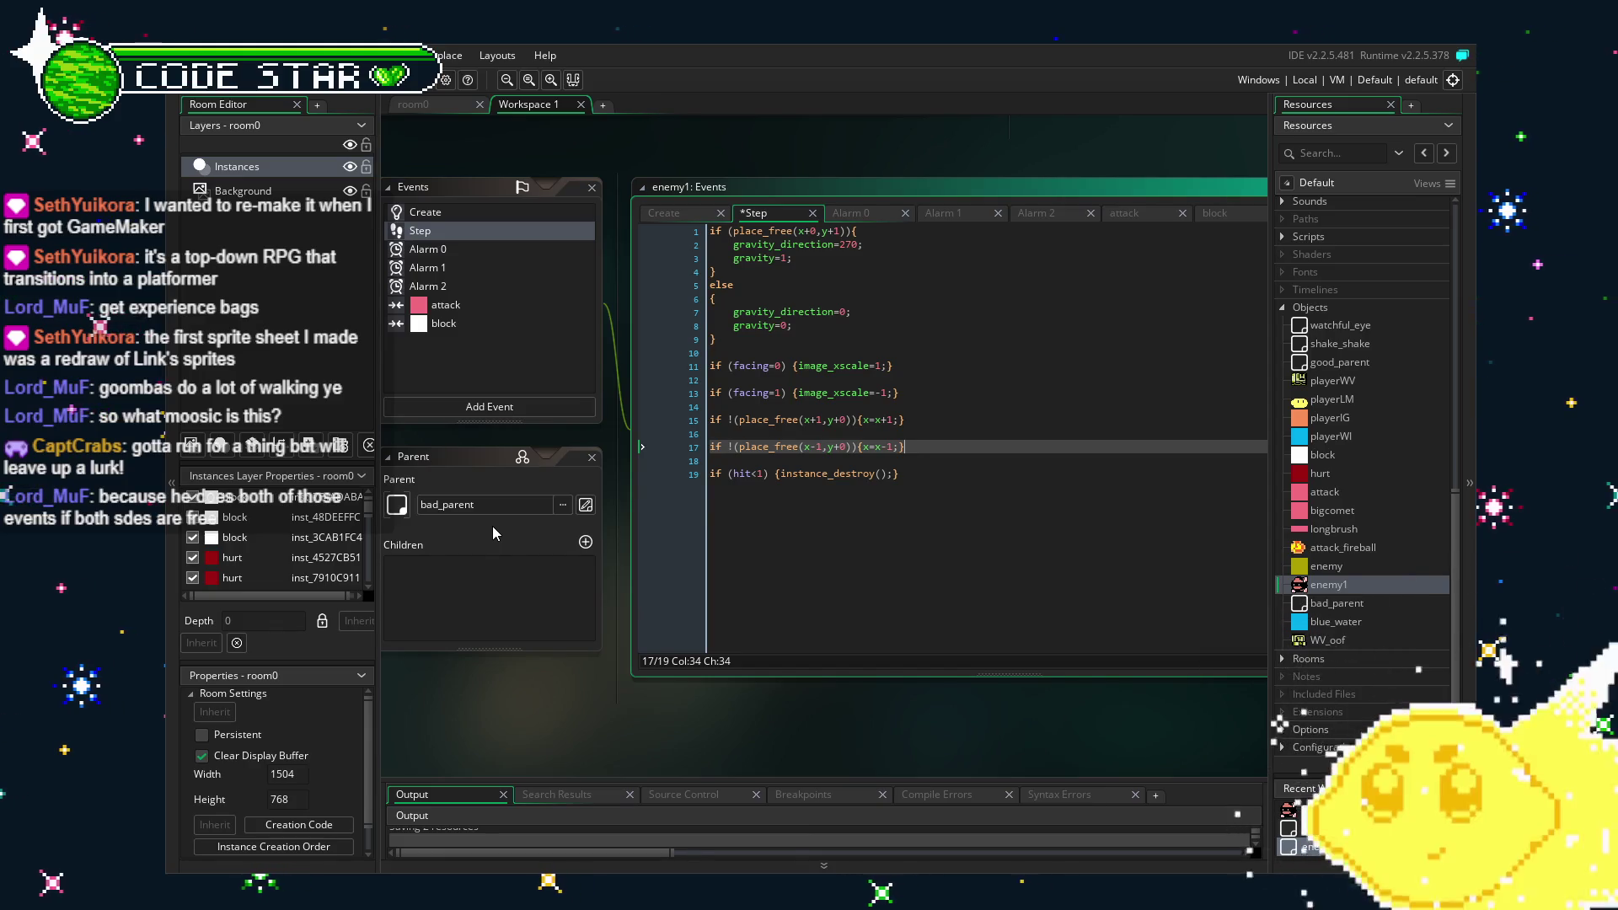
Move the place_free wall checks into the facing=0 and facing=1 blocks, drop blank lines, and test.
left_click_drag(906, 420, 815, 419)
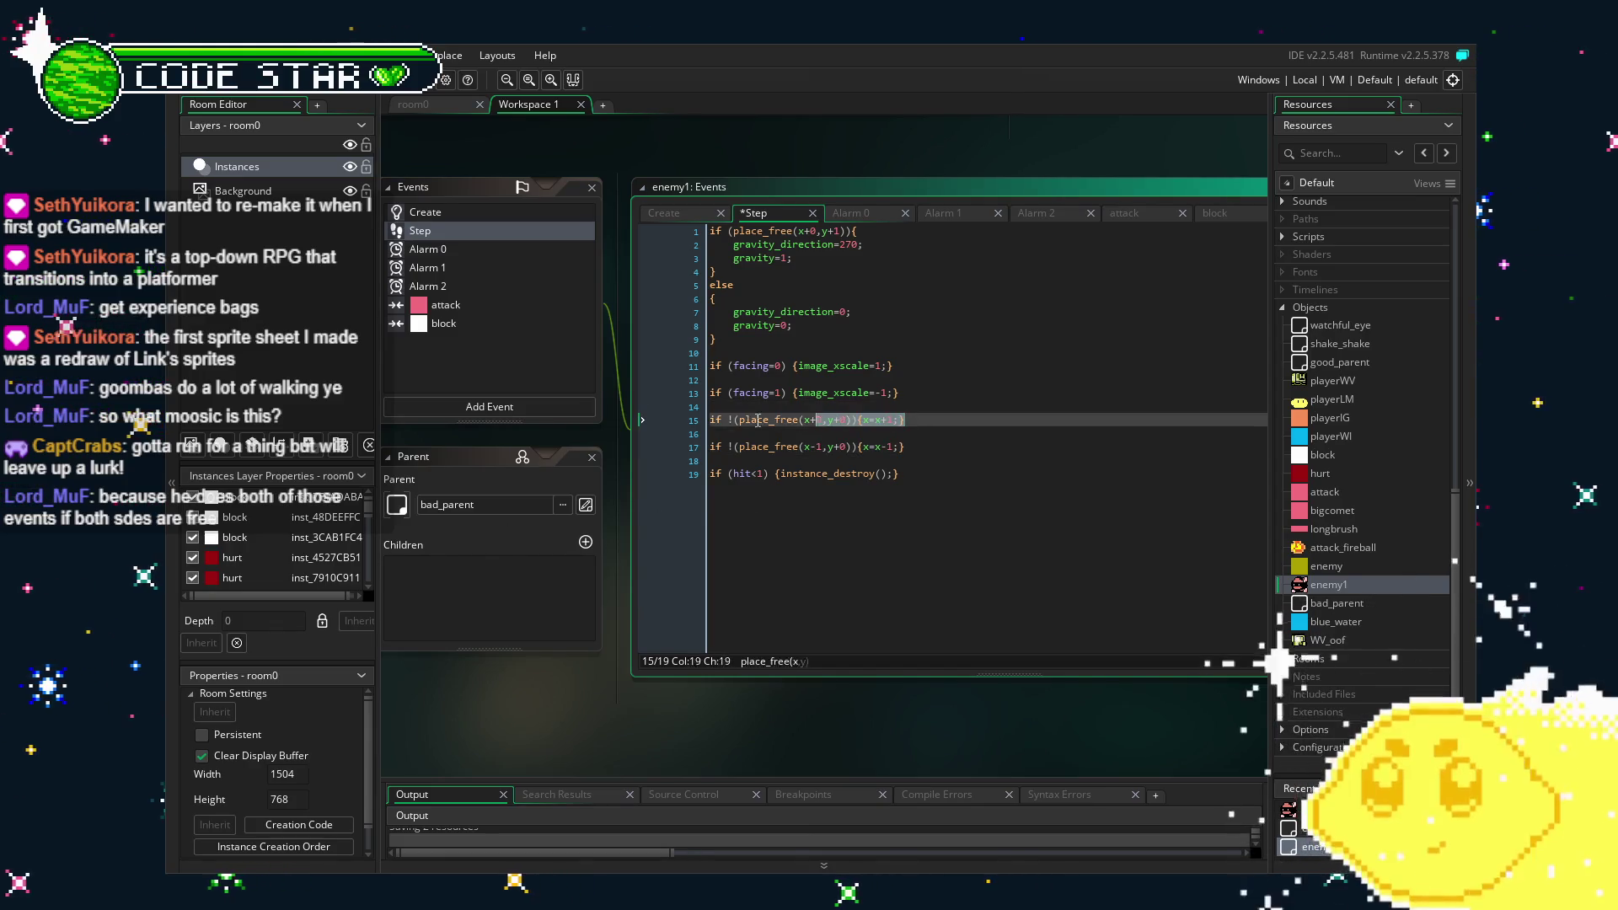
left_click(887, 365)
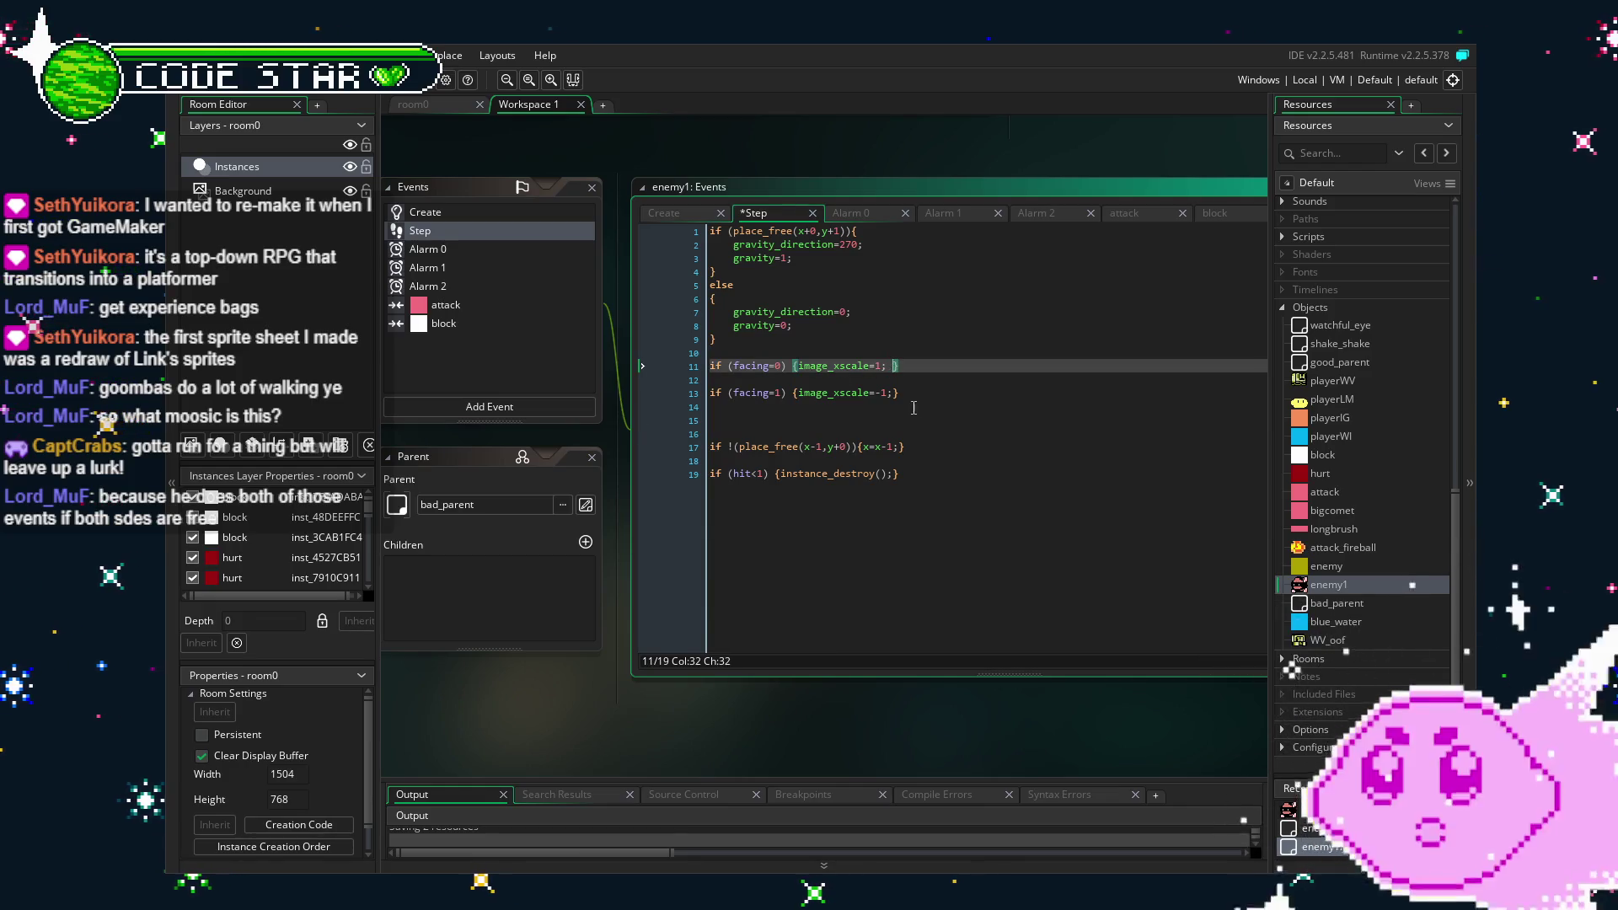
left_click_drag(931, 444, 709, 446)
key("BackSpace")
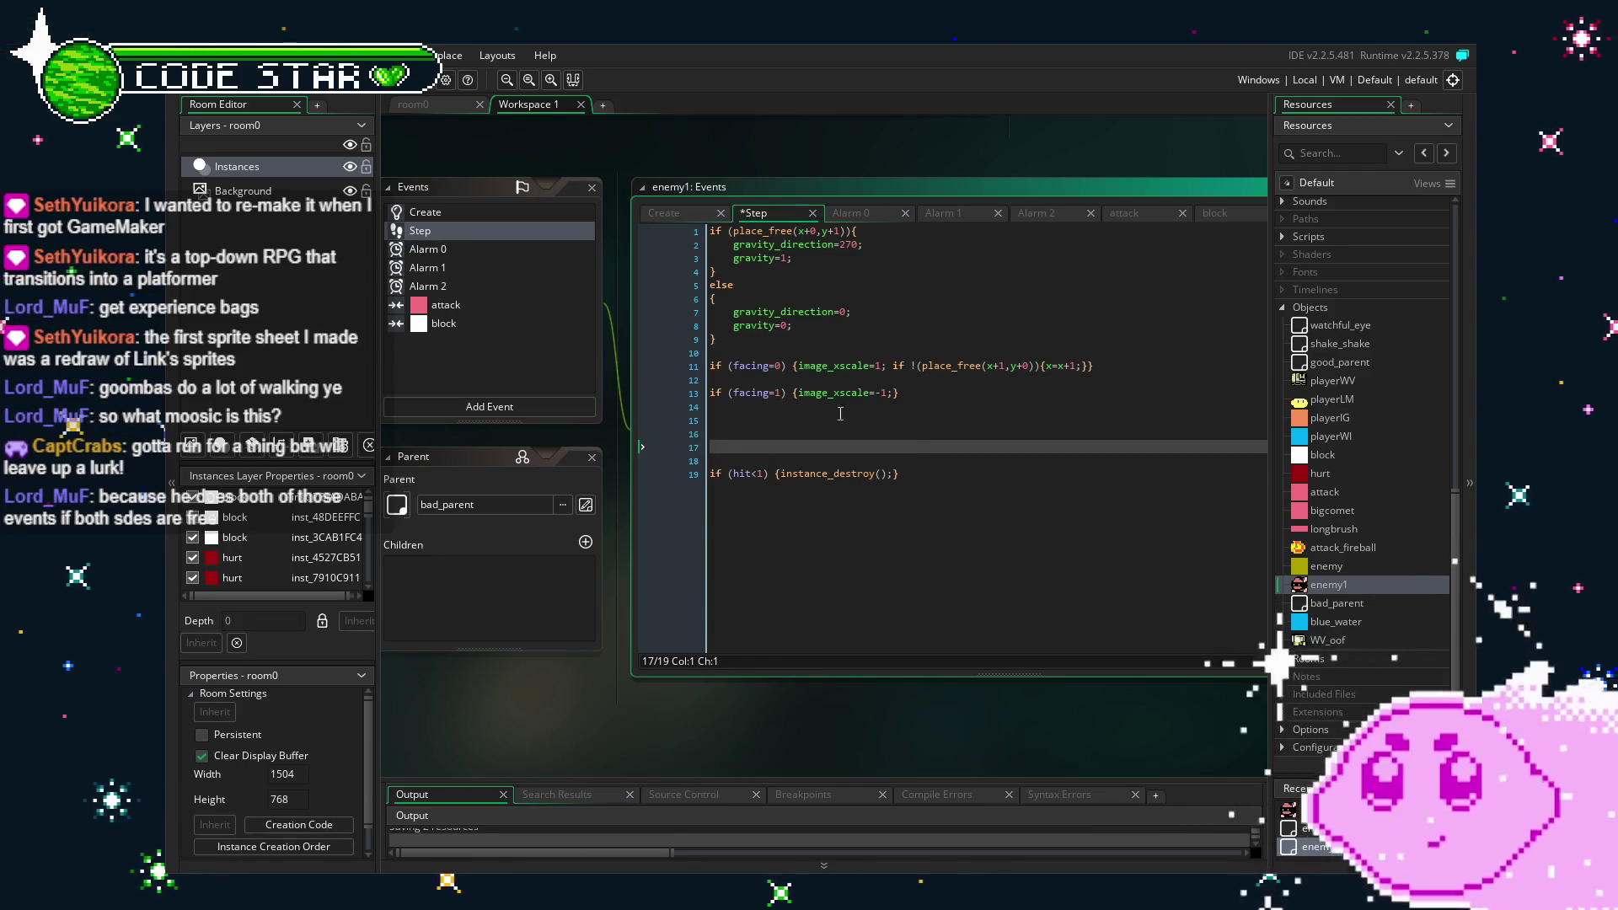
left_click(895, 392)
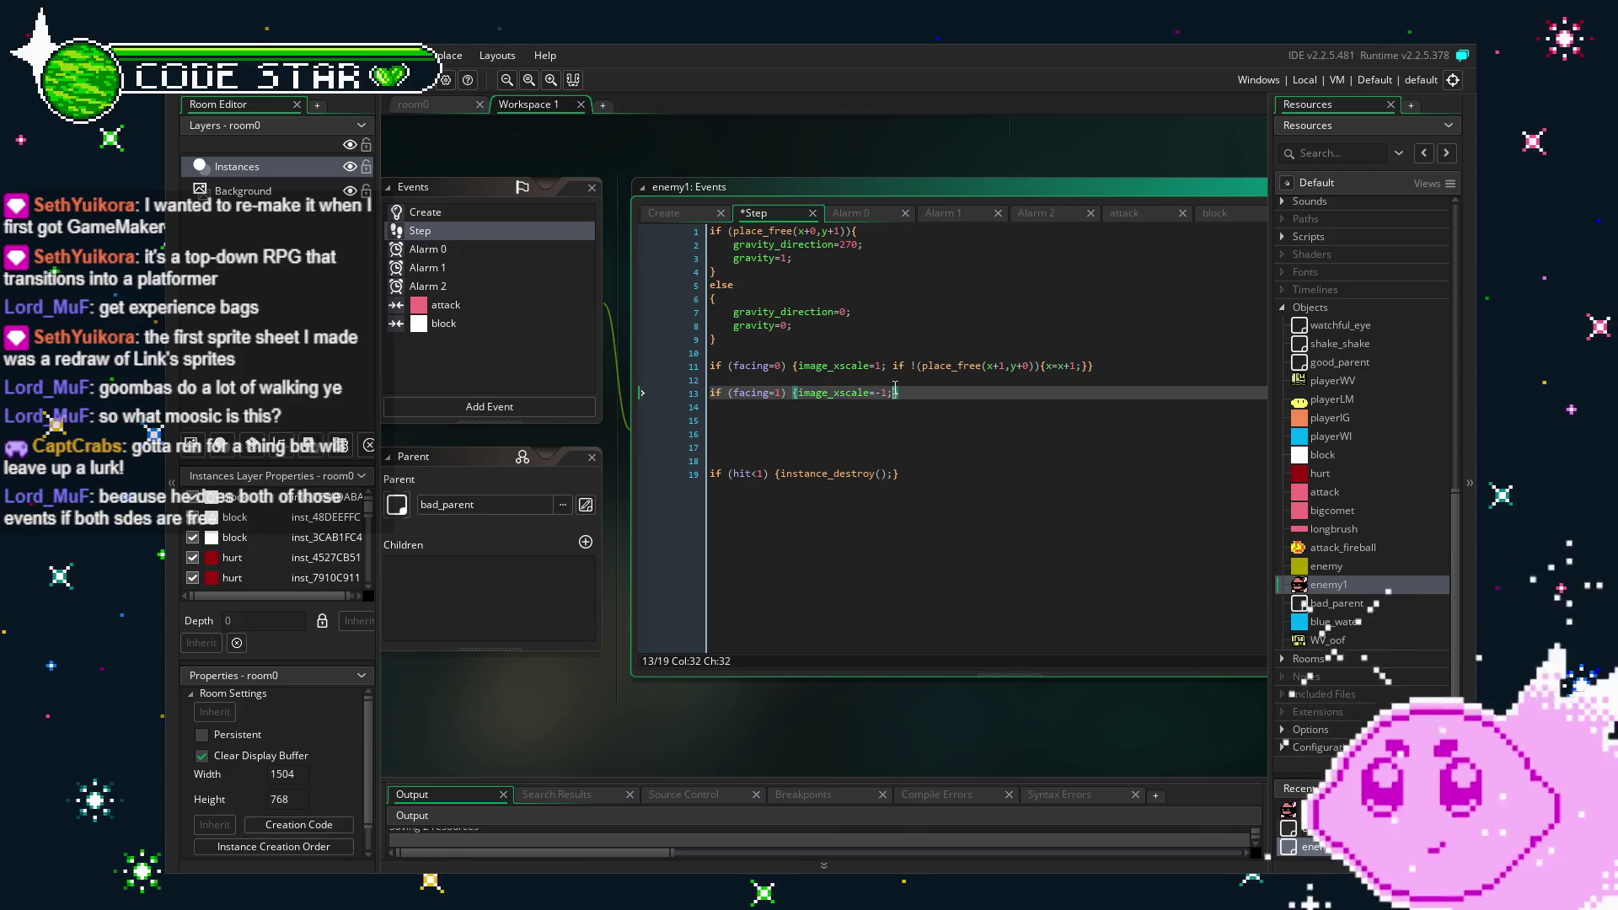
left_click(855, 463)
key("BackSpace")
key("BackSpace")
key("BackSpace")
left_click(790, 514)
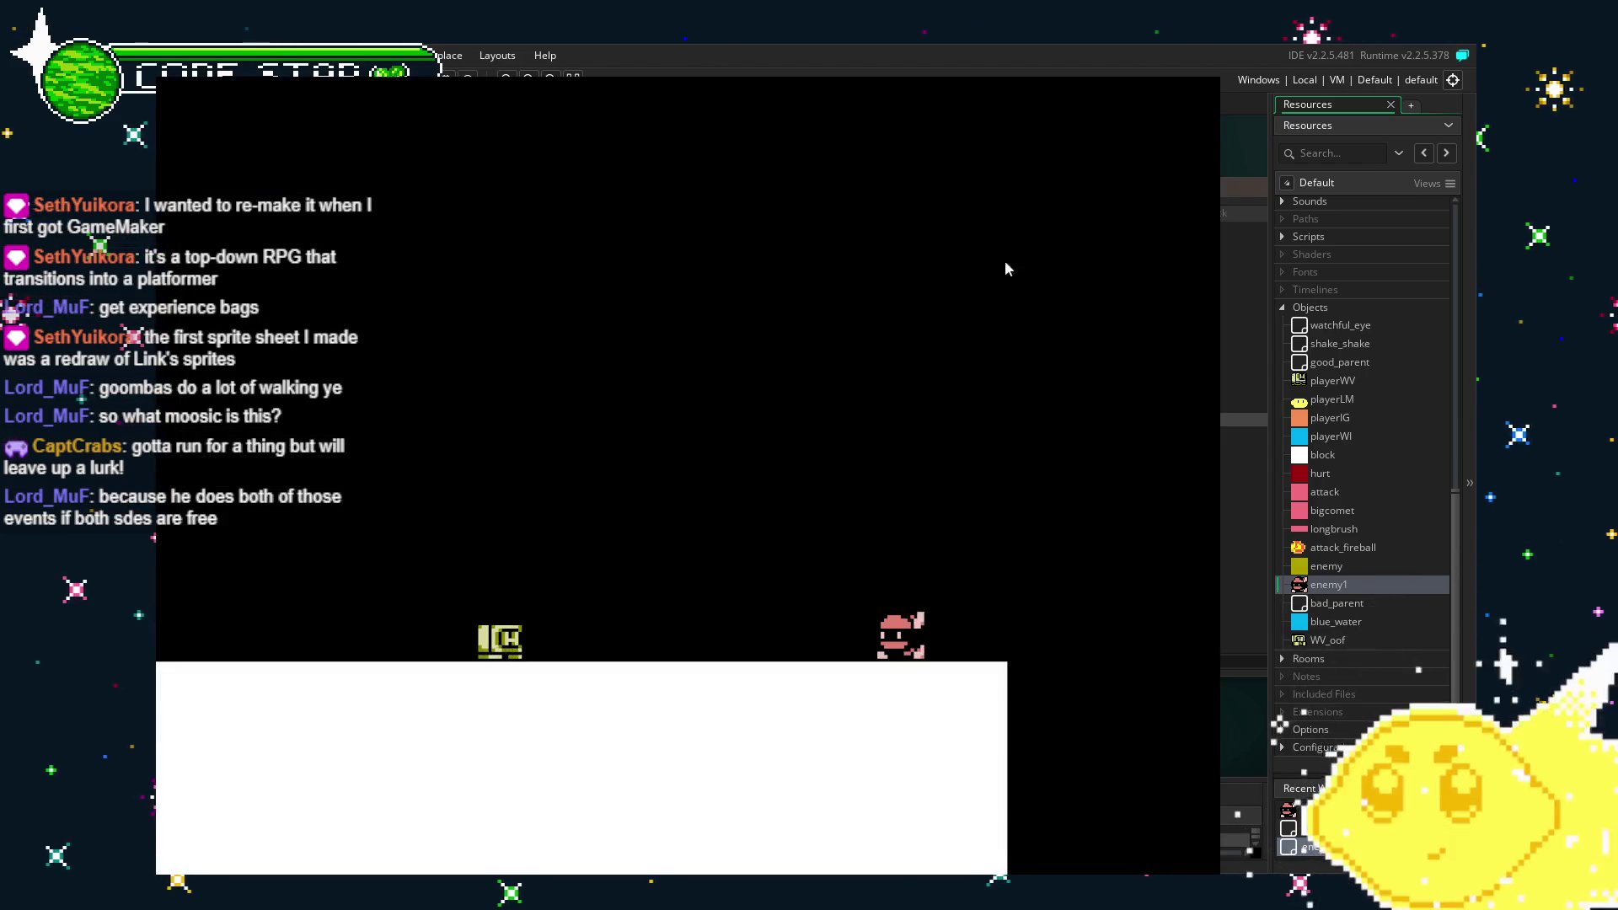
Close the running game test window.
left_click(1218, 85)
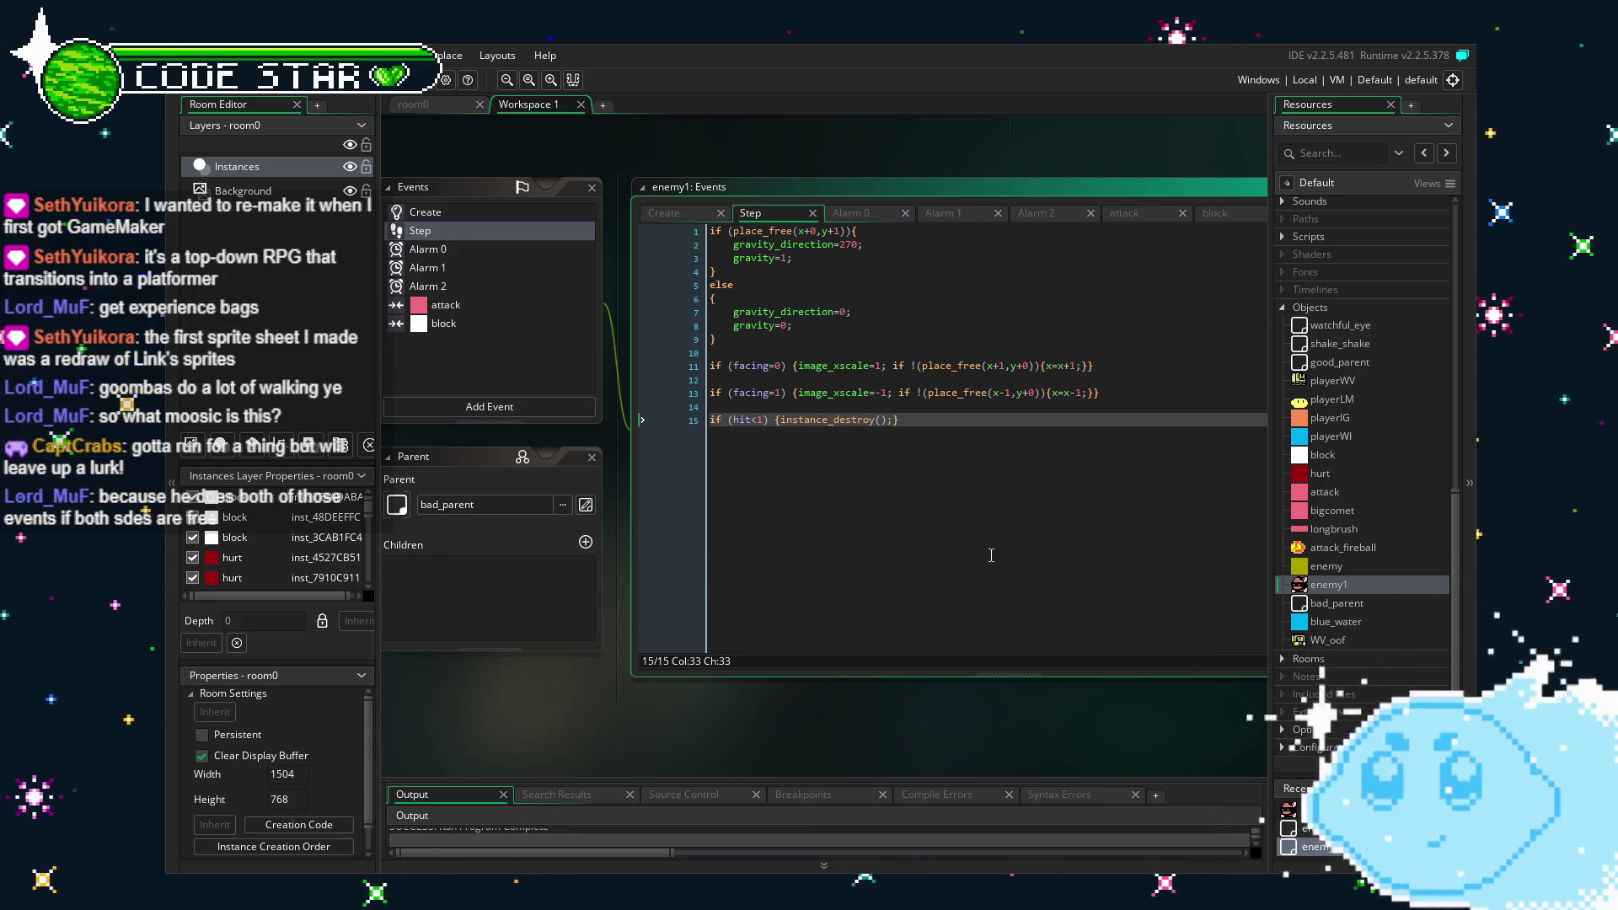
Undo the nesting so the x+1 and x-1 wall checks are separate lines 15 and 17.
key("Home")
key("Return")
key("Return")
key("Return")
key("Up")
key("ctrl+z")
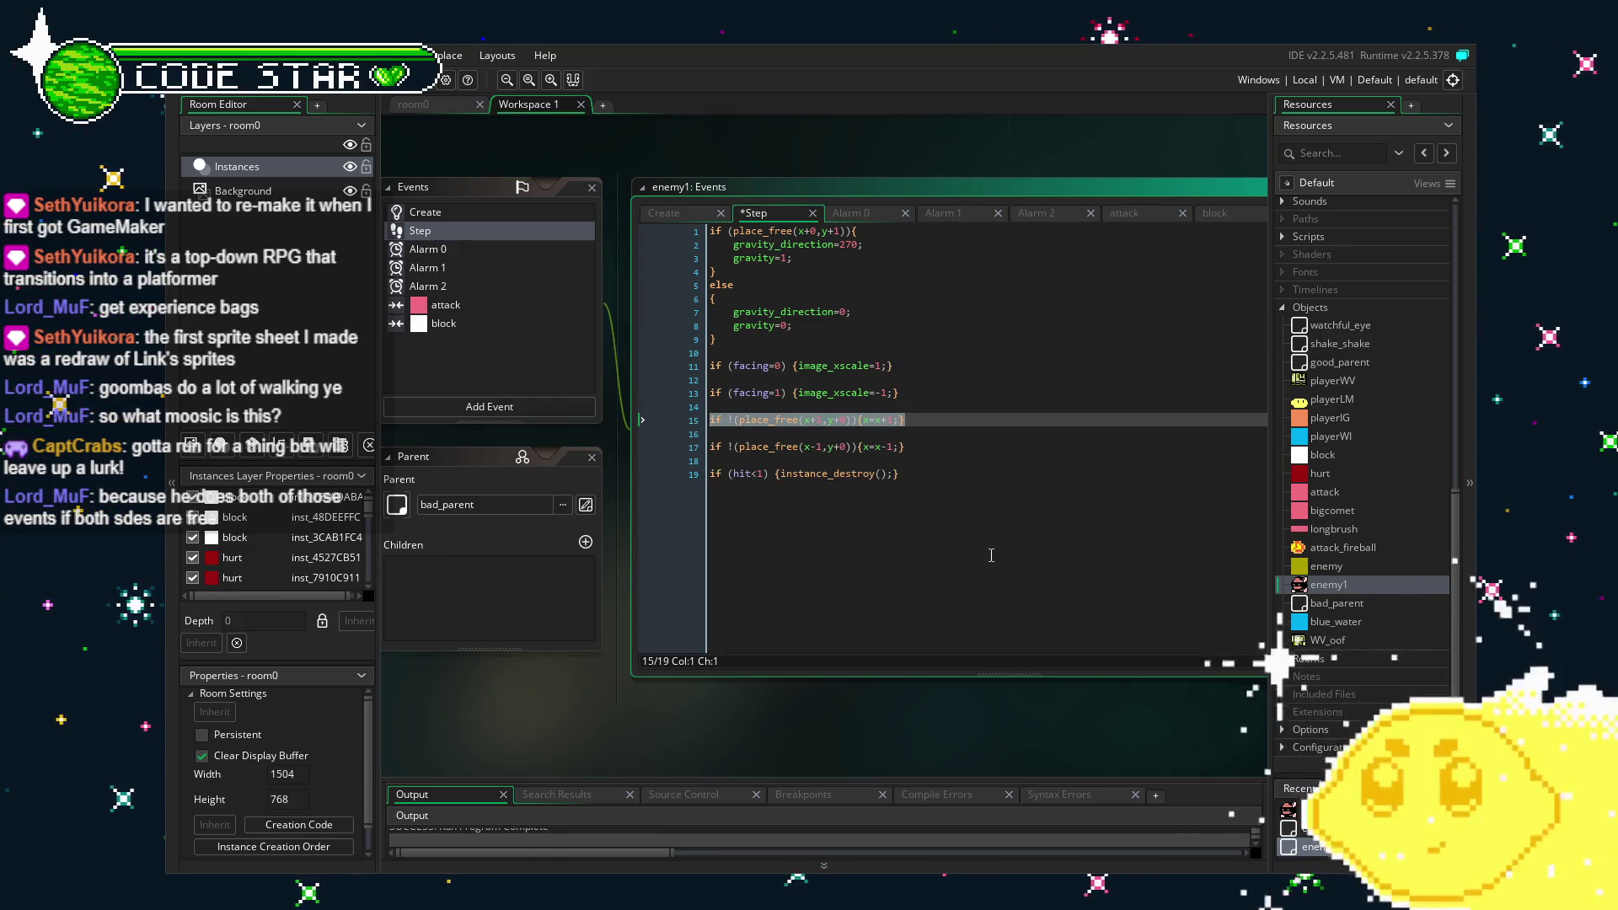
left_click(840, 473)
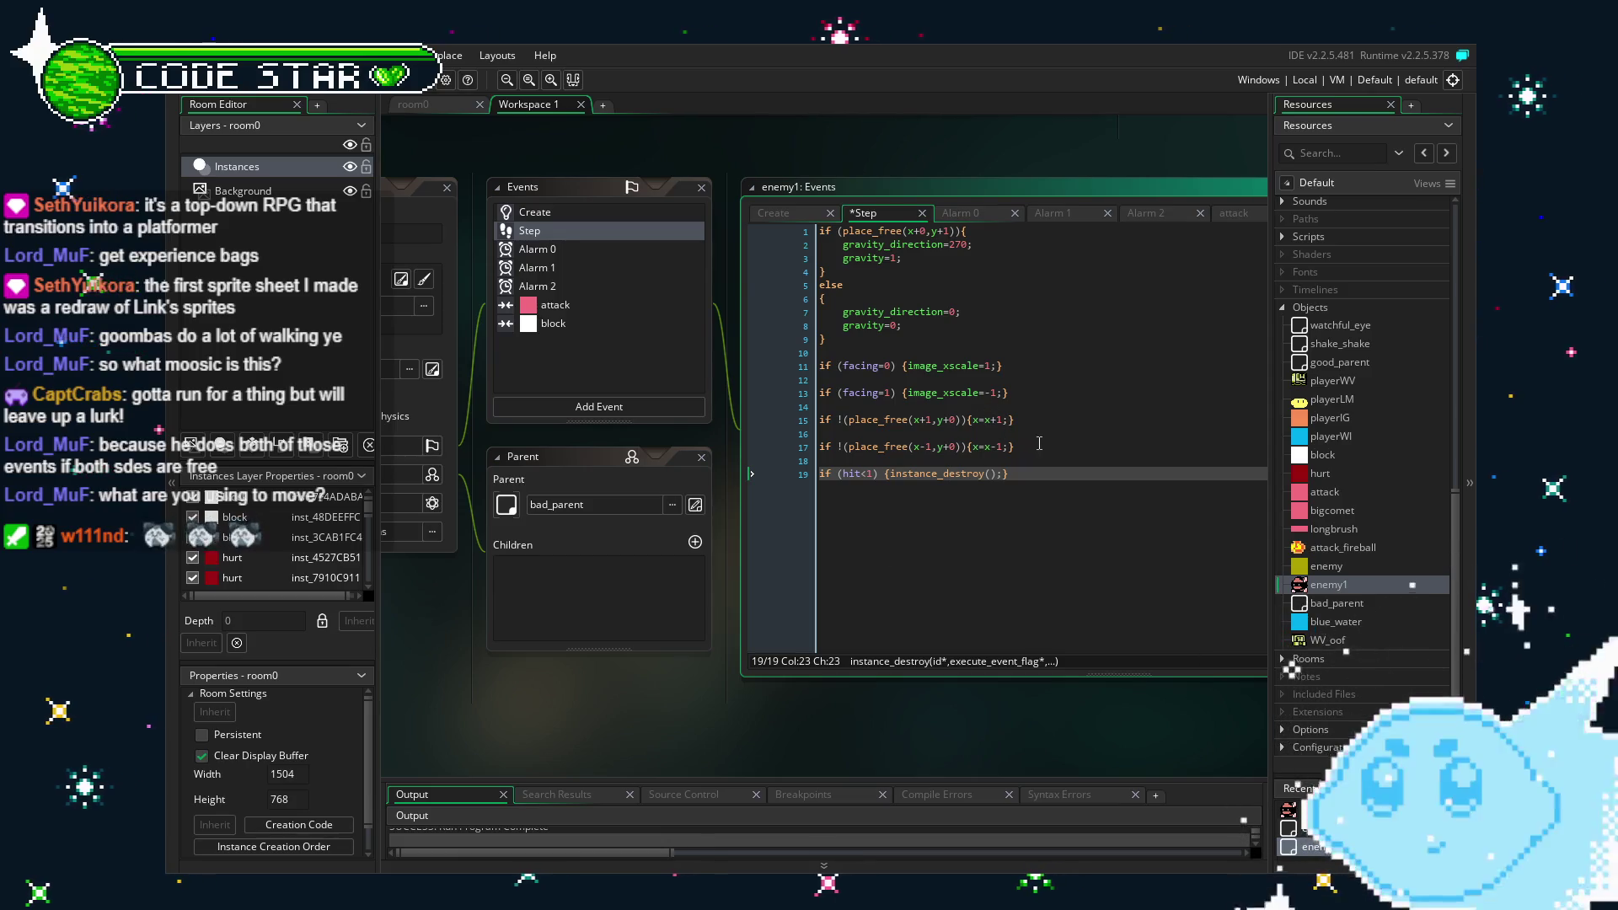
left_click(820, 417)
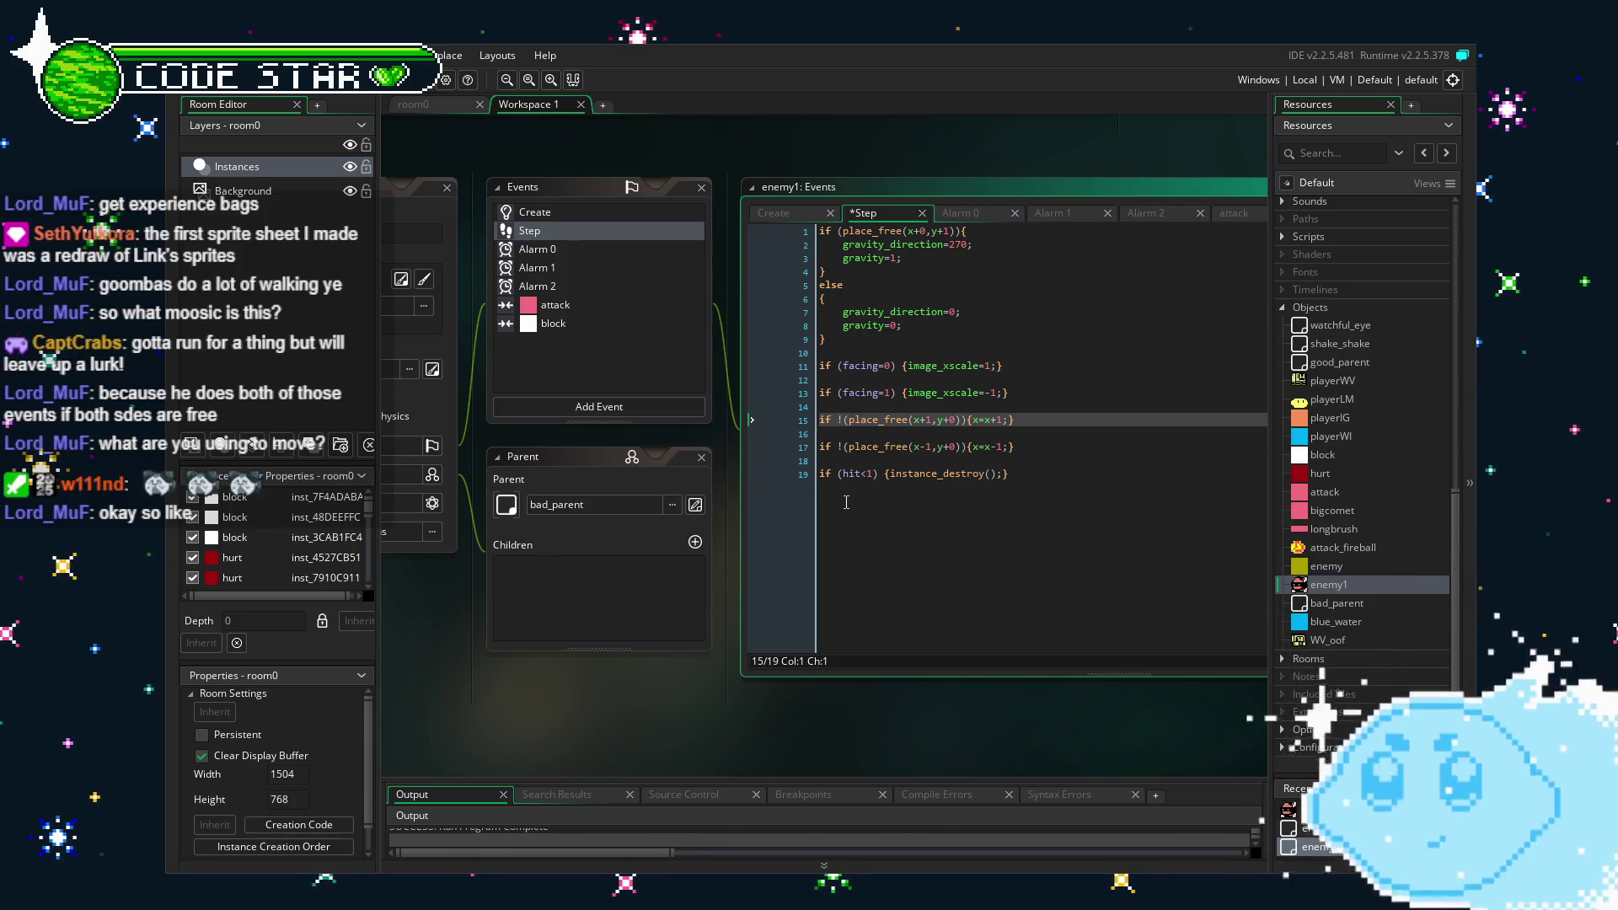
Wrap the rightward move check in an if (facing-0) condition with a closing brace.
key("Return")
key("Up")
type("i")
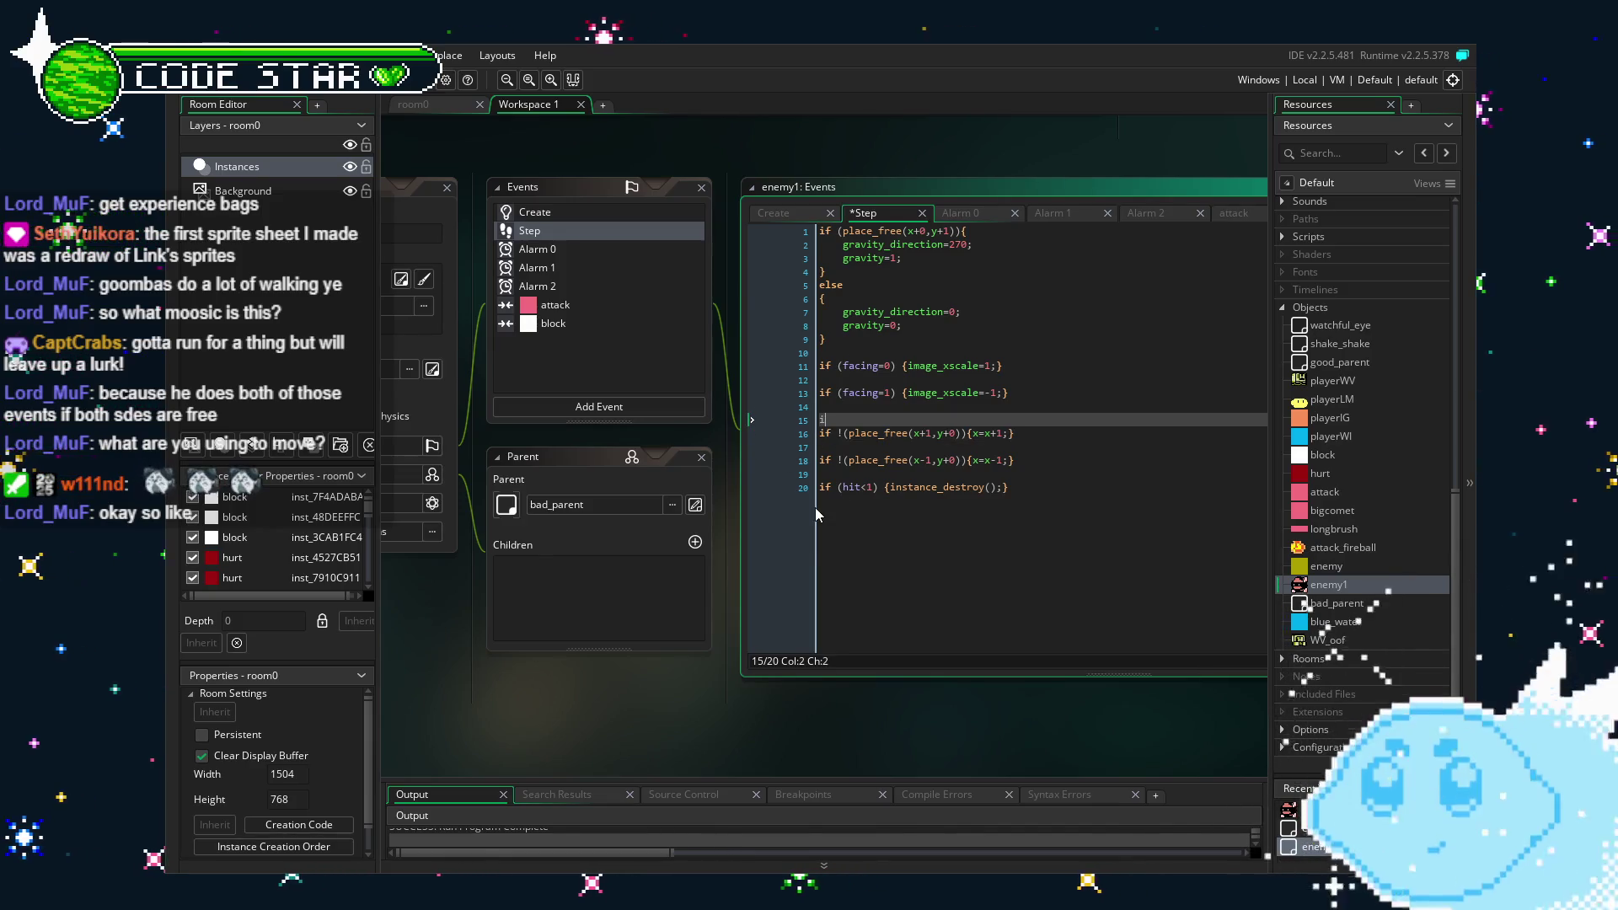
type("f (facing")
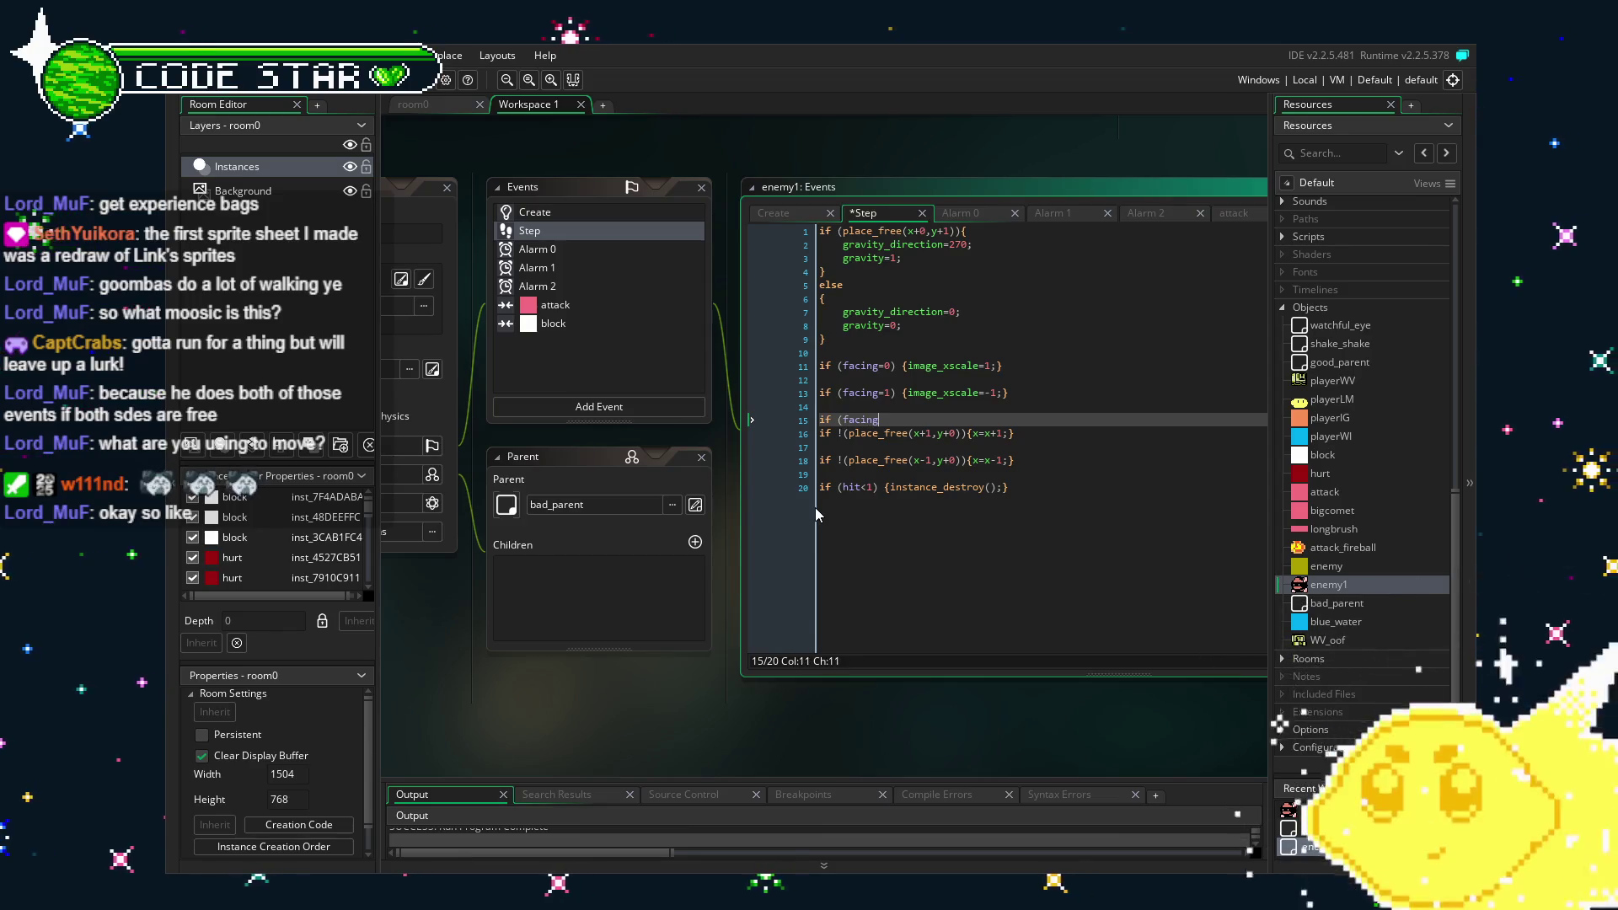
type("-0){")
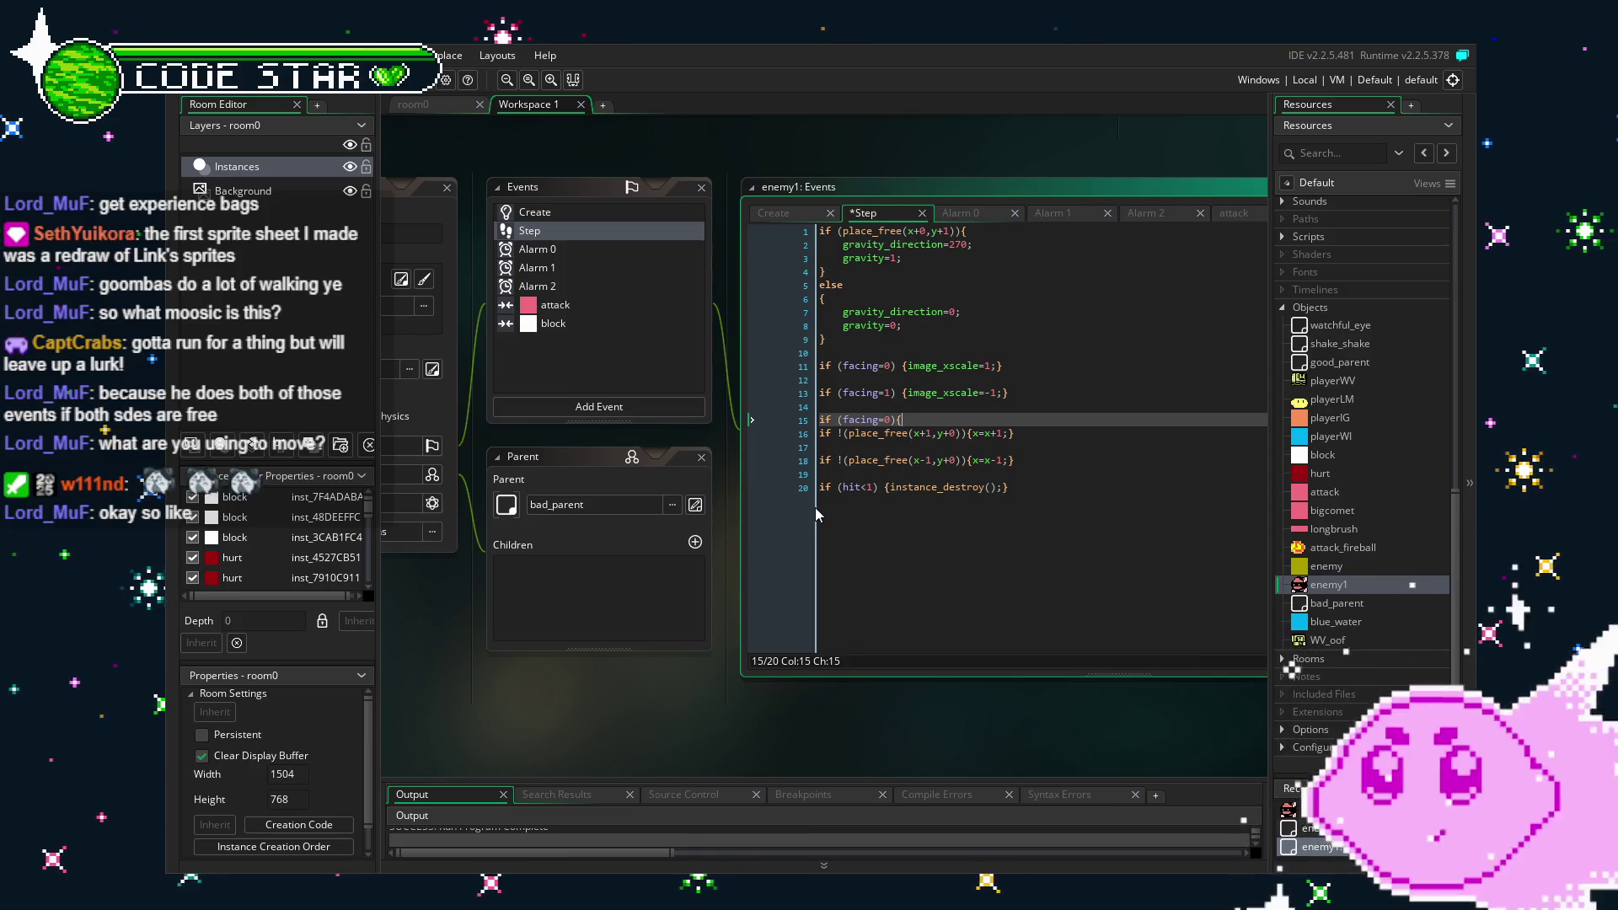
left_click(1070, 435)
key("Return")
type("}")
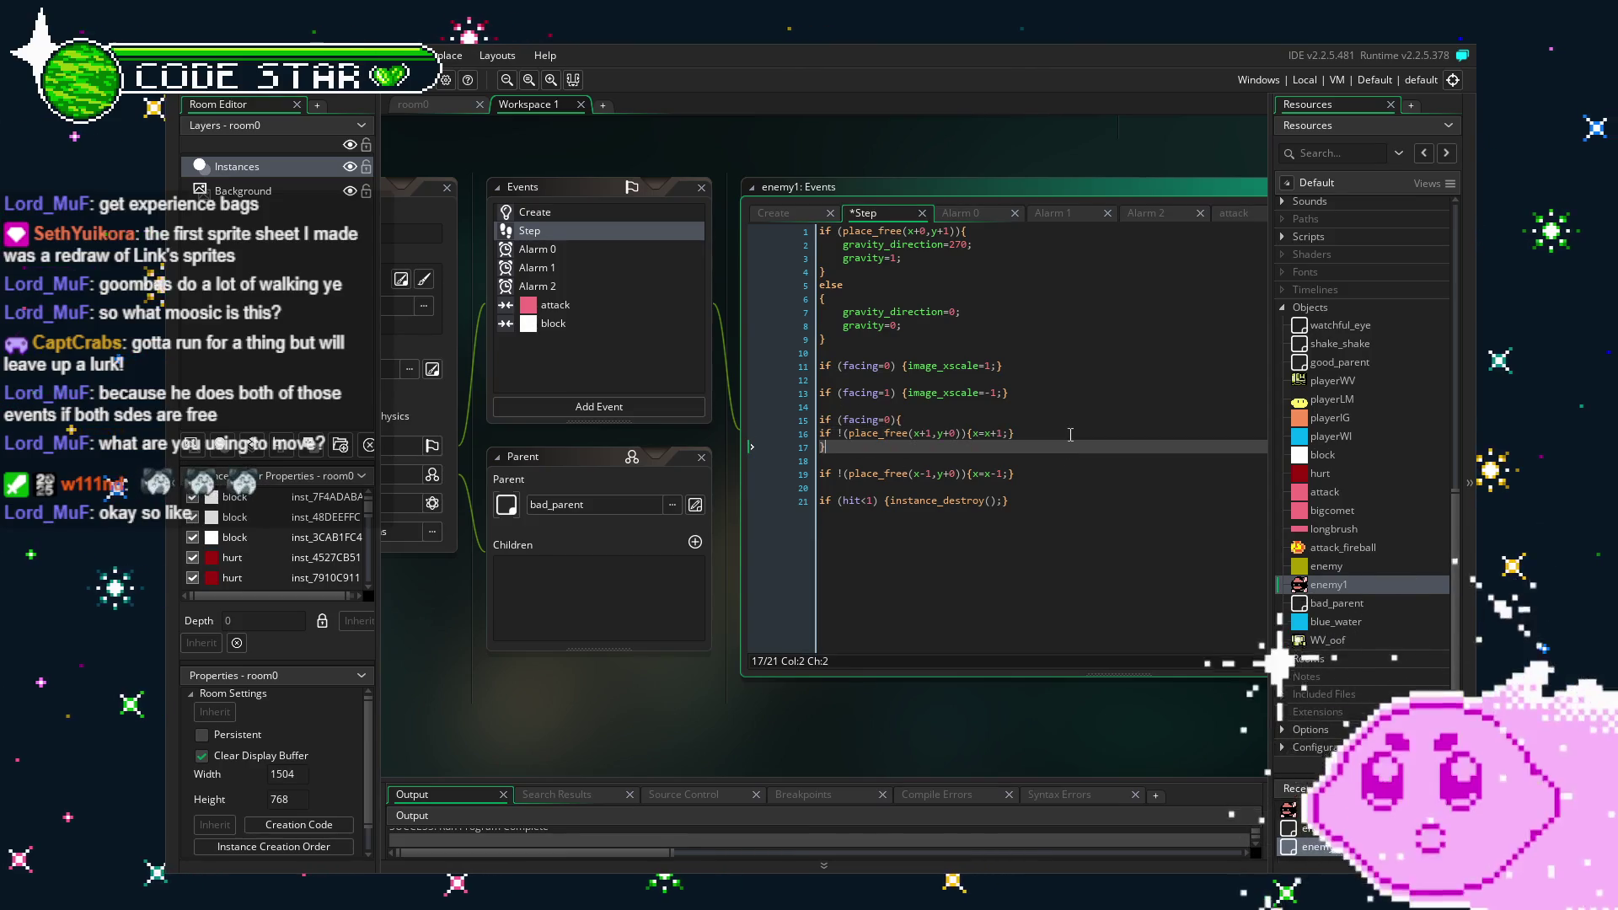
left_click(925, 422)
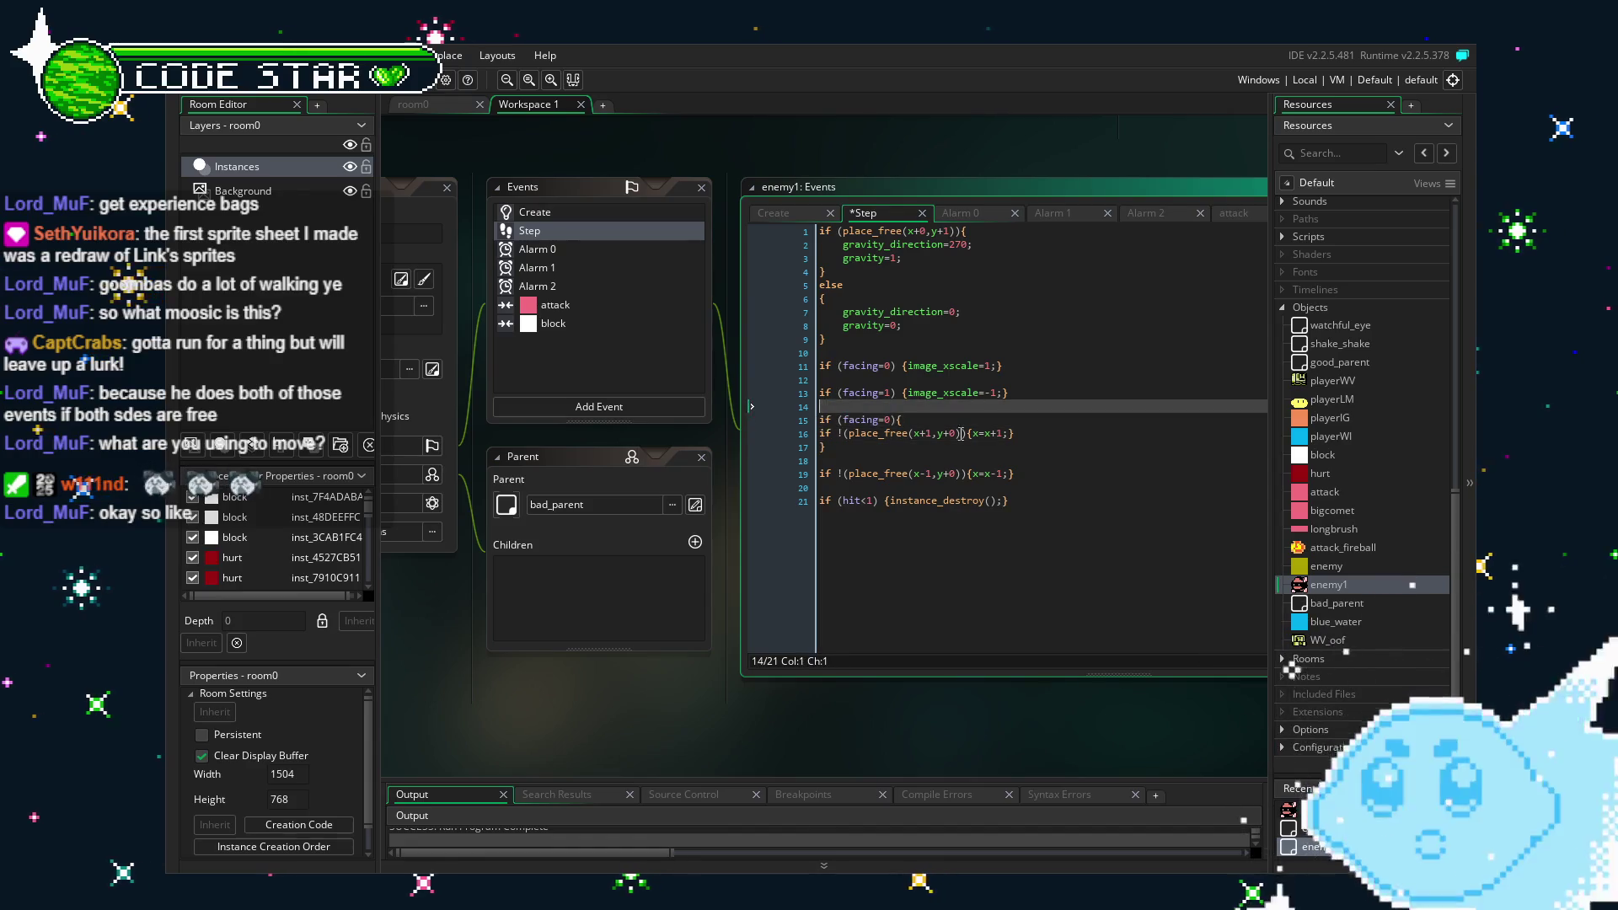
Open blank lines above and below the leftward move for its facing block.
left_click(877, 460)
key("Return")
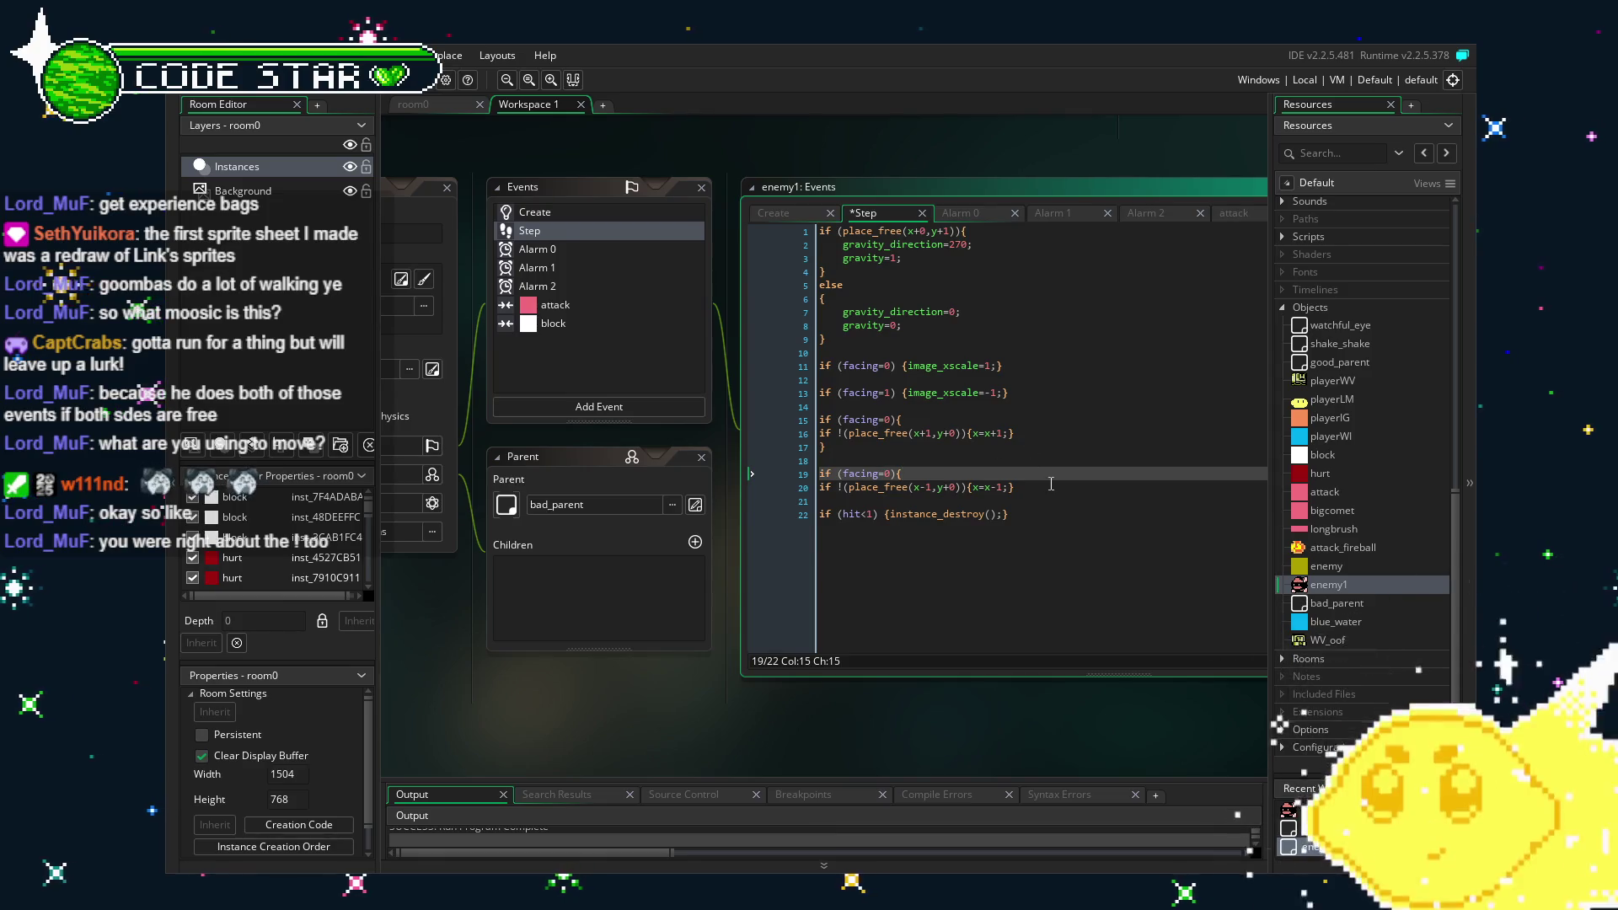
type("1")
key("Return")
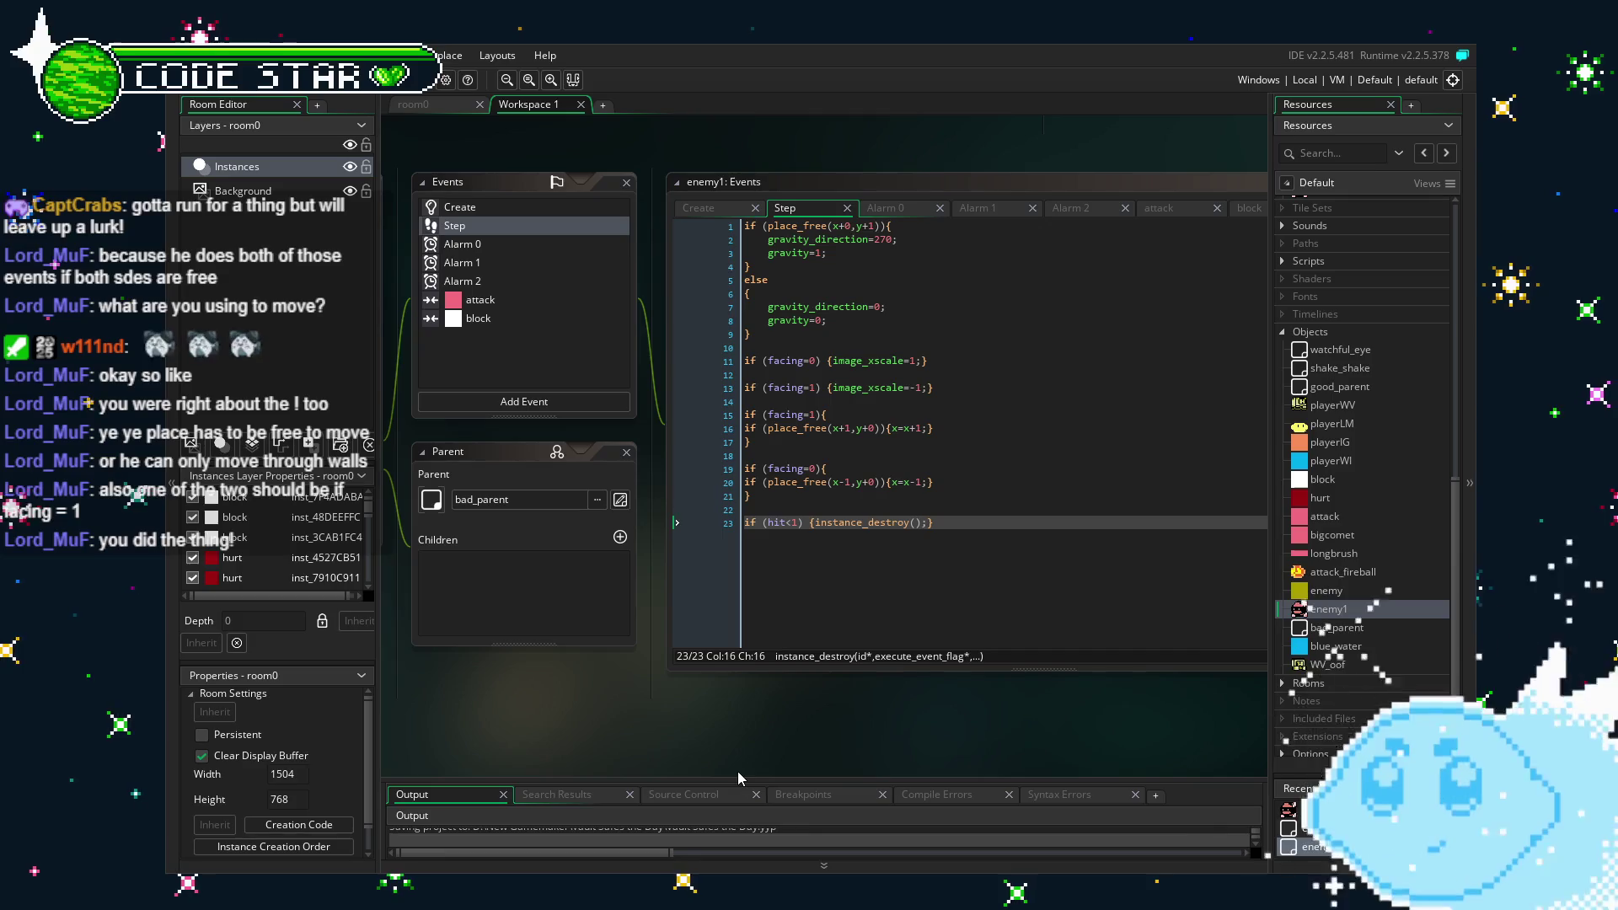
Pan the workspace and look over enemy1's leftward and rightward movement code.
left_click_drag(735, 770, 662, 760)
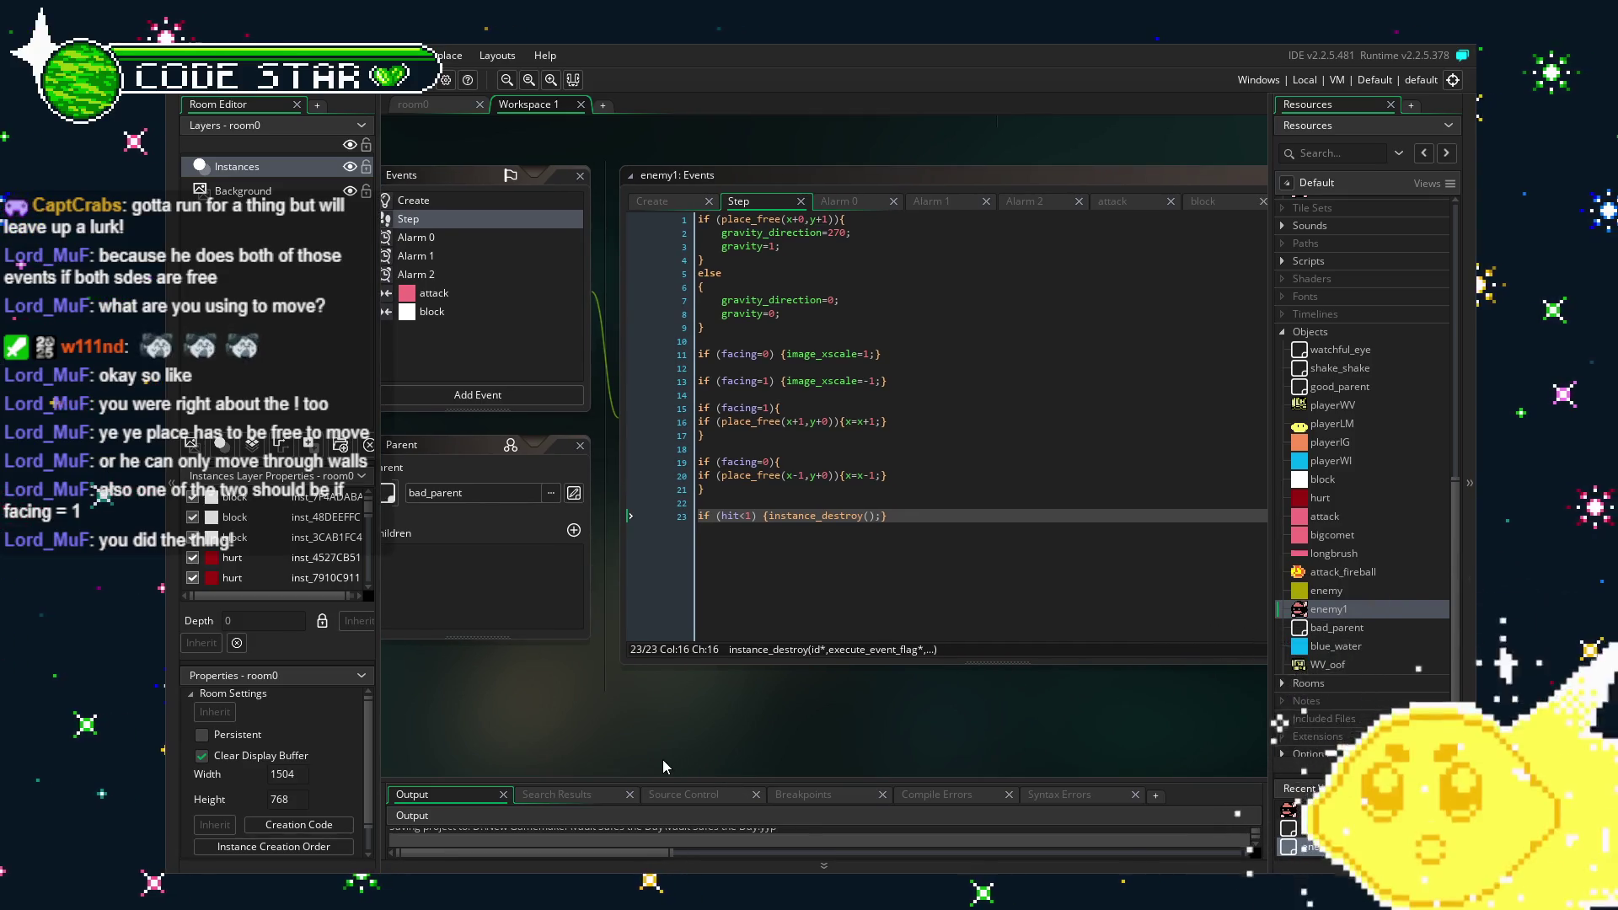
left_click(715, 483)
left_click(719, 475)
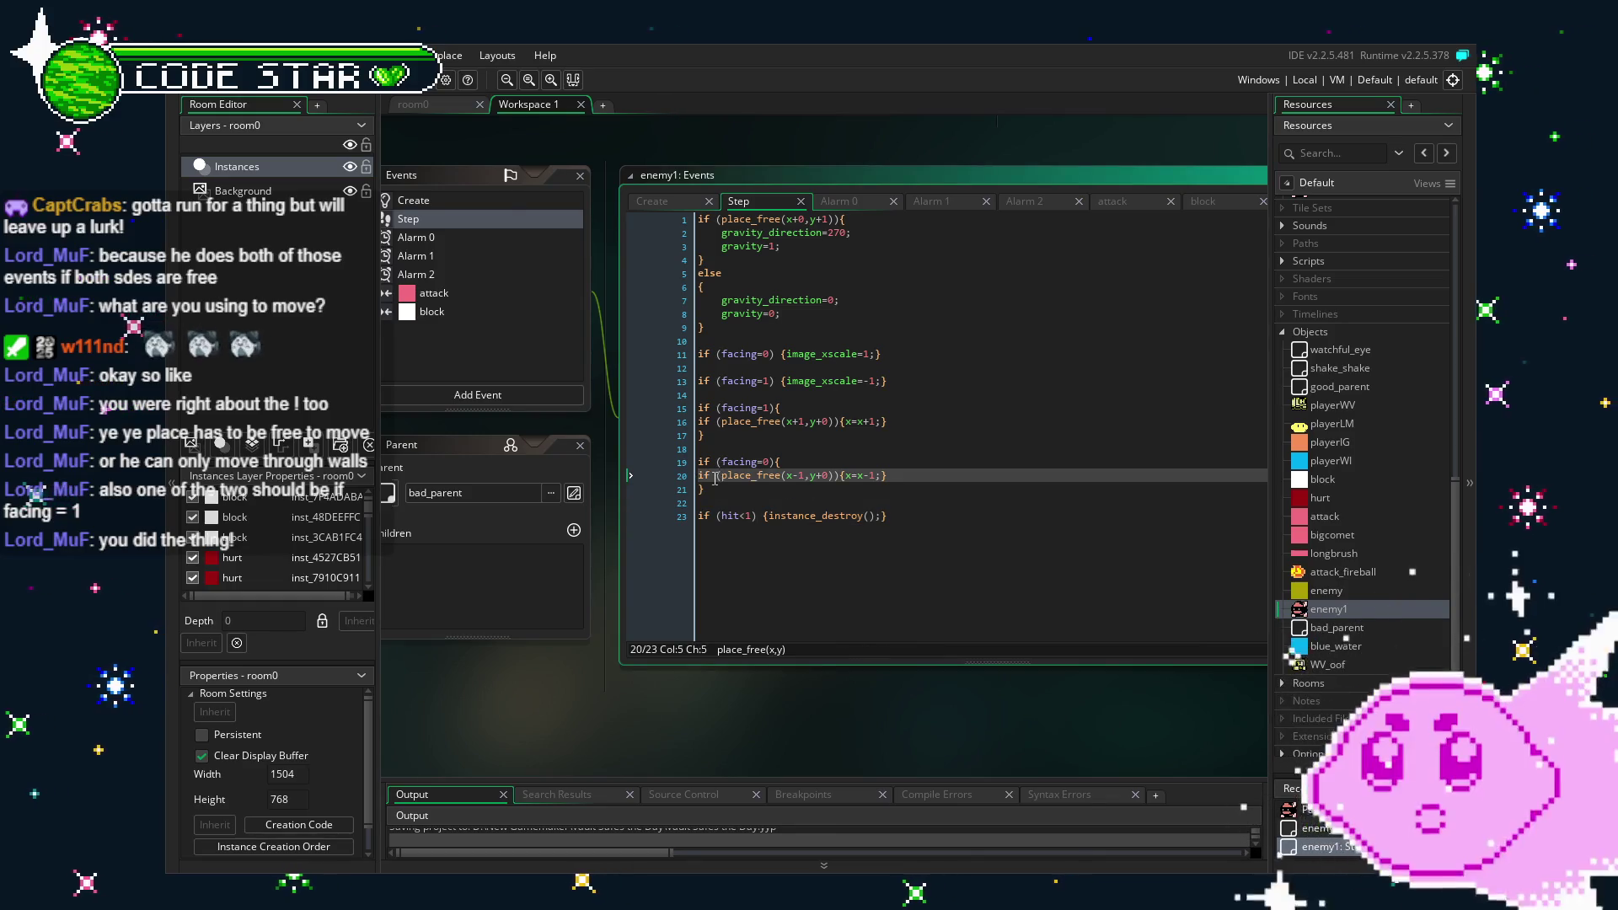
left_click(781, 506)
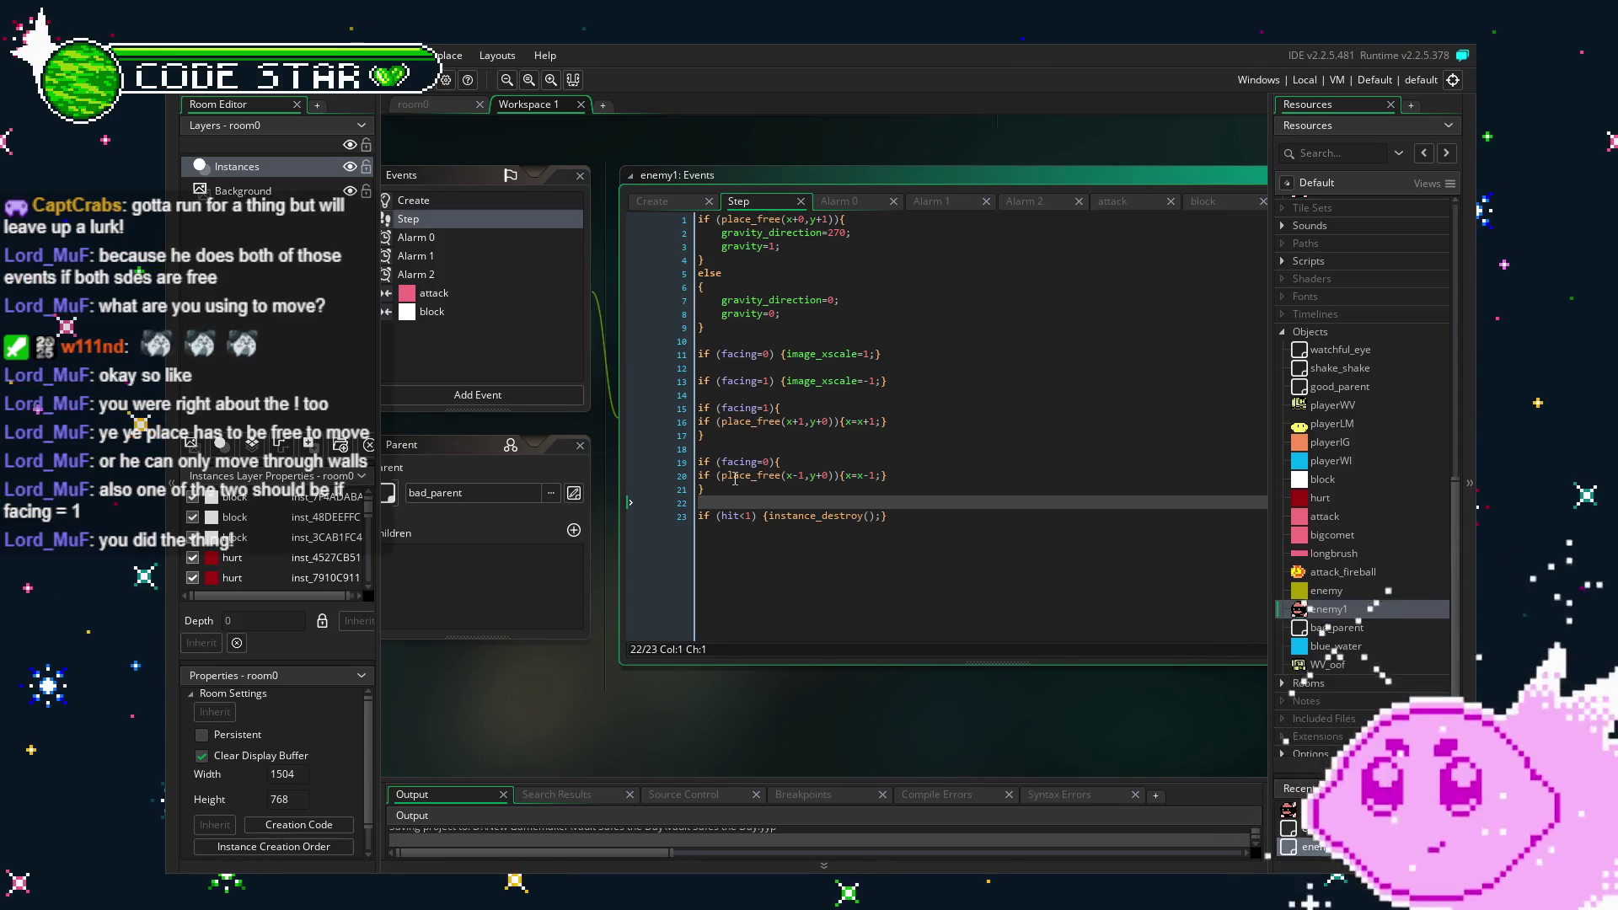
left_click(259, 94)
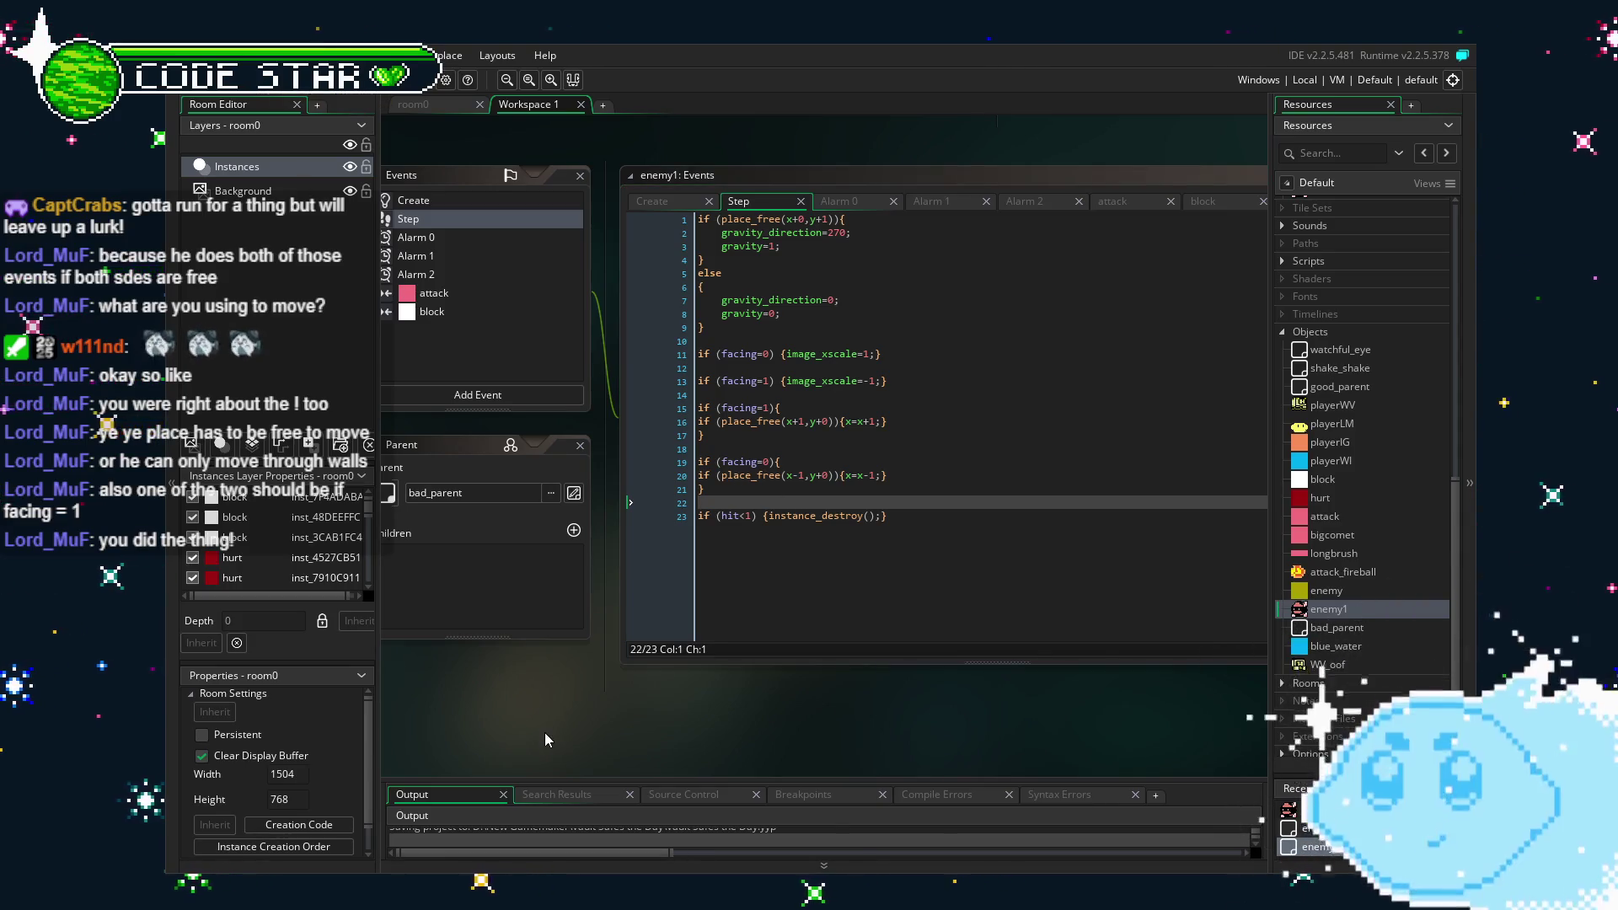
Browse enemy1's Create, Alarm, Alarm 2 and attack events, ending on the block collision.
left_click_drag(545, 734, 694, 732)
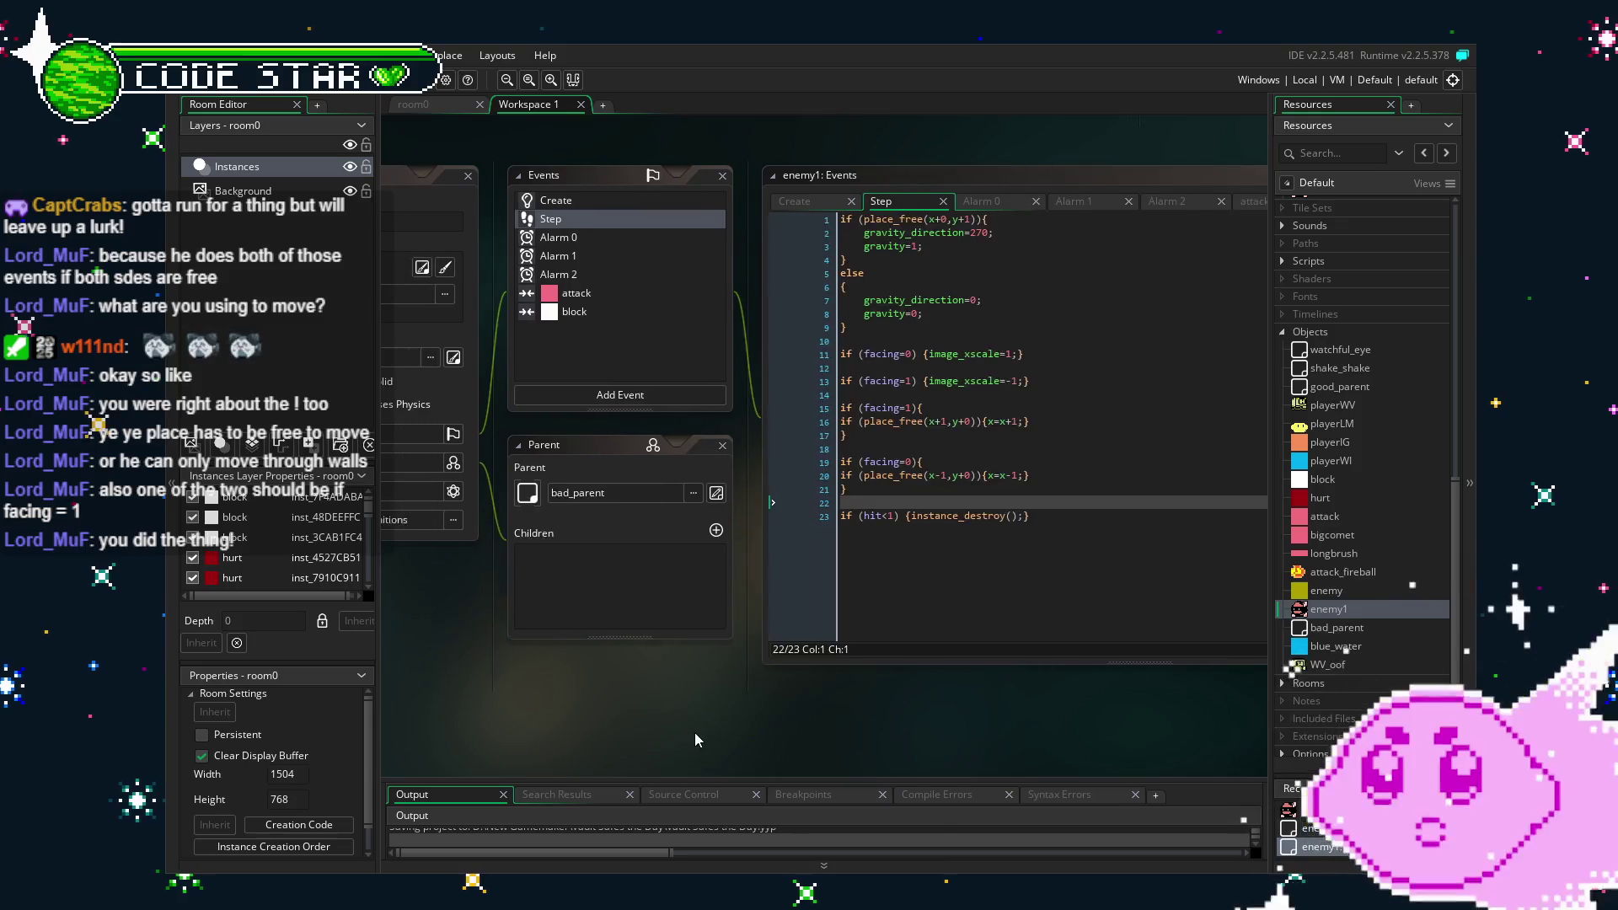
left_click(593, 200)
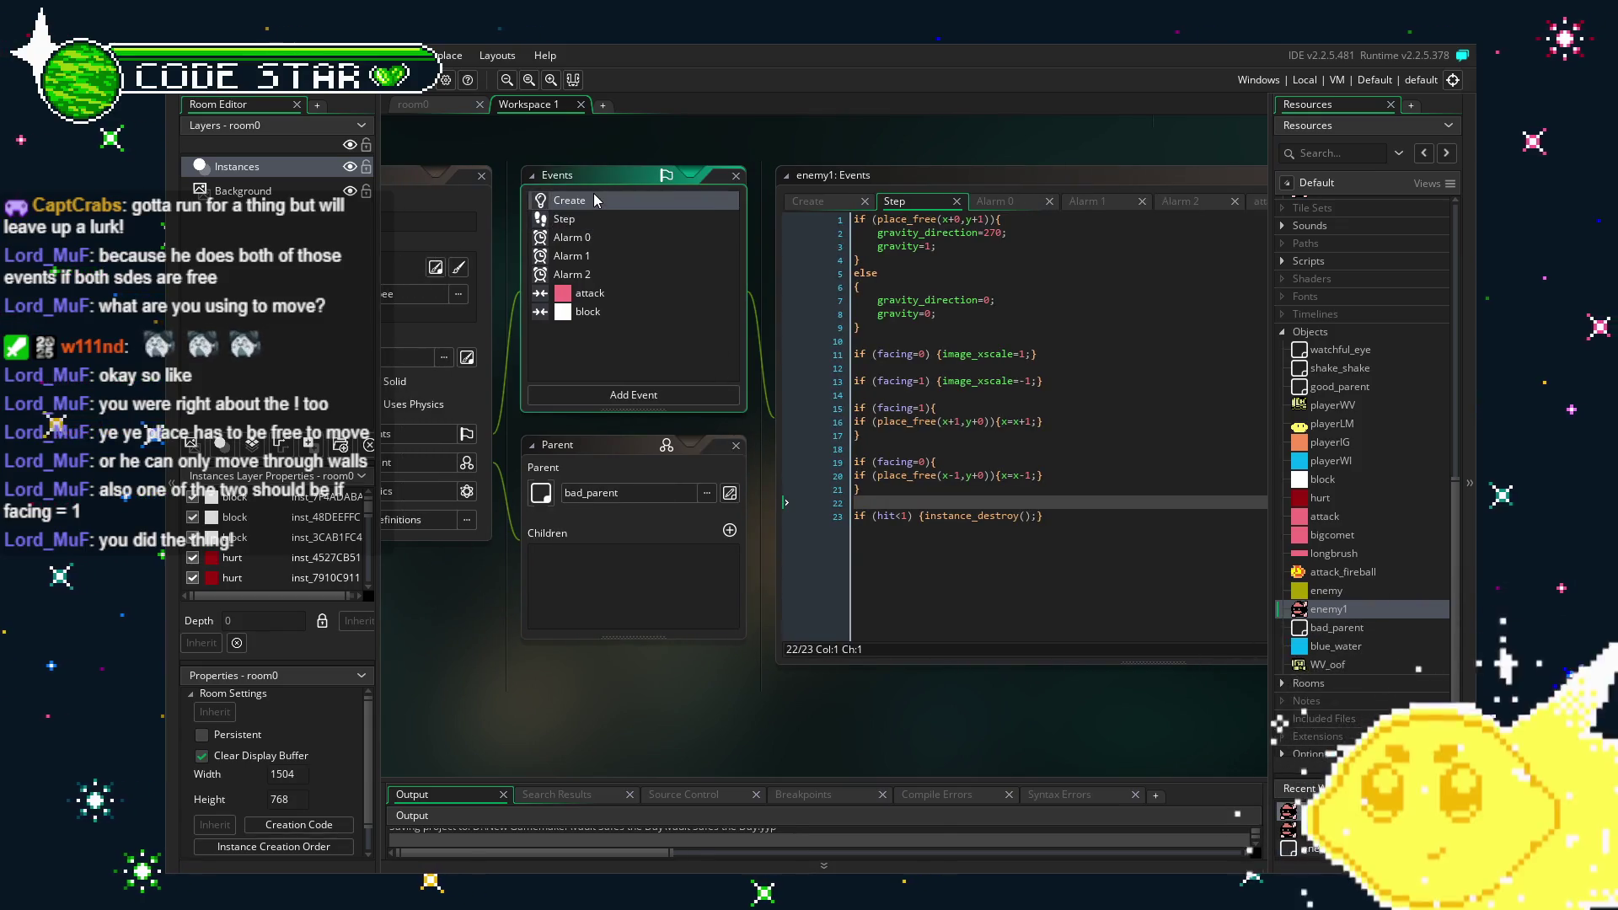
left_click(620, 254)
left_click(622, 277)
left_click(625, 295)
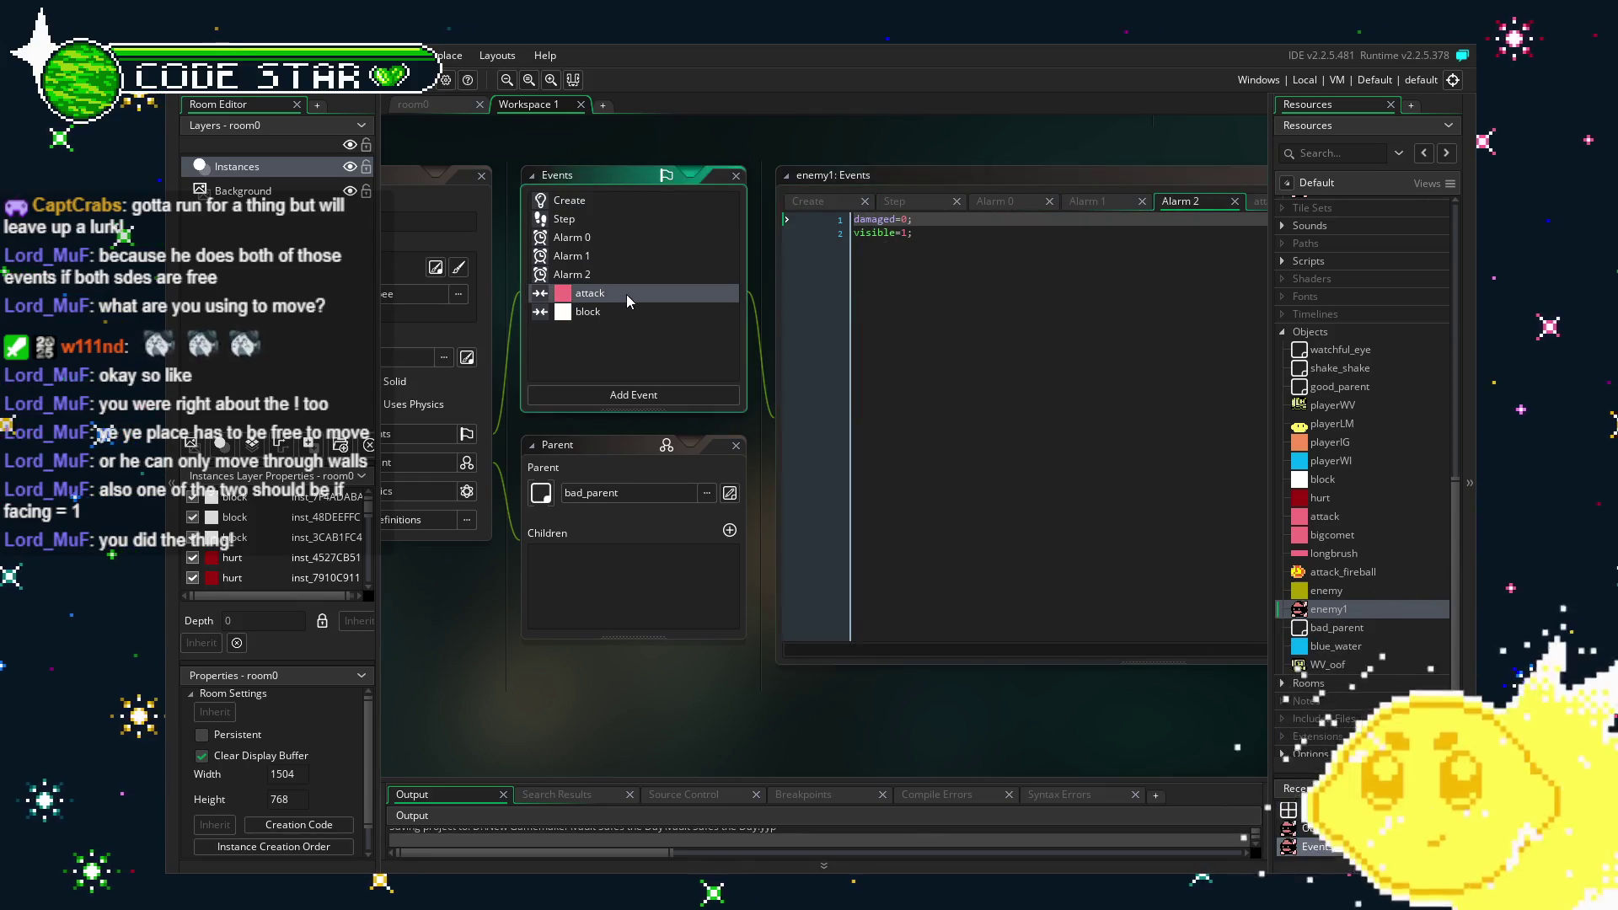
left_click(628, 311)
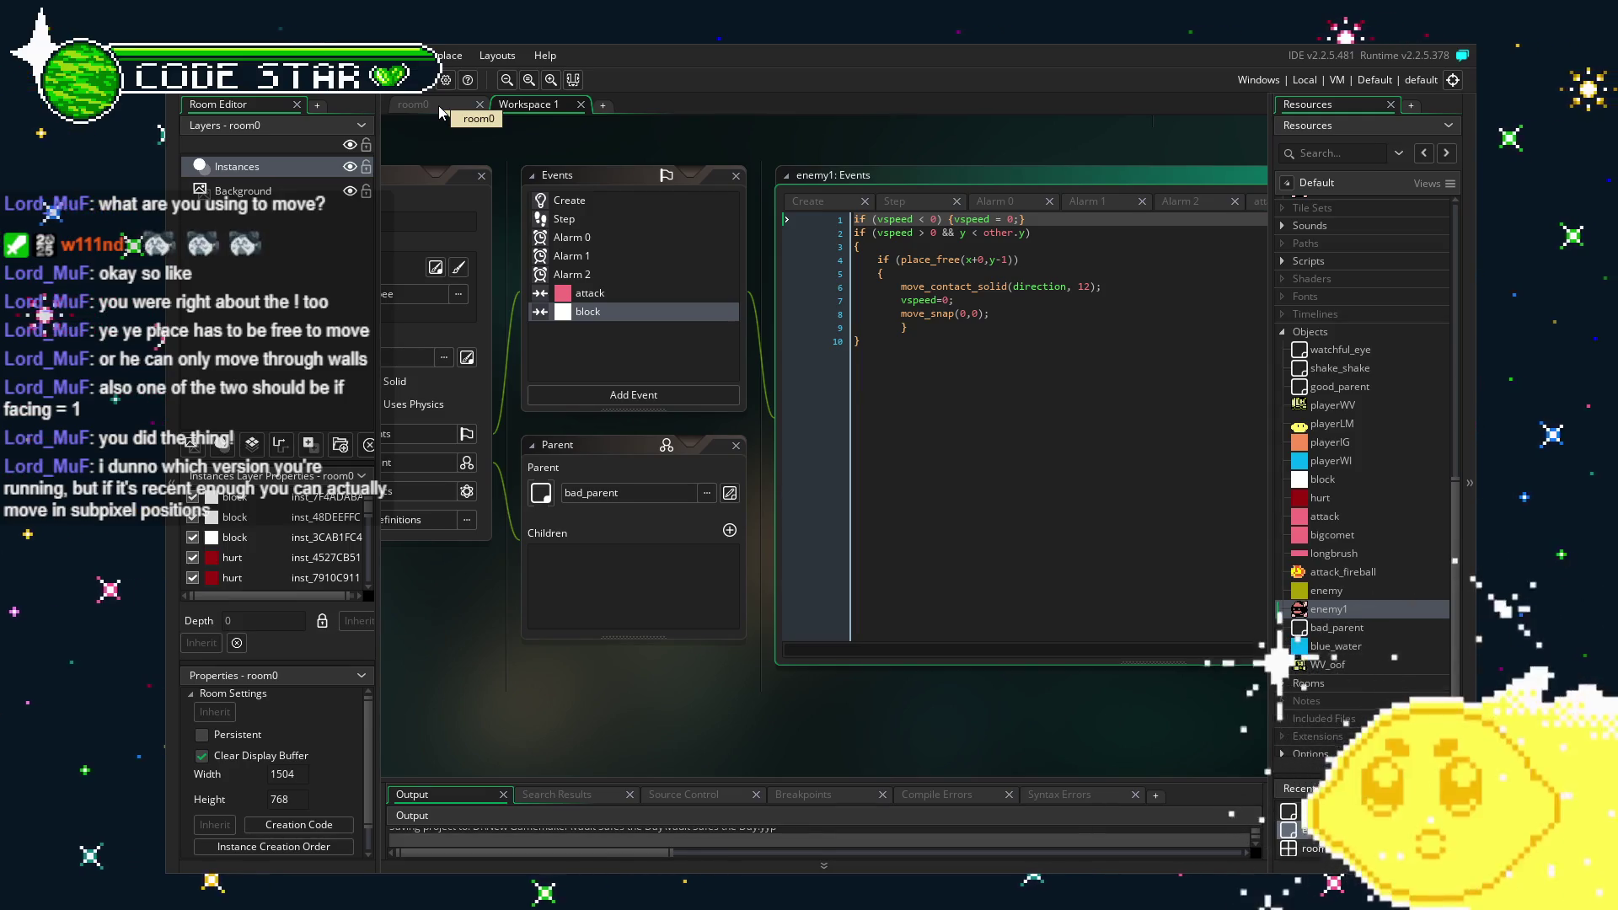
Inspect room0's layout toward its left edge, then return to enemy1's workspace.
left_click(441, 112)
mouse_move(498, 360)
left_mouse_down()
mouse_move(621, 473)
mouse_move(754, 482)
mouse_move(709, 488)
left_mouse_up()
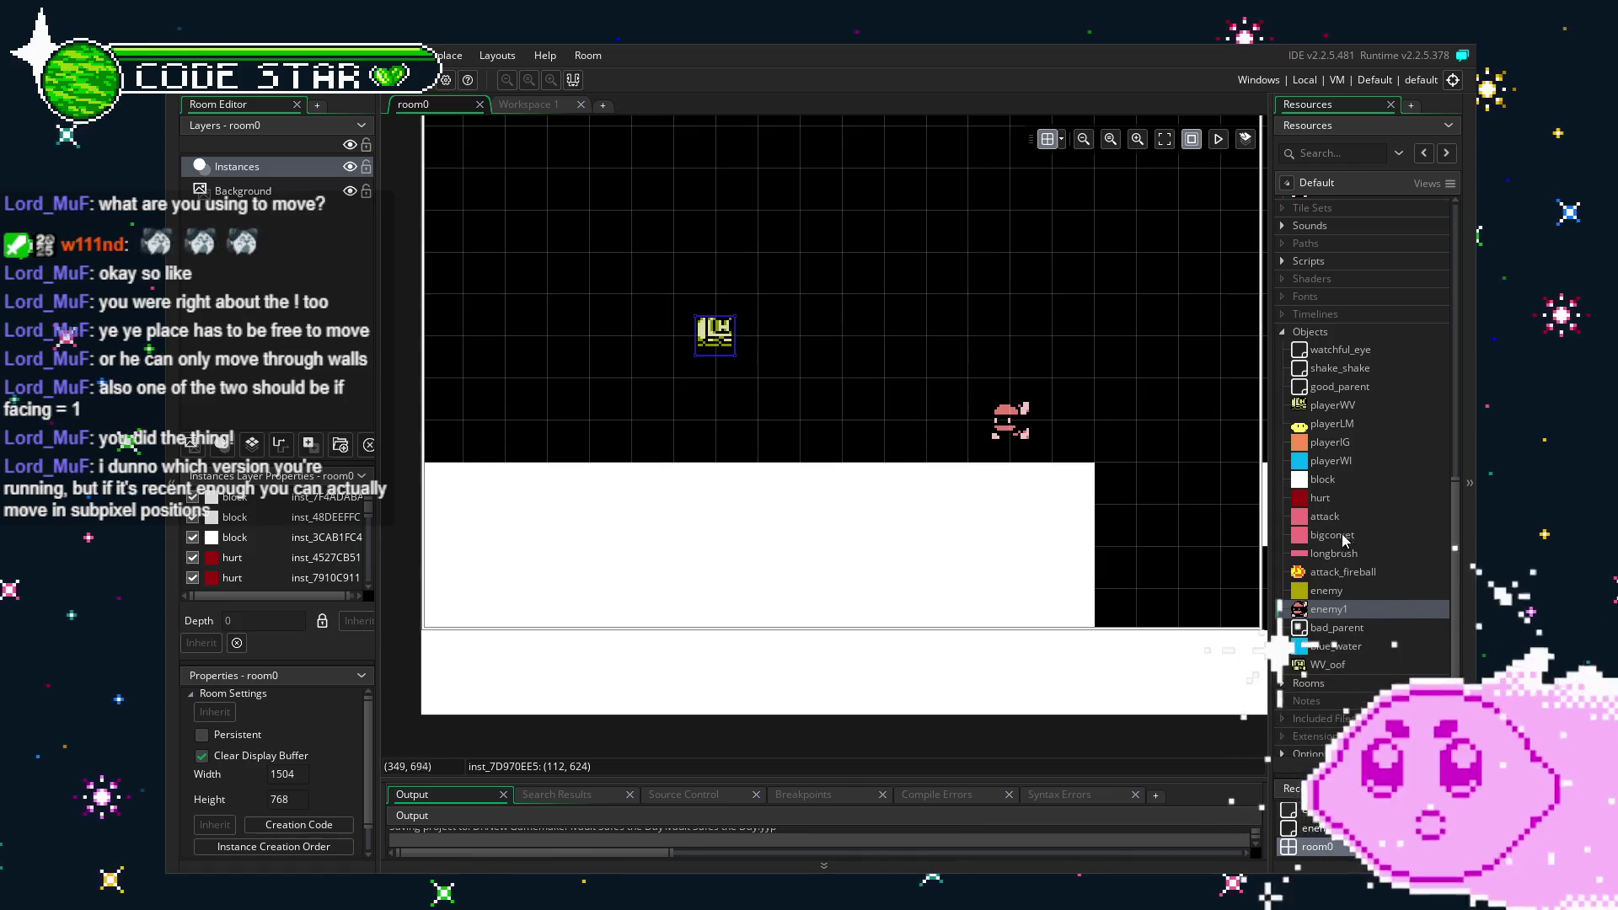
key("ctrl+Tab")
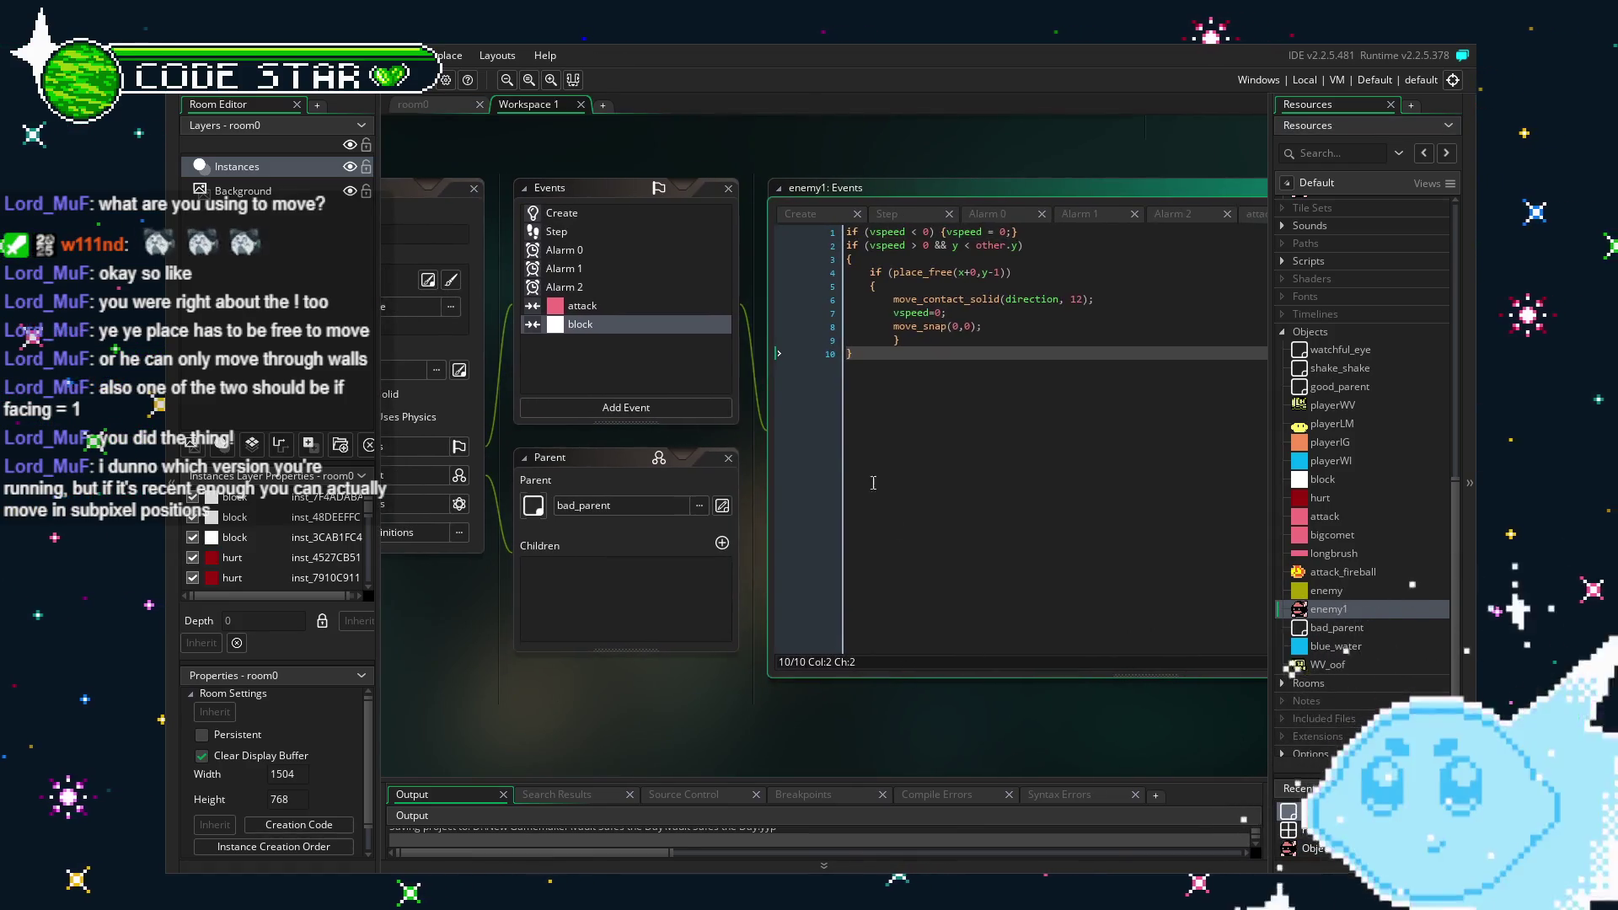
In enemy1's Step event, change the leftward move from x-1 to x-0.5.
left_click(558, 231)
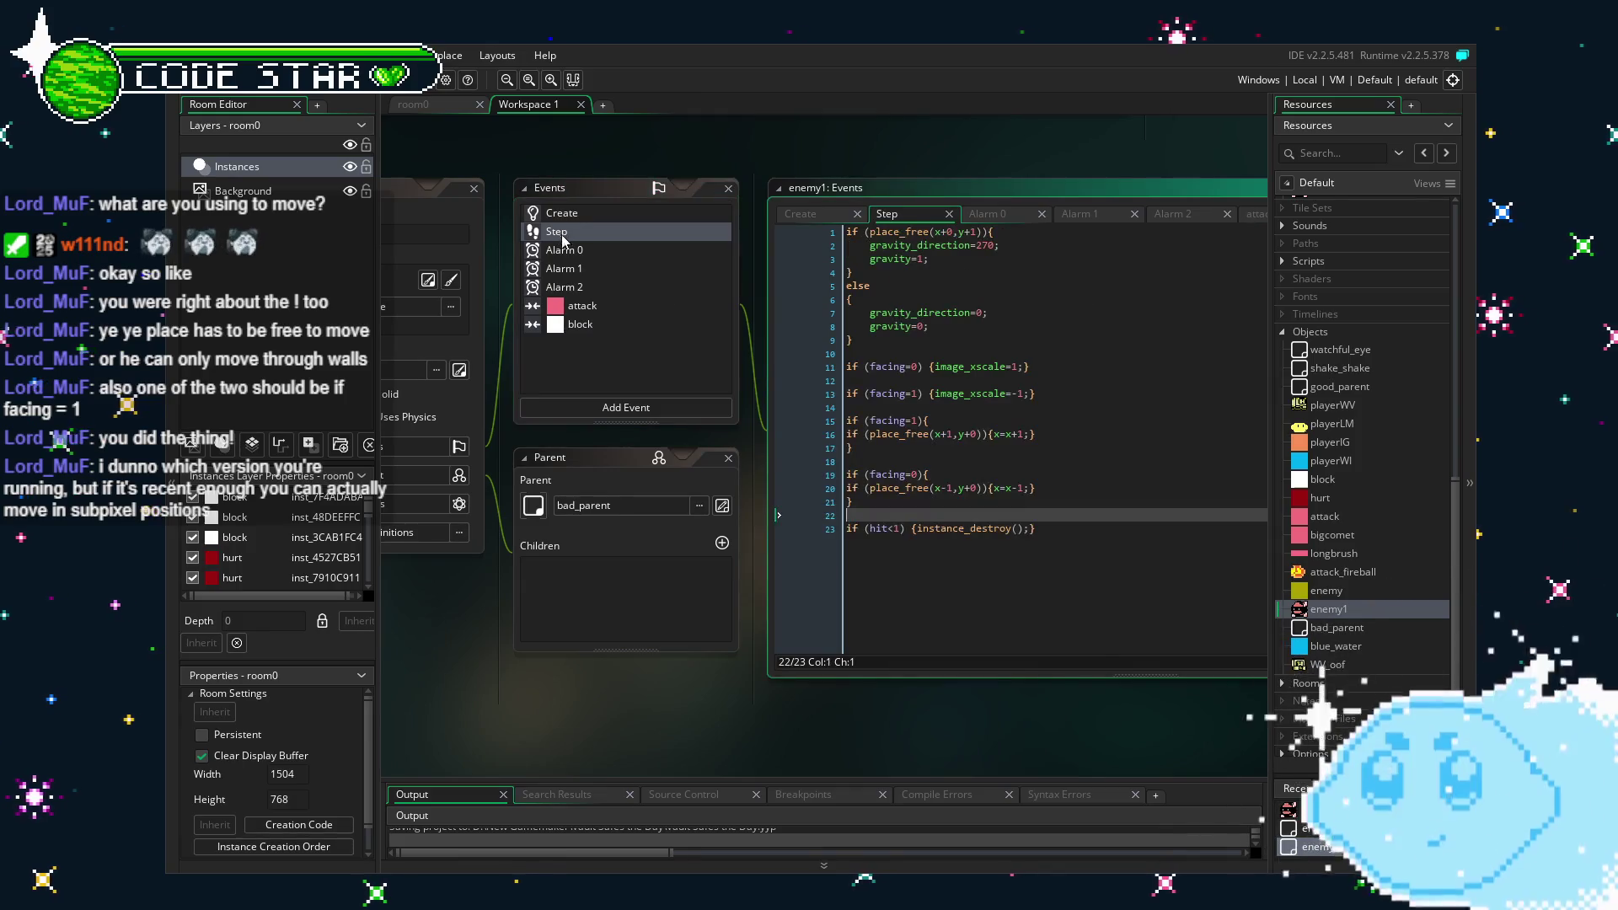
left_click(1022, 489)
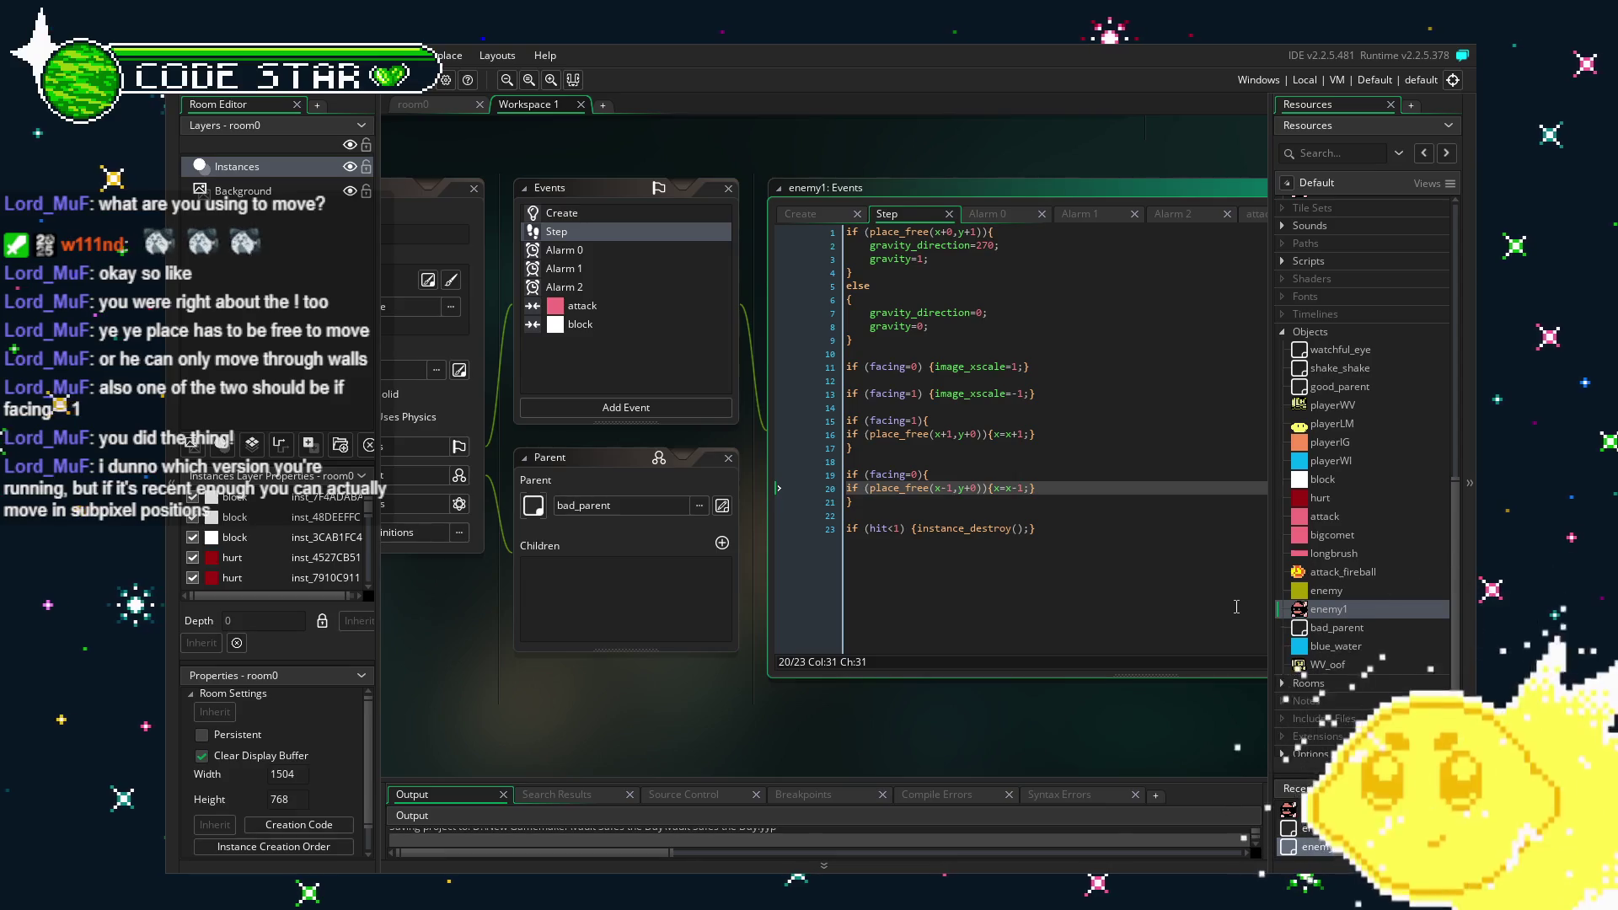
key("BackSpace")
type("0")
key("Return")
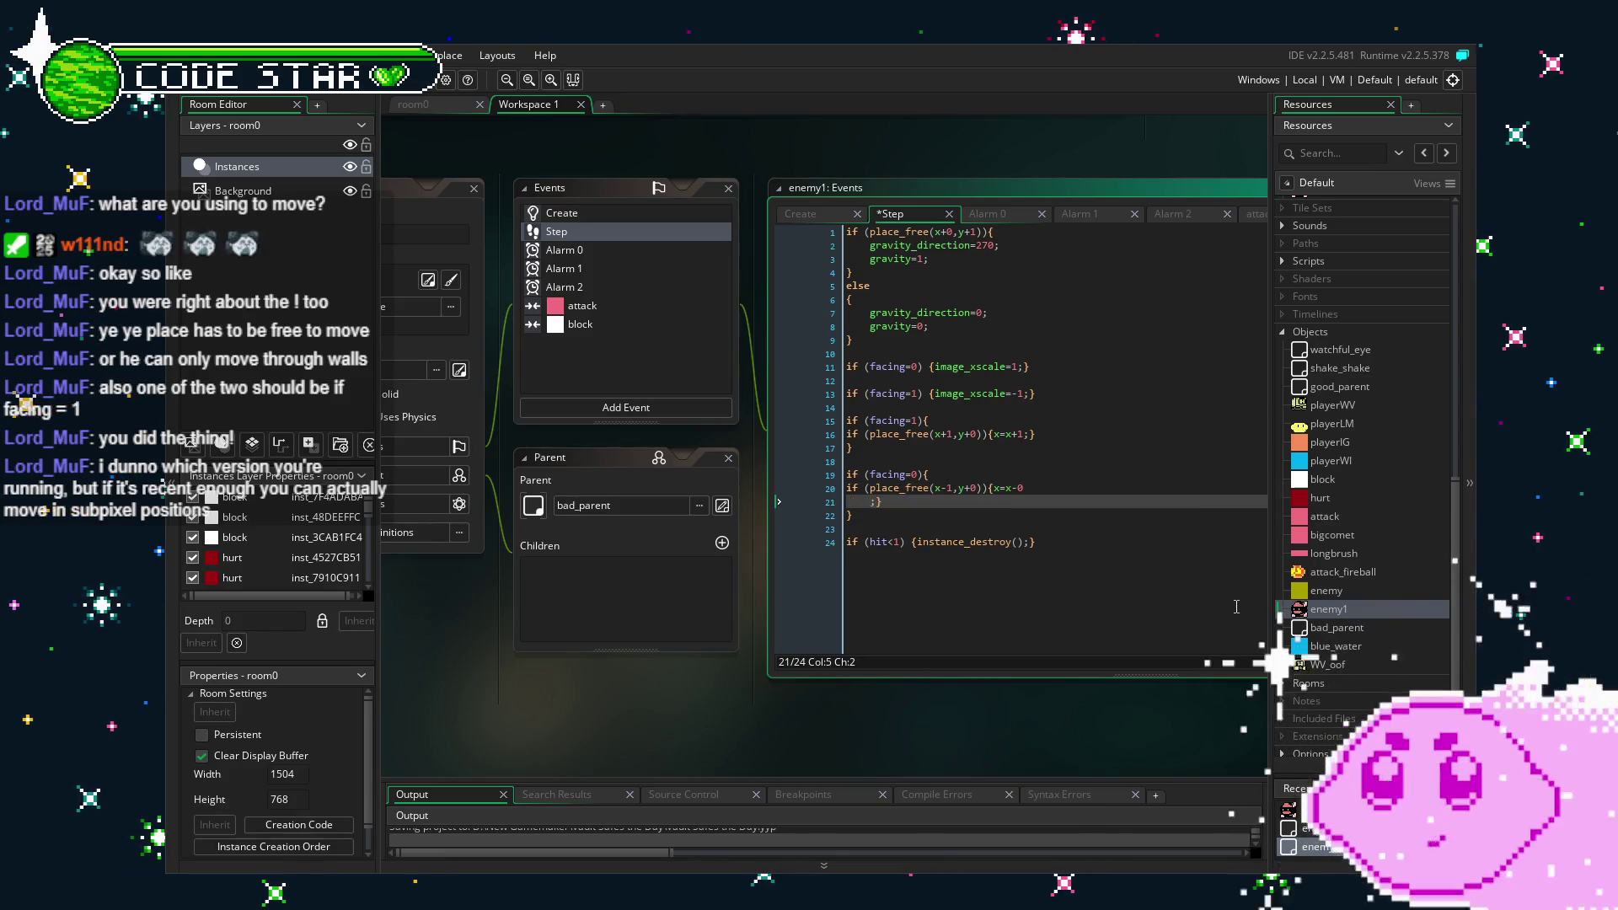
key("BackSpace")
key("BackSpace")
type(".5;")
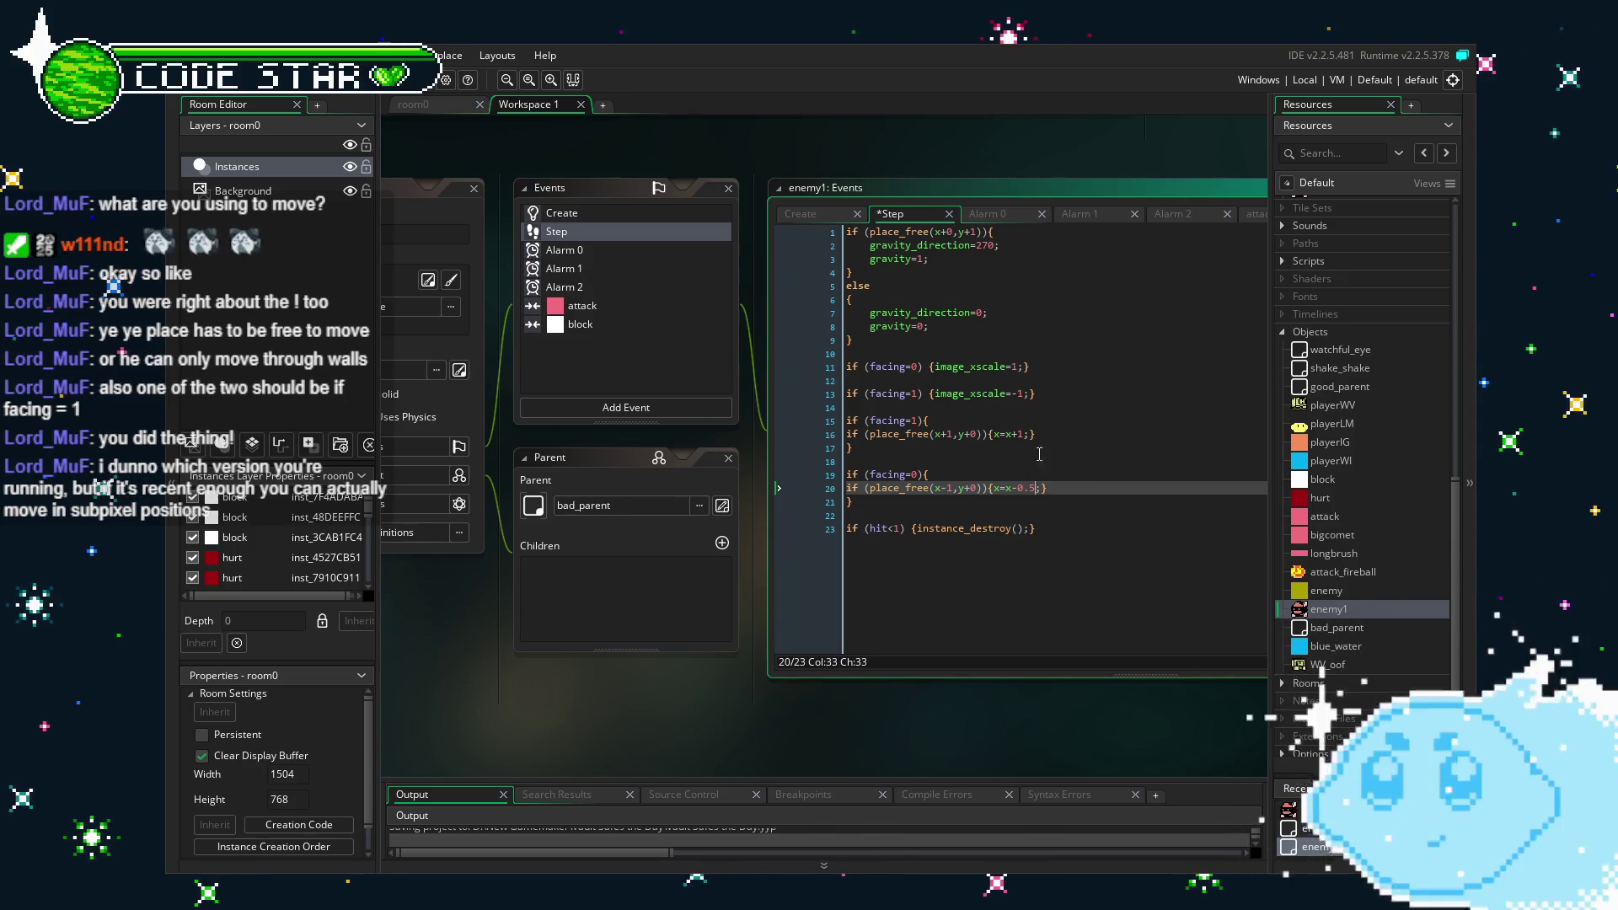
Change the rightward move amount on line 16 to 0.5 and launch a test run.
left_click(1031, 435)
key("BackSpace")
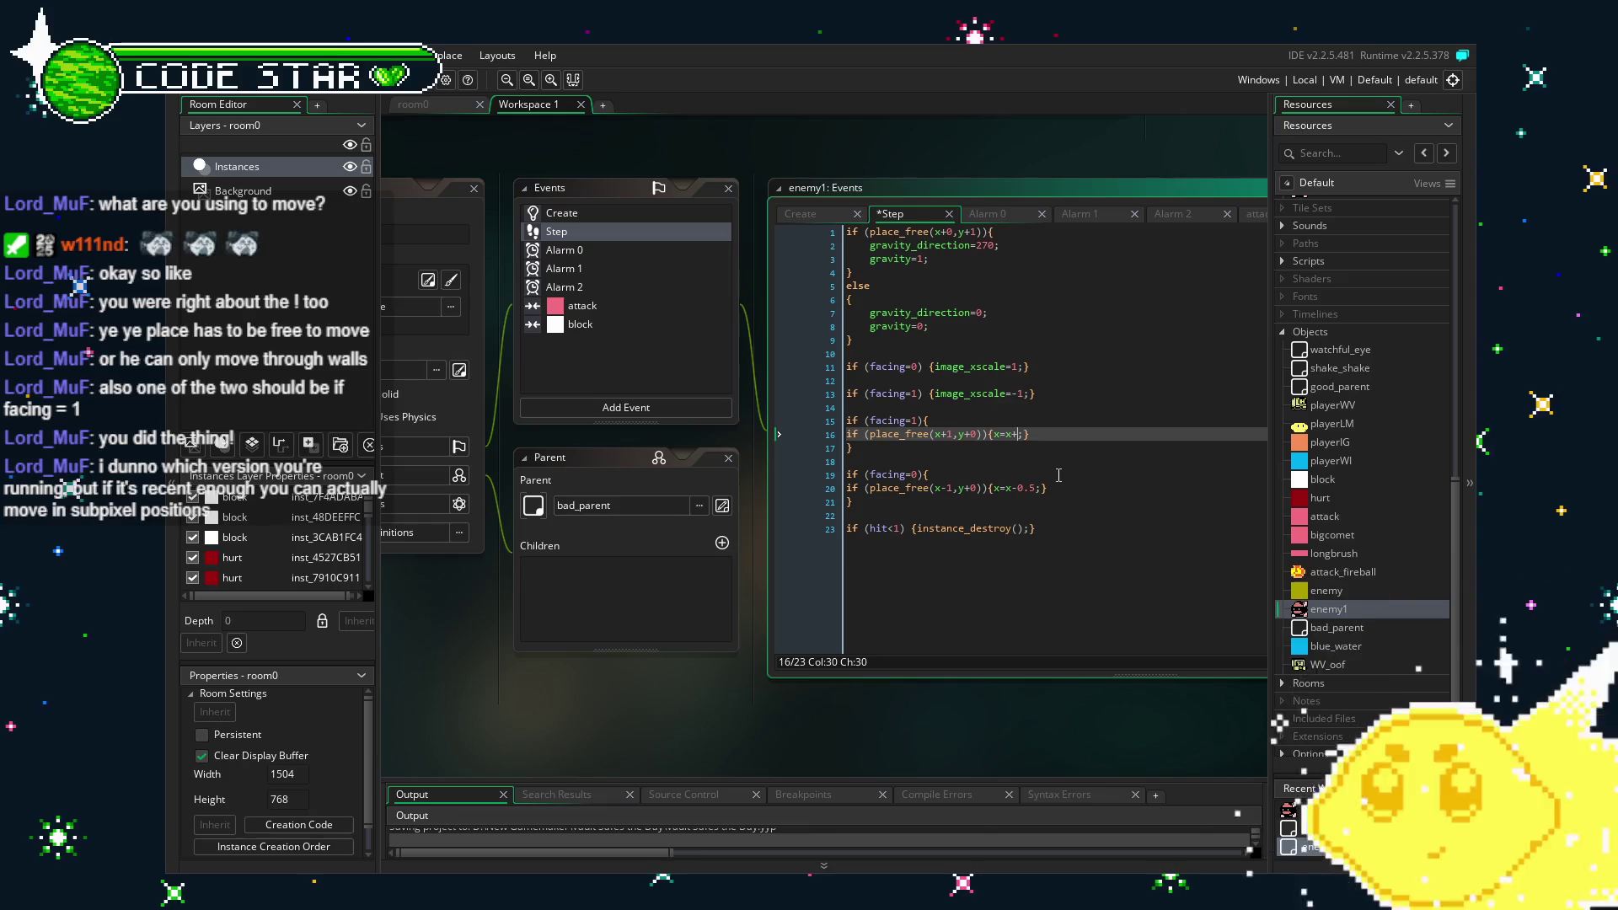
type("0.5")
left_click(1027, 574)
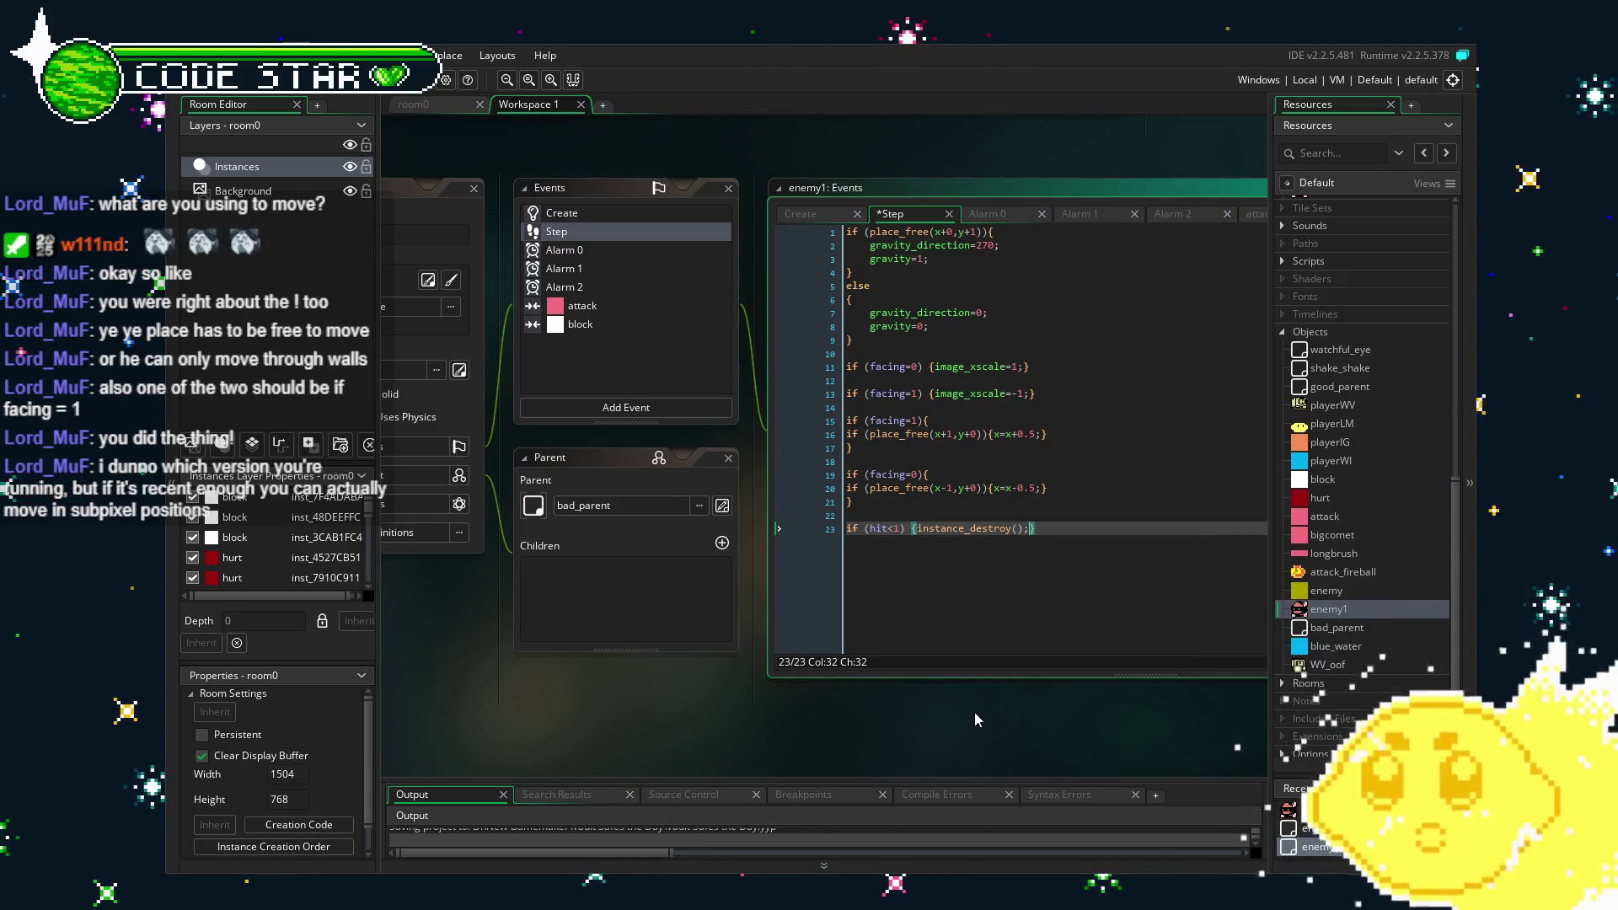
key("F5")
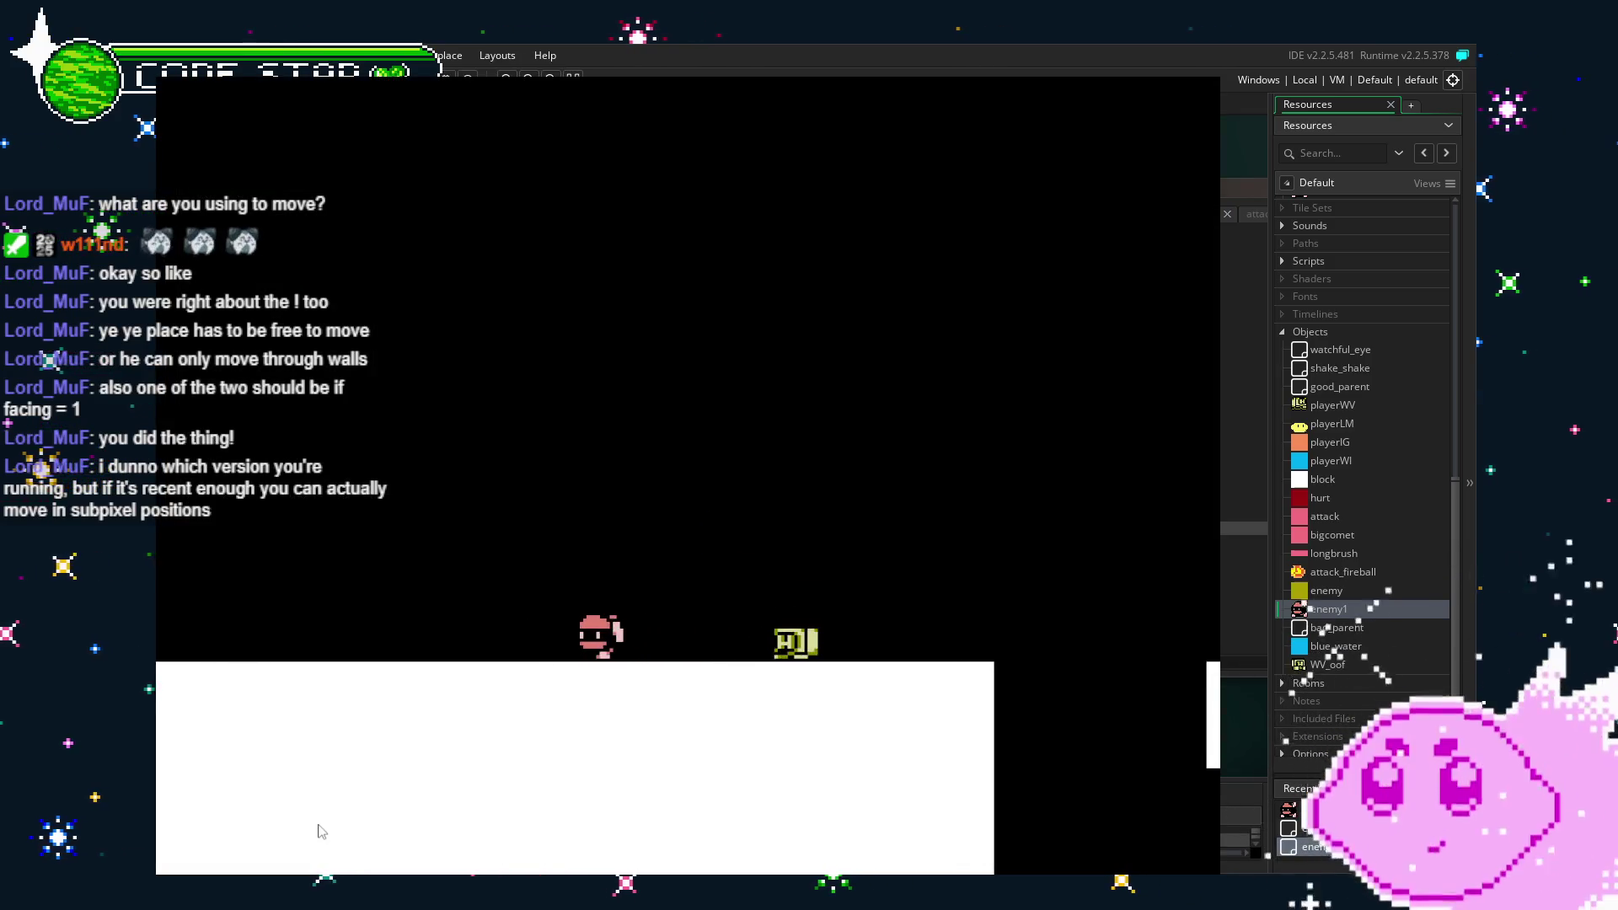
key("space")
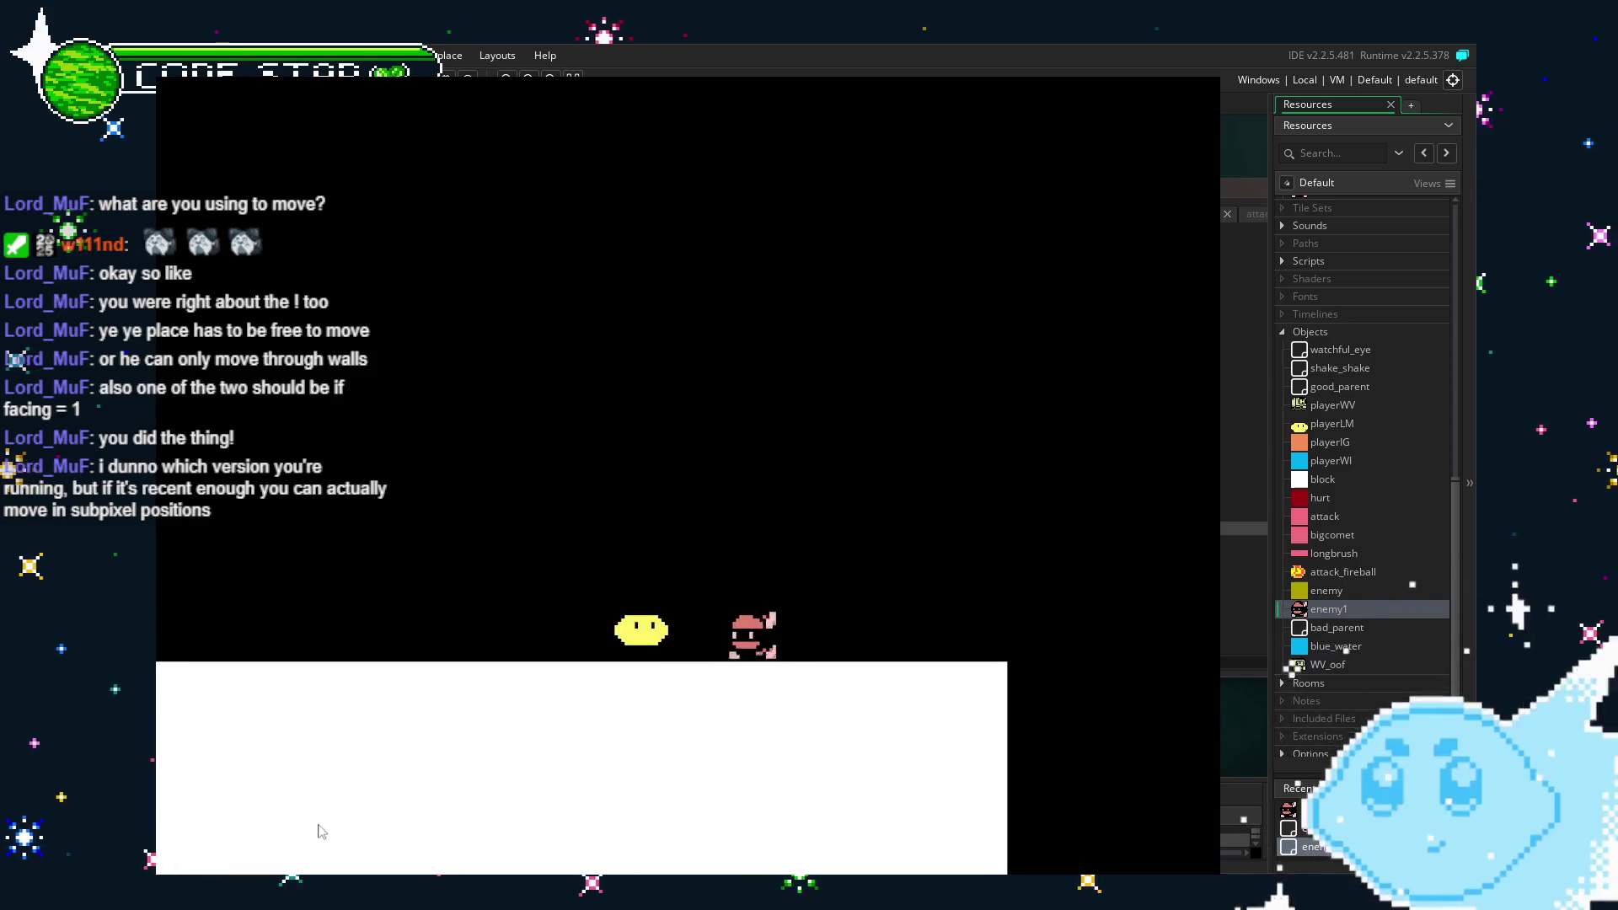
key("Right")
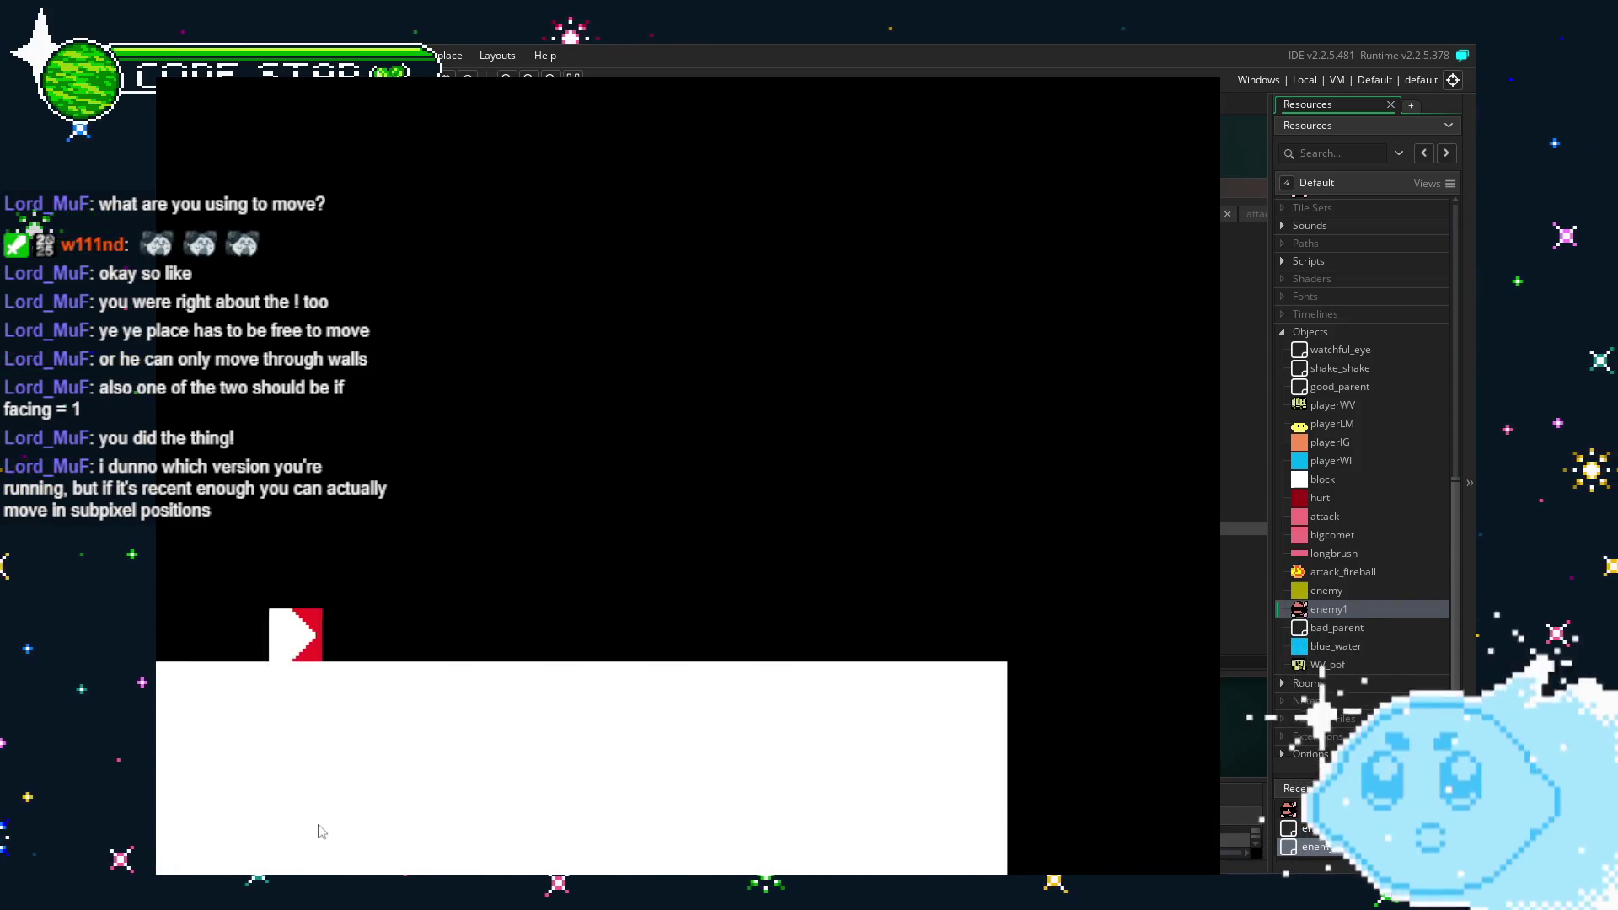
key("Right")
key("Left")
key("Right")
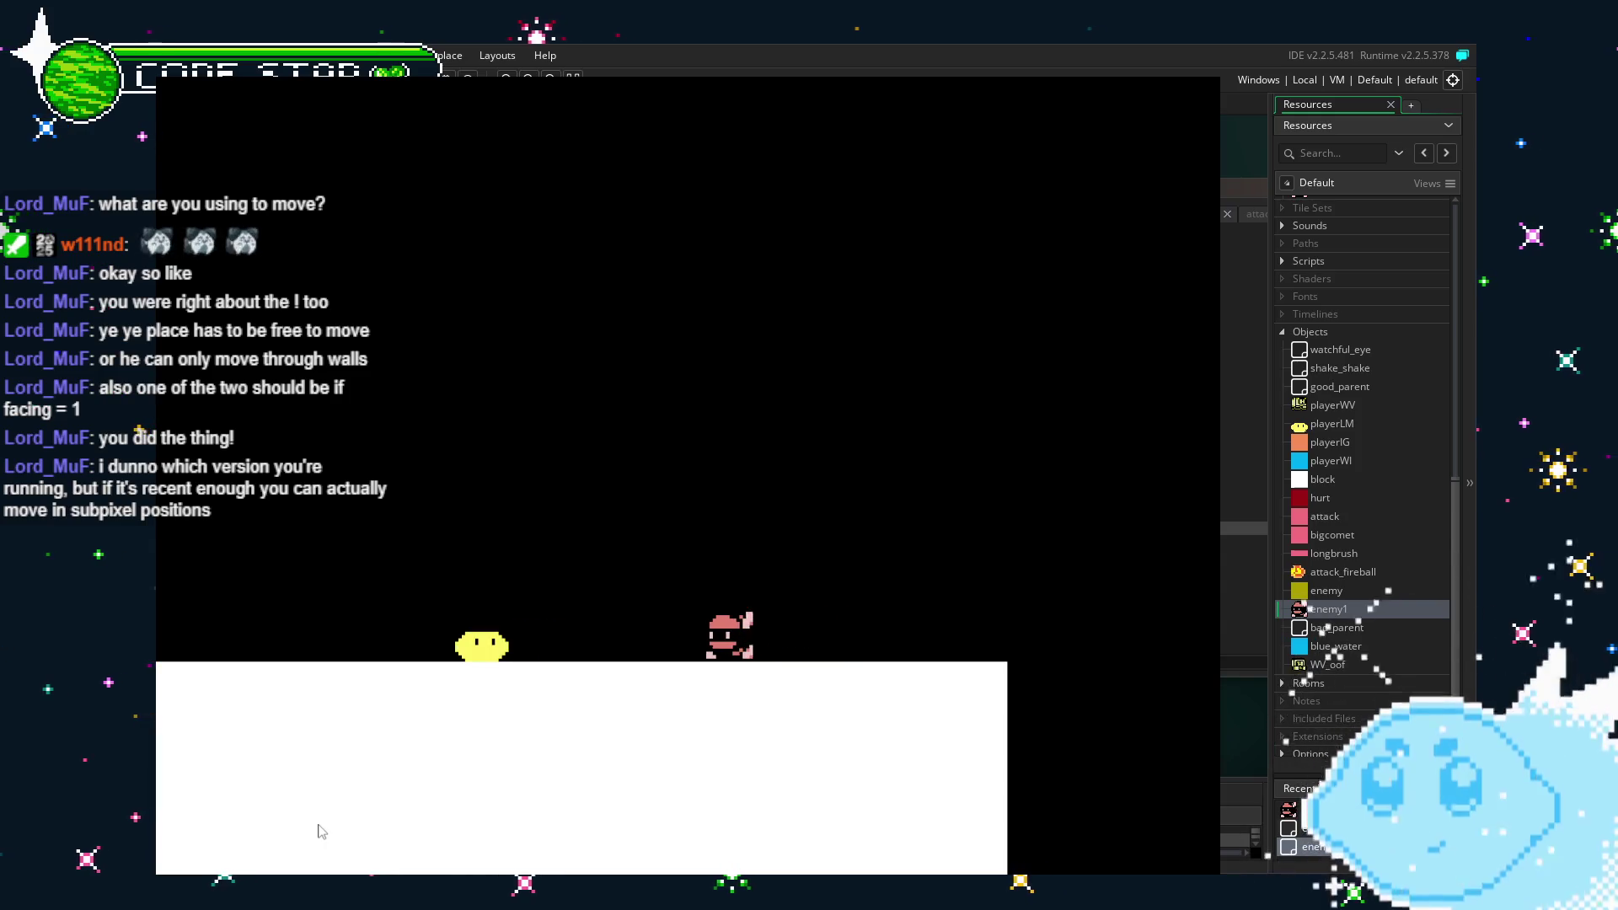
key("z")
key("space")
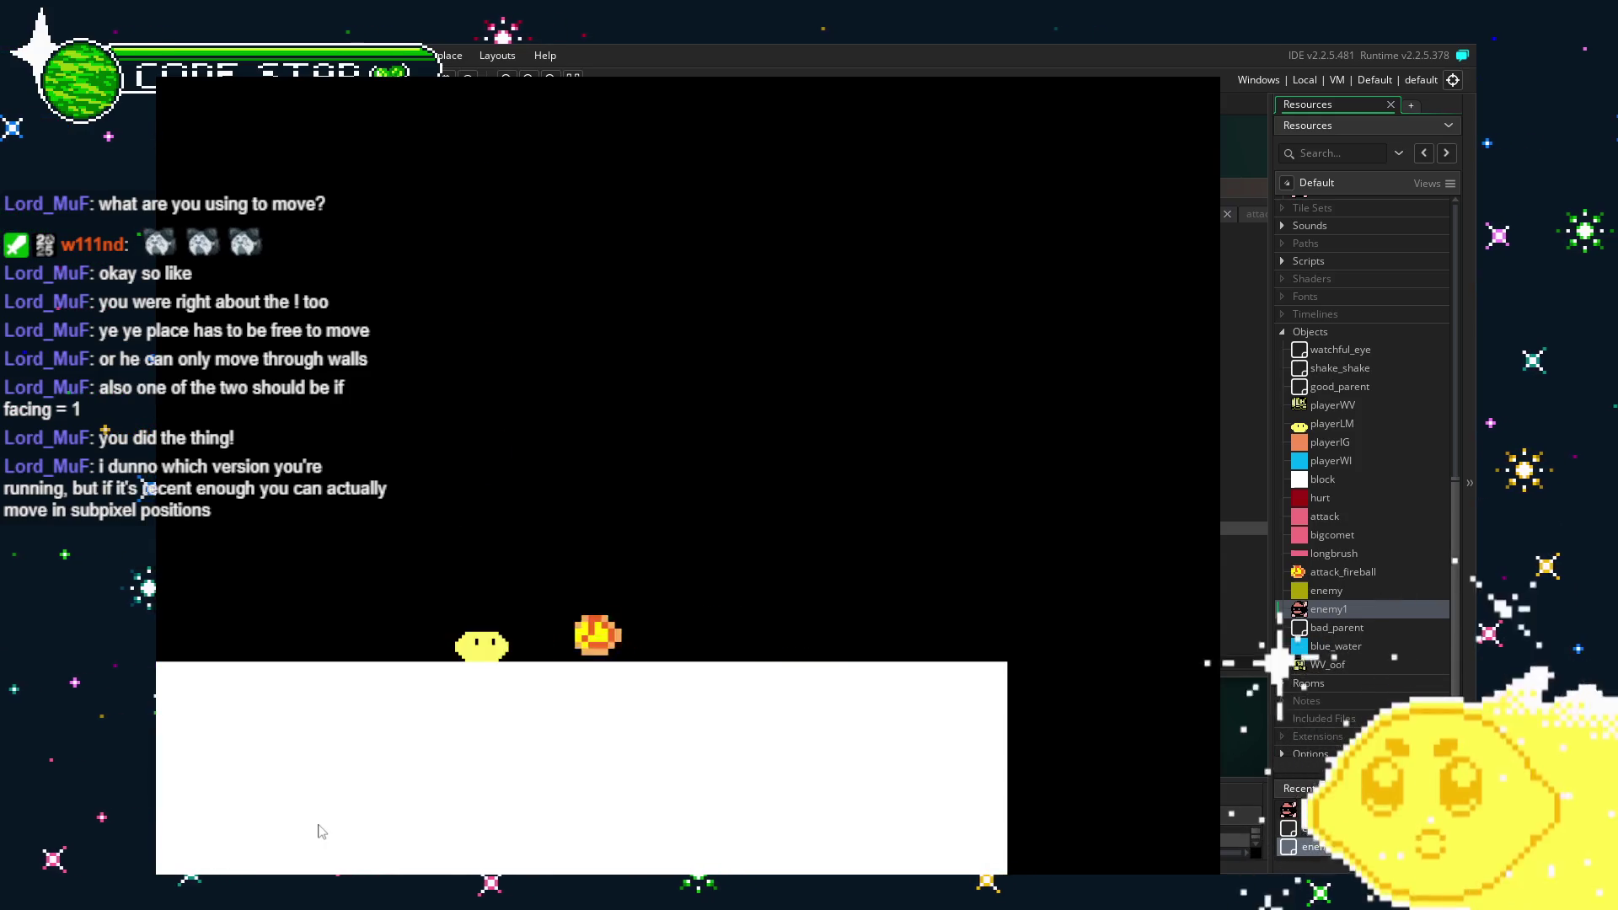
key("Right")
key("Right")
key("Left")
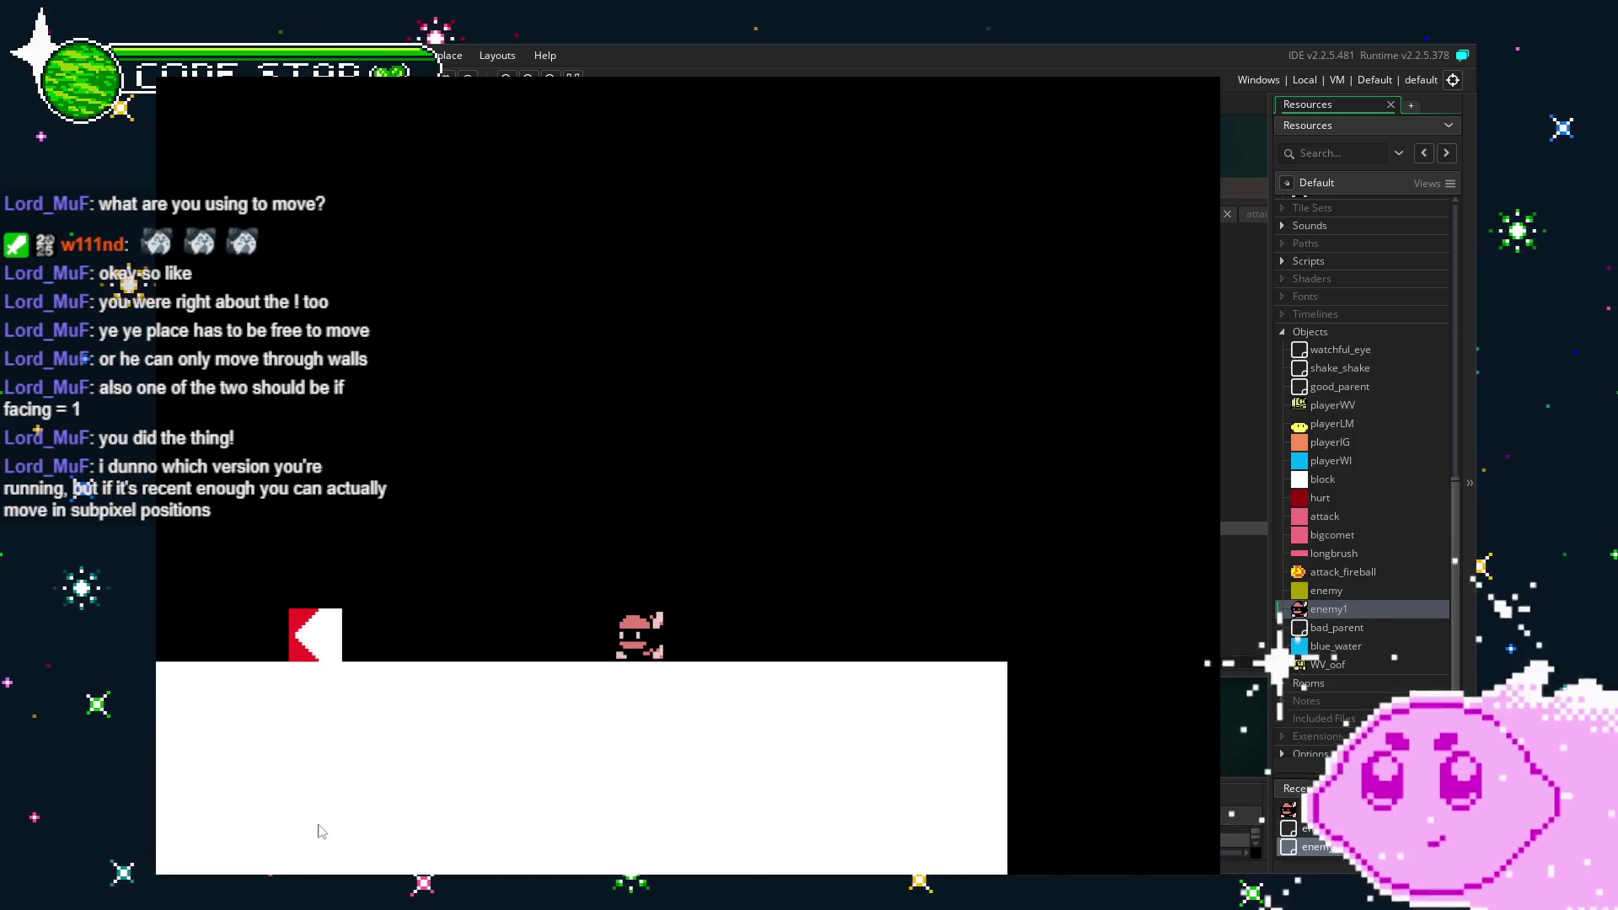
key("space")
key("Left")
key("Right")
key("space")
key("space")
key("space")
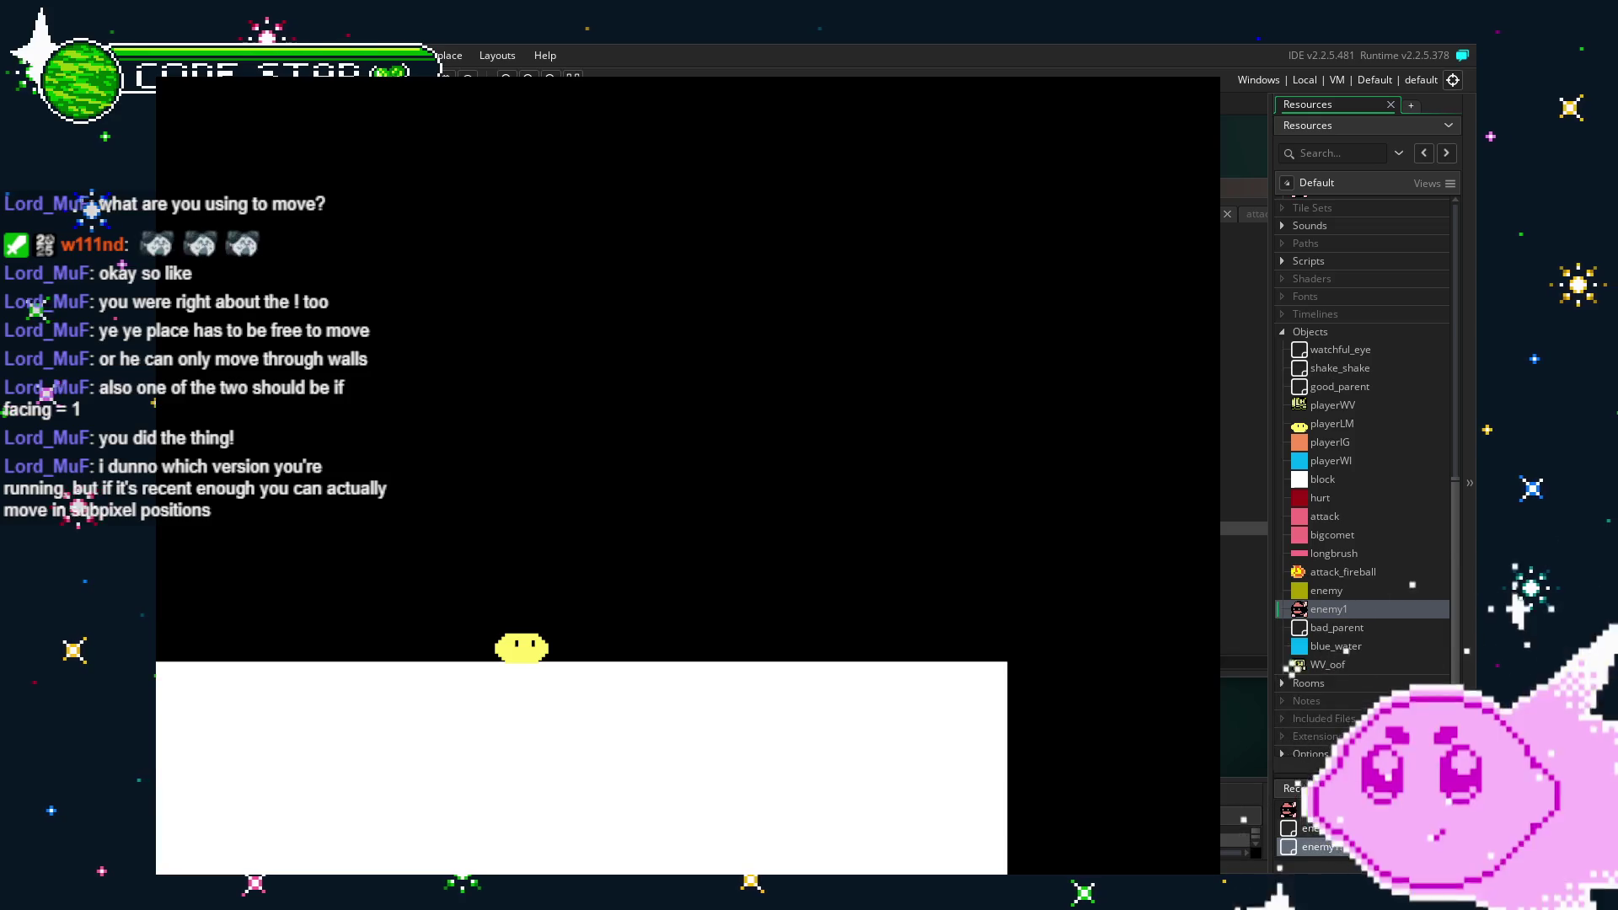
key("Escape")
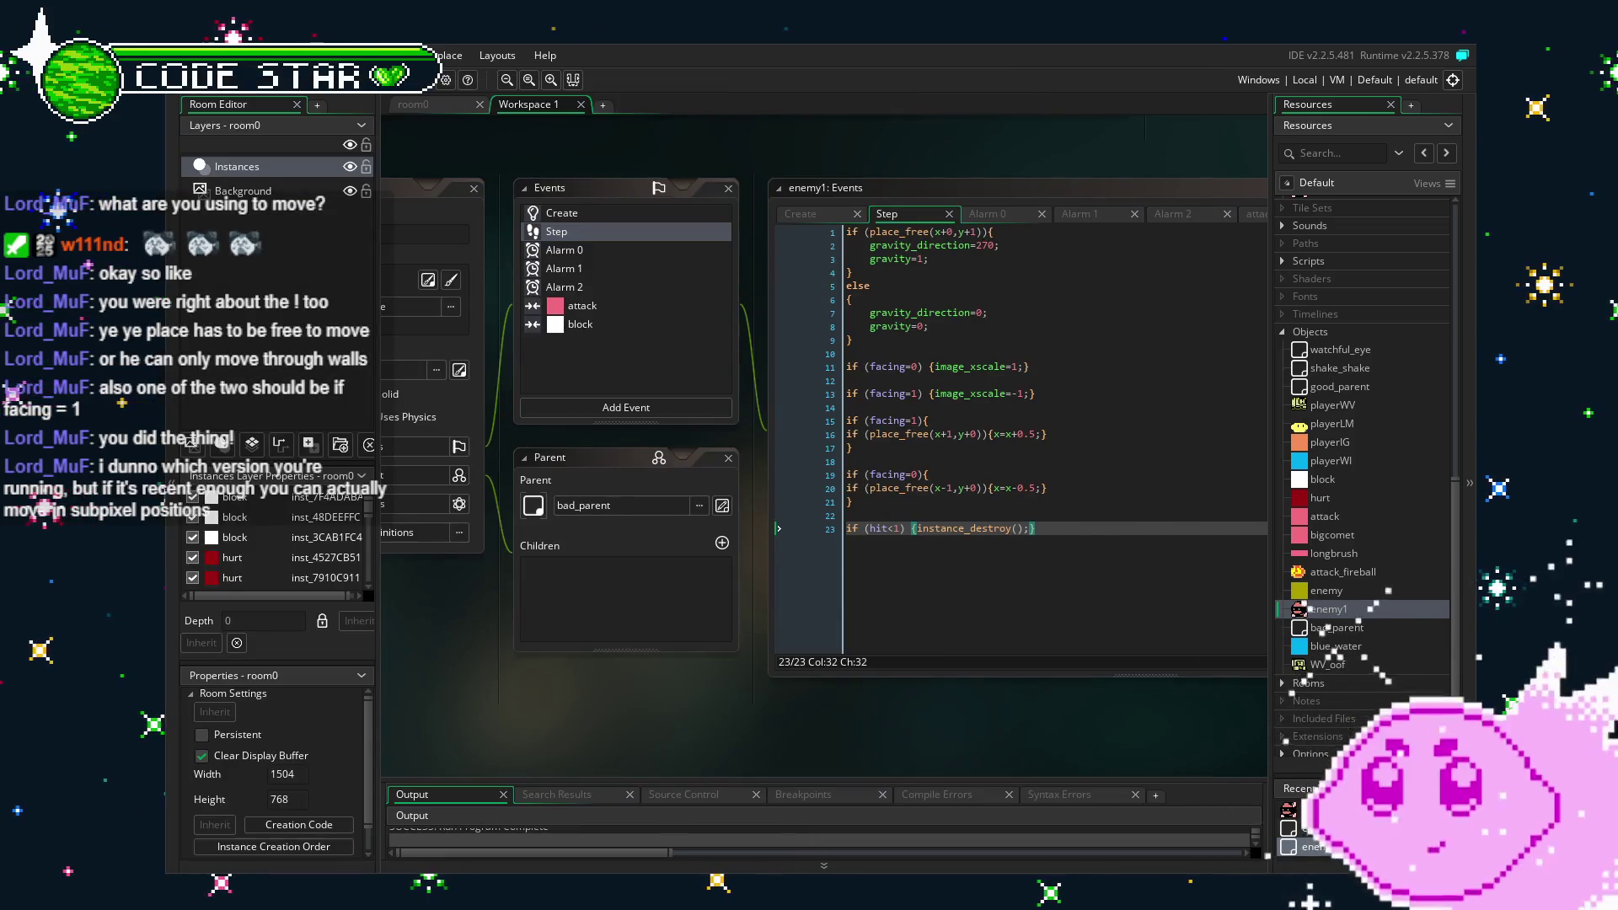
Set the alarm value on line 5 of enemy1's attack event to 24, save, and test.
left_click(578, 216)
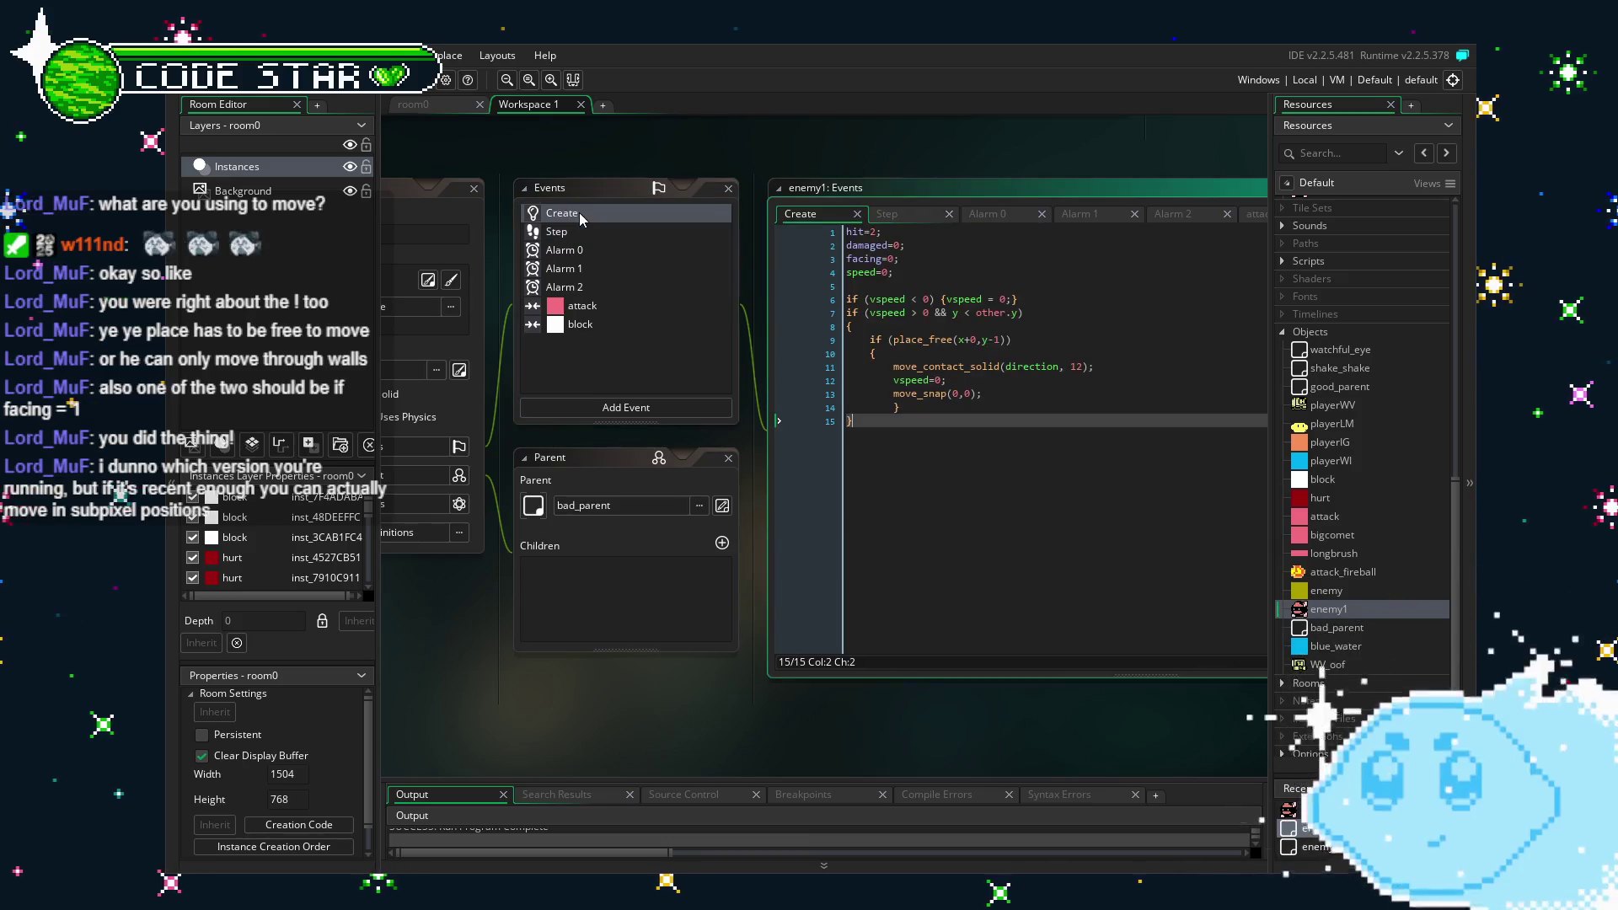
left_click(602, 305)
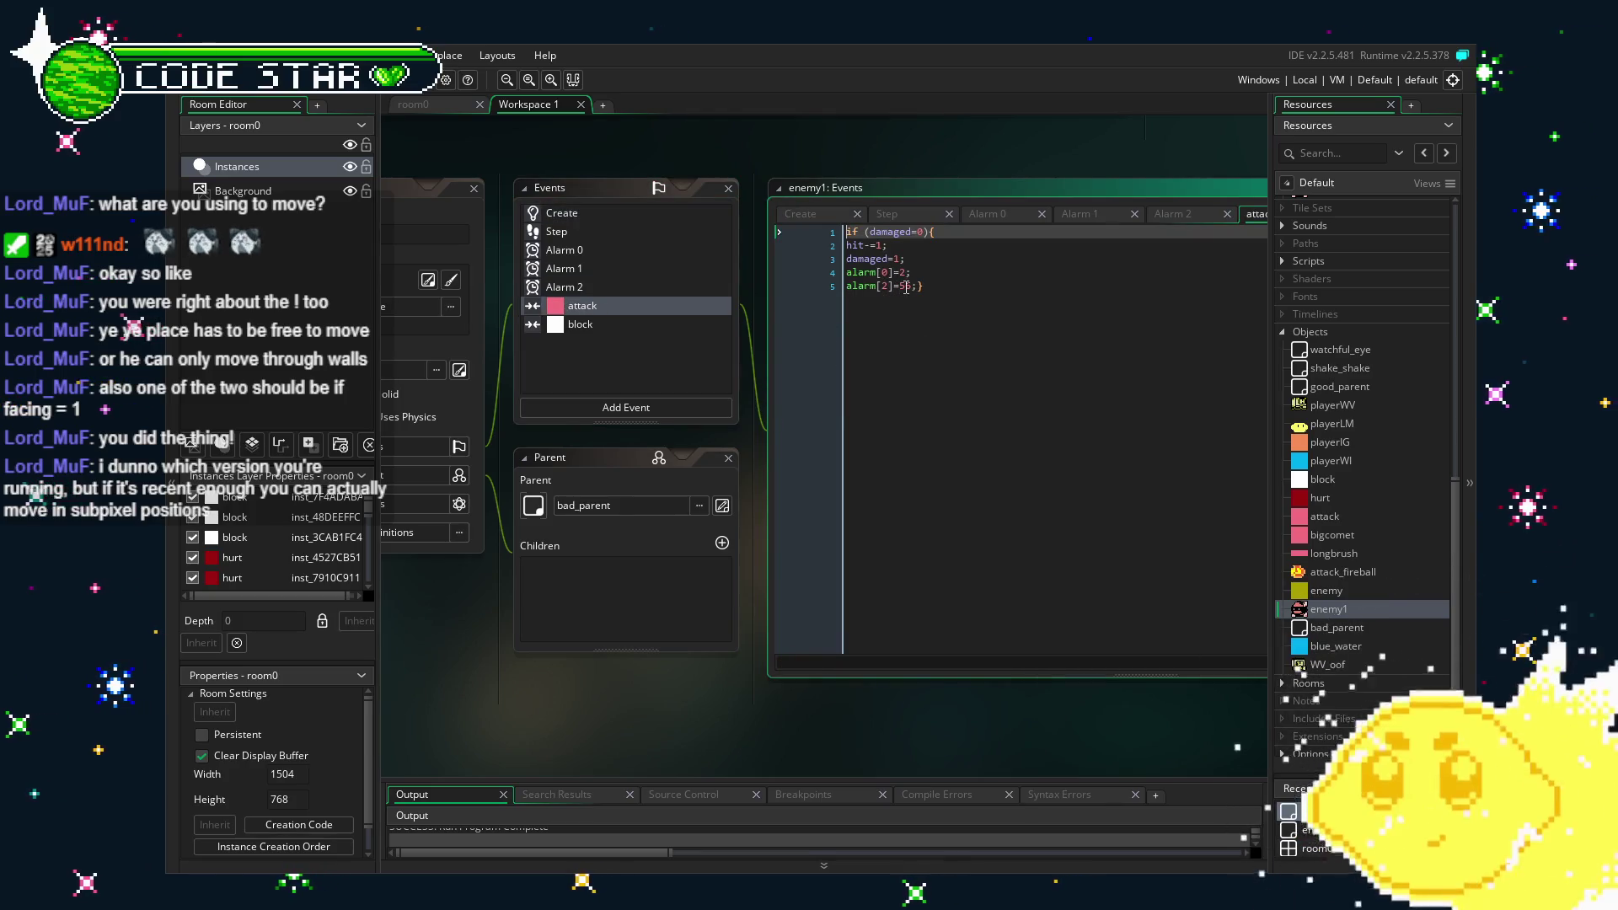
double_click(906, 287)
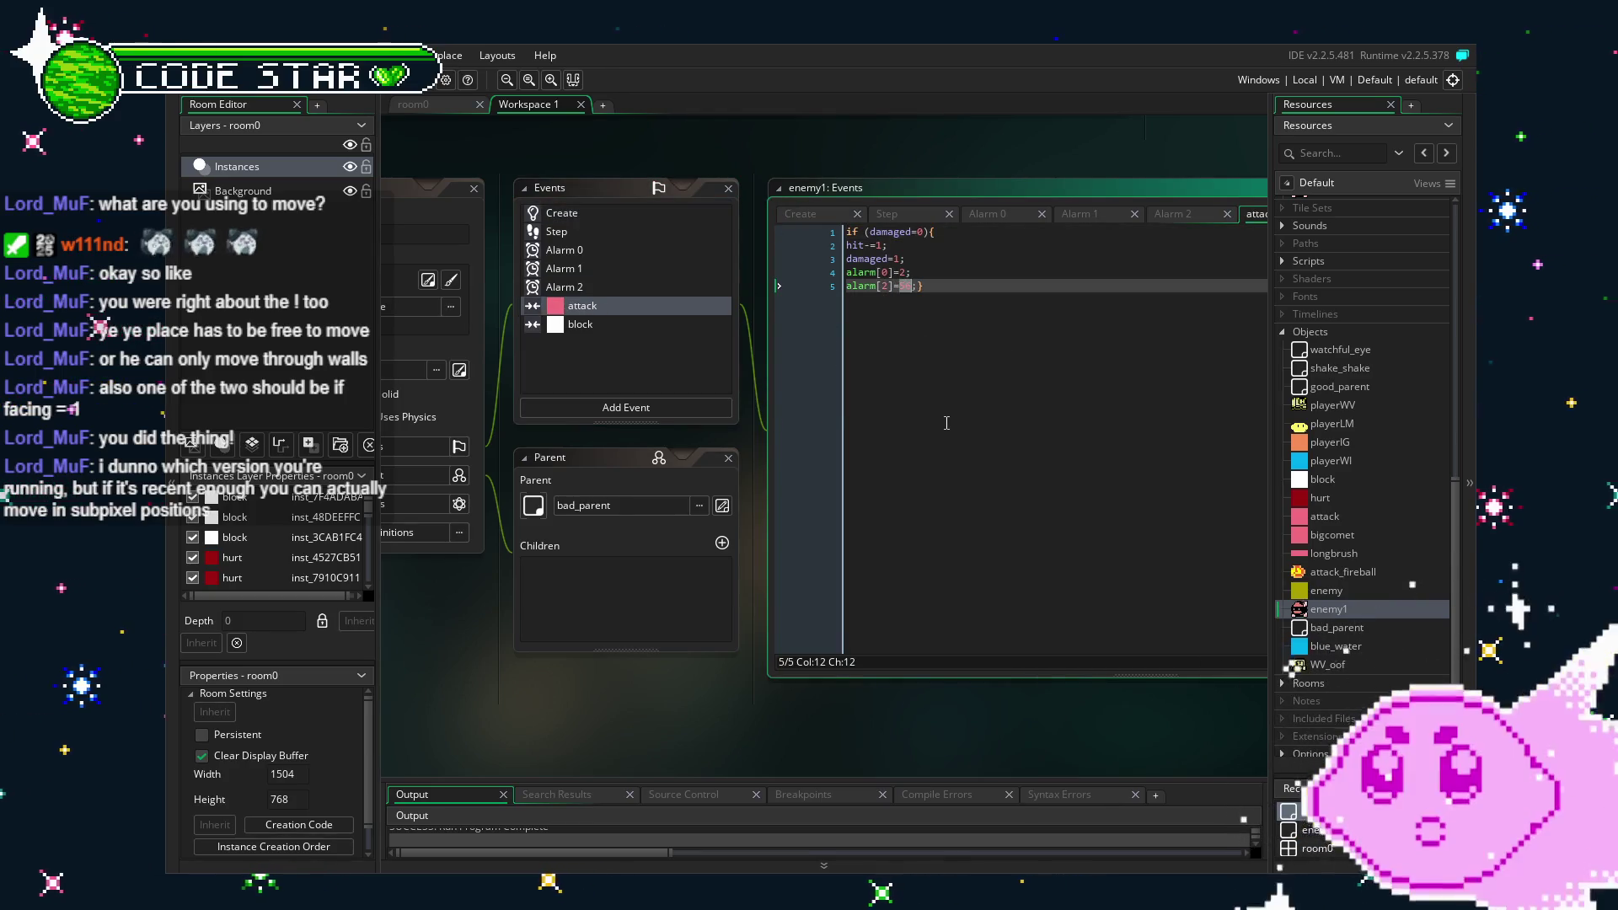
type("24")
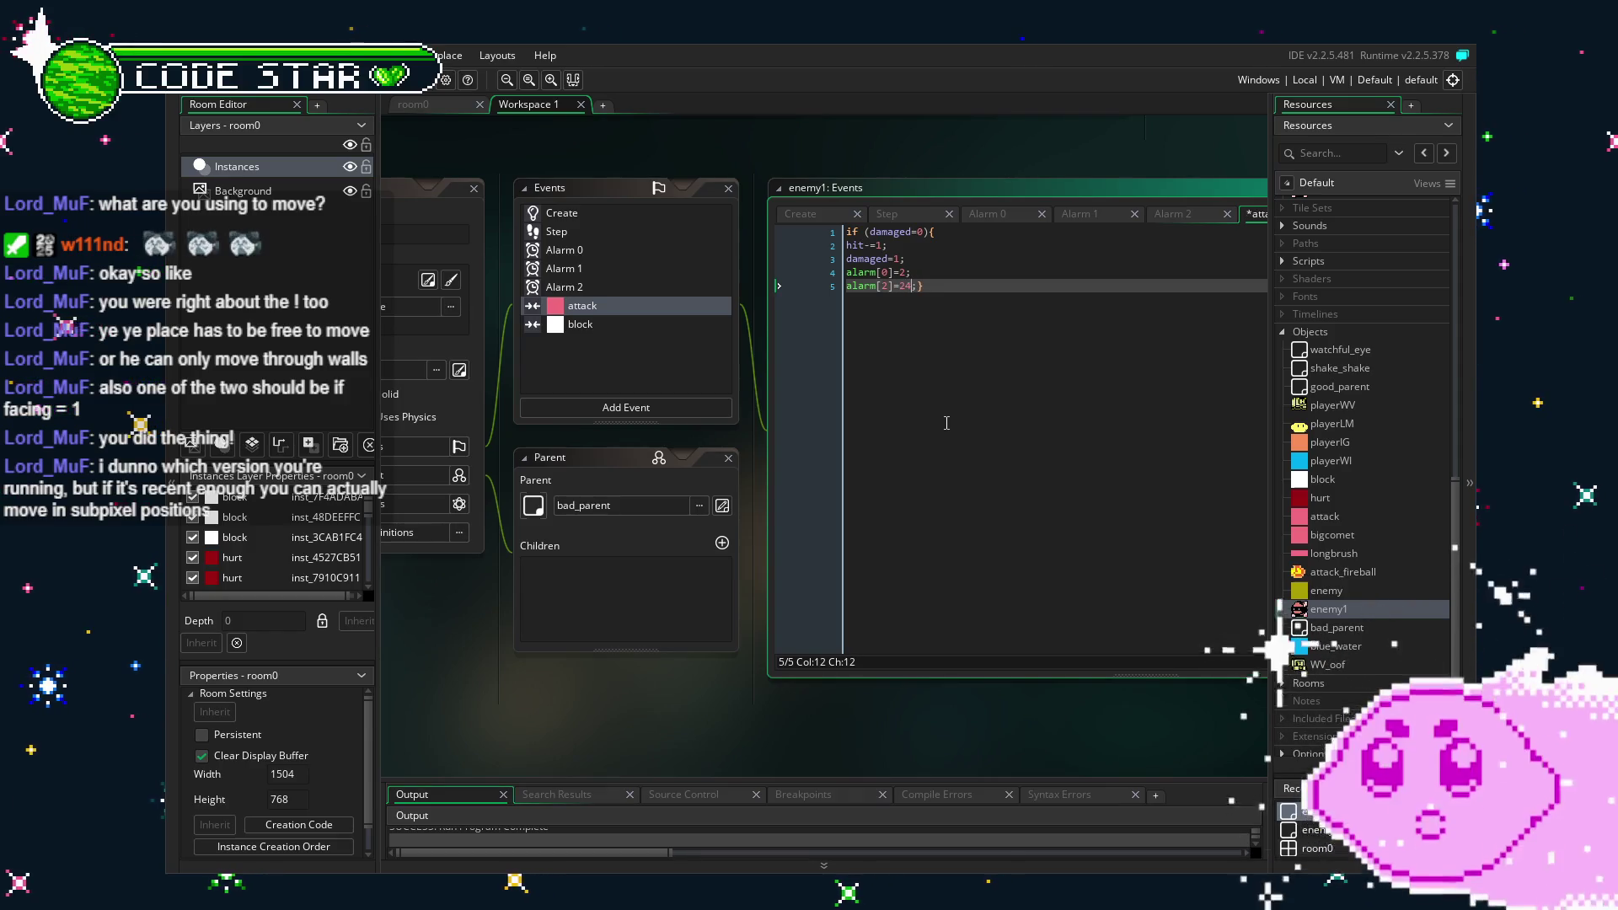
key("ctrl+s")
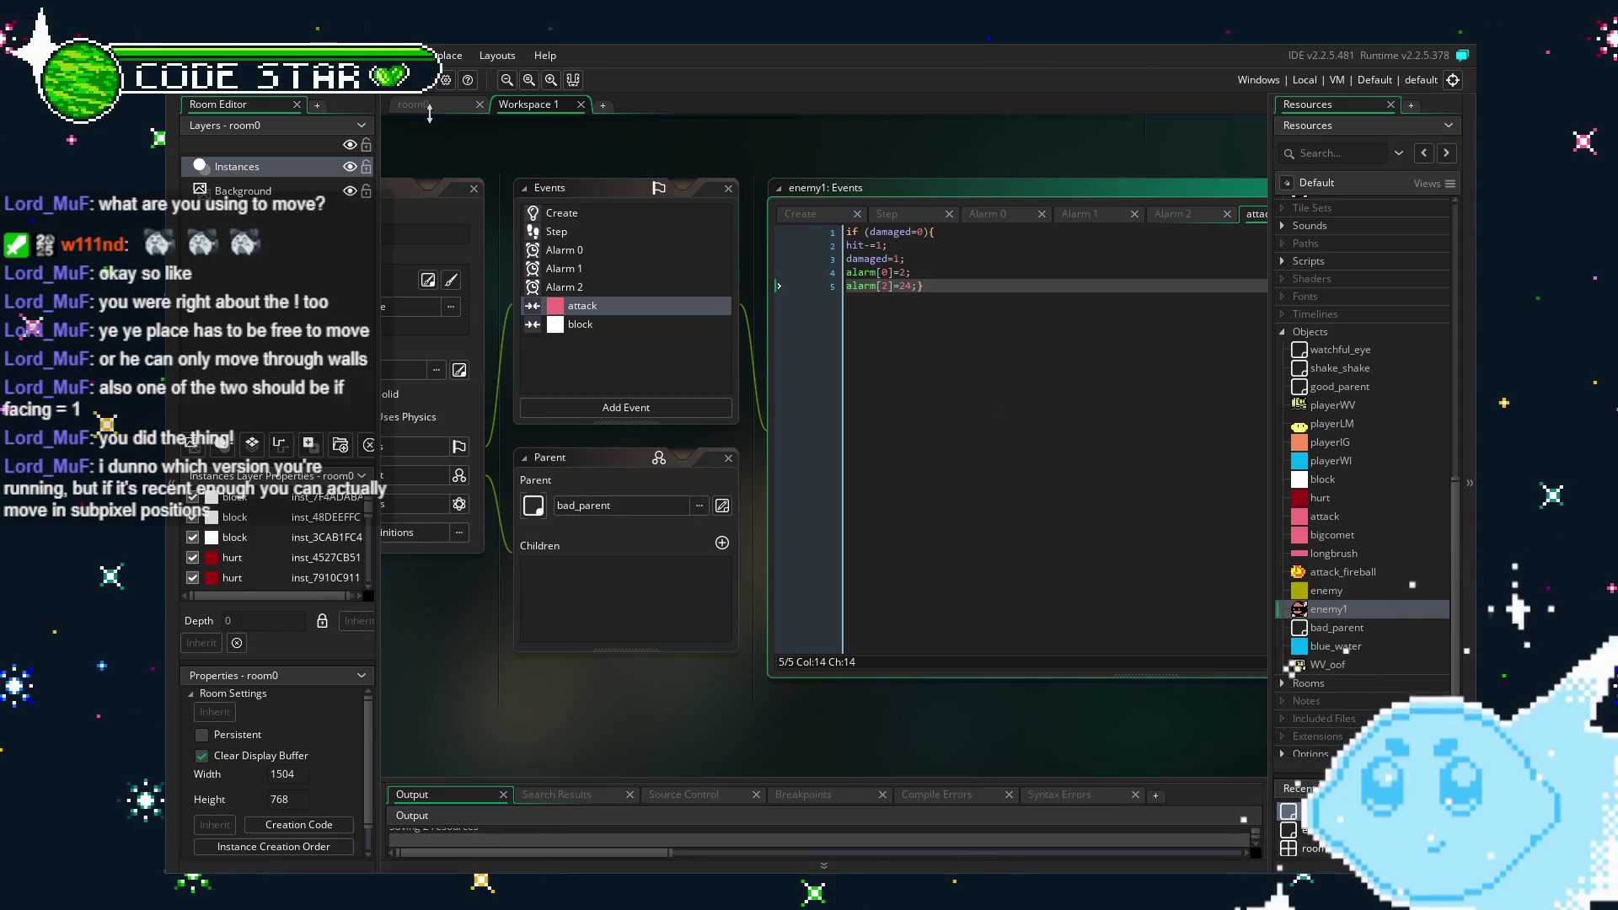
key("F5")
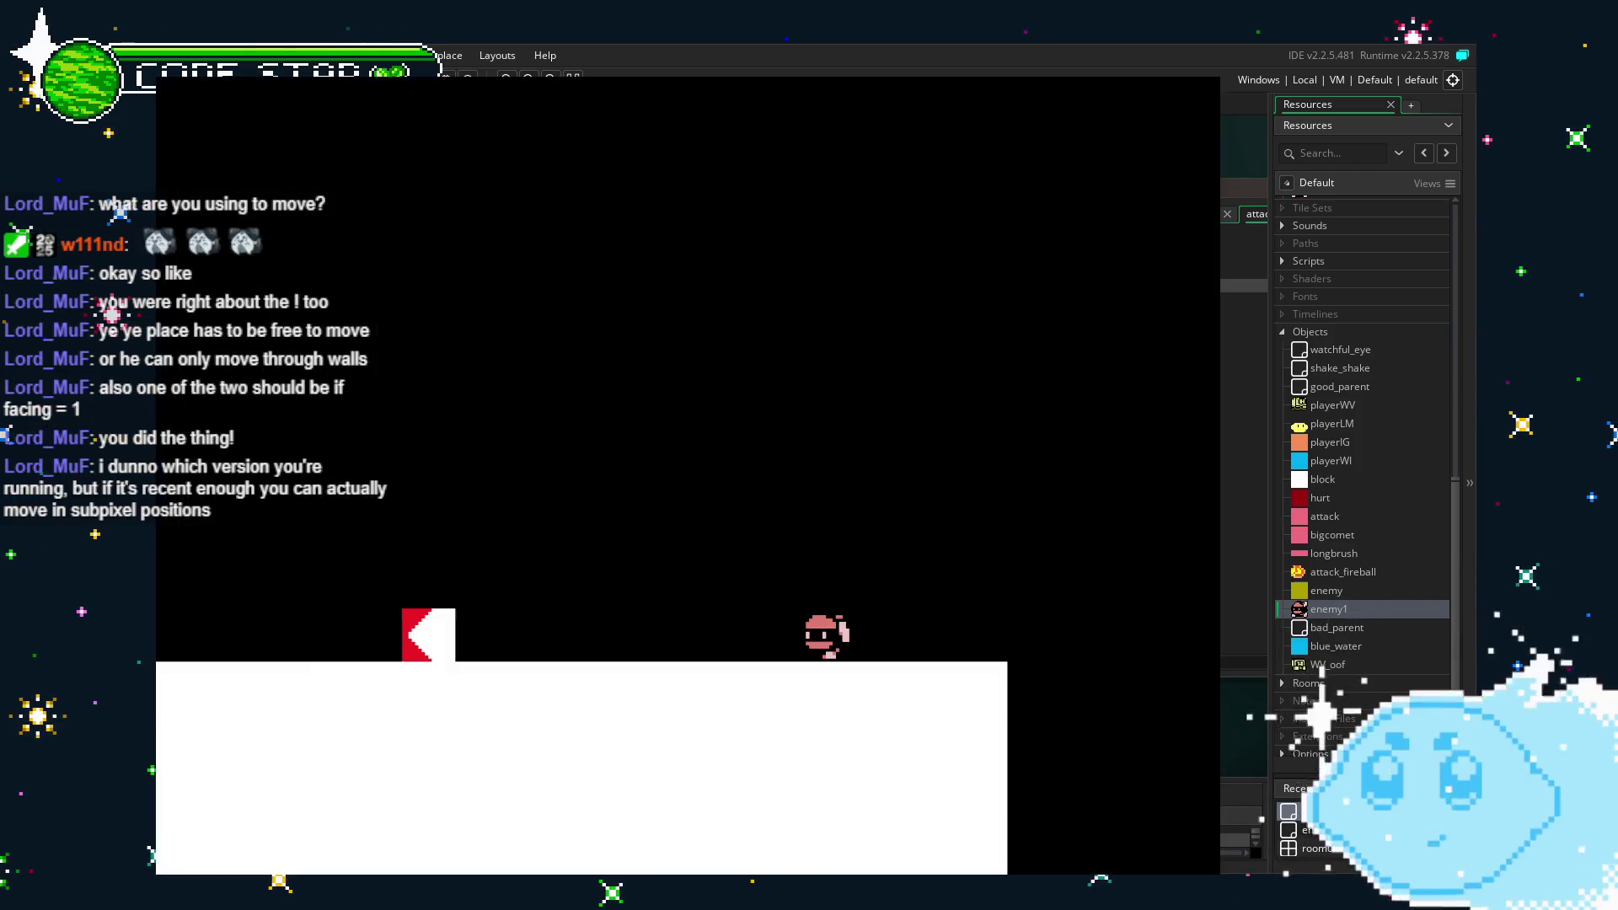
key("Left")
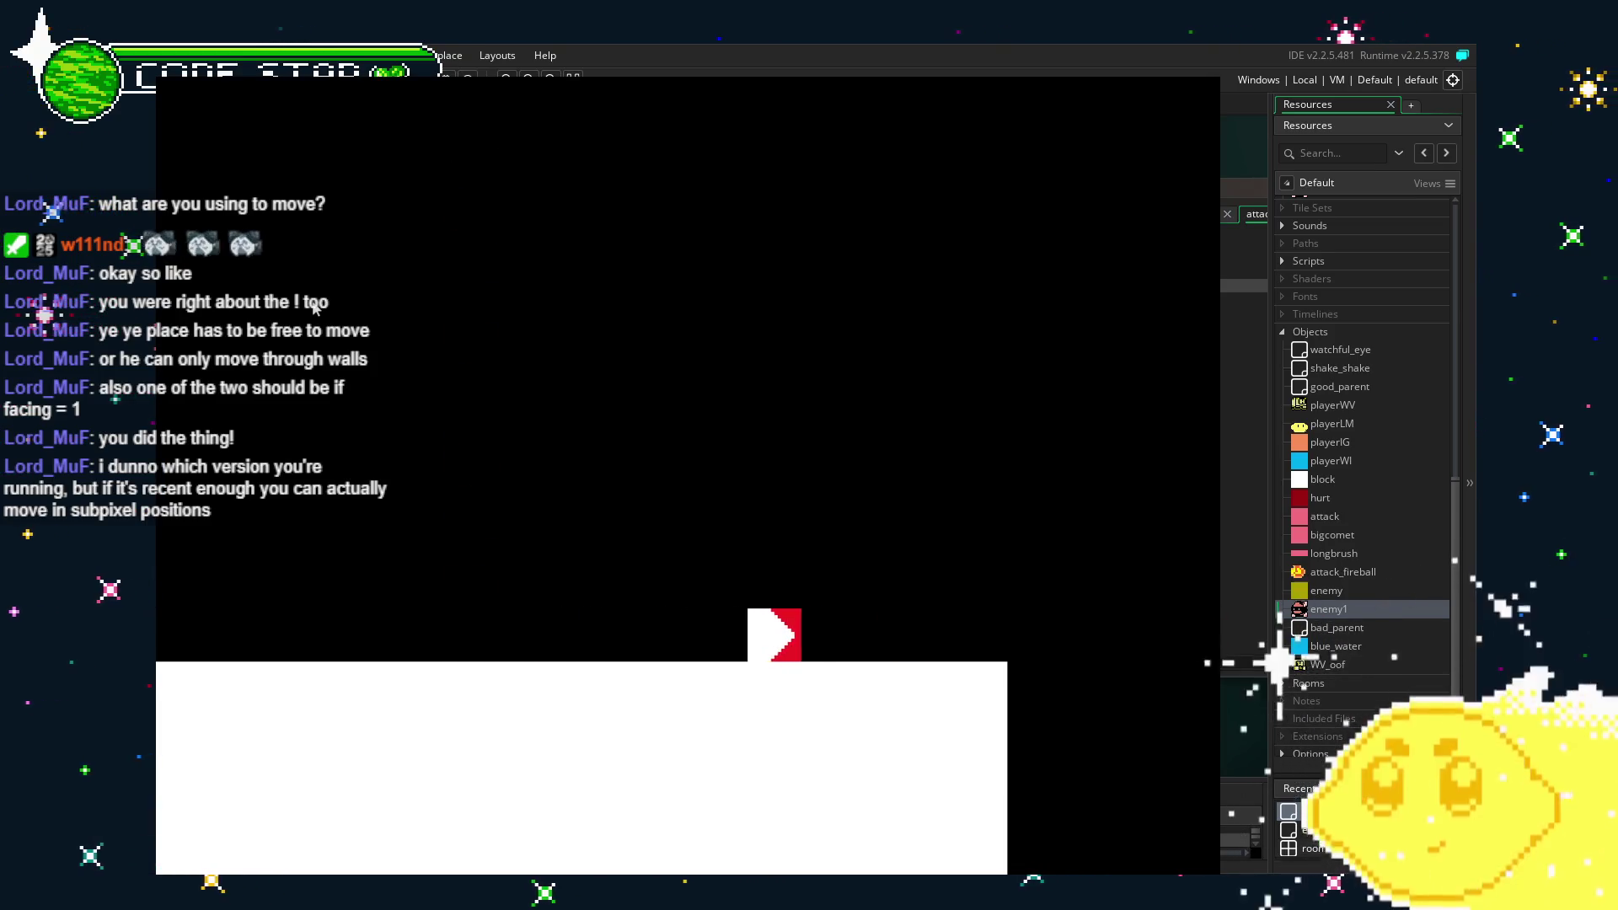
key("Left")
key("Right")
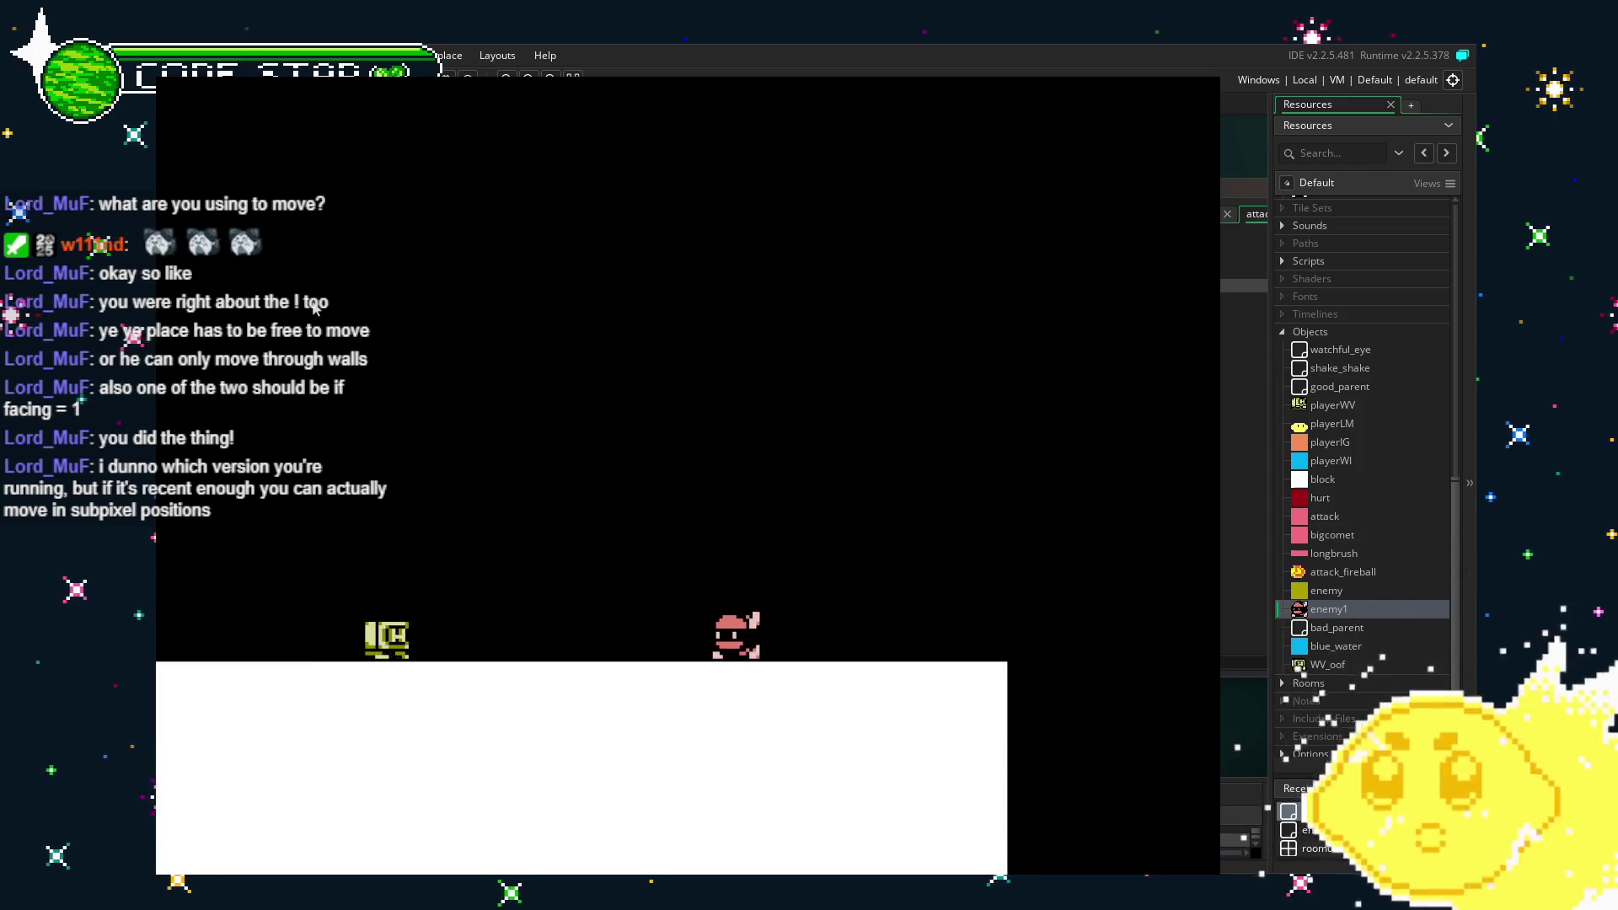
key("Left")
key("Right")
key("Right")
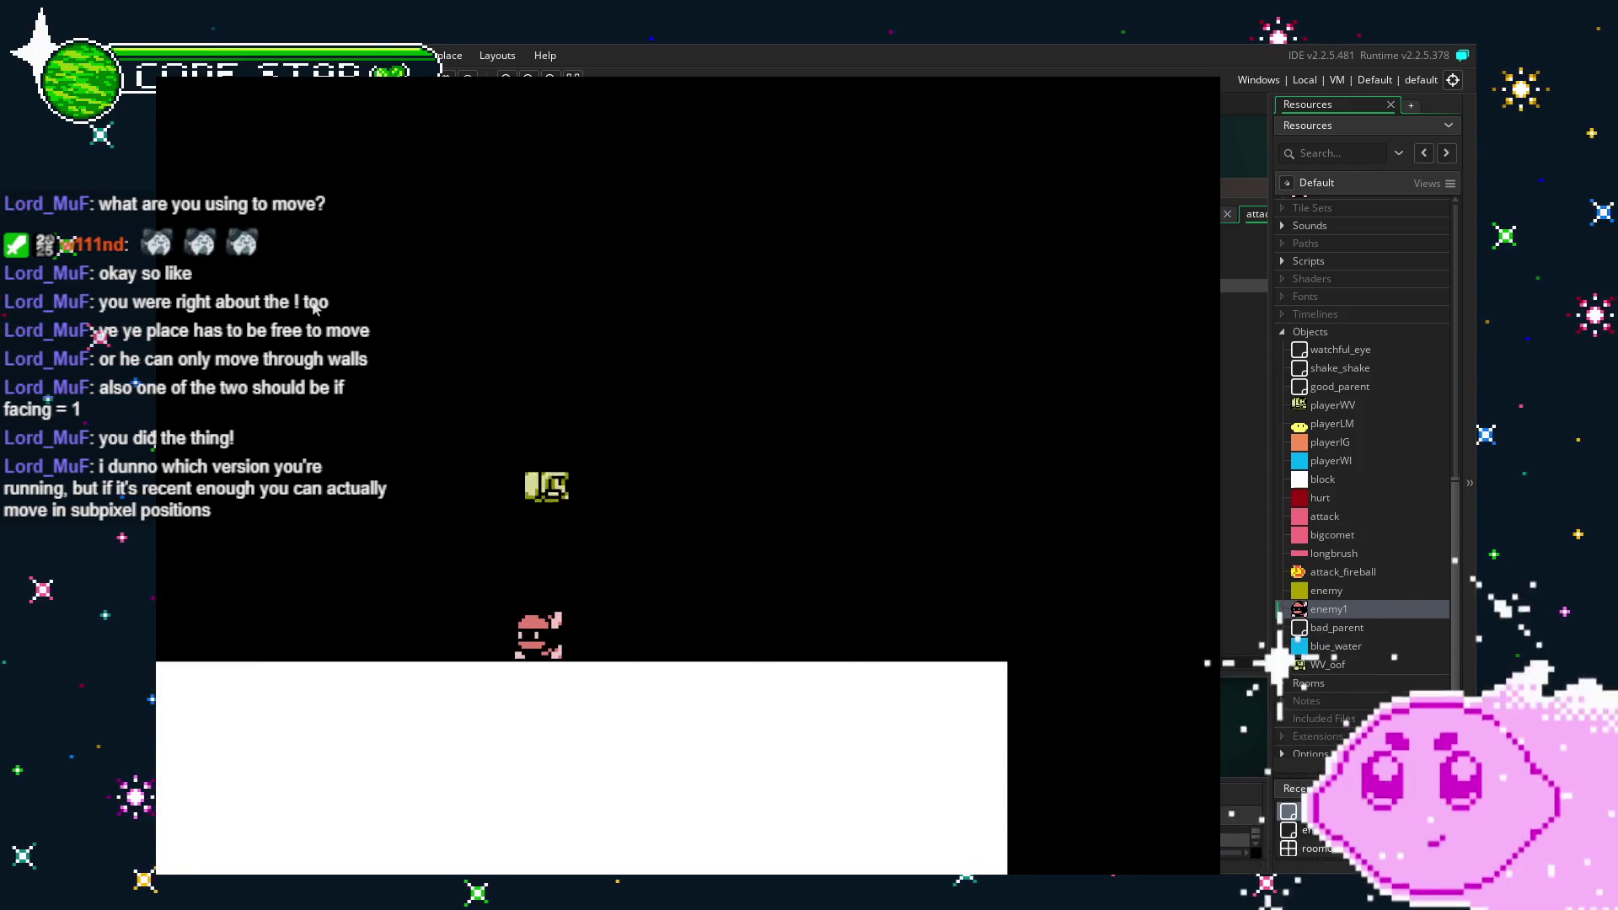
key("Left")
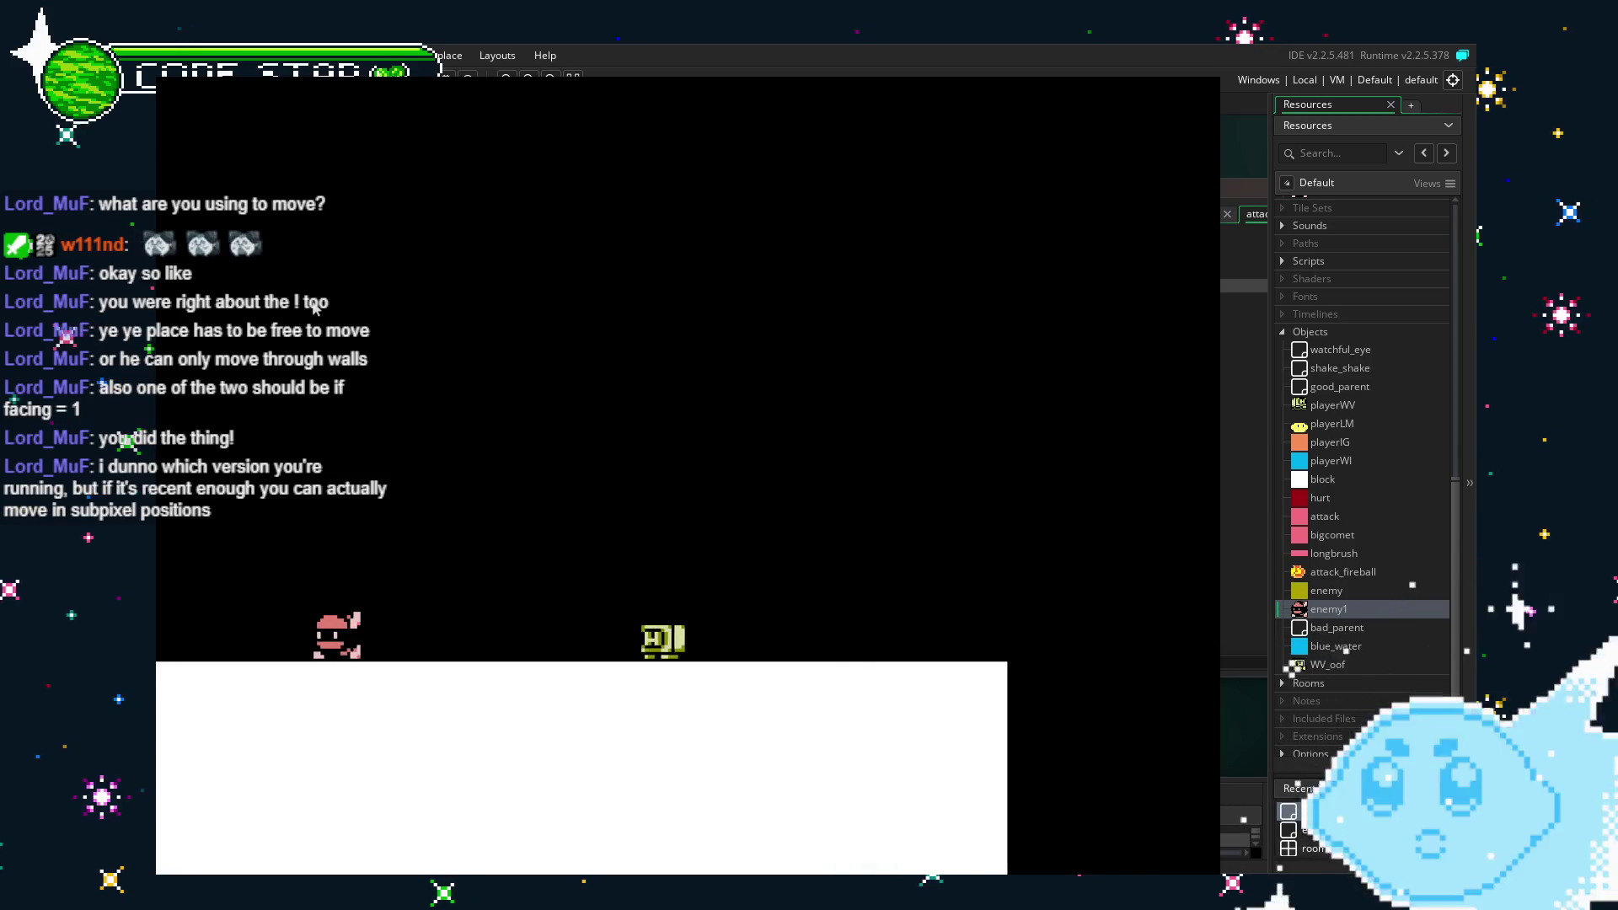
key("Right")
key("Right")
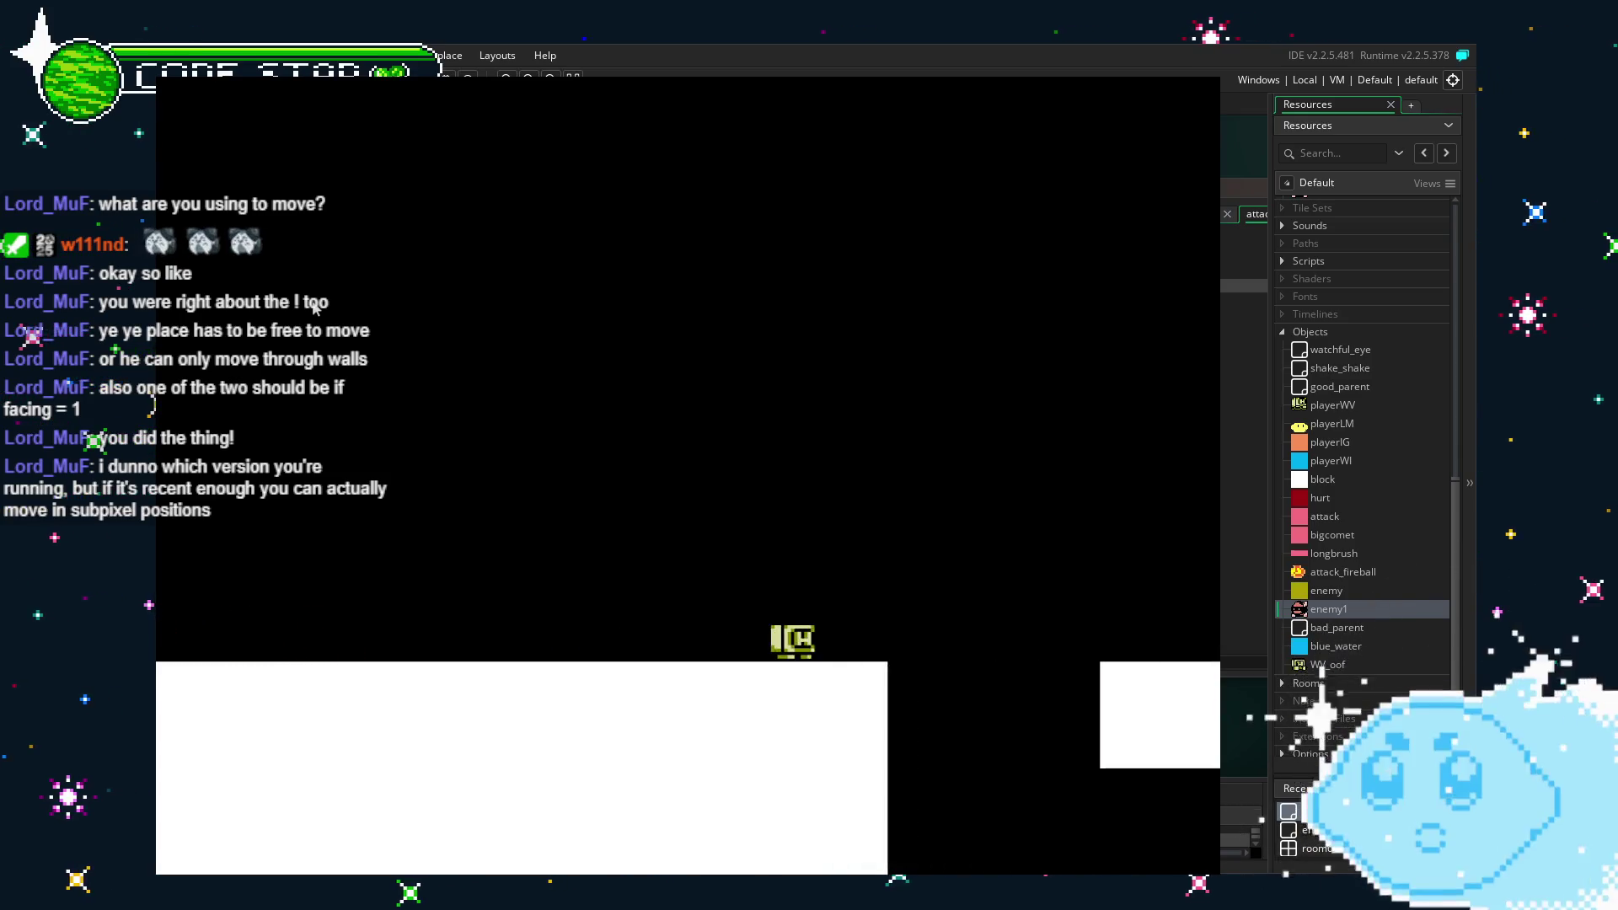
key("Up")
key("Right")
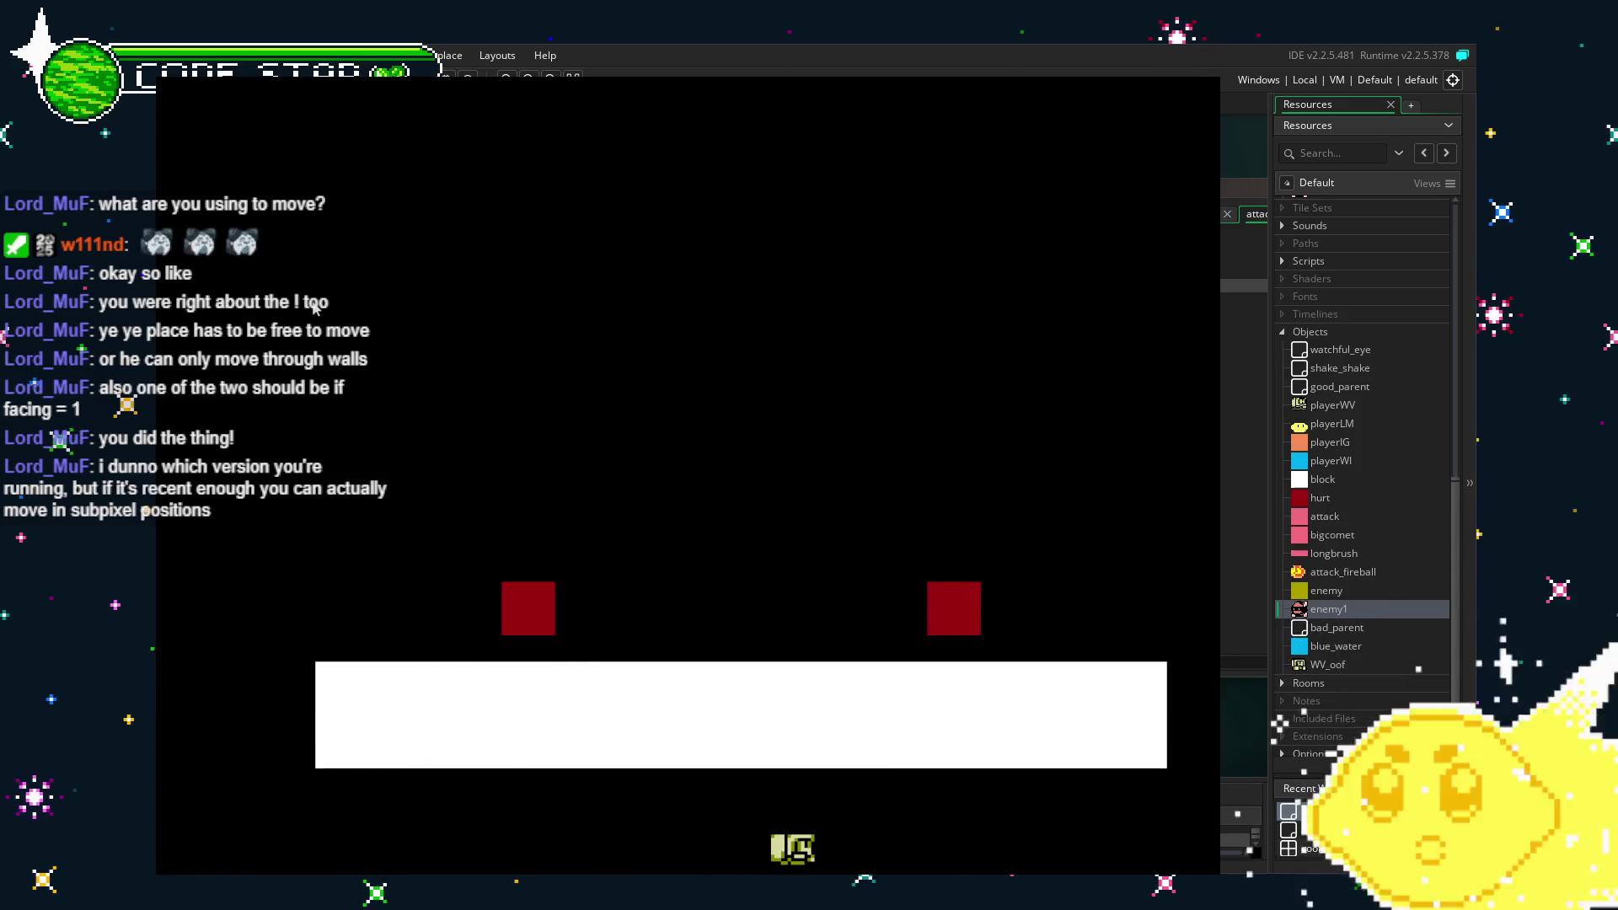
key("Up")
key("Right")
key("Up")
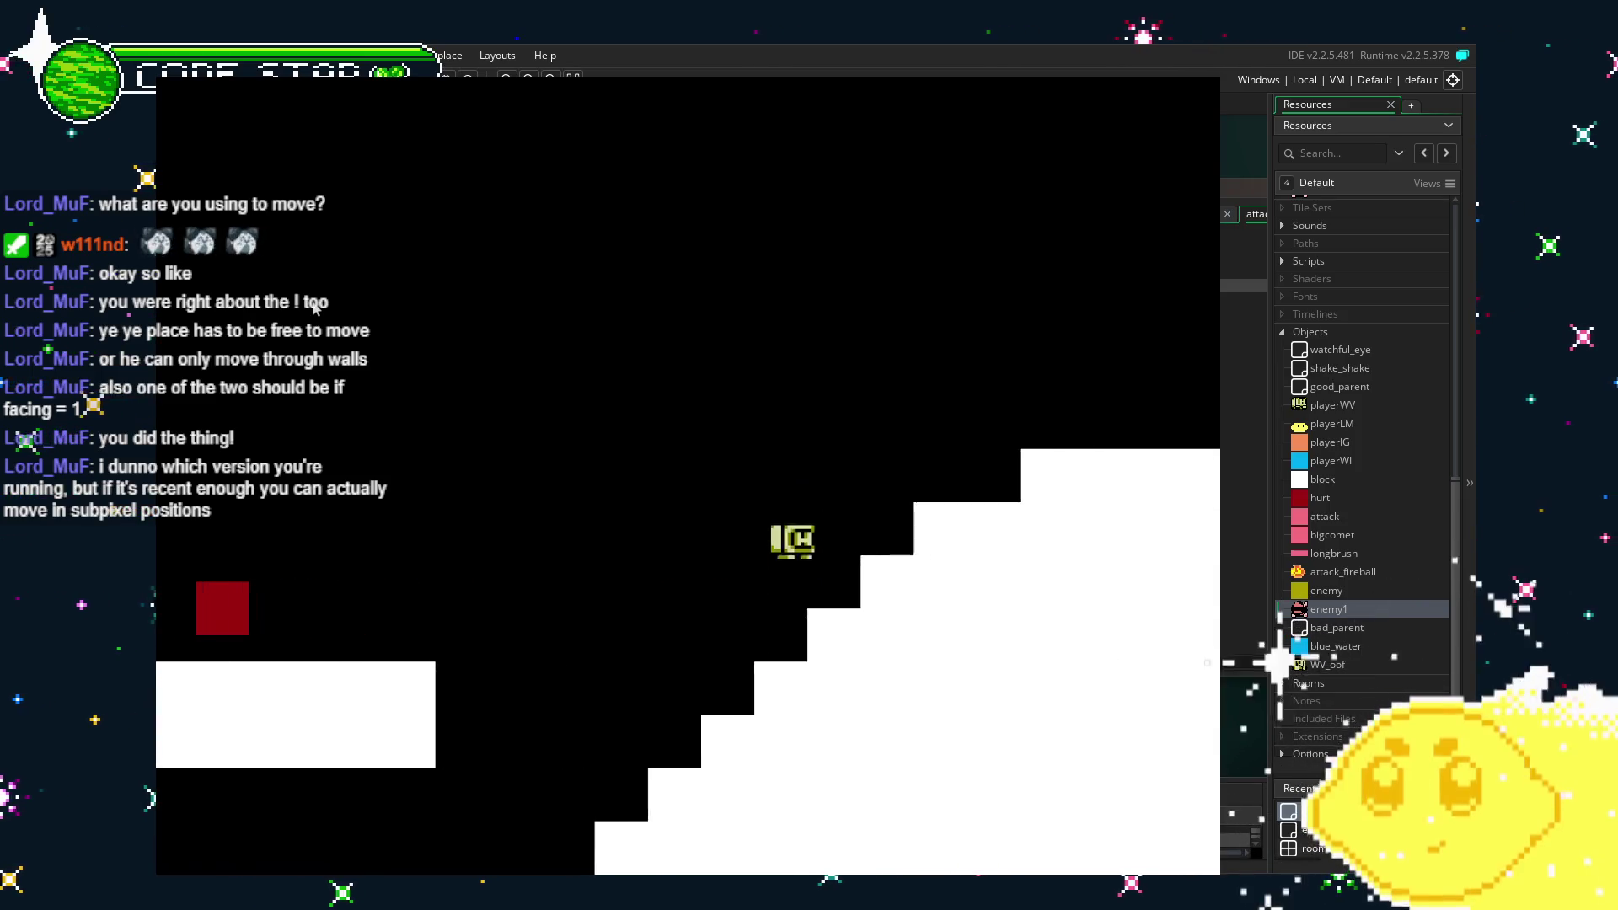
key("Right")
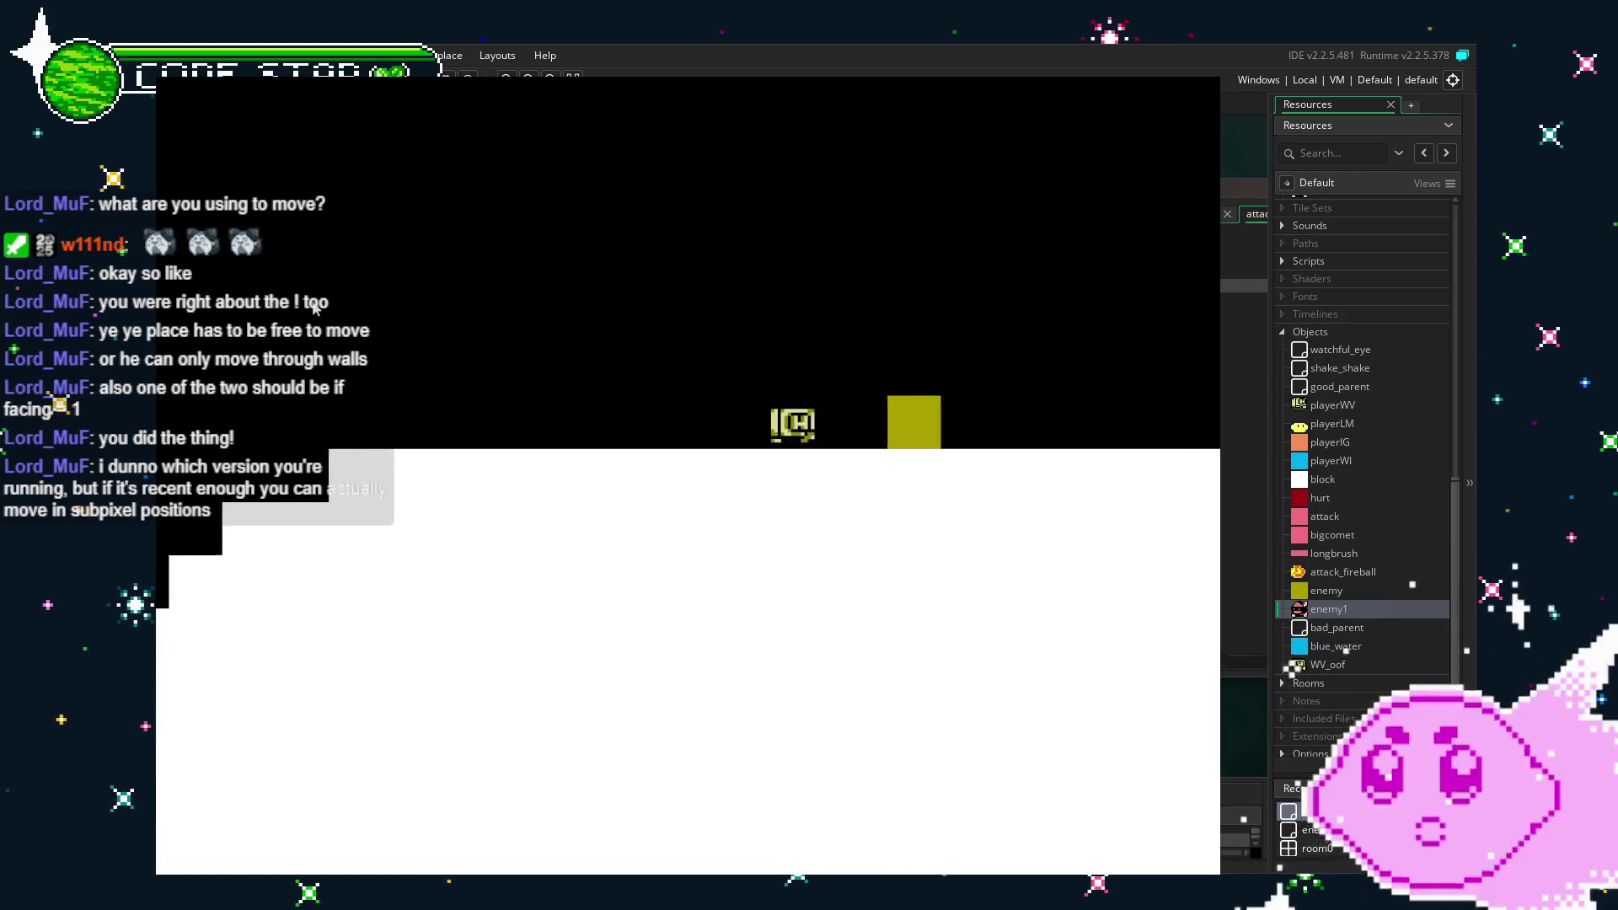
key("Right")
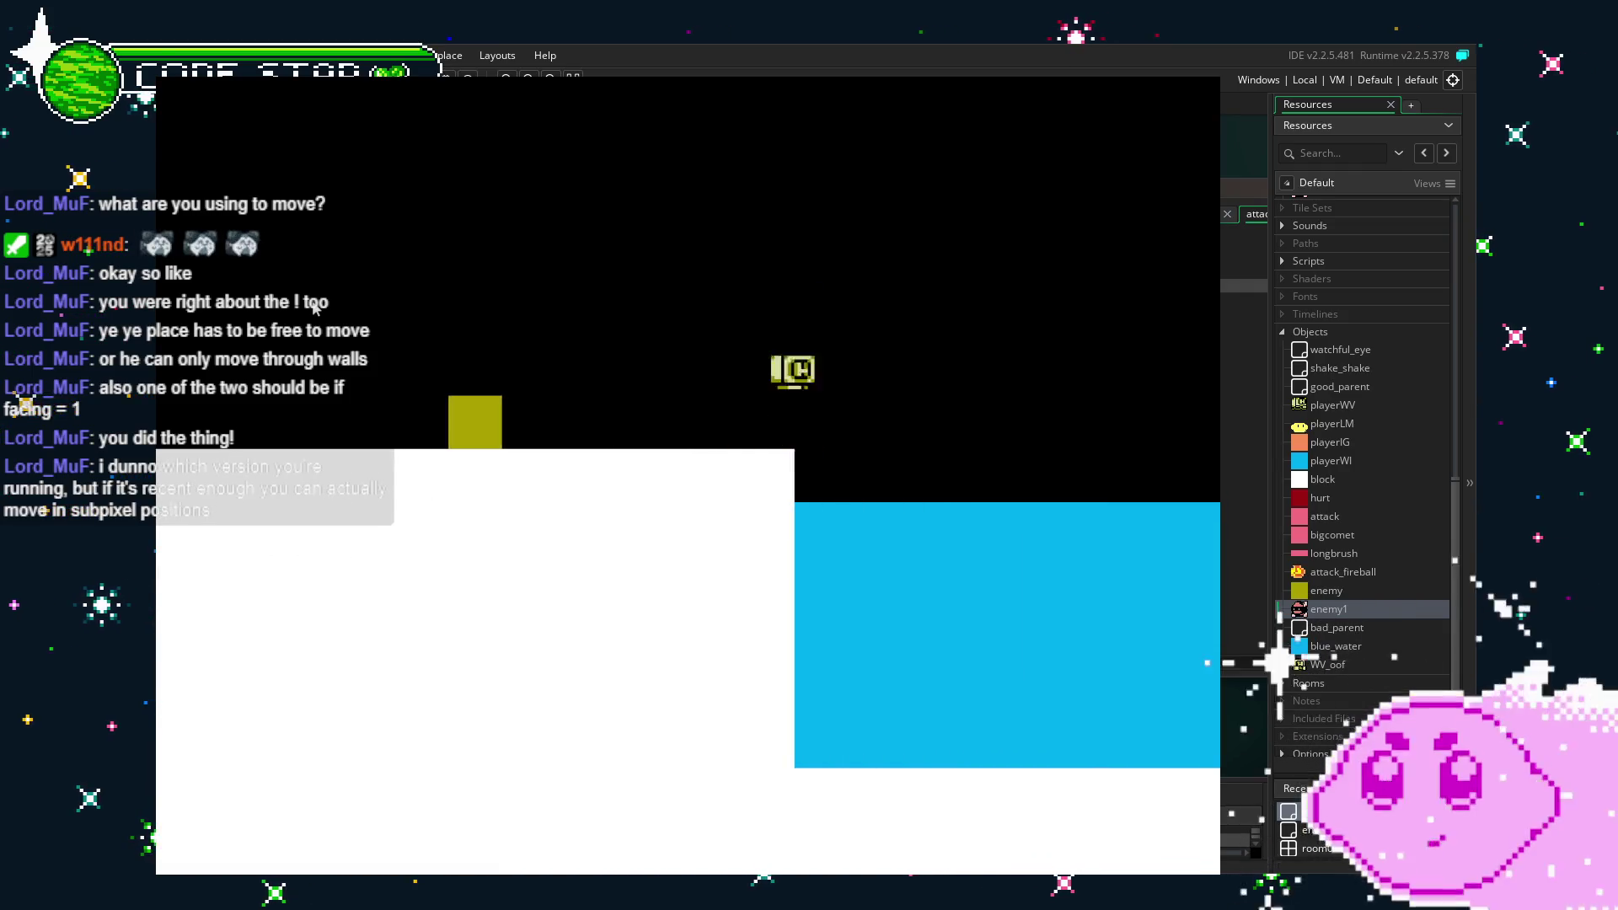
key("Right")
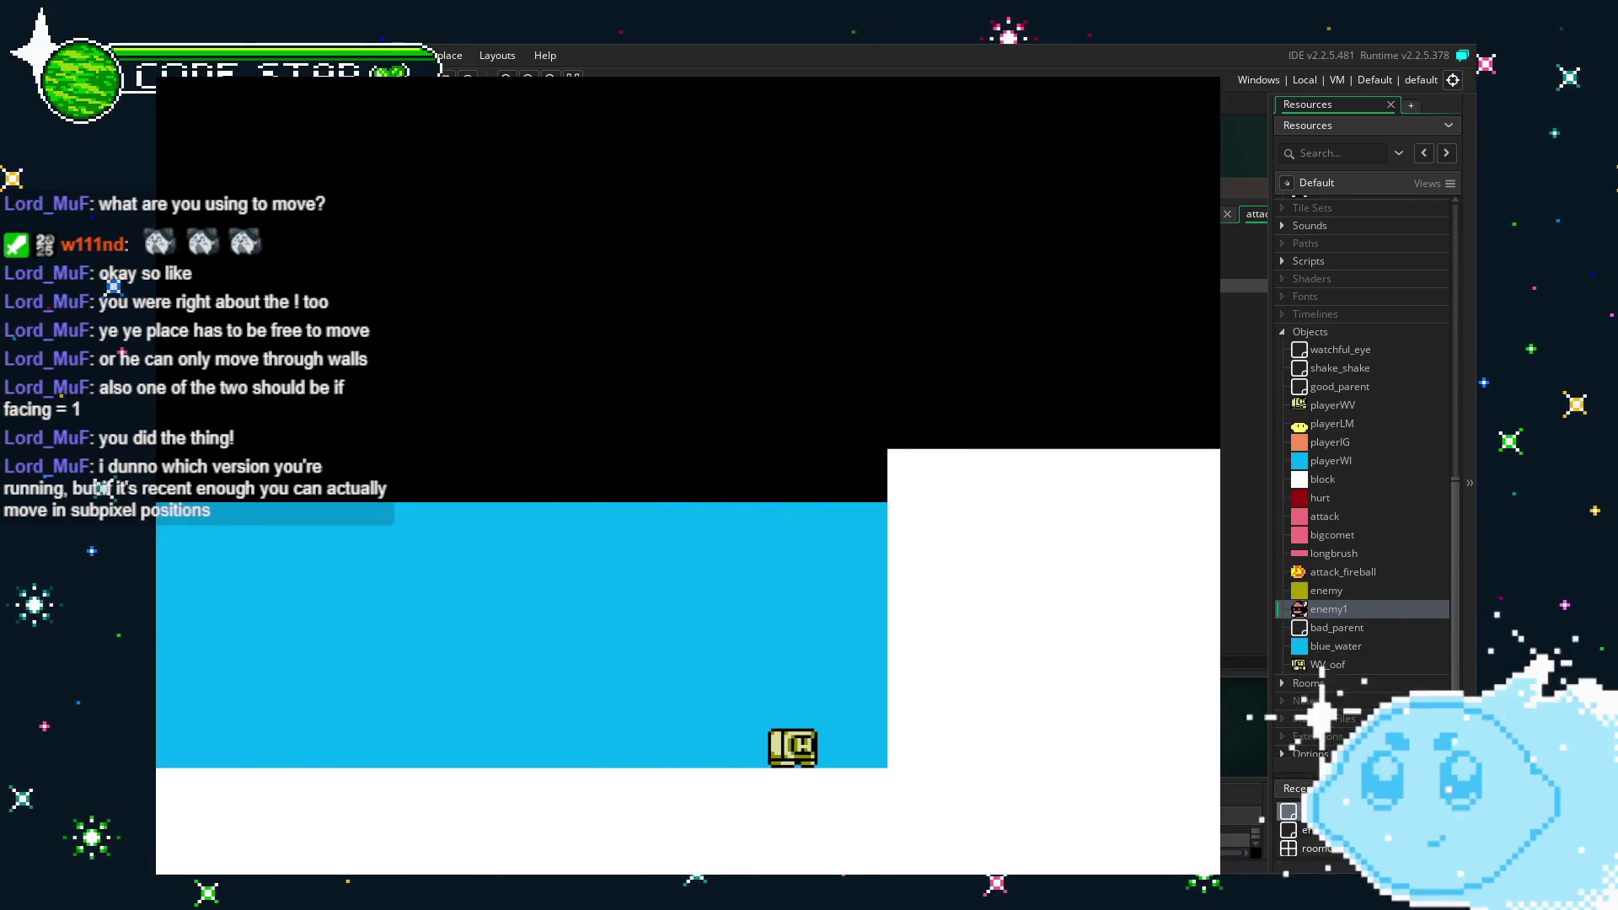
key("Escape")
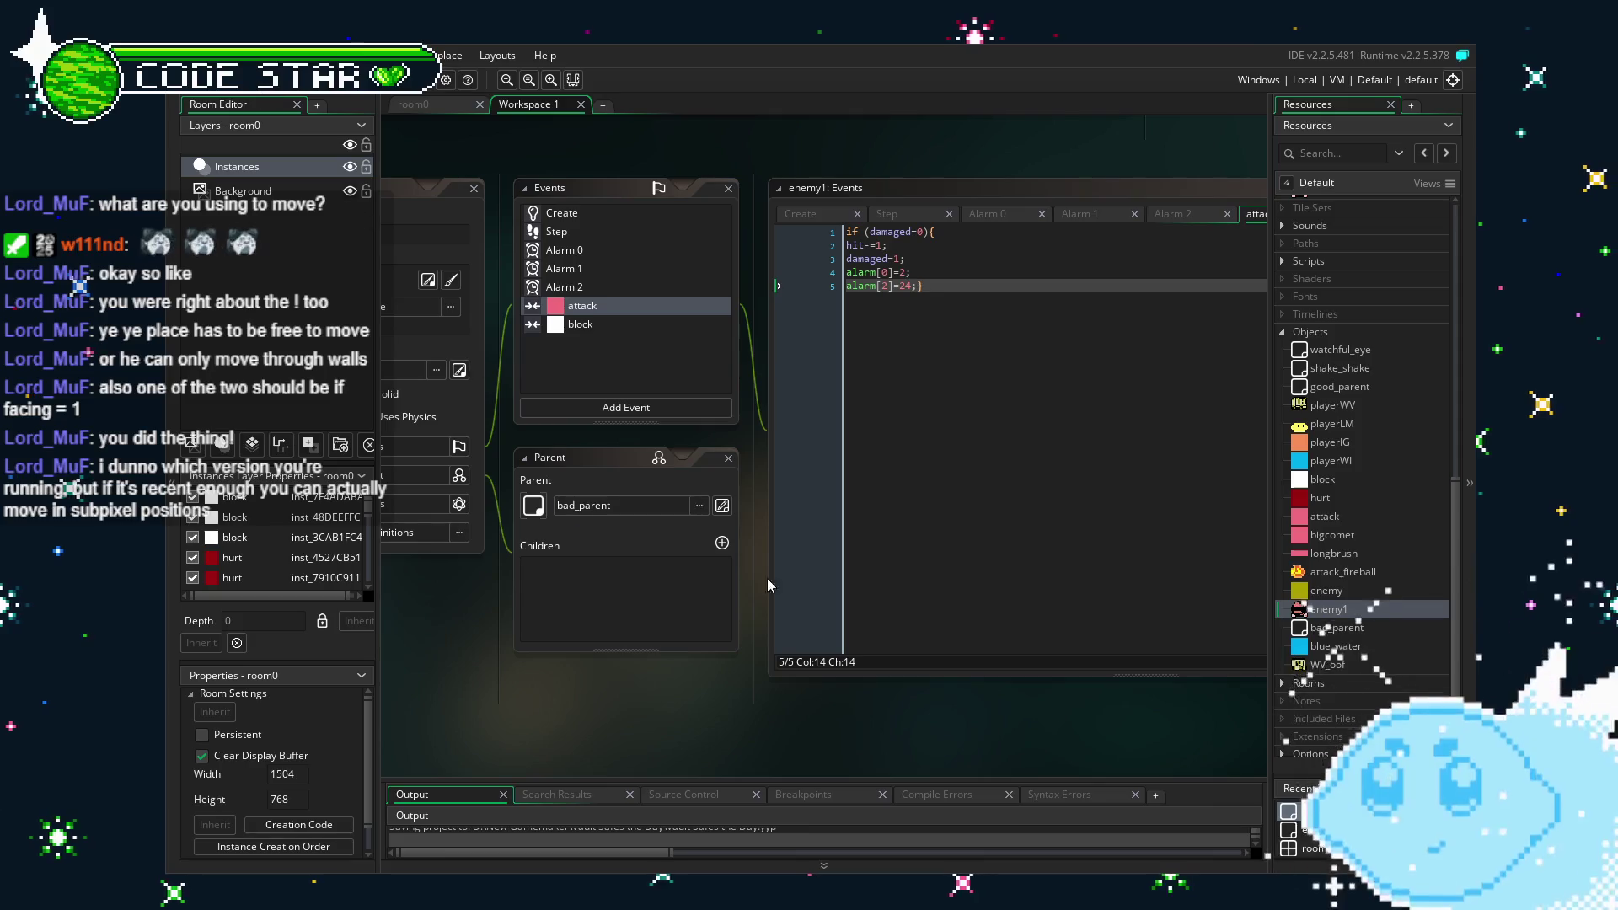
Save, place a block on room0's floor between the bee and player, and run the game.
key("ctrl+s")
scroll(1383, 621, "down", 1)
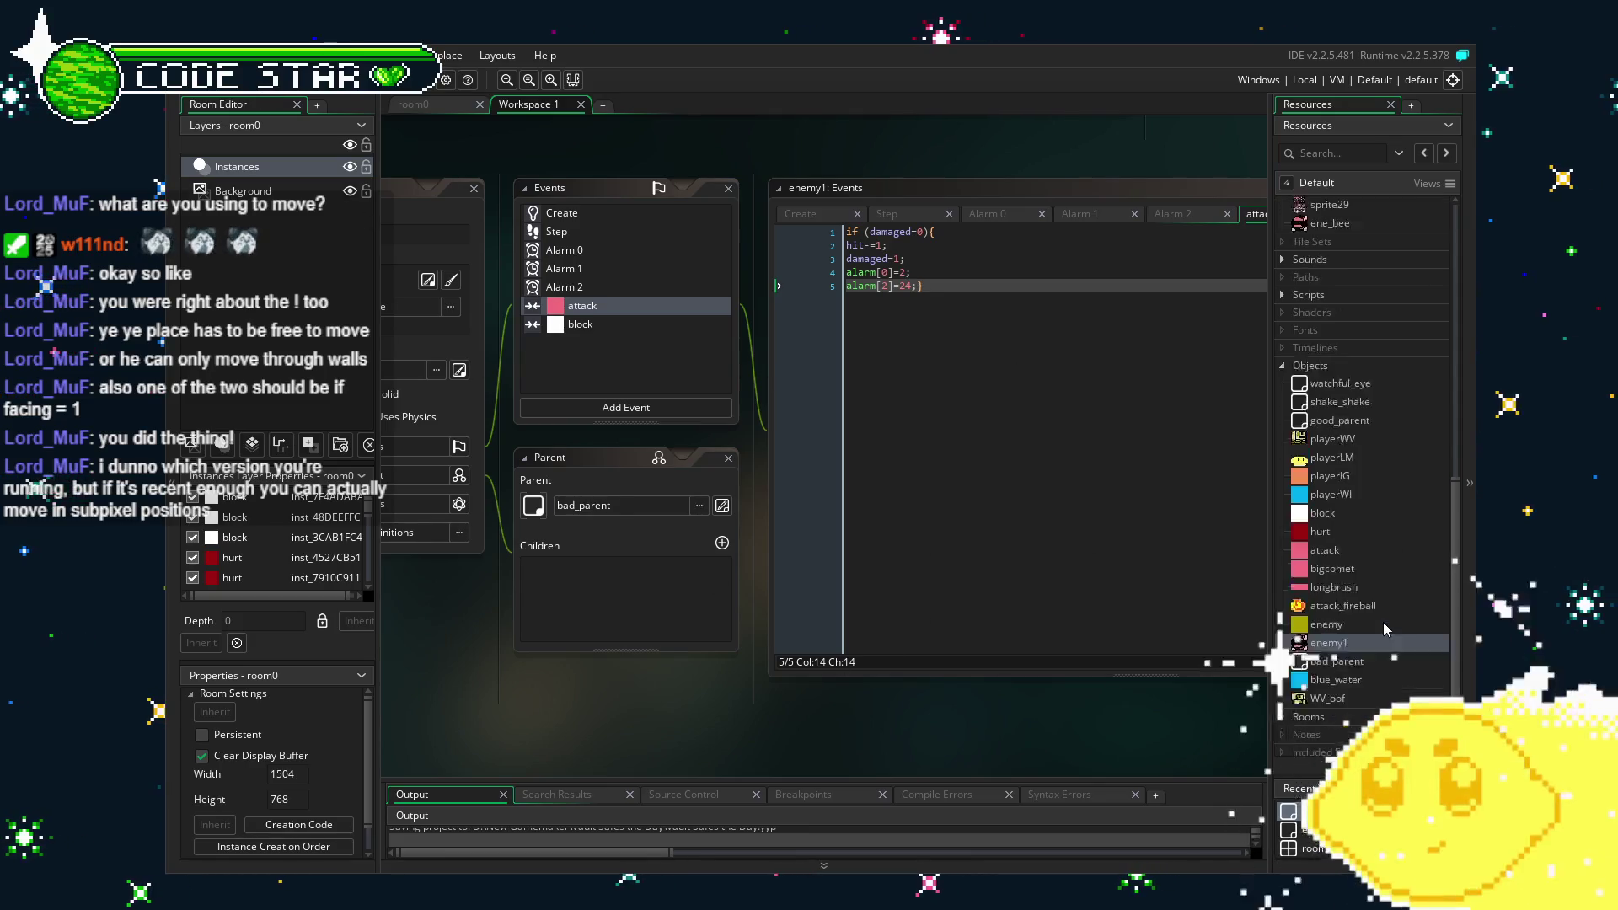
left_click(413, 103)
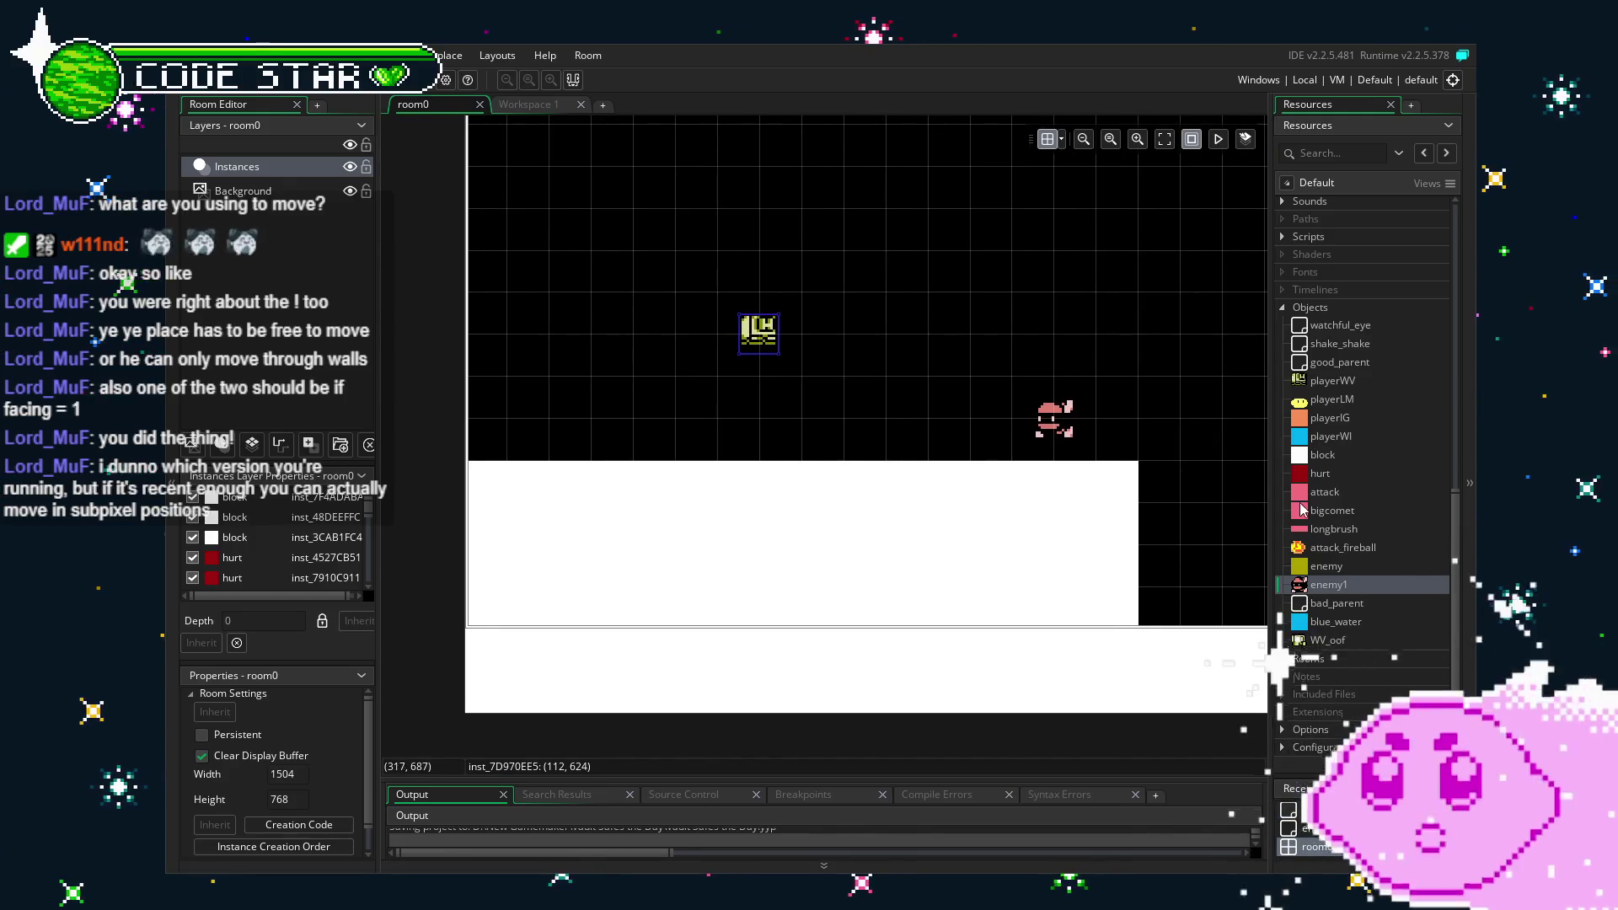
mouse_move(1322, 454)
left_mouse_down()
mouse_move(1222, 464)
mouse_move(914, 399)
mouse_move(921, 444)
mouse_move(881, 444)
left_mouse_up()
key("F5")
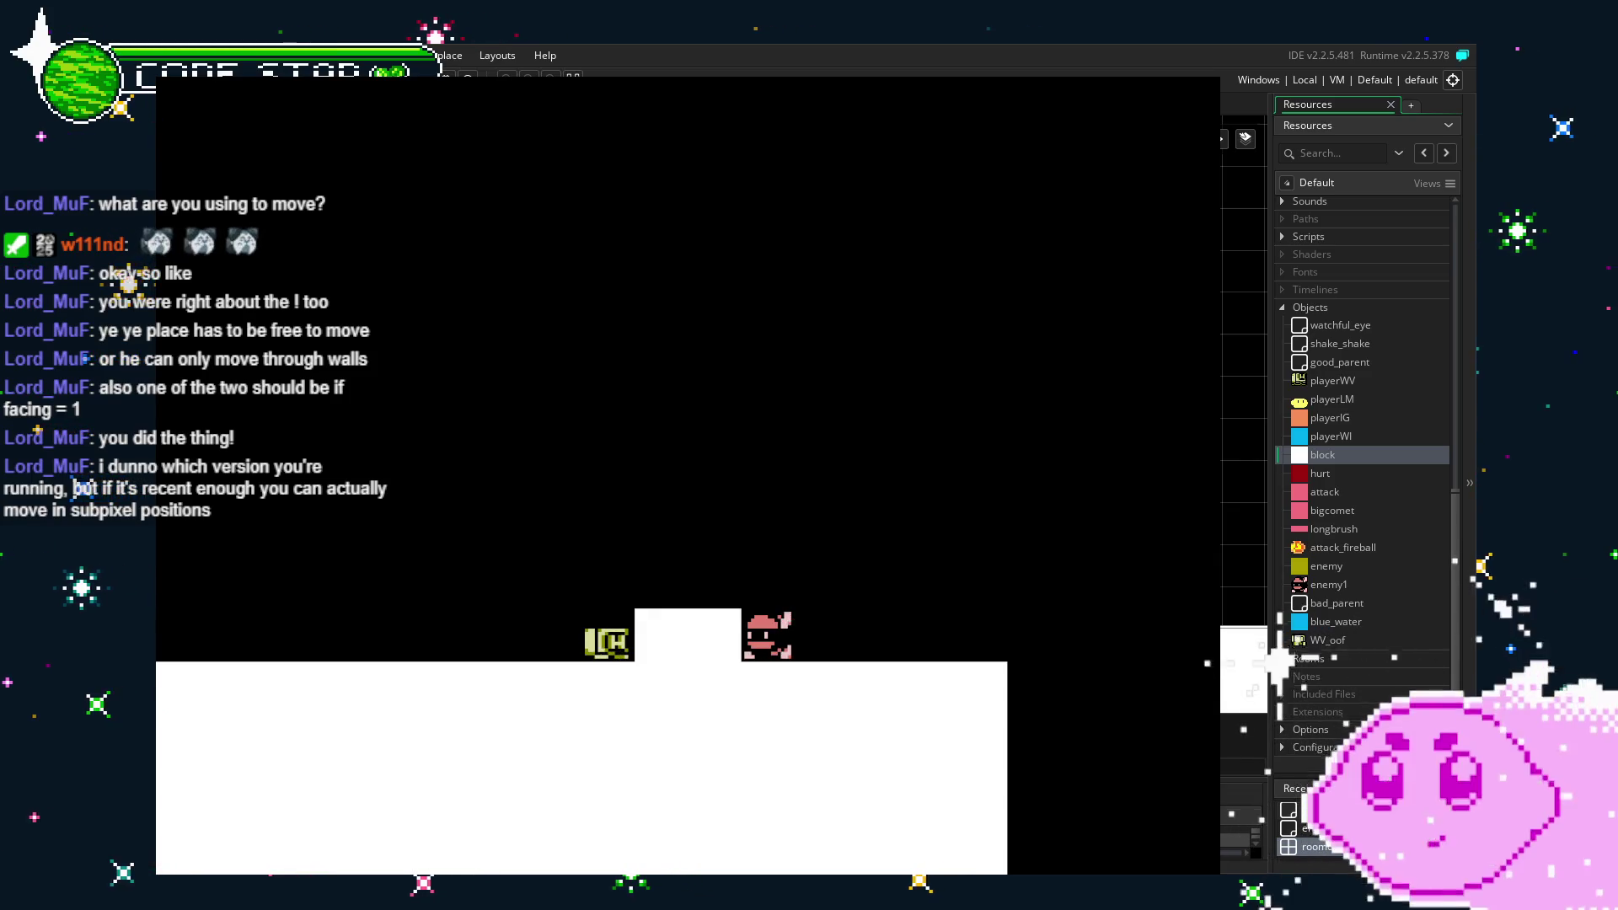
Close the test run and reopen the enemy1 object's events.
key("Escape")
mouse_move(740, 487)
left_mouse_down()
mouse_move(679, 506)
mouse_move(712, 506)
left_mouse_up()
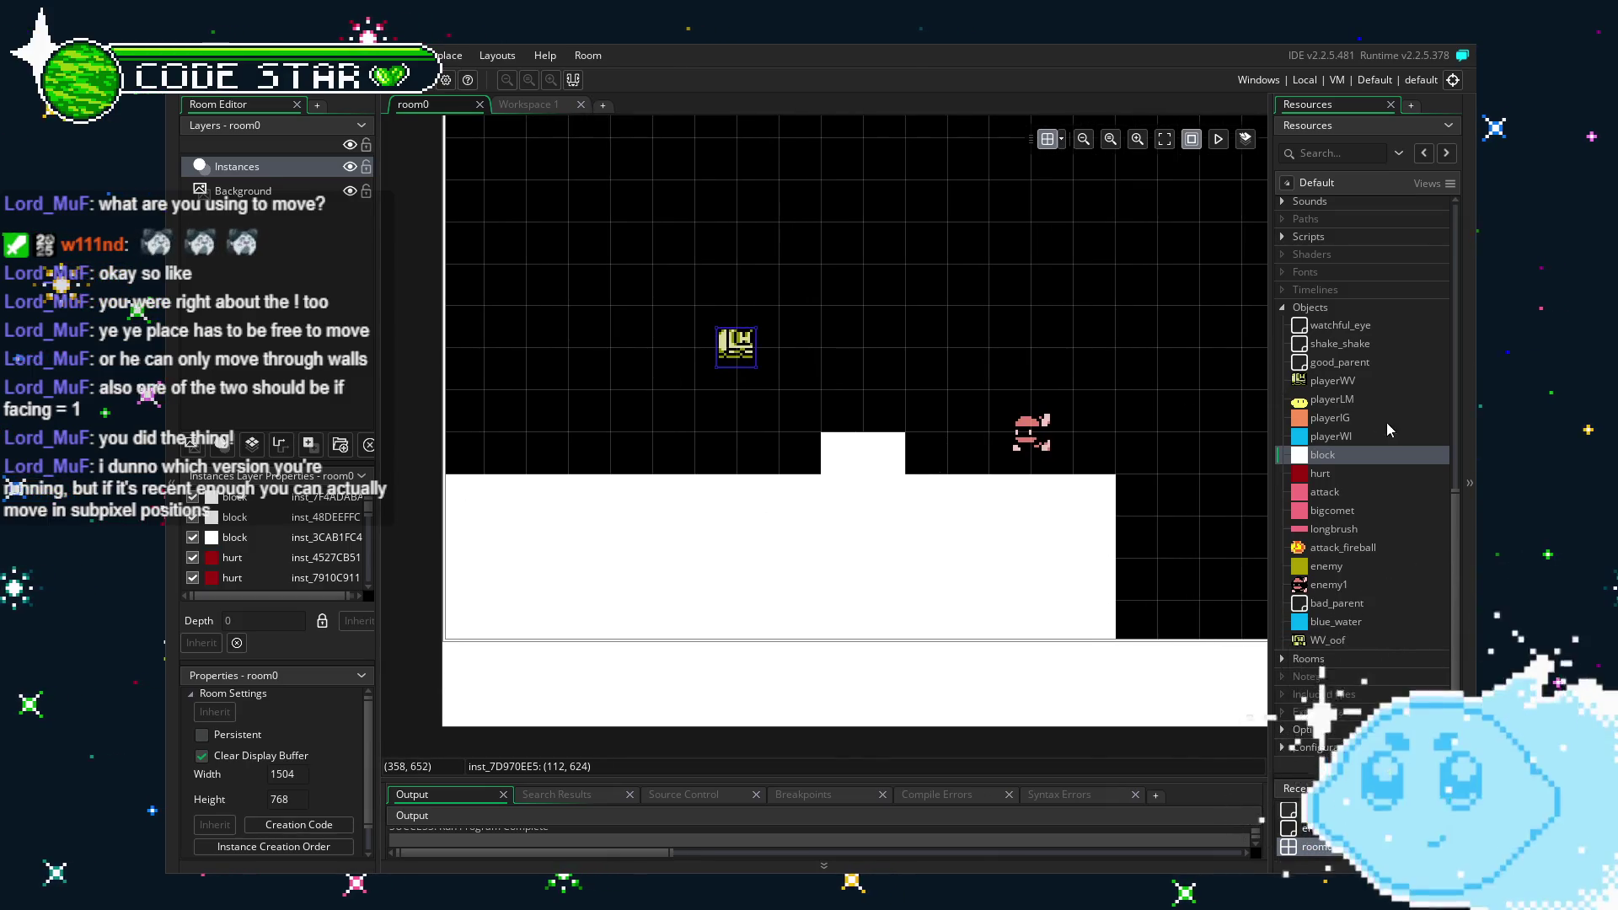
double_click(1362, 585)
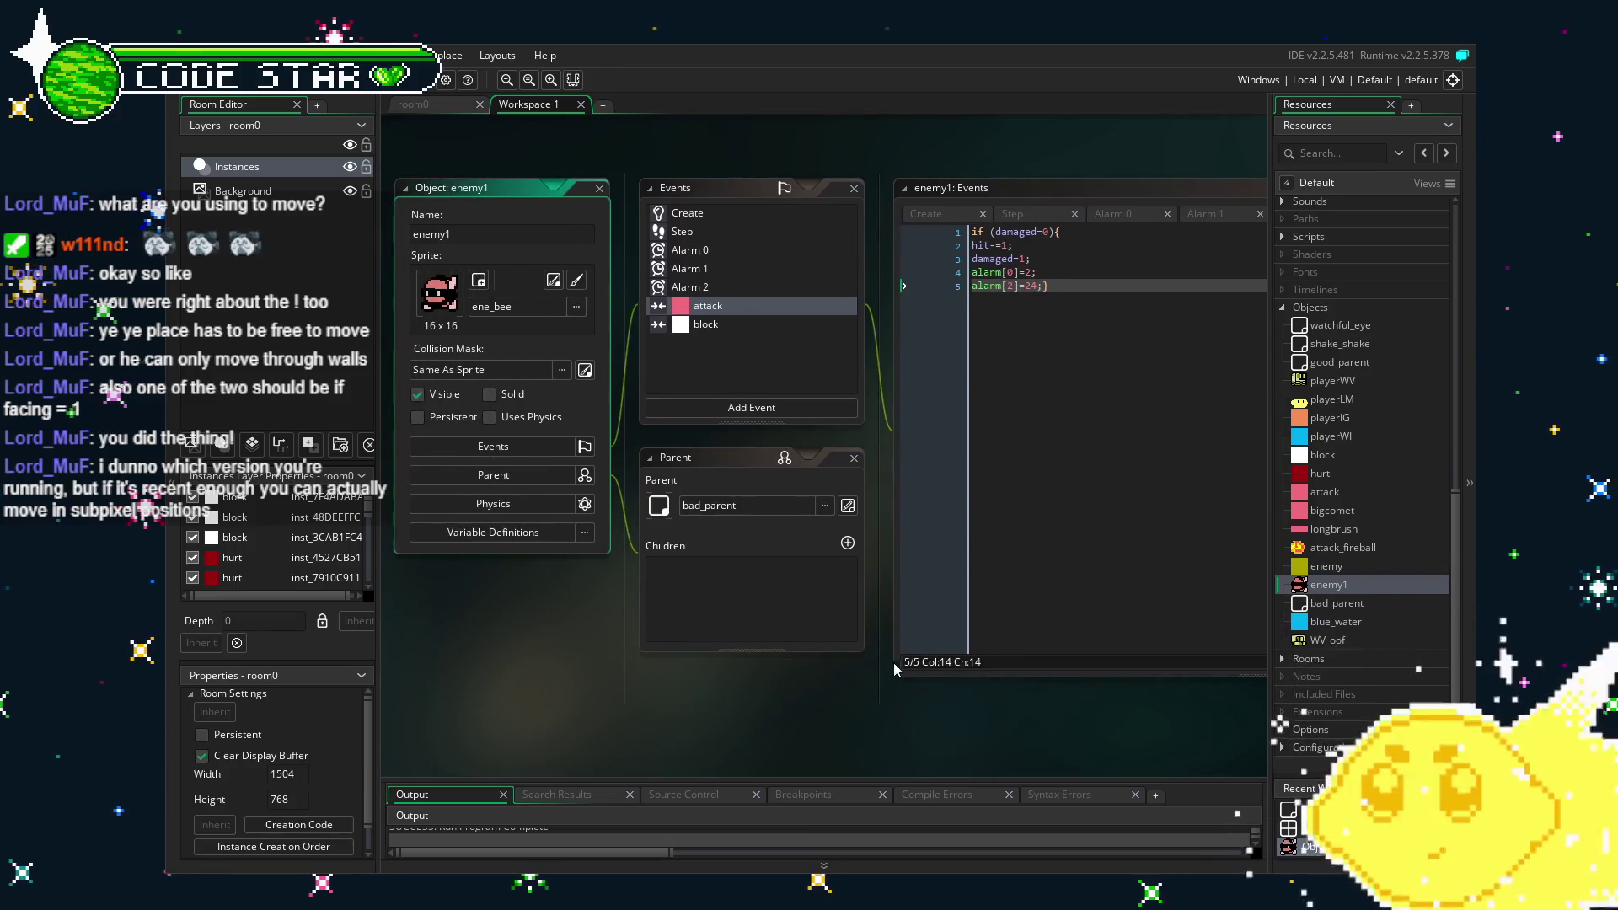
Open enemy1's Step event and insert a blank line above the hit check.
left_click(654, 323)
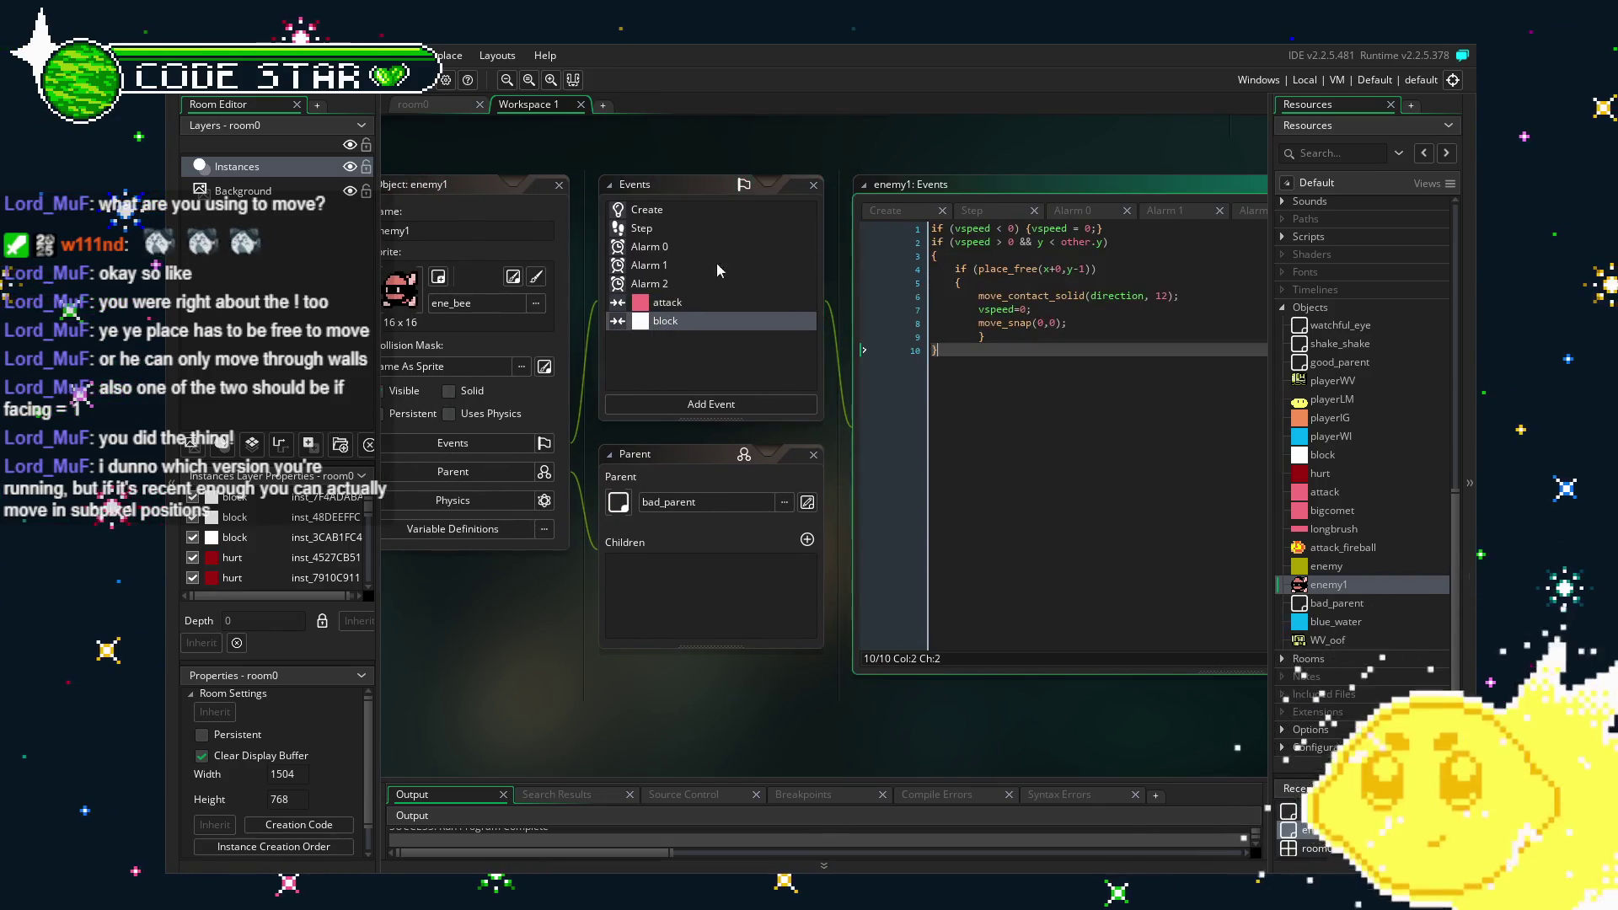
left_click(652, 235)
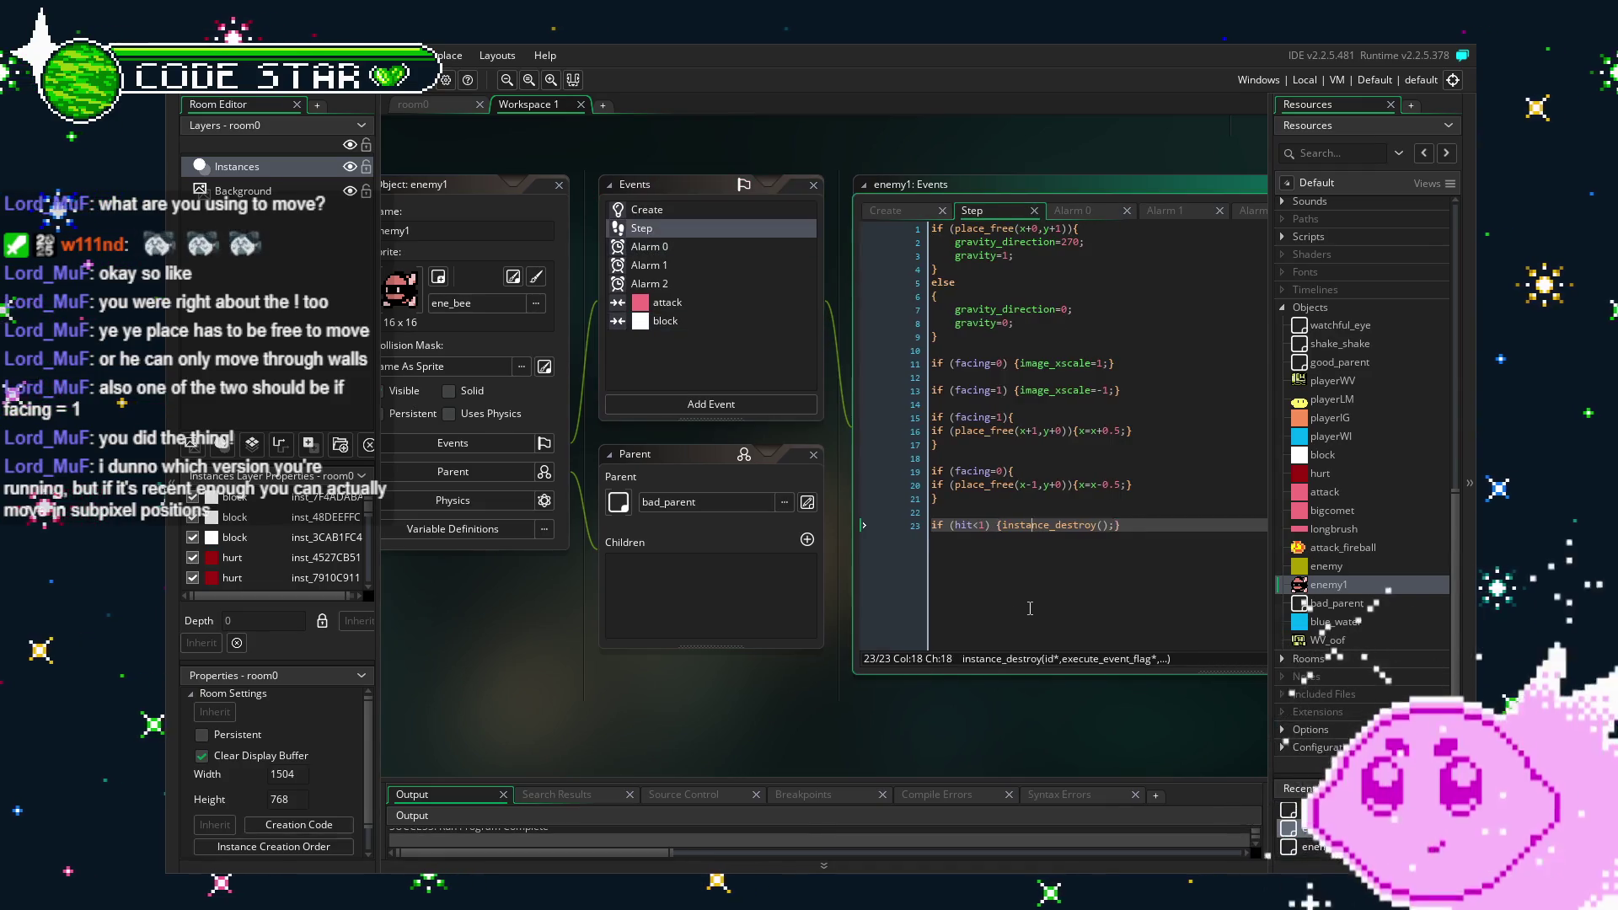
left_click(886, 535)
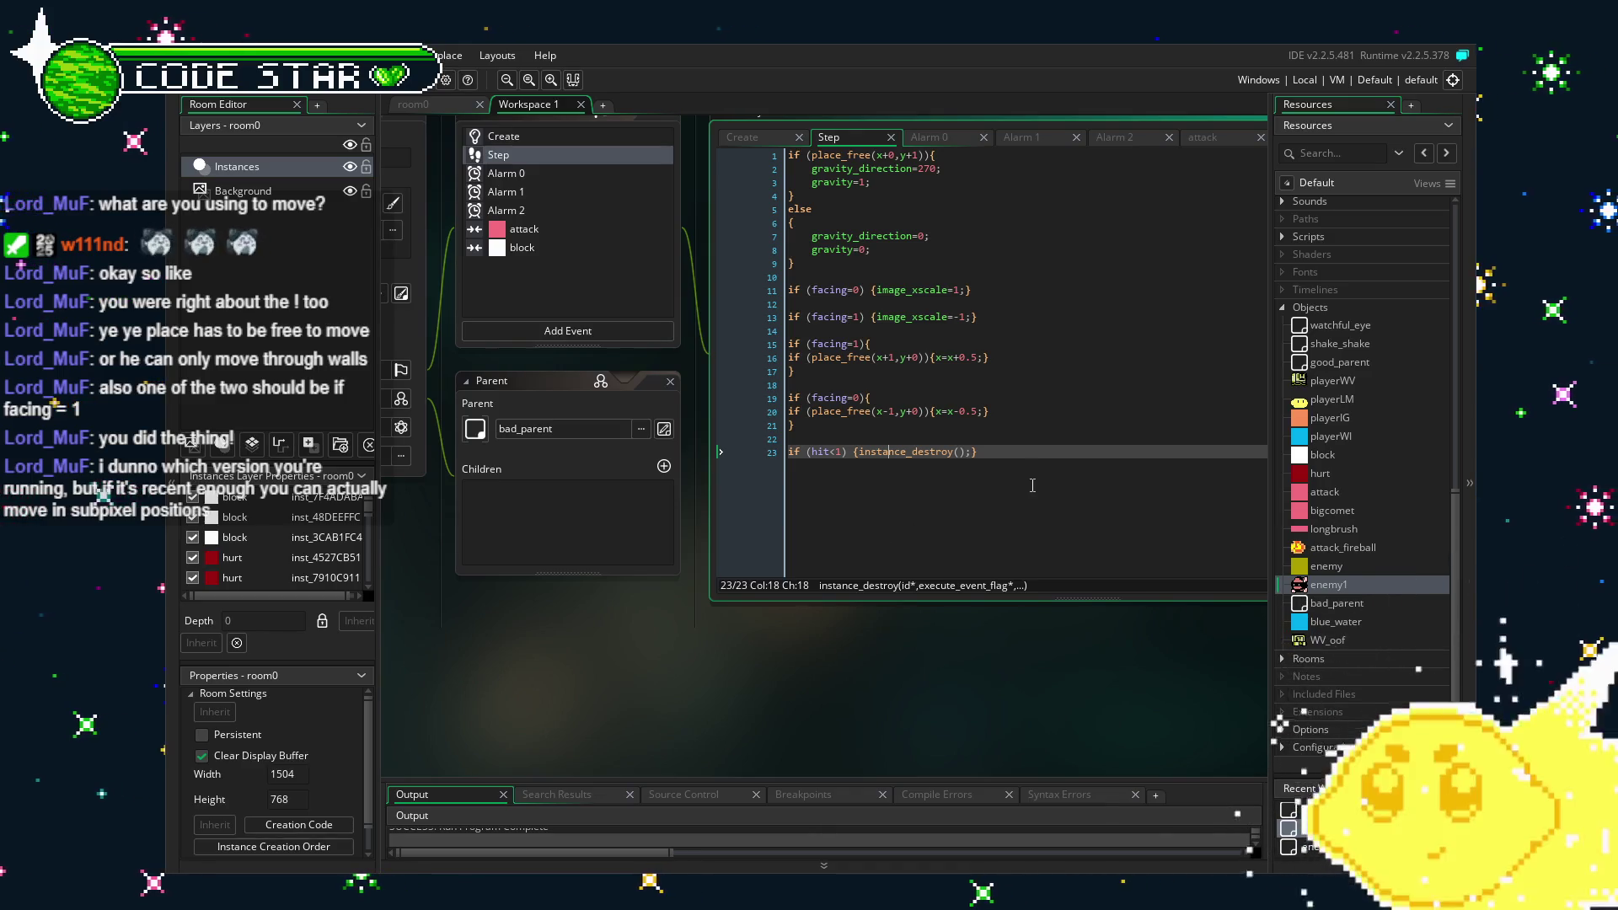
left_click(906, 434)
key("Return")
key("Return")
key("Up")
Write an if (place_meeting(x+2,y+0,block)) check that swaps facing, and save.
type("i")
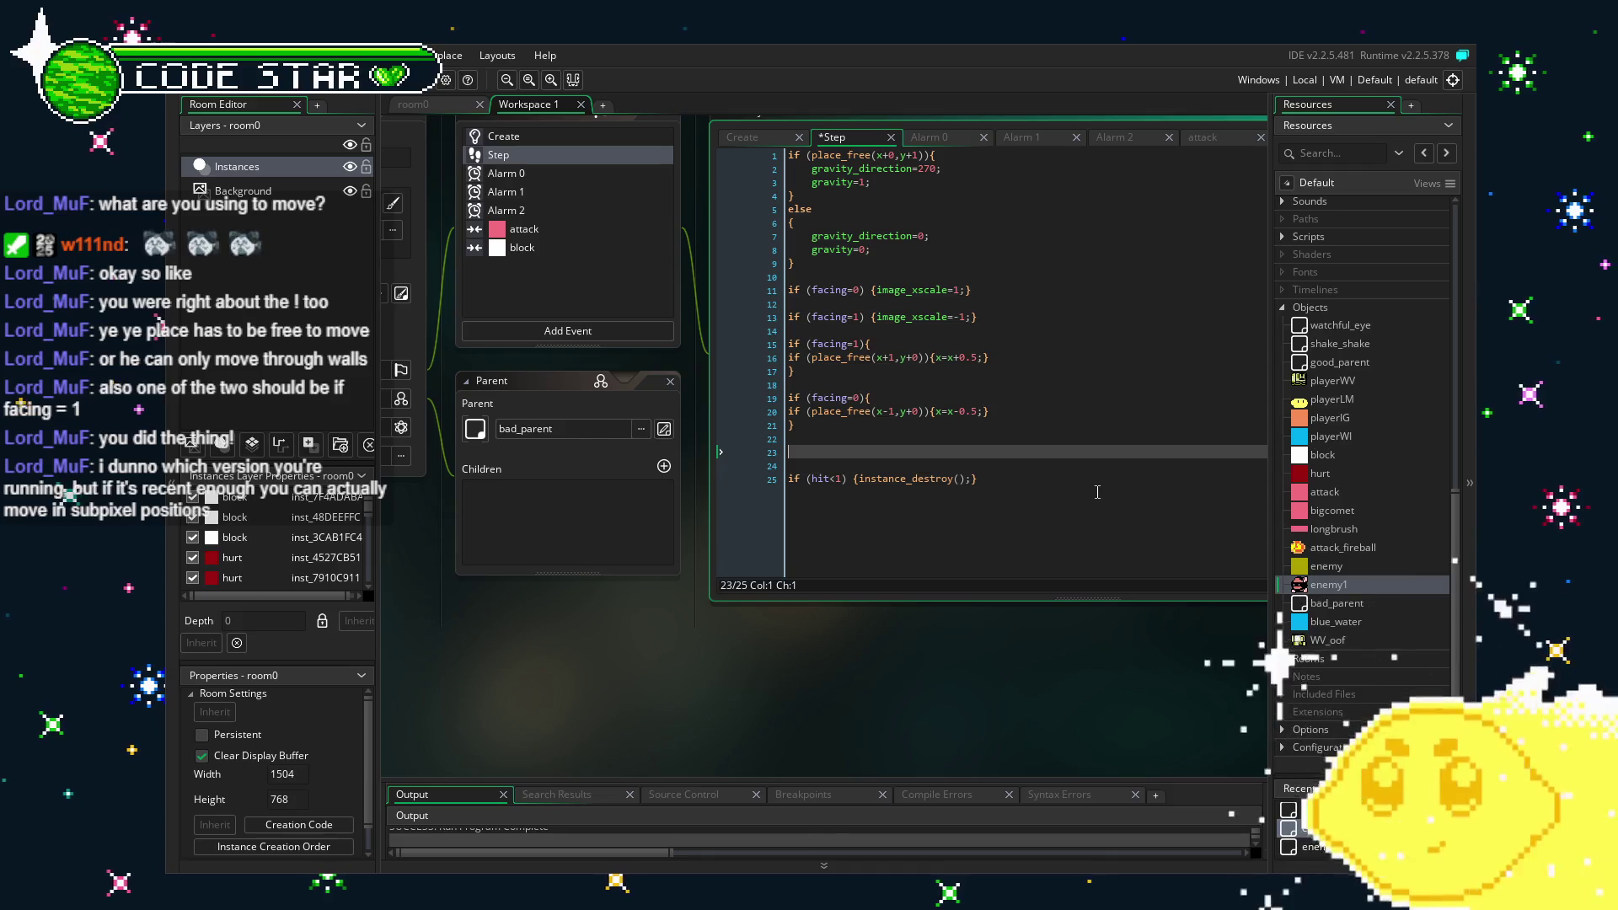
type("f (place")
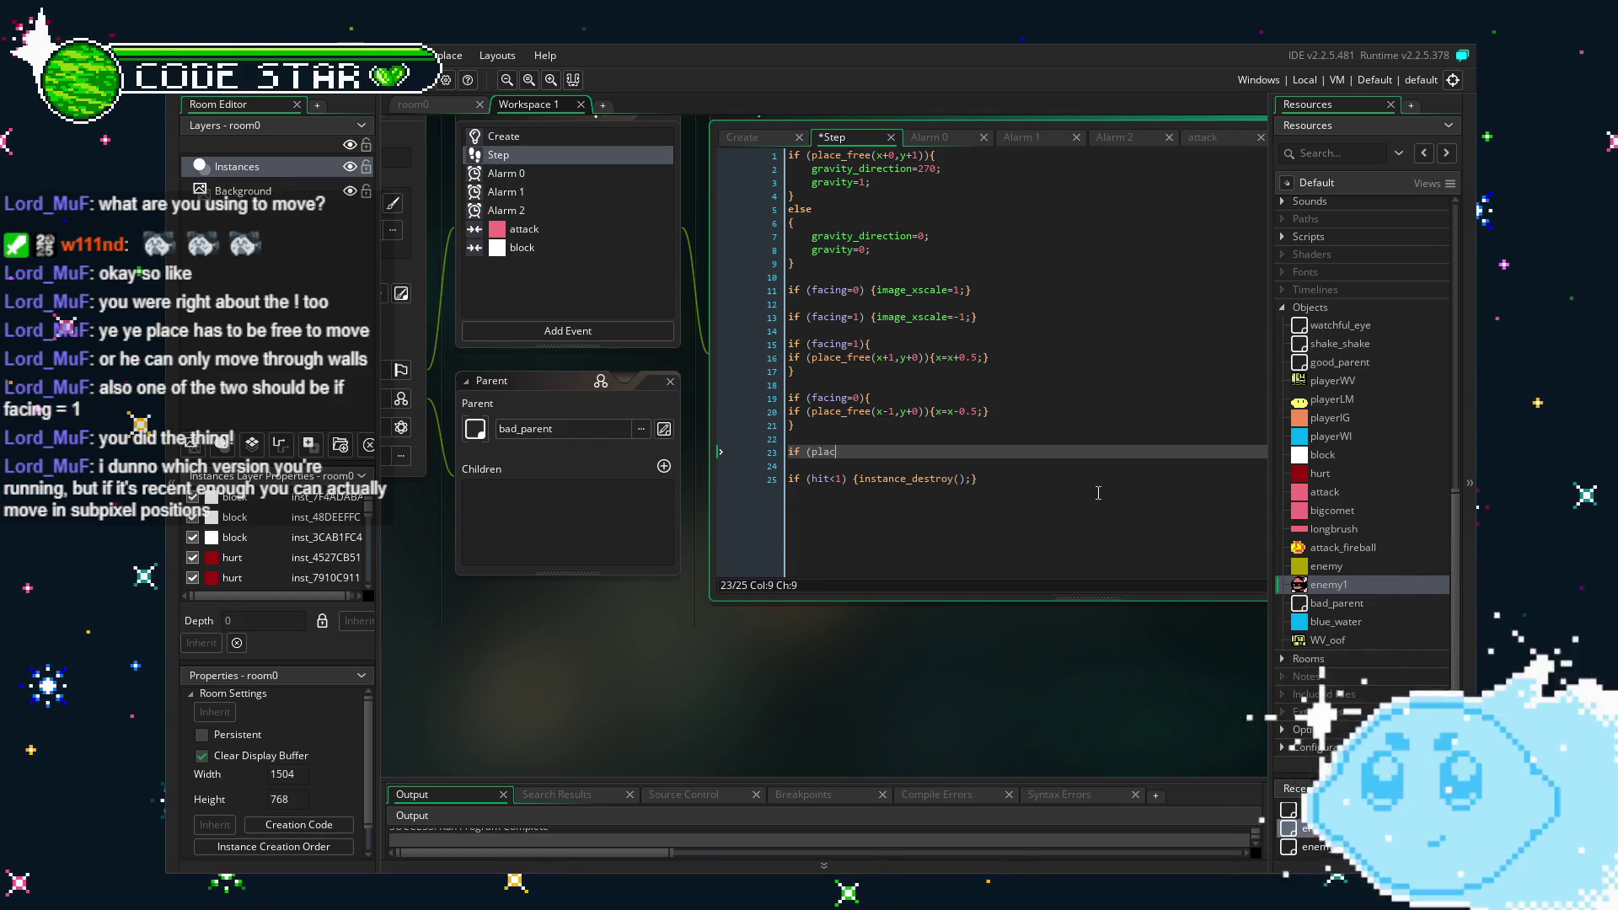
type("_m")
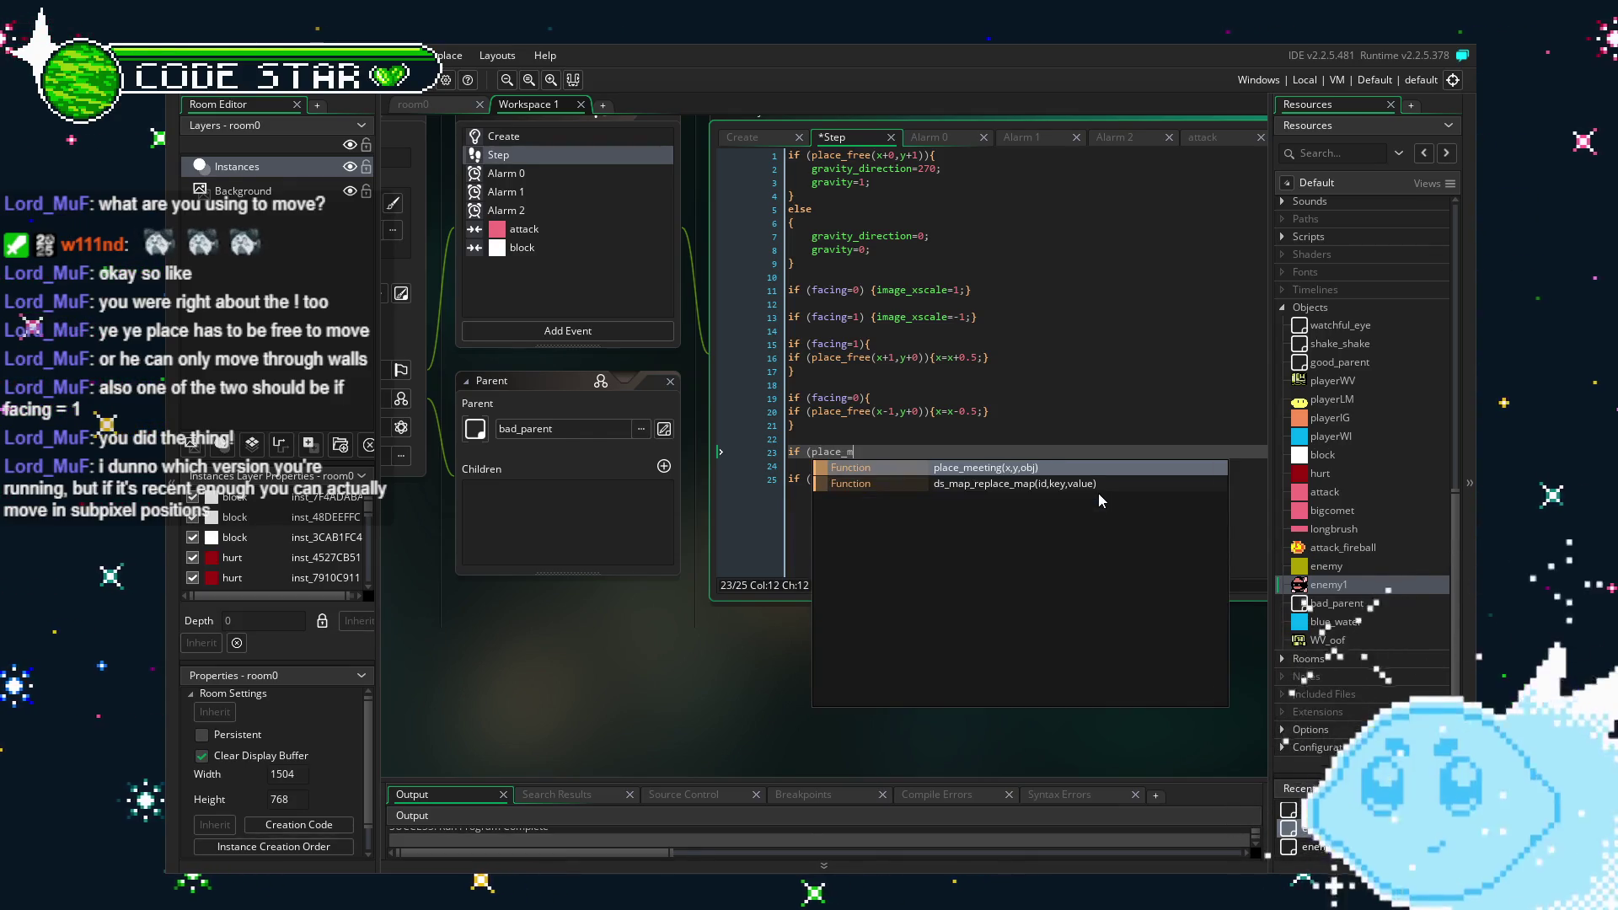
key("Return")
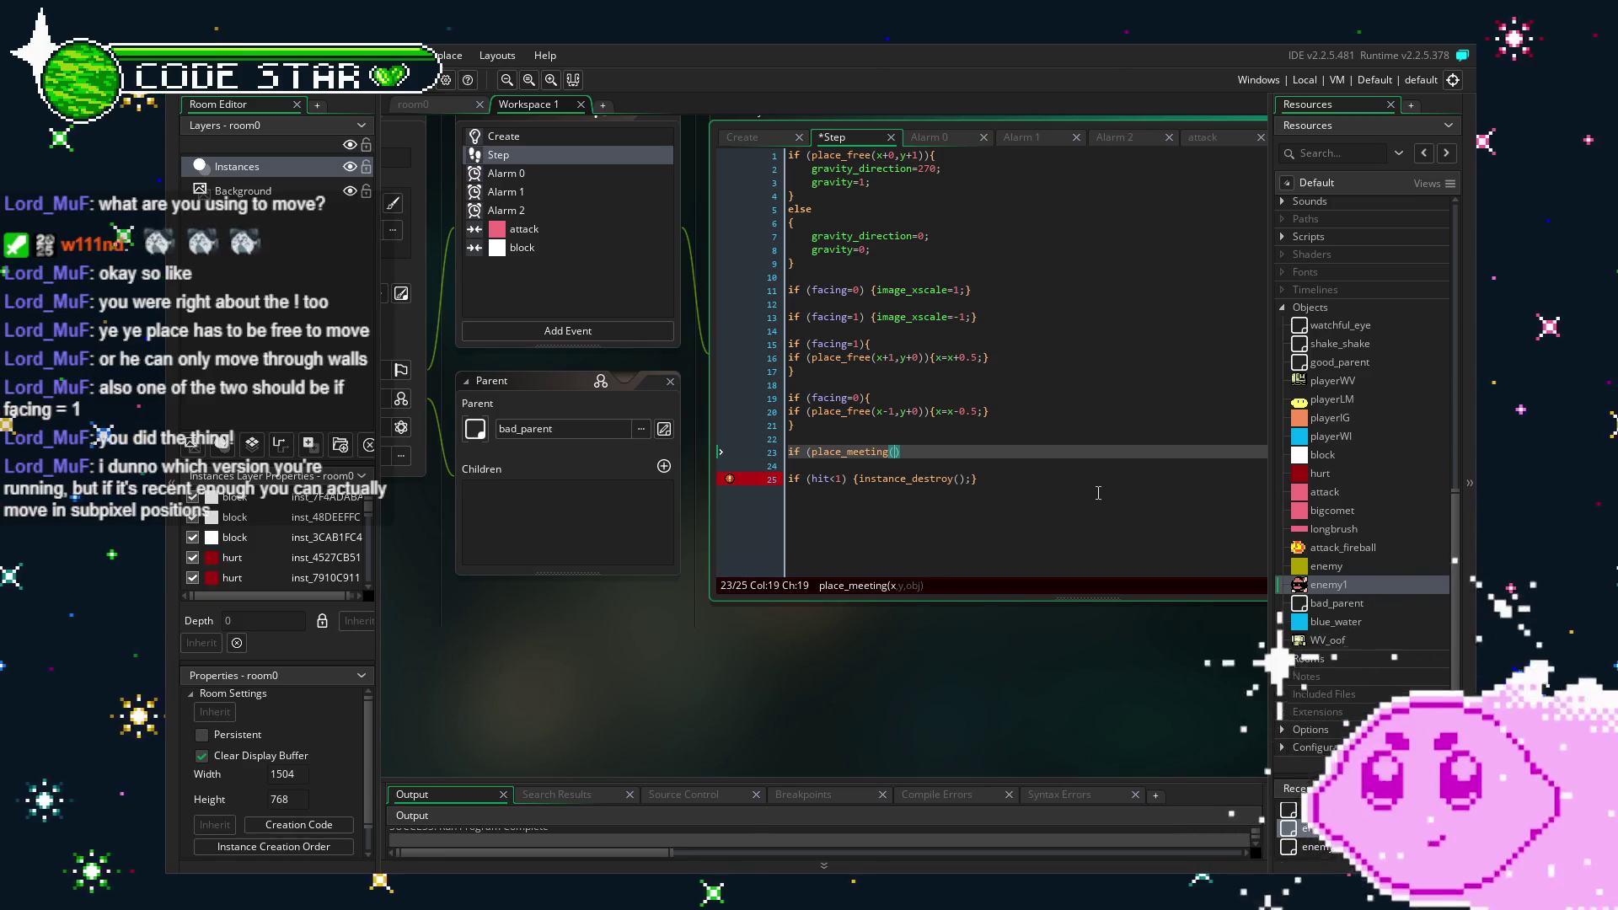
type("x+2")
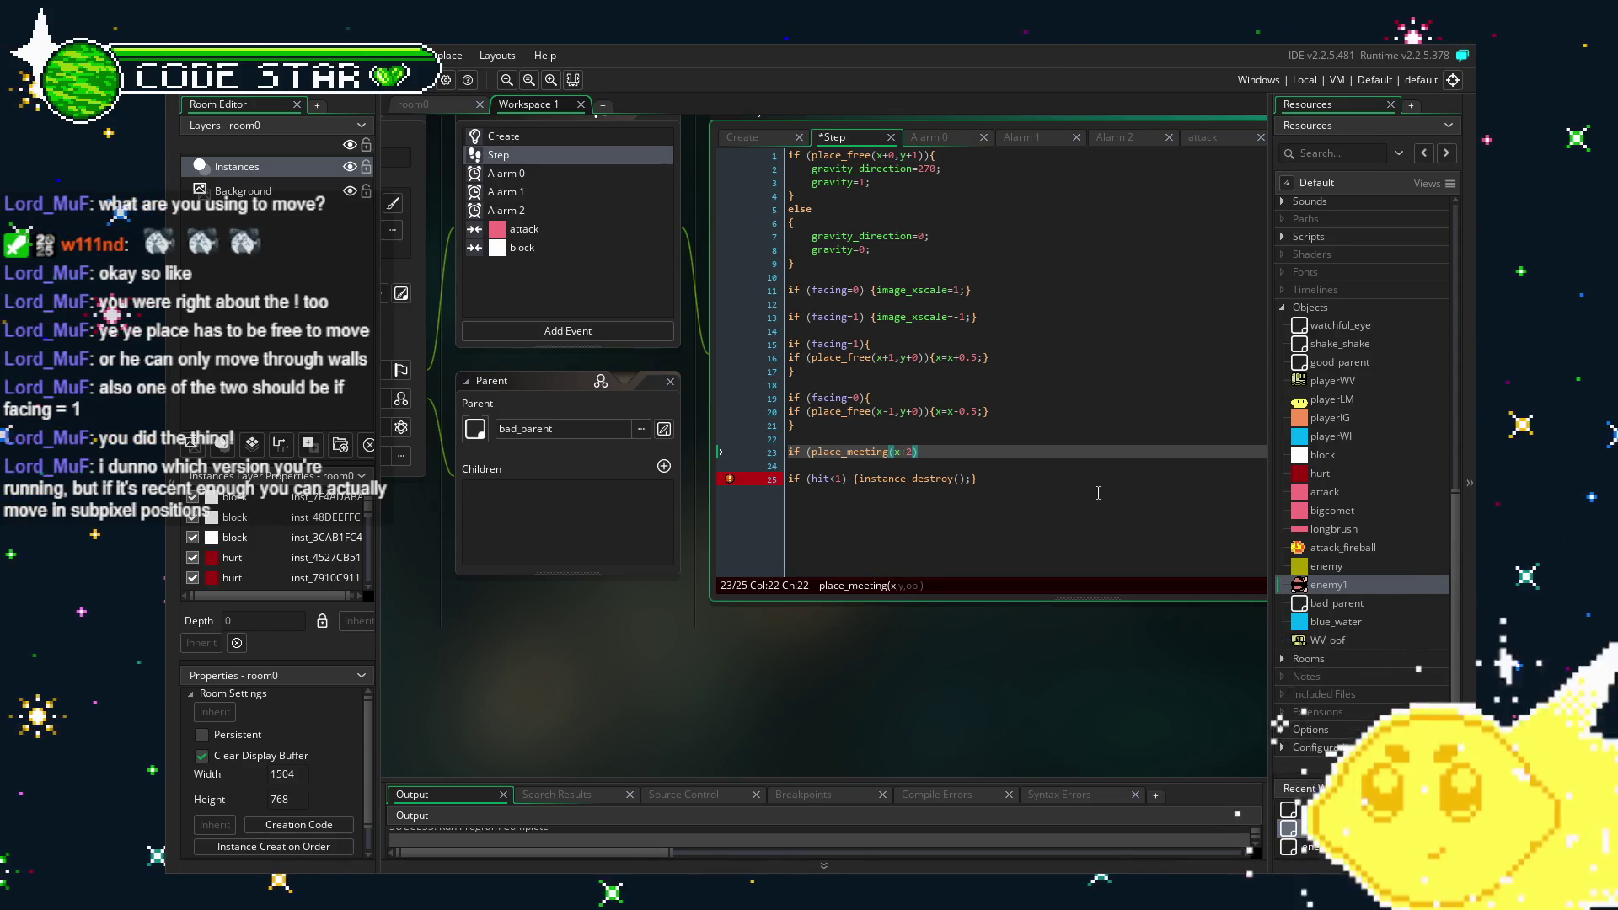
type("+0,")
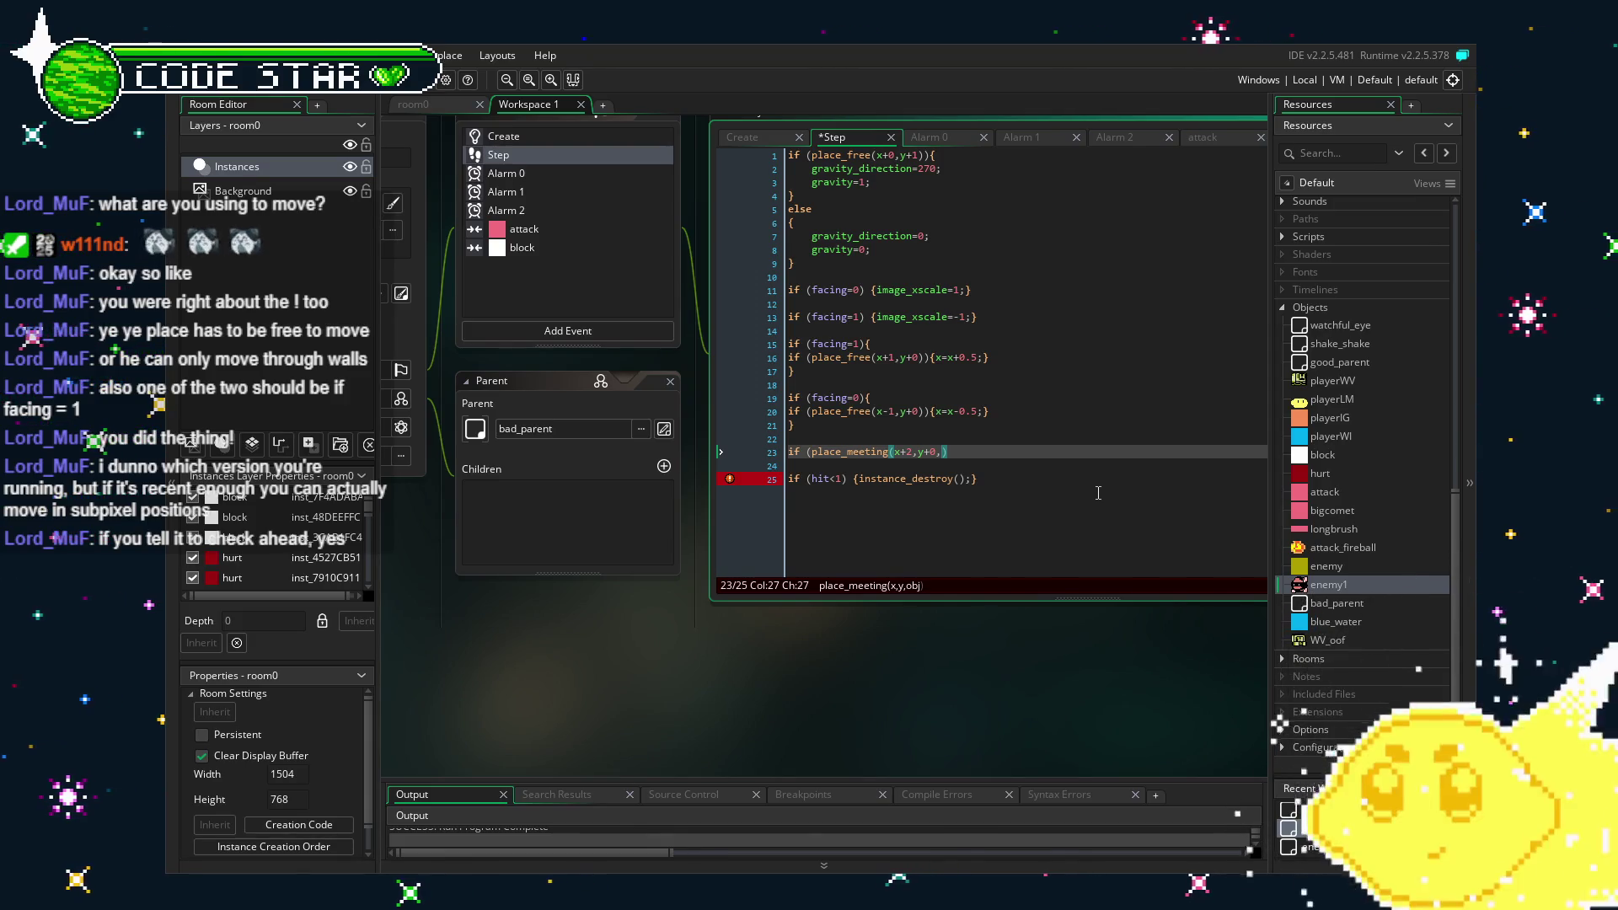
type("block")
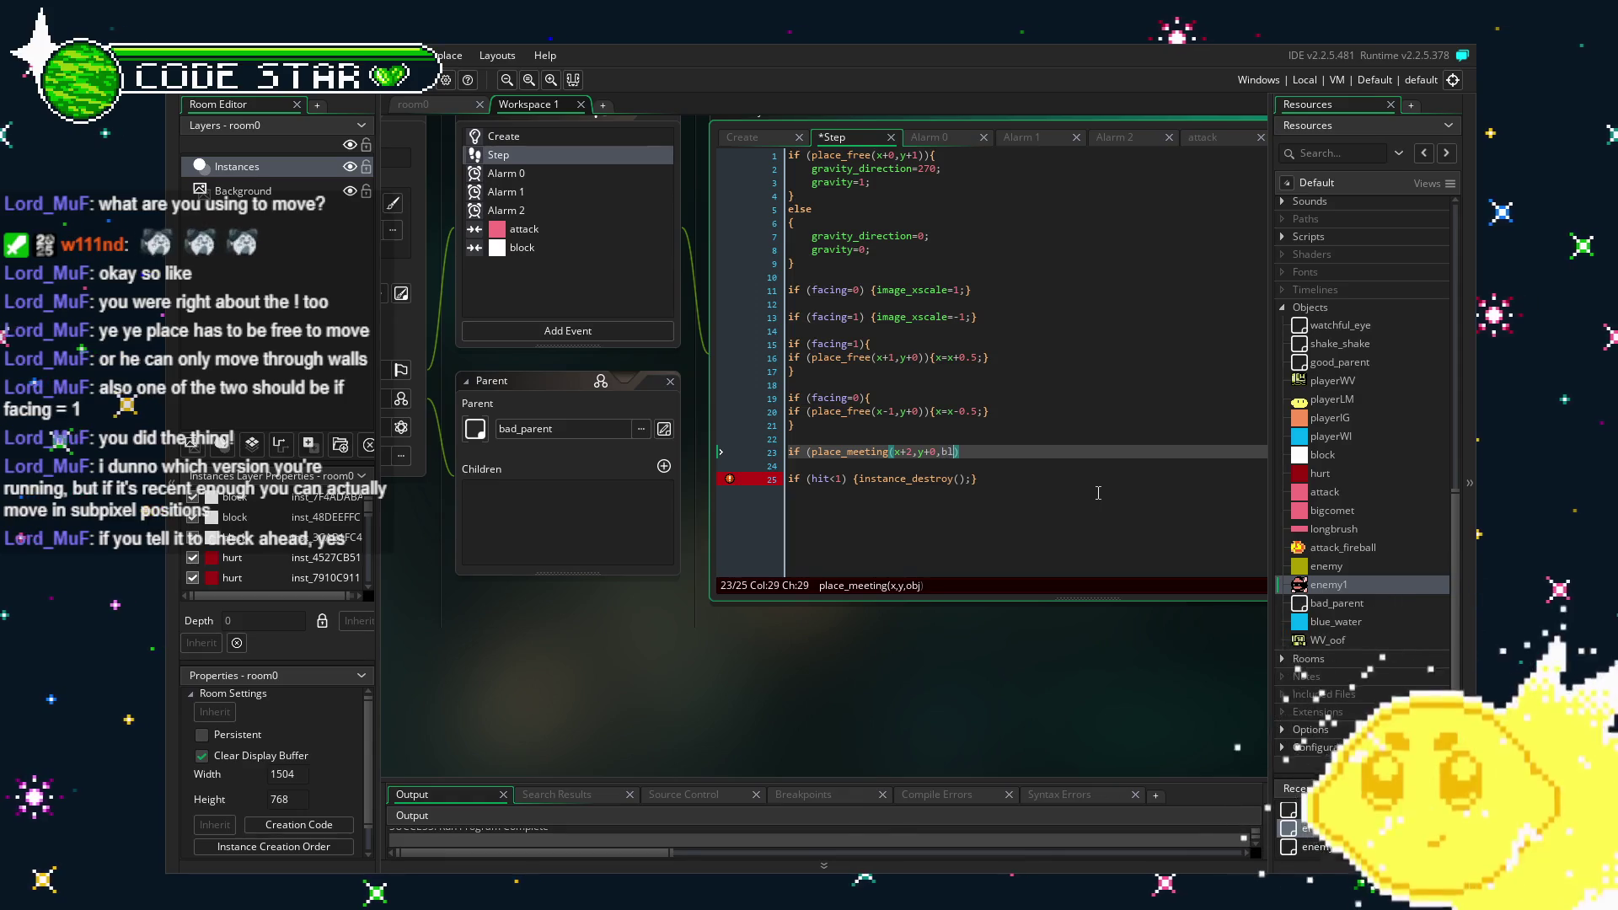
type(") {if")
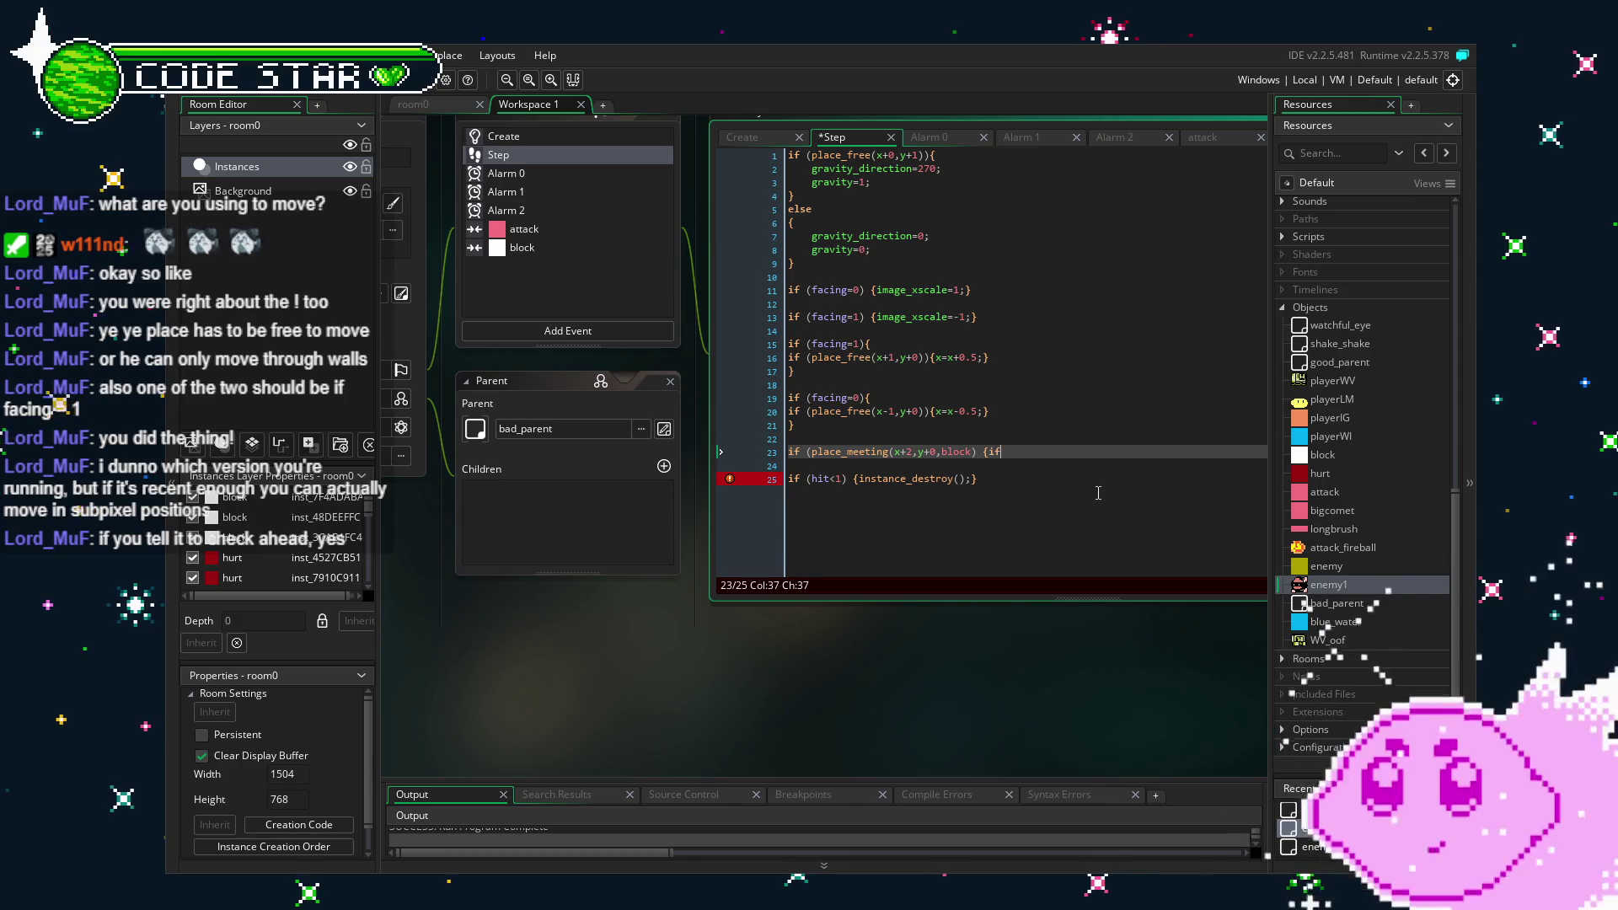
key("BackSpace")
key("BackSpace")
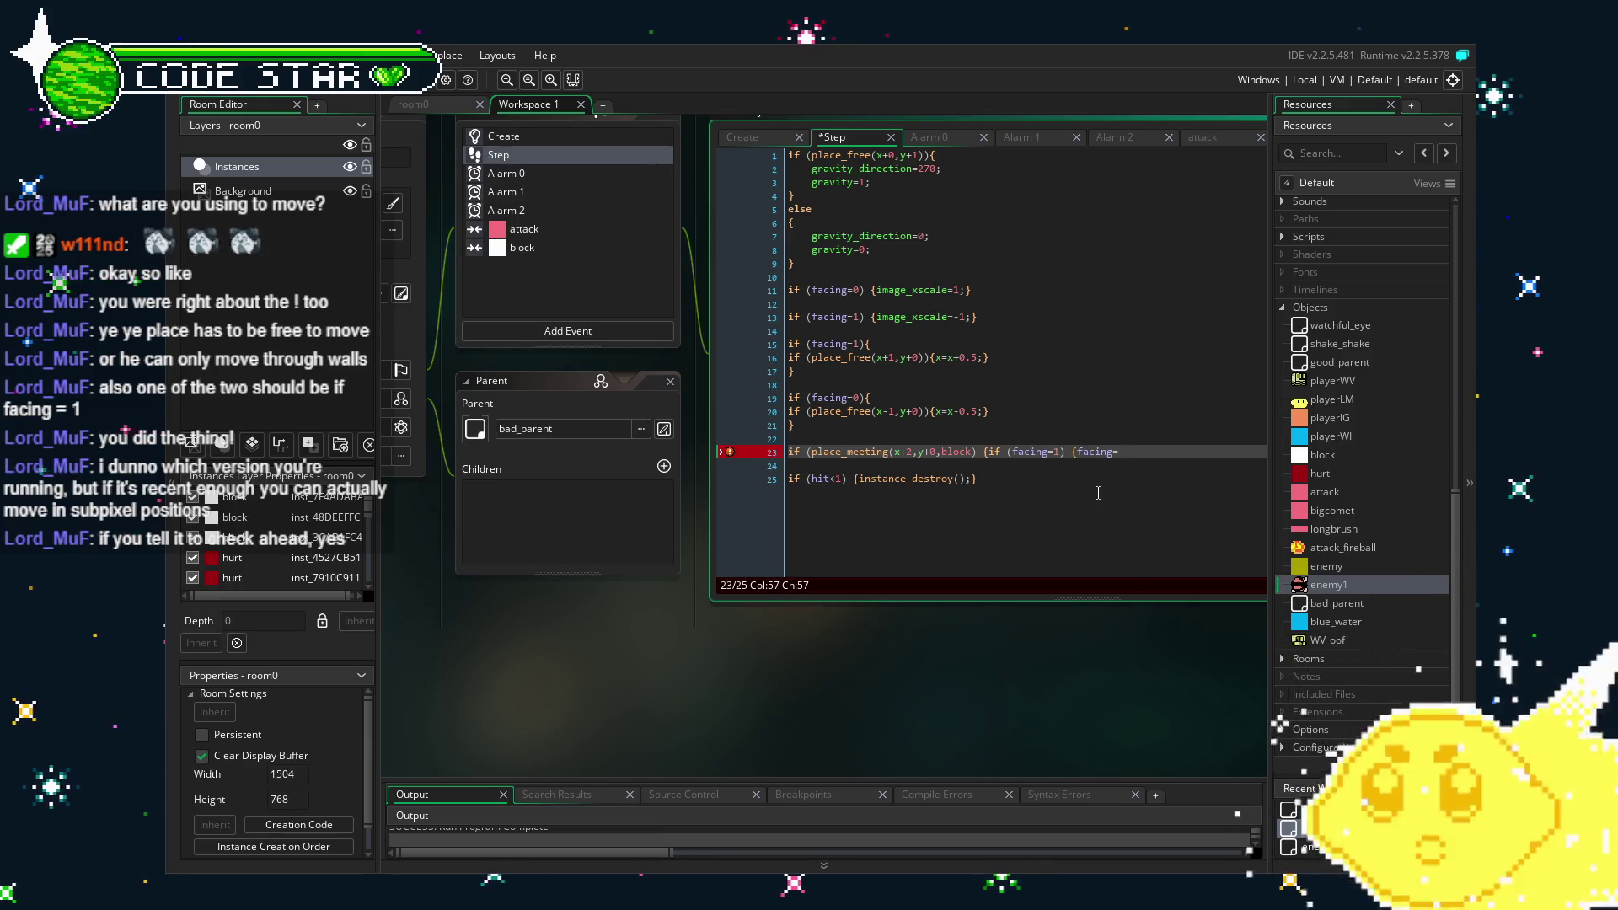
type("0;}{")
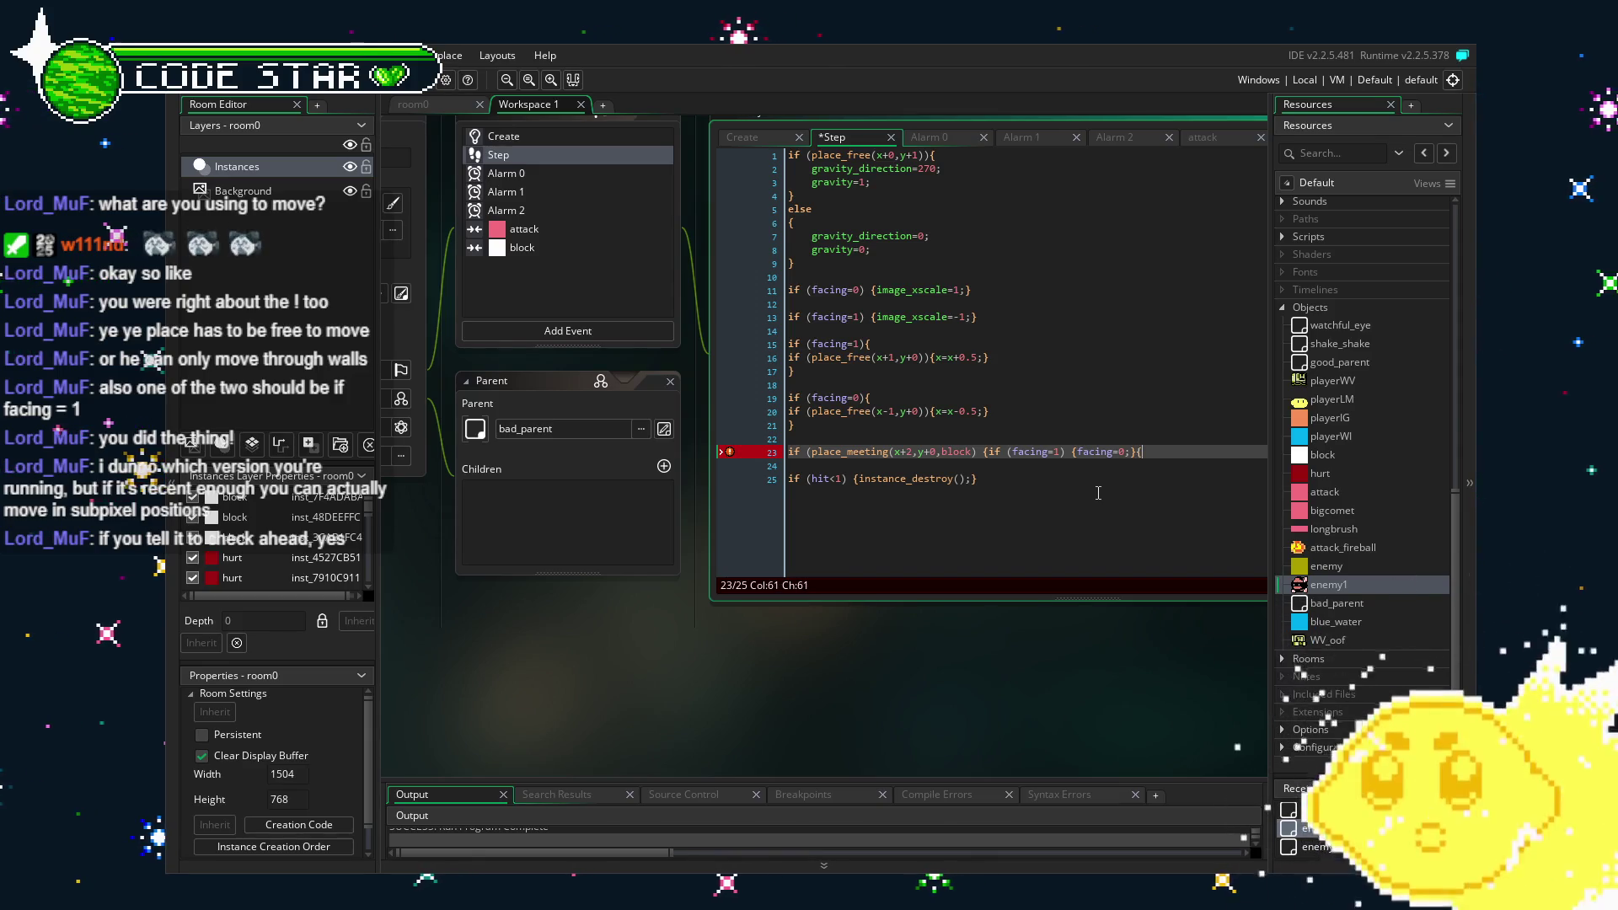
key("BackSpace")
type("}")
key("ctrl+s")
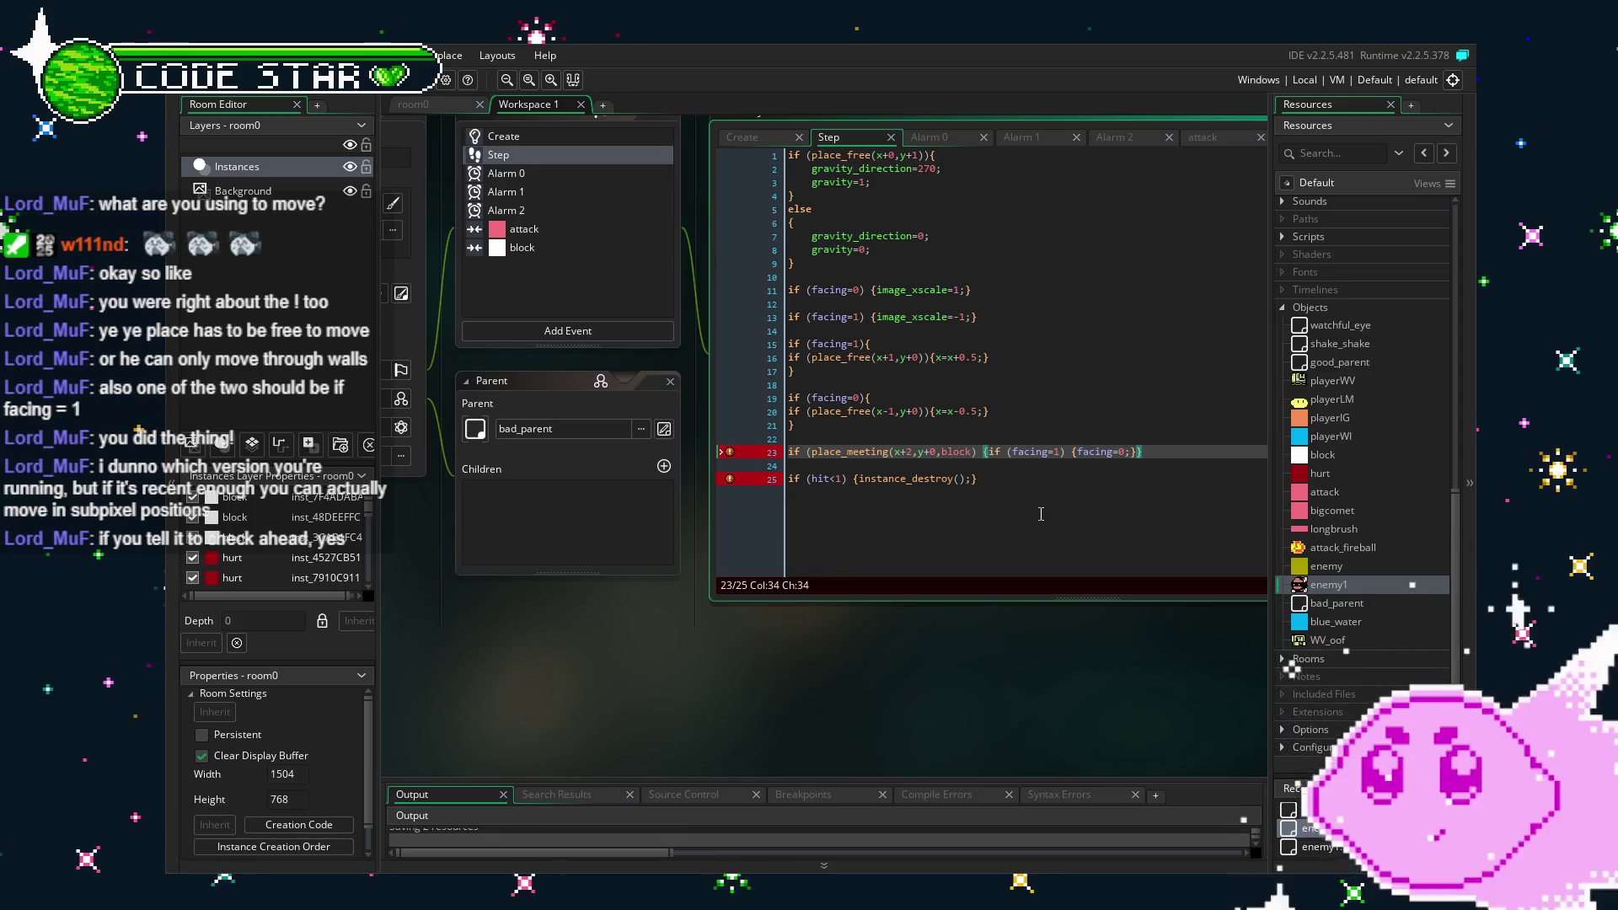
Add the missing closing parenthesis after block on line 23 and save.
left_click(1078, 453)
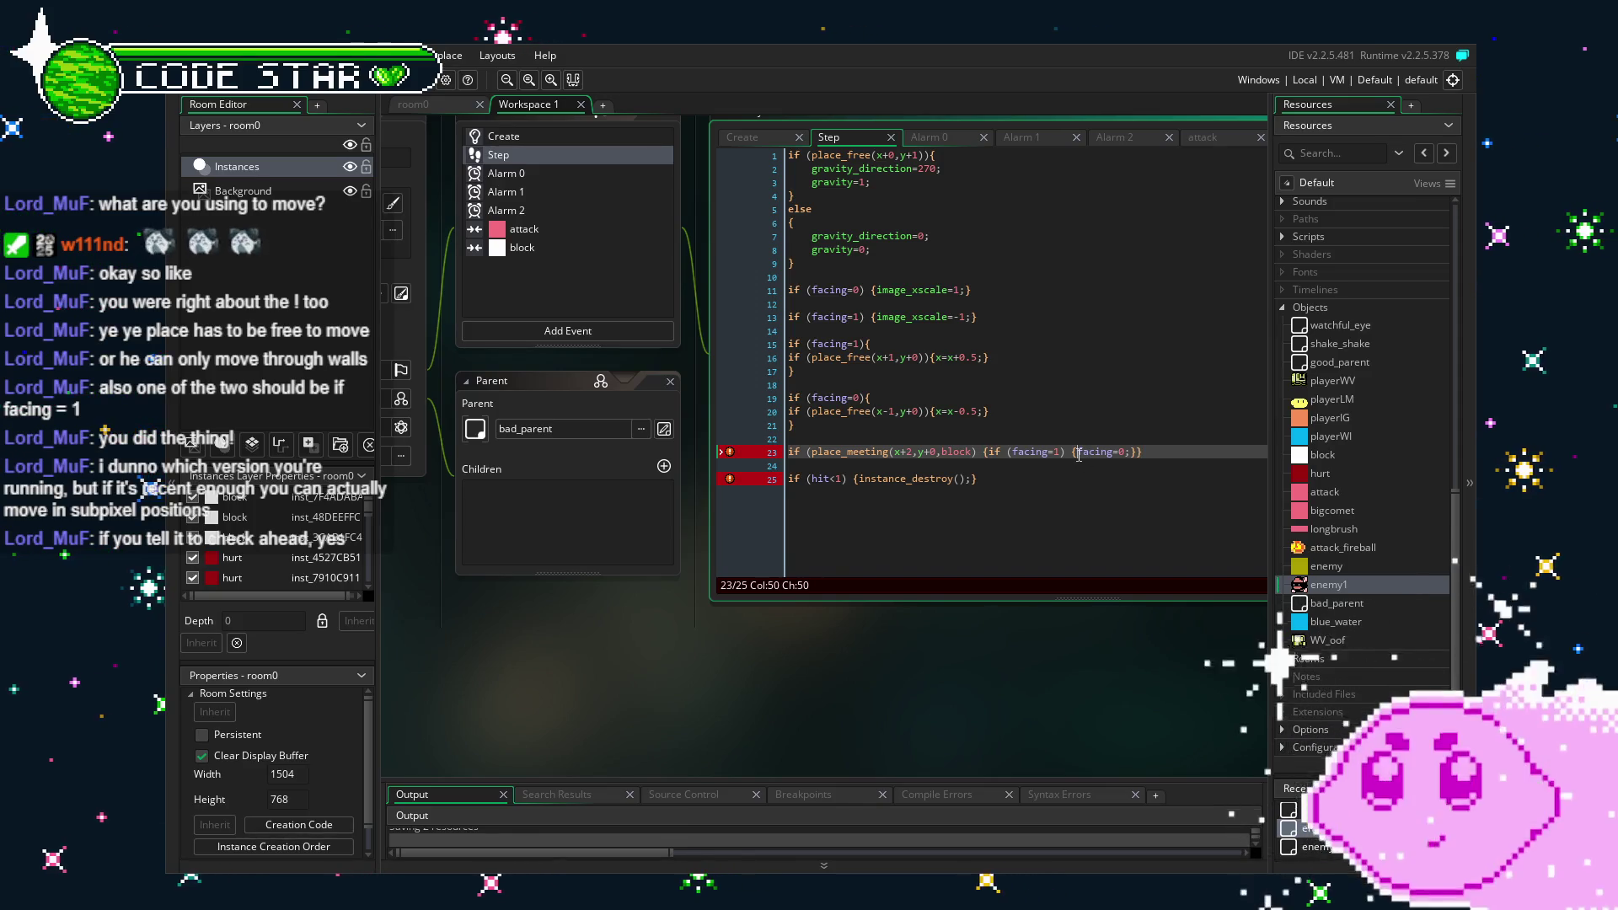
key("Left")
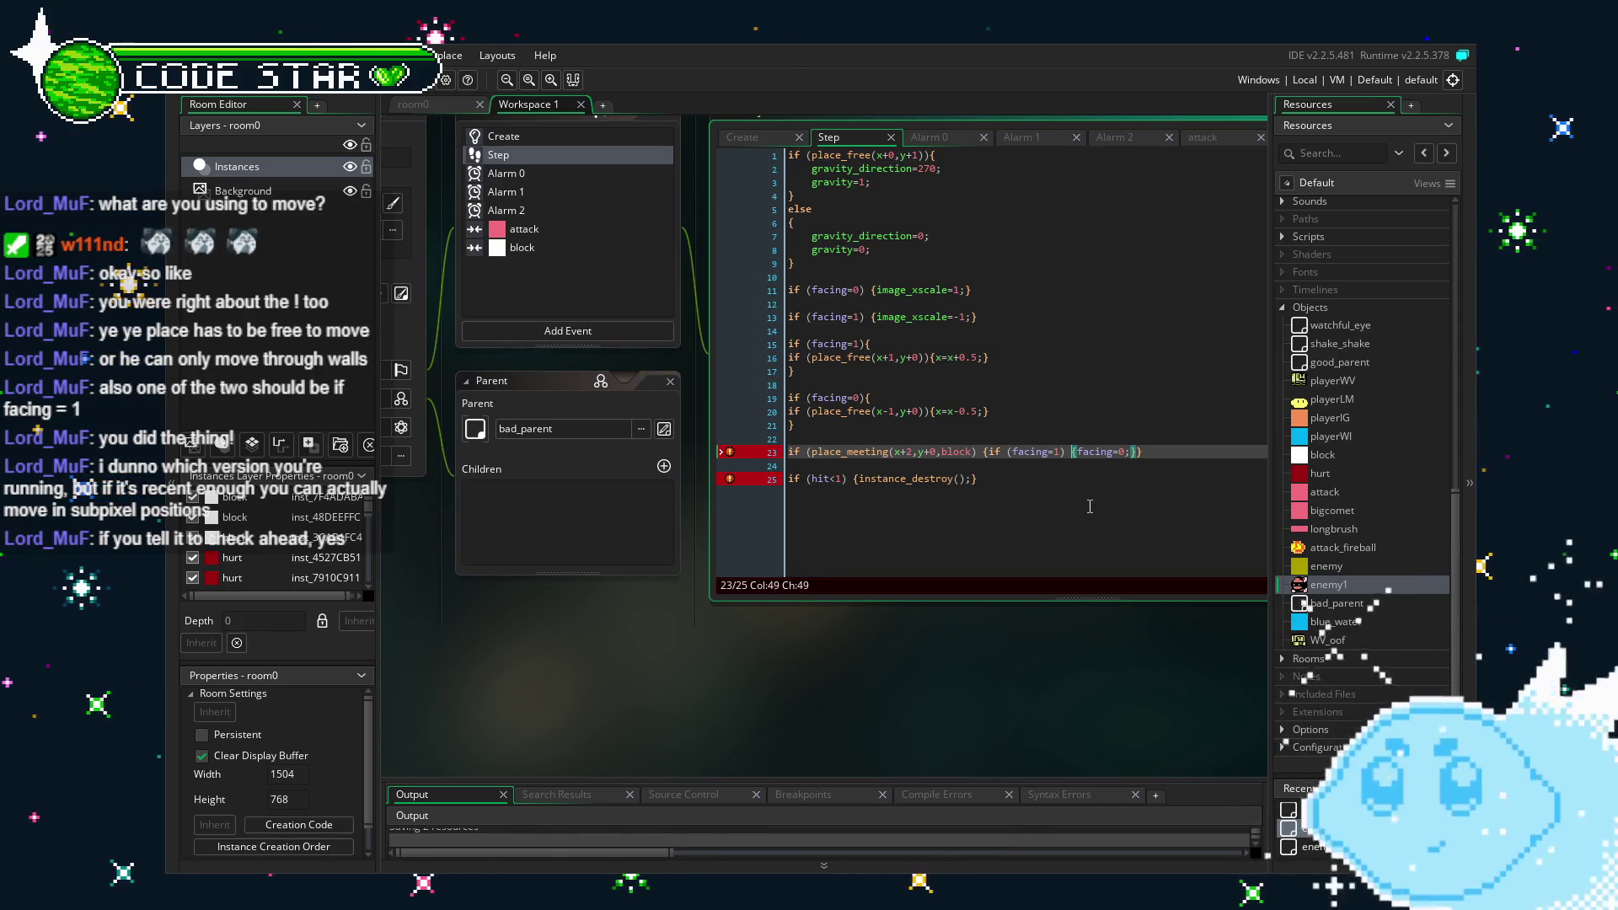
left_click(971, 453)
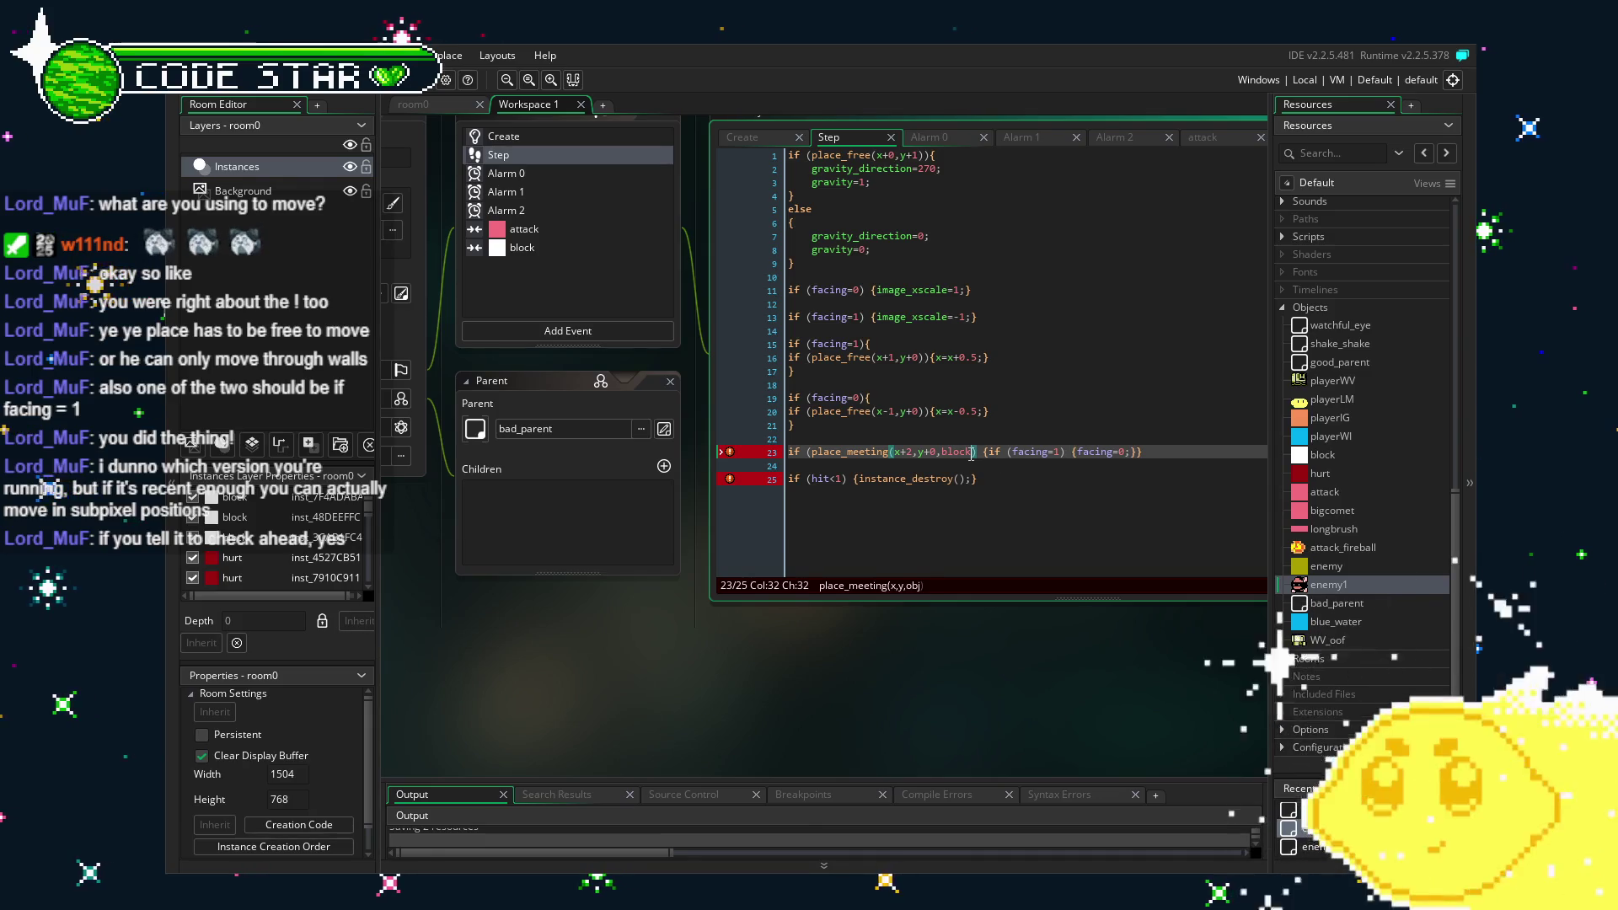
type(")")
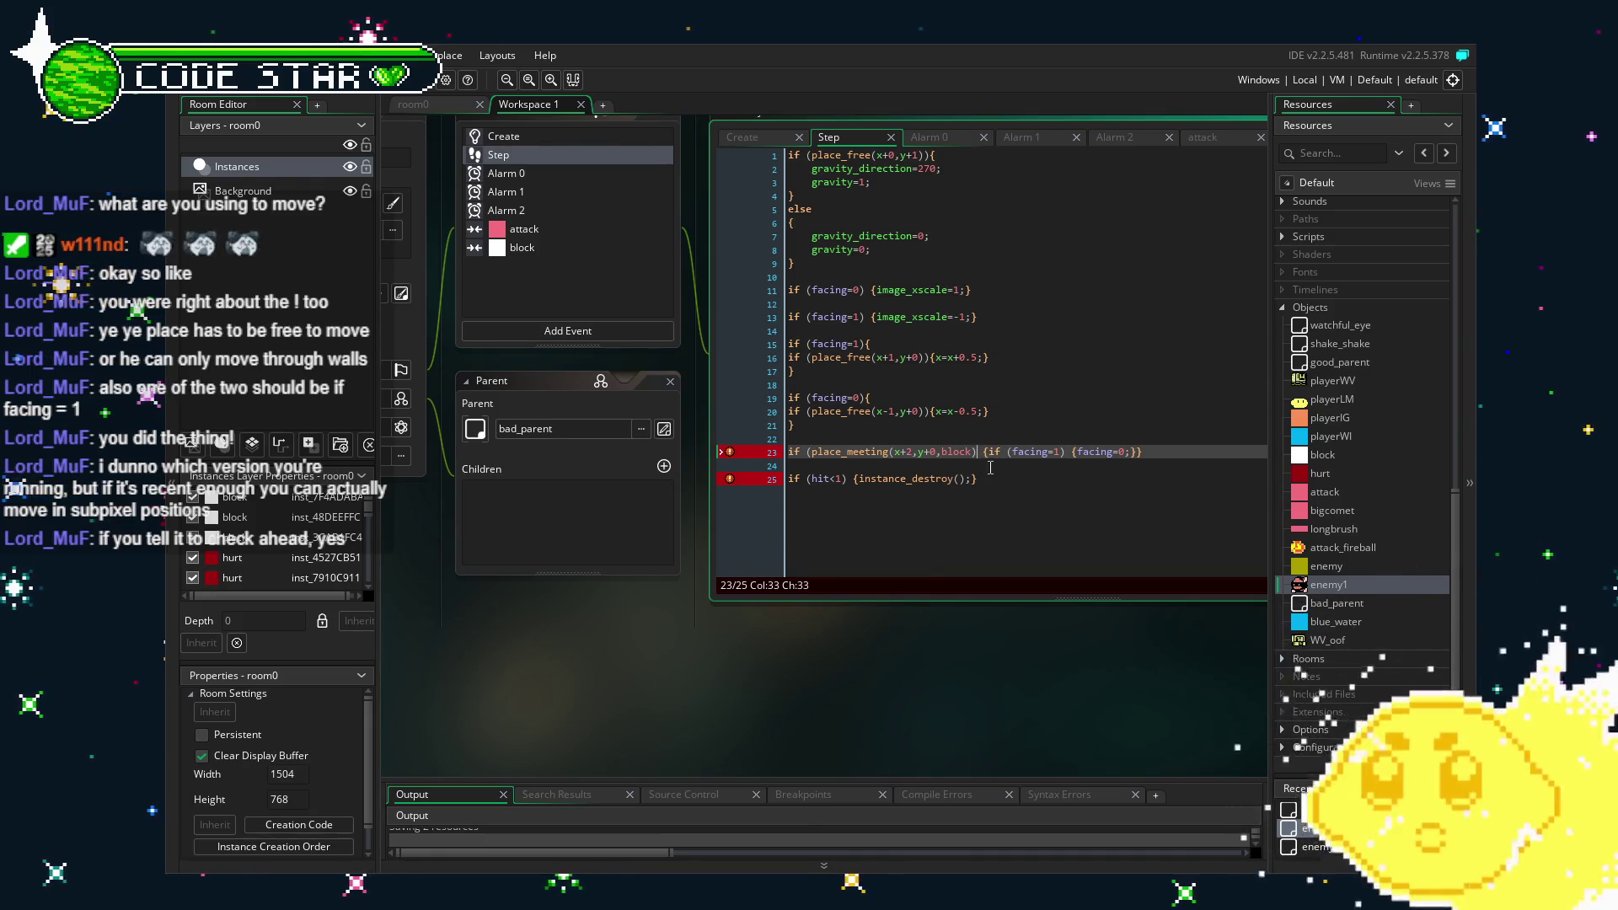
key("ctrl+s")
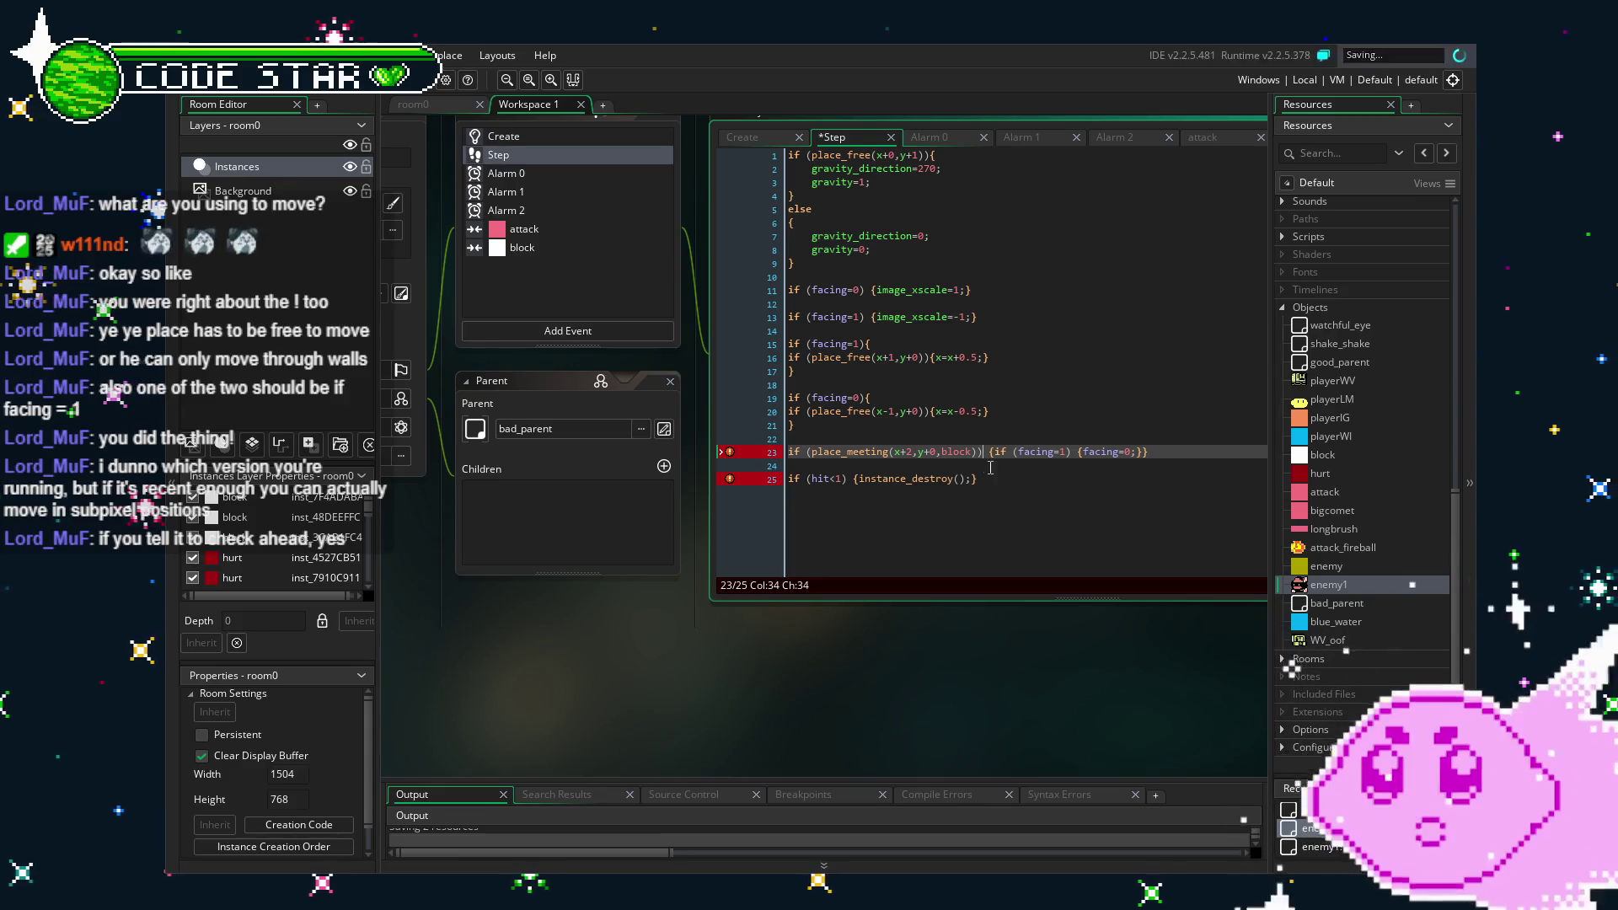
Duplicate the collision check onto line 25 and change its x+2 to x-2.
left_click_drag(1147, 453, 791, 463)
key("ctrl+c")
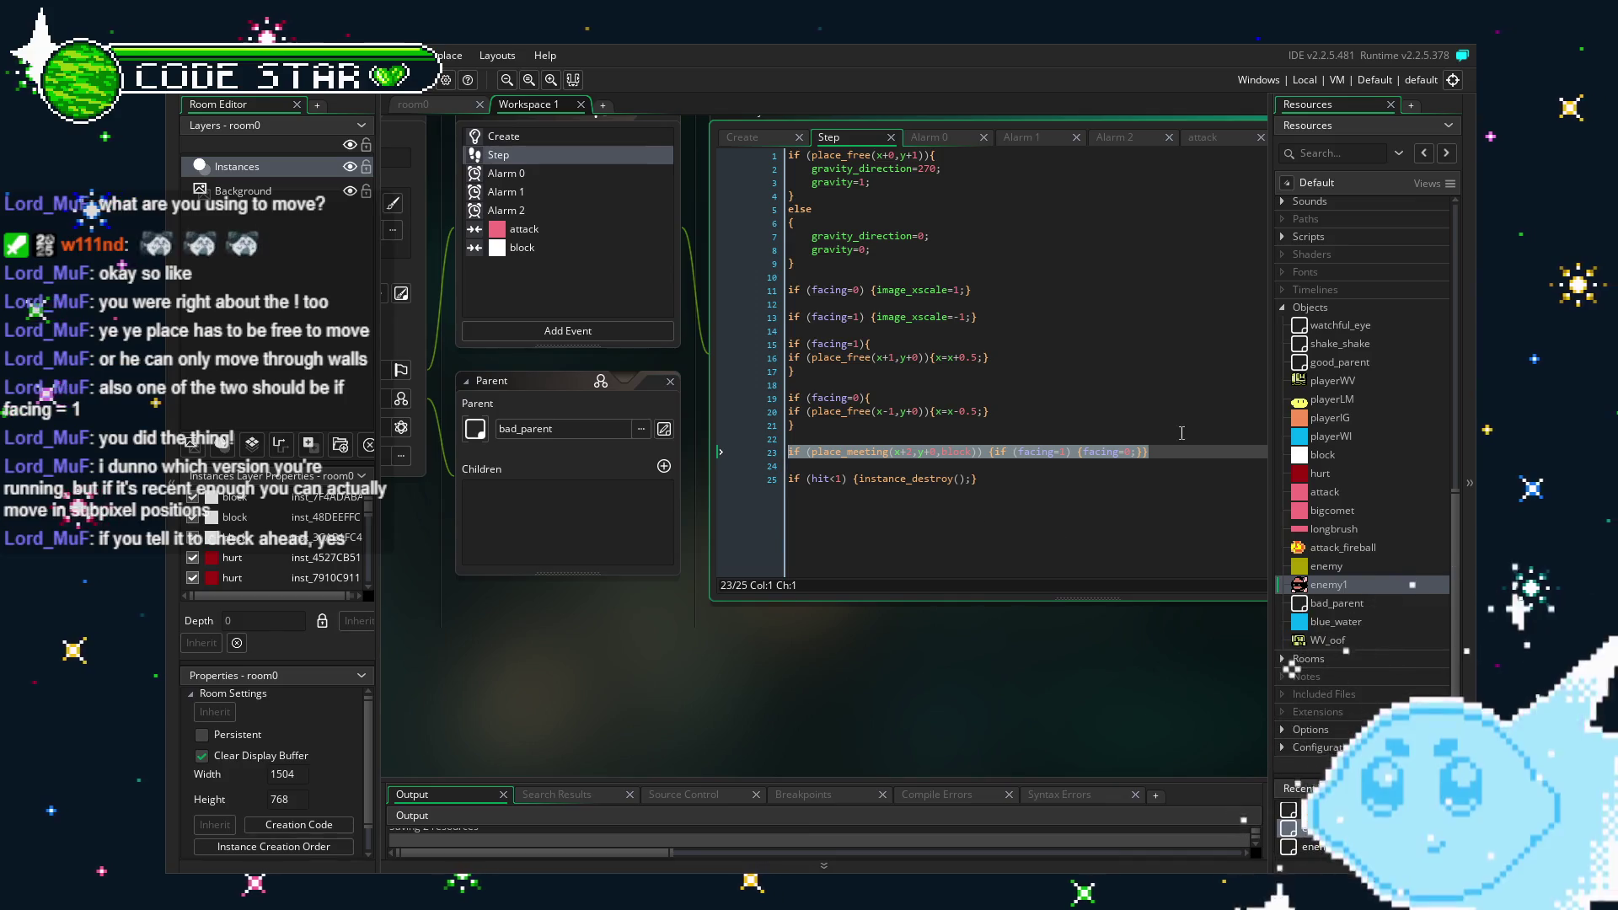
left_click(1204, 455)
key("Return")
key("Return")
key("ctrl+v")
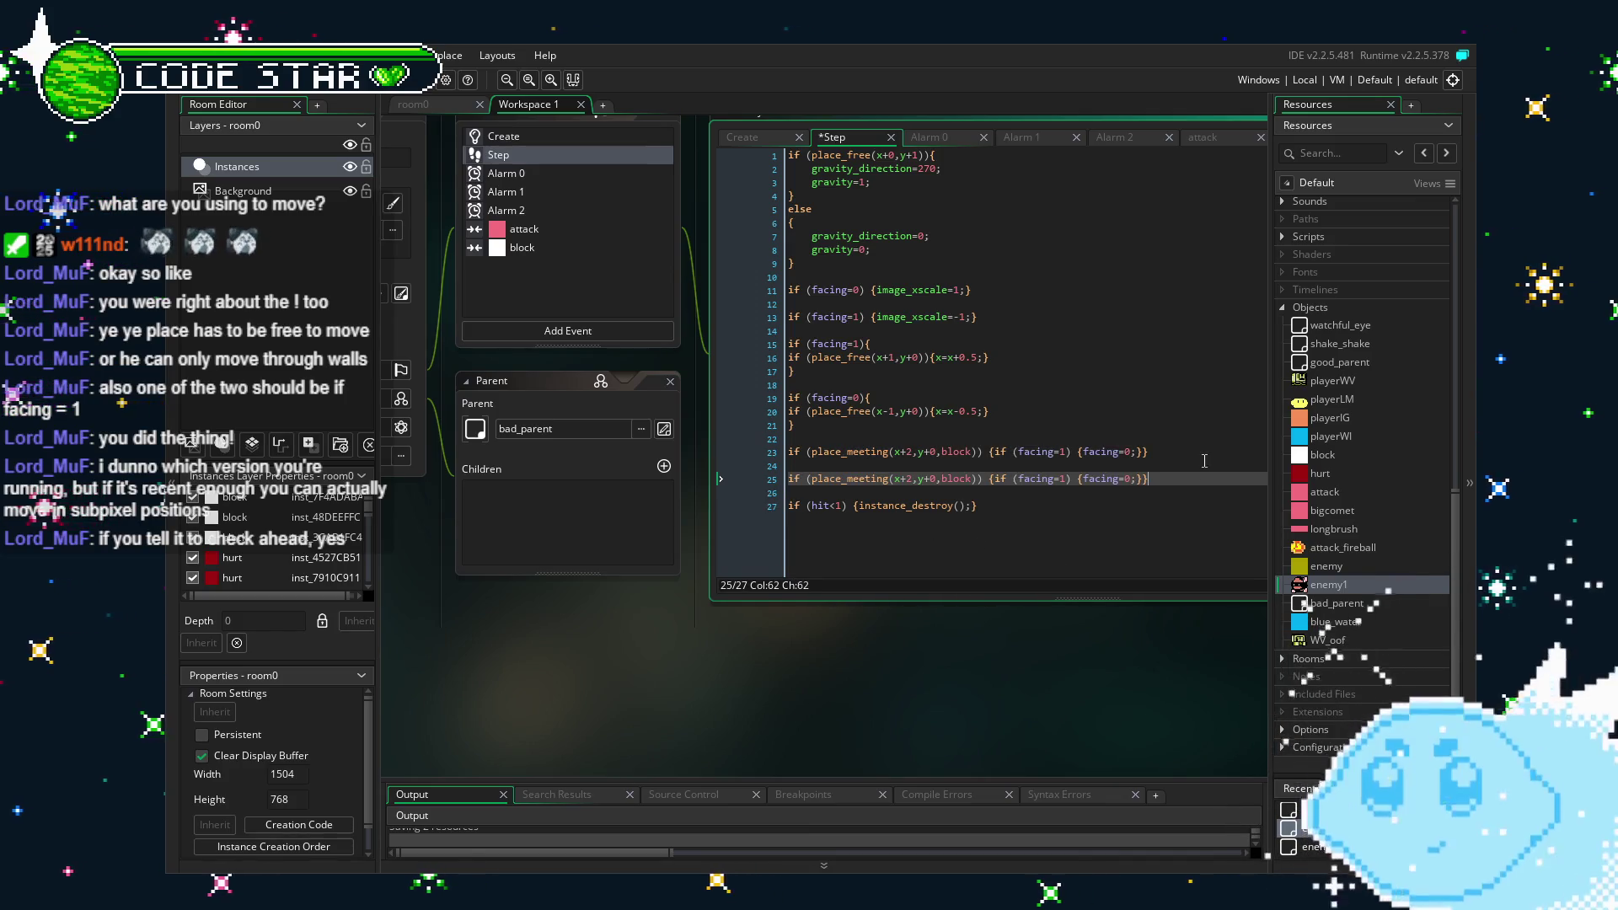
left_click(904, 479)
key("BackSpace")
type("-")
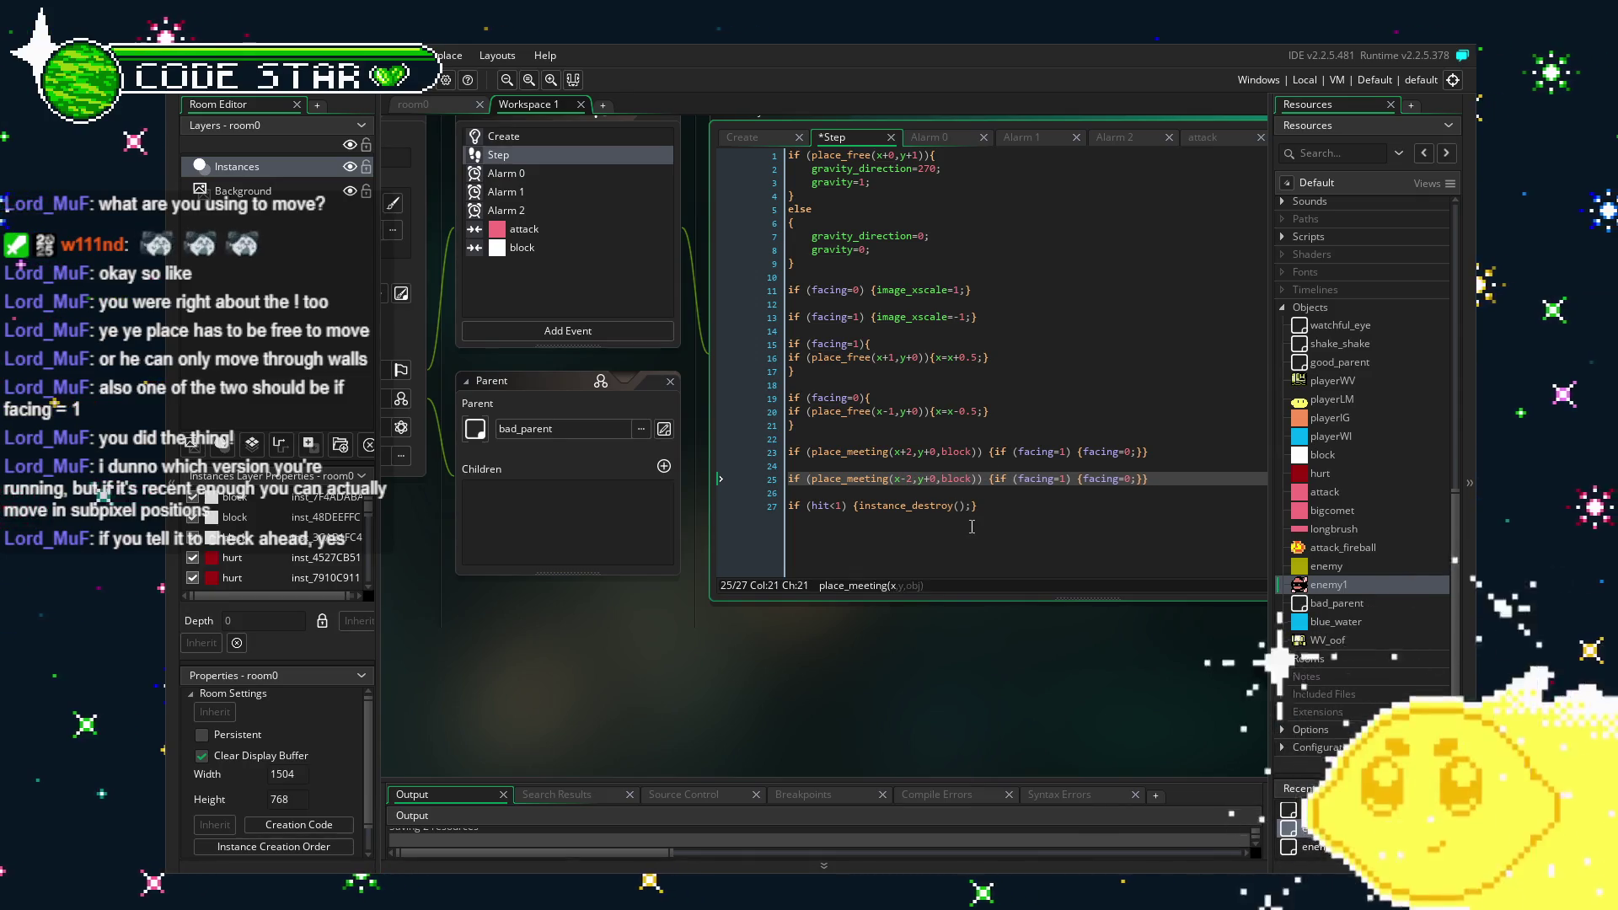
Set line 25's facing values to 0 and 1 and save the Step code.
key("Delete")
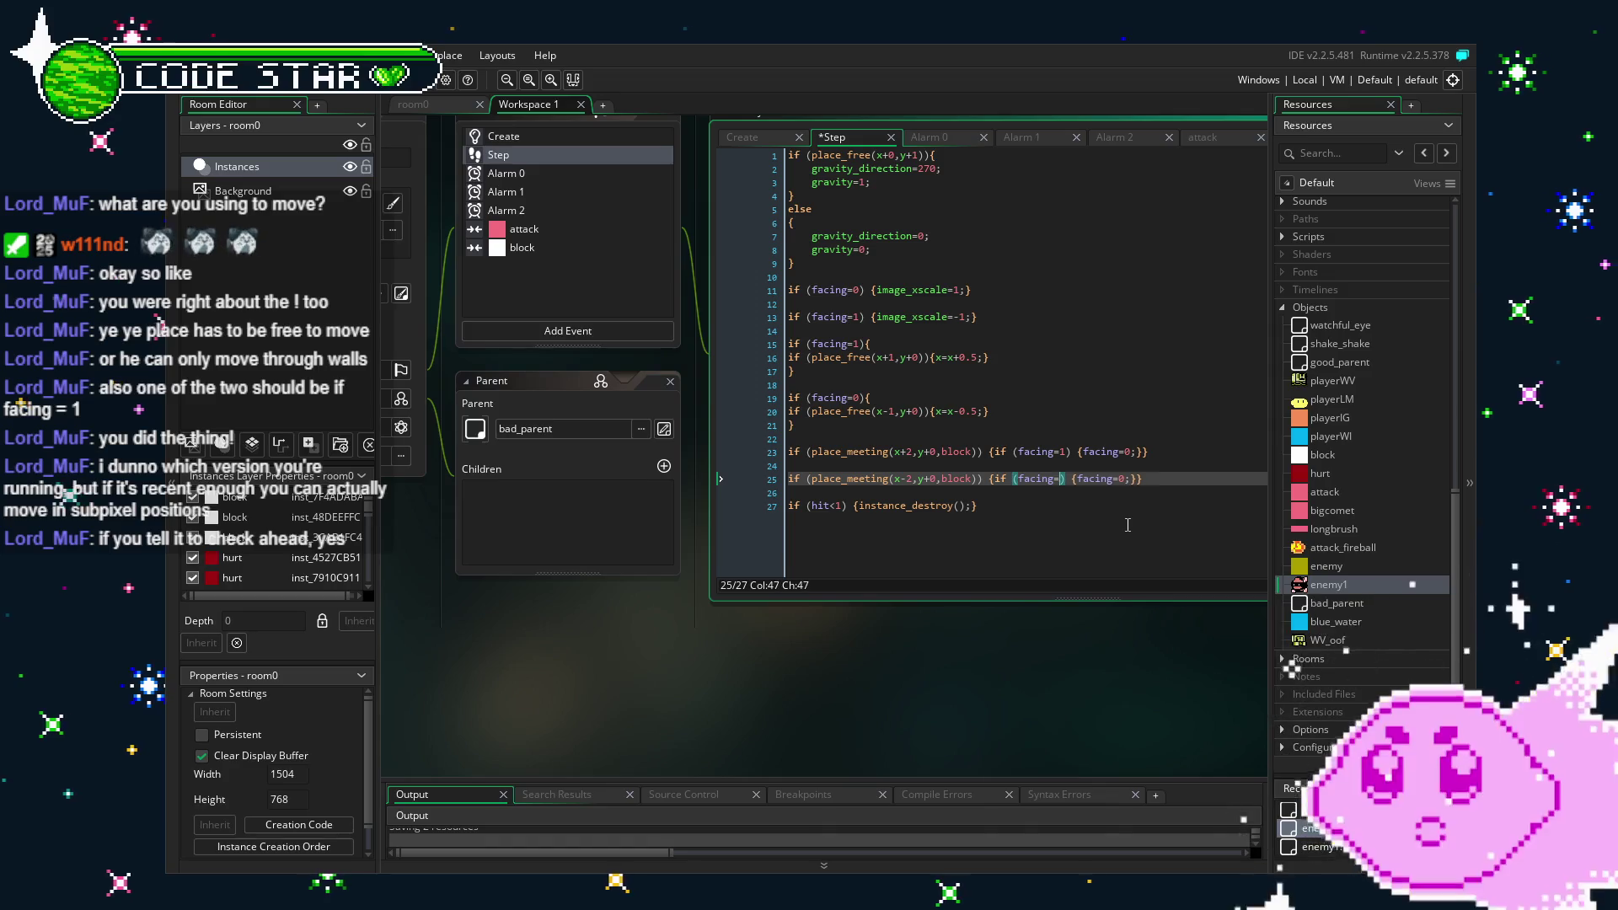
type("0")
left_click(1130, 479)
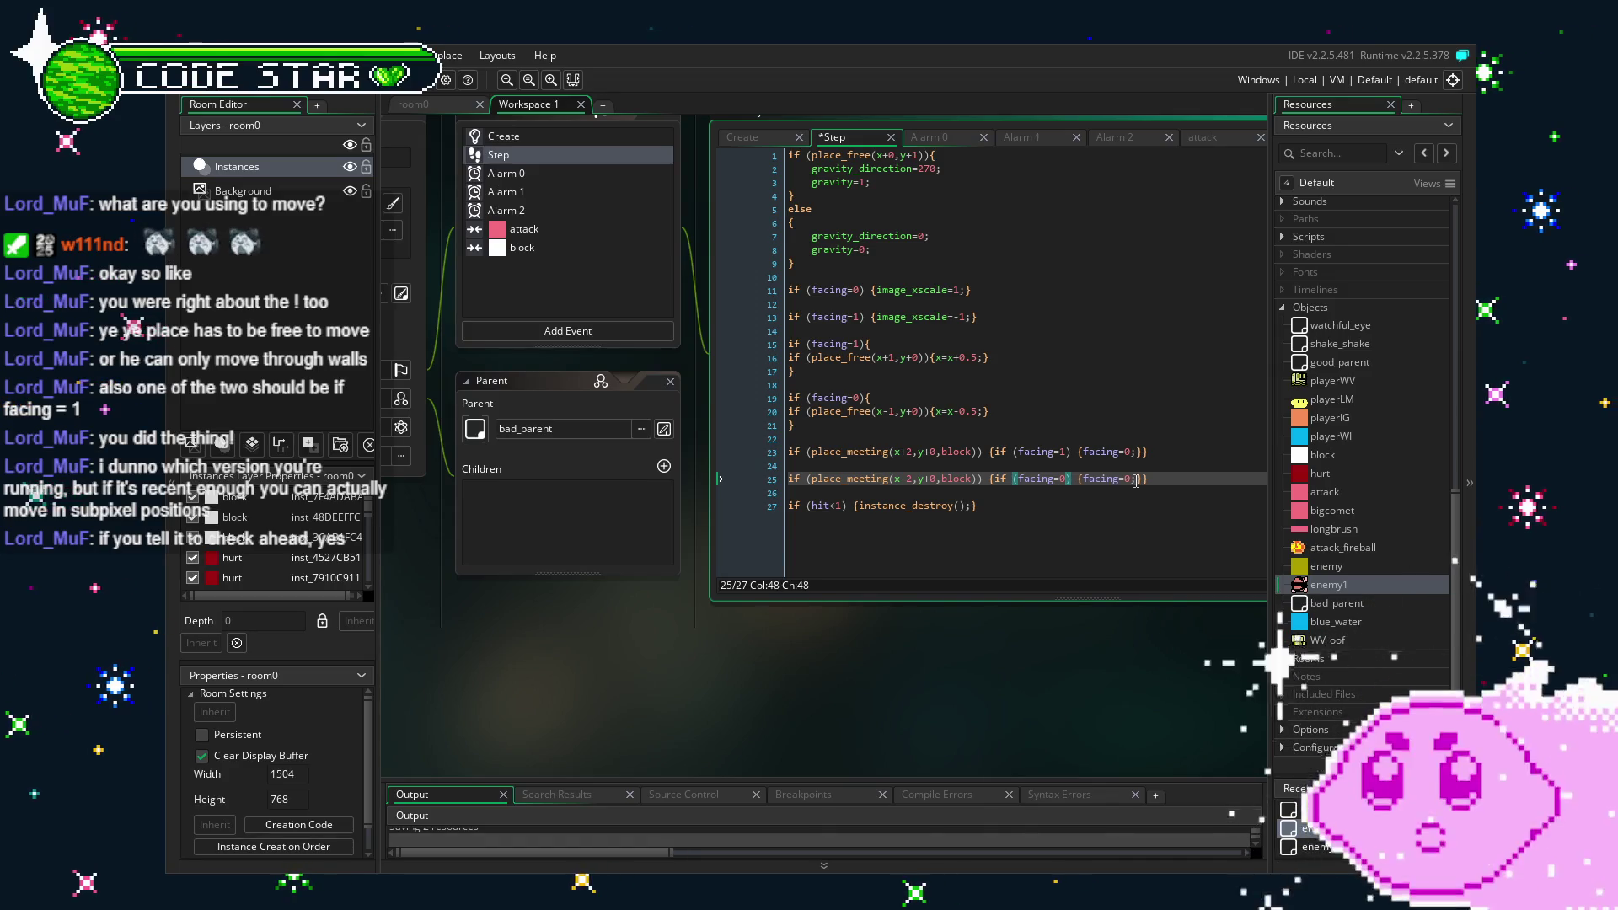
type("1")
left_click(1133, 547)
key("ctrl+s")
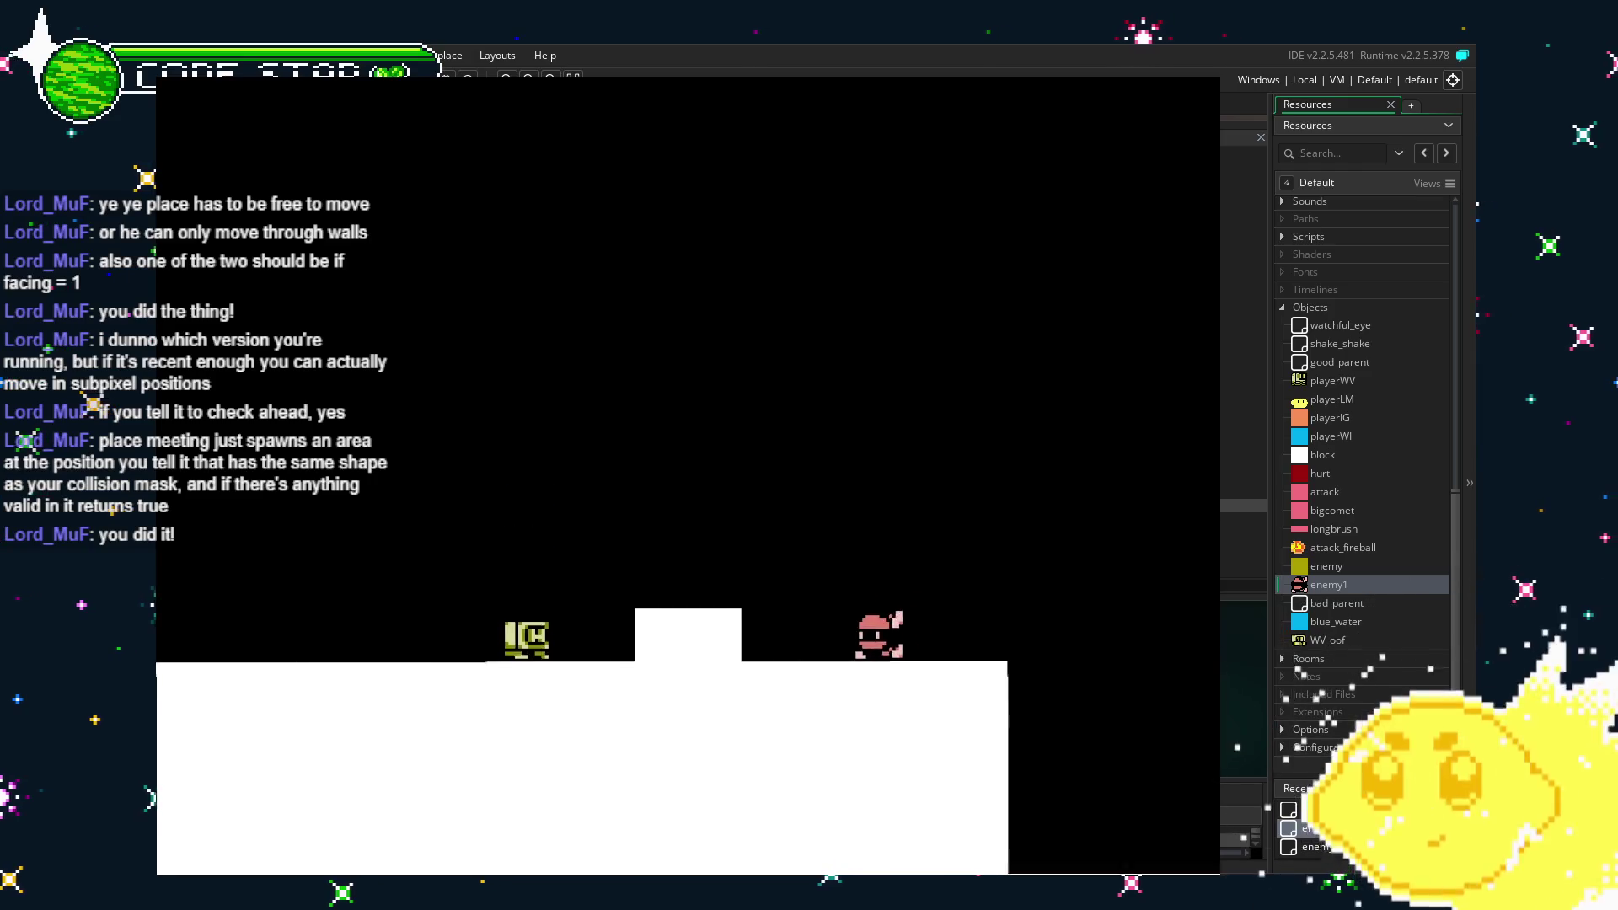
key("space")
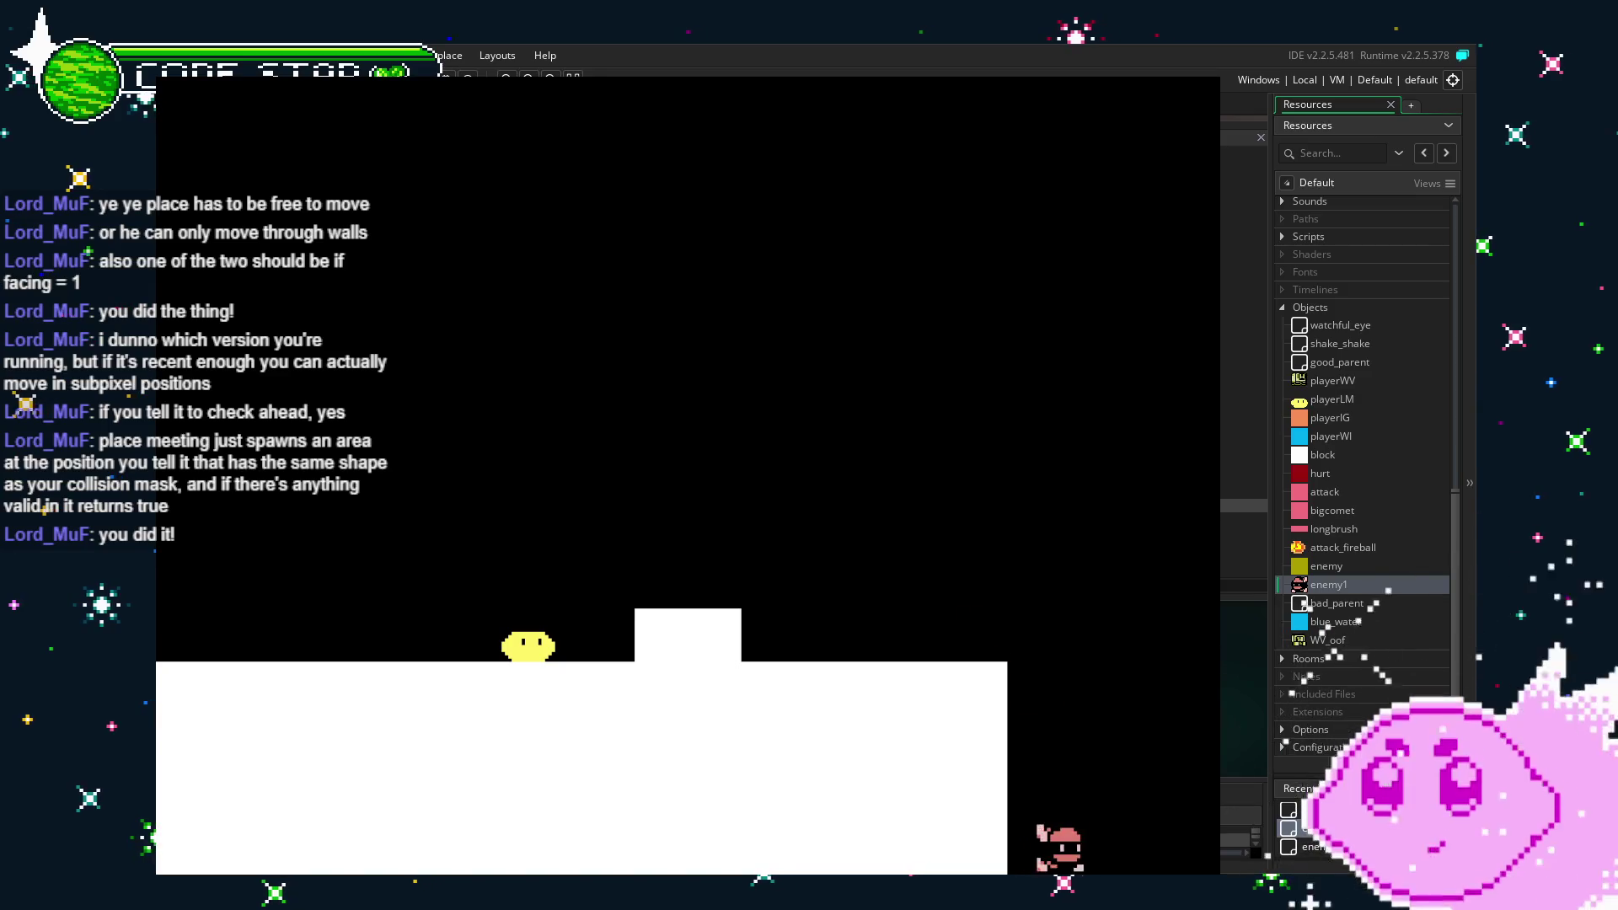
key("space")
key("Right")
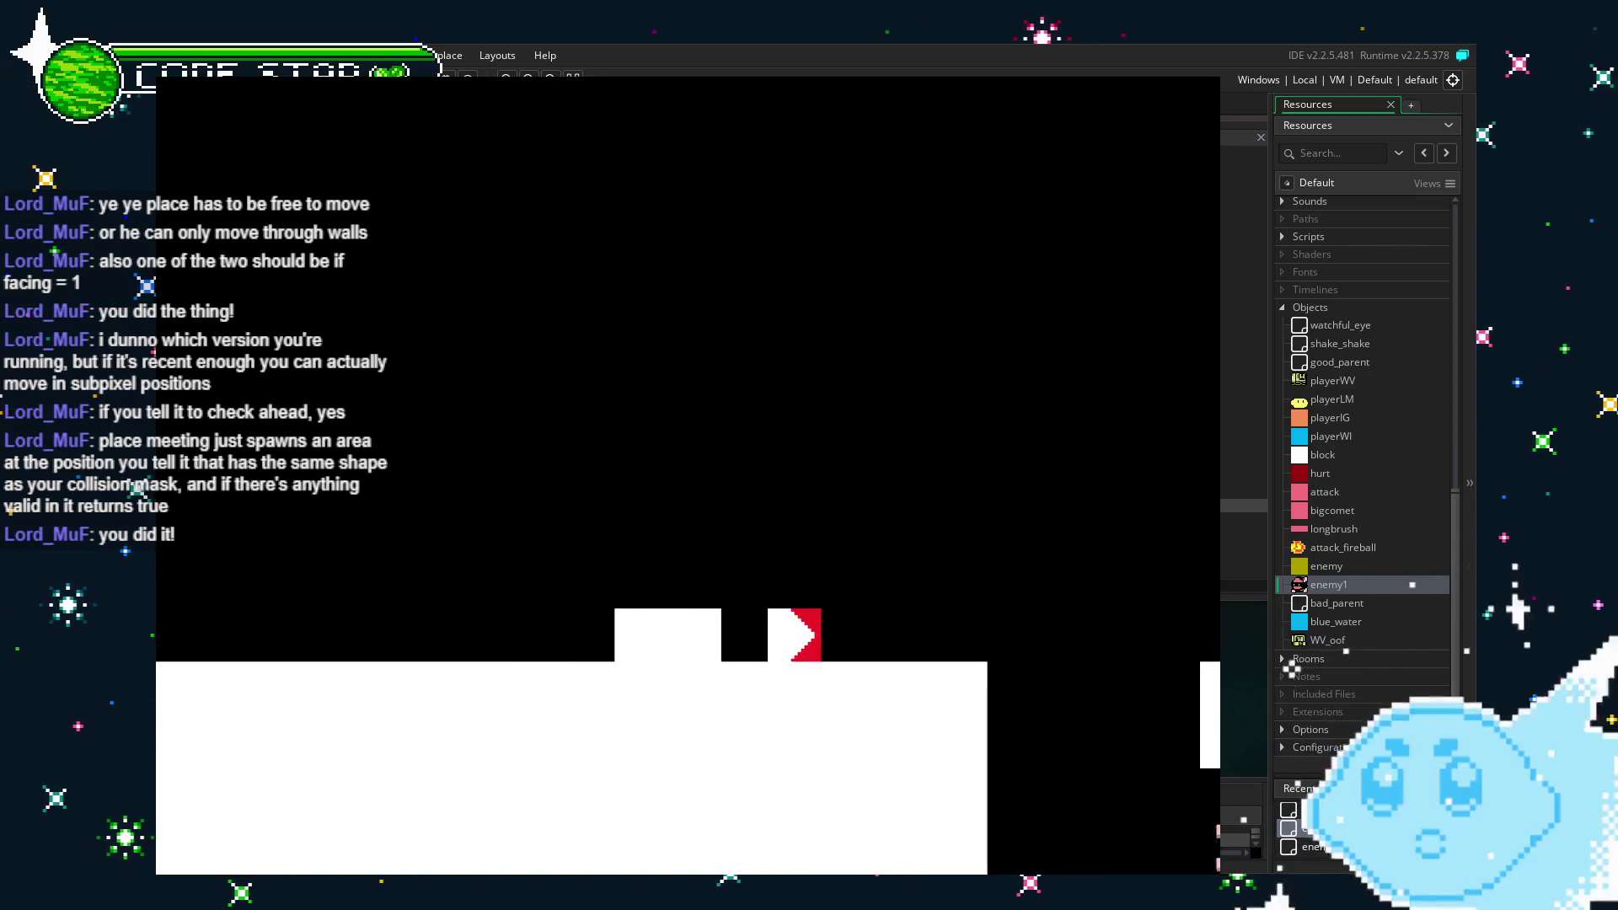
key("space")
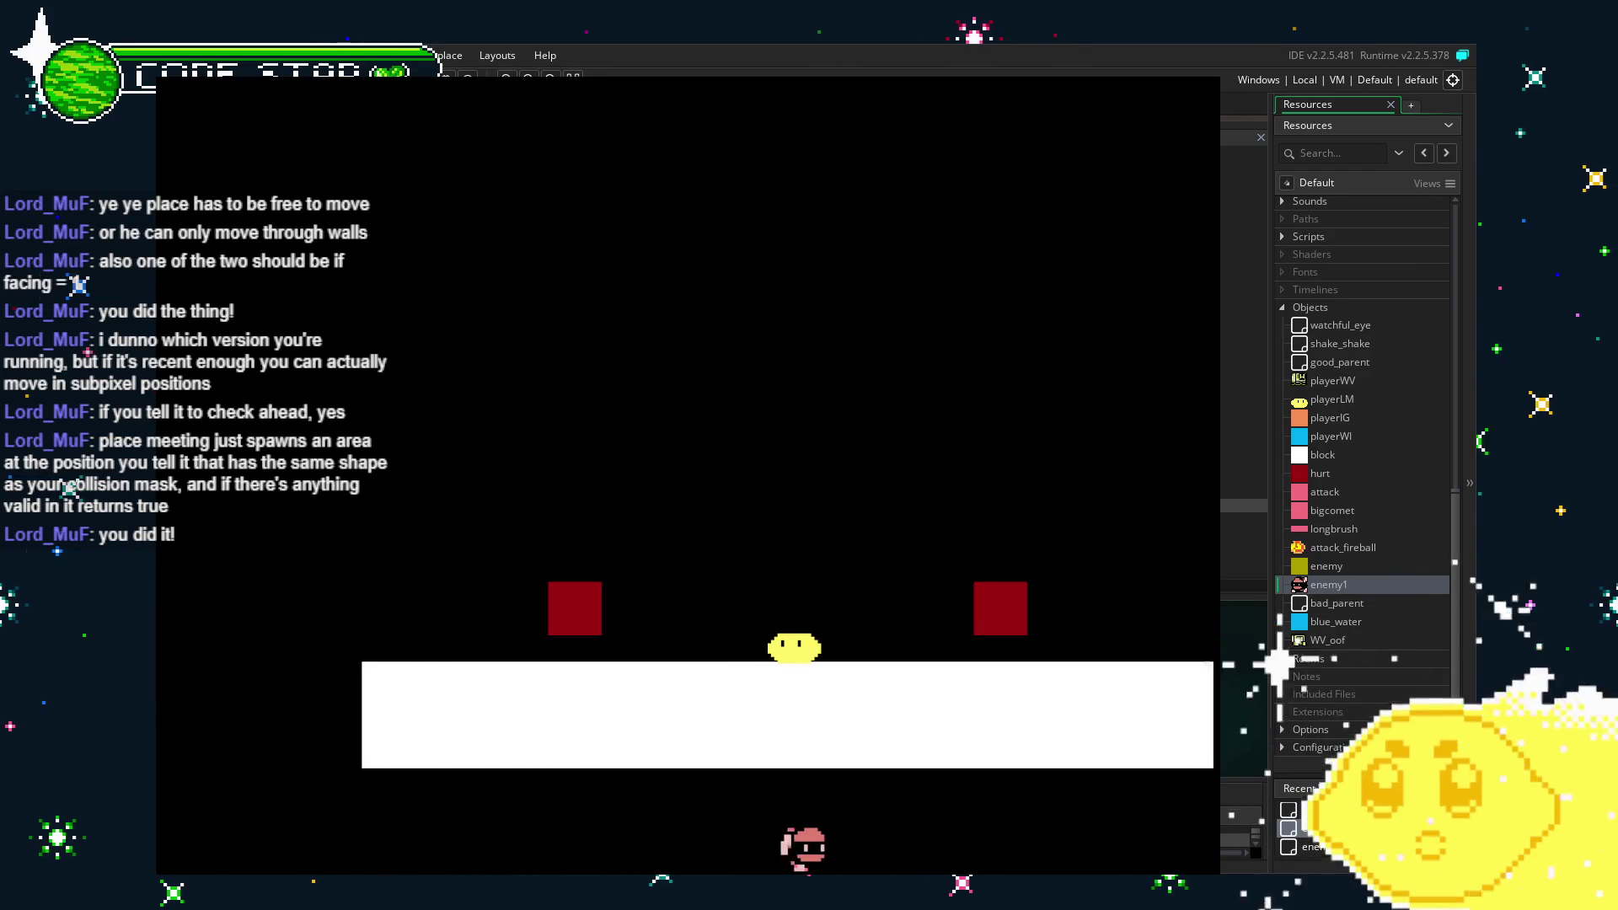
key("space")
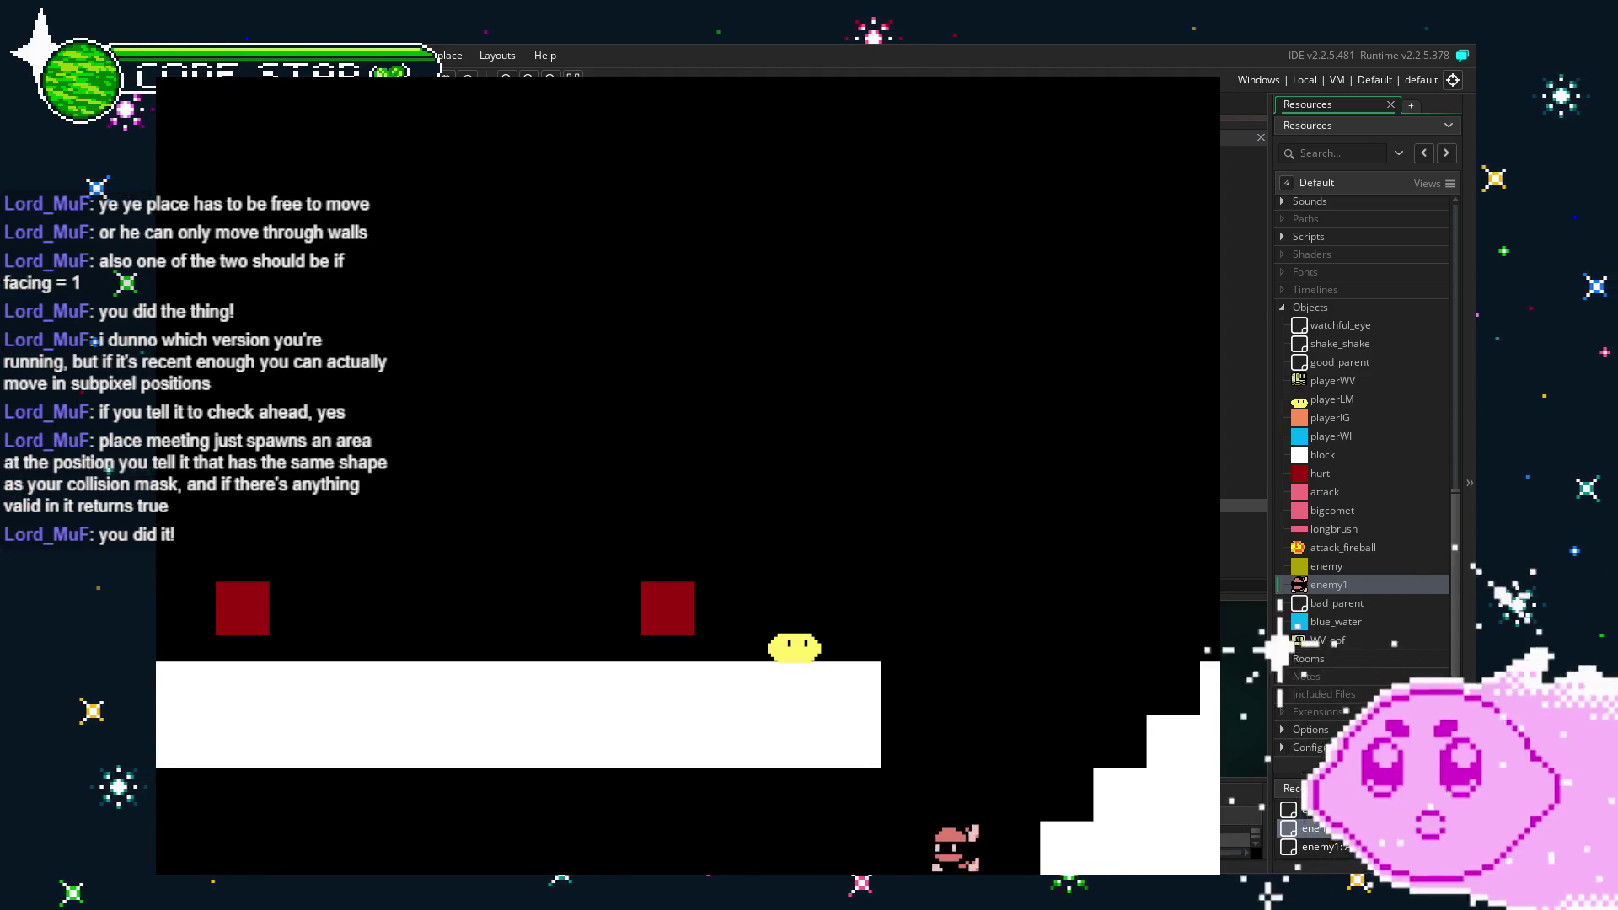
key("space")
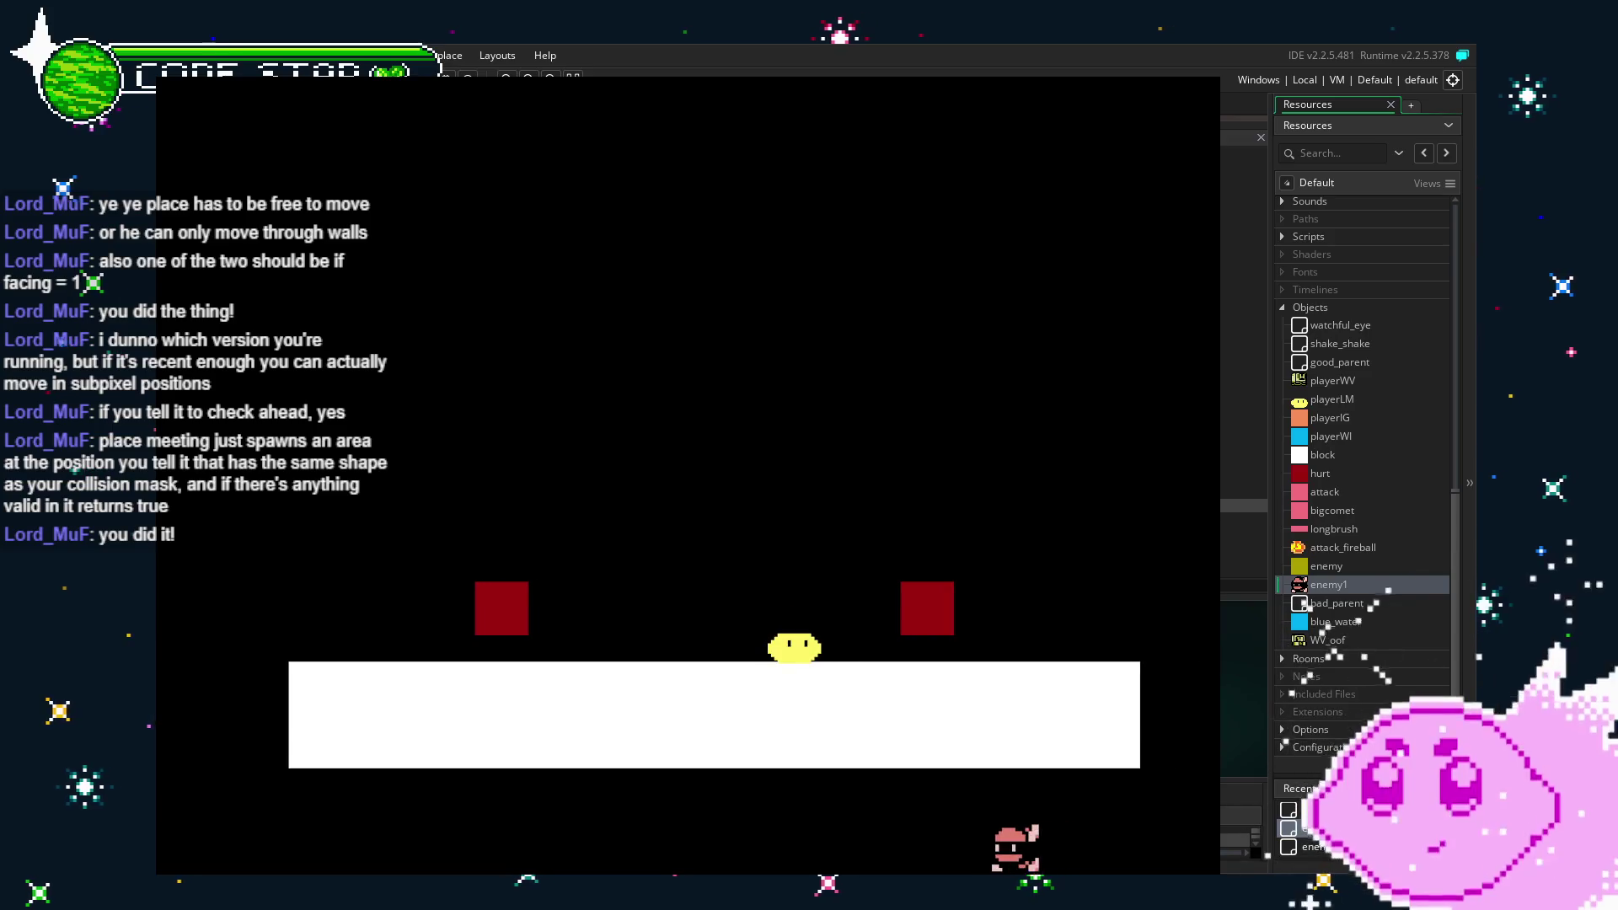
key("space")
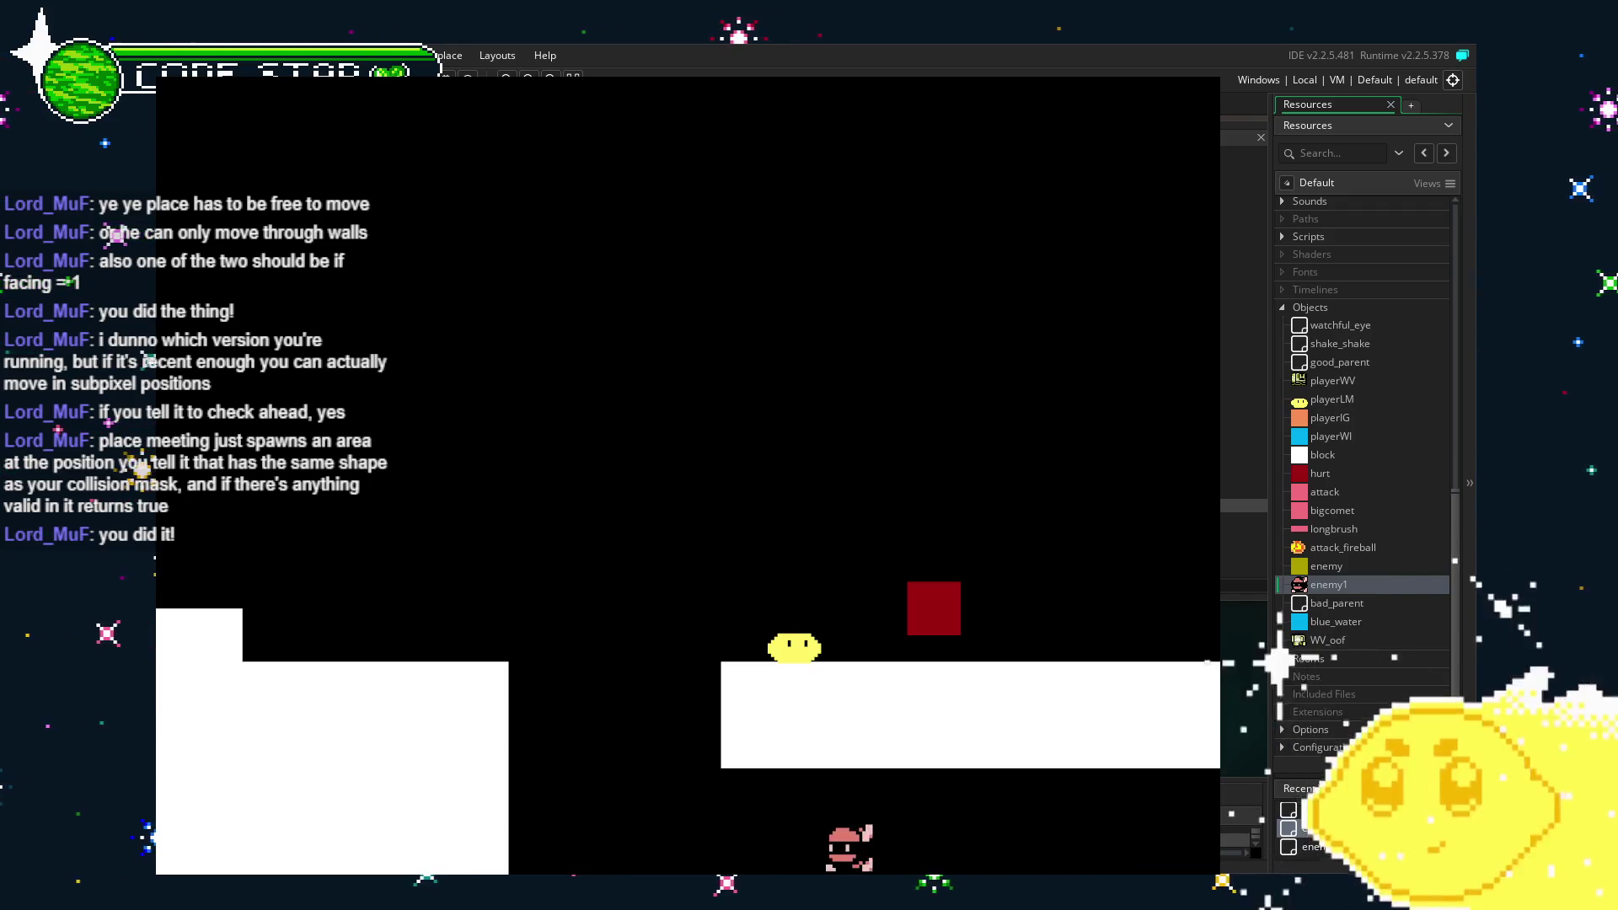
key("Left")
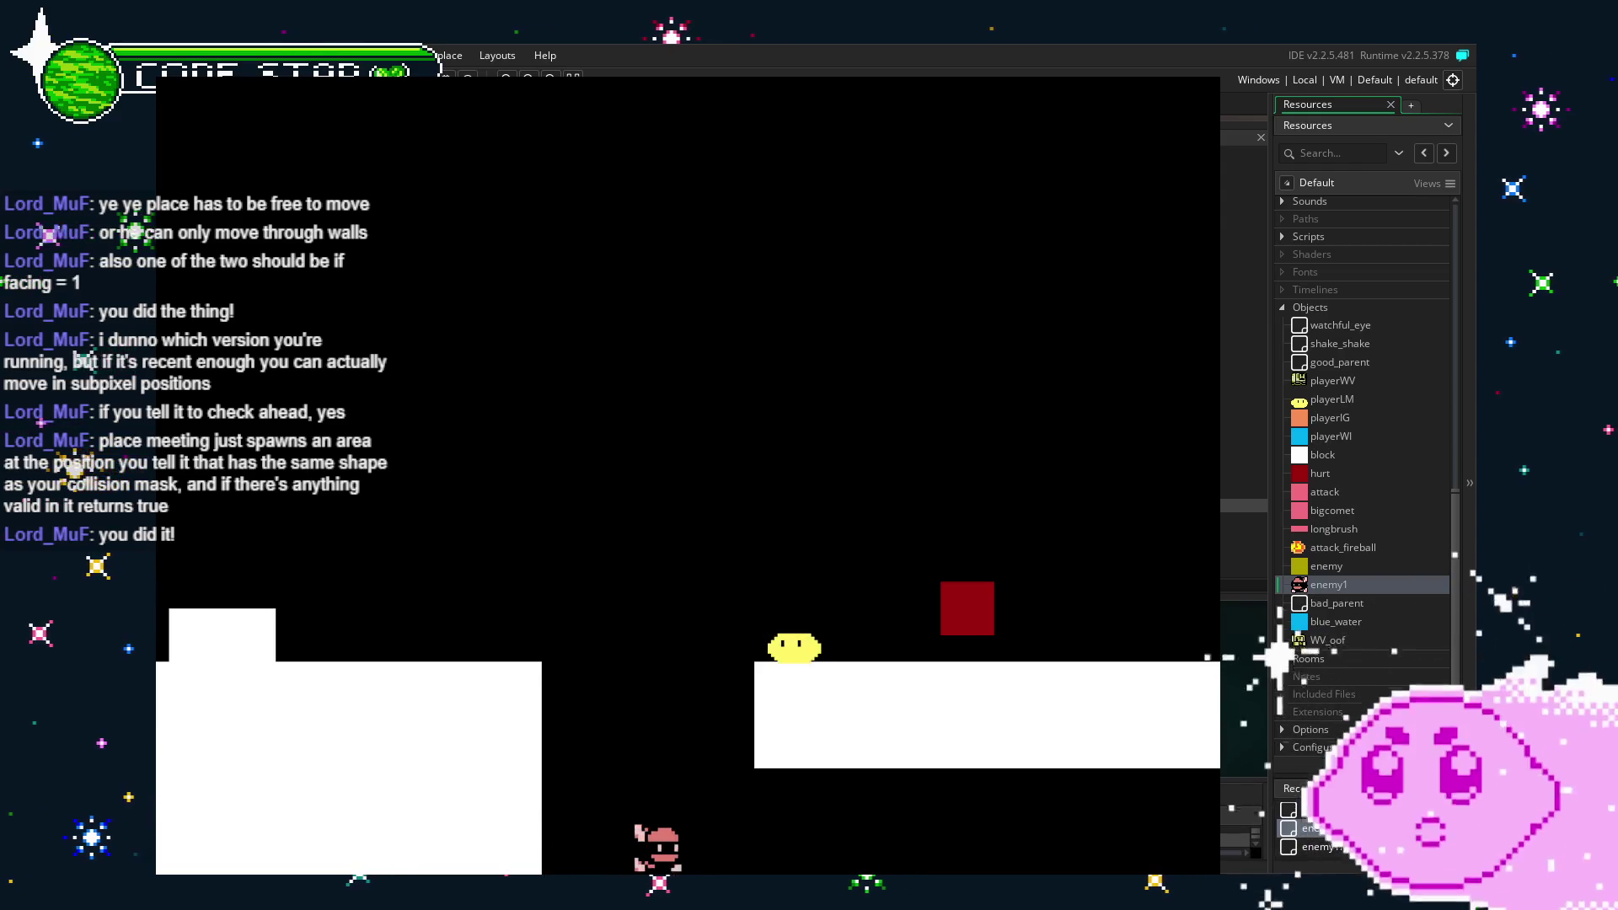
key("space")
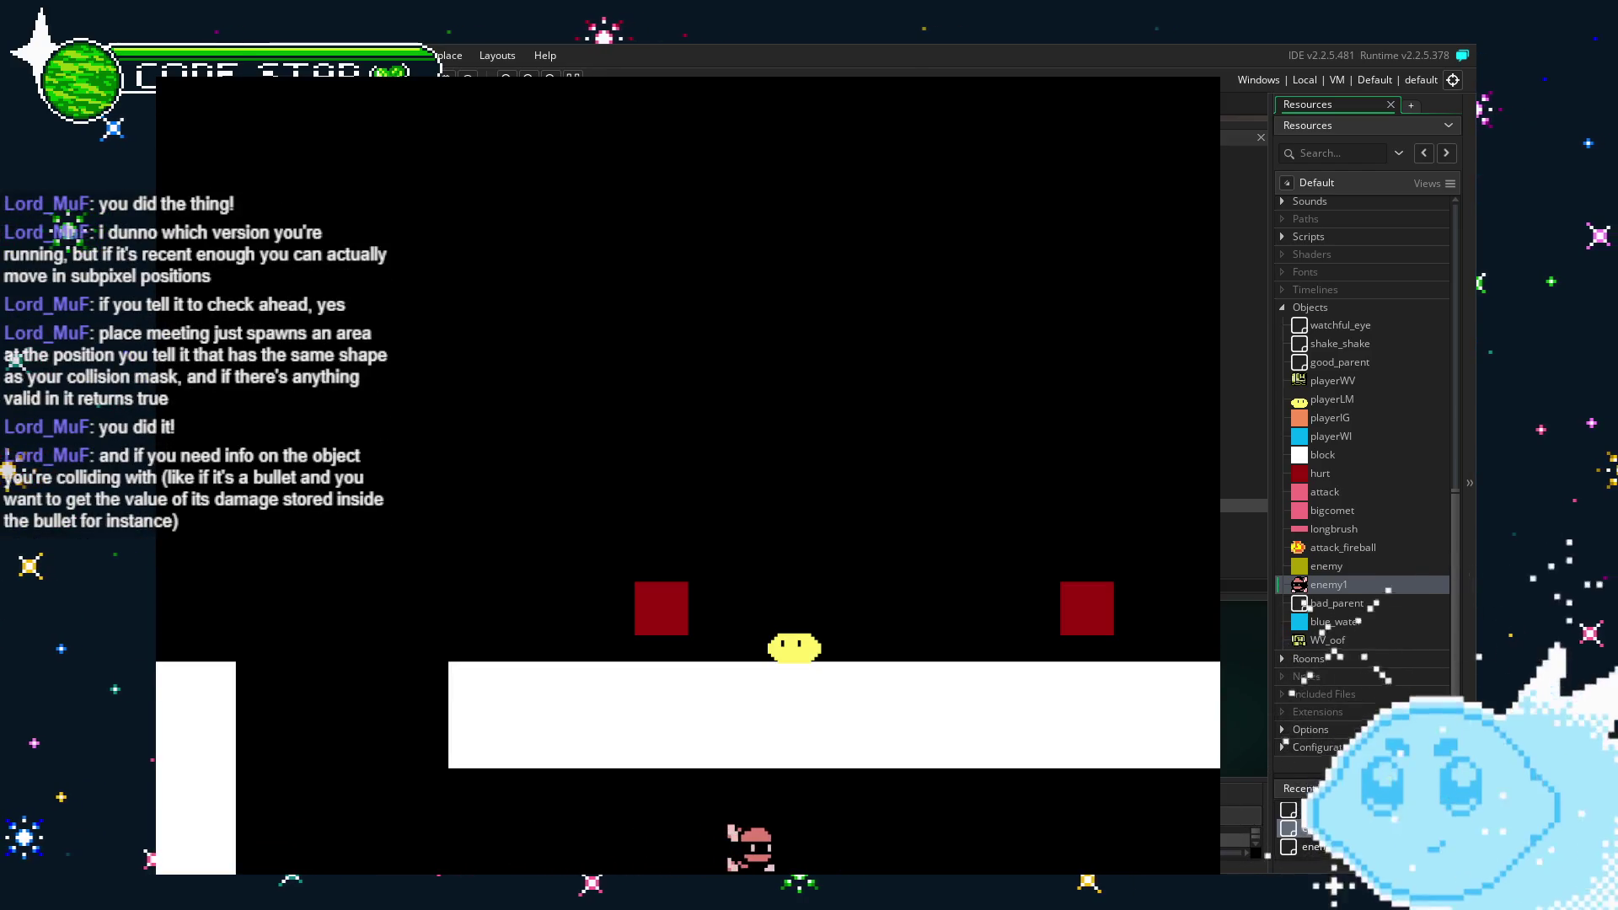
key("Escape")
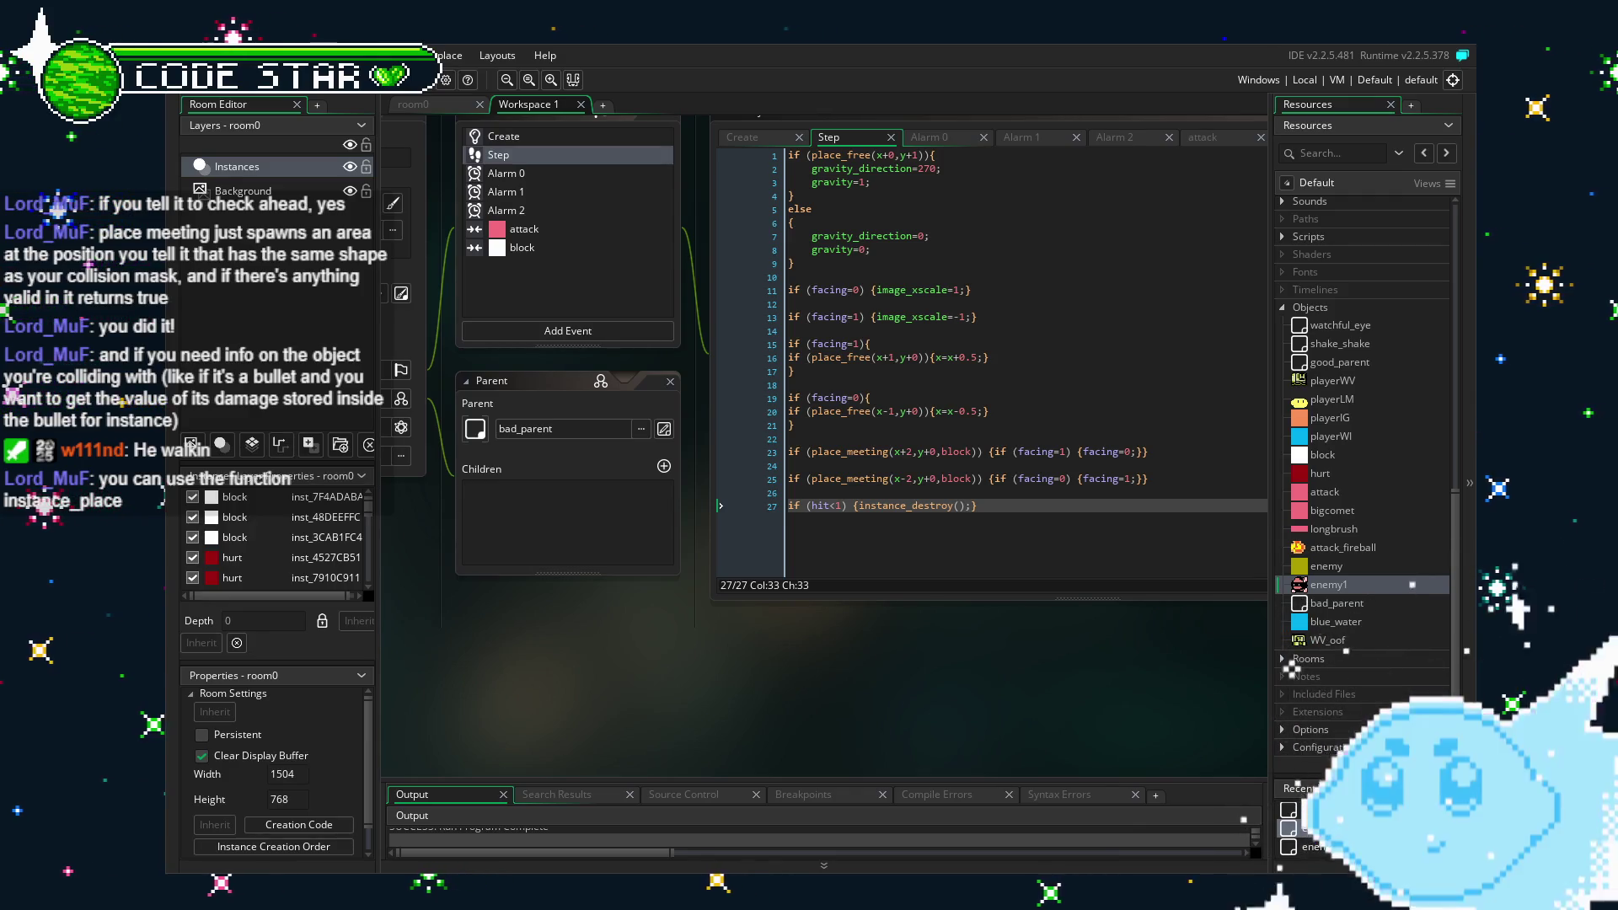
Pan the workspace to enemy1's object panel and show its 15-line Create code.
mouse_move(704, 618)
left_mouse_down()
mouse_move(787, 569)
mouse_move(757, 596)
left_mouse_up()
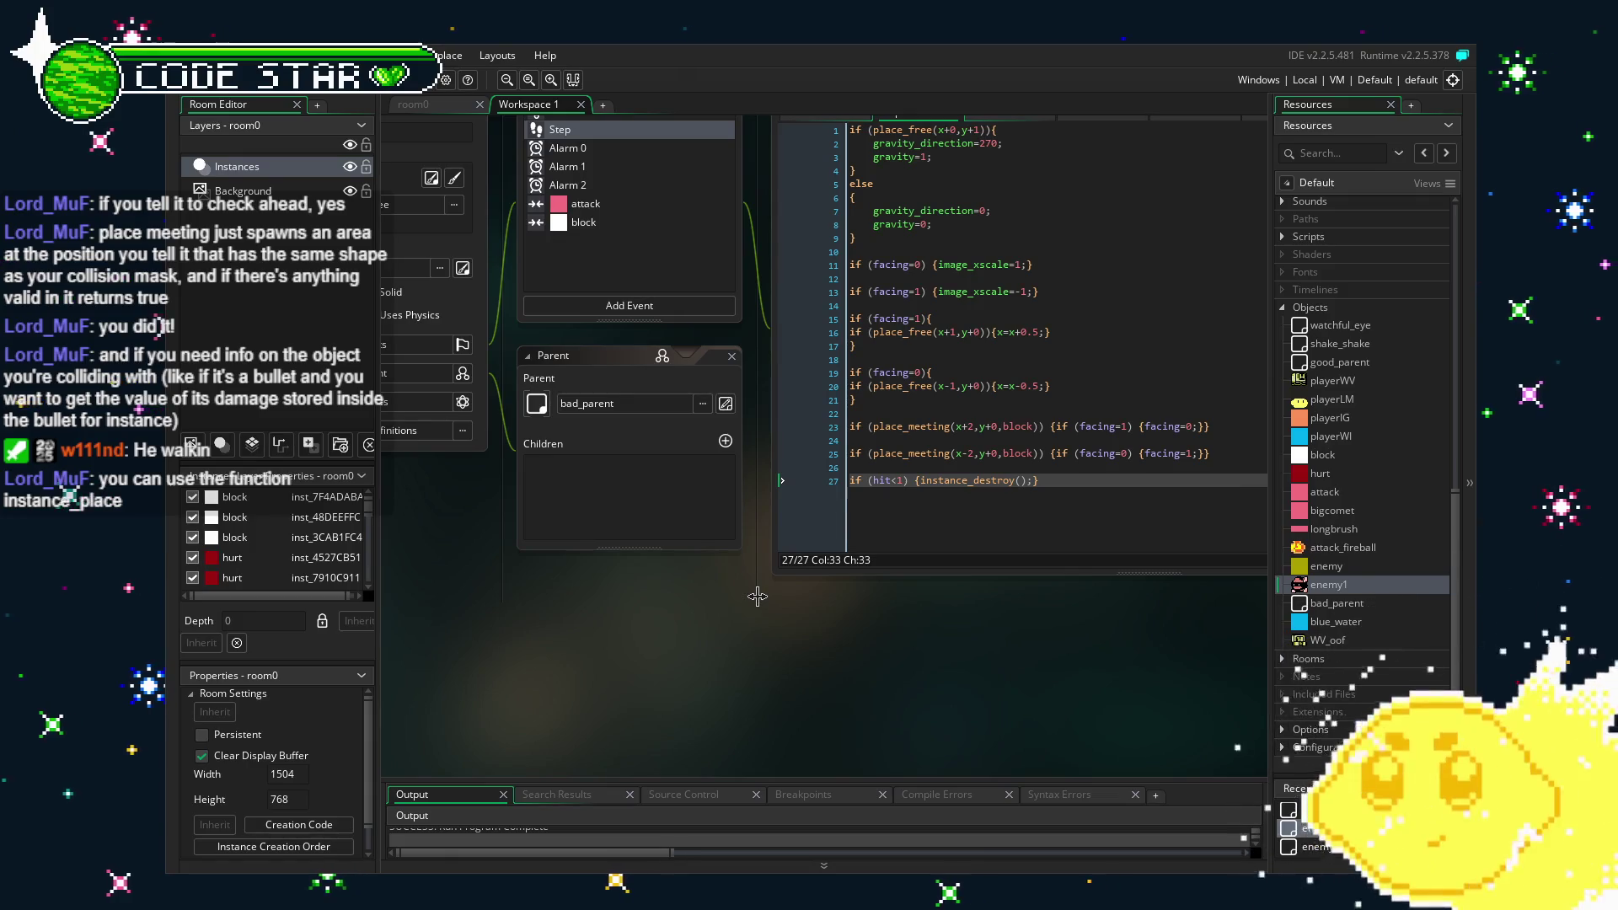
left_click_drag(757, 597, 882, 661)
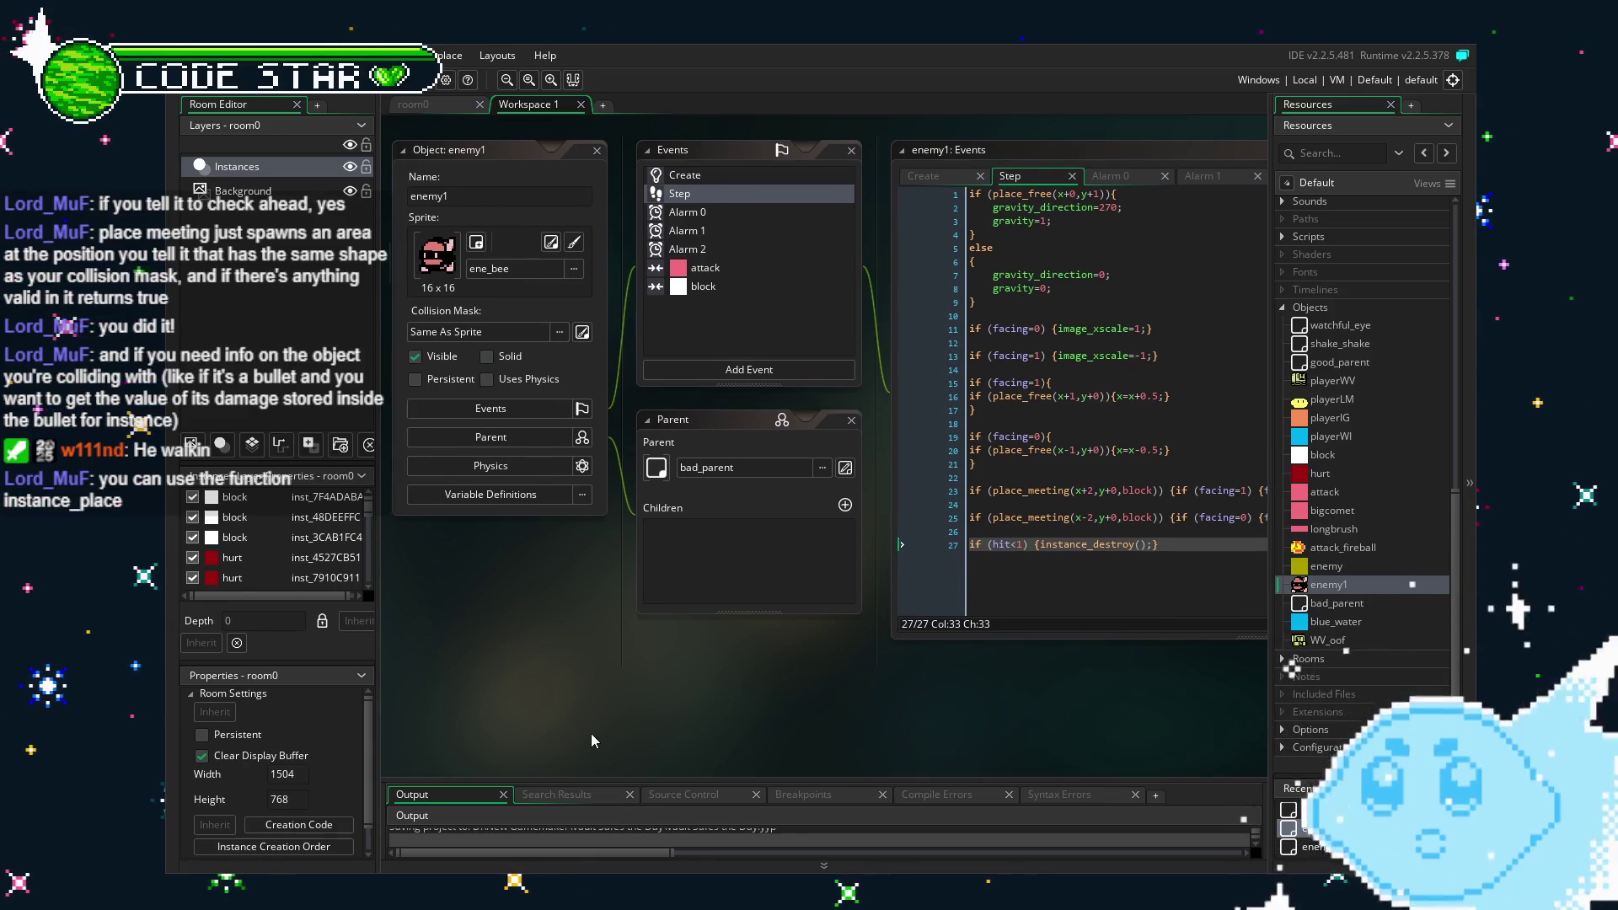
left_click_drag(591, 740, 568, 747)
left_click(658, 183)
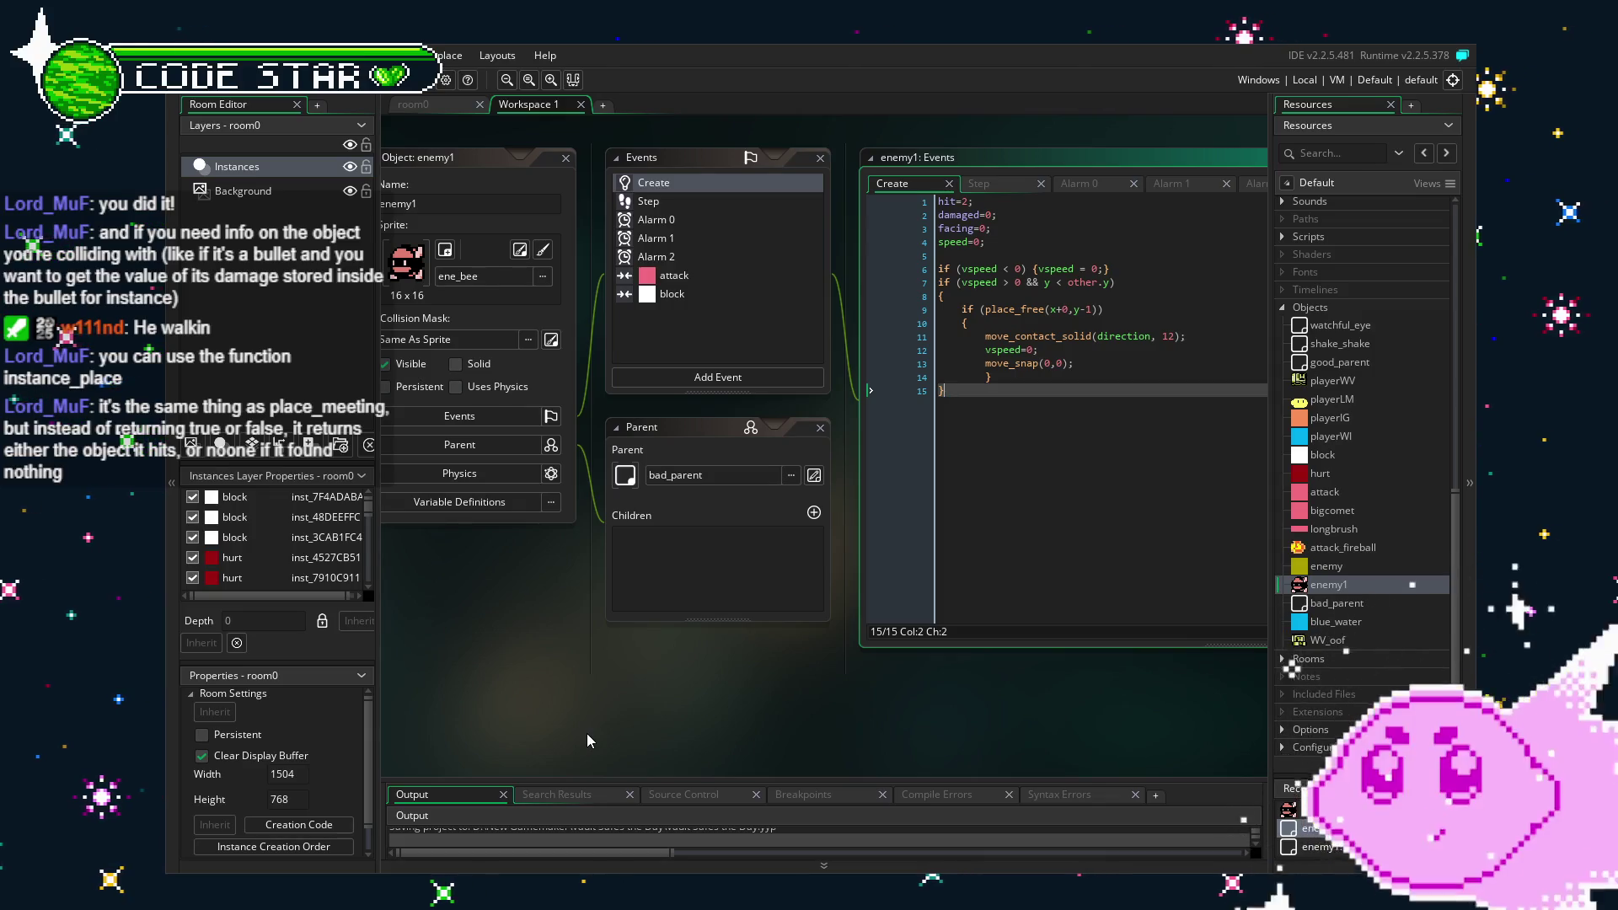
Look through enemy1's attack and block collision events, then go back to Create.
left_click(706, 275)
left_click(724, 298)
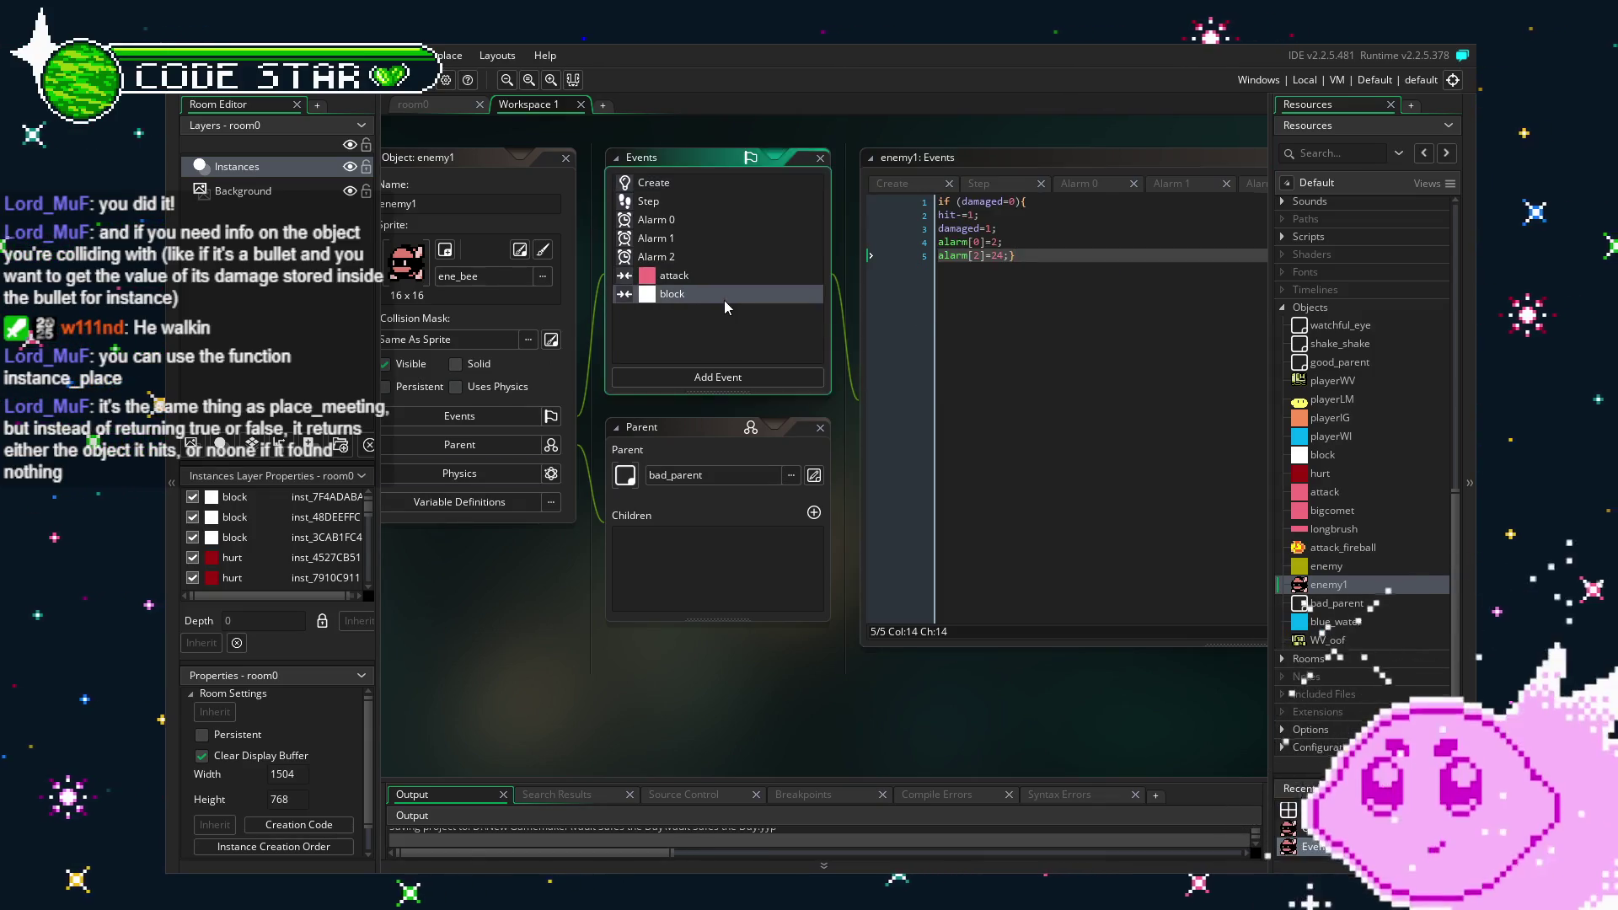
left_click(672, 186)
mouse_move(658, 650)
left_mouse_down()
mouse_move(530, 632)
mouse_move(690, 644)
left_mouse_up()
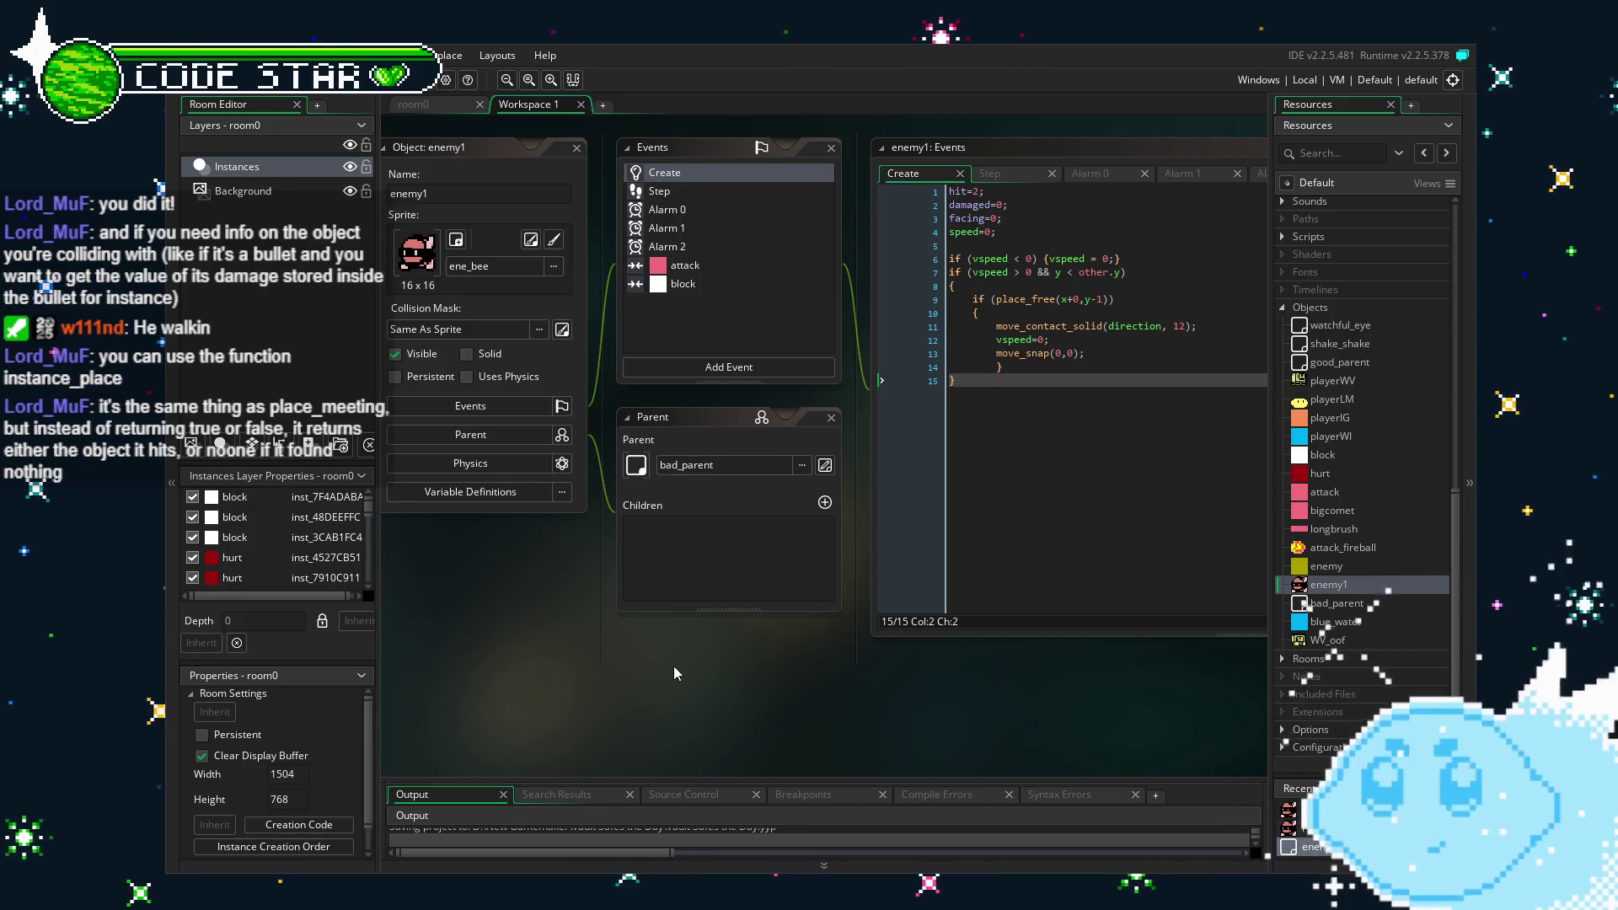
left_click_drag(650, 665, 613, 662)
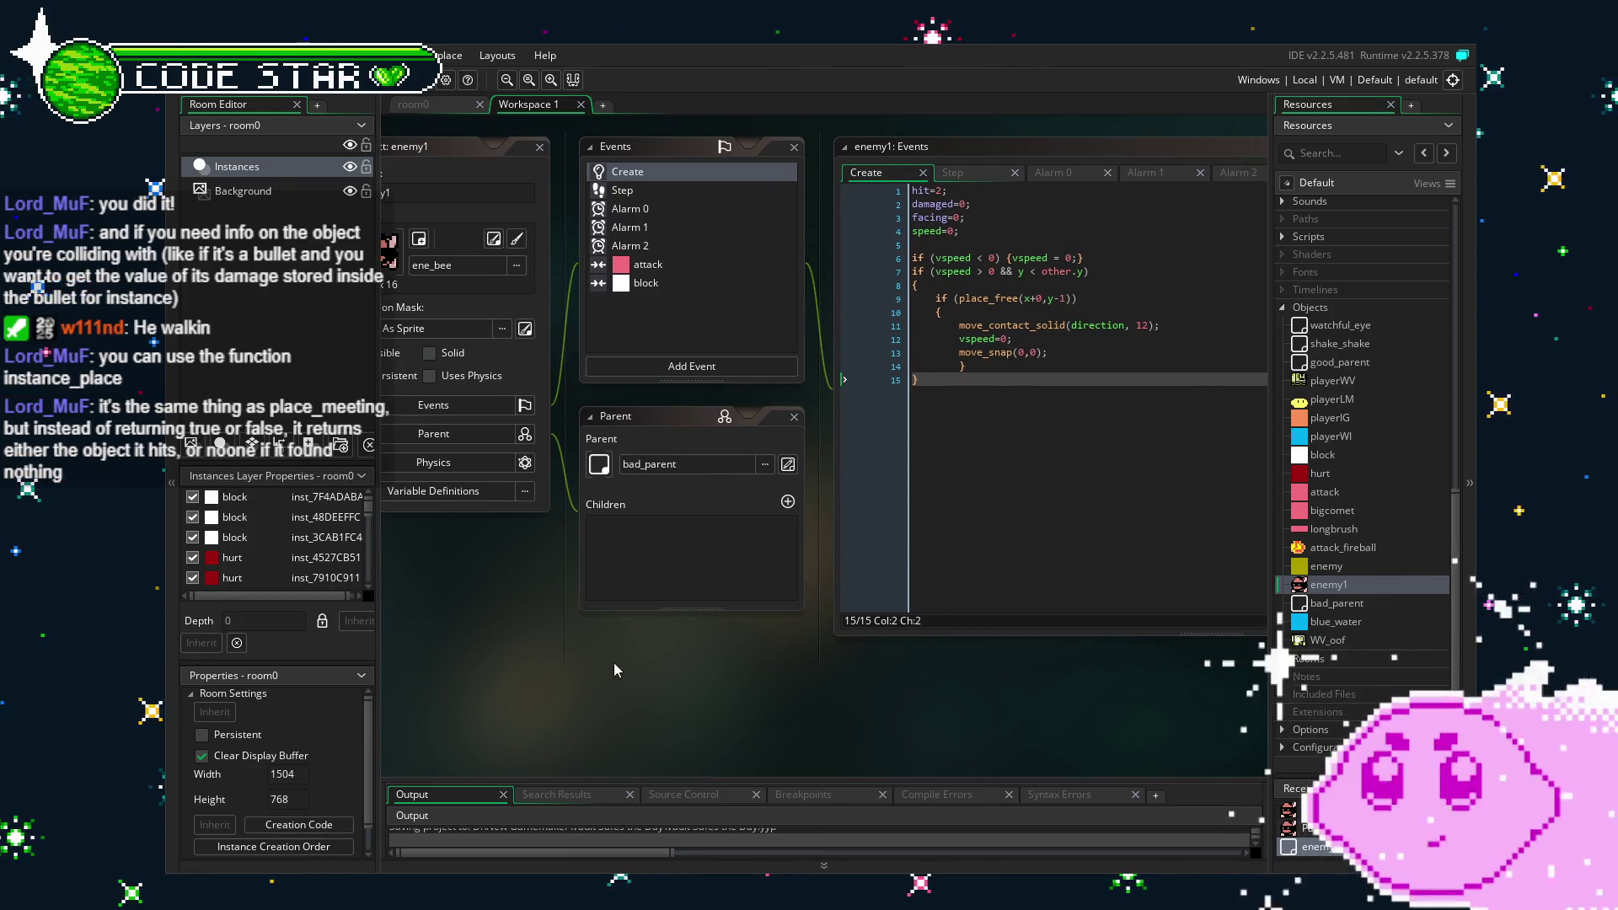
Open the Alarm 2, Alarm 1 and Step event code and recentre the workspace.
double_click(679, 245)
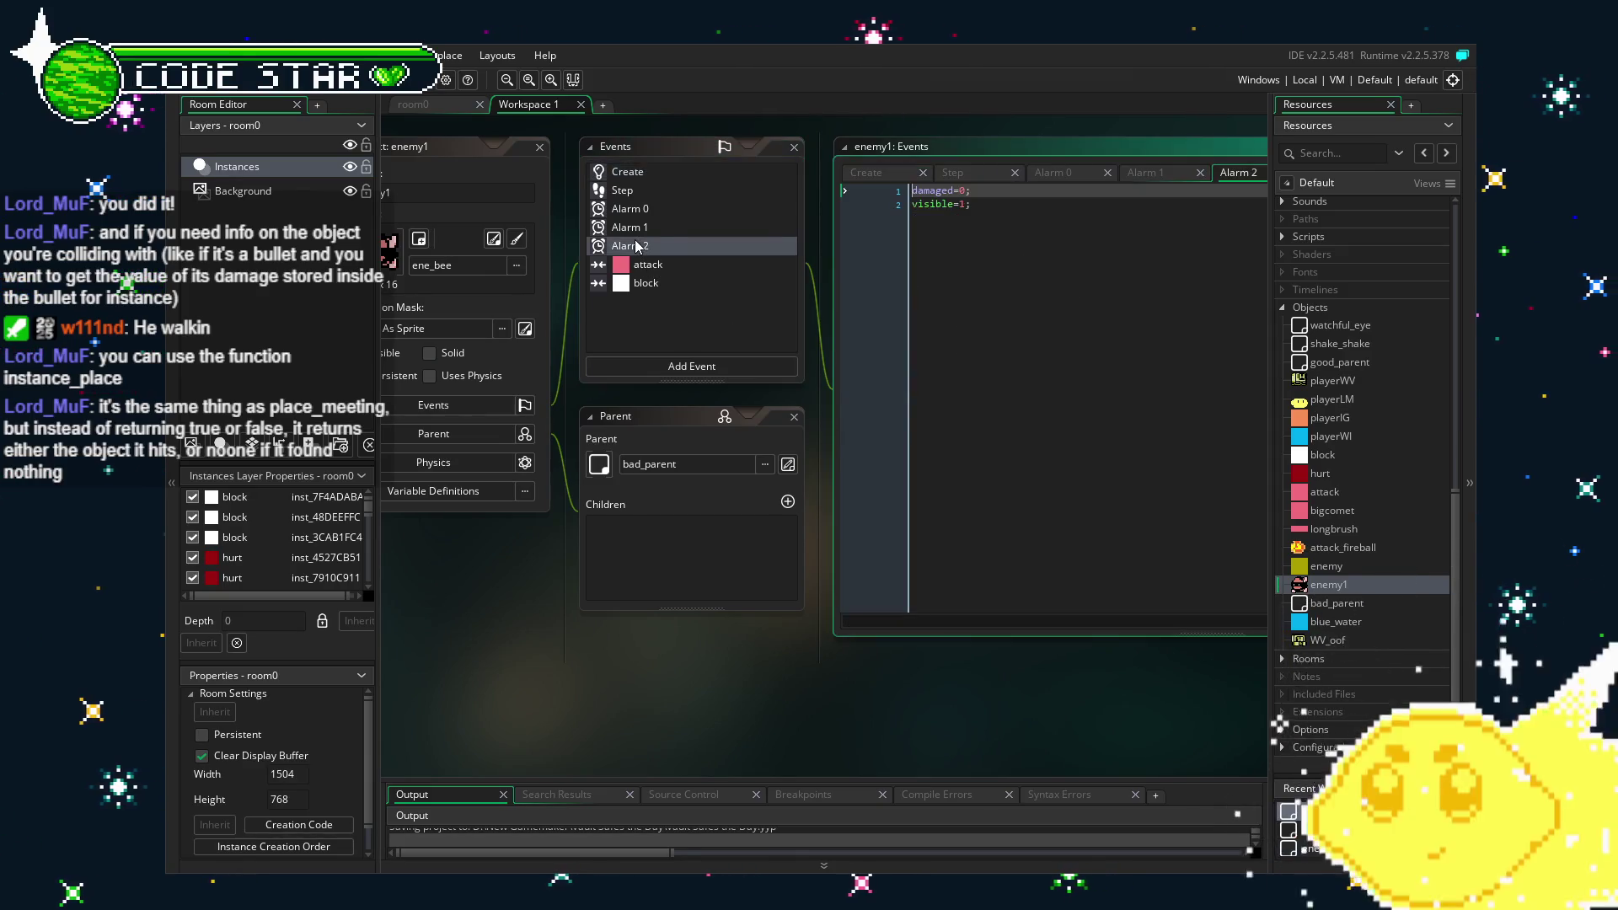
double_click(660, 224)
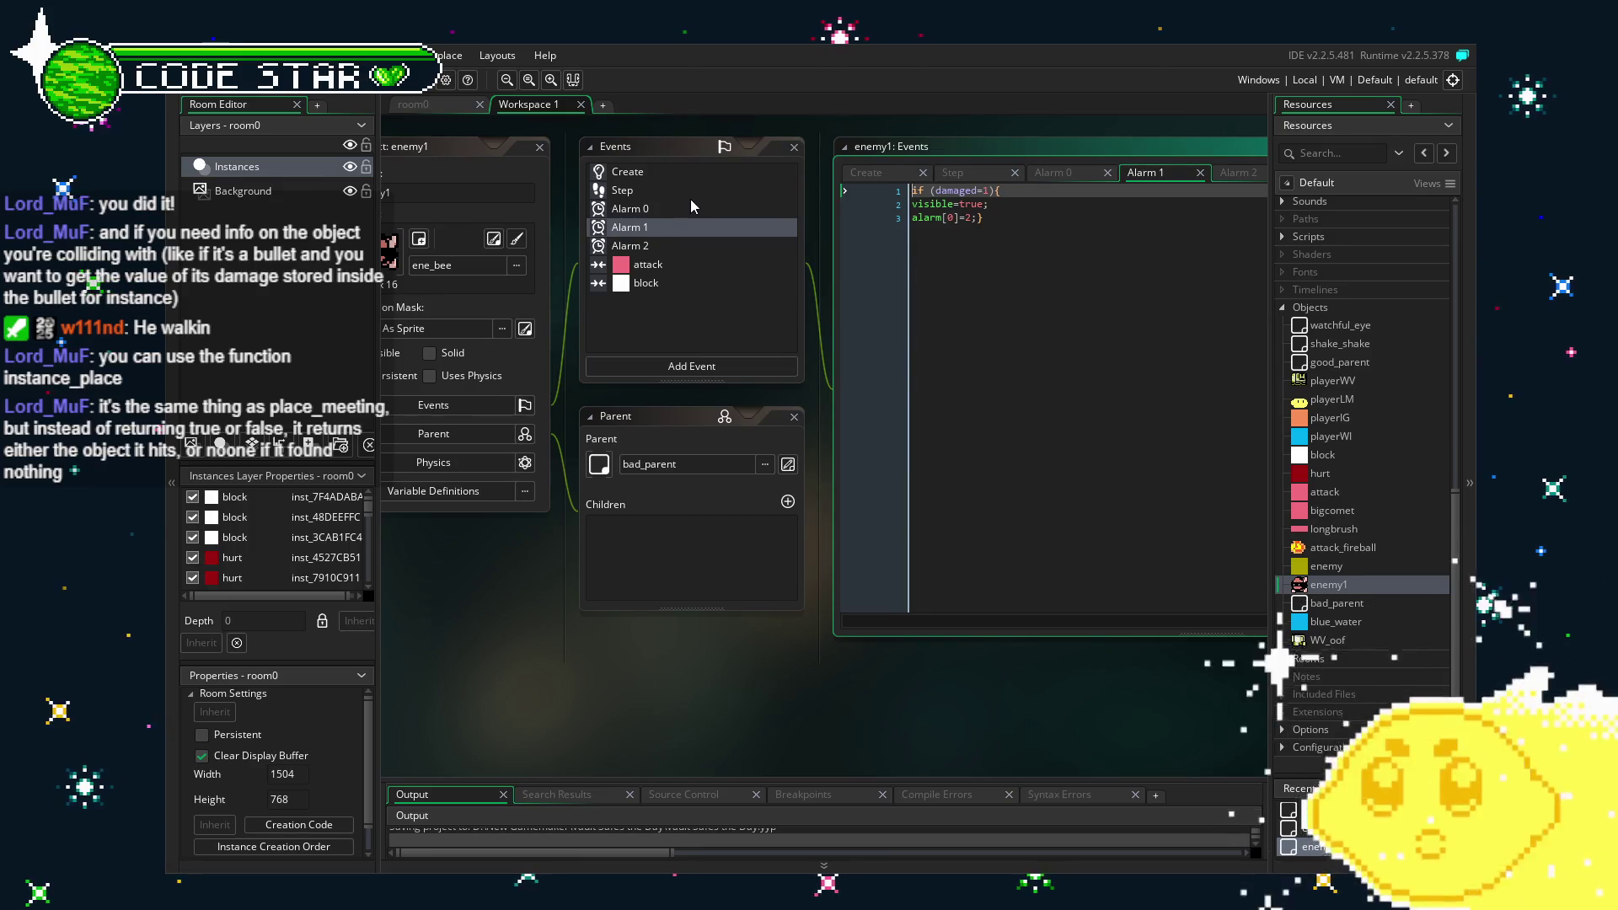
double_click(676, 191)
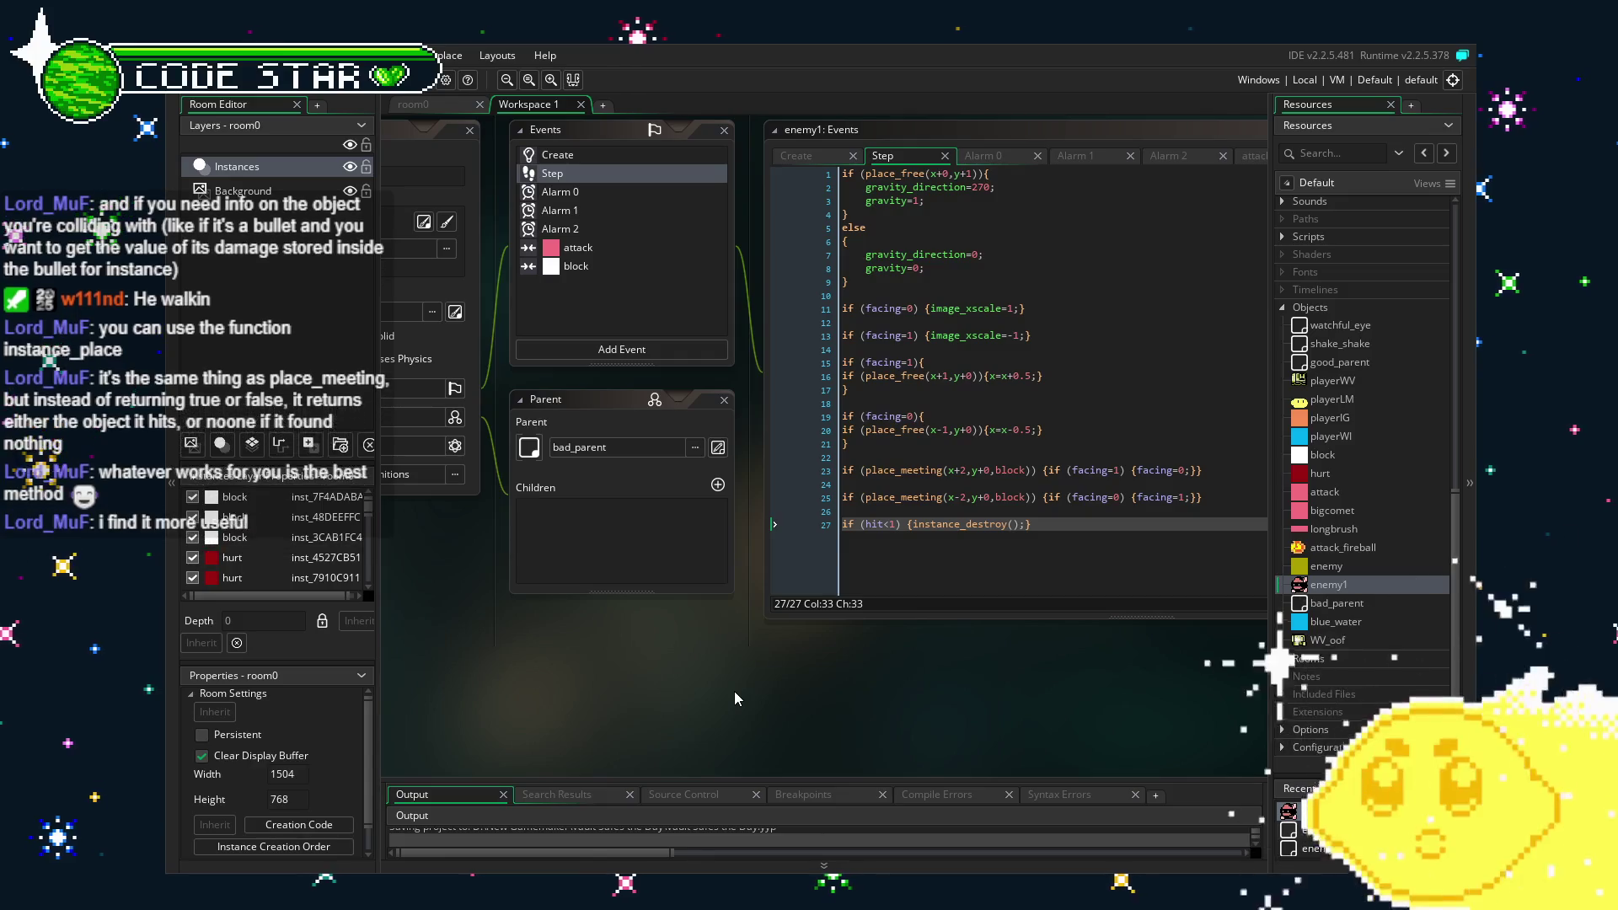
left_click_drag(731, 691, 780, 689)
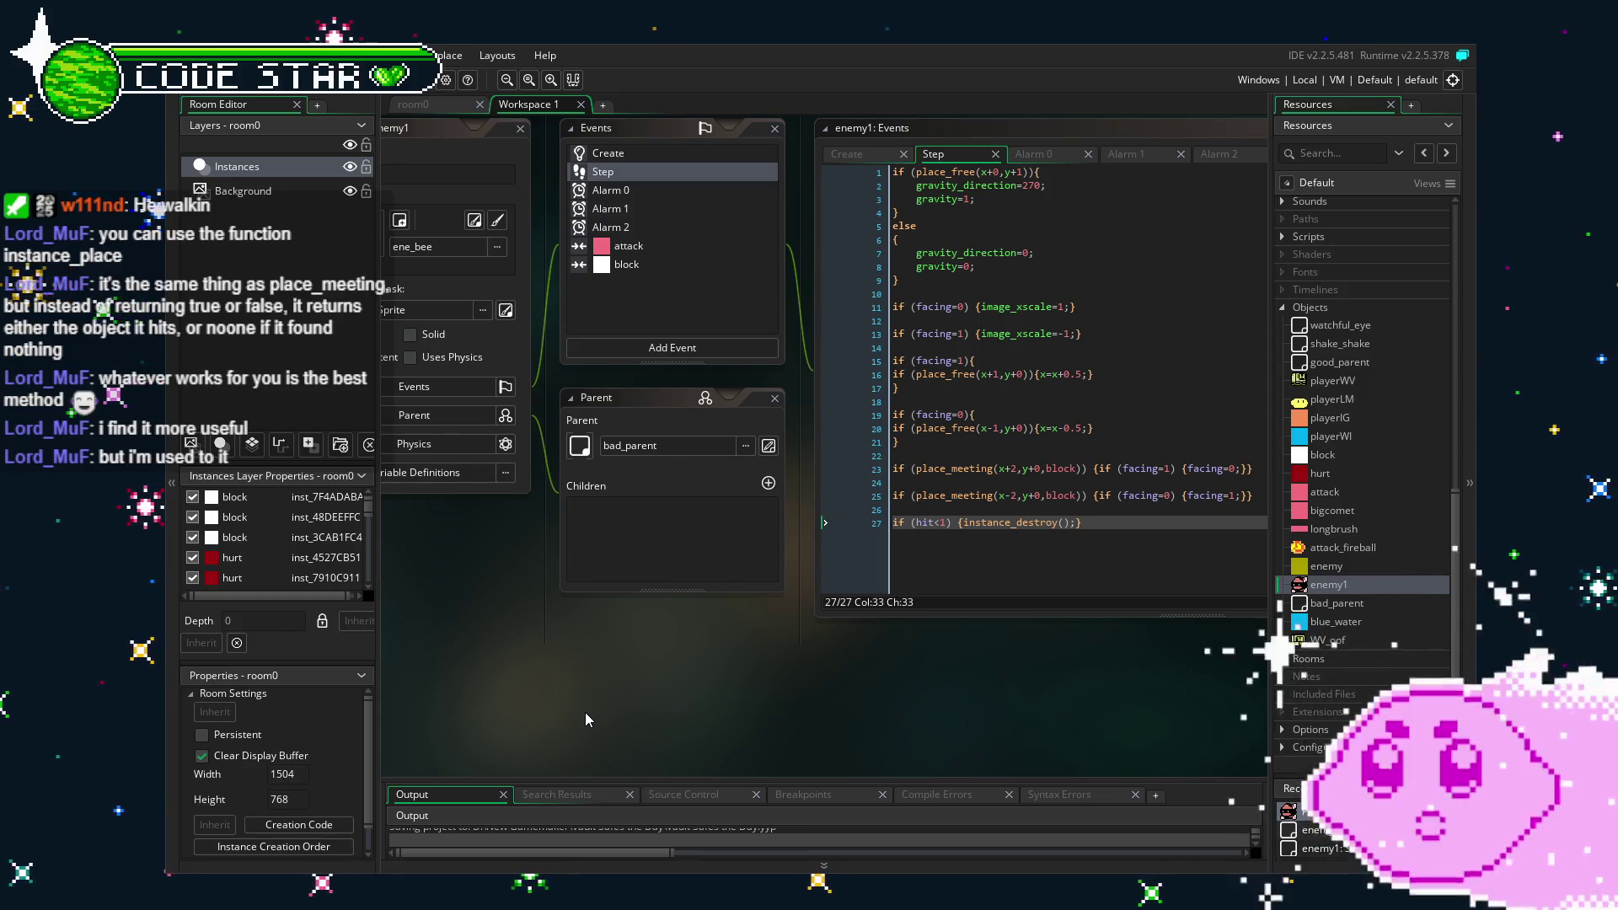
mouse_move(584, 711)
left_mouse_down()
mouse_move(525, 694)
mouse_move(655, 726)
left_mouse_up()
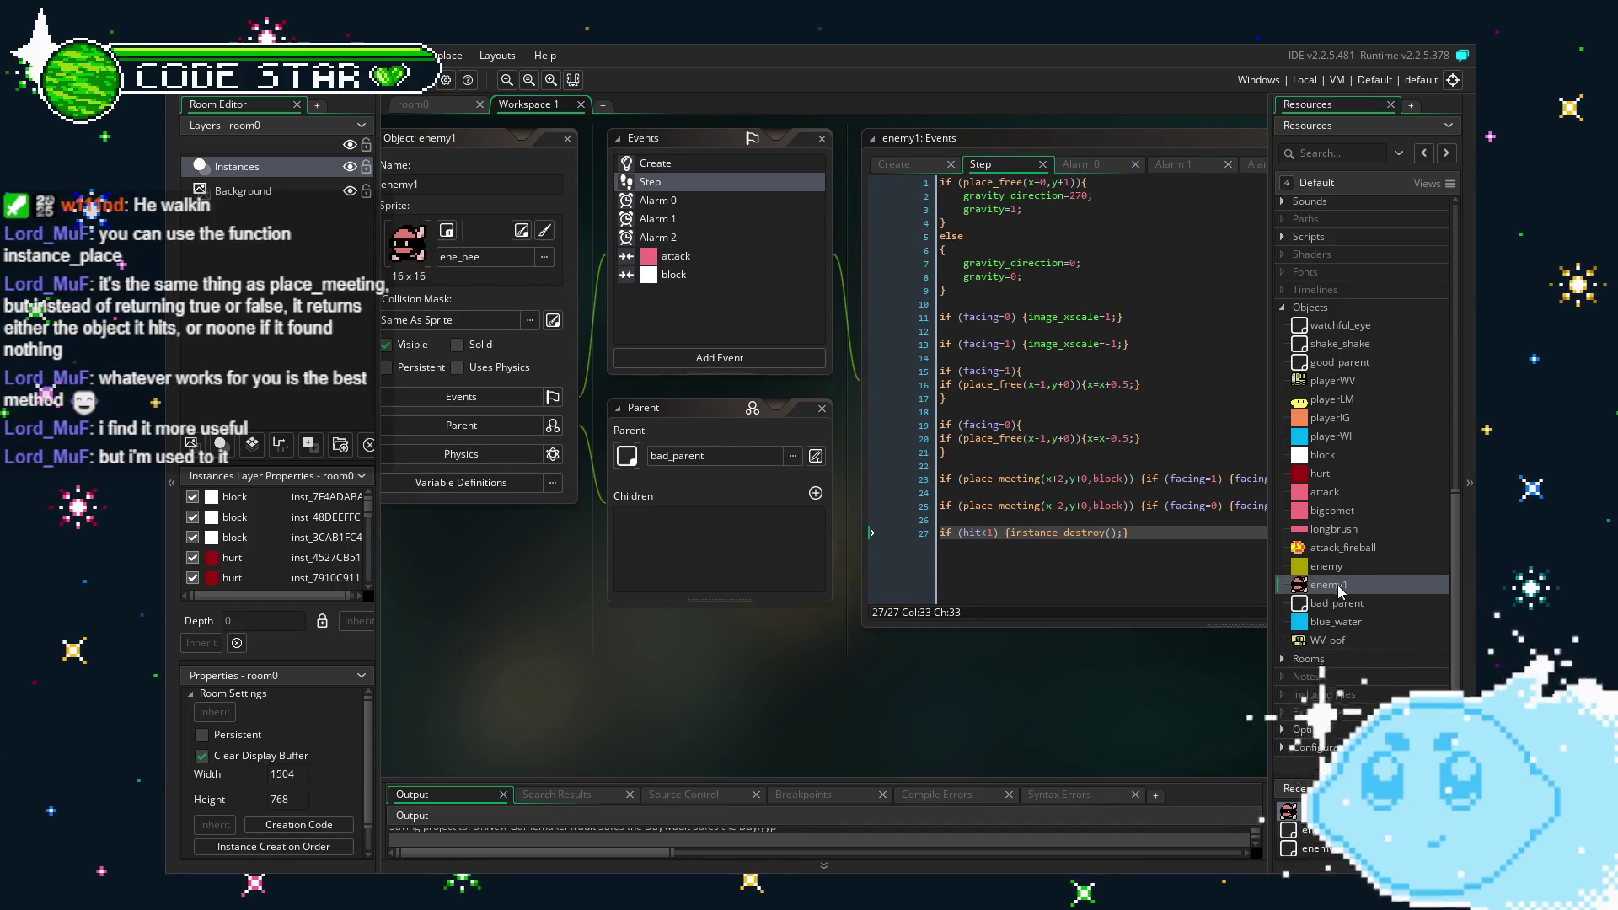
In room0, shift the raised block left and move the player and bee enemy further left.
scroll(1335, 585, "up", 10)
scroll(1333, 584, "down", 10)
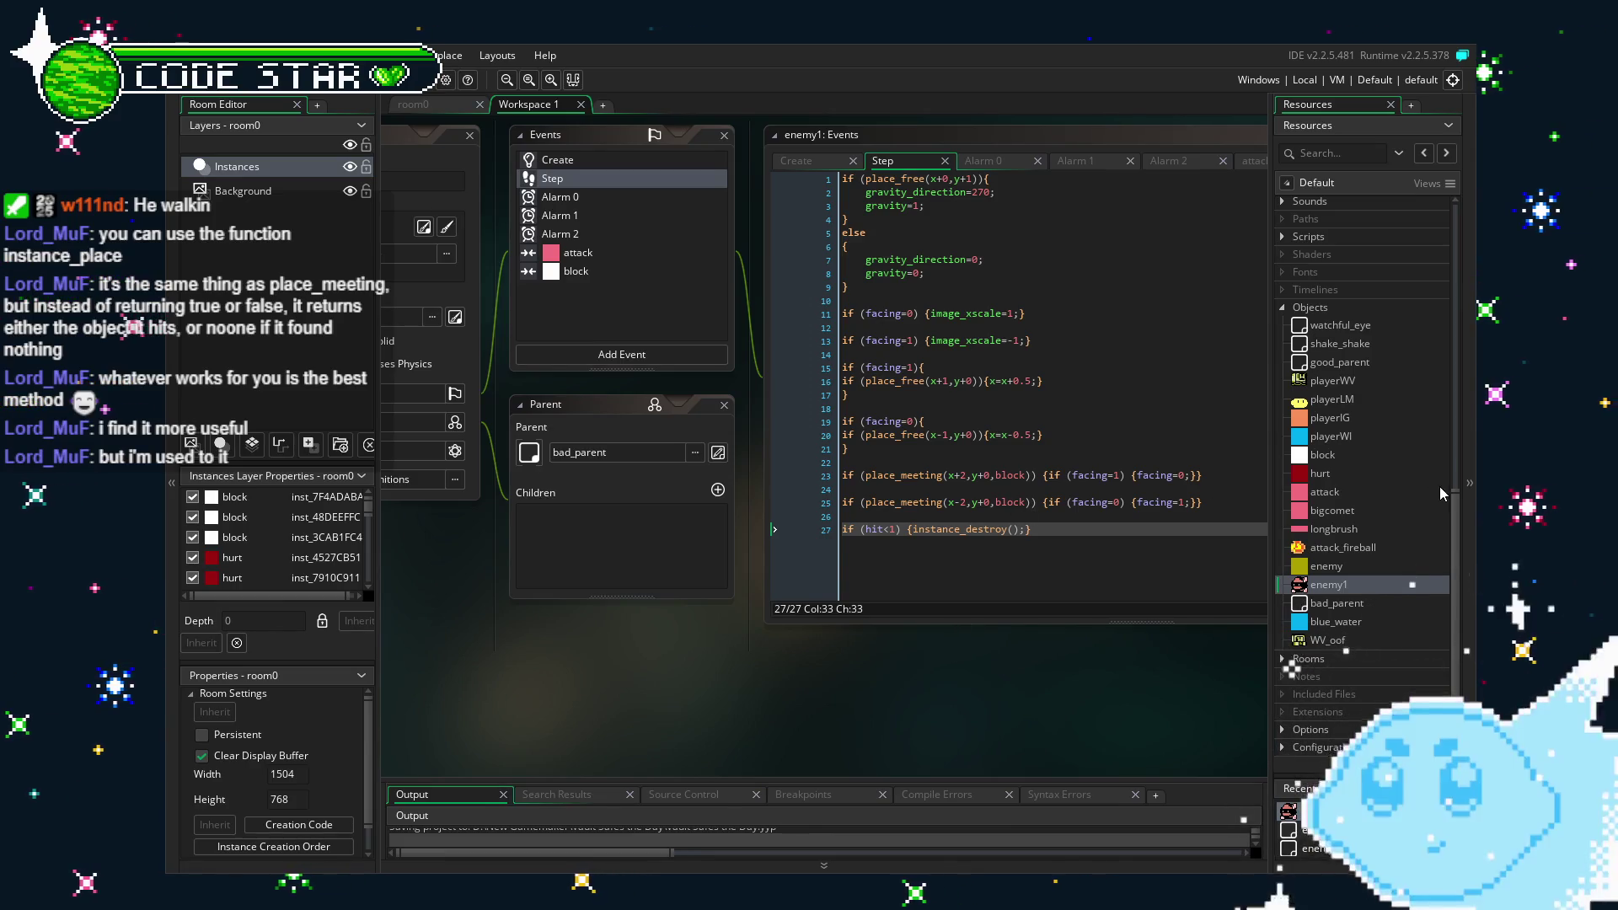
scroll(1357, 590, "up", 7)
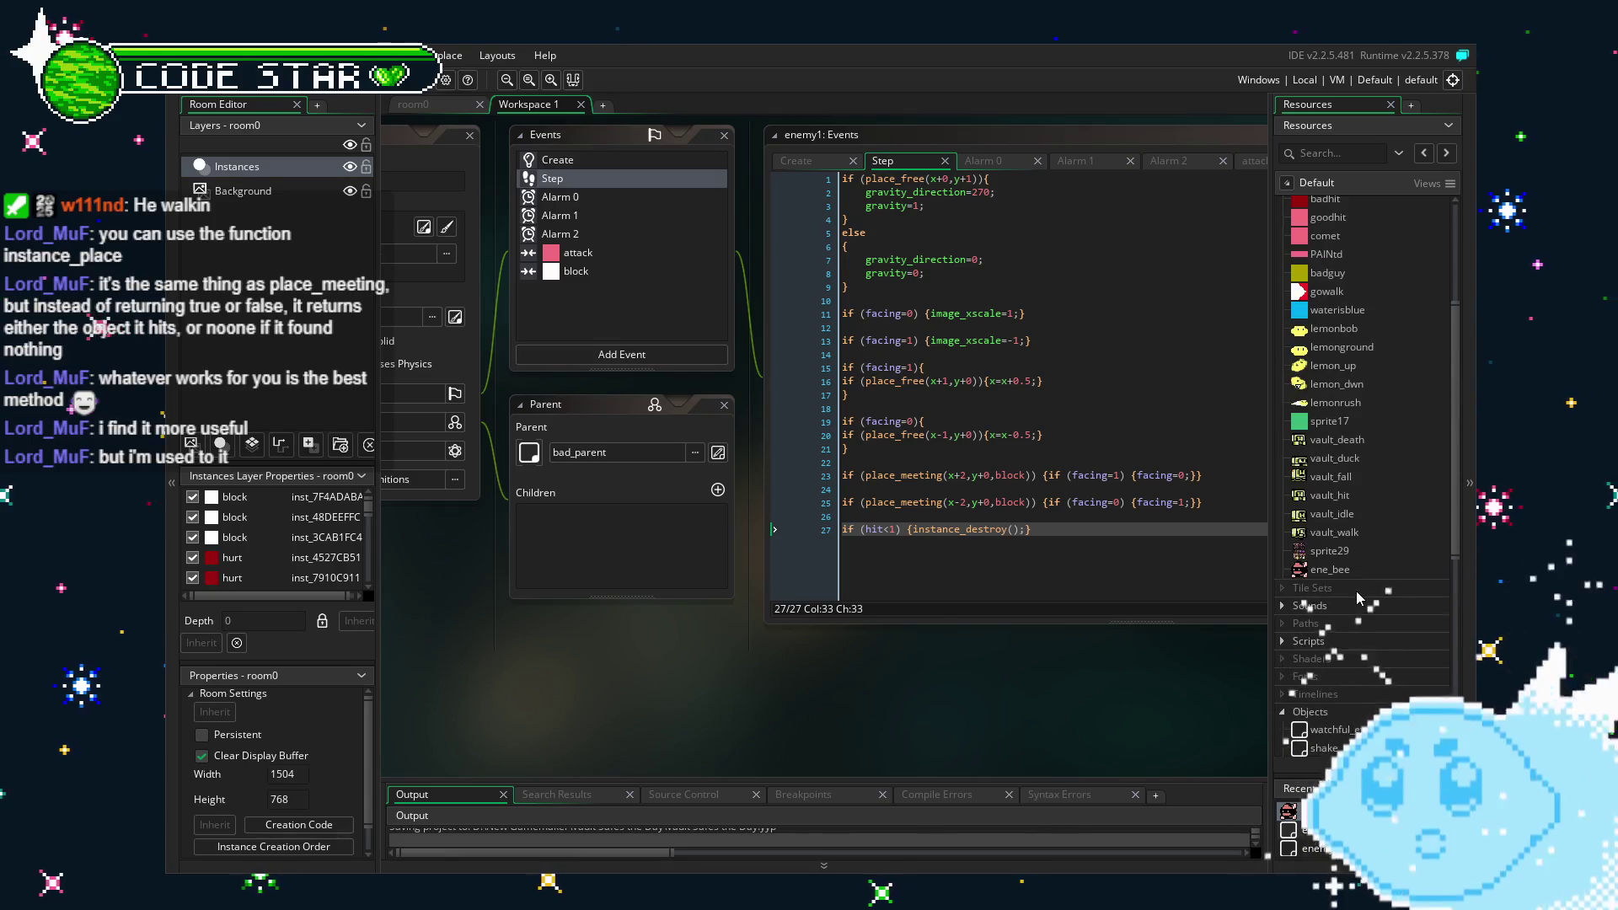
scroll(1356, 590, "down", 2)
left_click(447, 107)
mouse_move(876, 460)
left_mouse_down()
mouse_move(841, 458)
mouse_move(910, 461)
left_mouse_up()
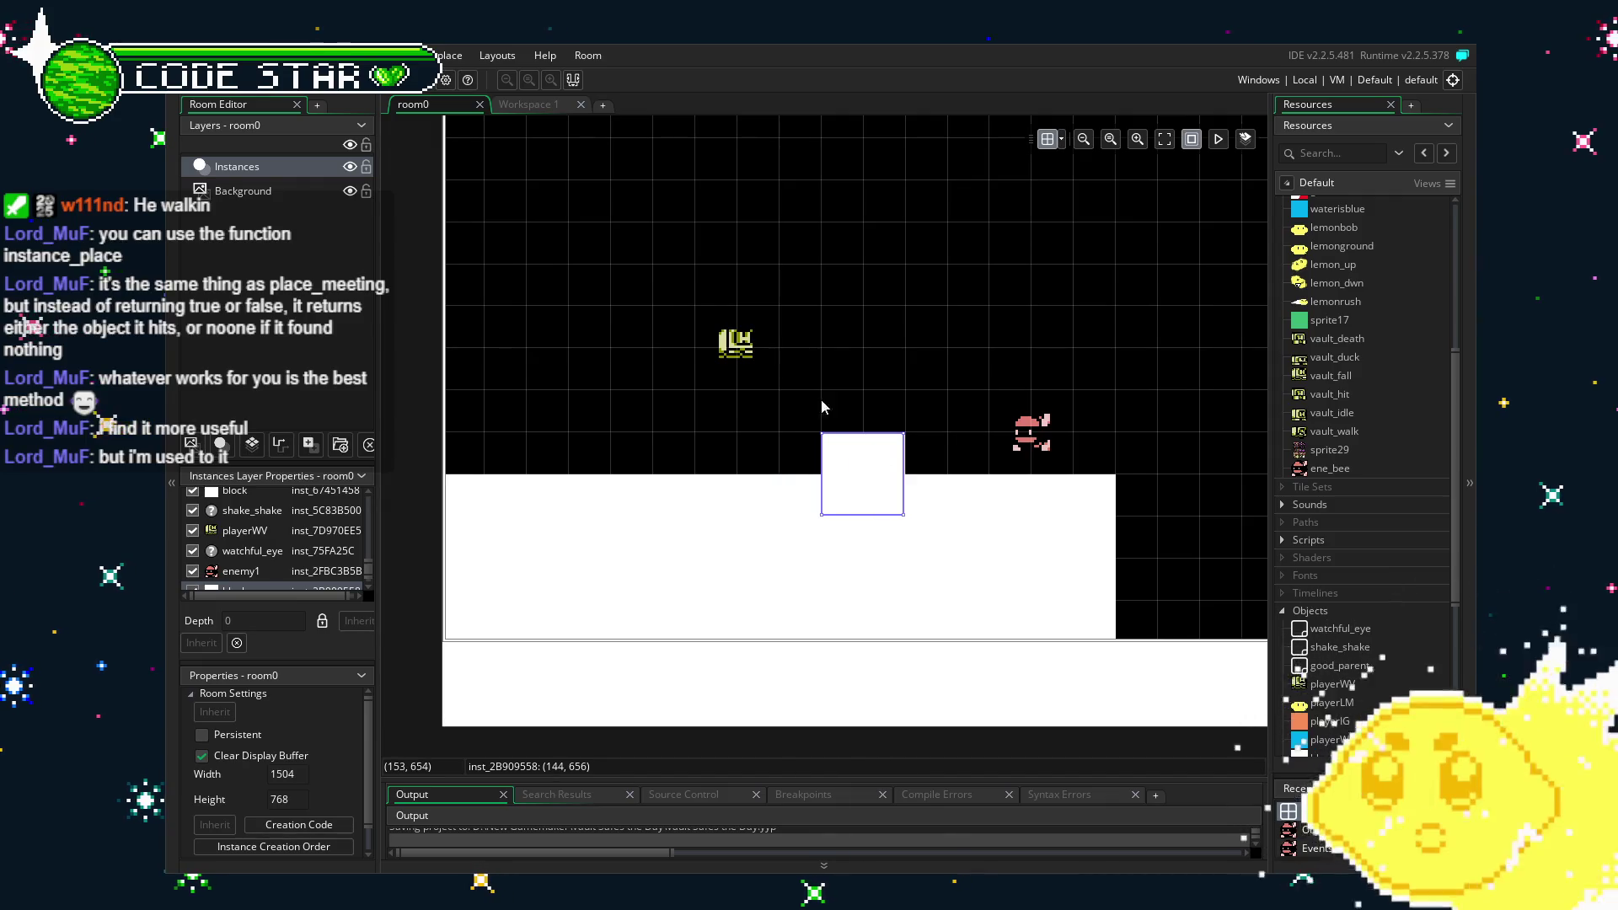
mouse_move(745, 346)
left_mouse_down()
mouse_move(600, 353)
mouse_move(633, 354)
left_mouse_up()
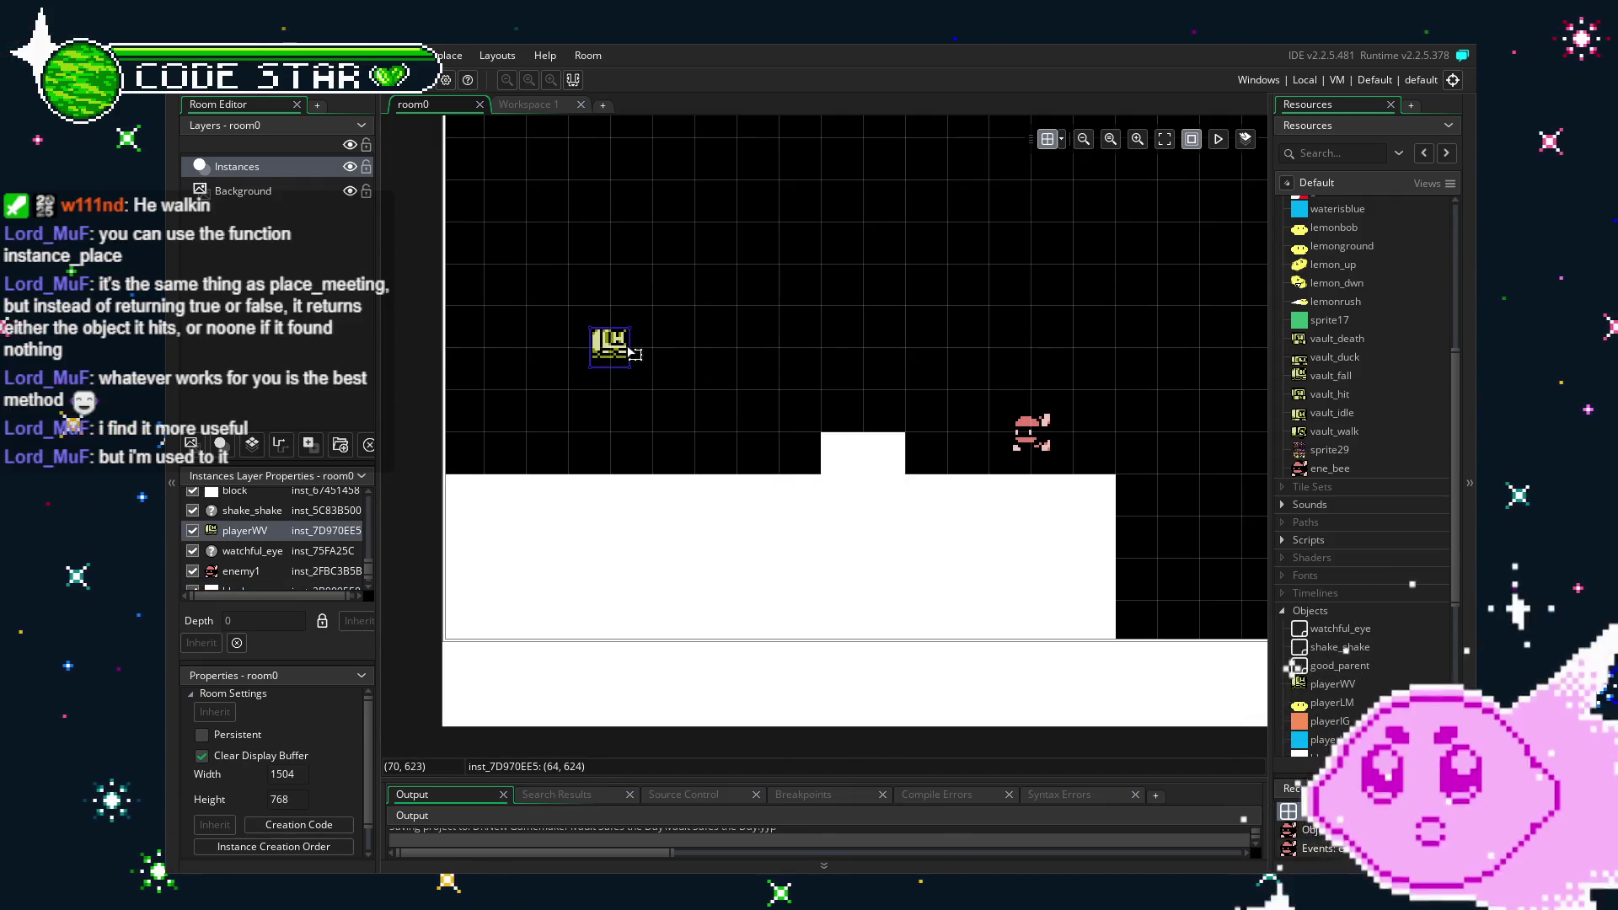
left_click_drag(859, 463, 811, 464)
left_click_drag(1020, 437, 935, 437)
Reposition blocks so raised ones flank the bee, moving the left block to its right.
mouse_move(811, 479)
left_mouse_down()
mouse_move(866, 499)
mouse_move(852, 502)
mouse_move(1066, 497)
mouse_move(1064, 455)
left_mouse_up()
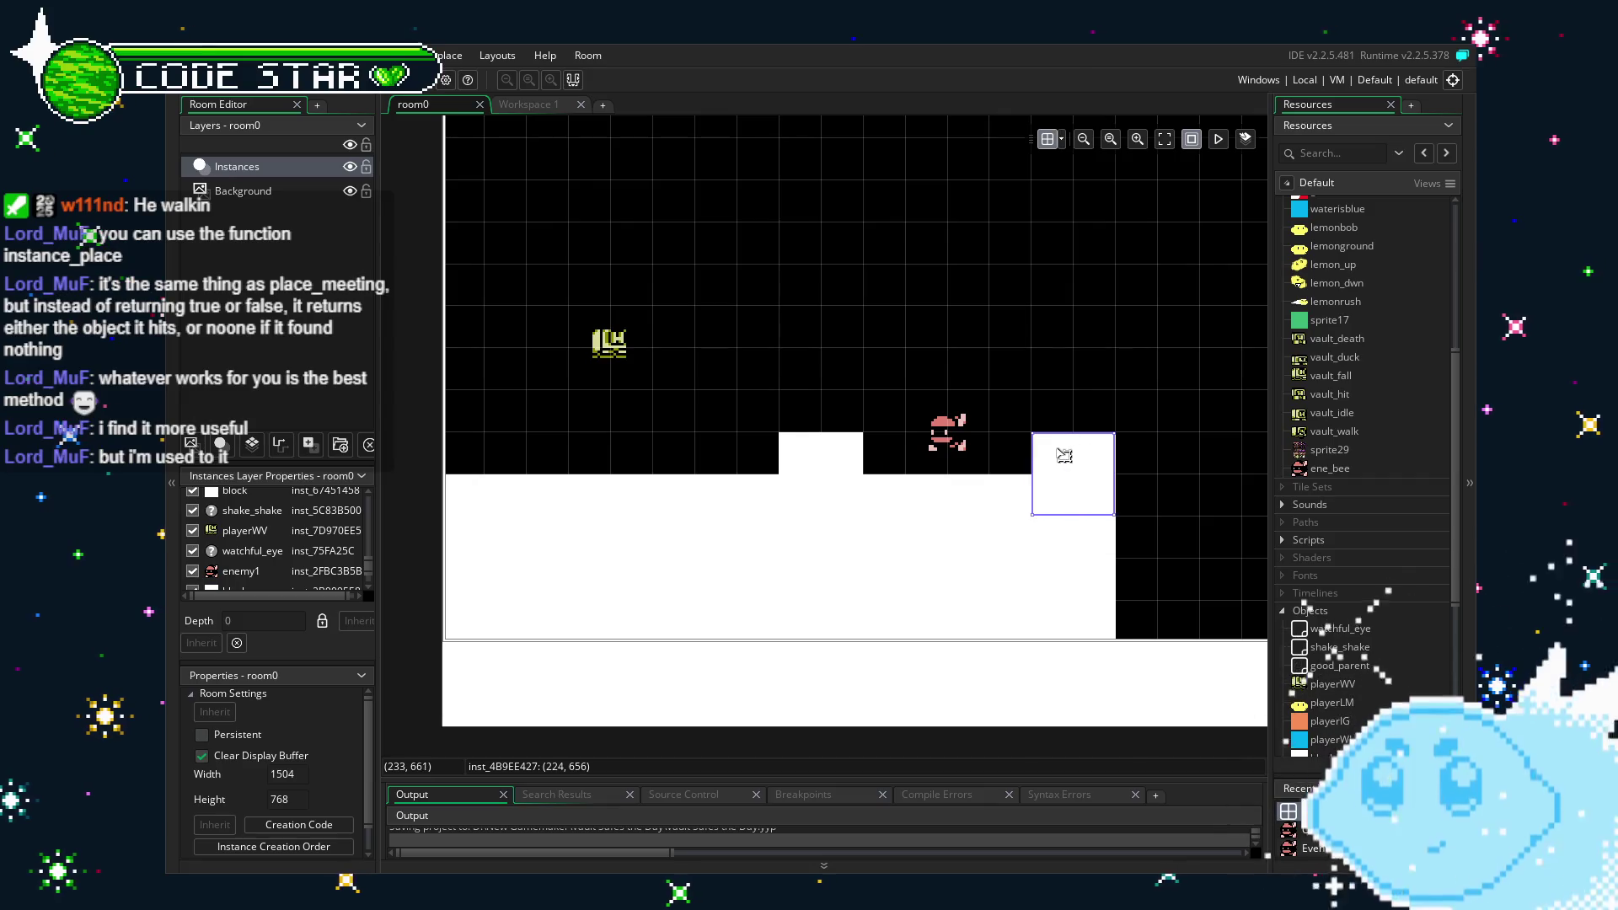
left_click_drag(815, 454, 769, 455)
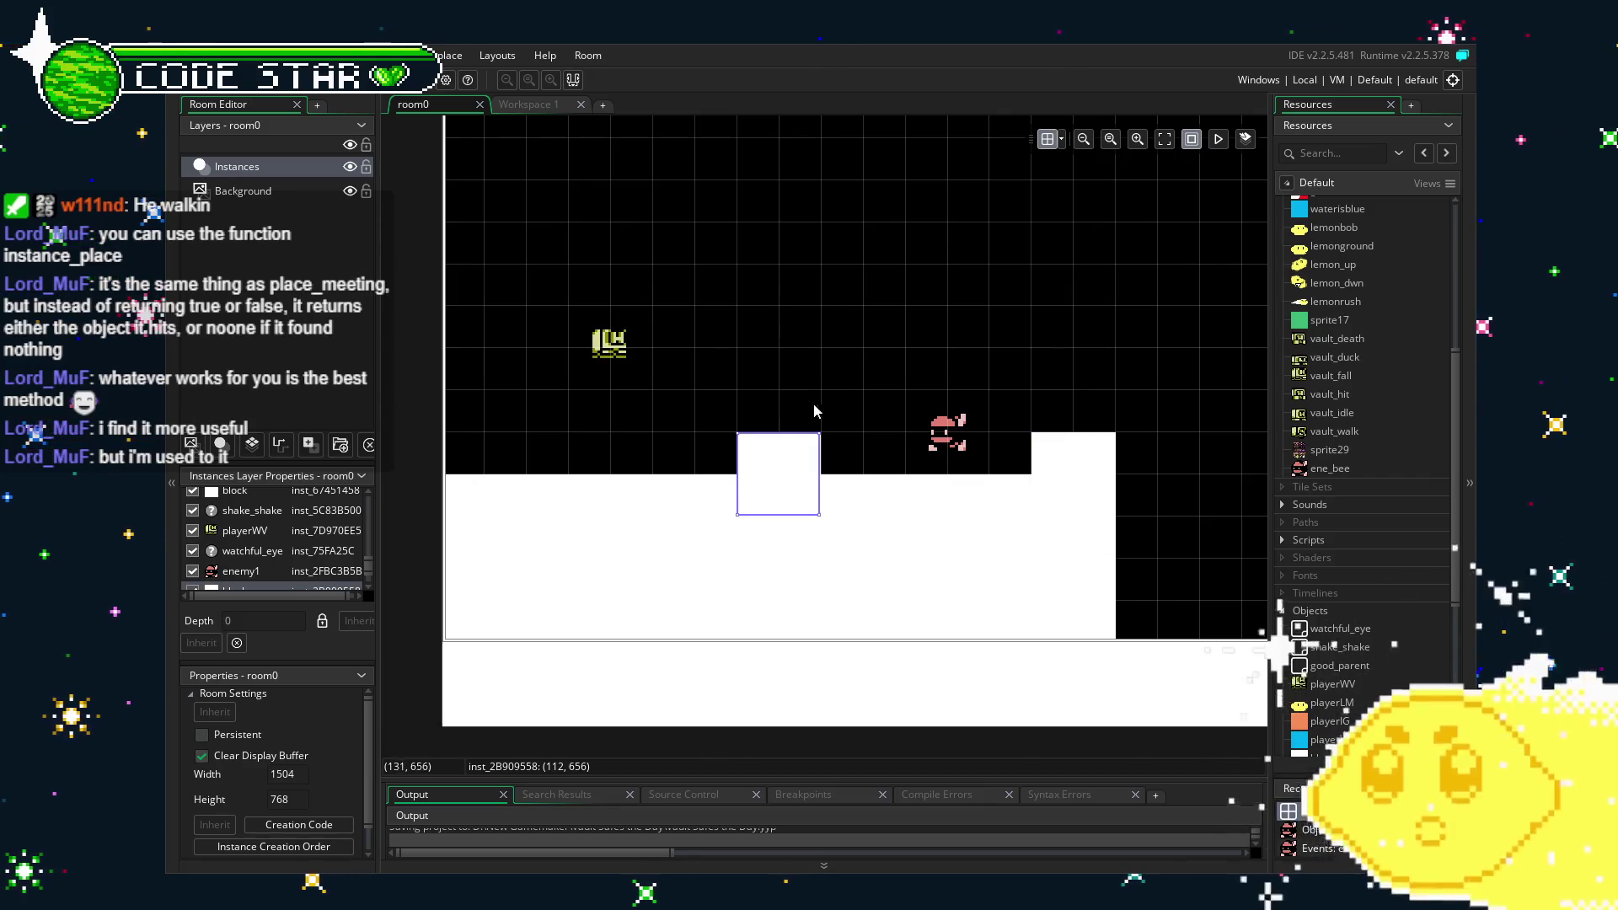
mouse_move(837, 376)
left_mouse_down()
mouse_move(654, 330)
mouse_move(732, 347)
left_mouse_up()
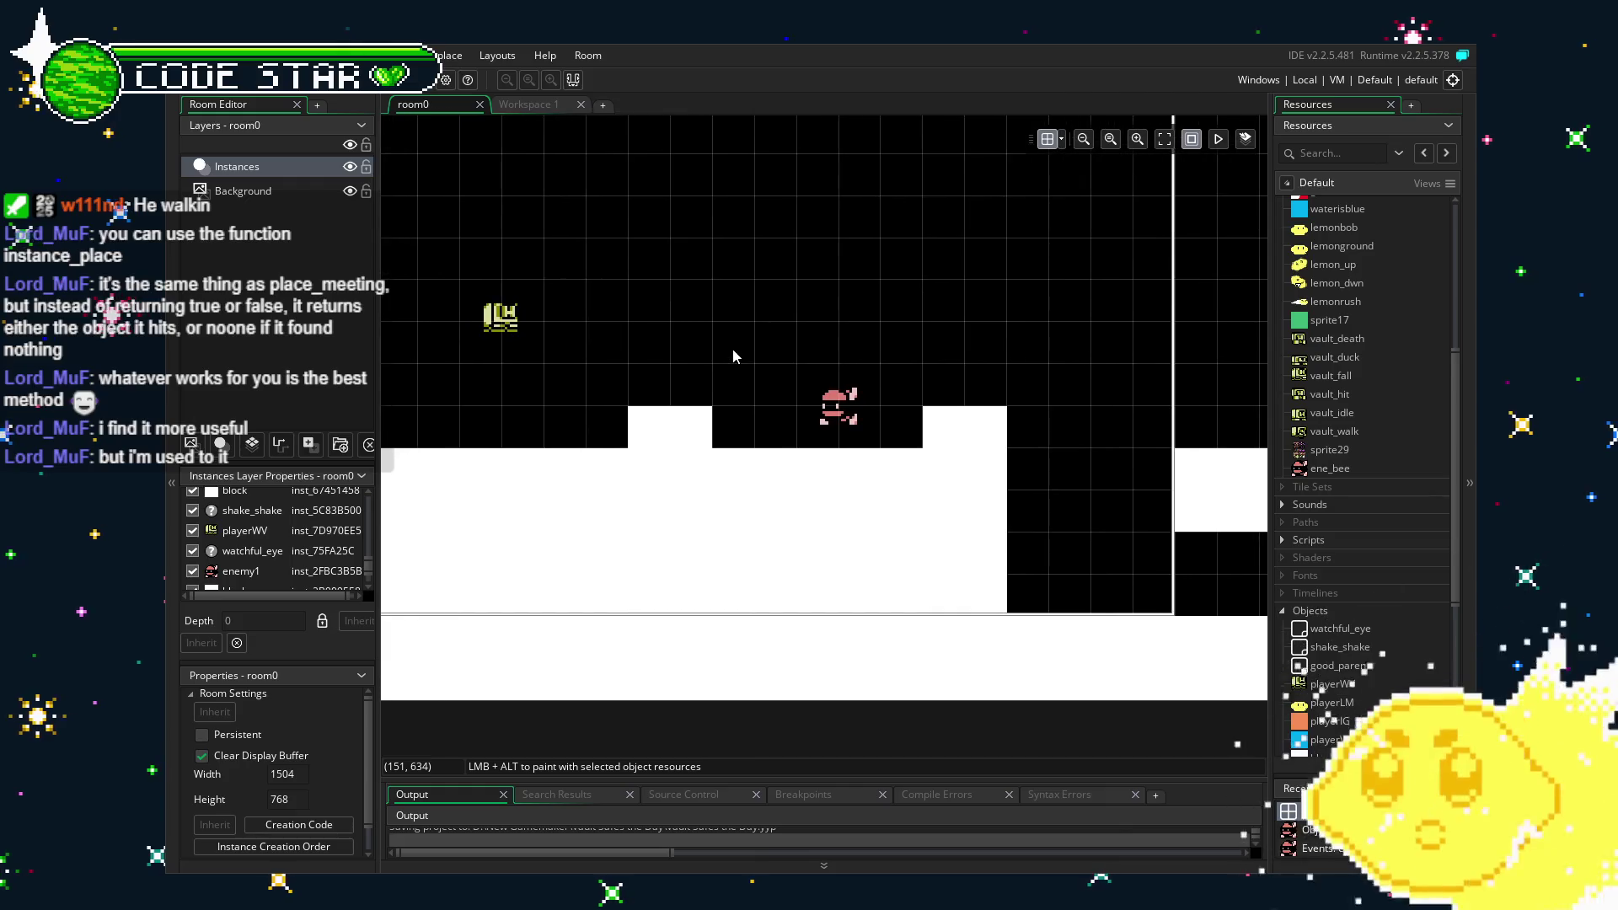
left_click(683, 418)
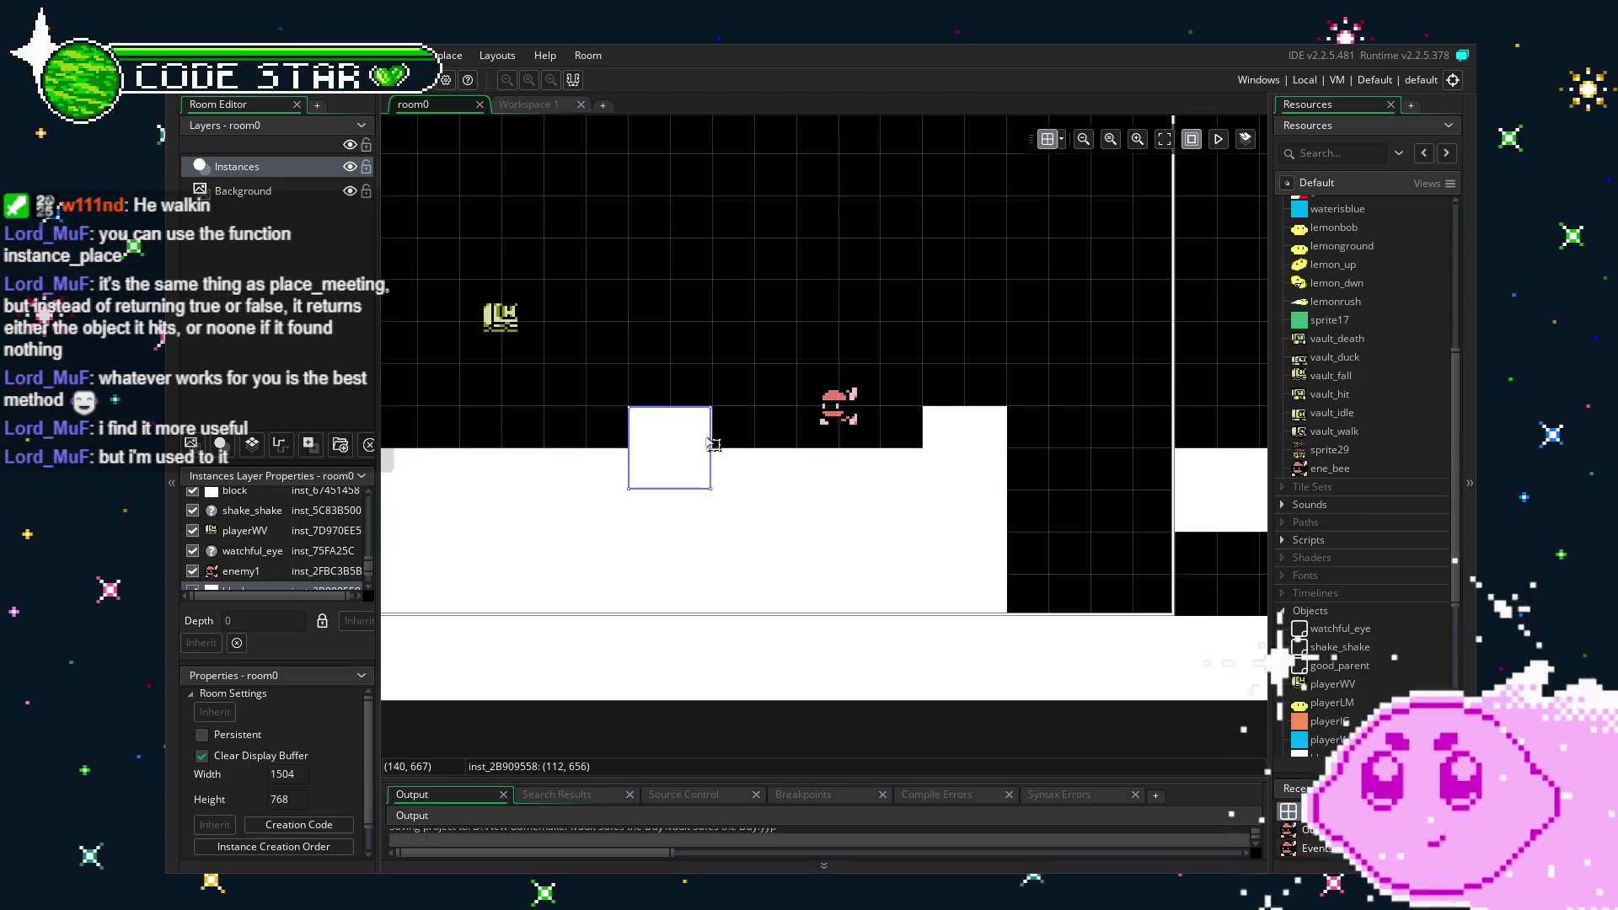
key("ctrl+x")
key("ctrl+v")
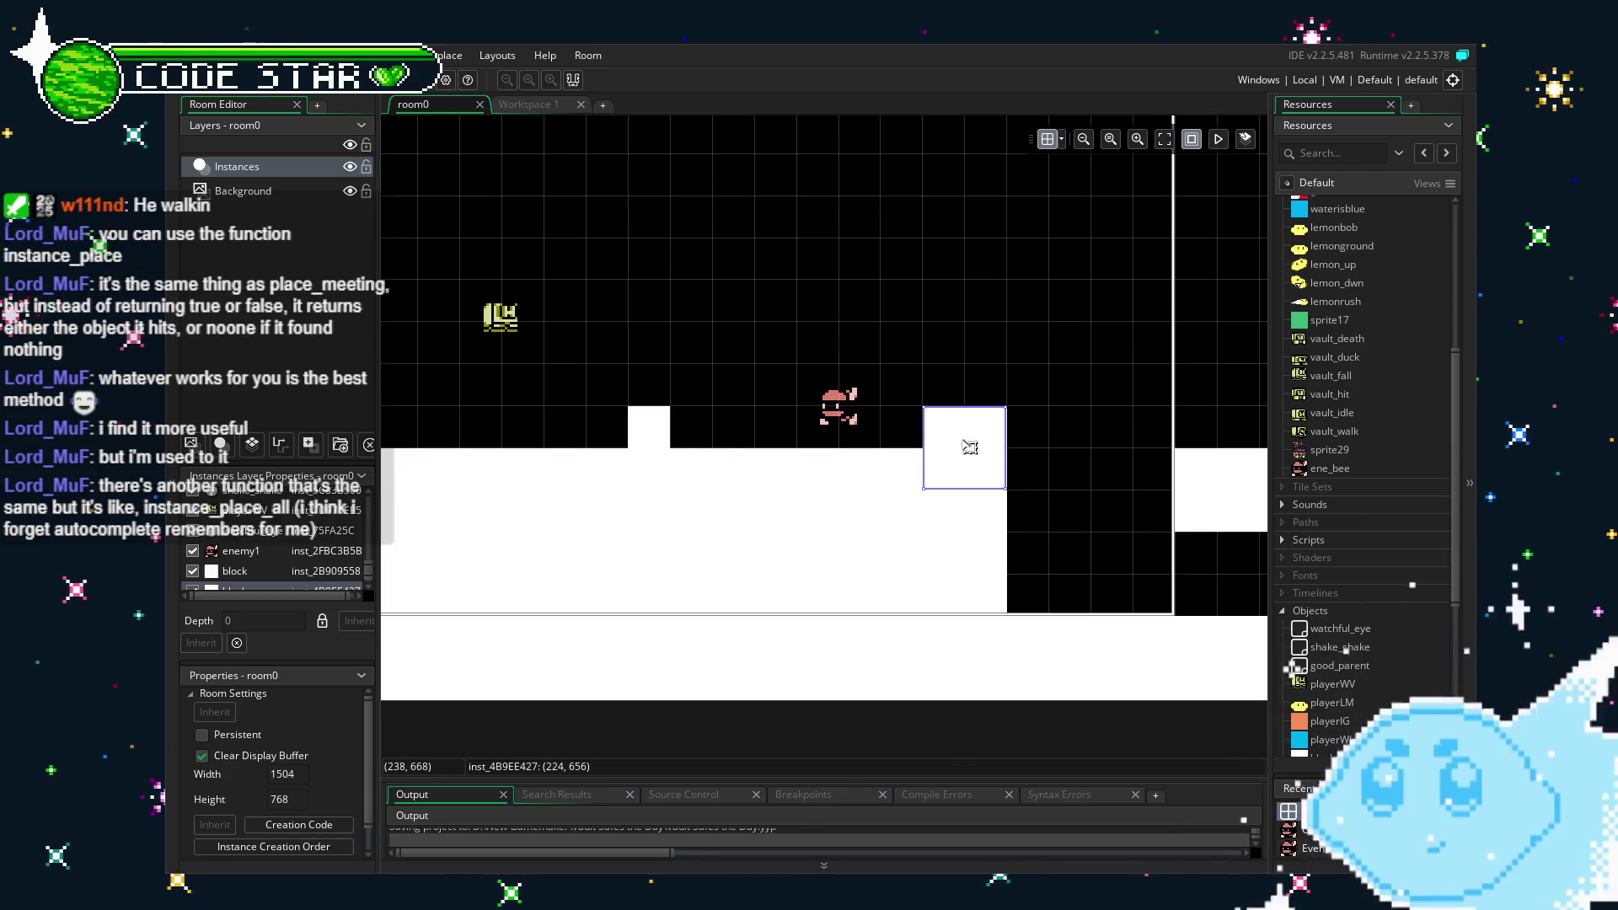
left_click_drag(921, 441, 964, 441)
mouse_move(765, 305)
left_mouse_down()
mouse_move(922, 335)
mouse_move(794, 342)
left_mouse_up()
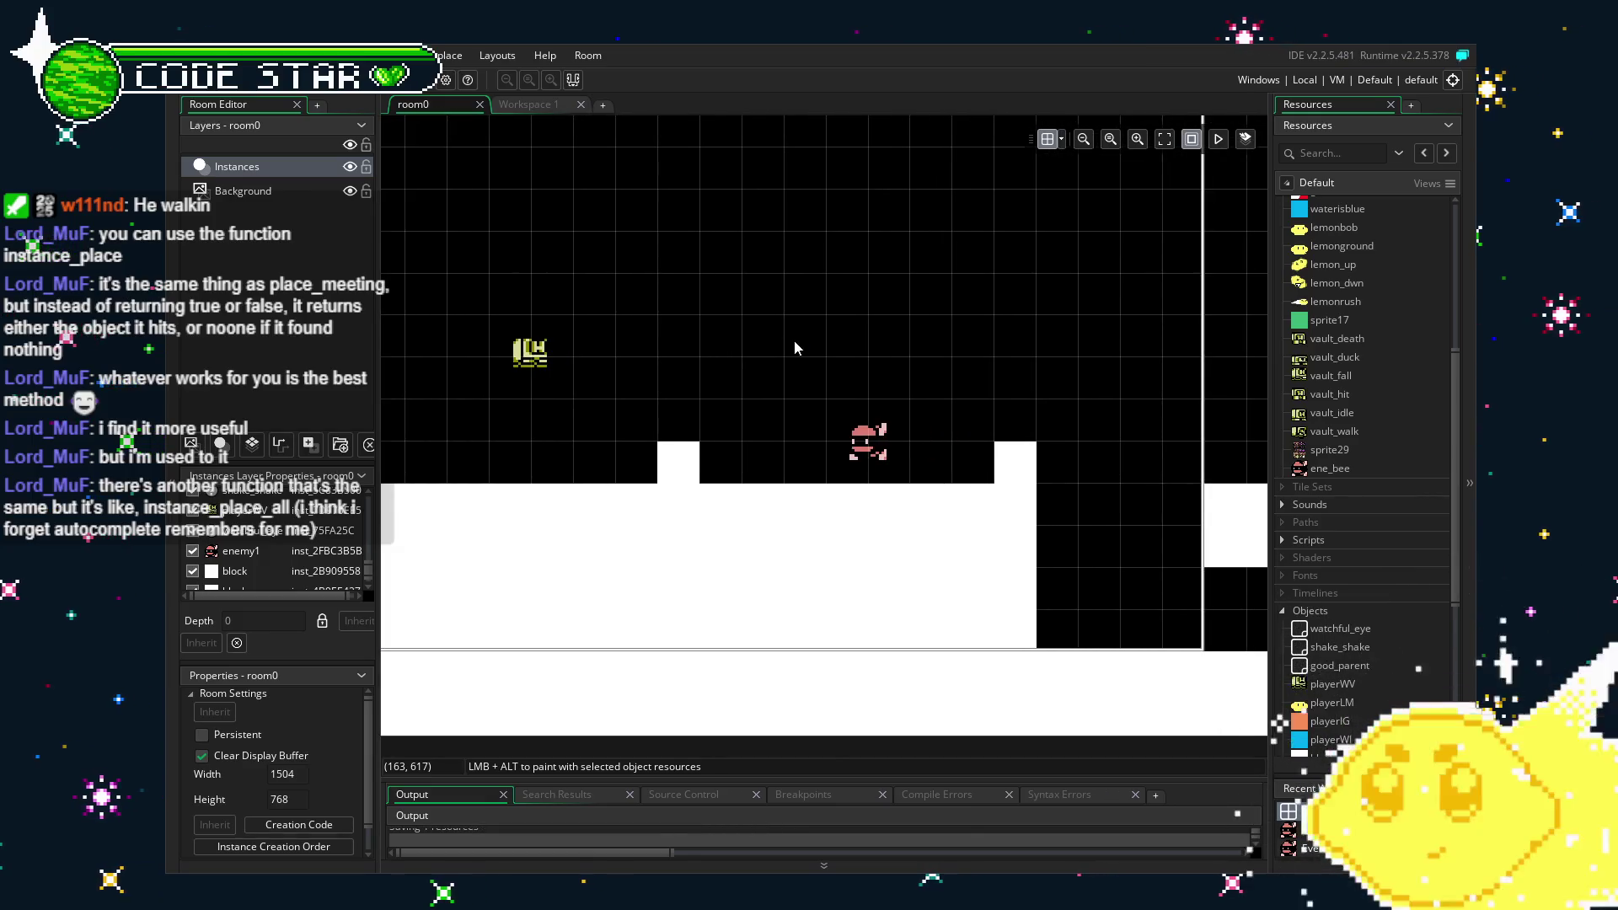
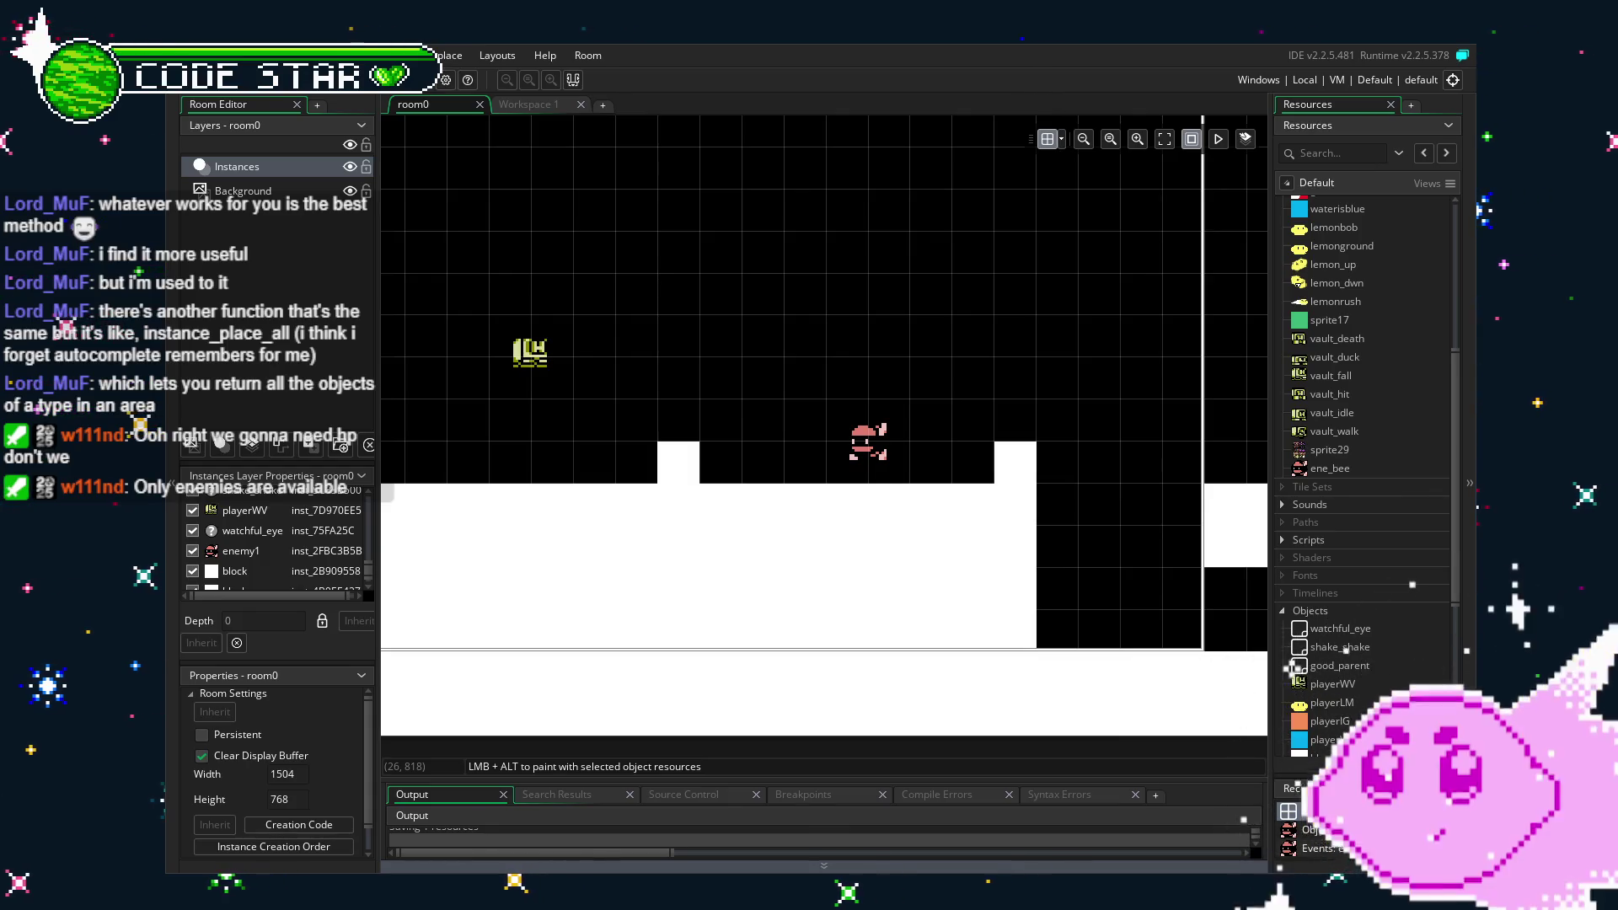
Create a new sprite and try pasting the copied melon image into it, then undo the paste.
mouse_move(666, 570)
left_mouse_down()
mouse_move(776, 578)
mouse_move(757, 587)
left_mouse_up()
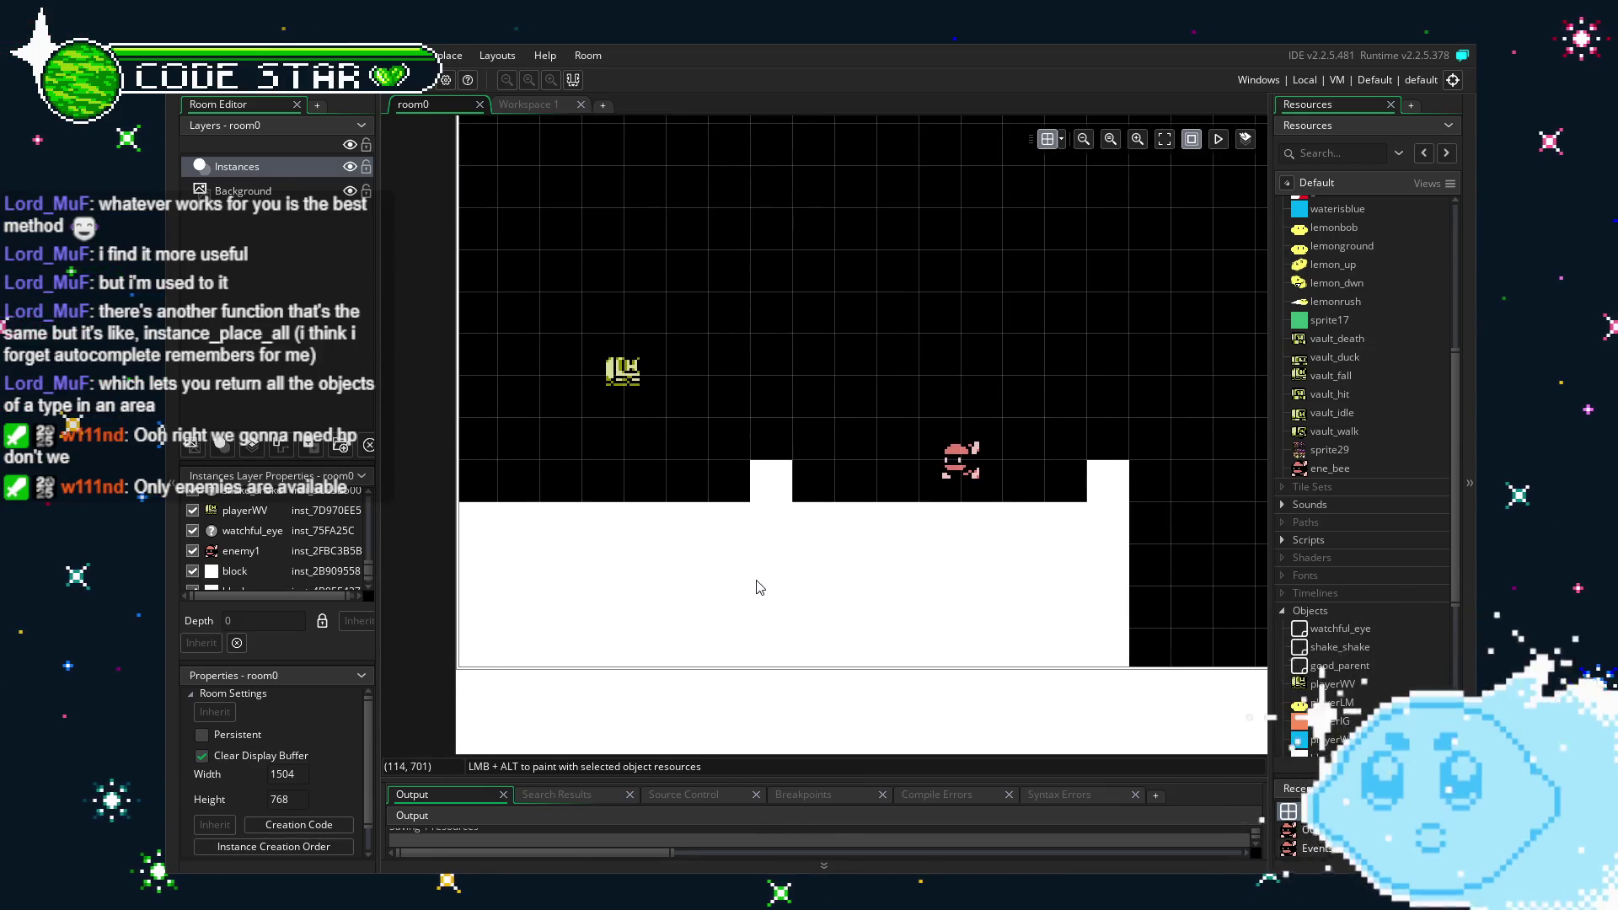
scroll(1321, 428, "up", 5)
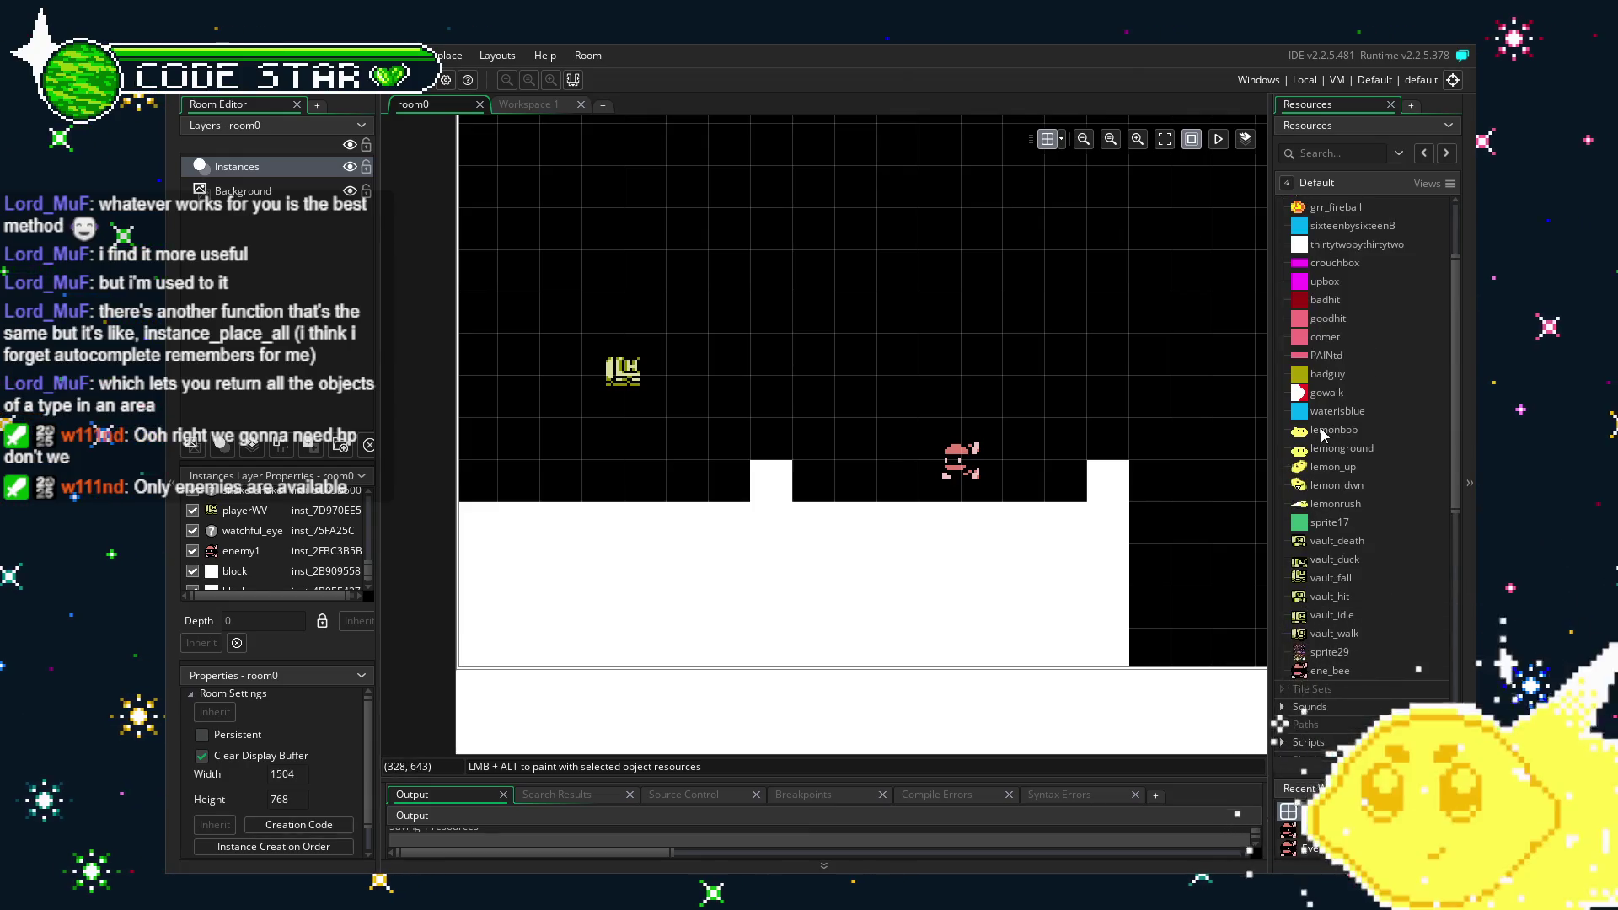
right_click(1331, 674)
left_click(1166, 457)
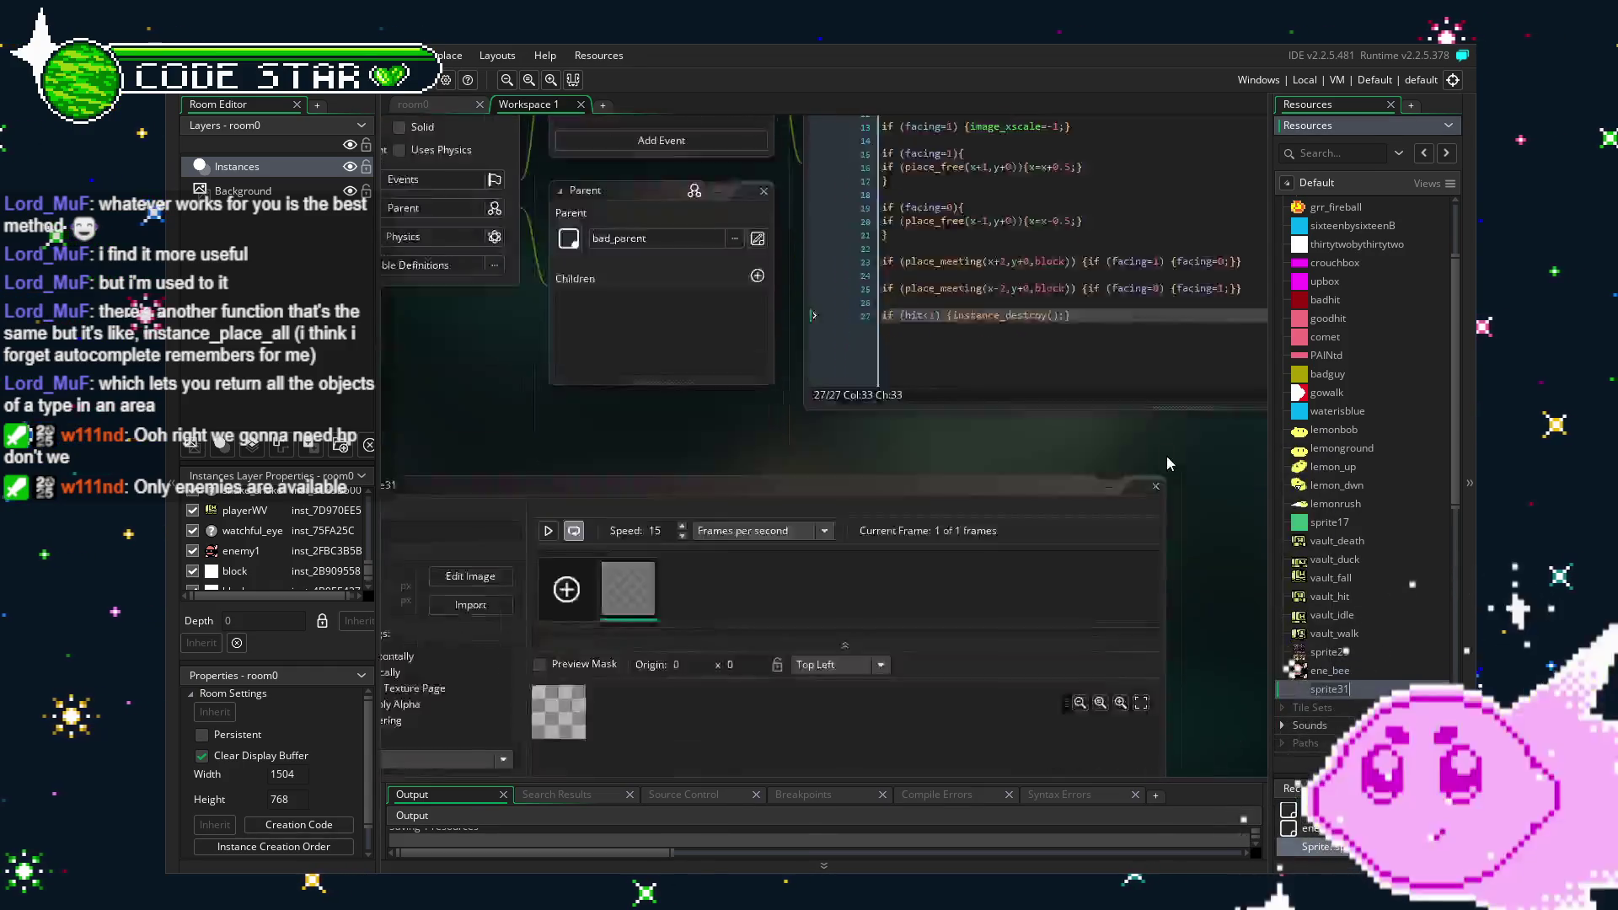
left_click(531, 285)
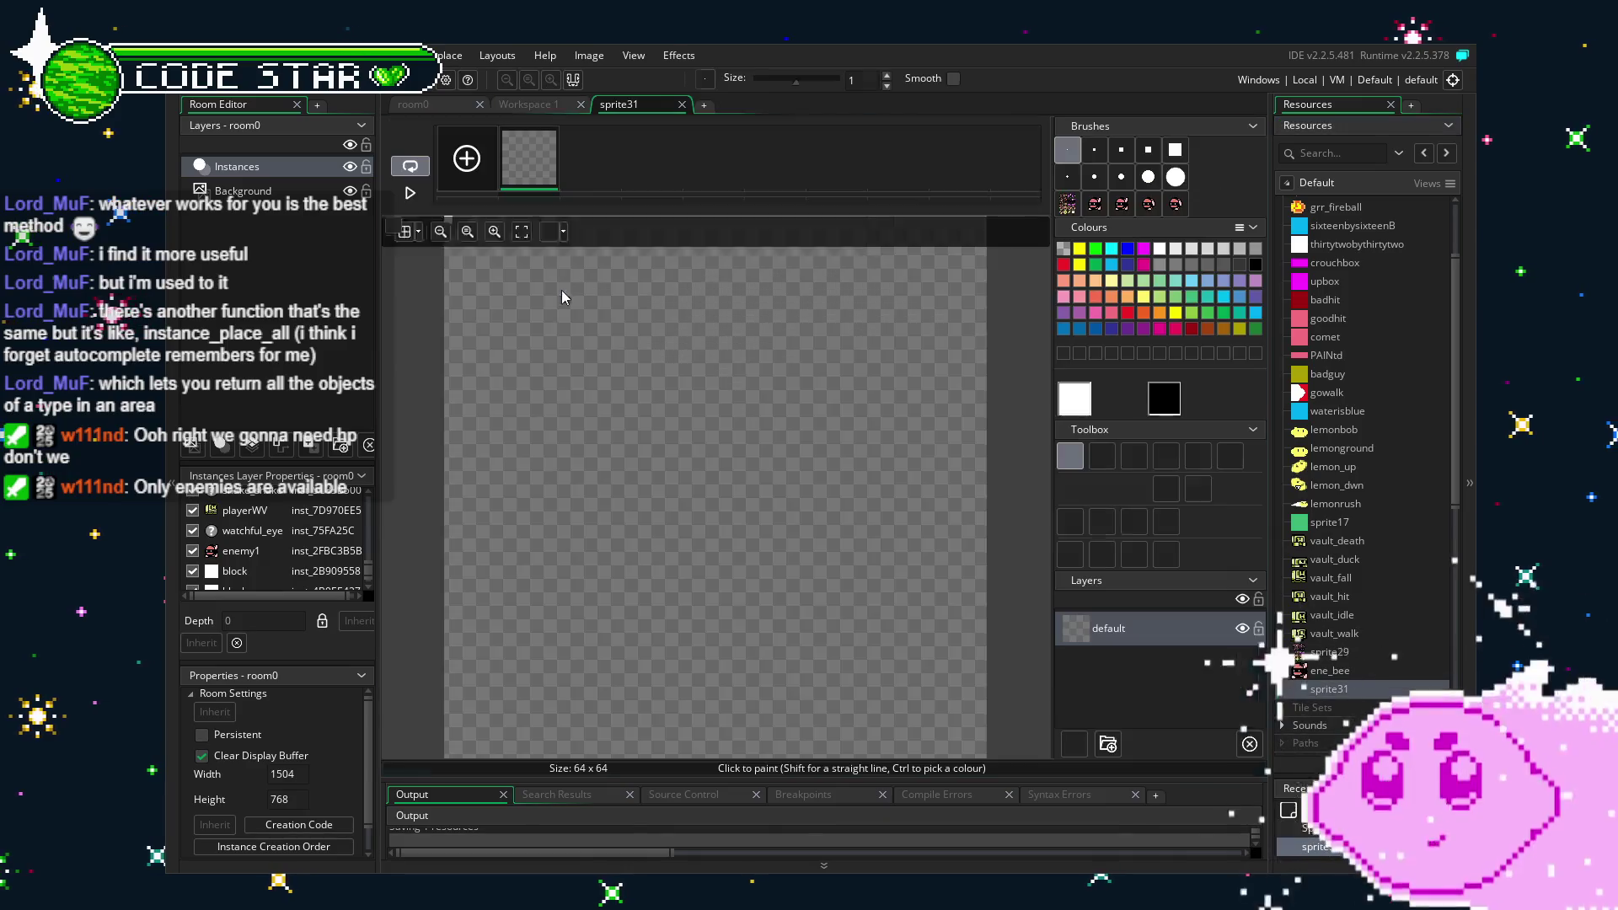
key("ctrl+v")
left_click(614, 408)
key("ctrl+z")
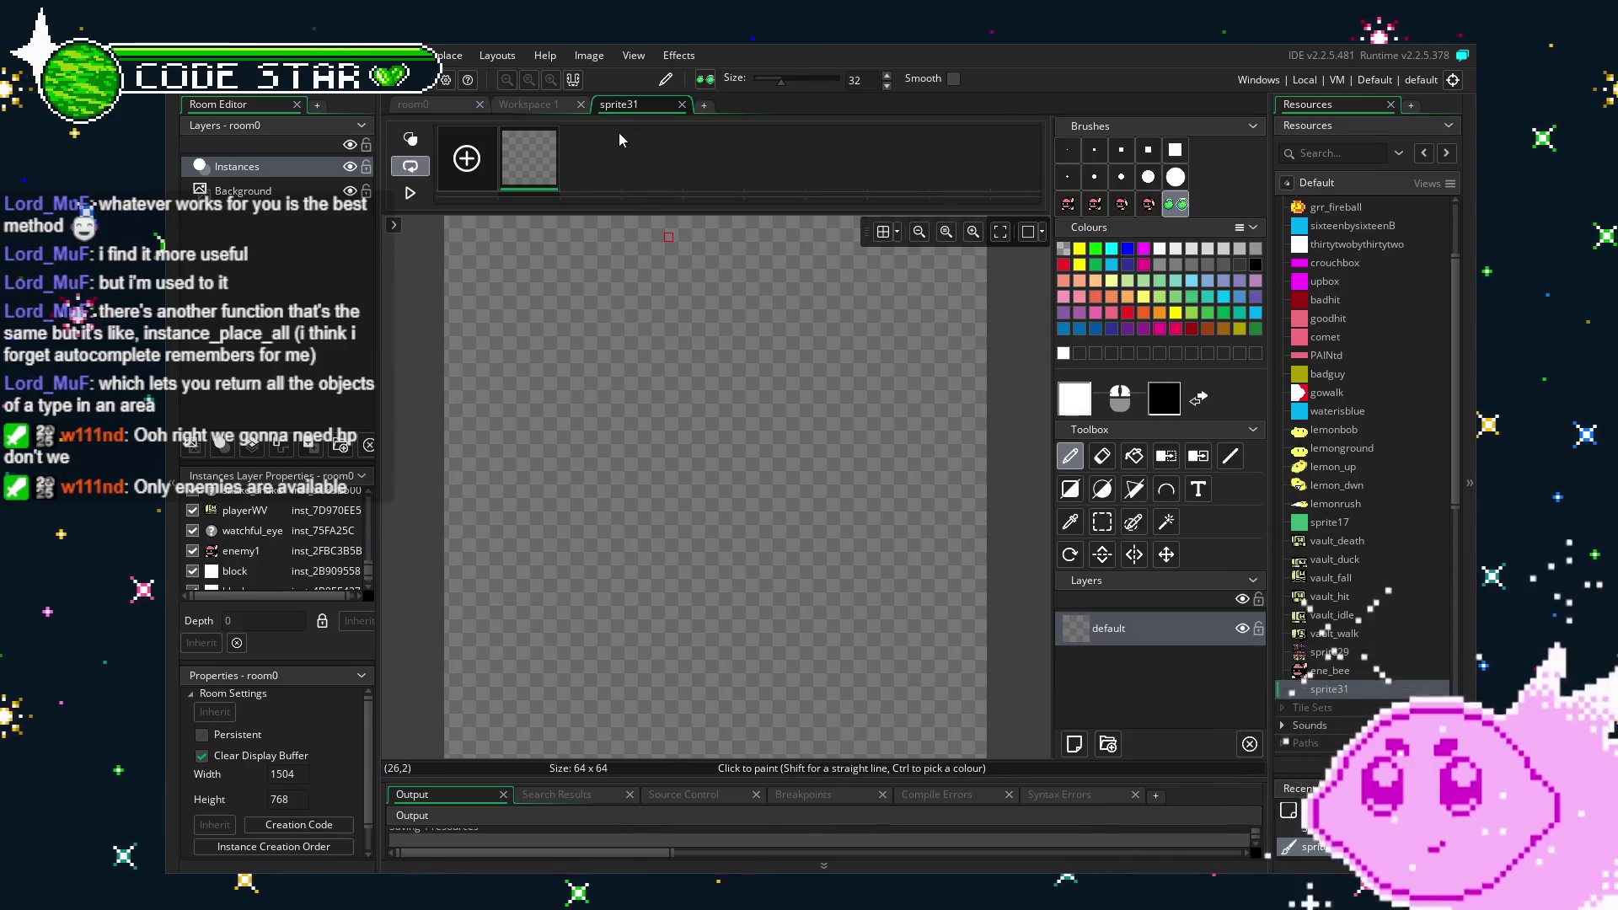
left_click(679, 104)
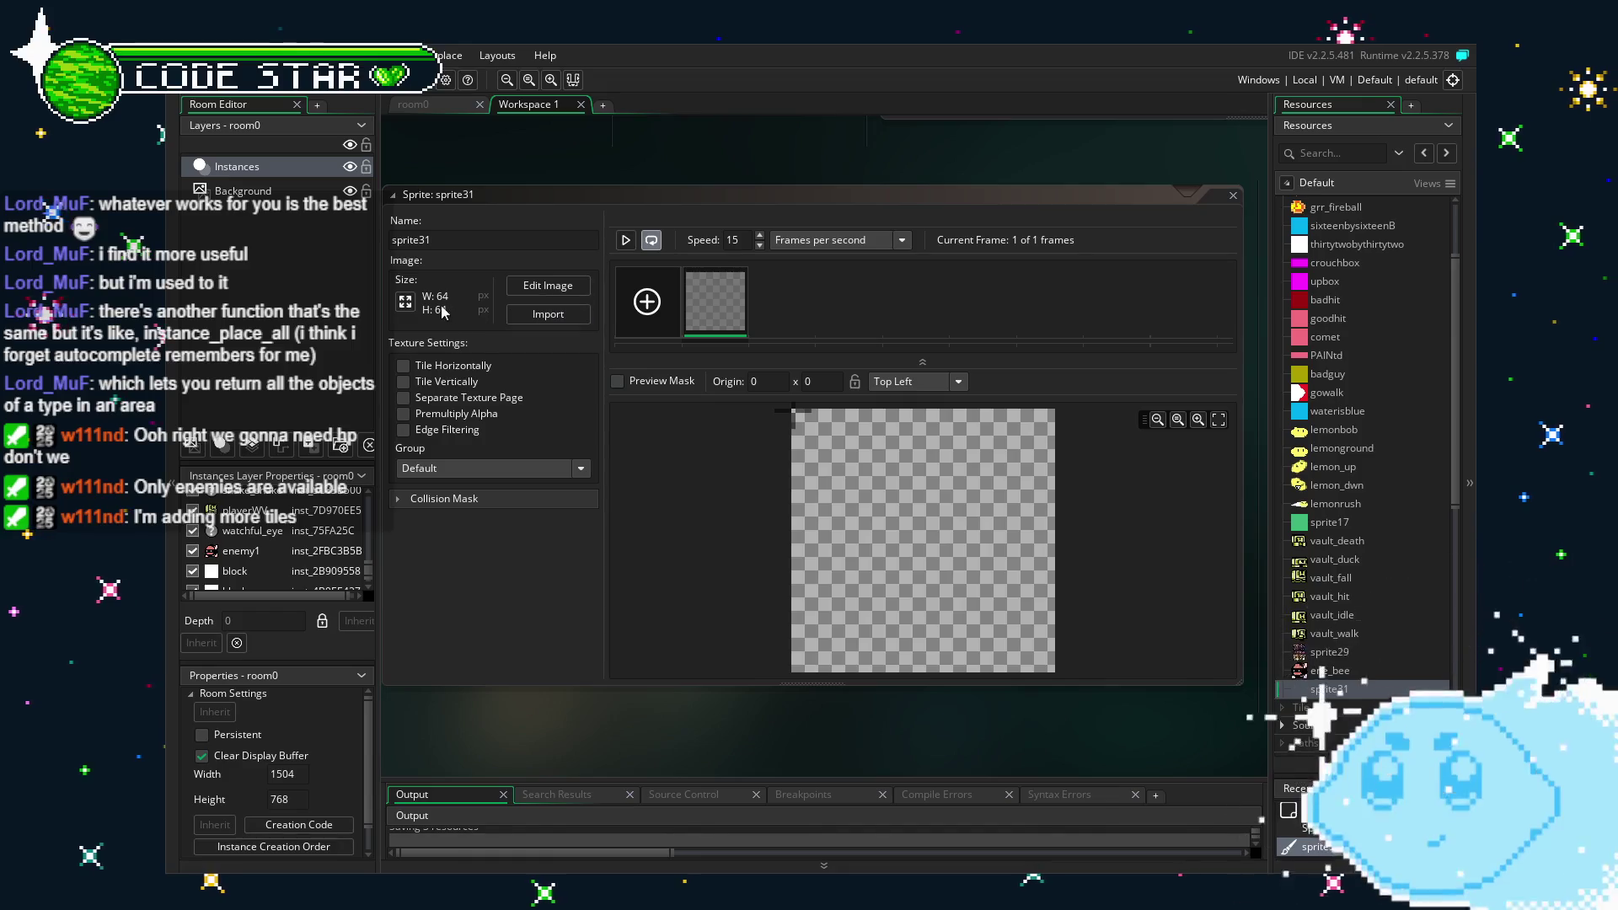
Resize the sprite to 16 x 16, add a second frame, and paste the melon image again.
left_click(398, 254)
double_click(322, 248)
type("1")
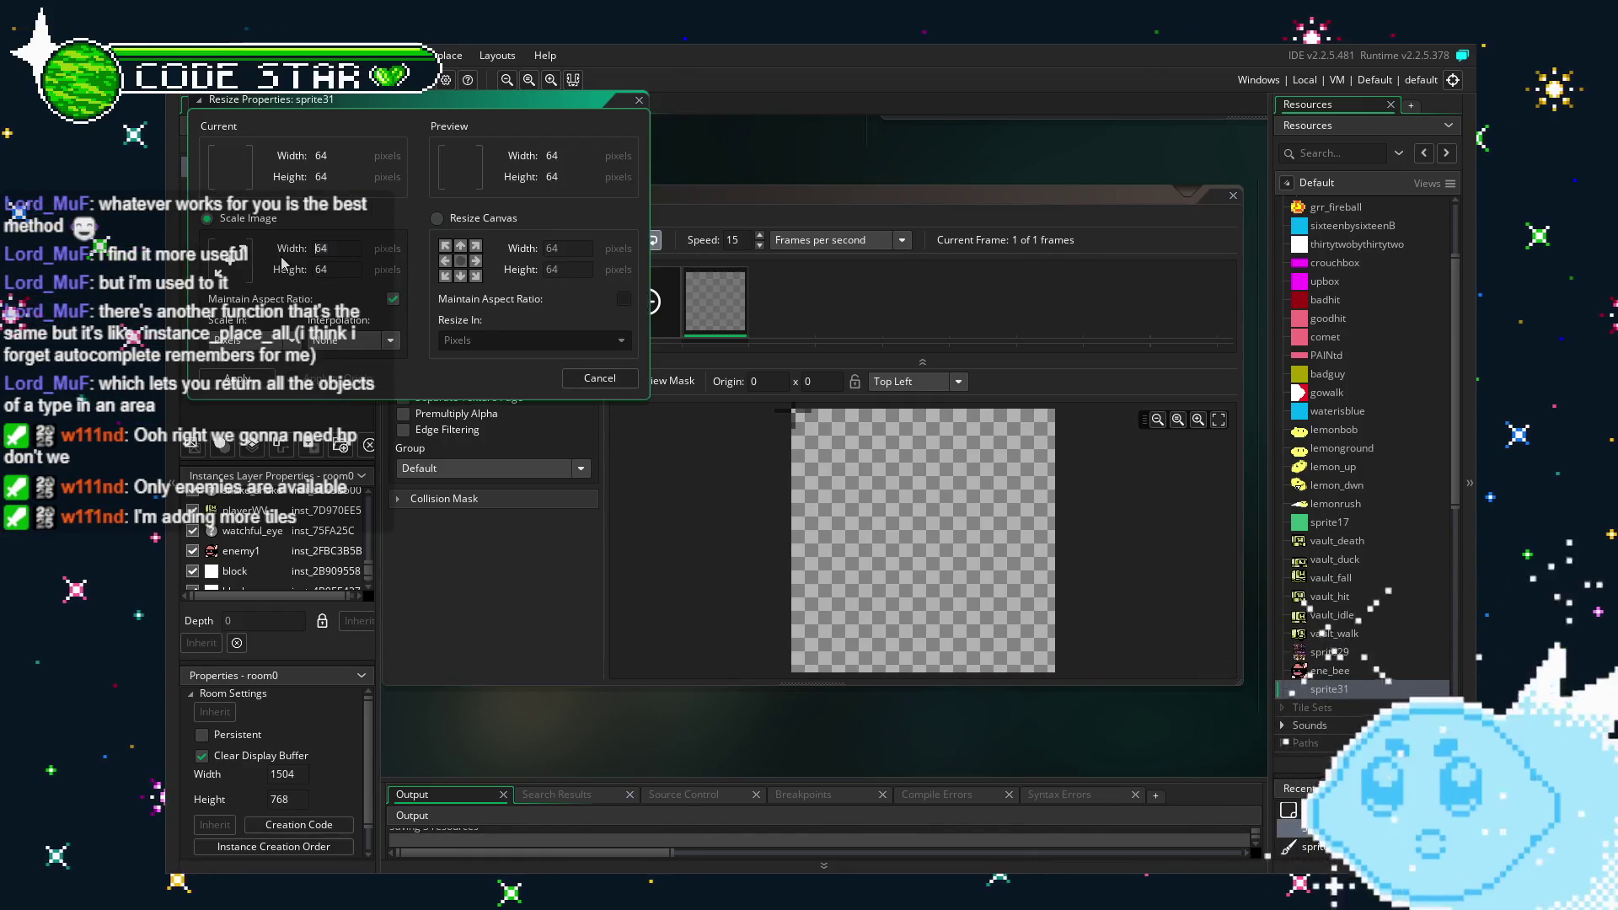
type("6")
key("Return")
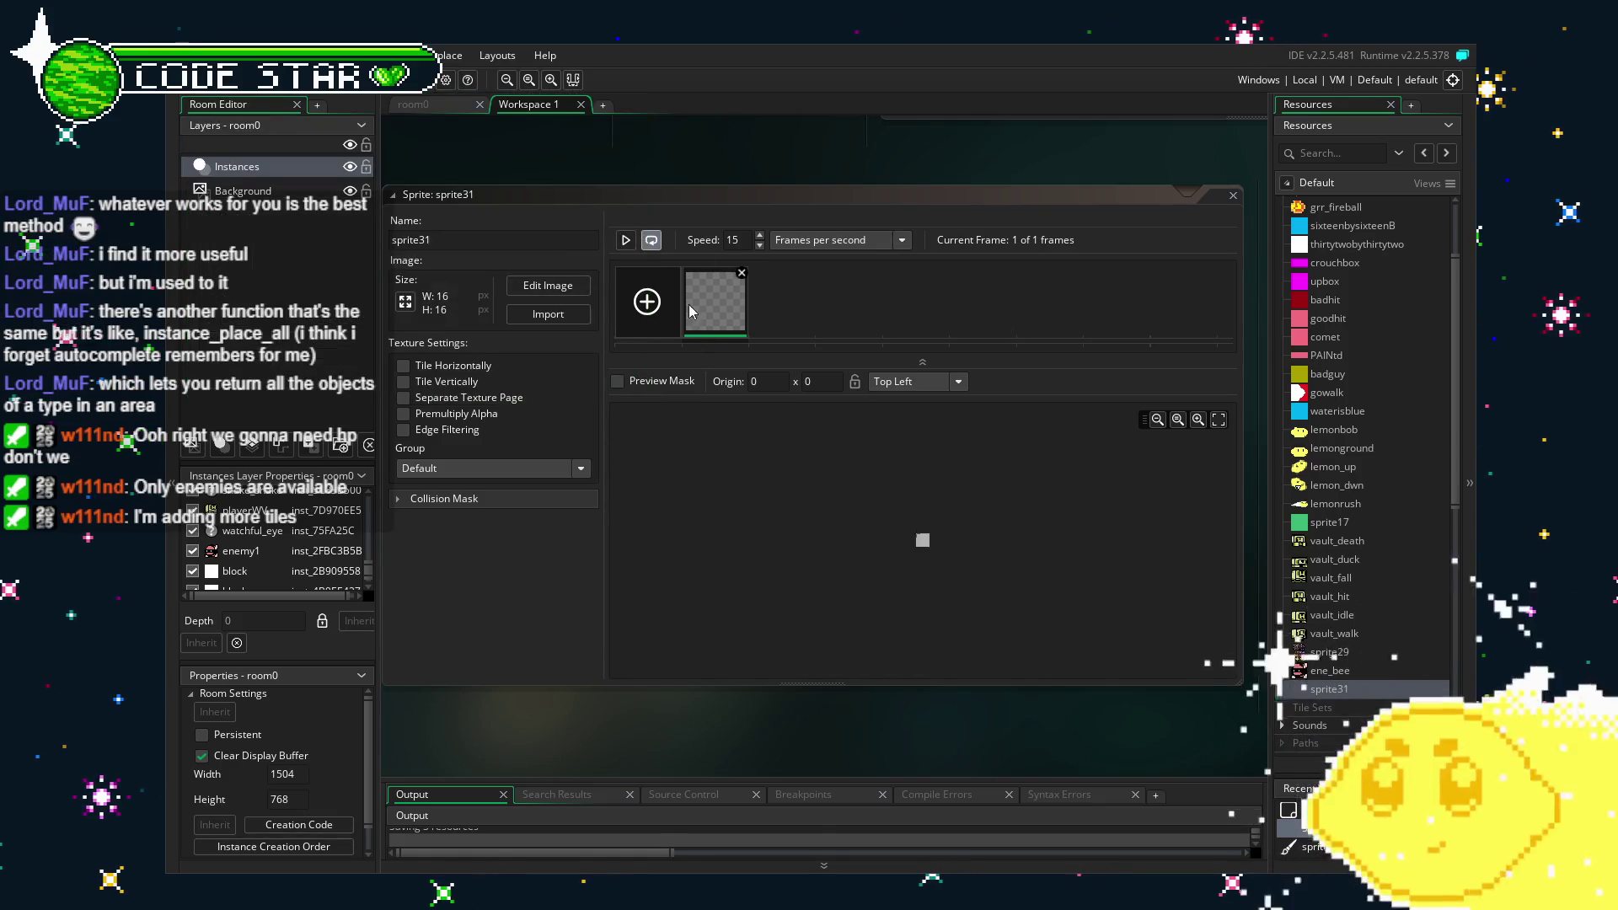
key("ctrl+c")
key("ctrl+v")
double_click(715, 301)
key("ctrl+v")
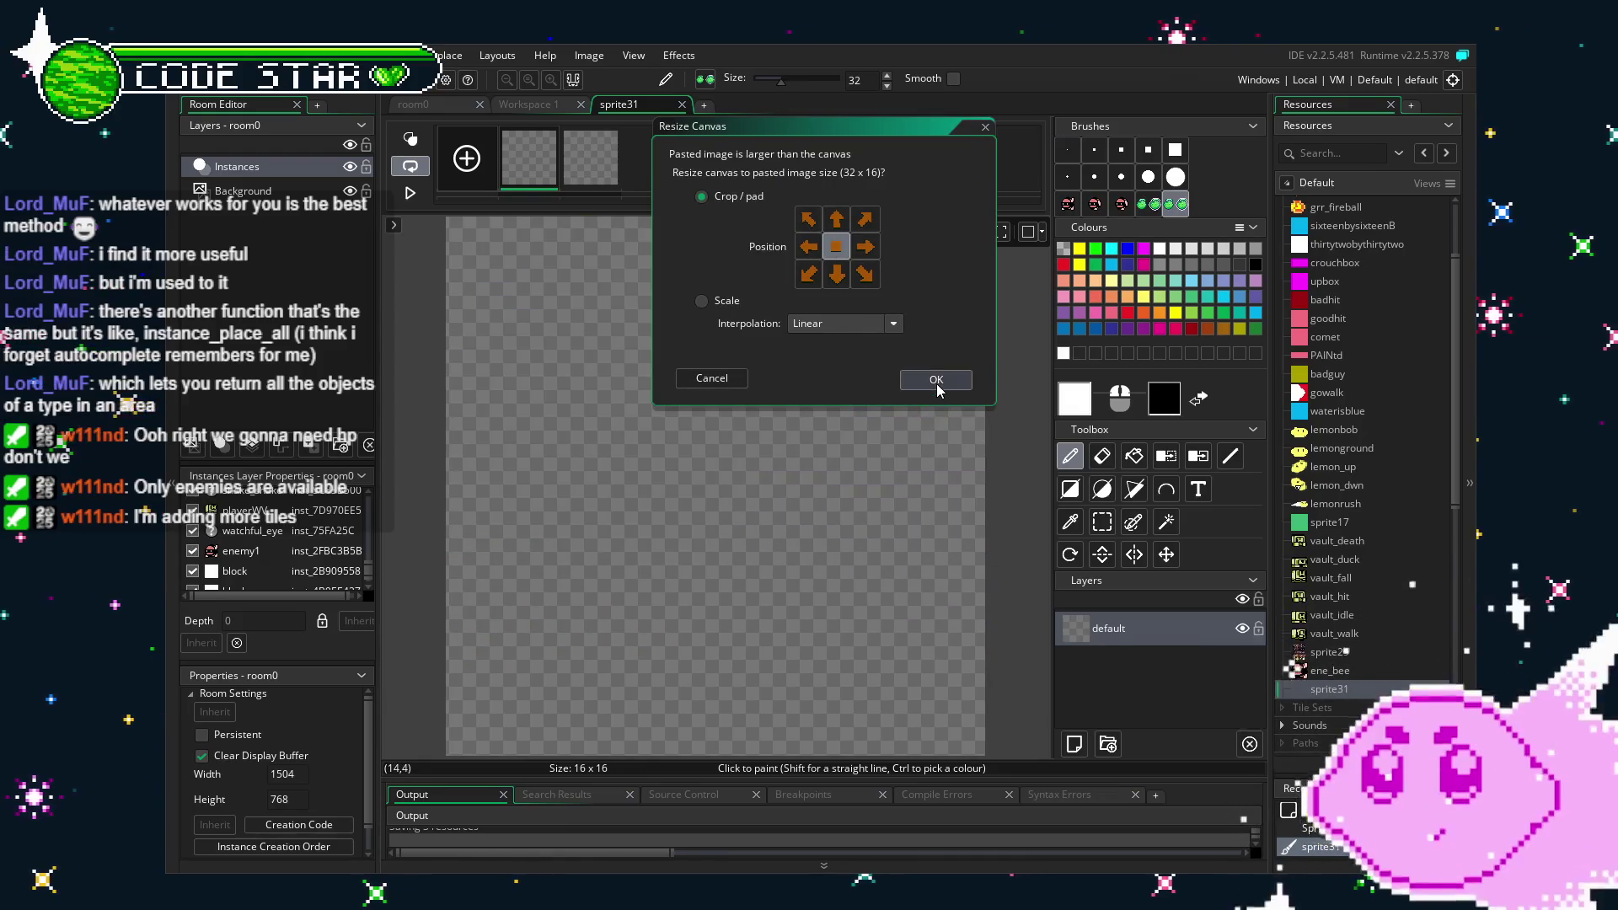
Keep the 16 x 16 canvas and stamp the melon image onto both frames.
left_click(712, 378)
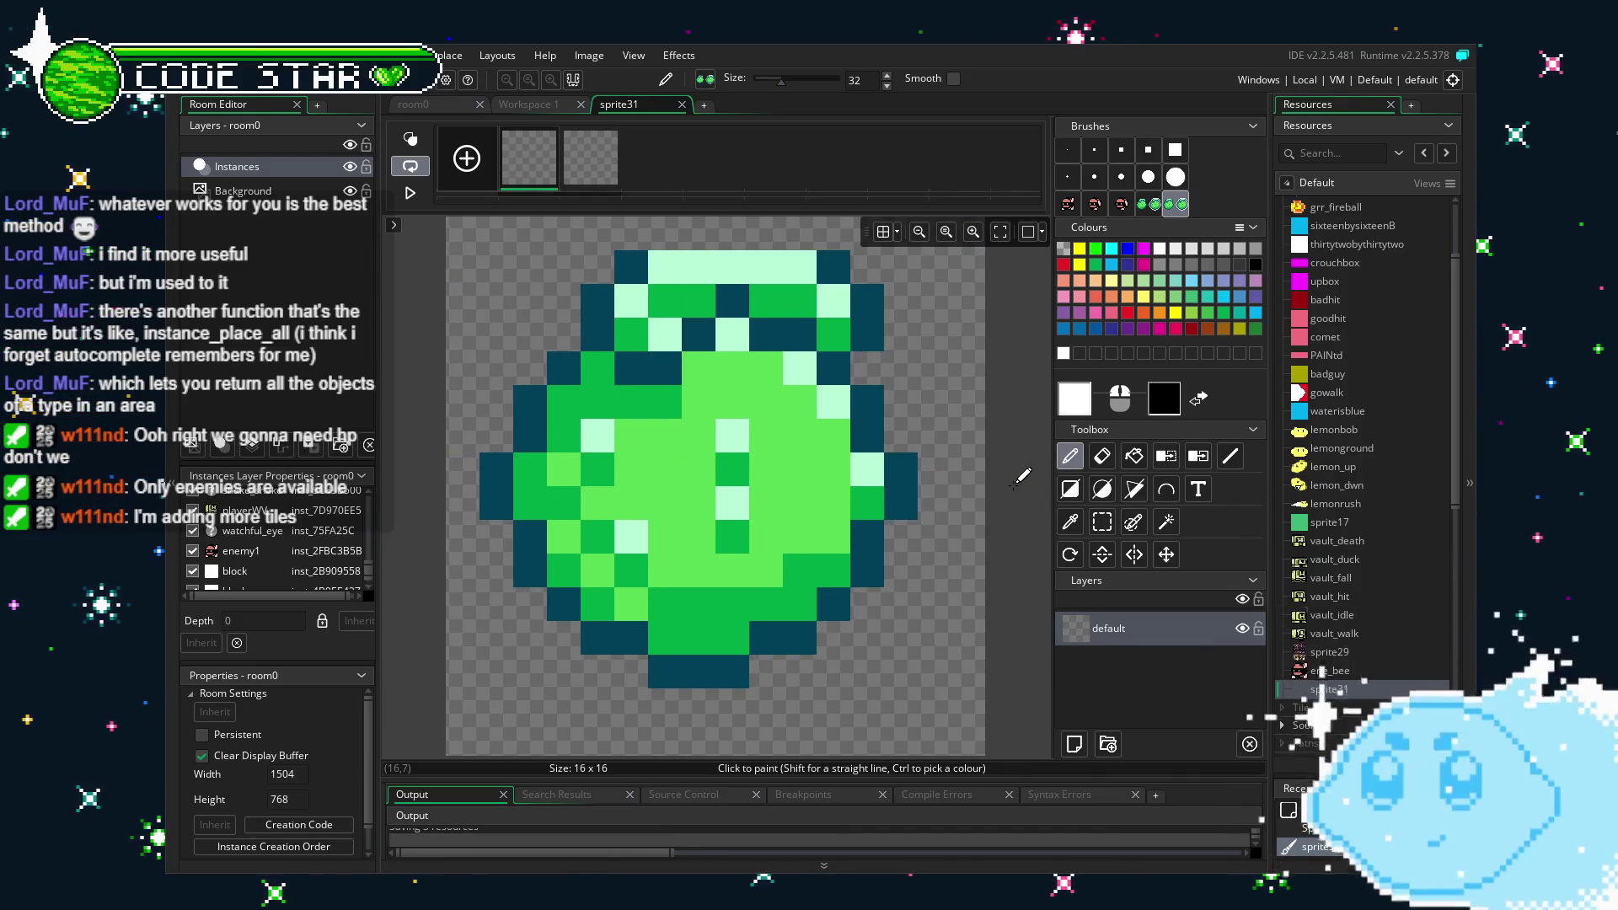
left_click(590, 156)
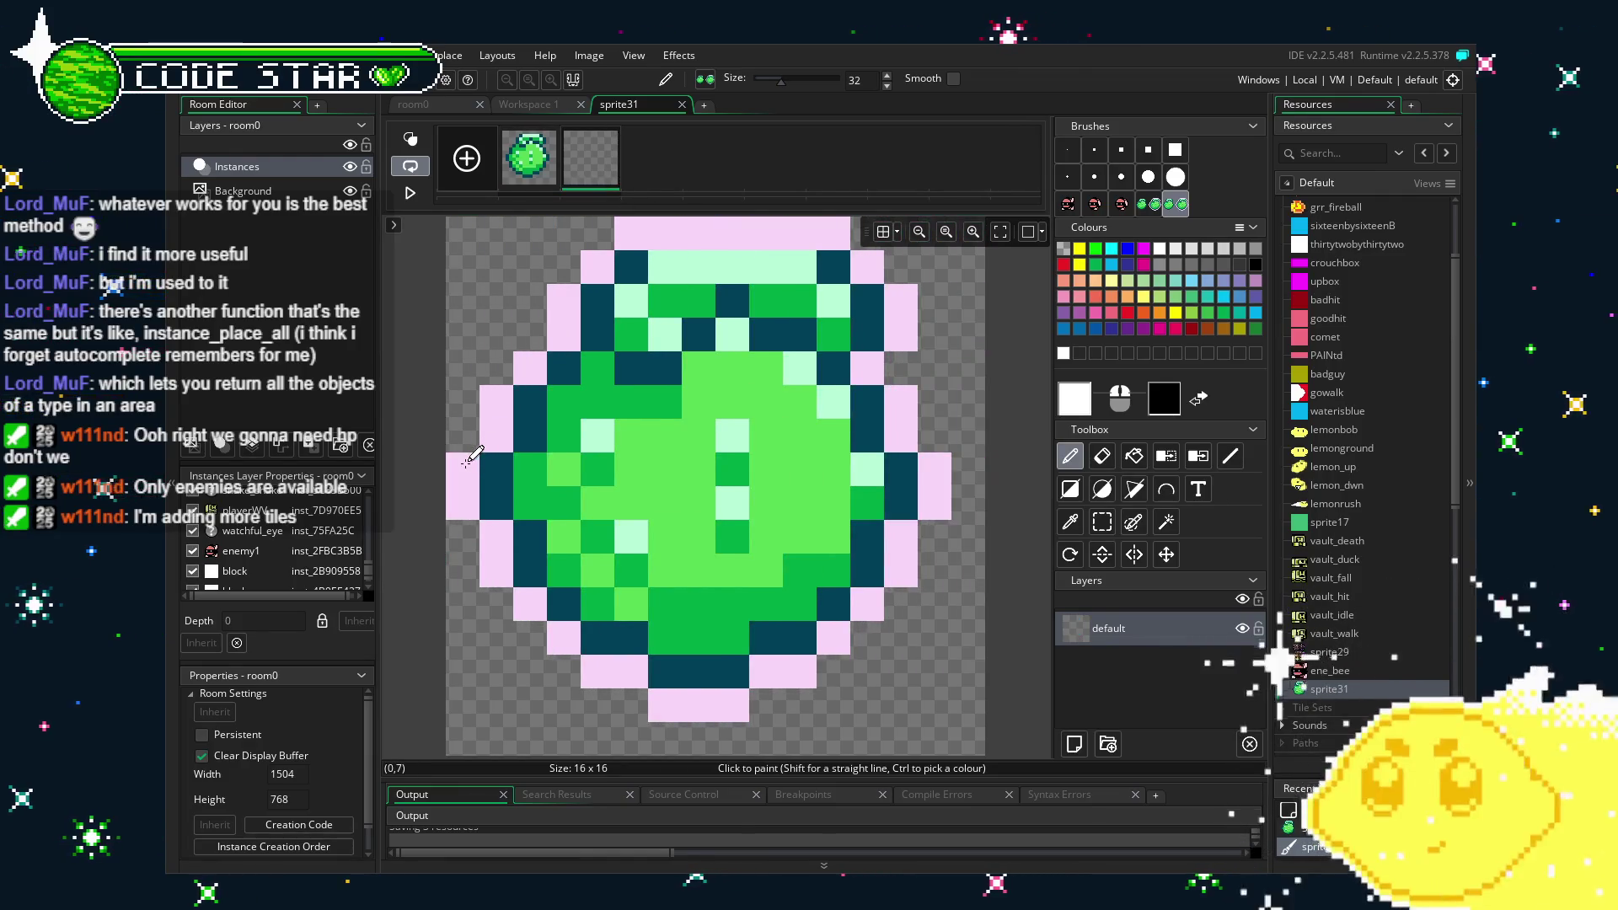
left_click(471, 455)
left_click(538, 154)
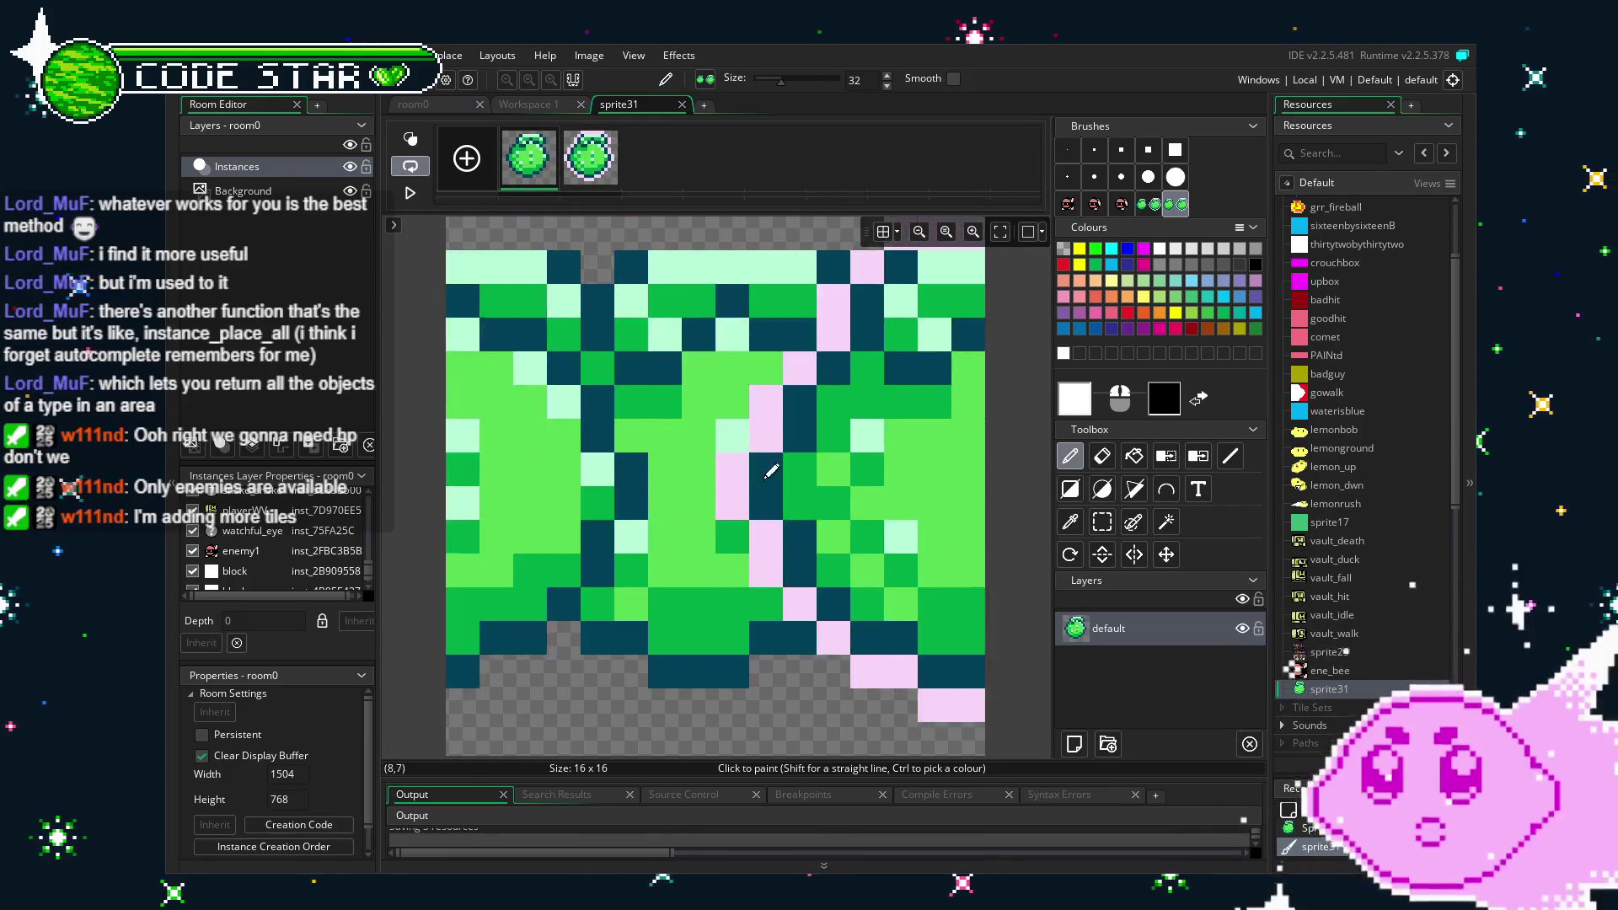
Shift the melon image down one pixel and return to the sprite settings.
key("space")
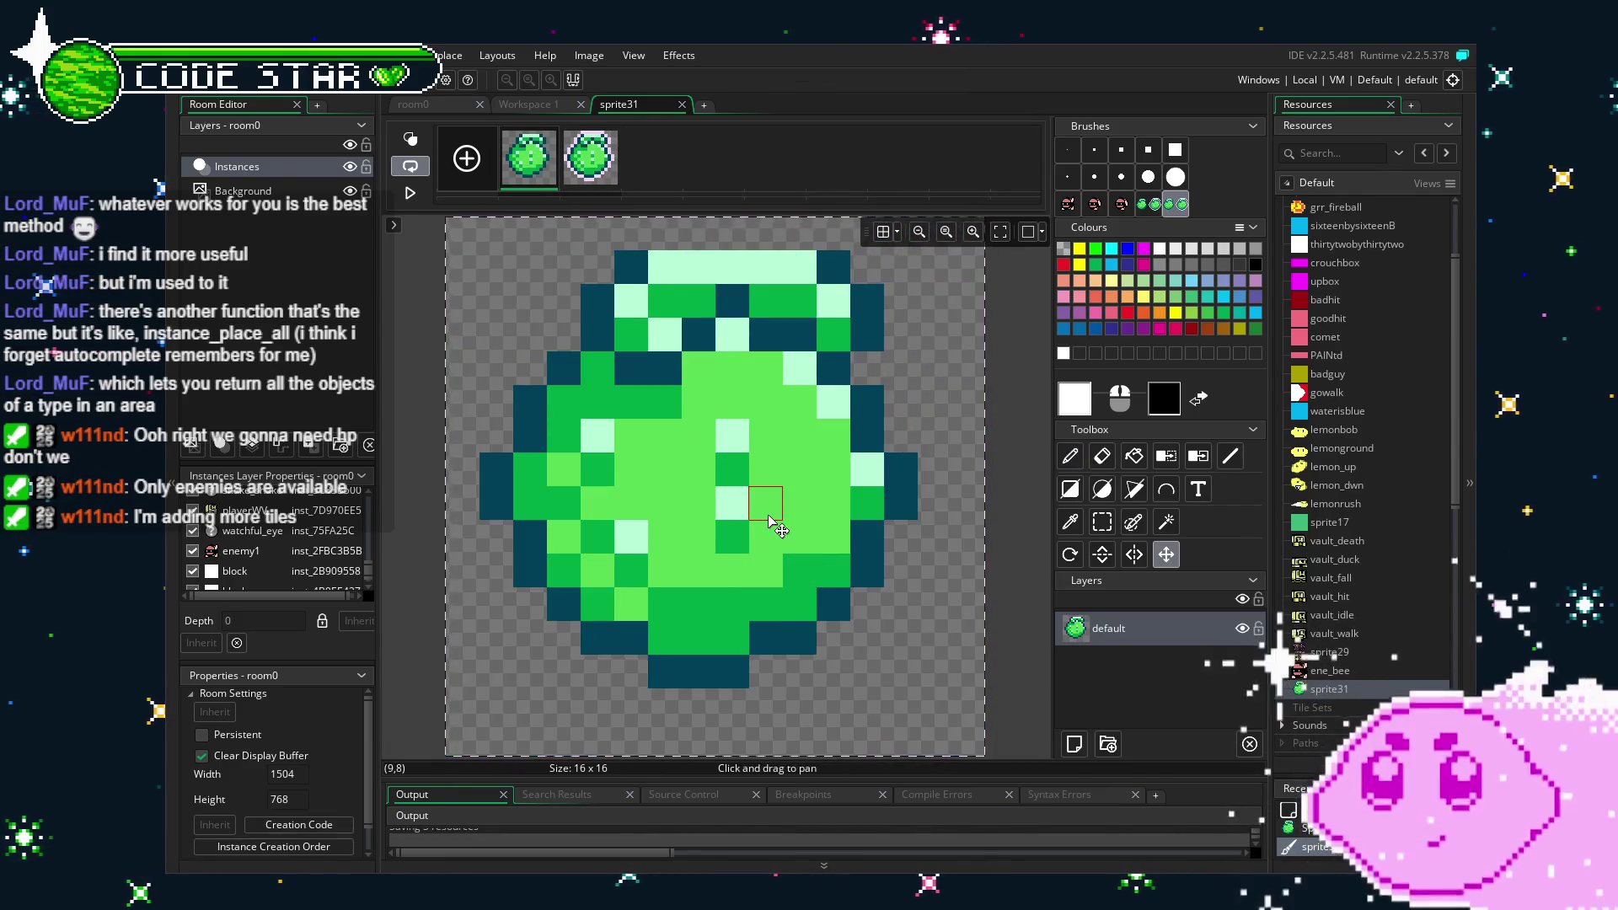
left_click_drag(769, 522, 774, 543)
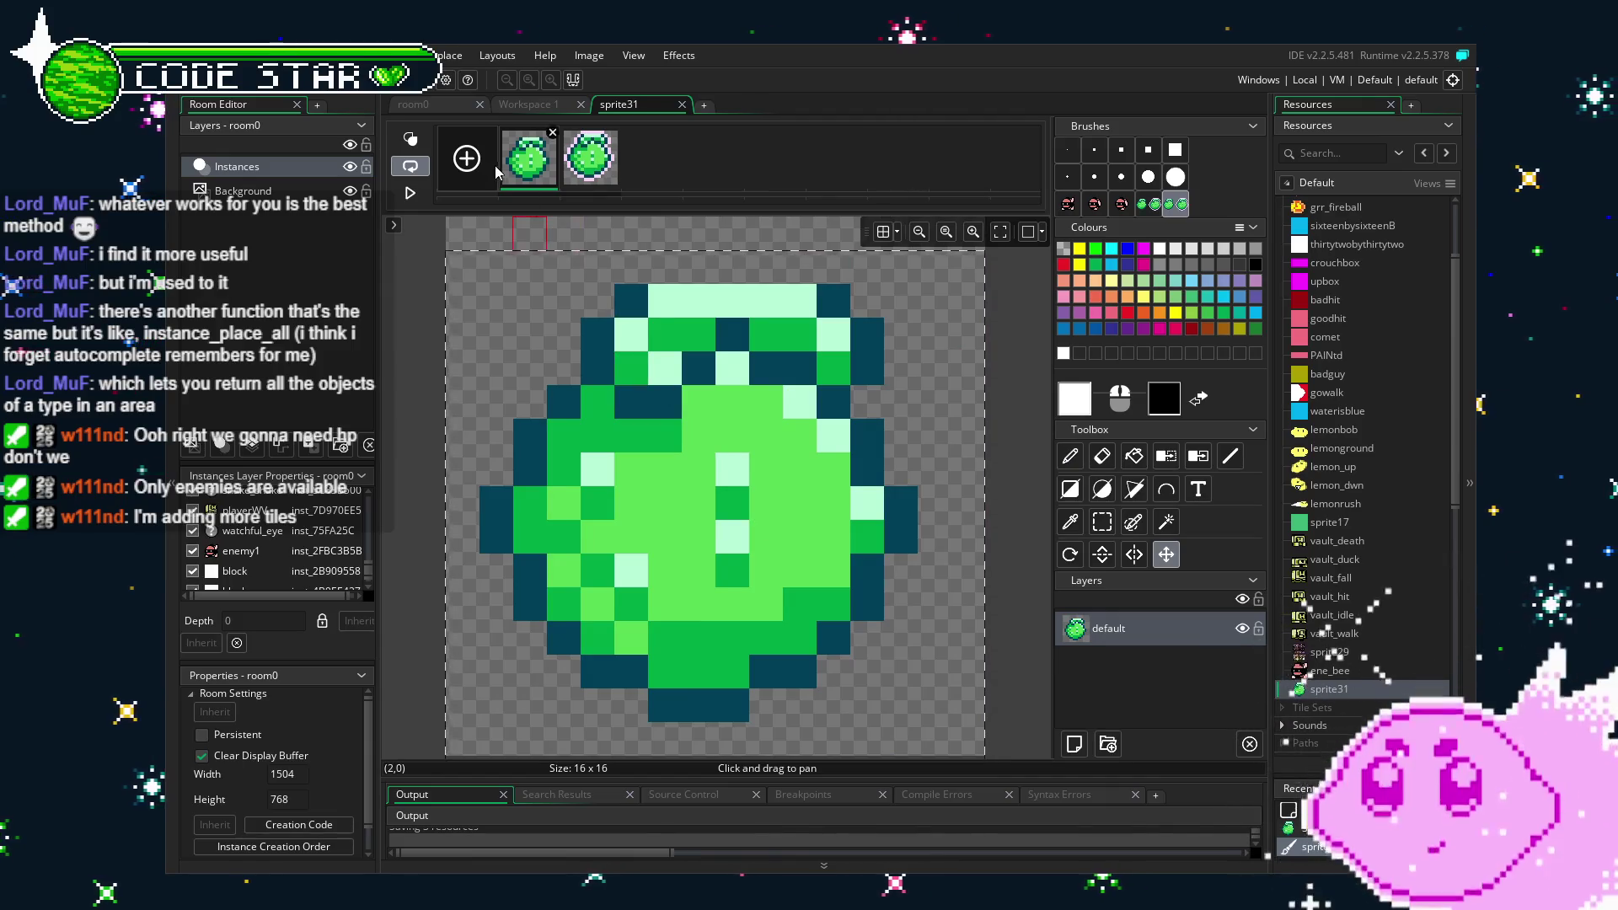
left_click(410, 196)
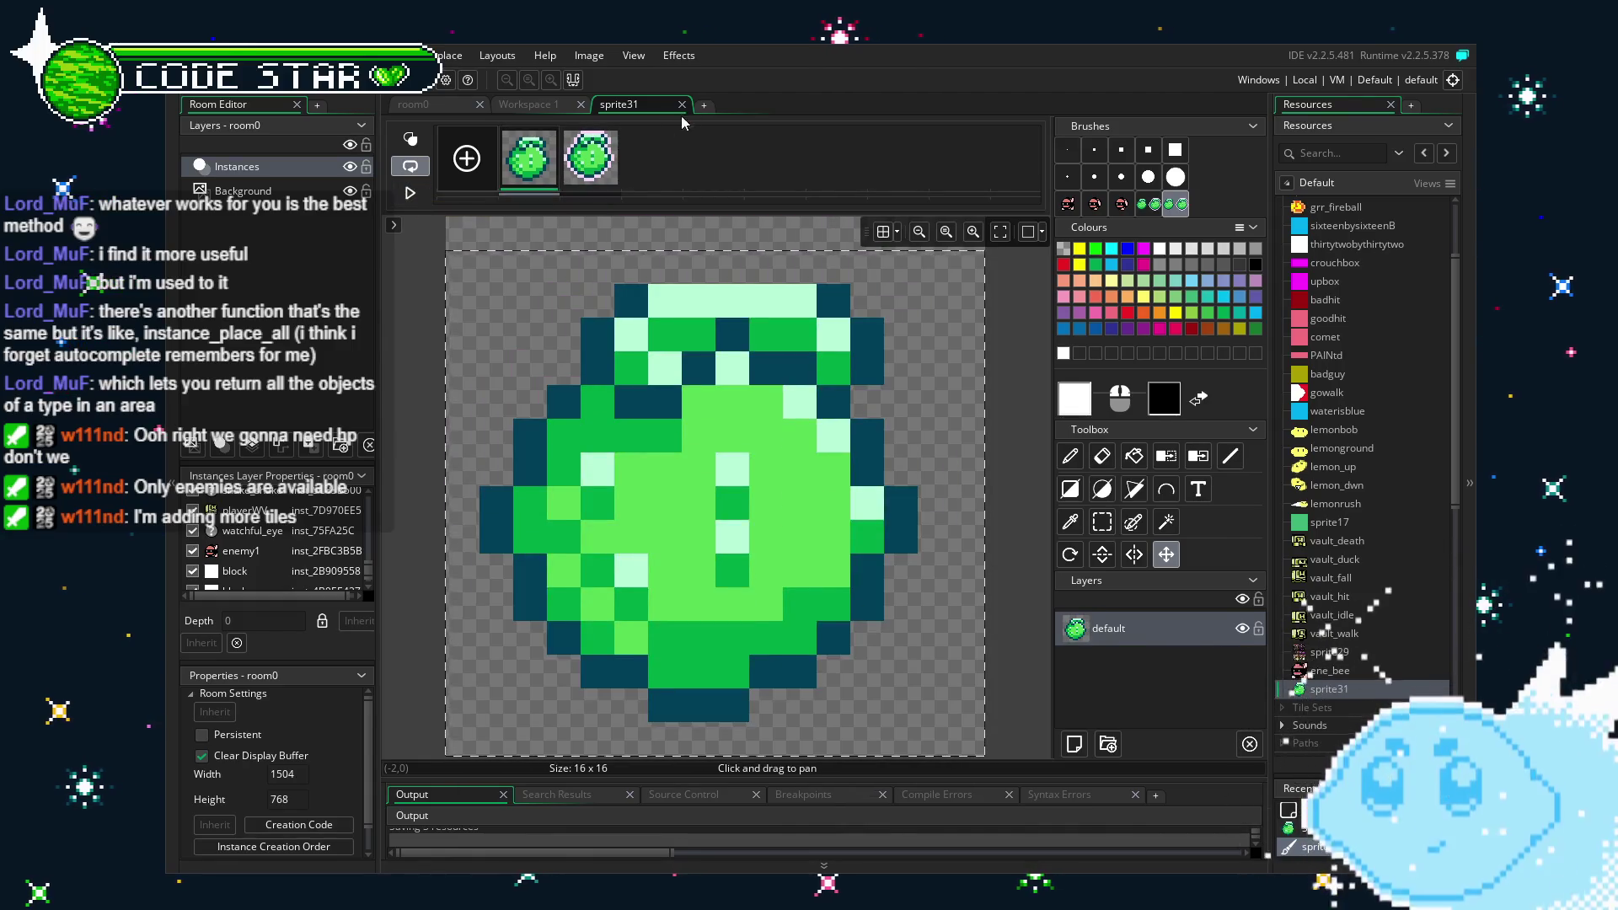
left_click(681, 104)
left_click(725, 239)
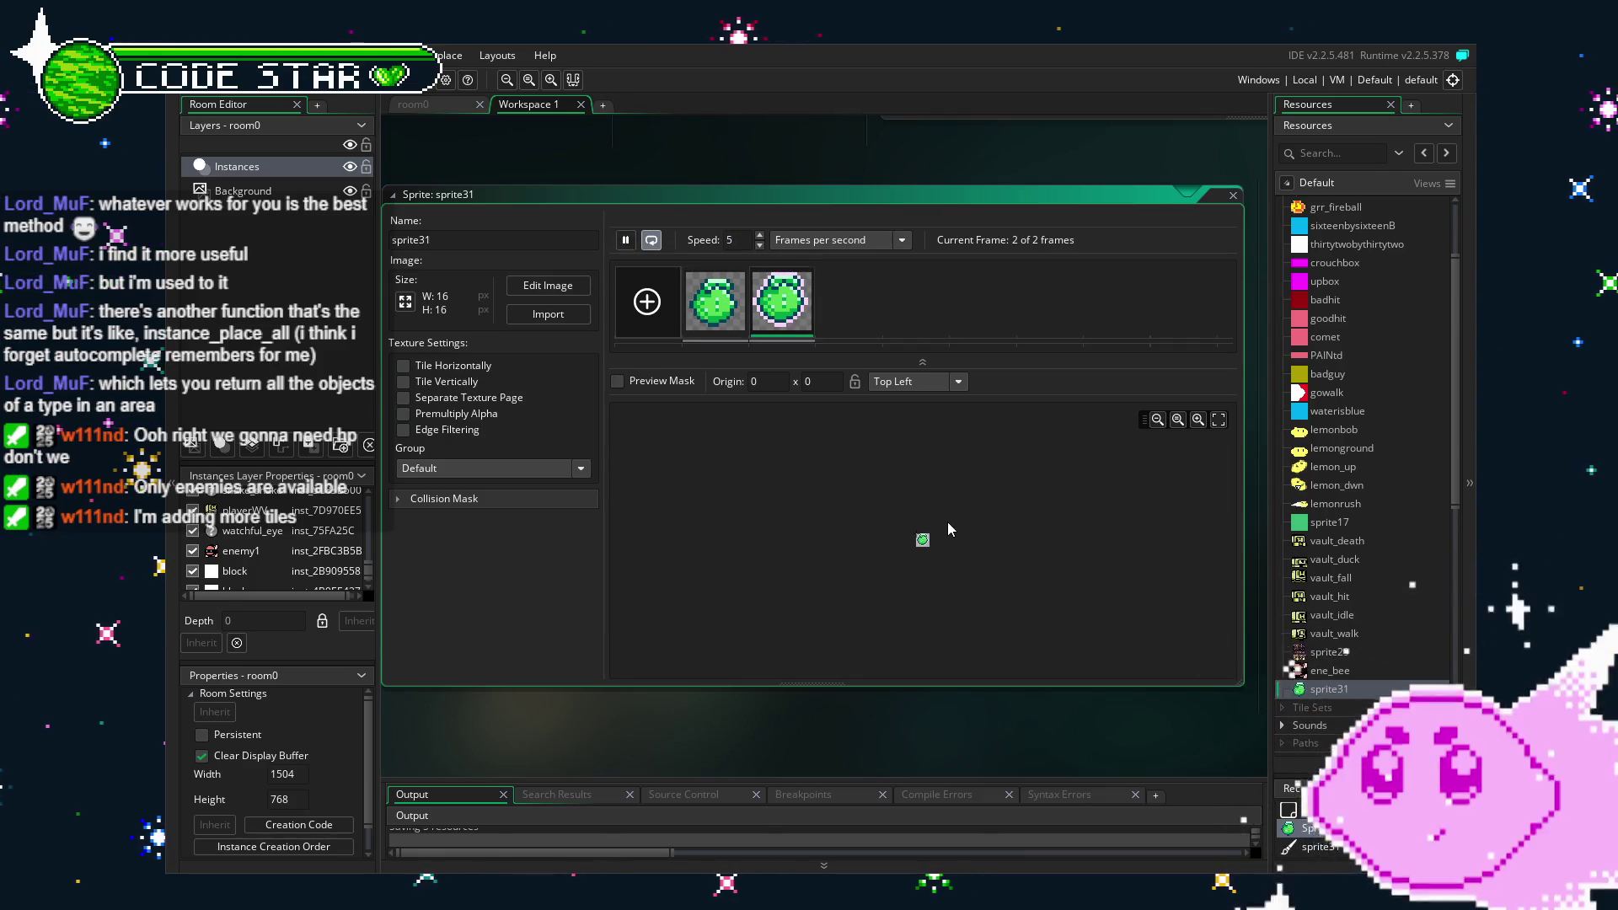
Set the sprite's origin to Middle Centre.
scroll(944, 561, "up", 5)
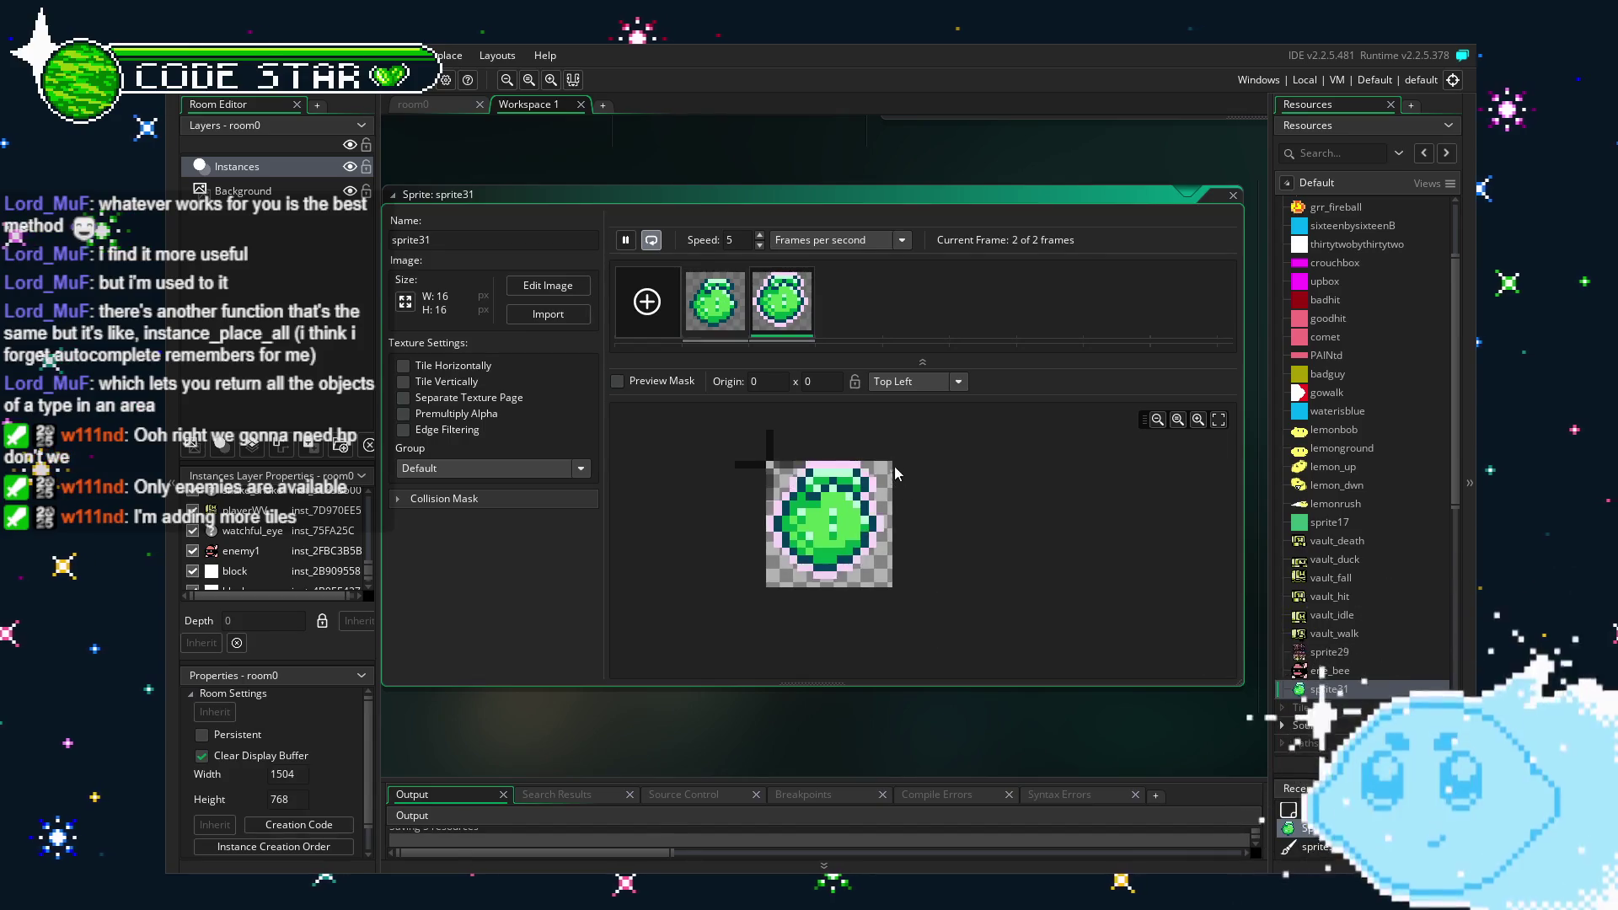
left_click(921, 380)
left_click(932, 464)
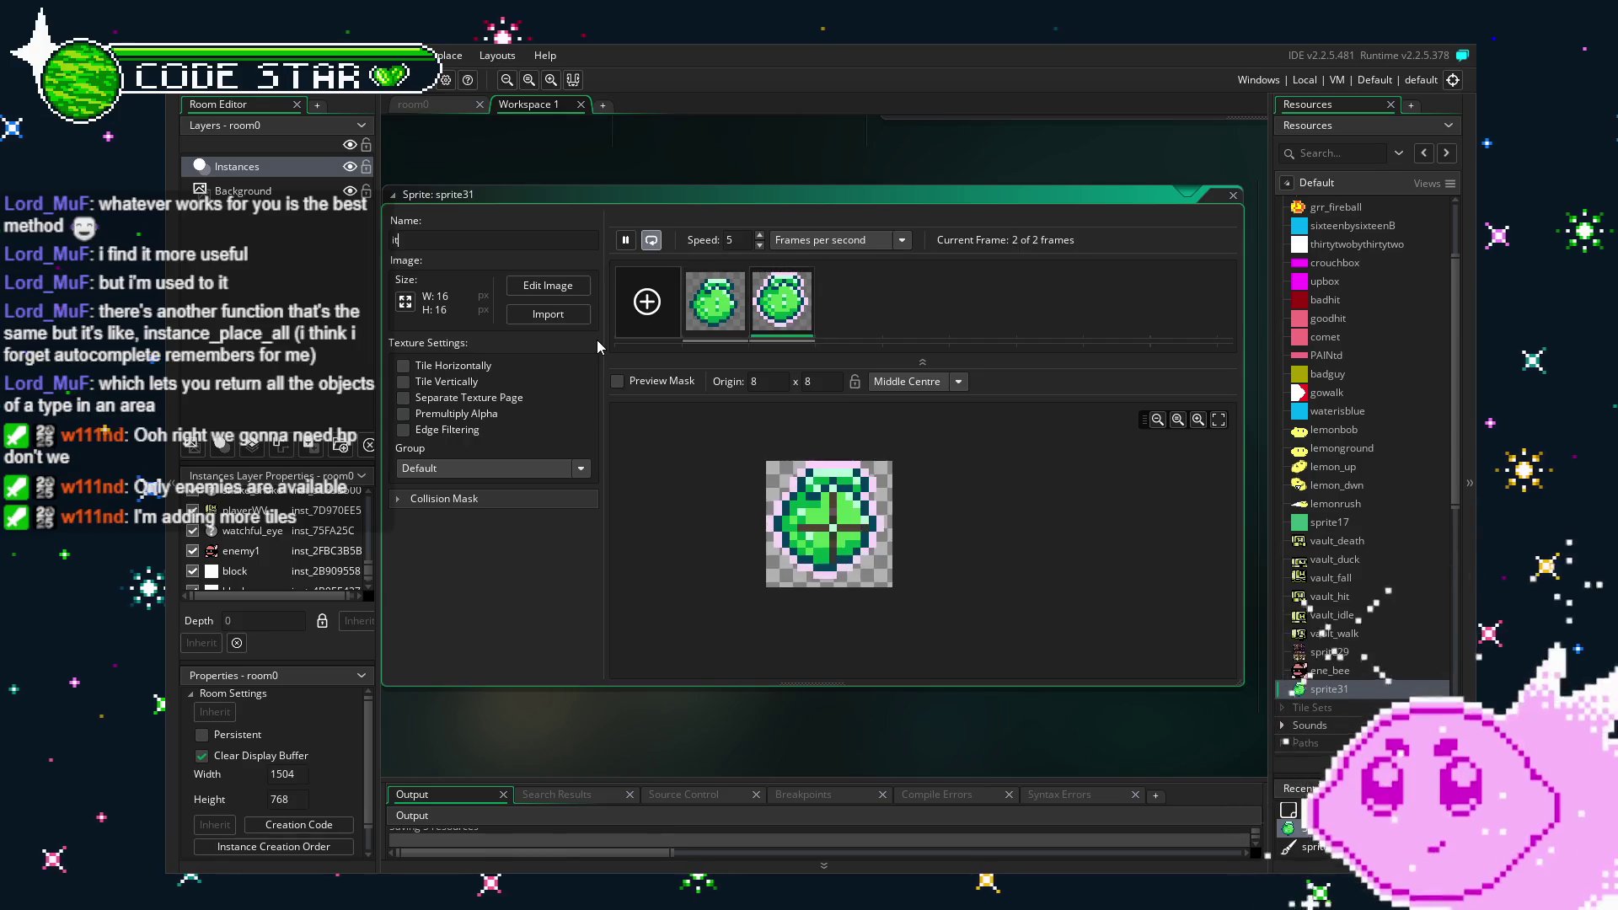
Rename the sprite to item_melon and find it in the resources list.
type("ite")
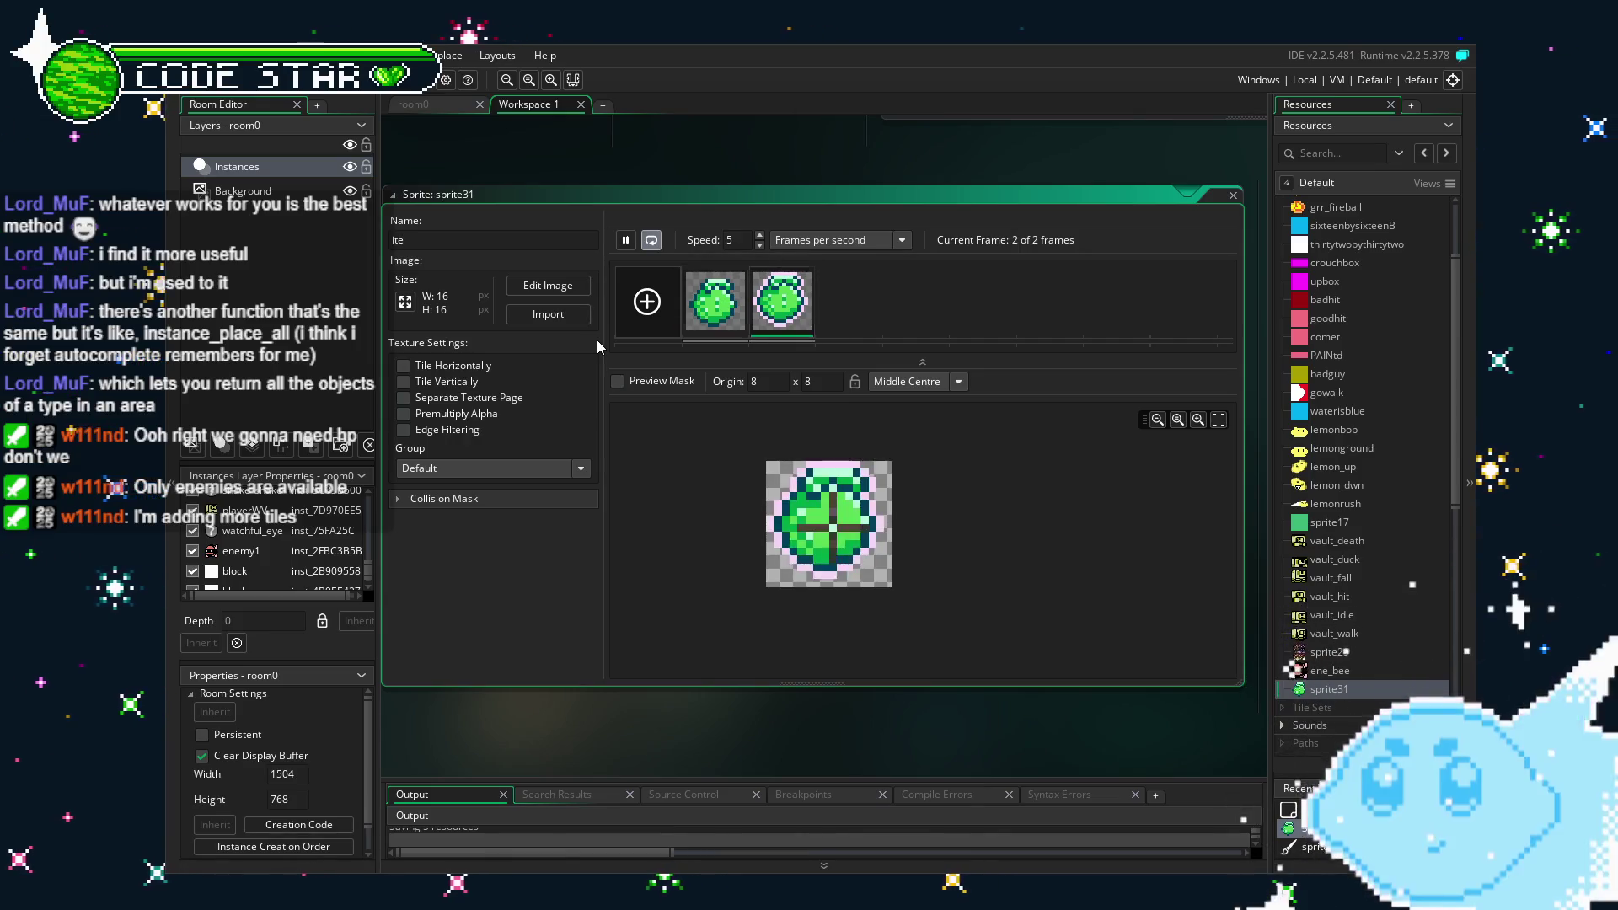
type("m_melon")
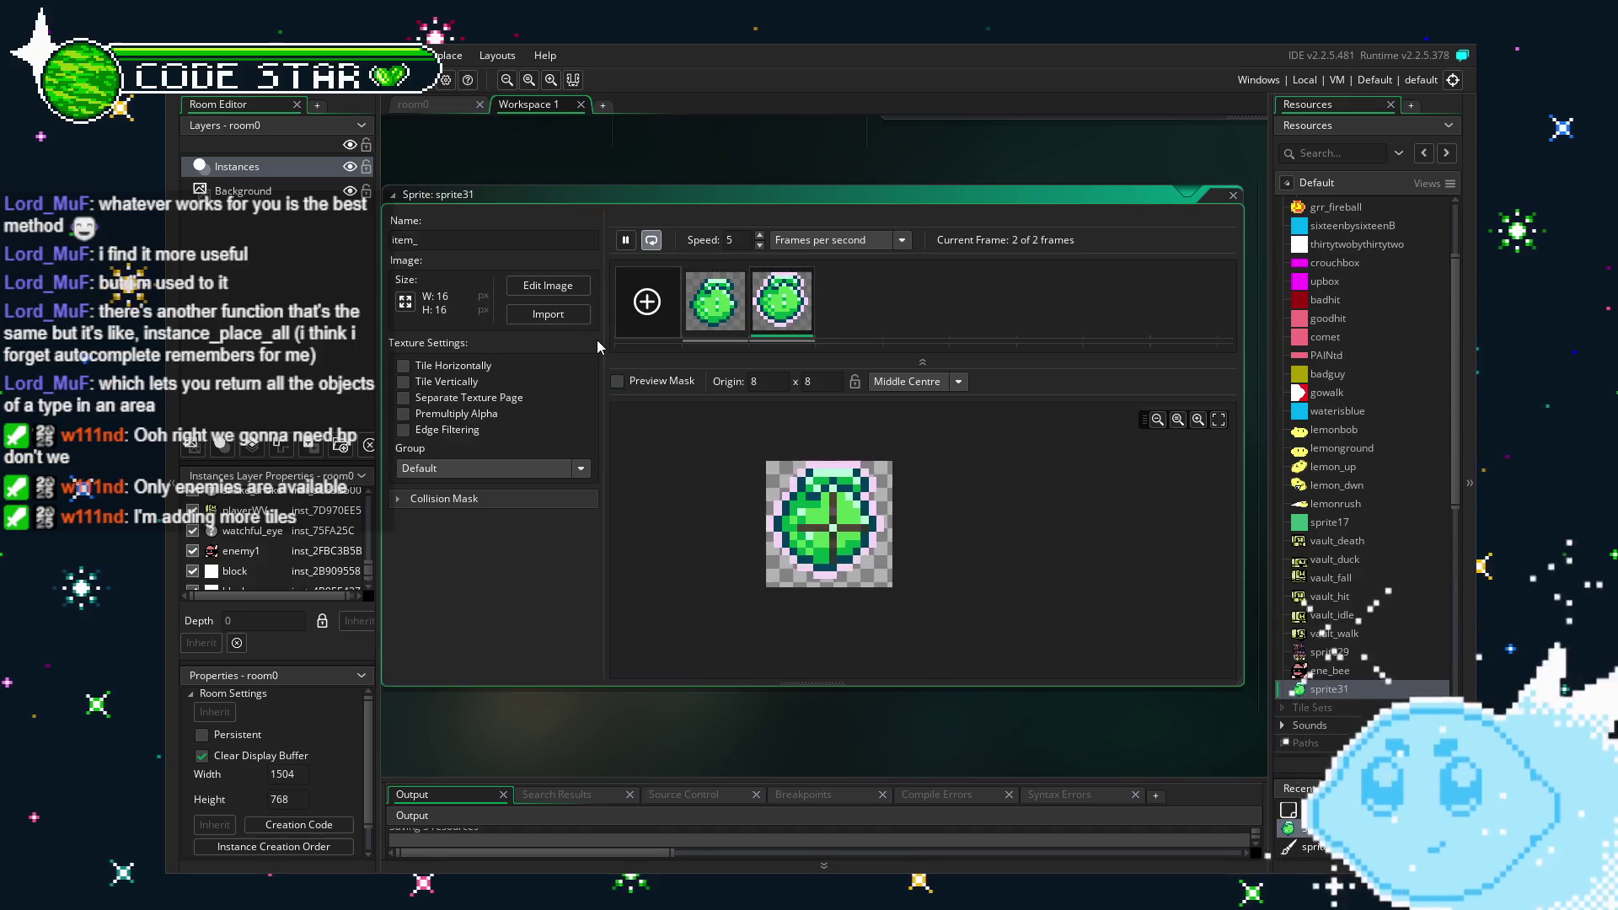
key("Return")
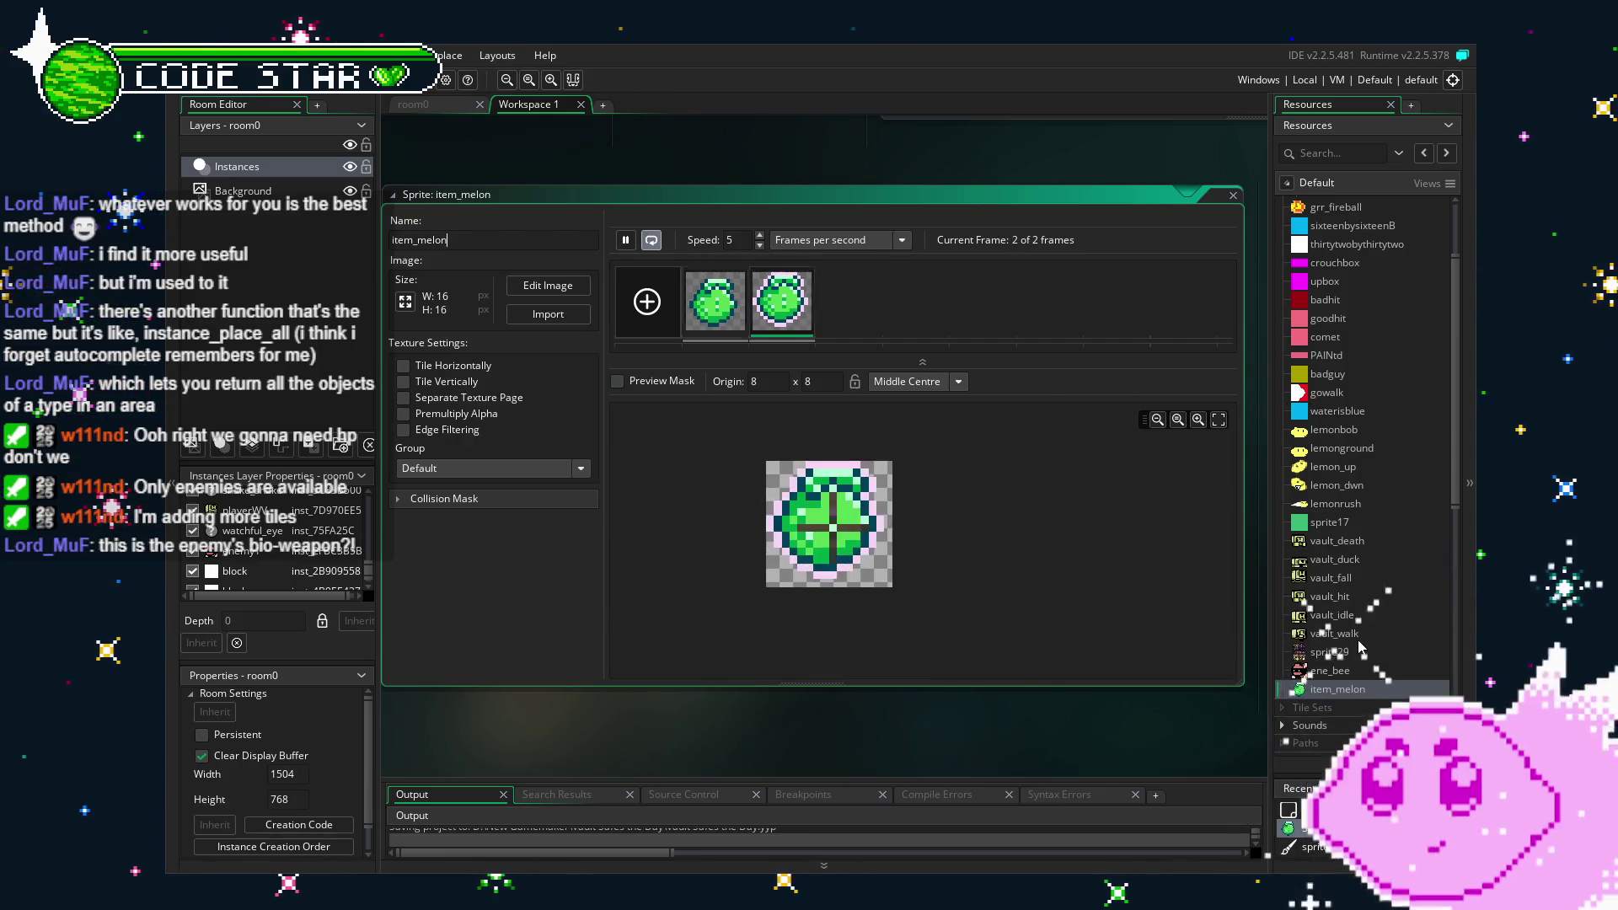
scroll(1358, 641, "down", 5)
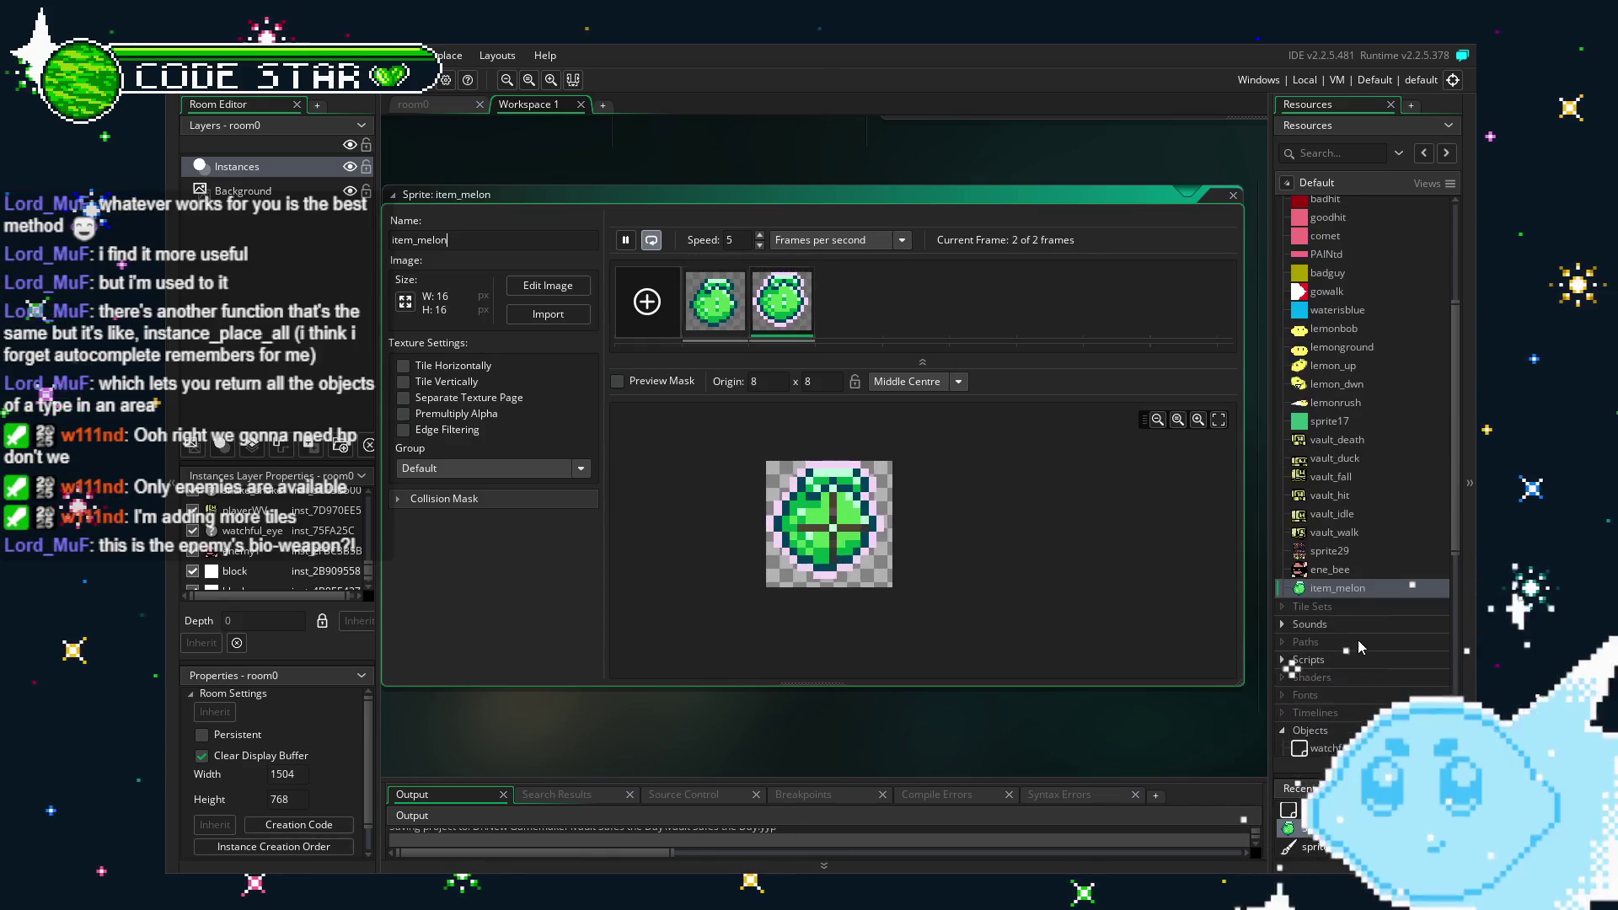
scroll(1358, 645, "down", 2)
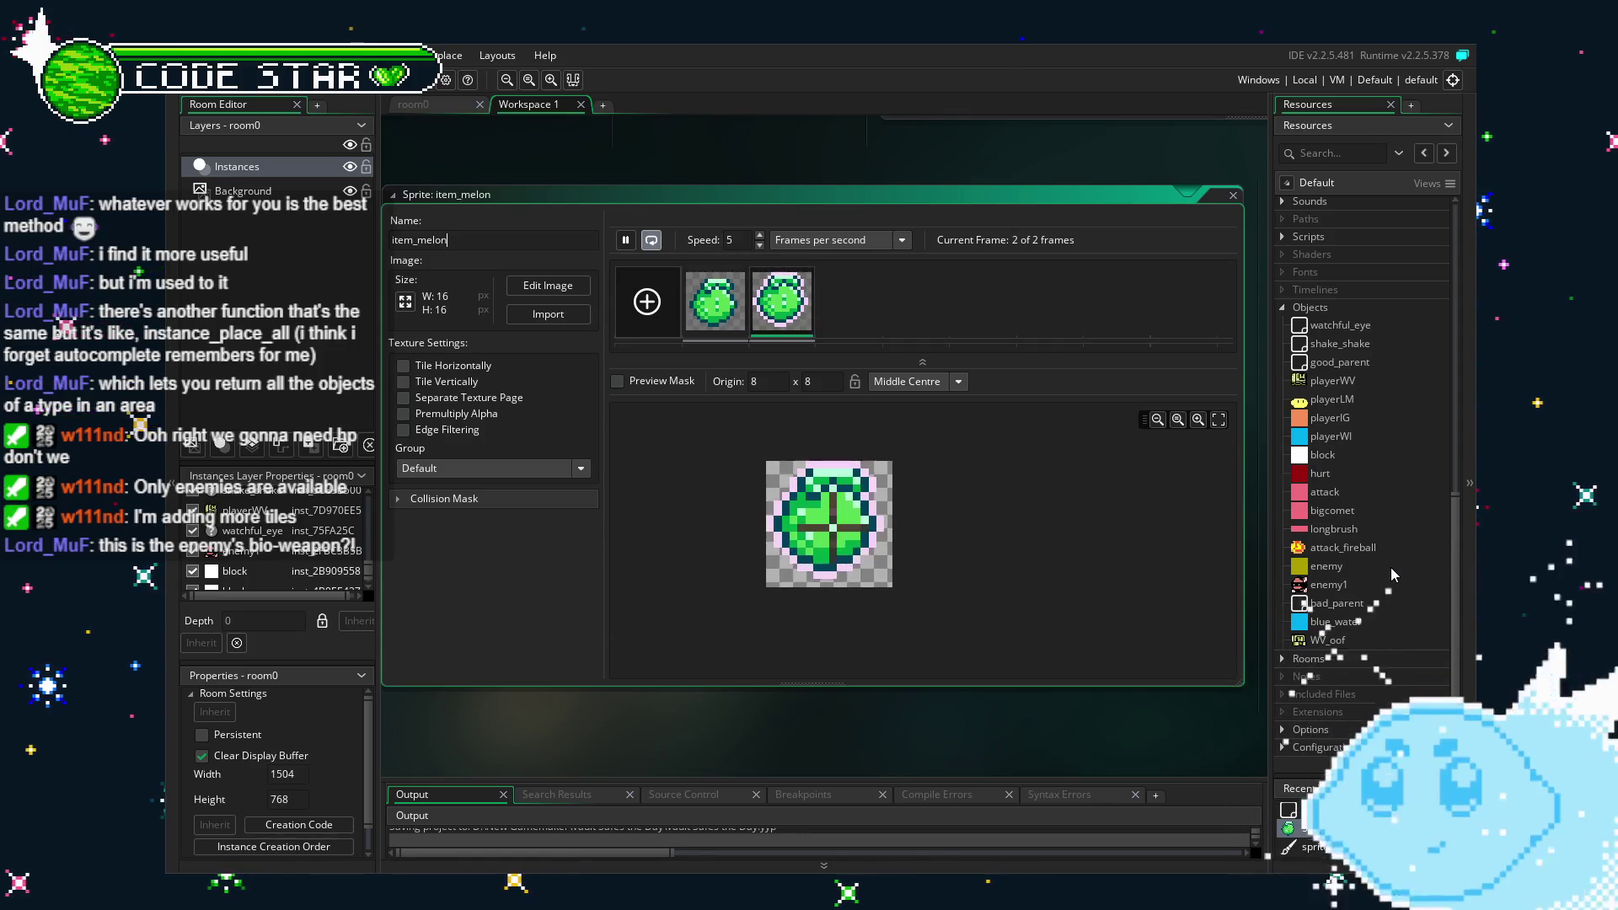
mouse_move(807, 710)
left_mouse_down()
mouse_move(792, 695)
mouse_move(807, 694)
left_mouse_up()
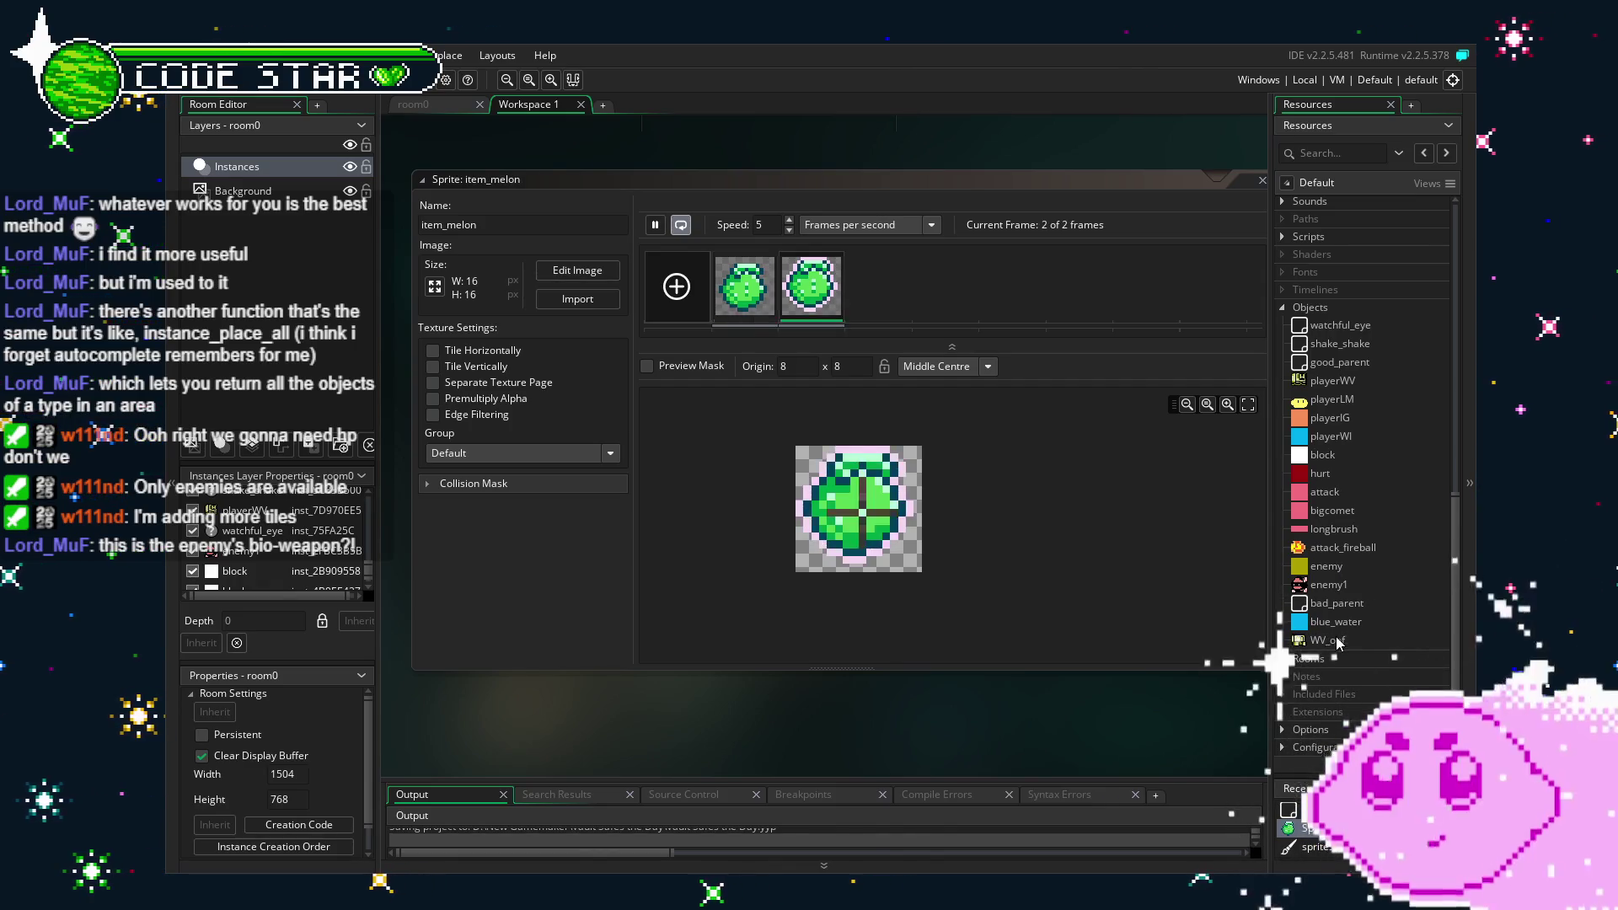
scroll(1329, 367, "up", 2)
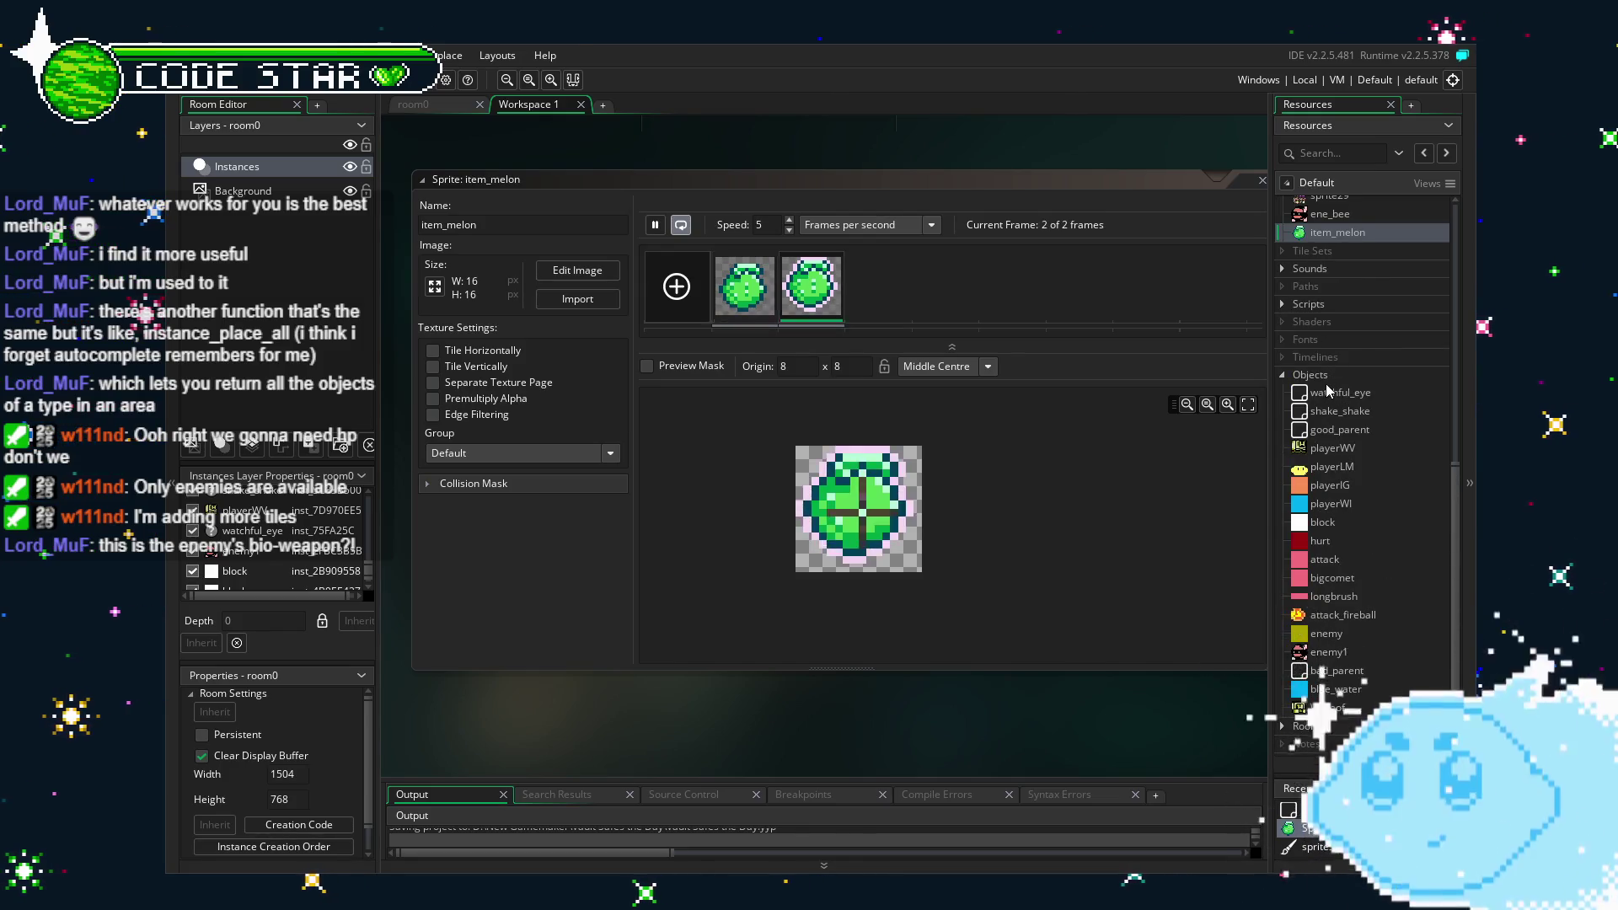
Create a new object and assign item_melon as its sprite.
right_click(1321, 376)
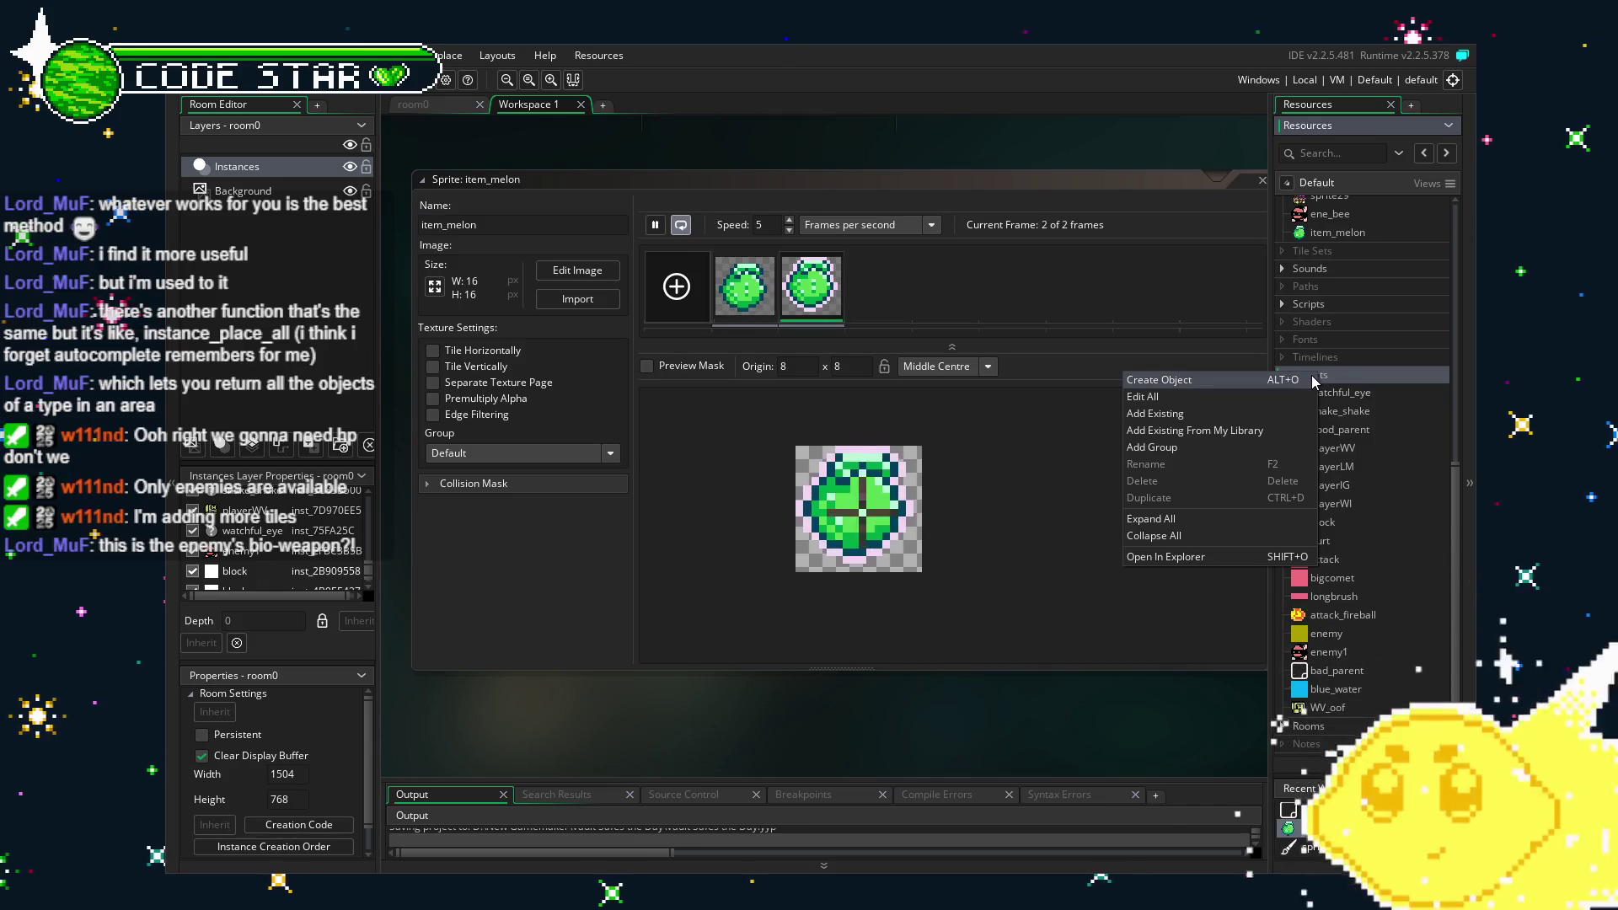
left_click(1311, 379)
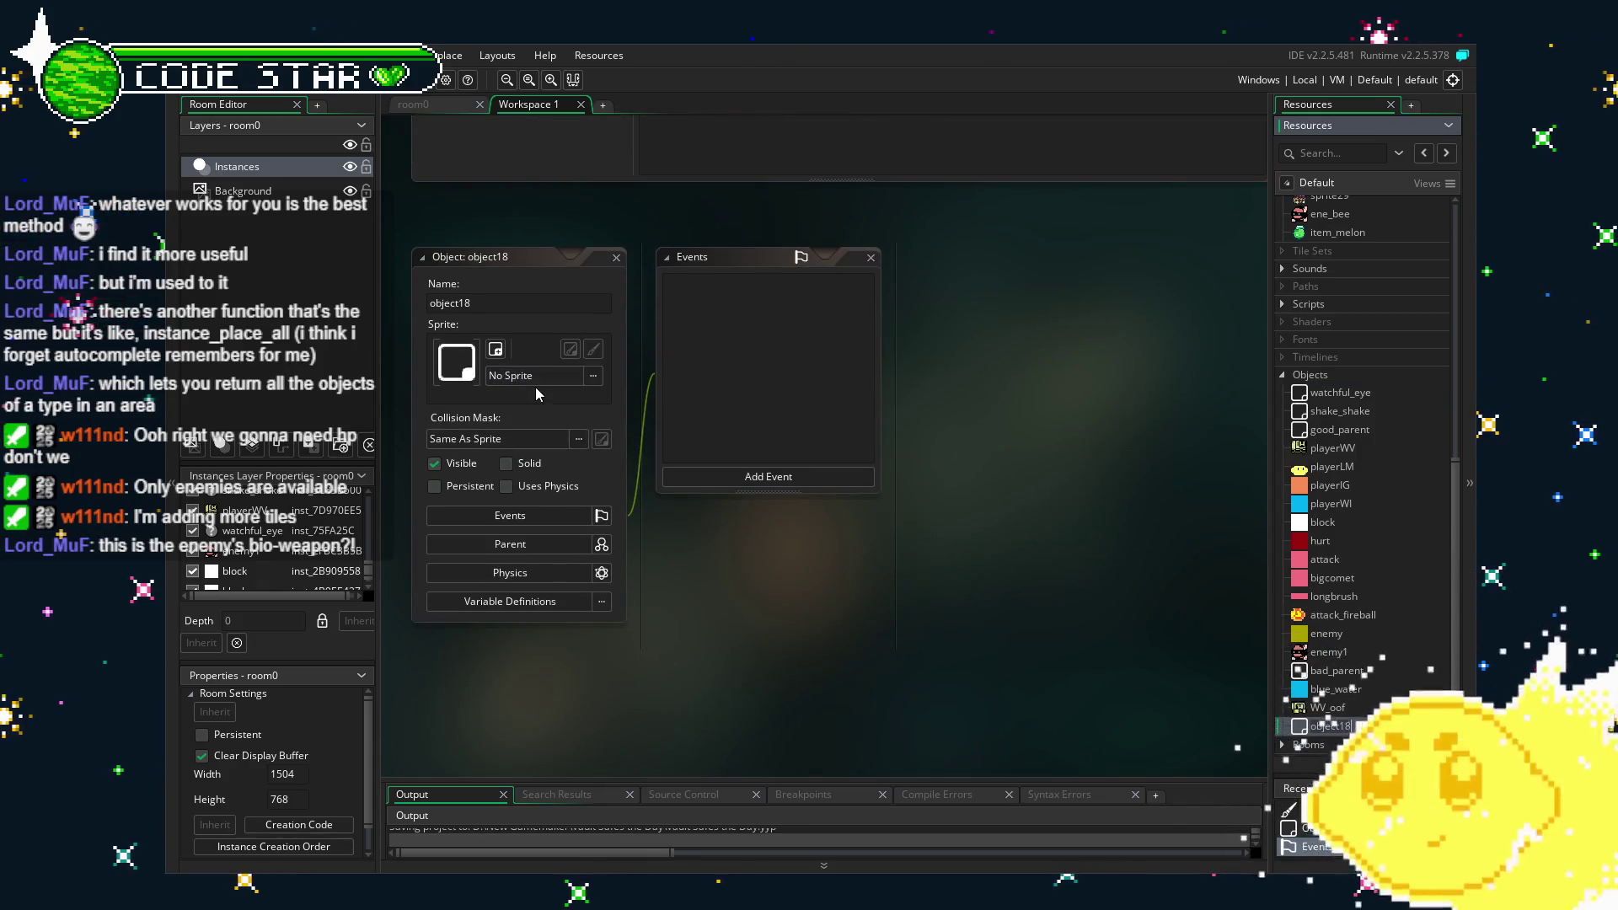
left_click(536, 377)
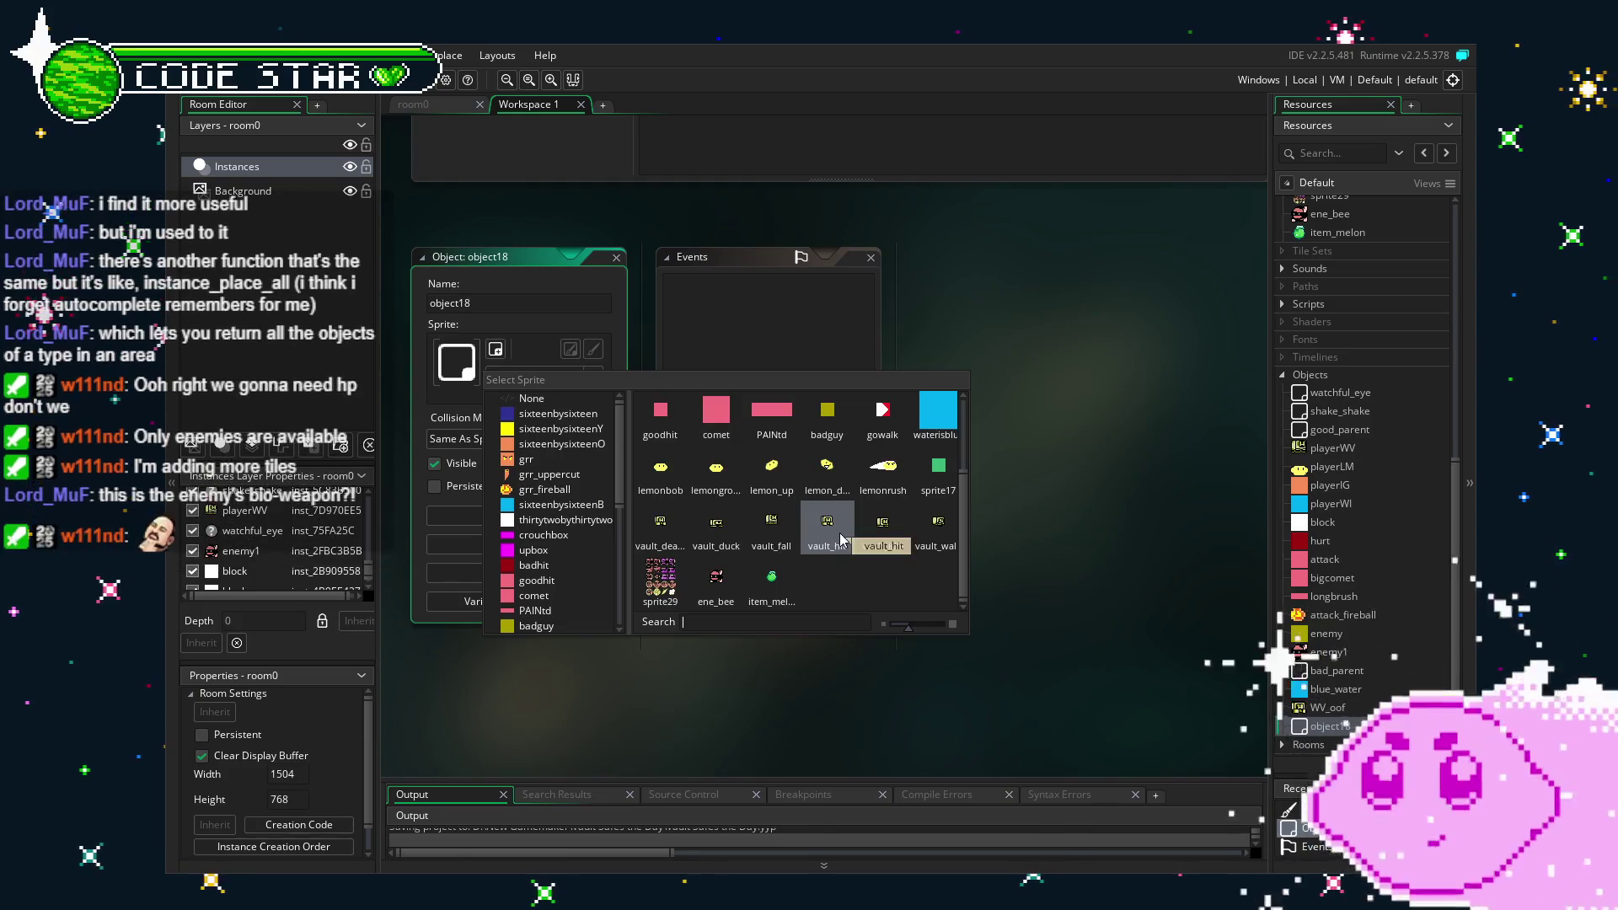
left_click(771, 578)
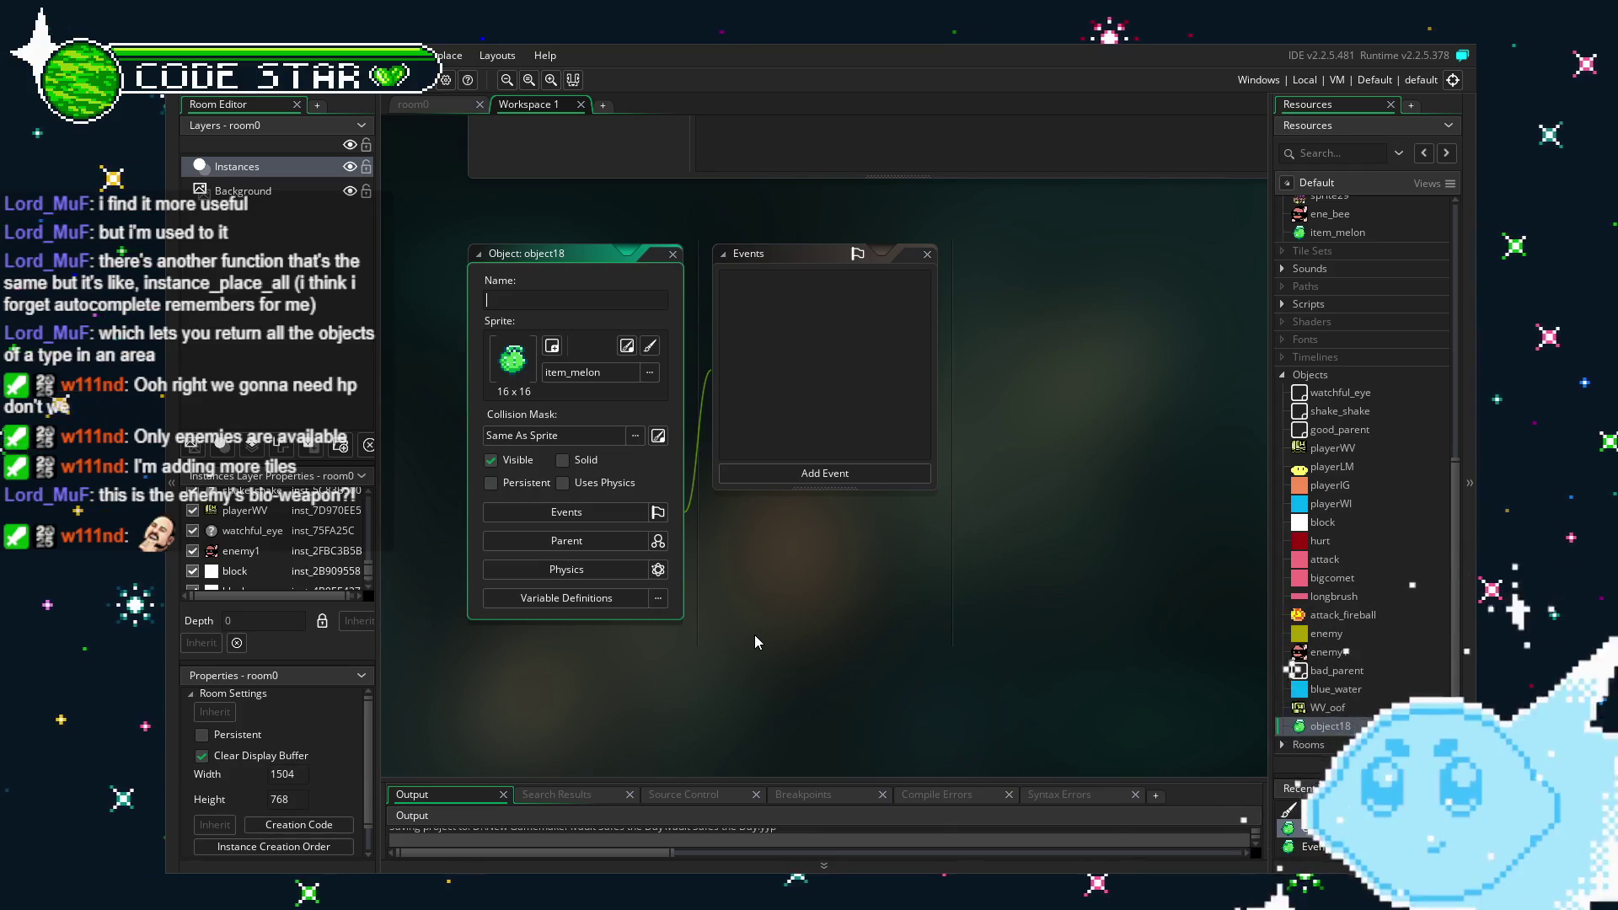
Name the object powerup1, then reselect it from the resources to add an event.
type("powerup1")
key("Return")
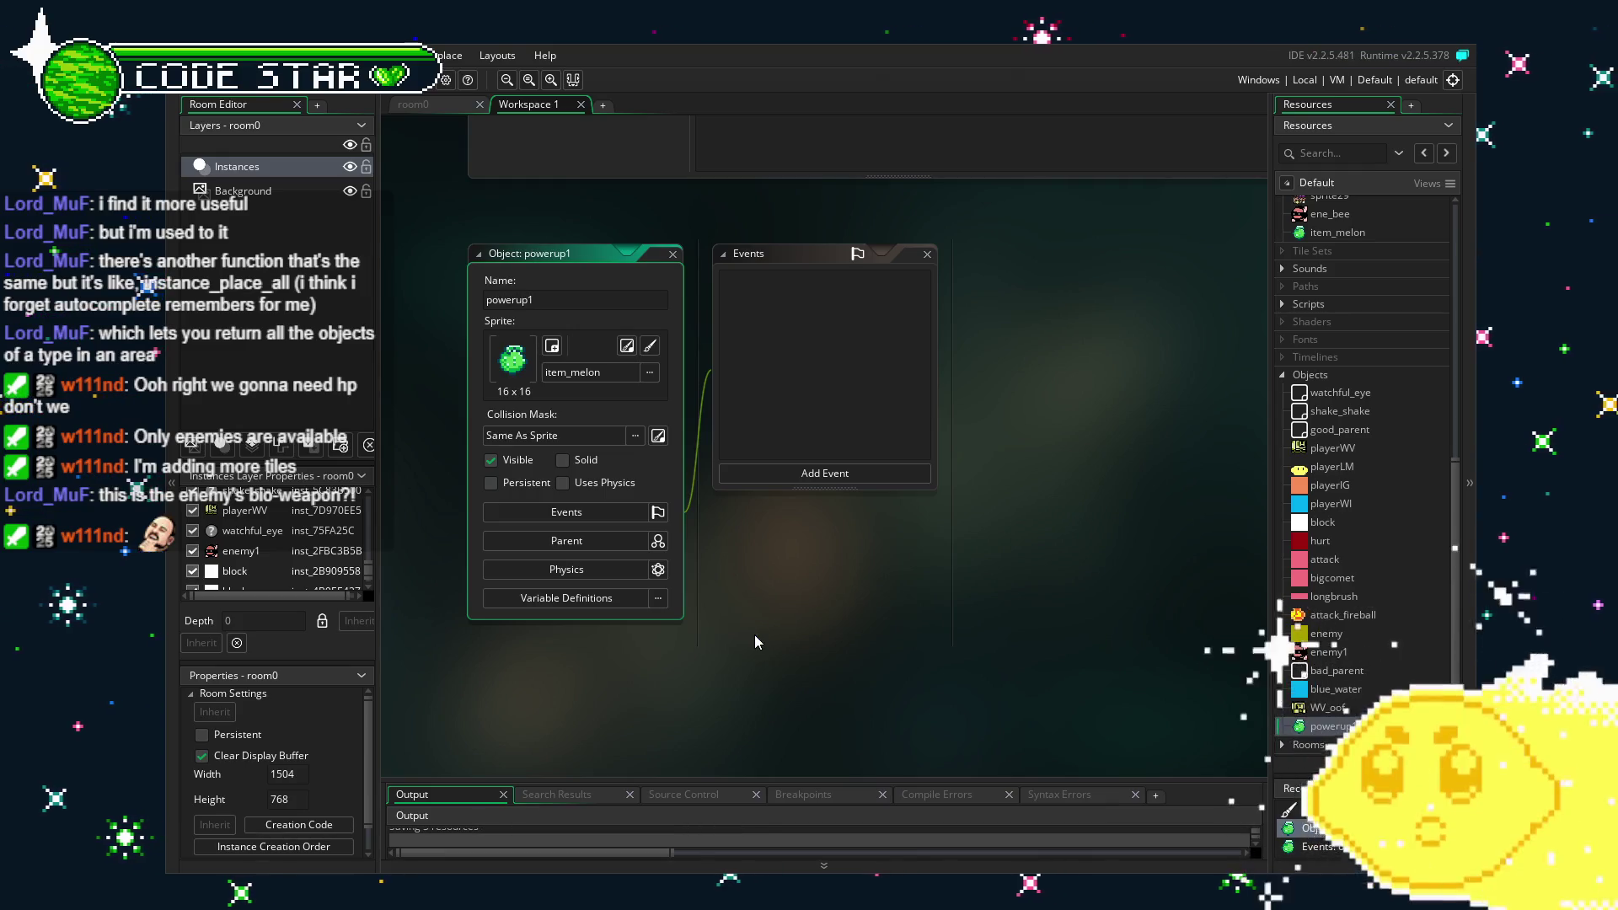
left_click(844, 475)
mouse_move(876, 664)
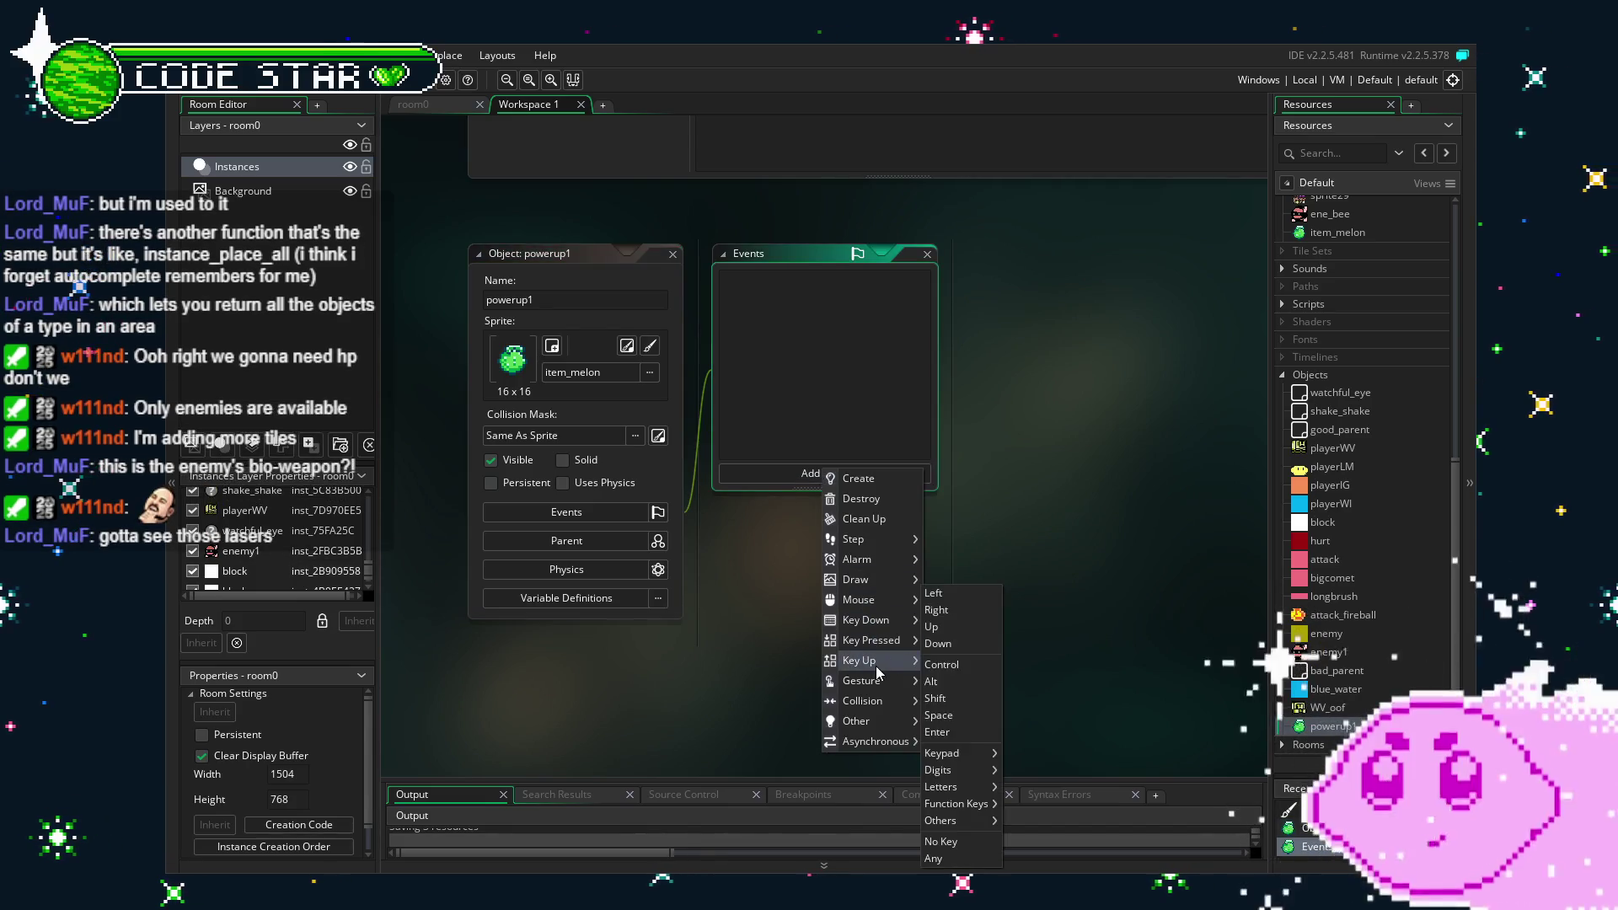
left_click(801, 353)
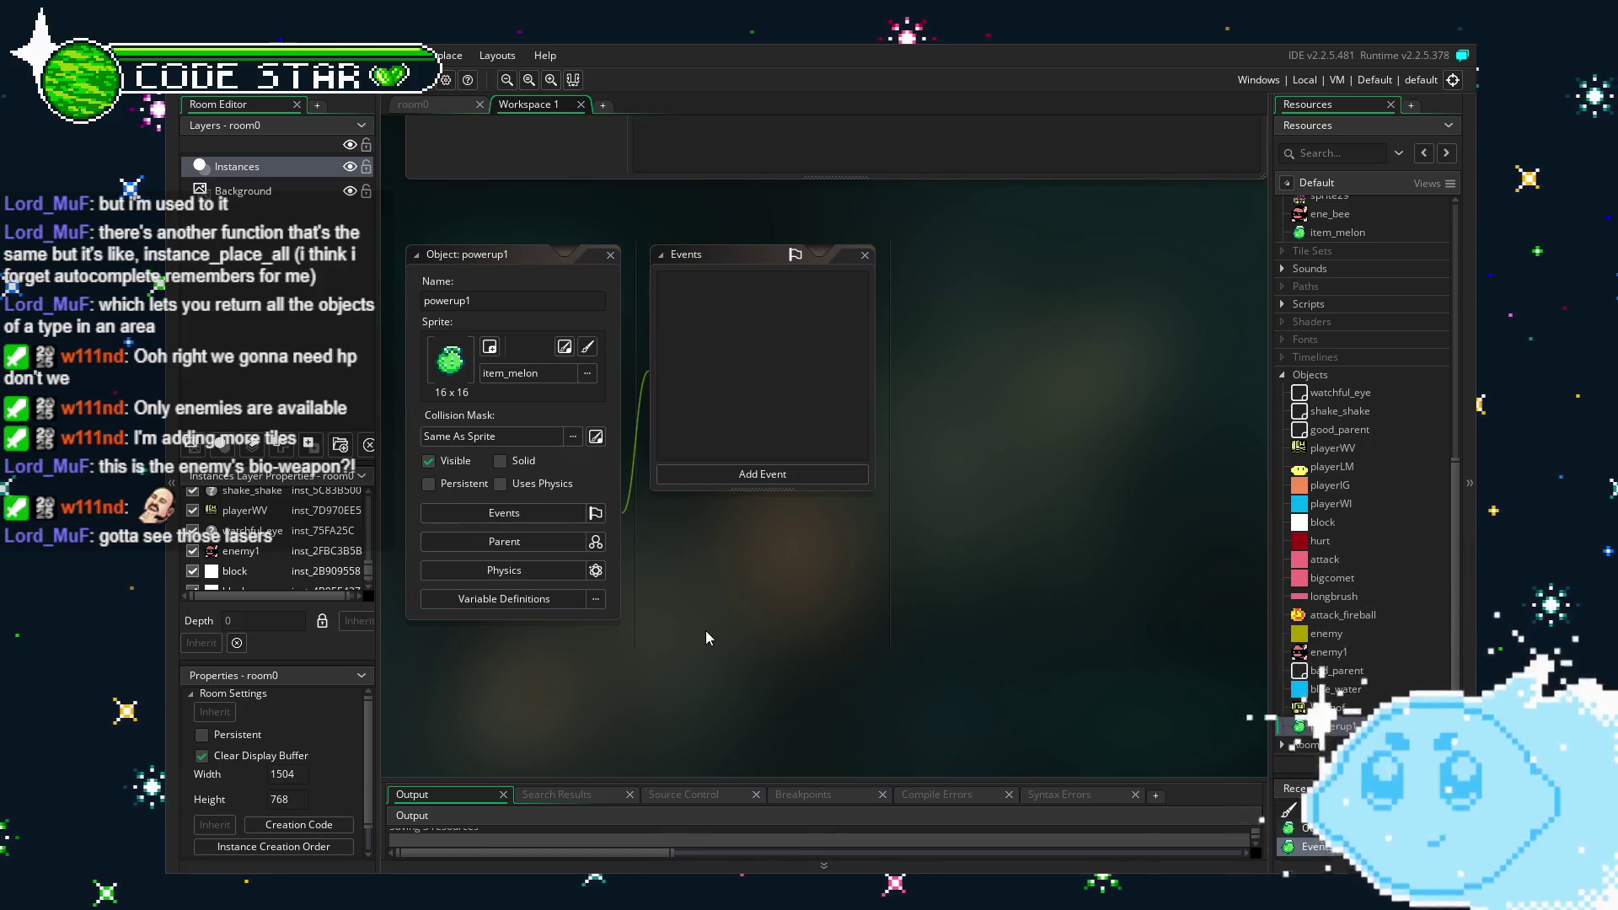
left_click(1286, 726)
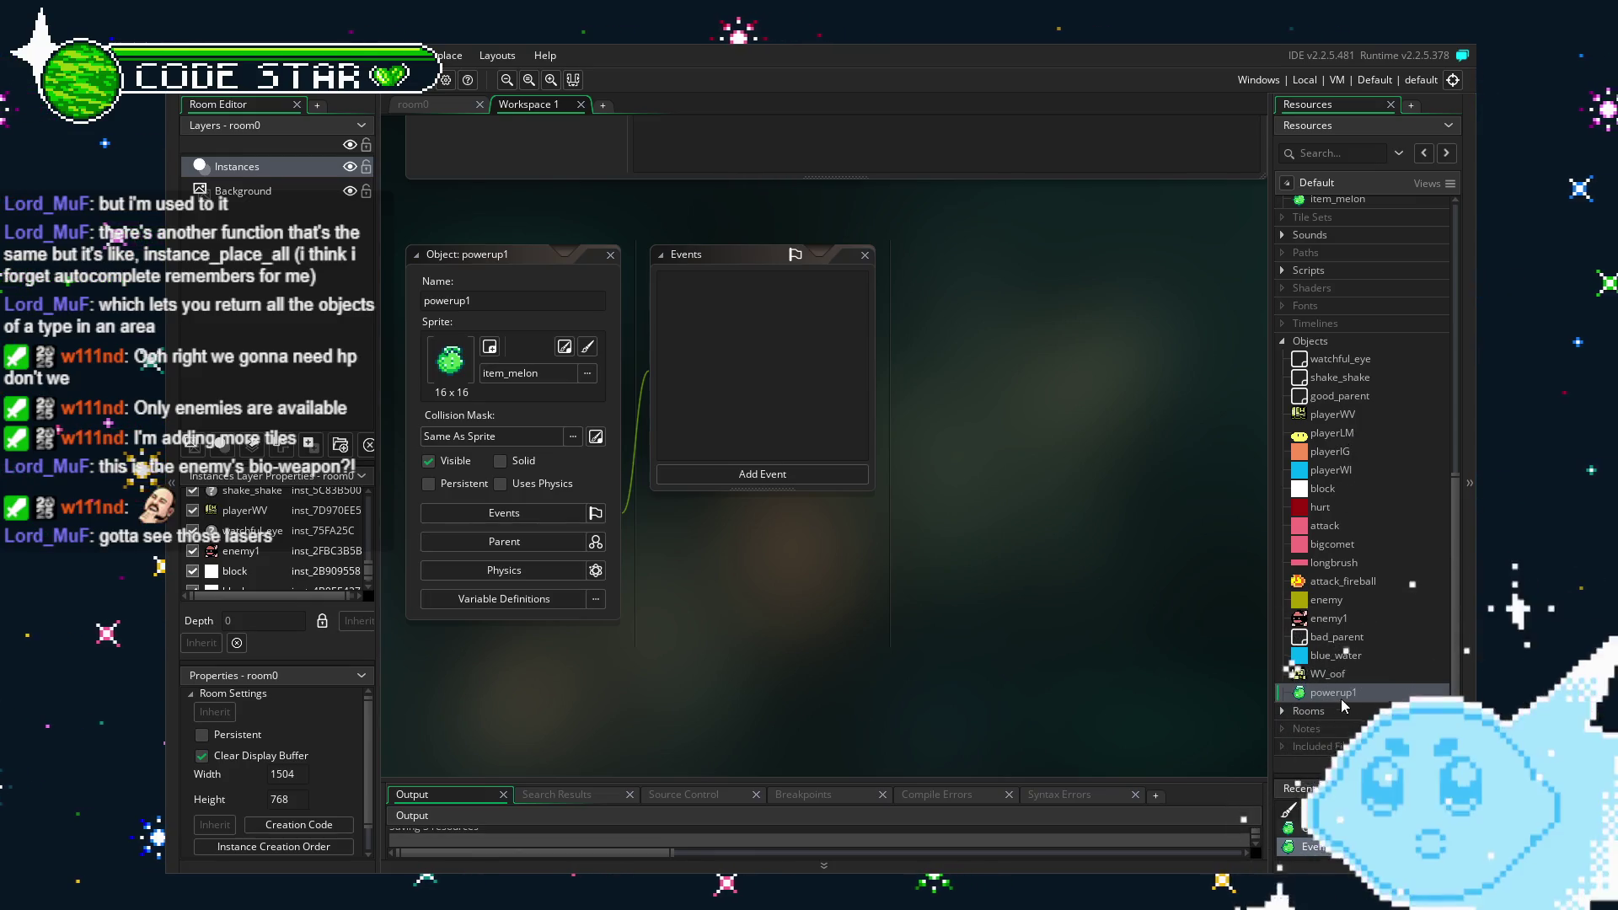
left_click(732, 479)
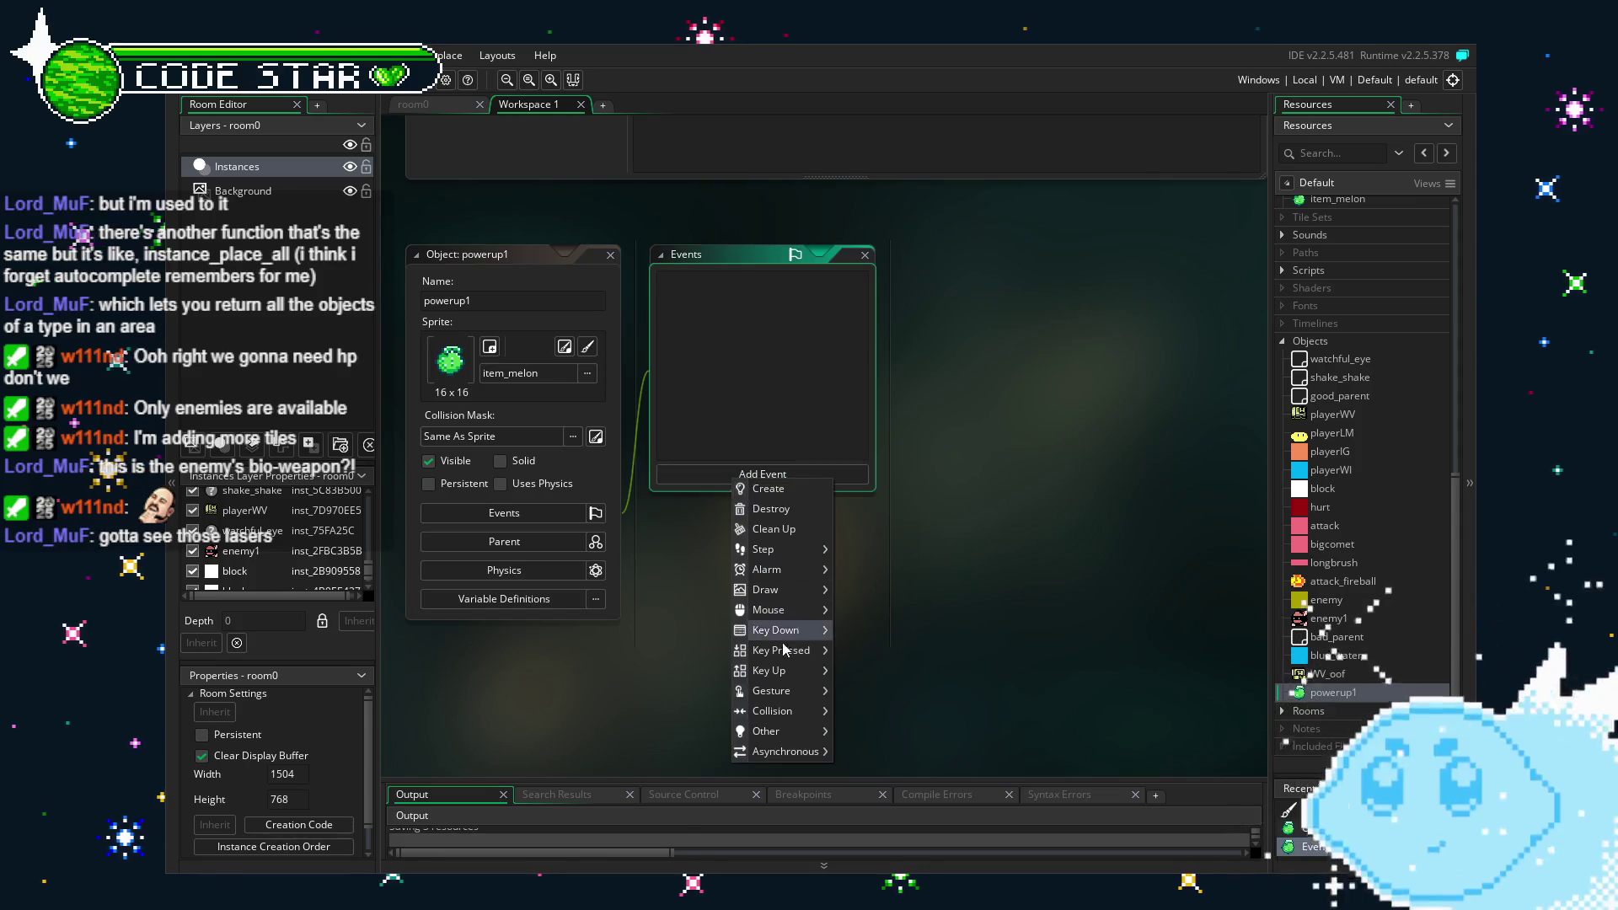
Add a good_parent collision event to powerup1, clear its template comment, and open playerWV for reference.
mouse_move(773, 711)
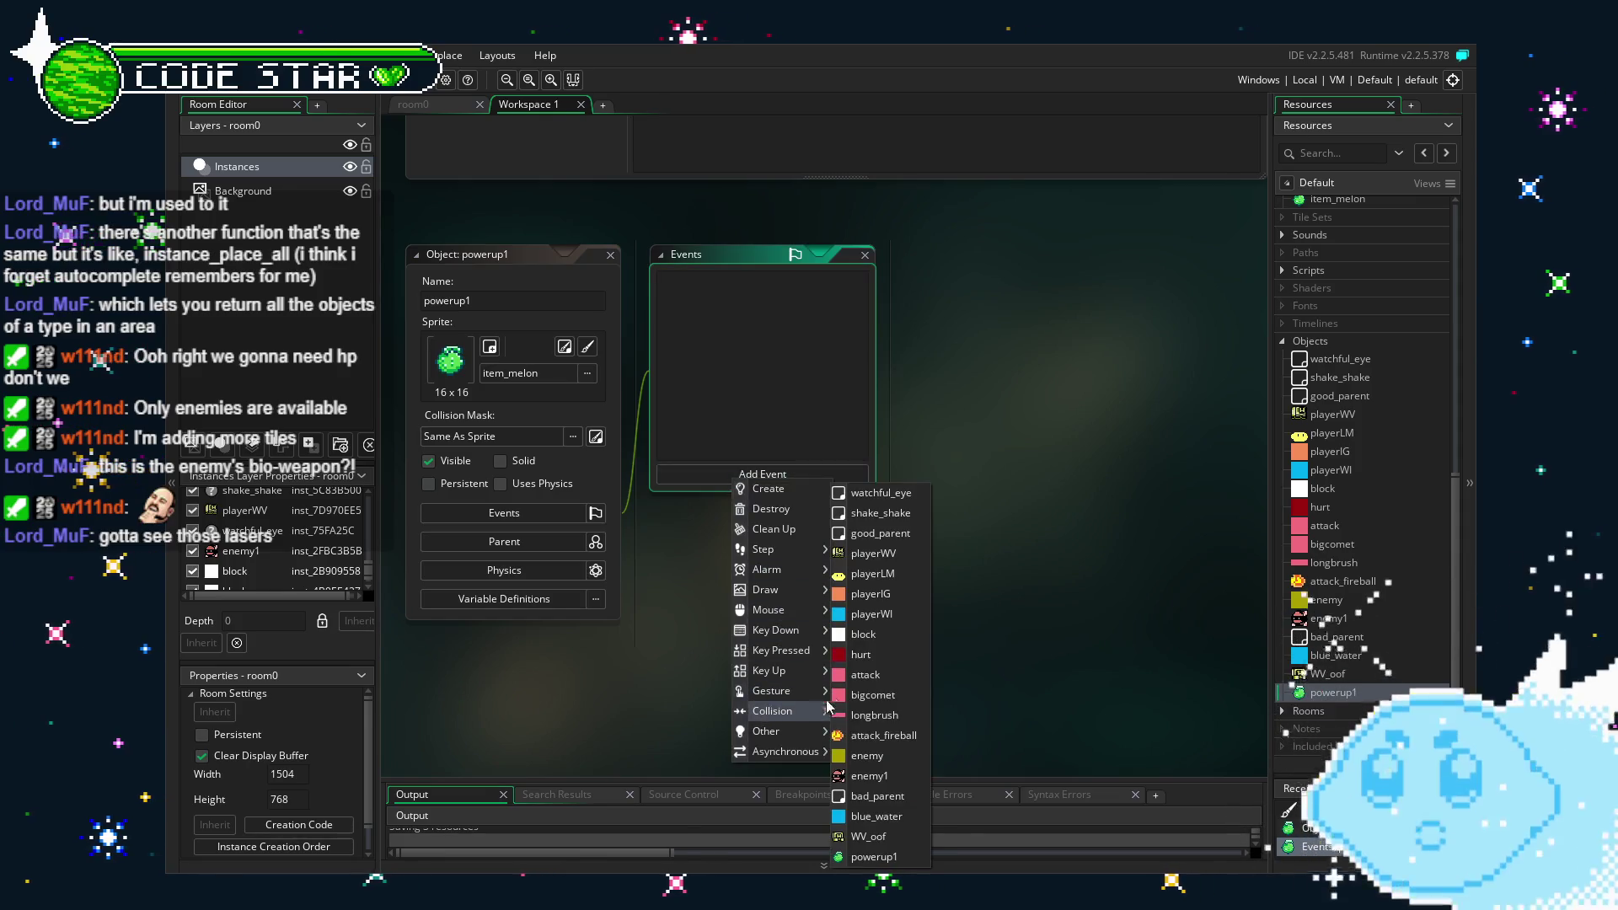
left_click(881, 533)
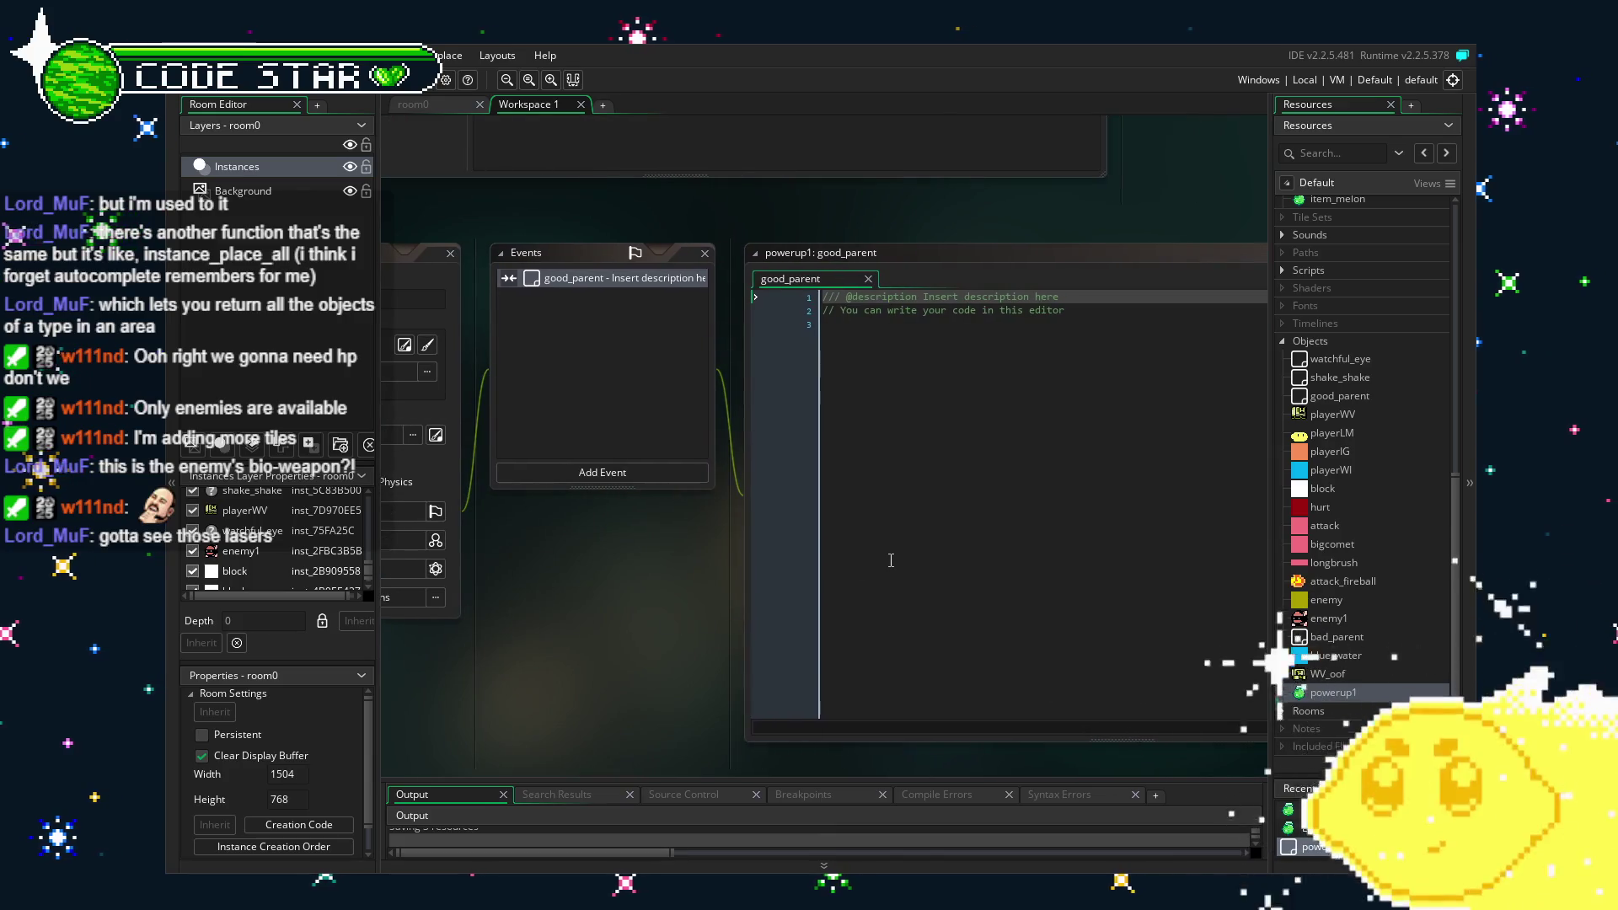
key("ctrl+a")
key("BackSpace")
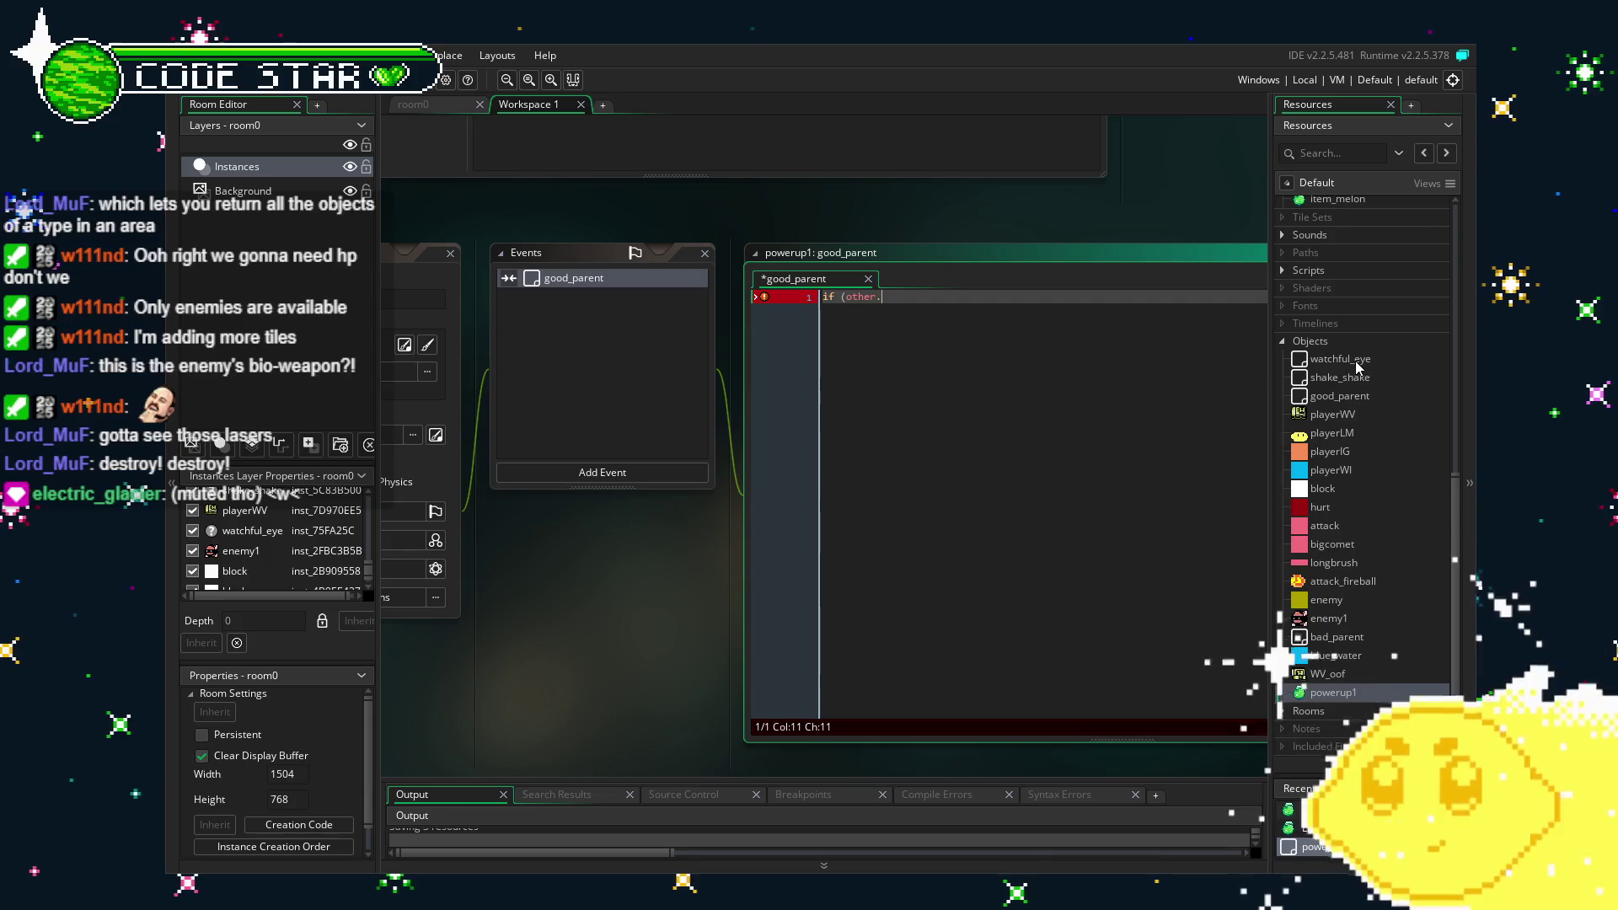
double_click(1343, 413)
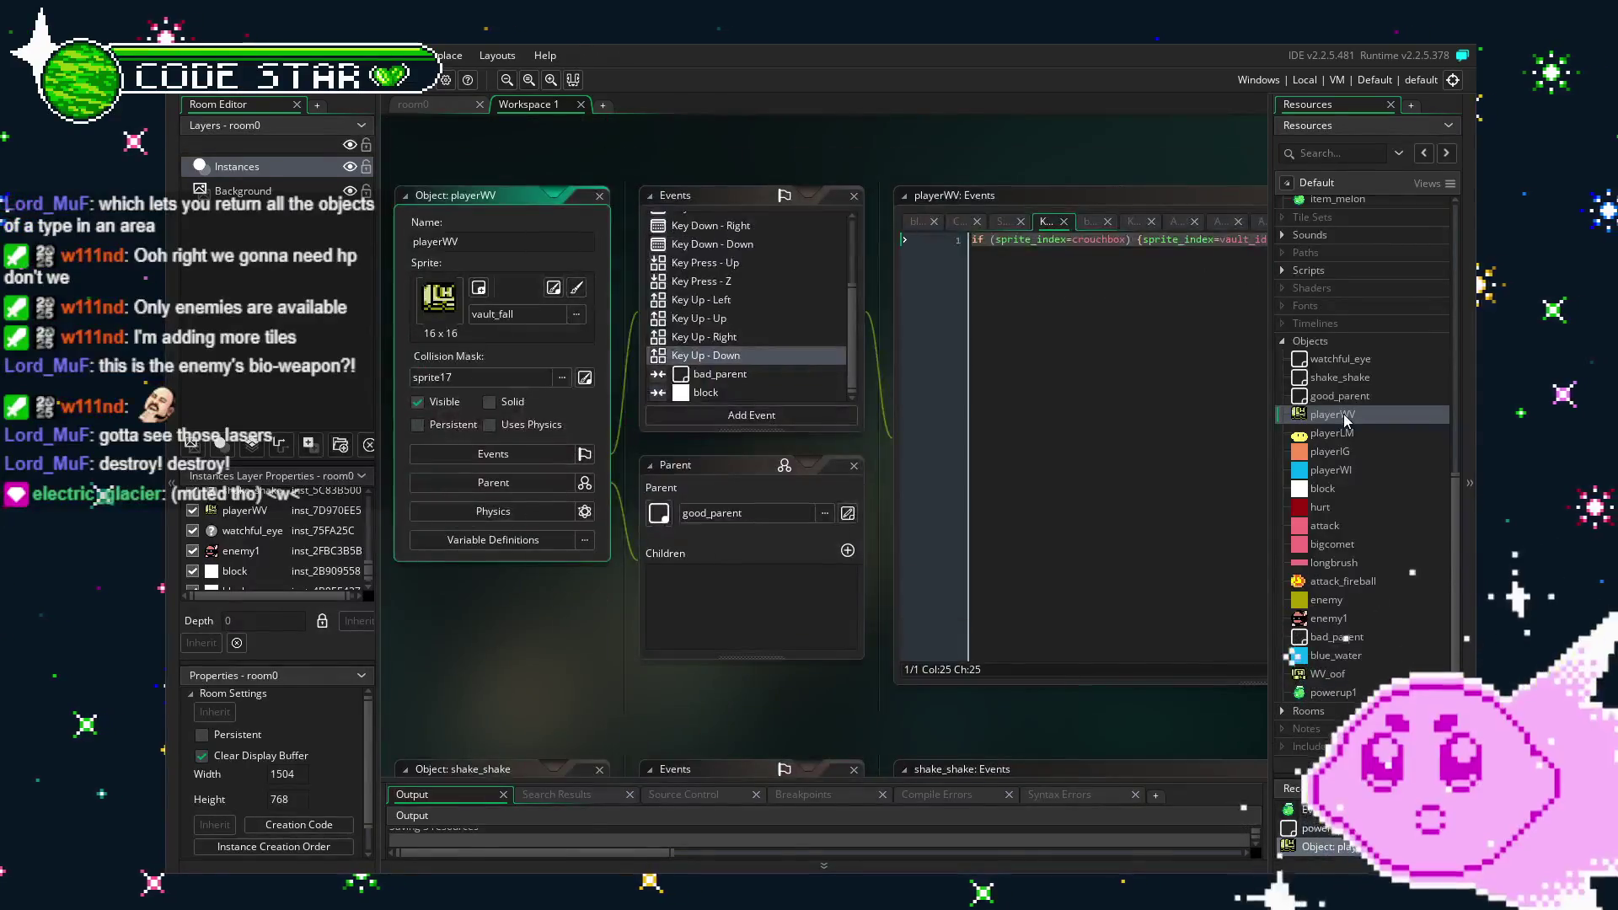
Check playerWV's Create event, then type chr_life into powerup1's collision condition.
scroll(720, 250, "up", 3)
left_click(692, 221)
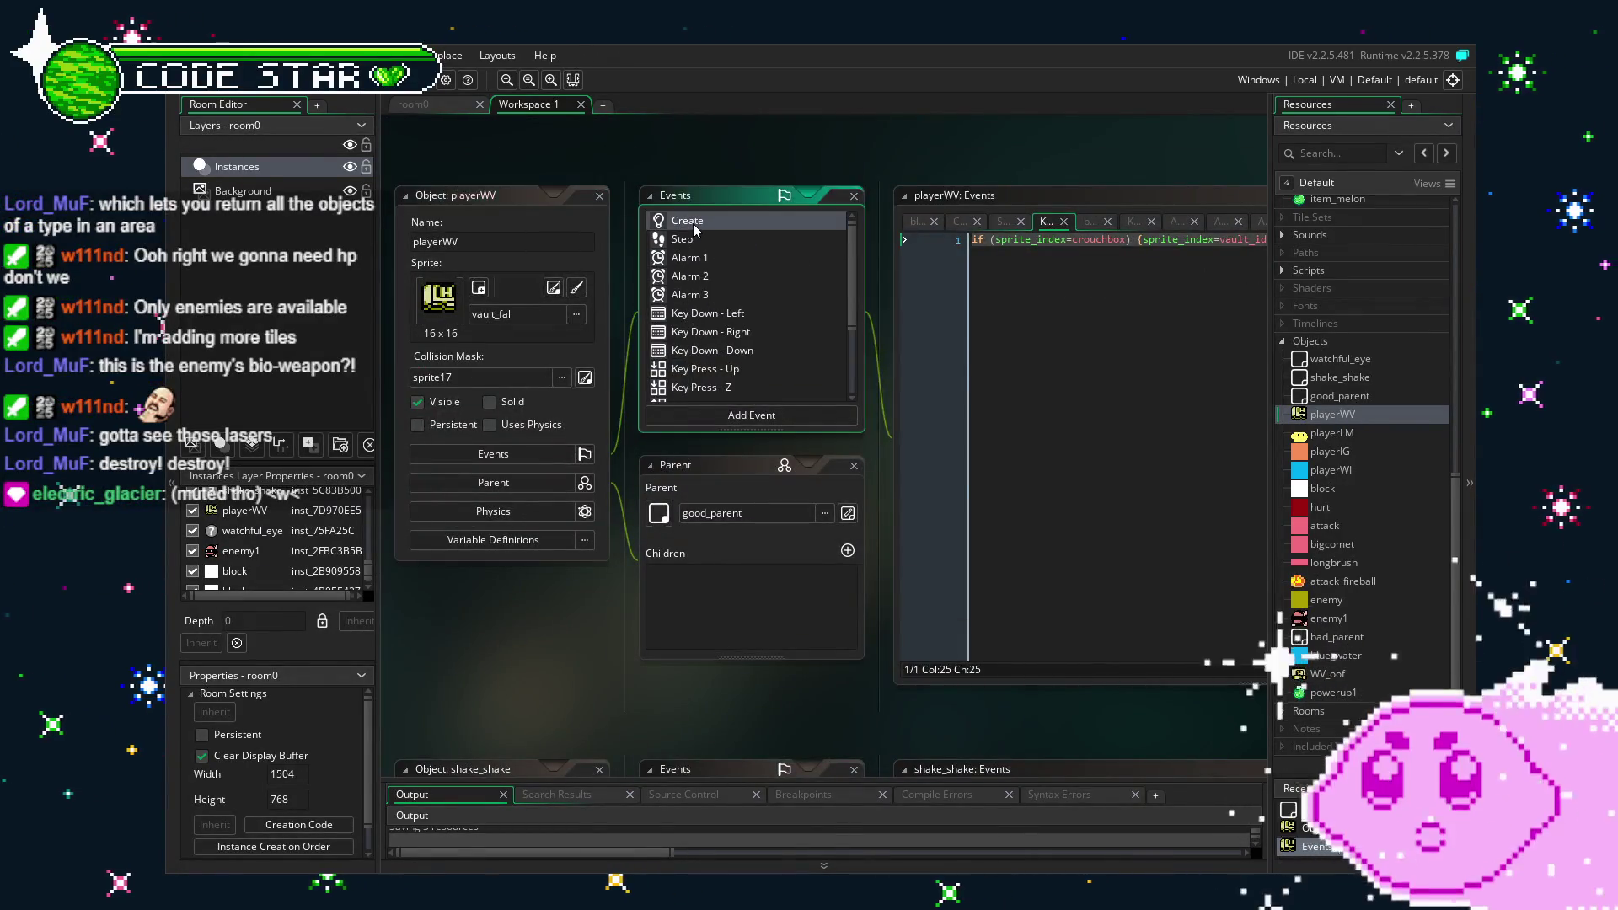
left_click_drag(629, 691, 533, 681)
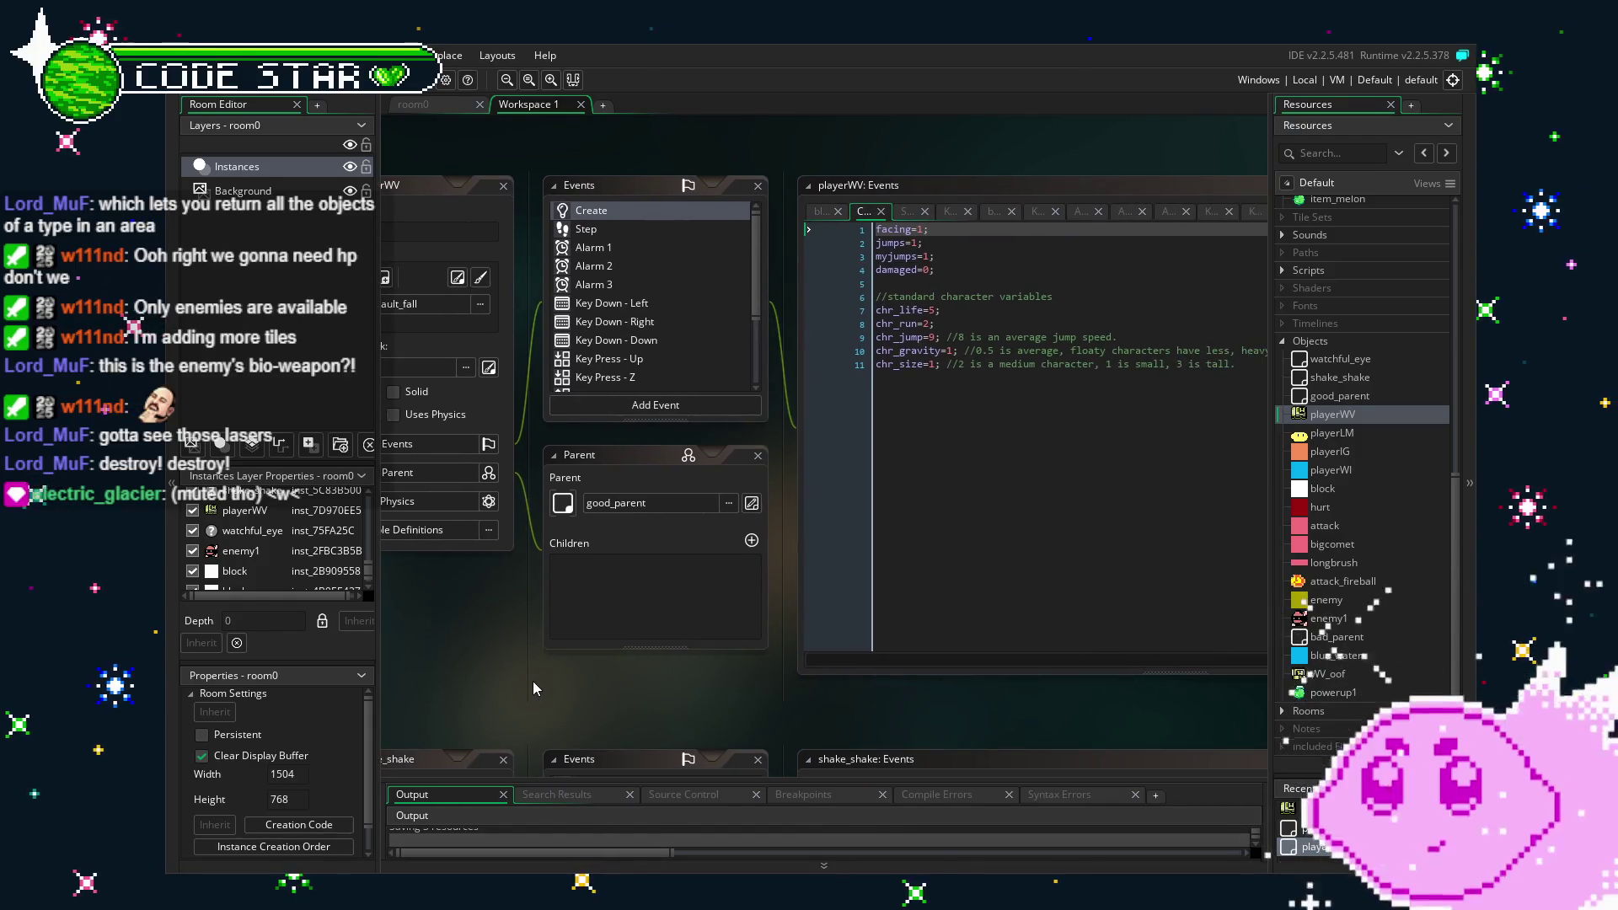
double_click(1368, 691)
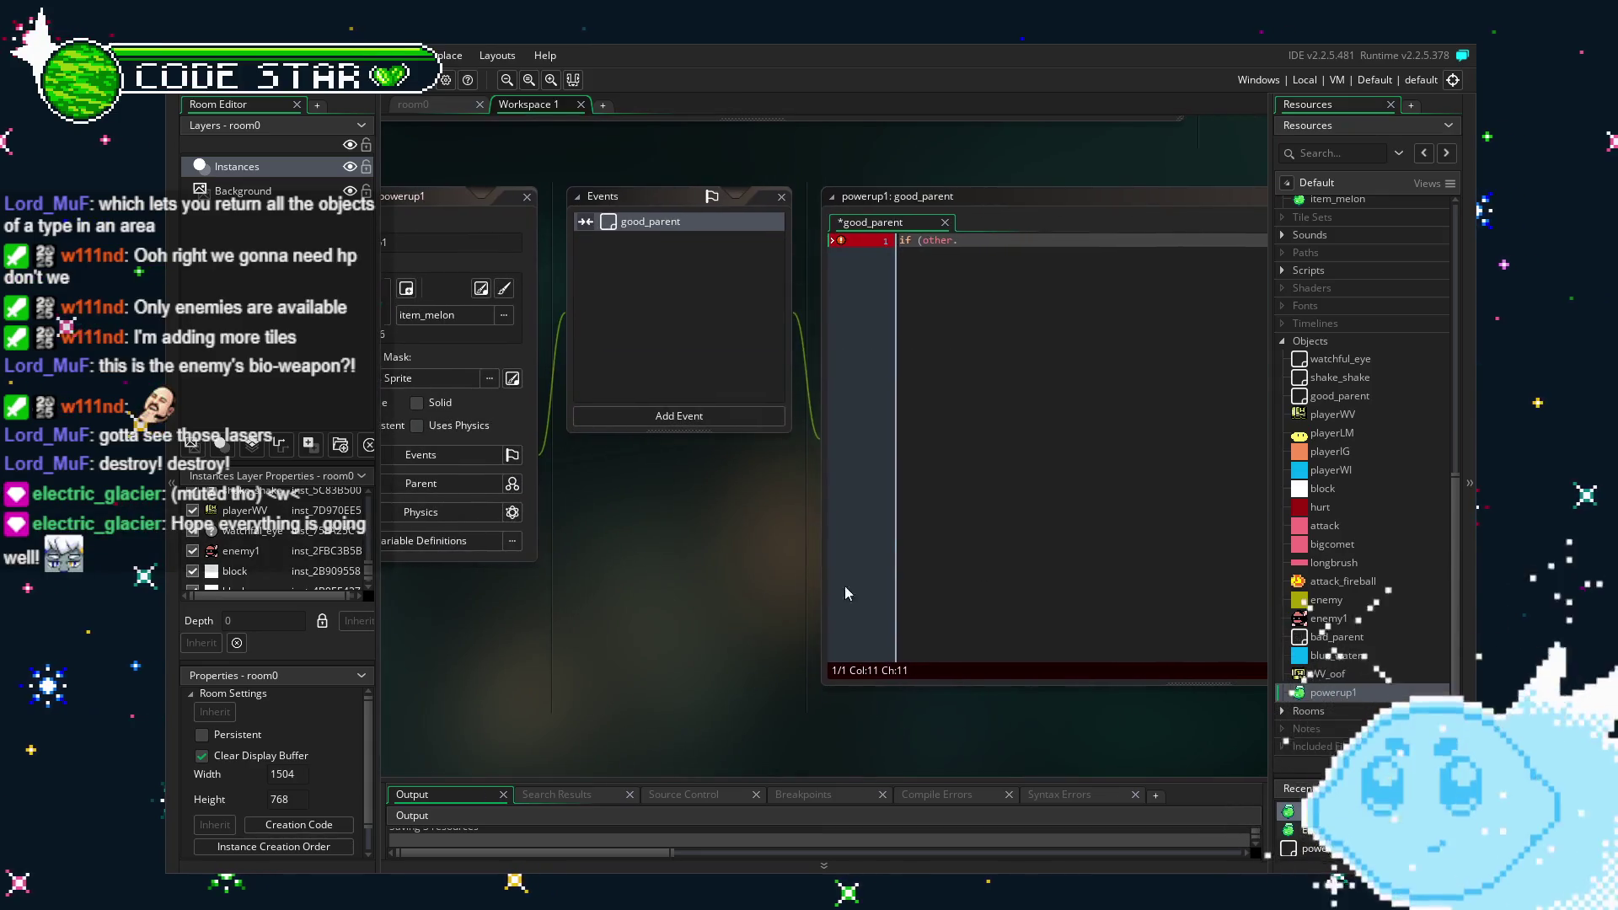
type("chr_life>=")
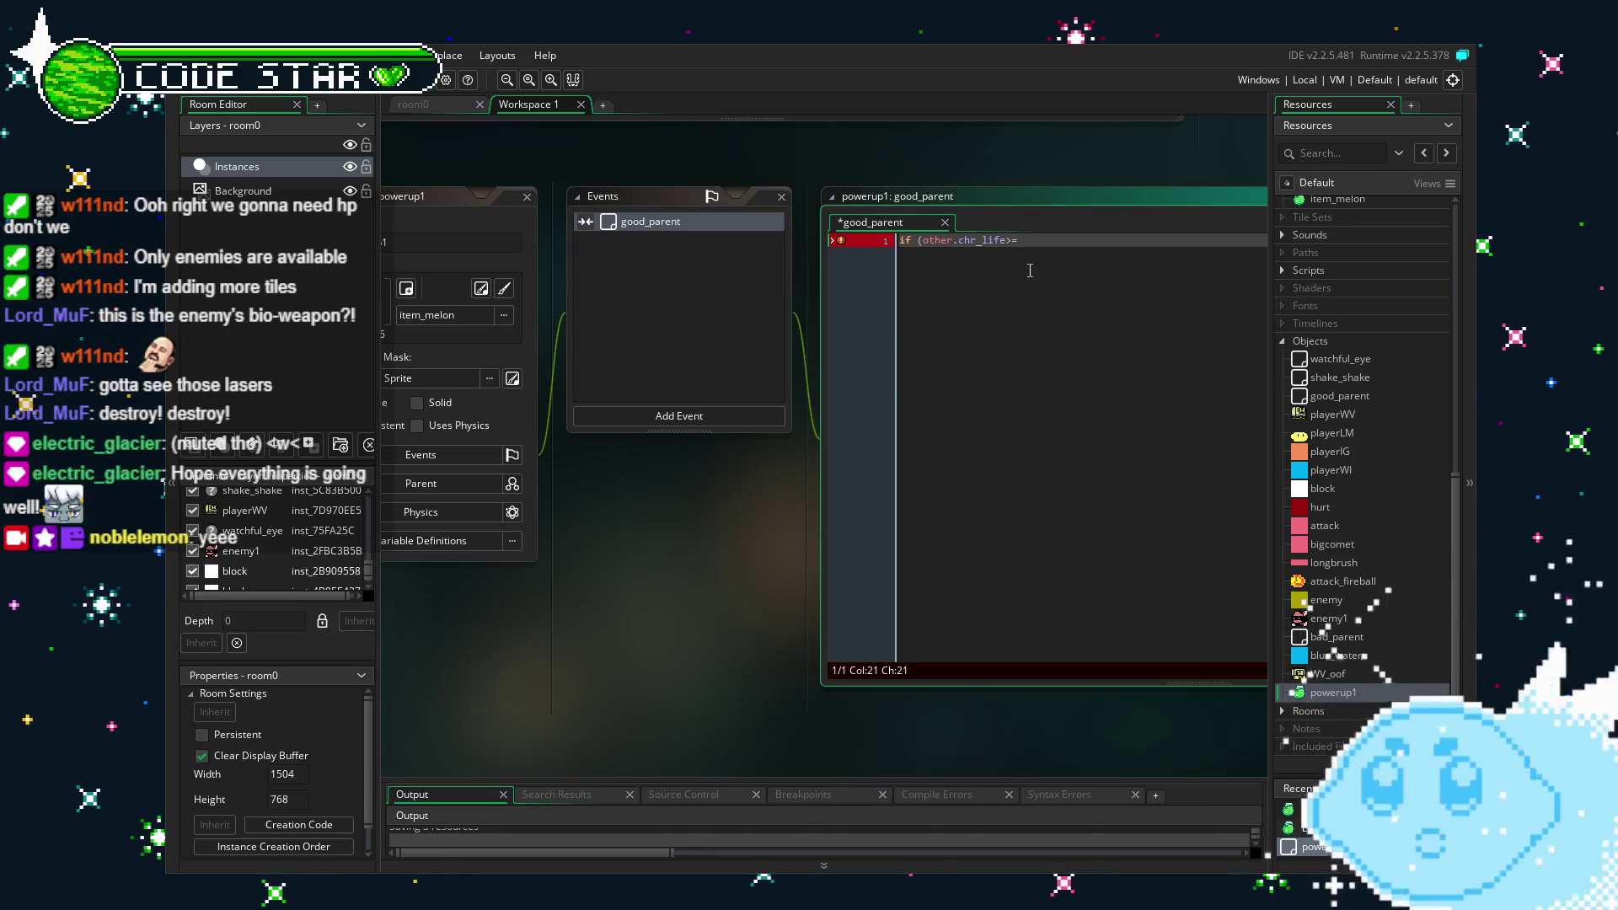
Review good_parent's children and playerWV, then make the condition 'if !(other.chr_life>=5) {'.
double_click(1338, 395)
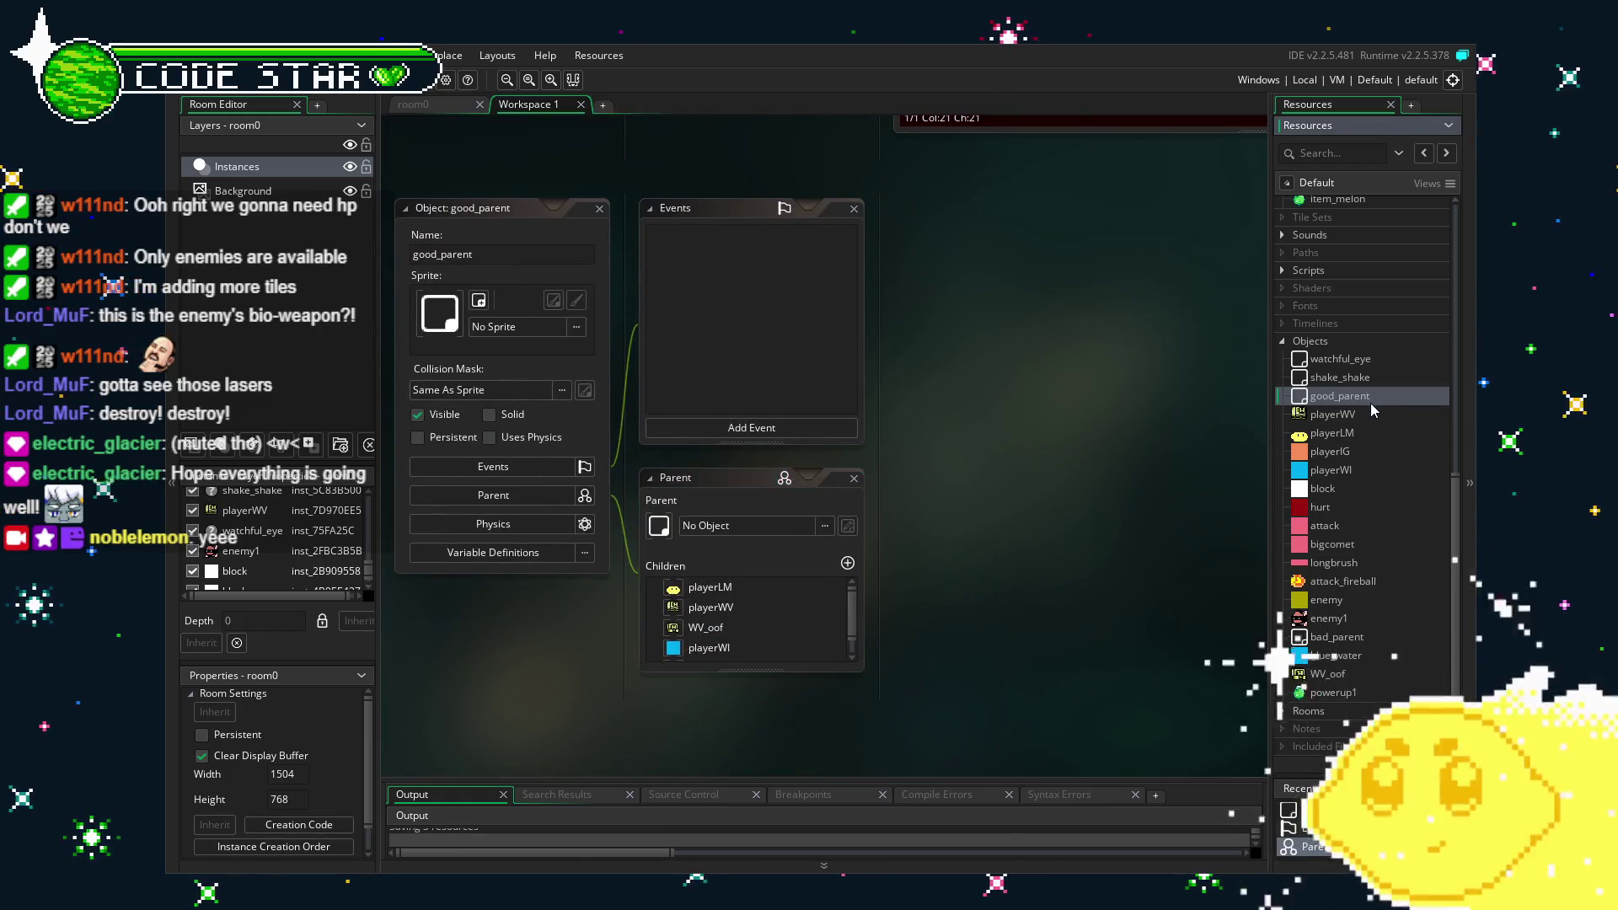
double_click(1370, 413)
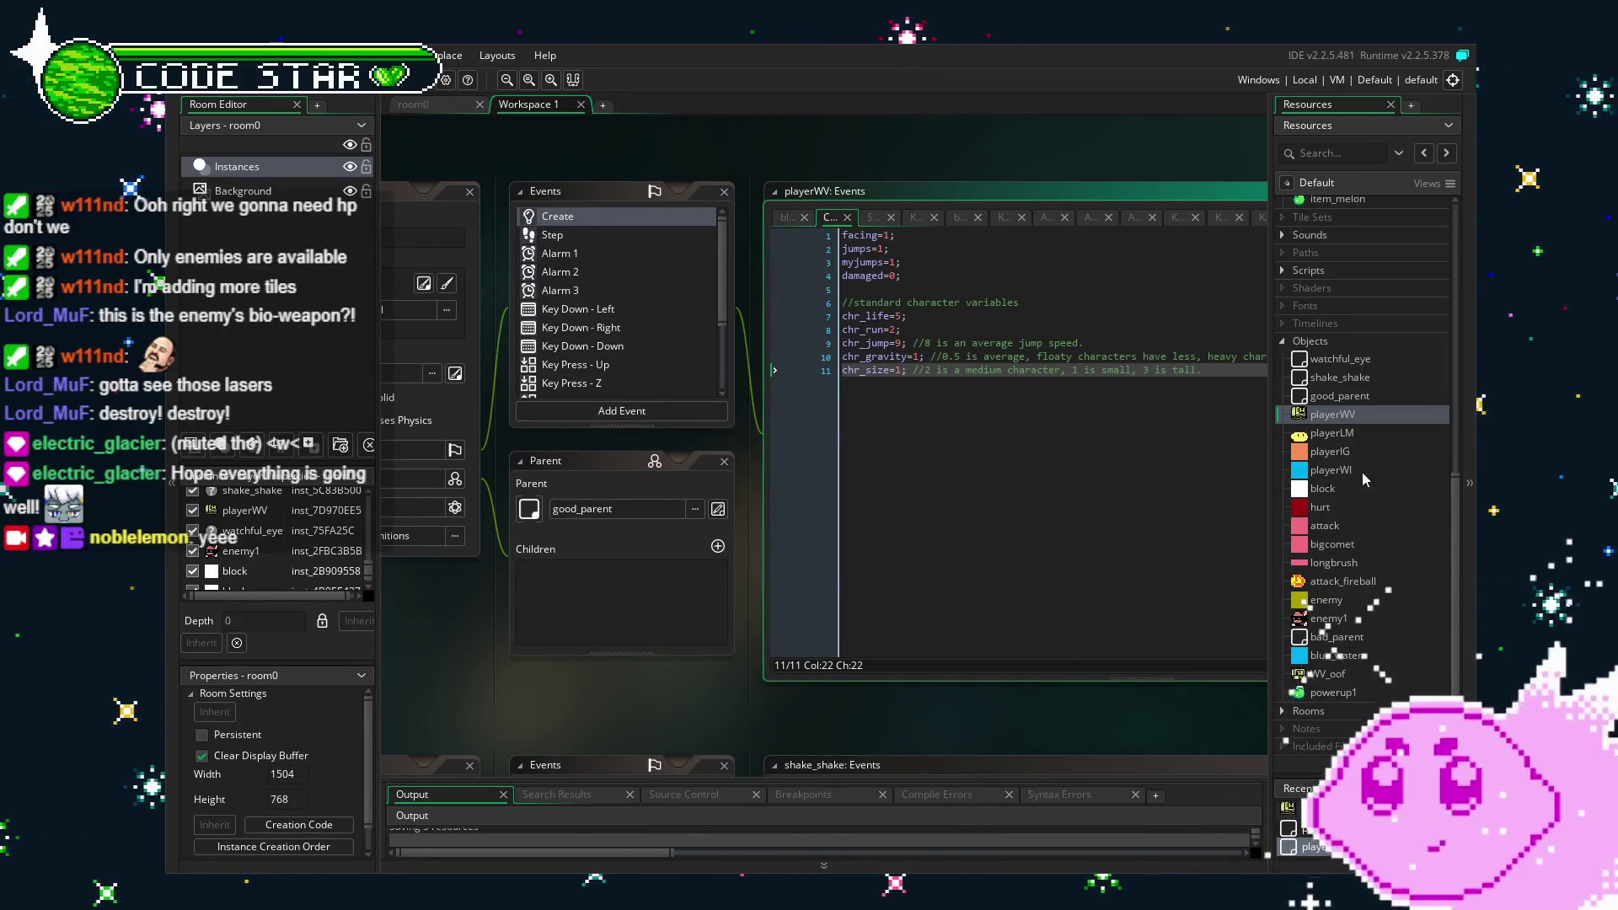
double_click(1362, 684)
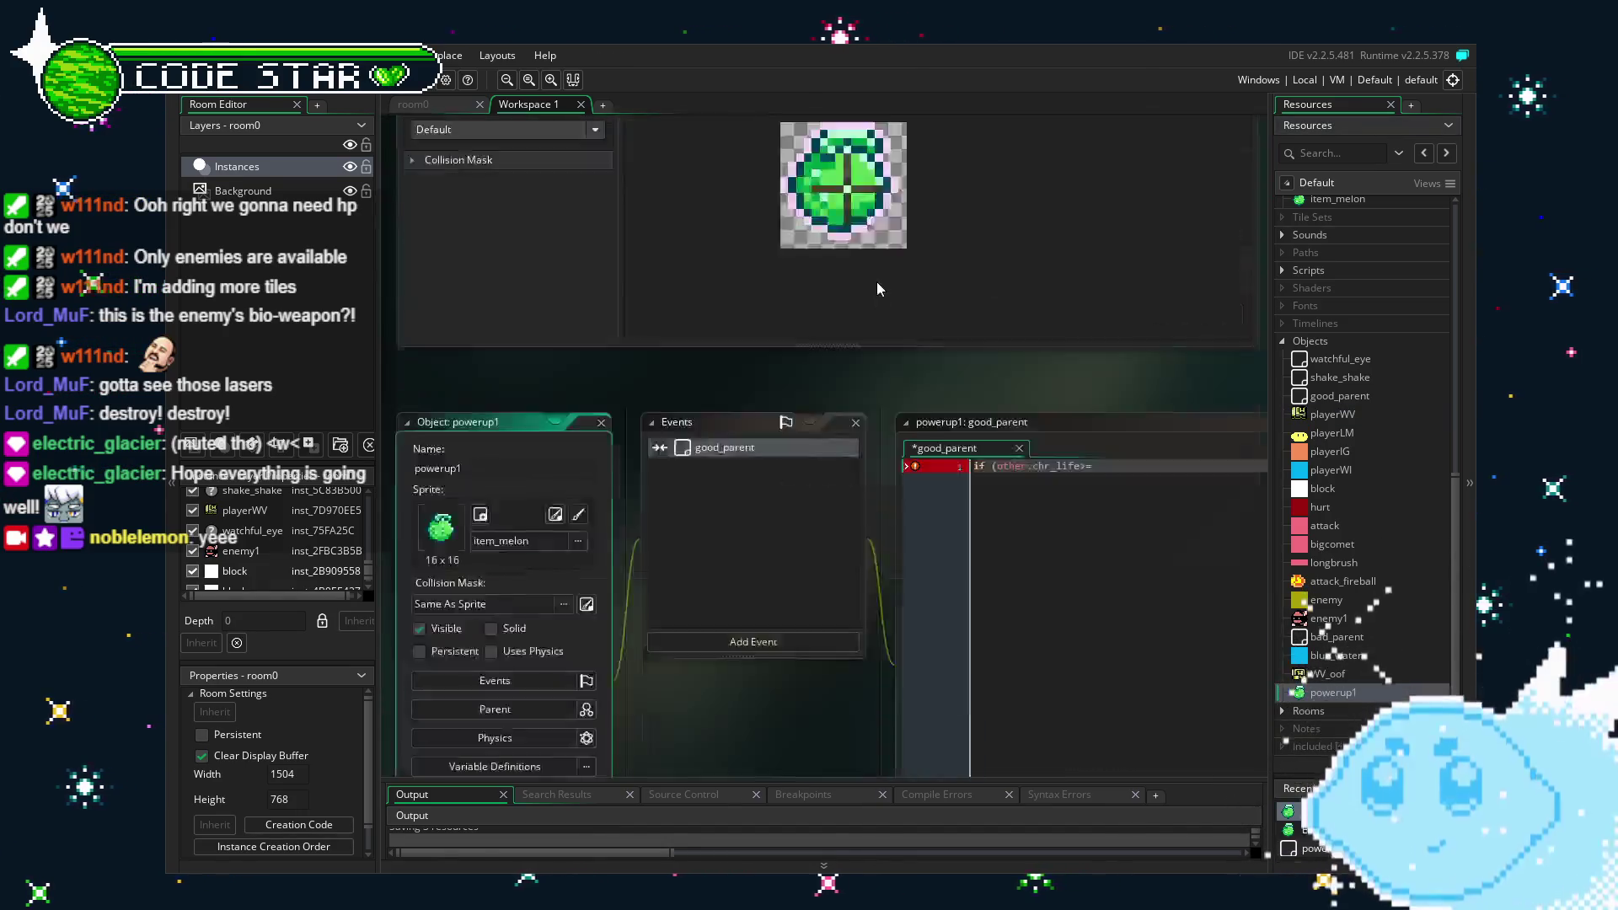
left_click(992, 240)
type("!(")
left_click(1110, 239)
type("5")
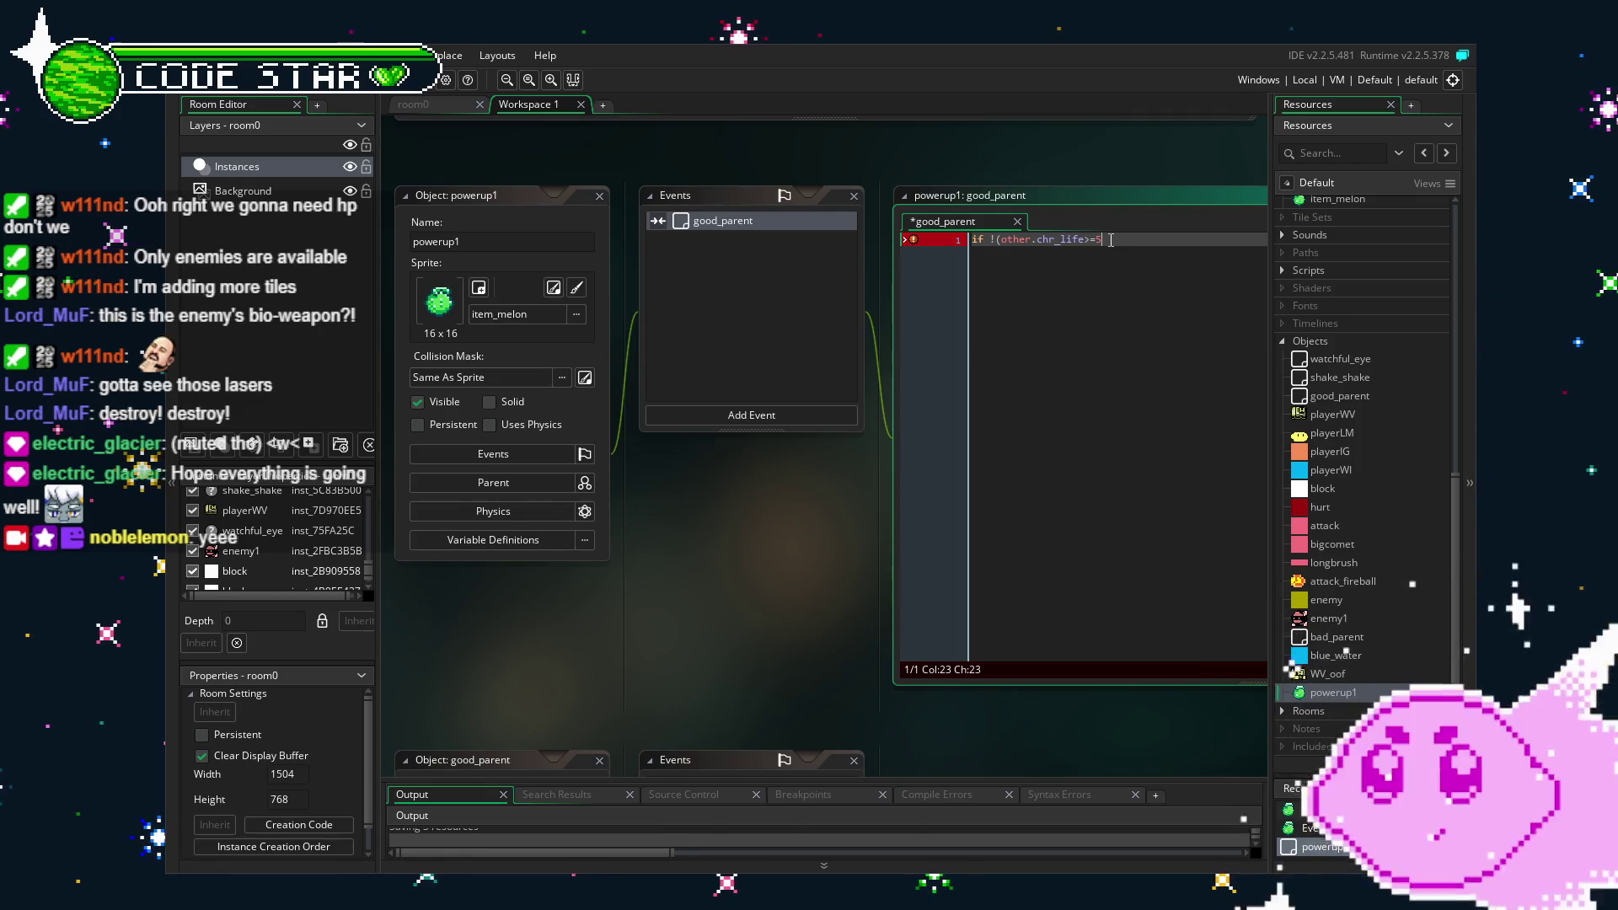
type(")")
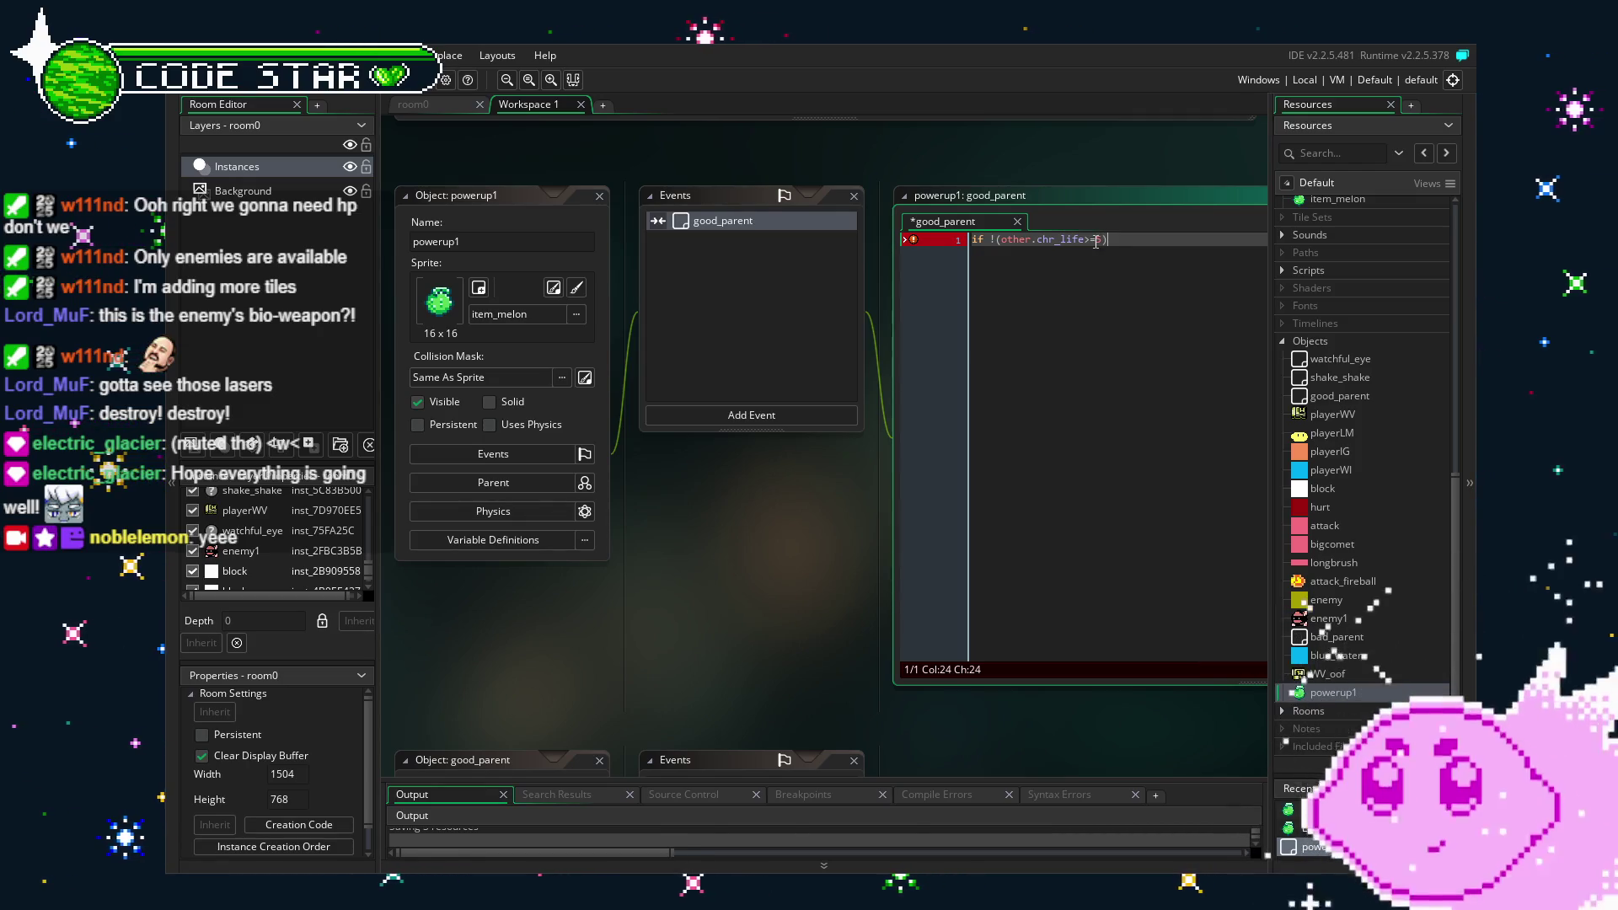
type(" {")
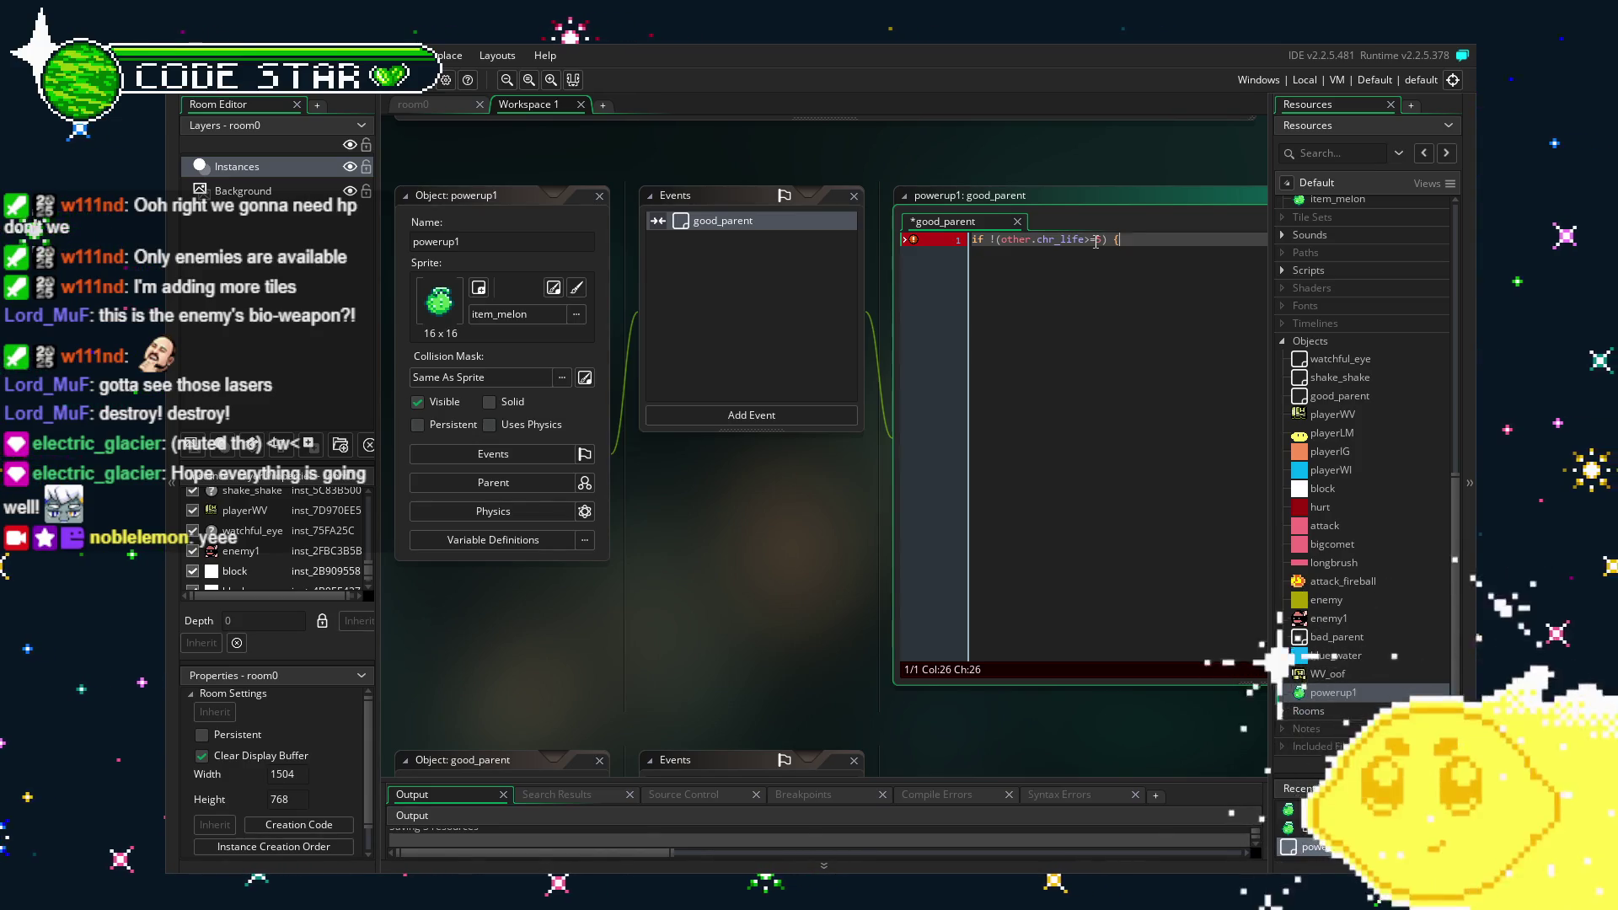
Complete the code to 'if !(other.chr_life>=5) {other.chr_life+=1; instance_destroy();}'.
type("instance_d")
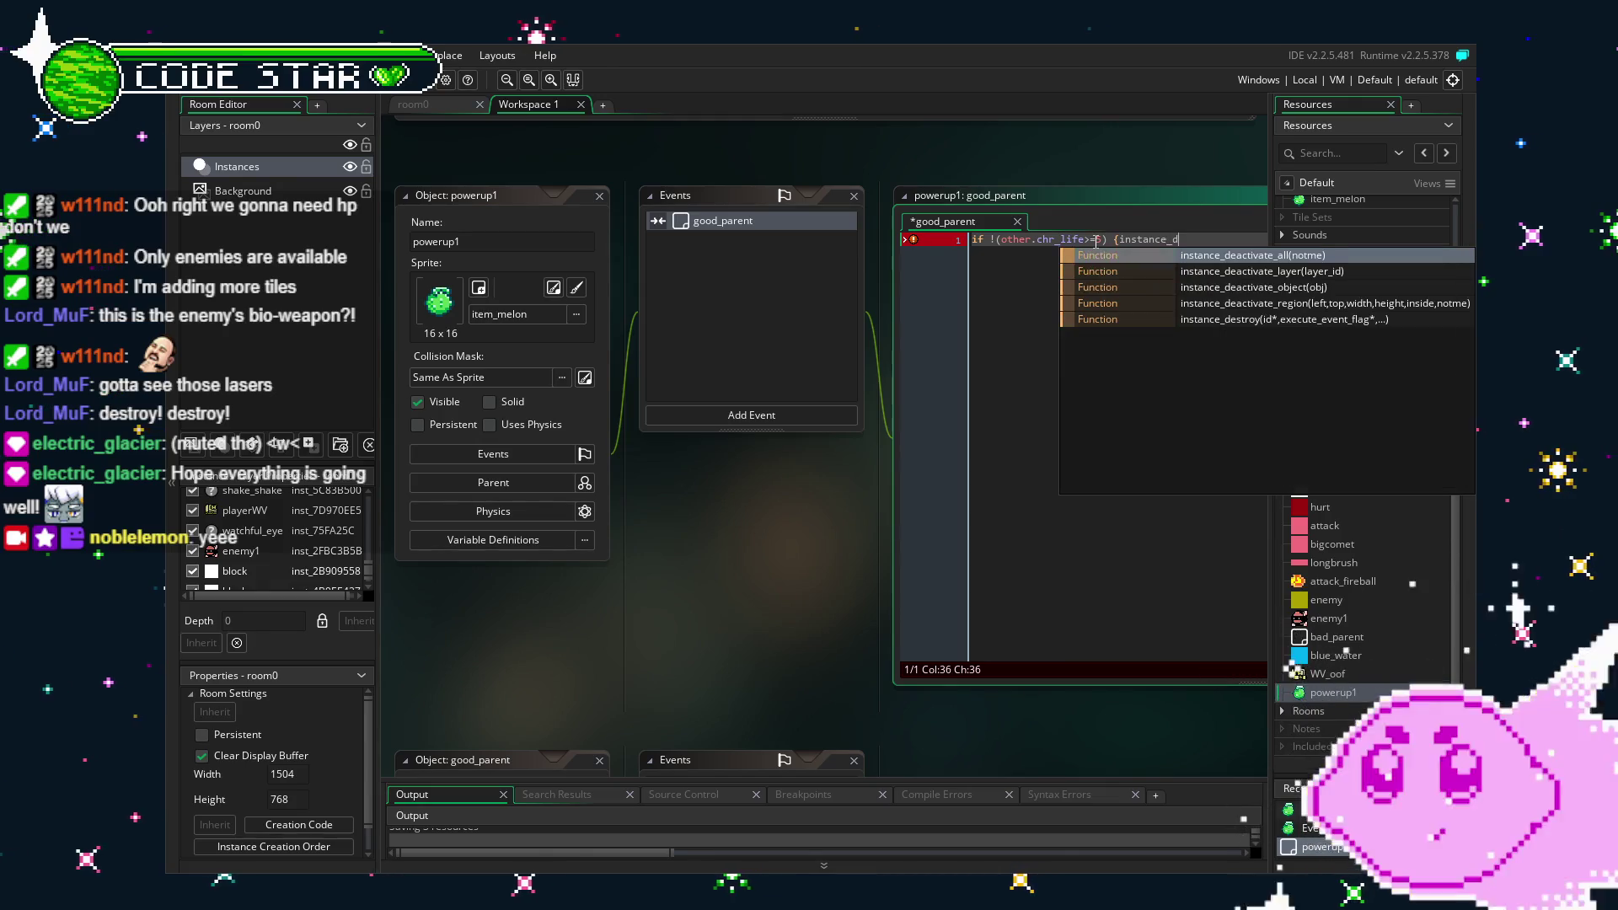
type("est")
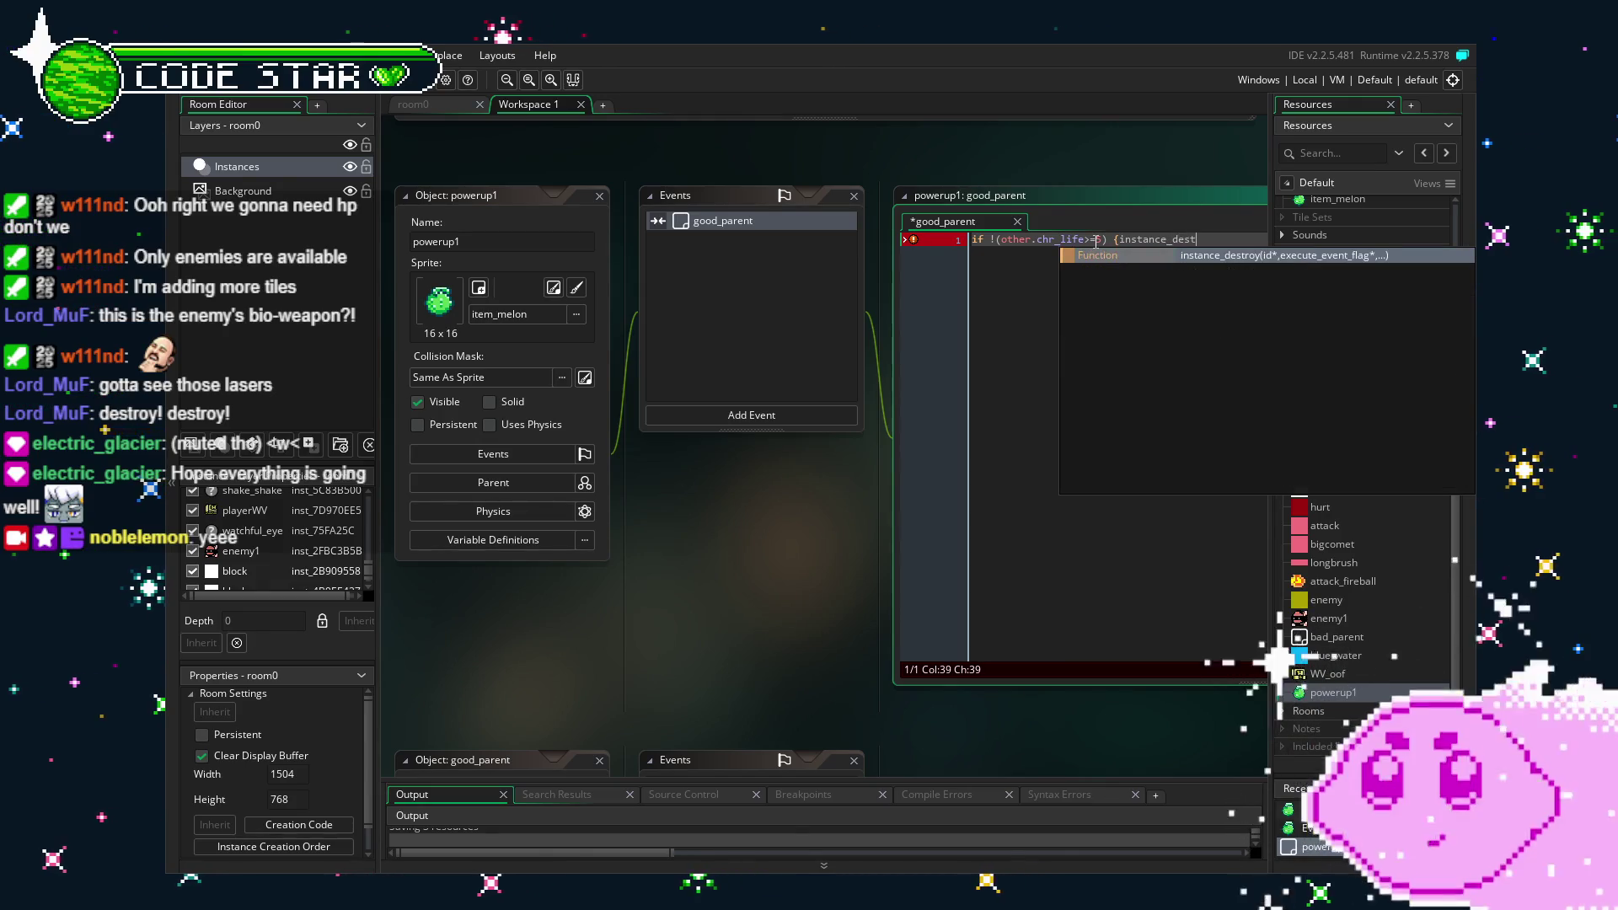
key("Return")
type(";")
left_click(1114, 241)
type("{")
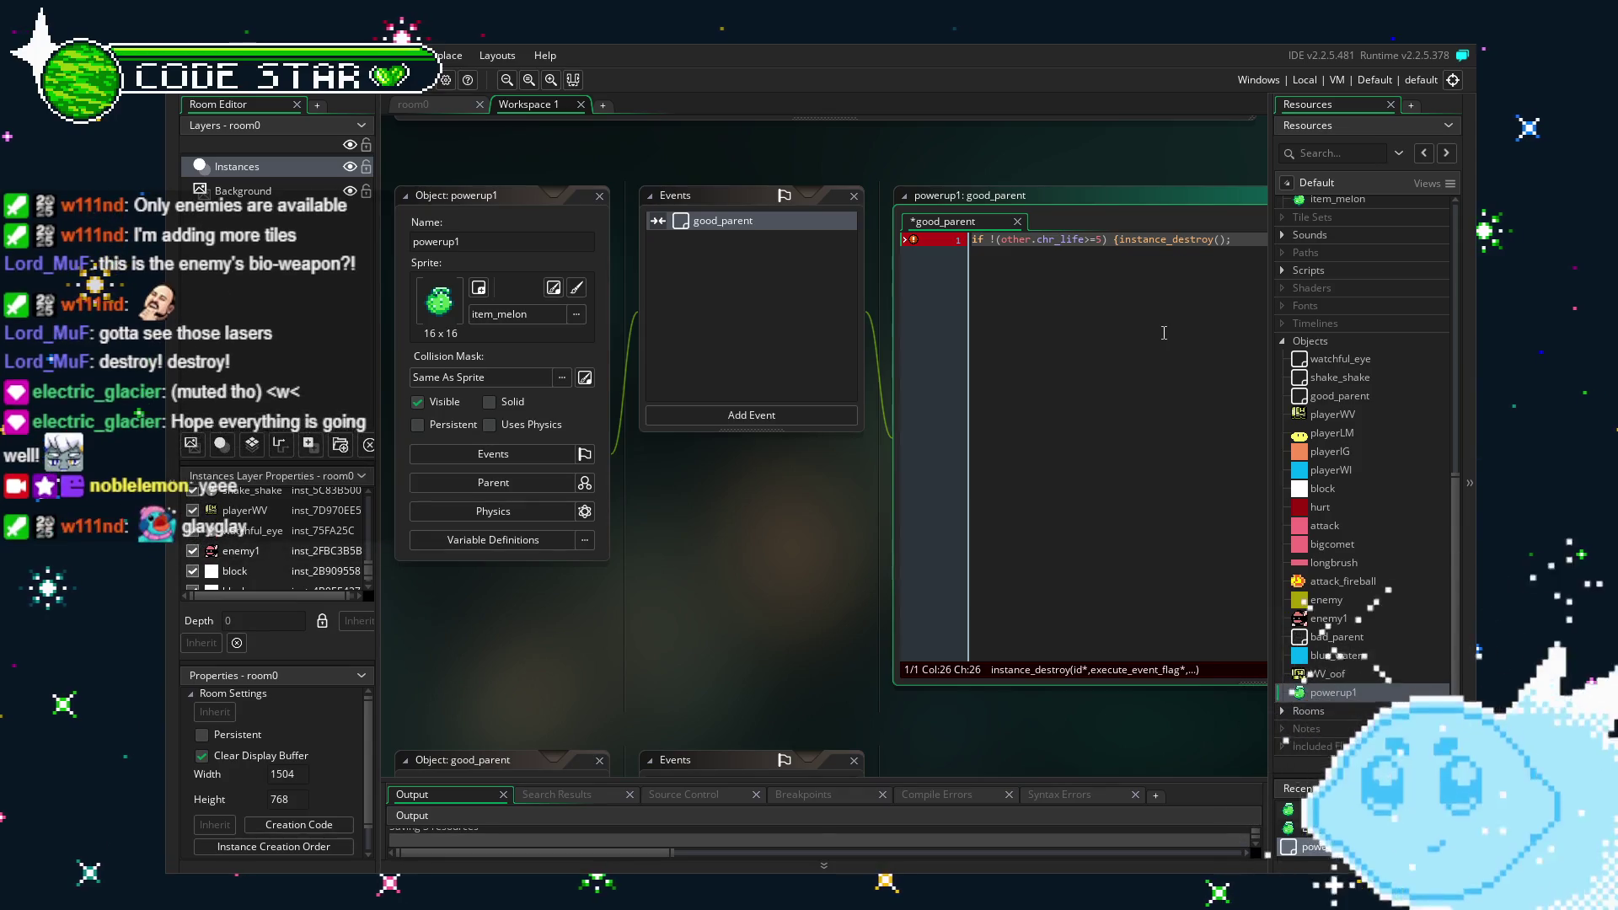
key("BackSpace")
type(".chr_life+=1; instan")
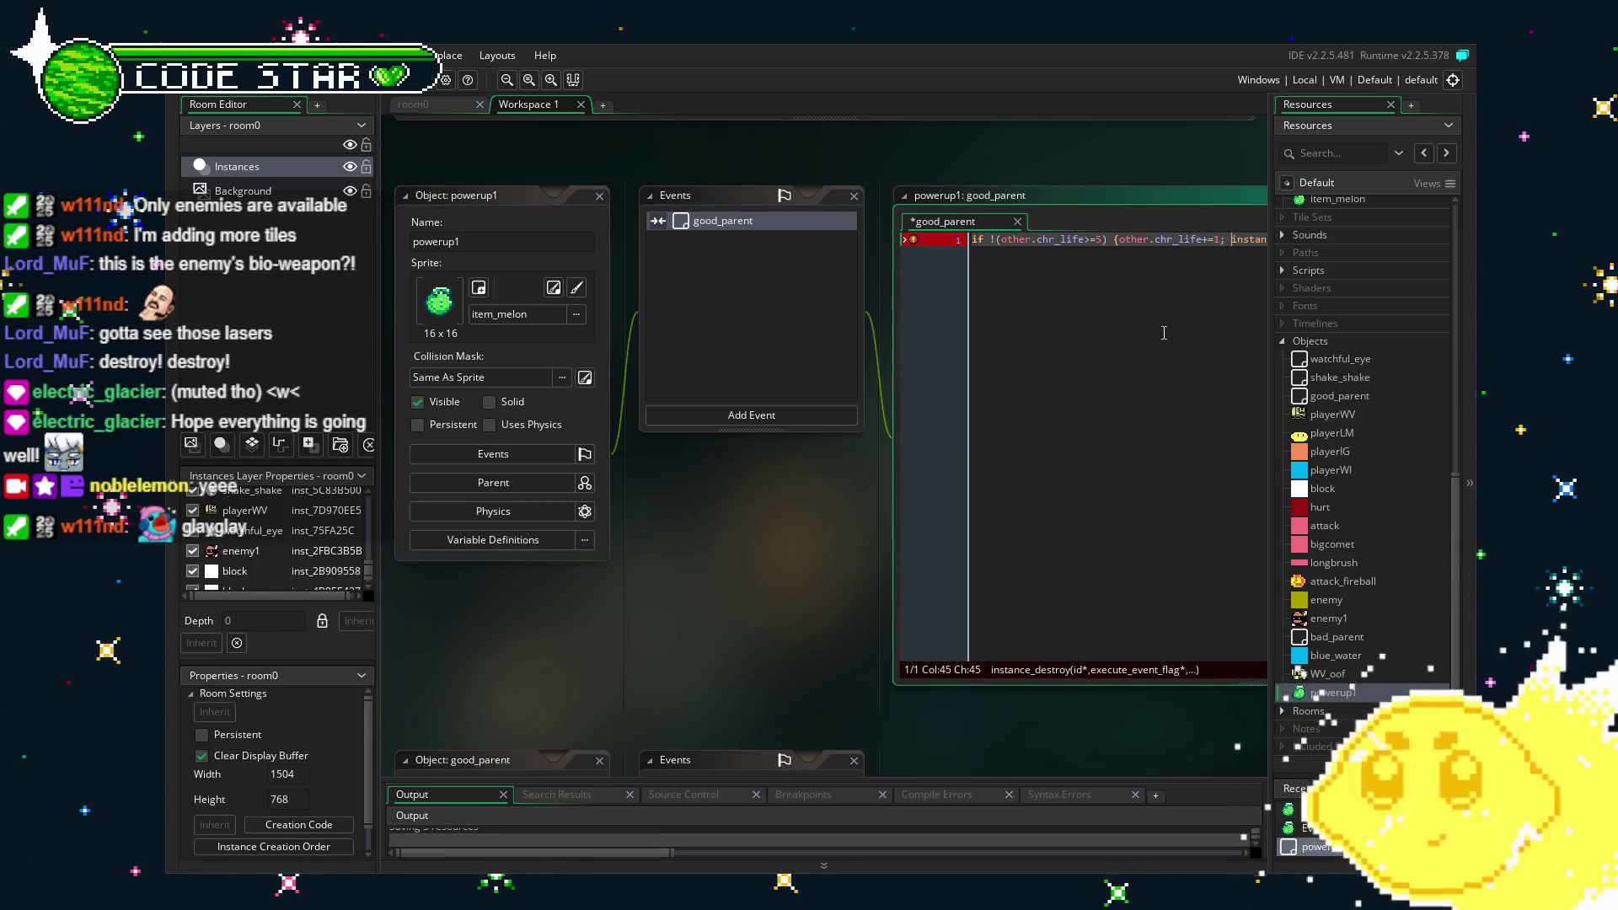
type("ce_destroy();}")
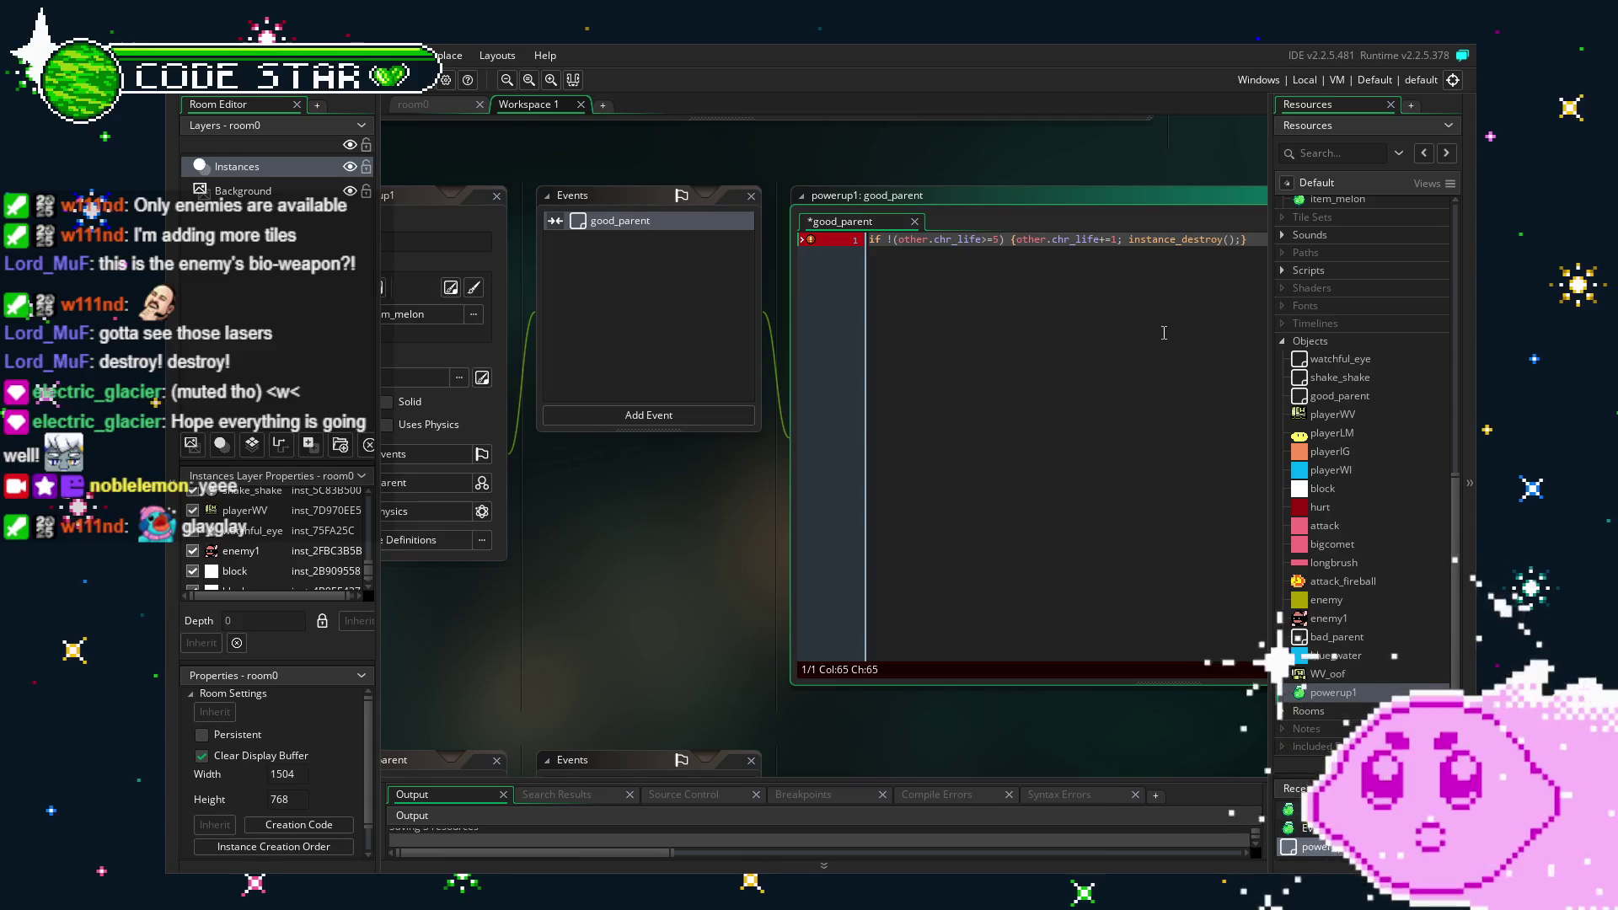
Save the powerup1 collision code and switch back to room0.
key("ctrl+s")
left_click(1081, 362)
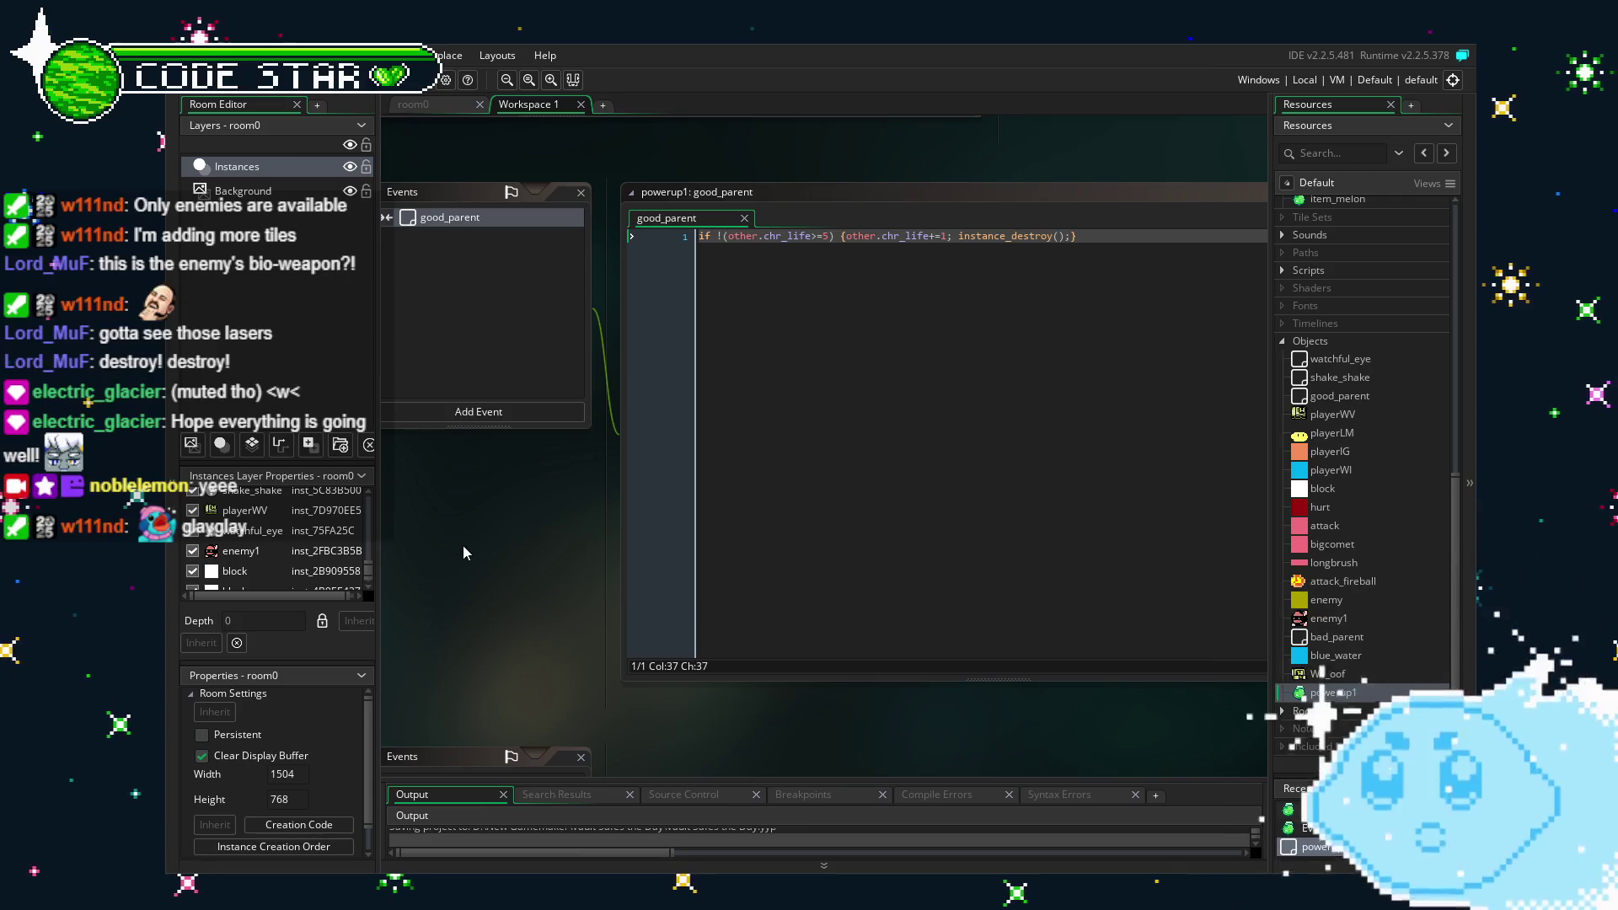
left_click_drag(462, 545, 553, 542)
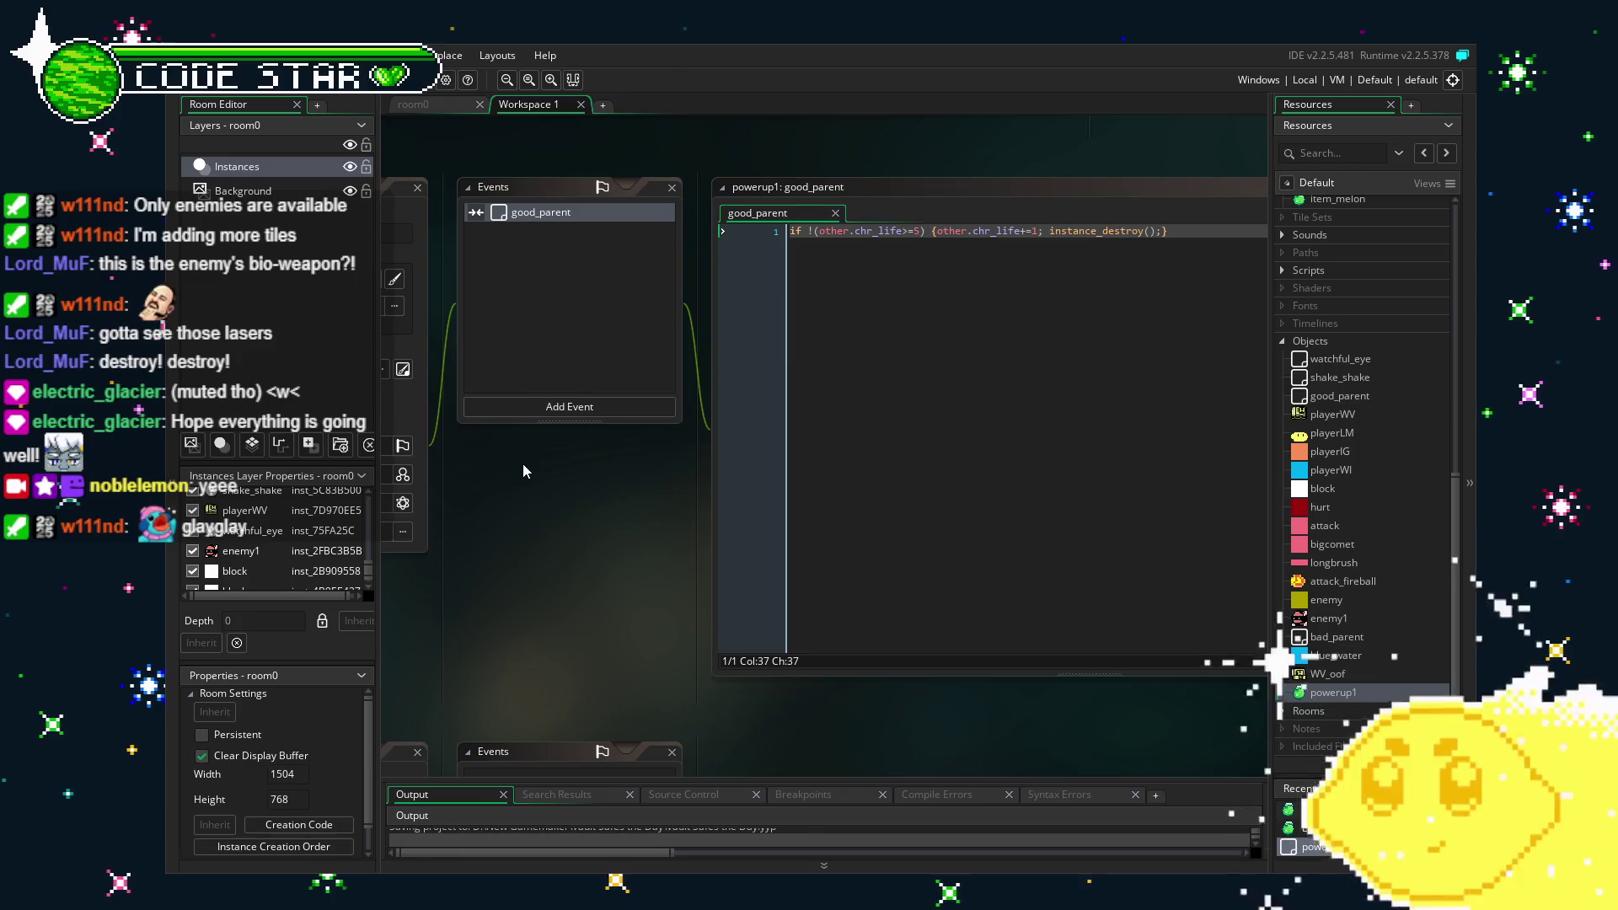
left_click_drag(522, 470, 580, 453)
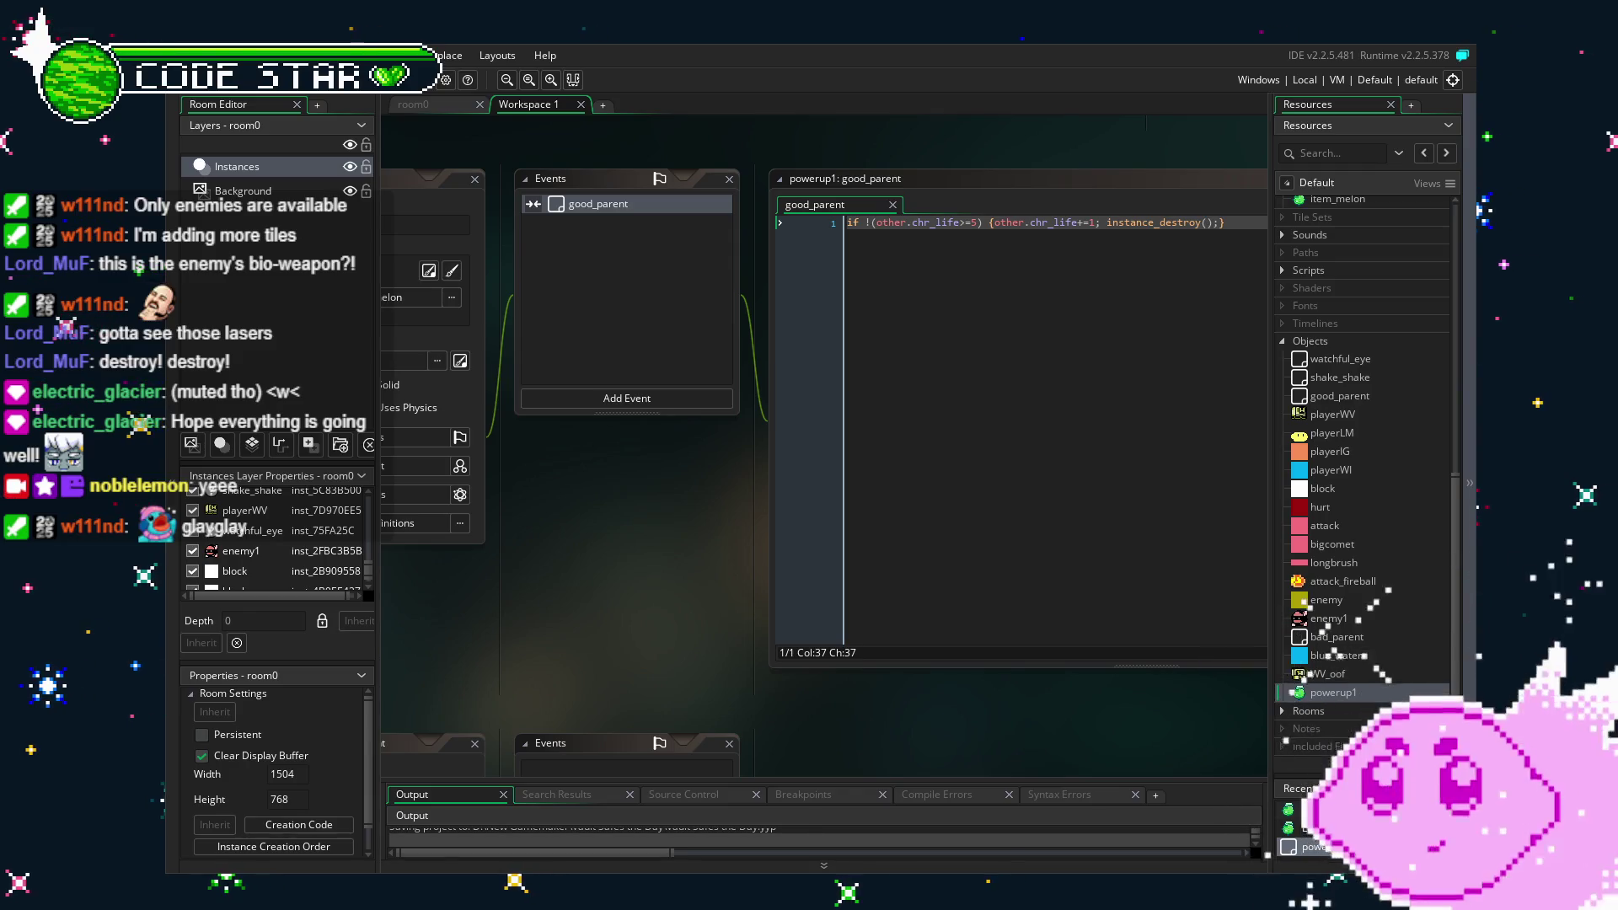
left_click(435, 108)
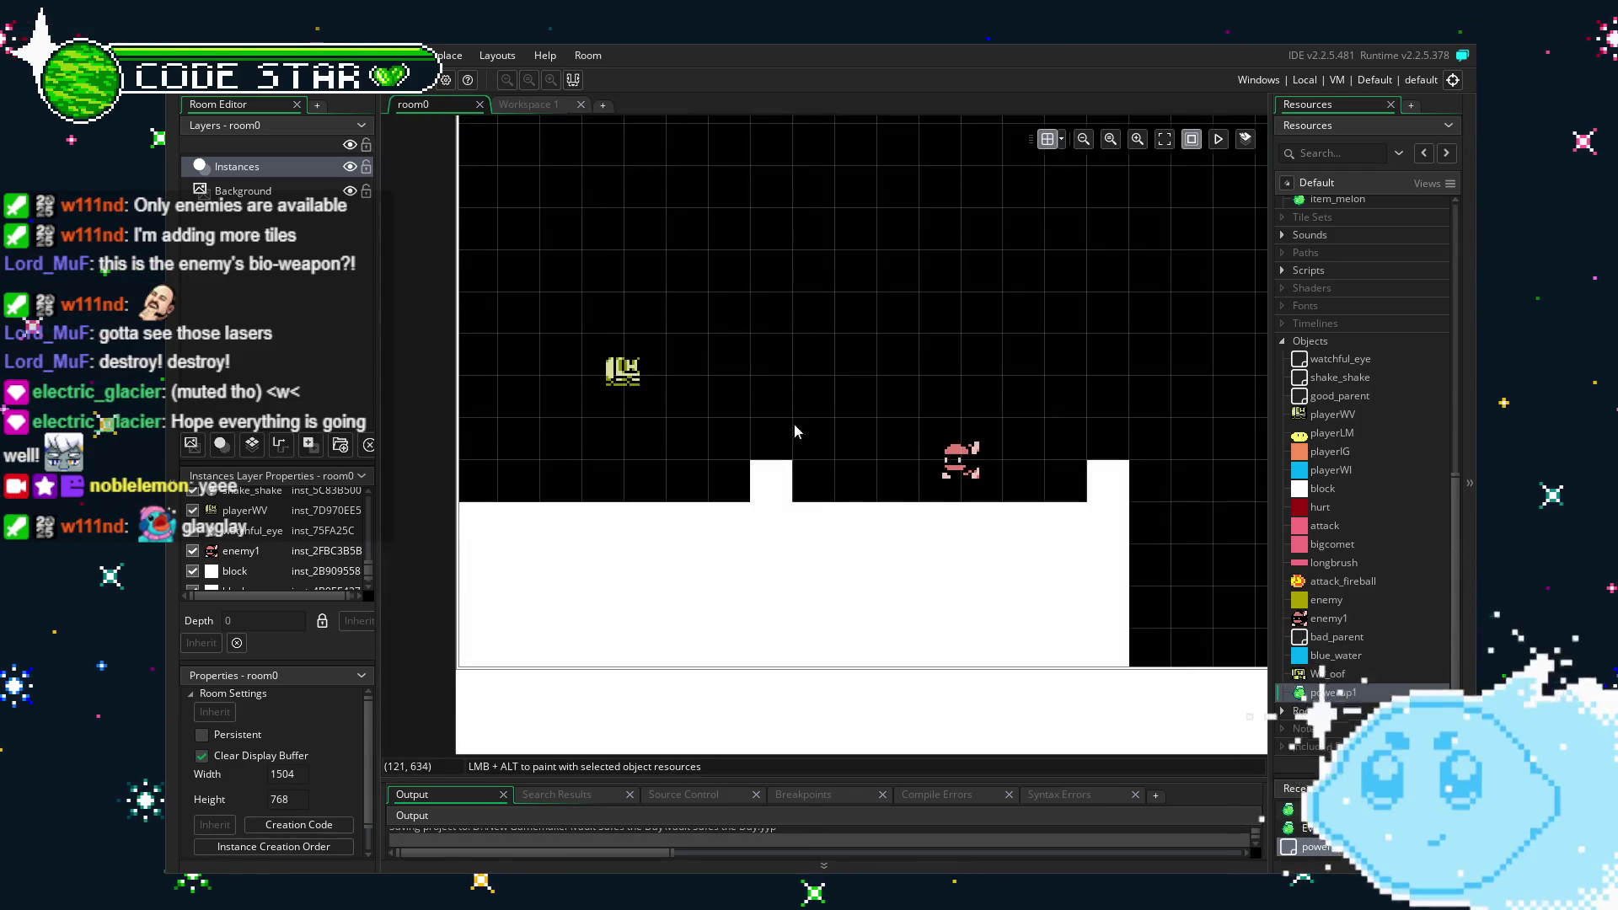
Pan room0 toward the red enemy and drop a powerup1 instance into the level.
mouse_move(789, 500)
left_mouse_down()
mouse_move(564, 500)
mouse_move(352, 435)
left_mouse_up()
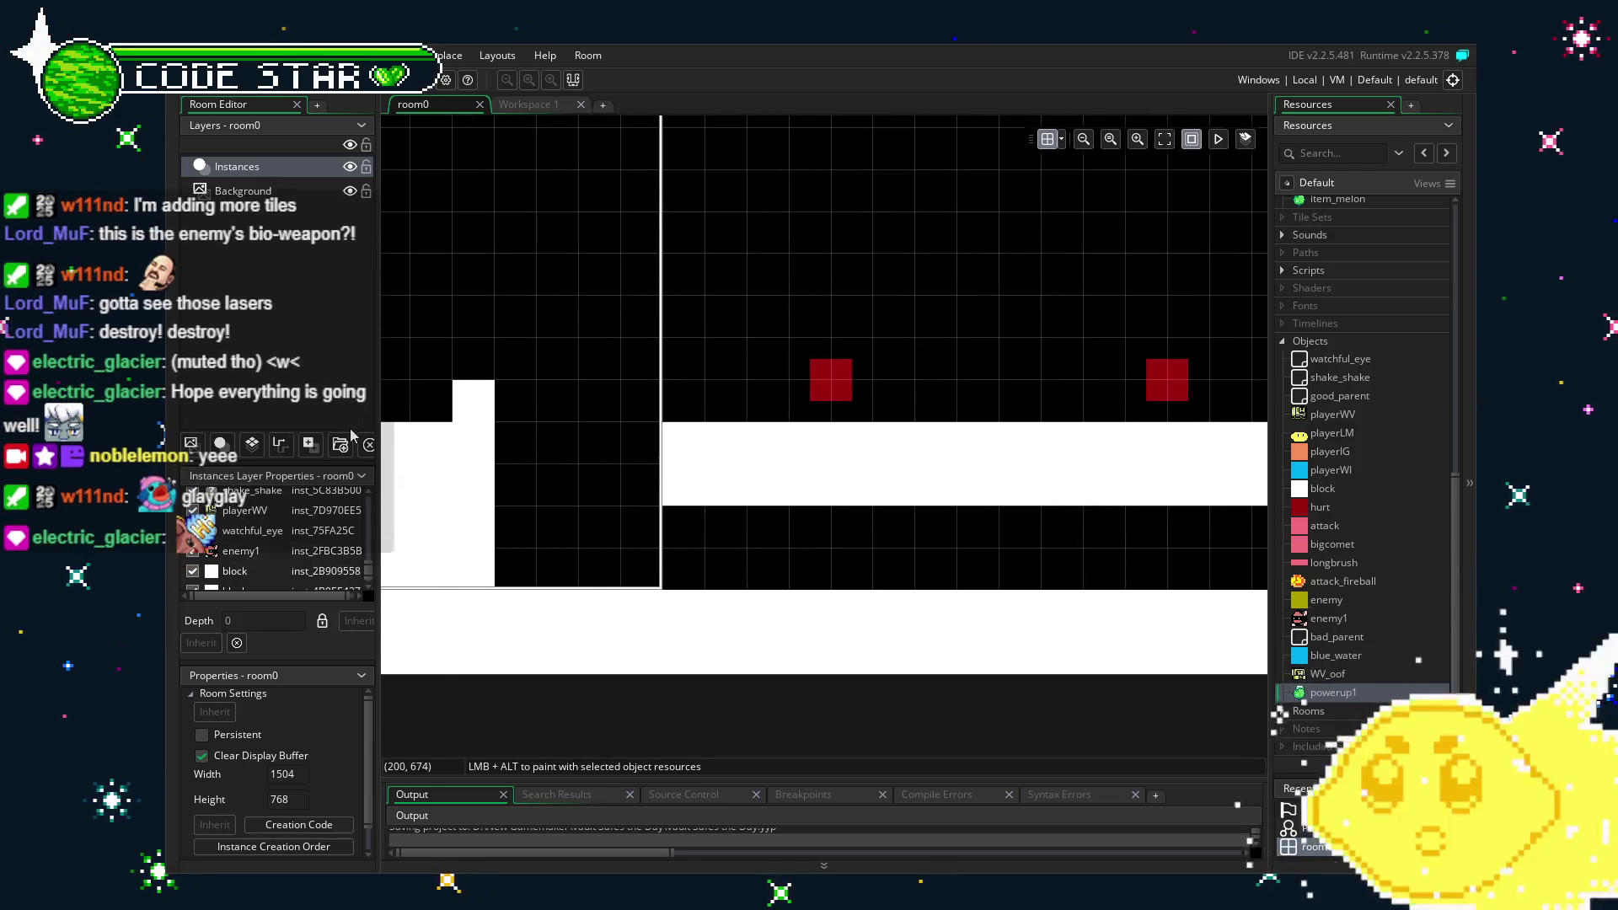
mouse_move(1328, 696)
left_mouse_down()
mouse_move(1011, 419)
mouse_move(994, 365)
mouse_move(1040, 358)
left_mouse_up()
left_click_drag(668, 567, 1059, 601)
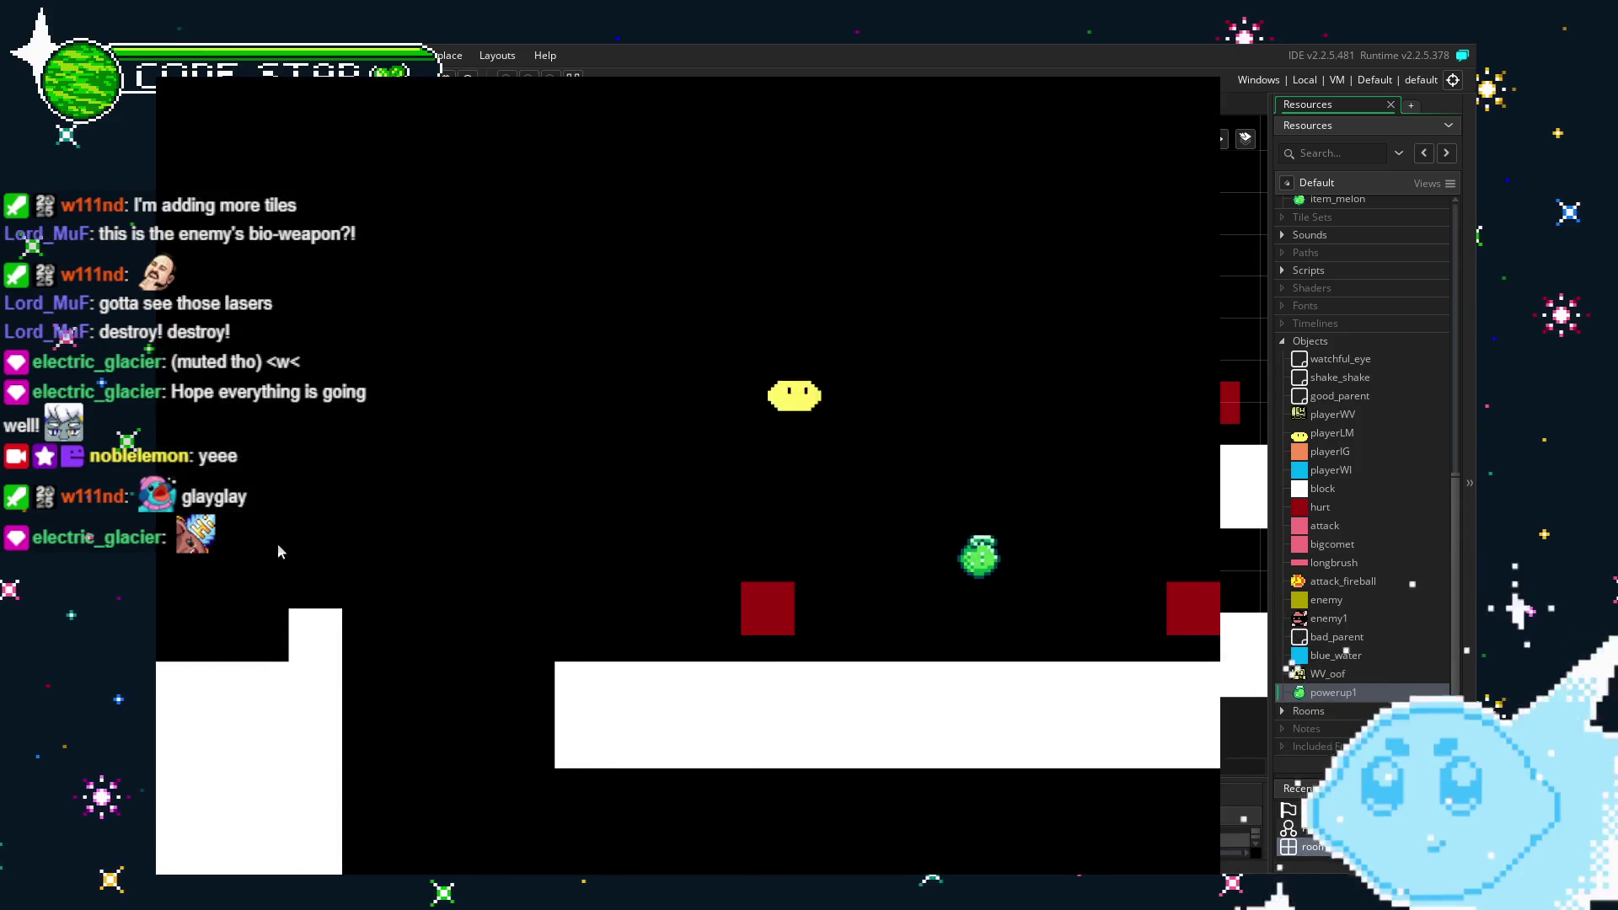
key("Right")
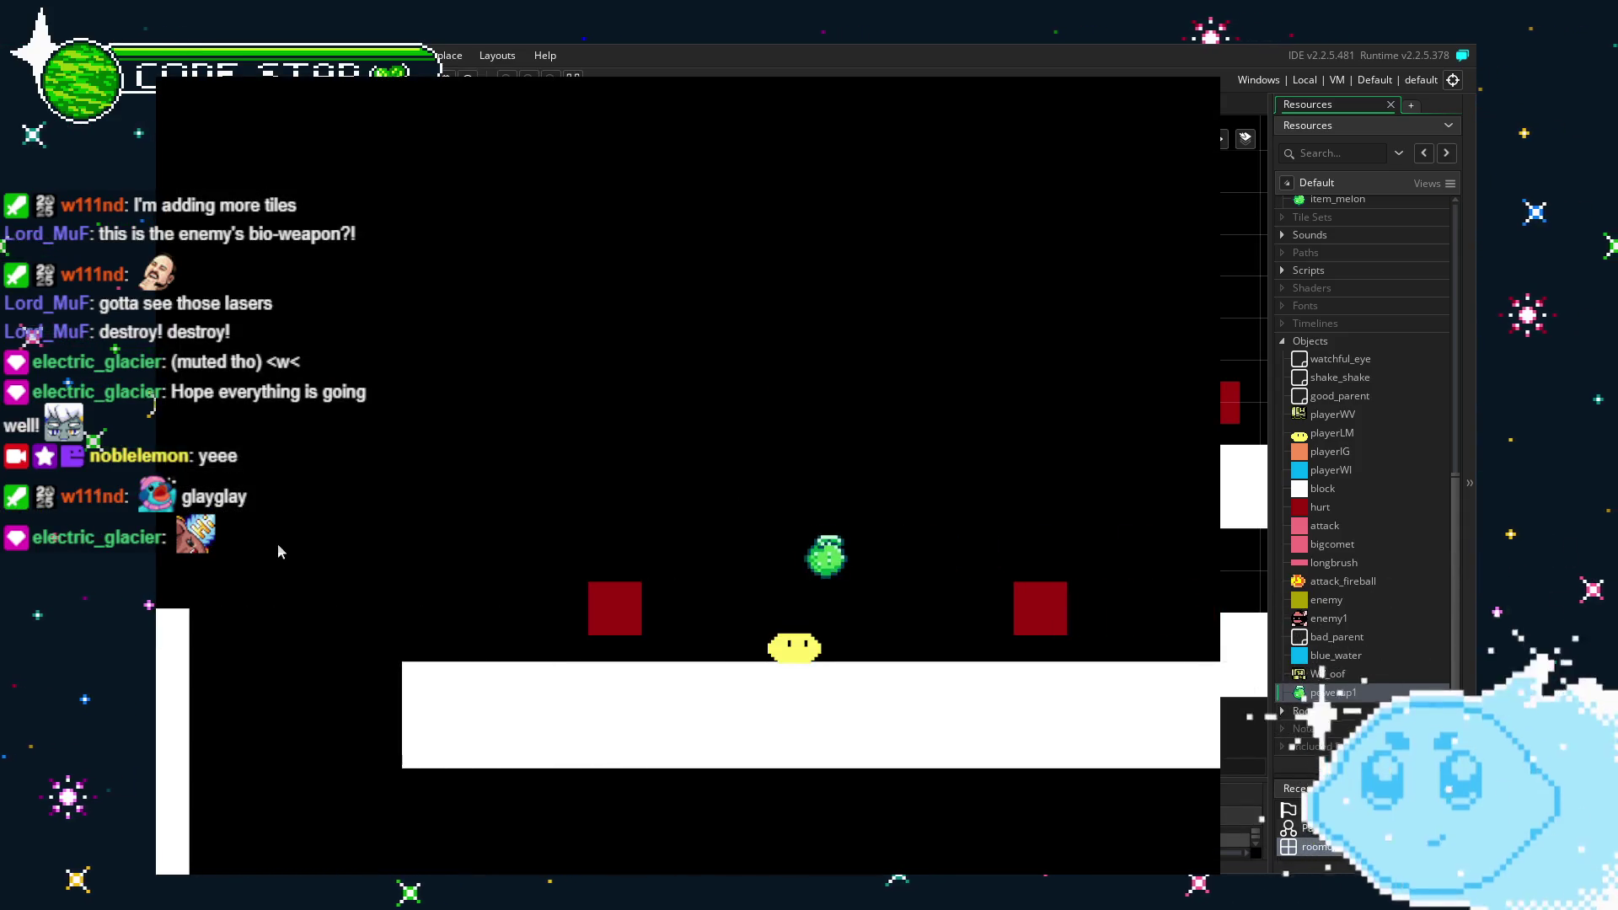
key("Left")
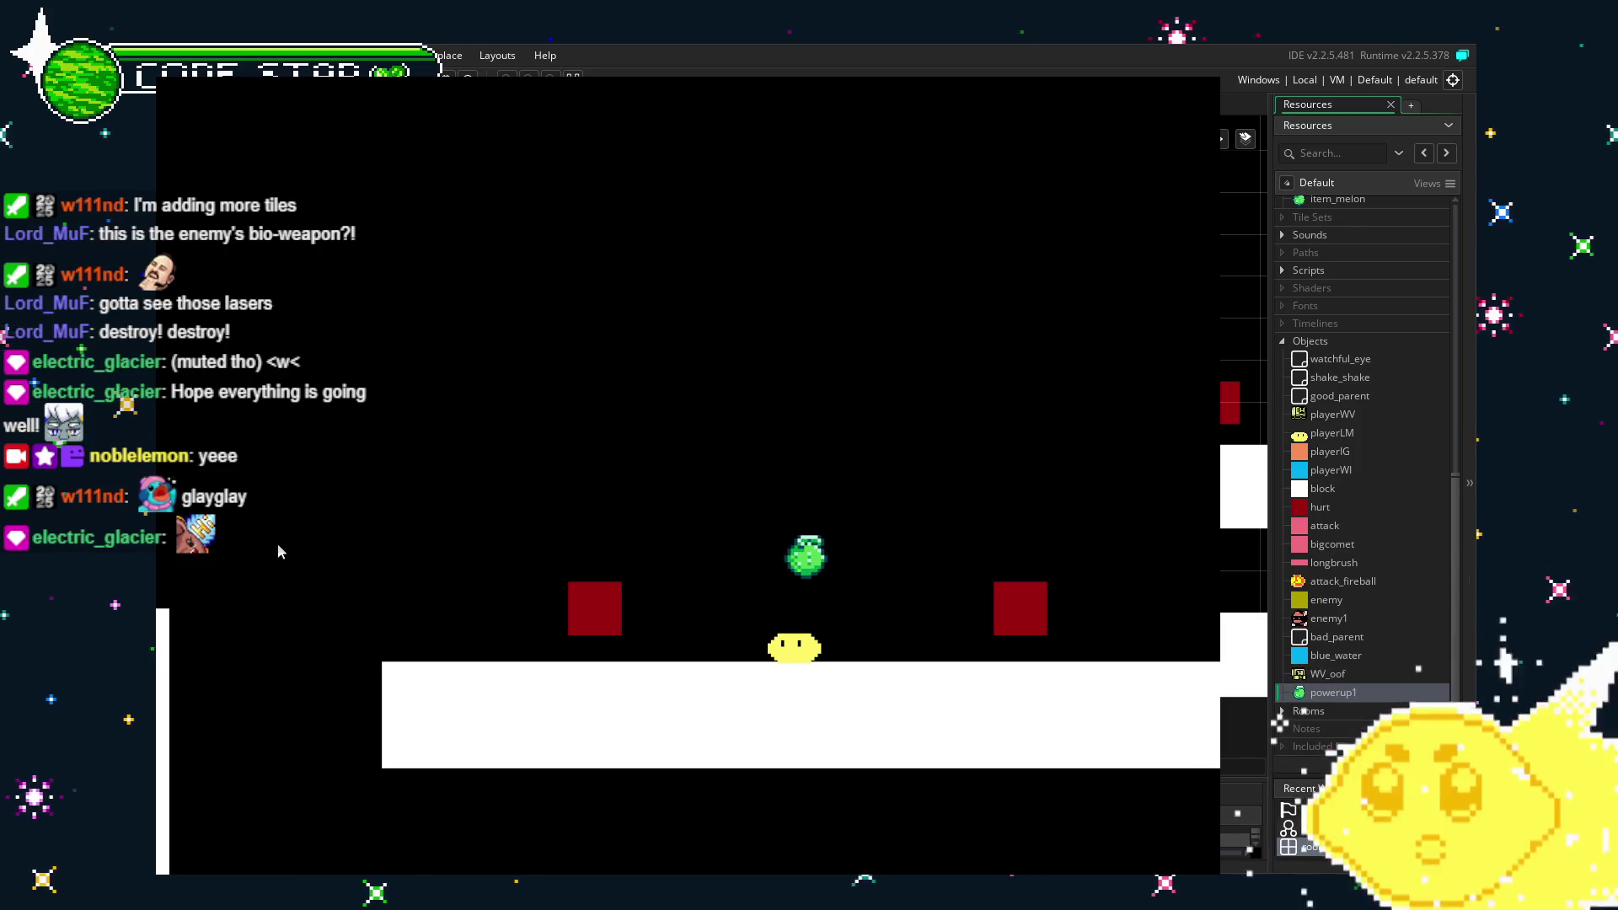
key("Up")
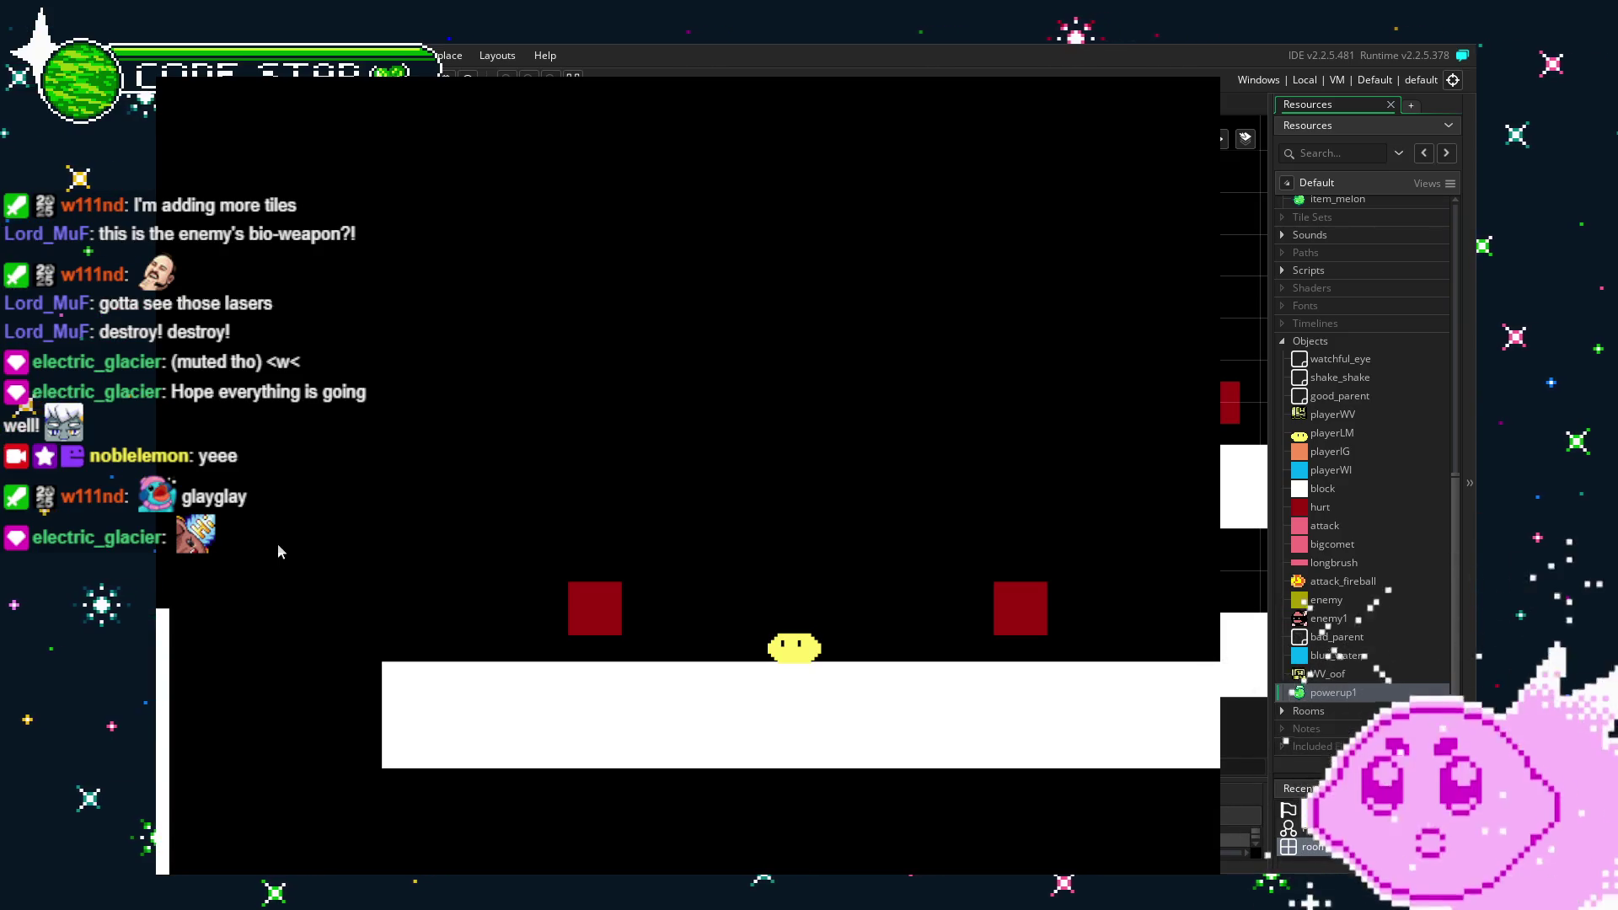
key("Right")
key("Up")
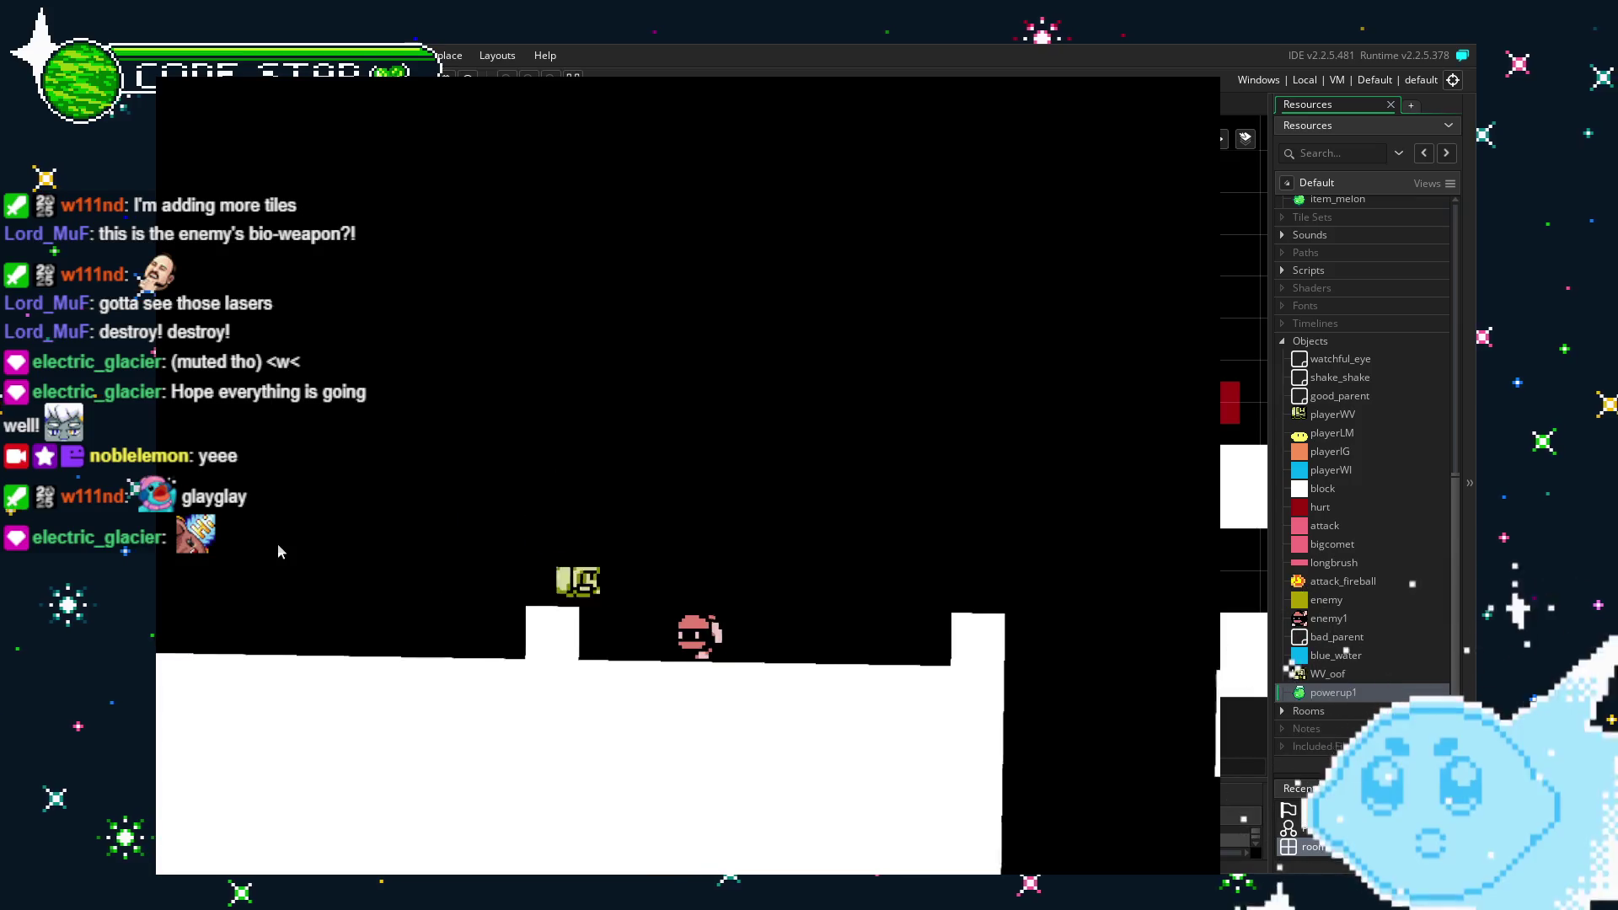
key("Right")
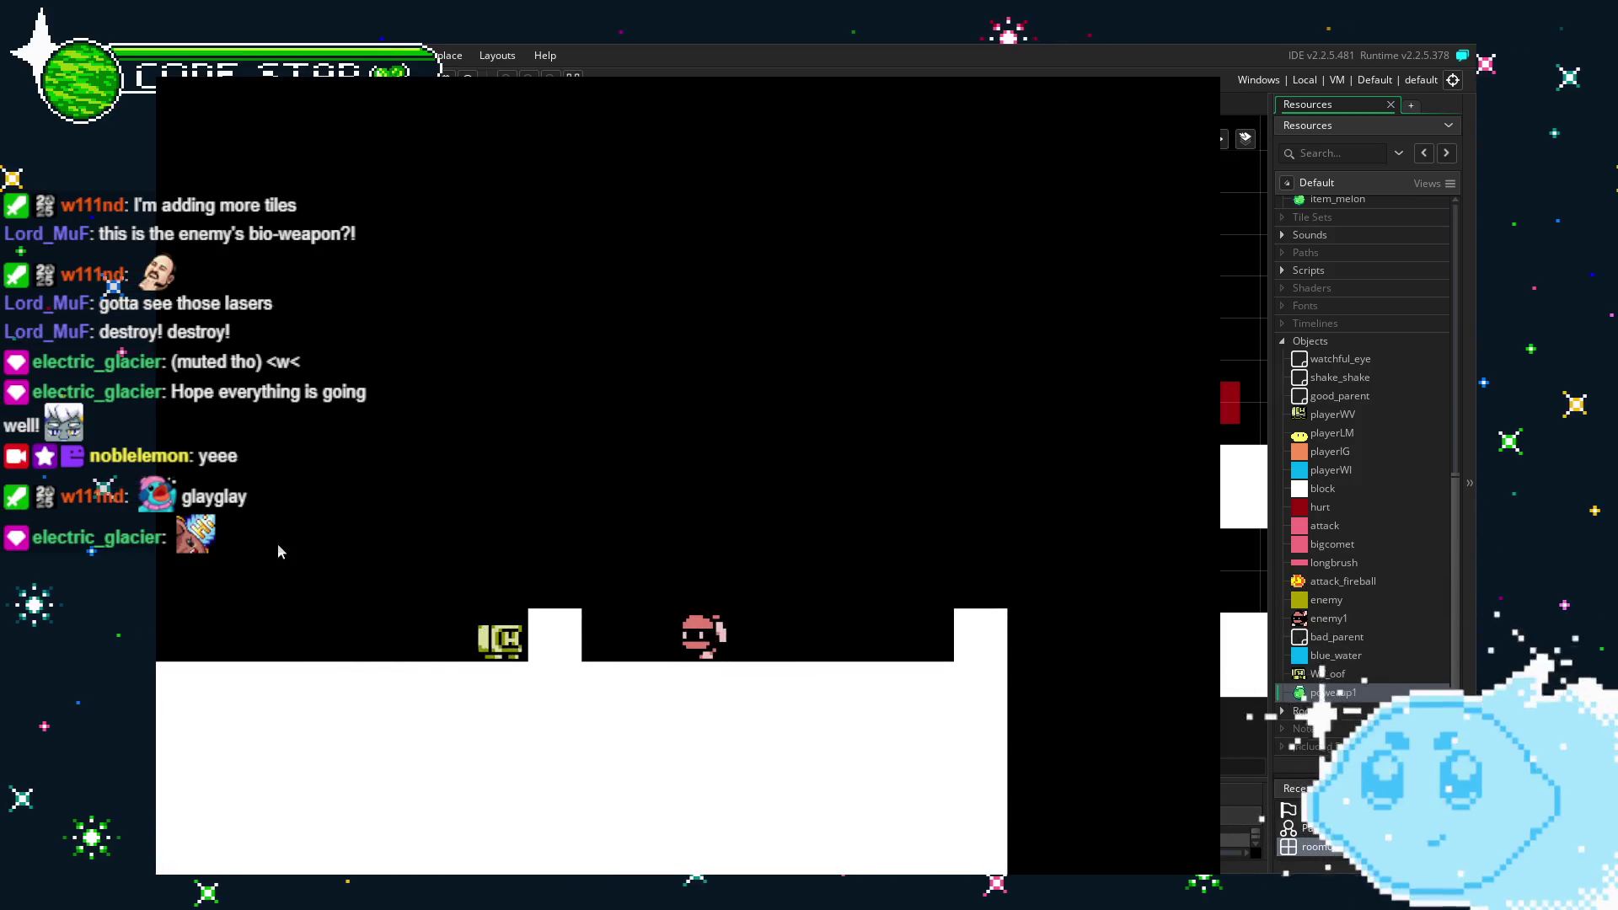
key("Up")
key("Right")
key("Right")
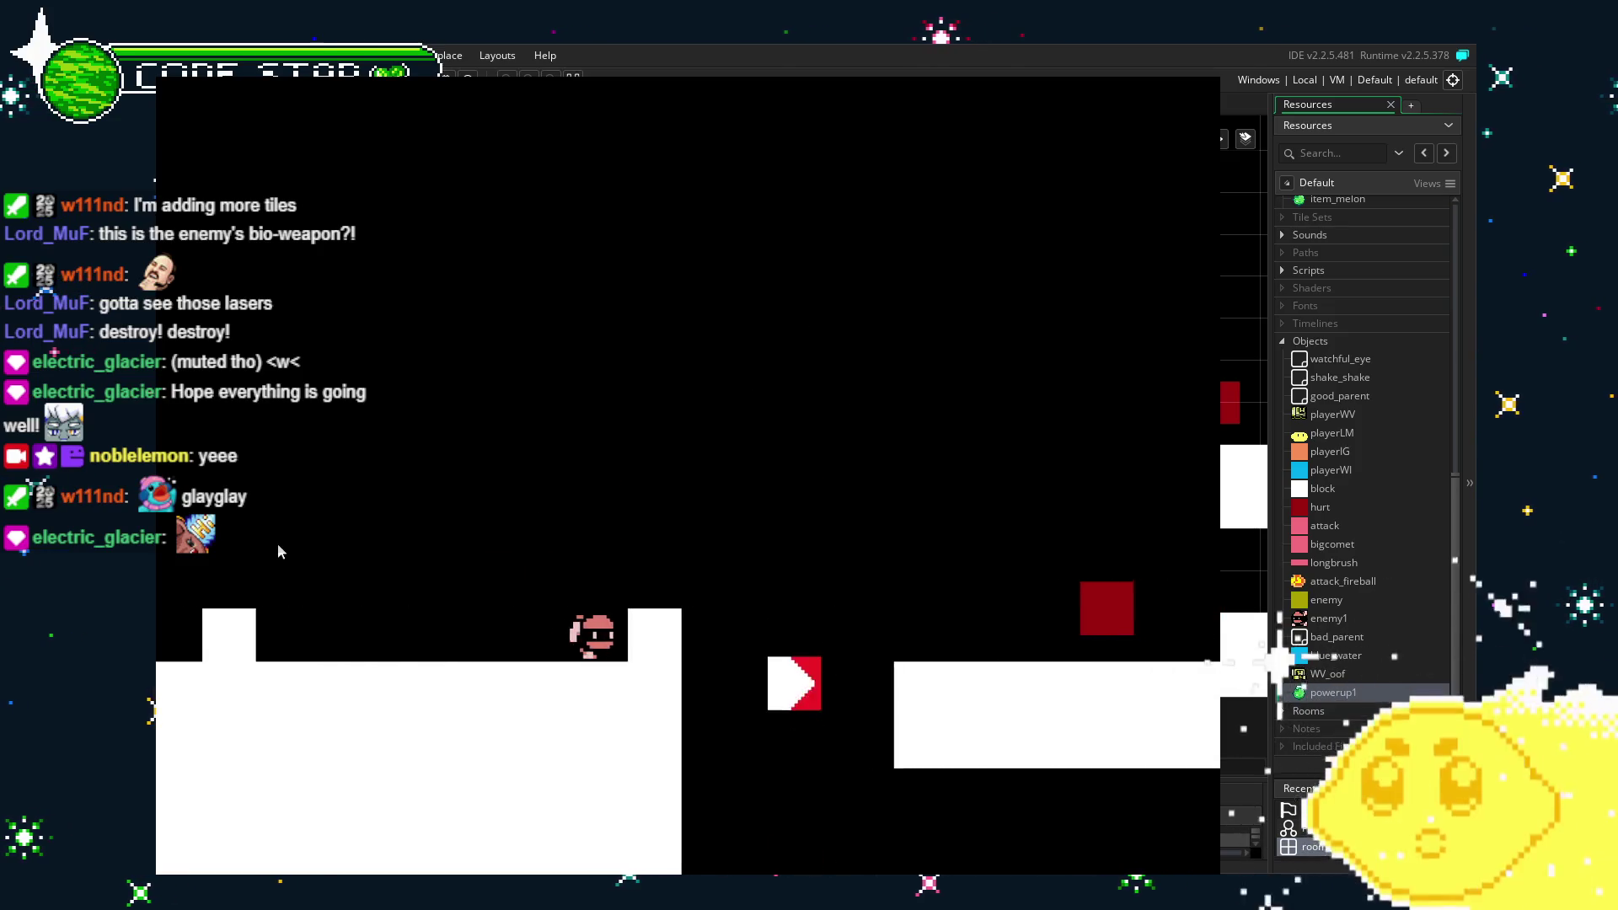
key("Up")
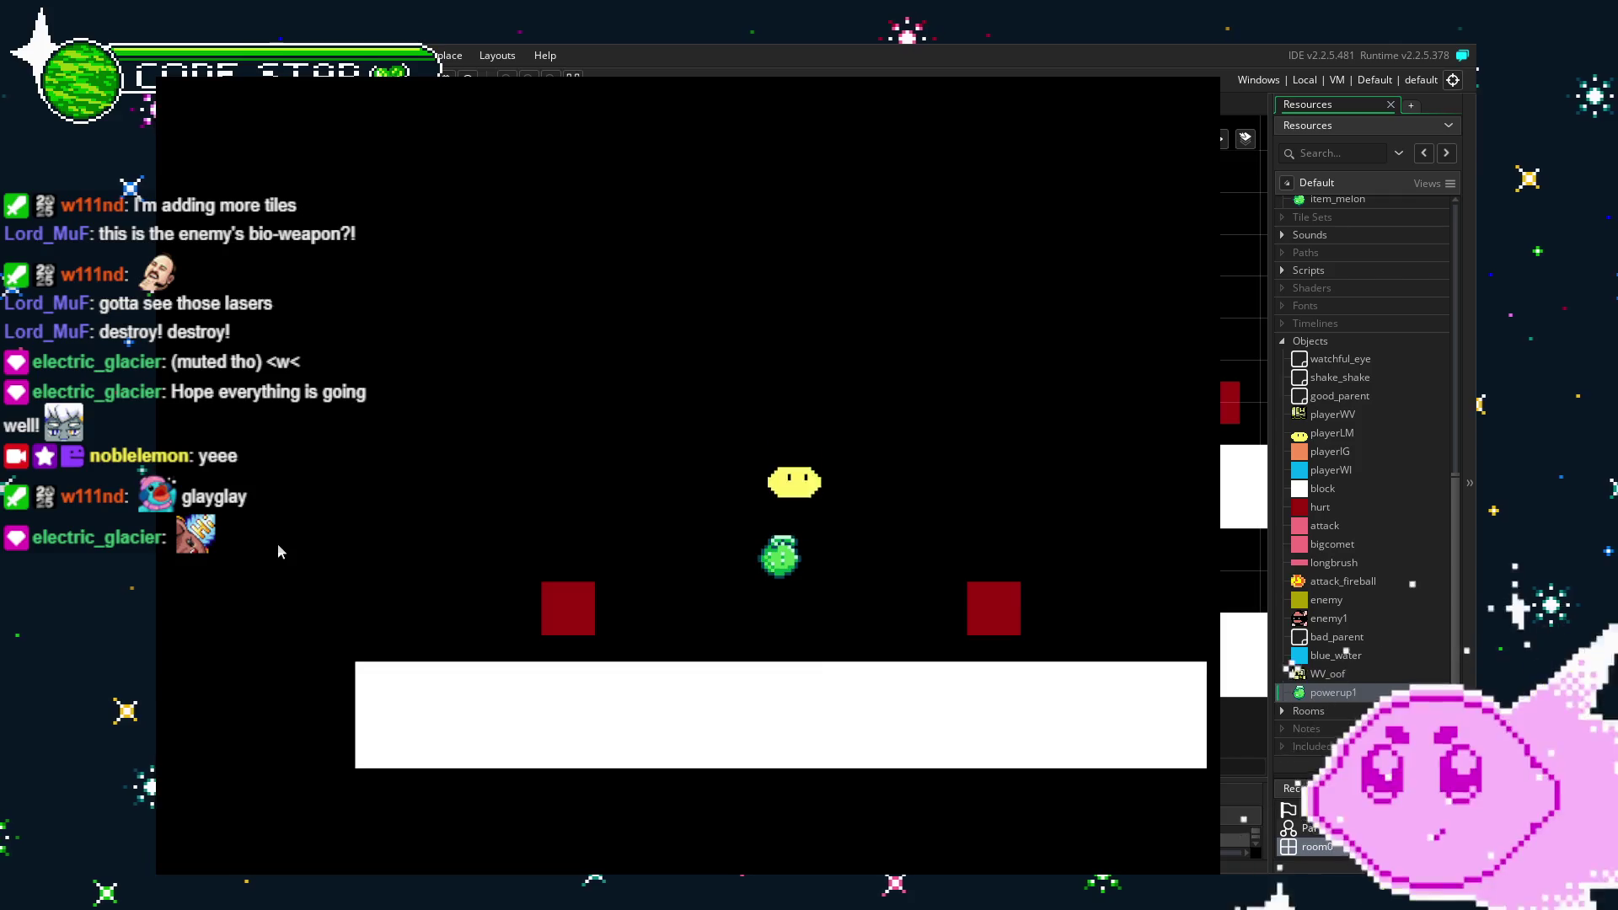
key("Right")
key("Up")
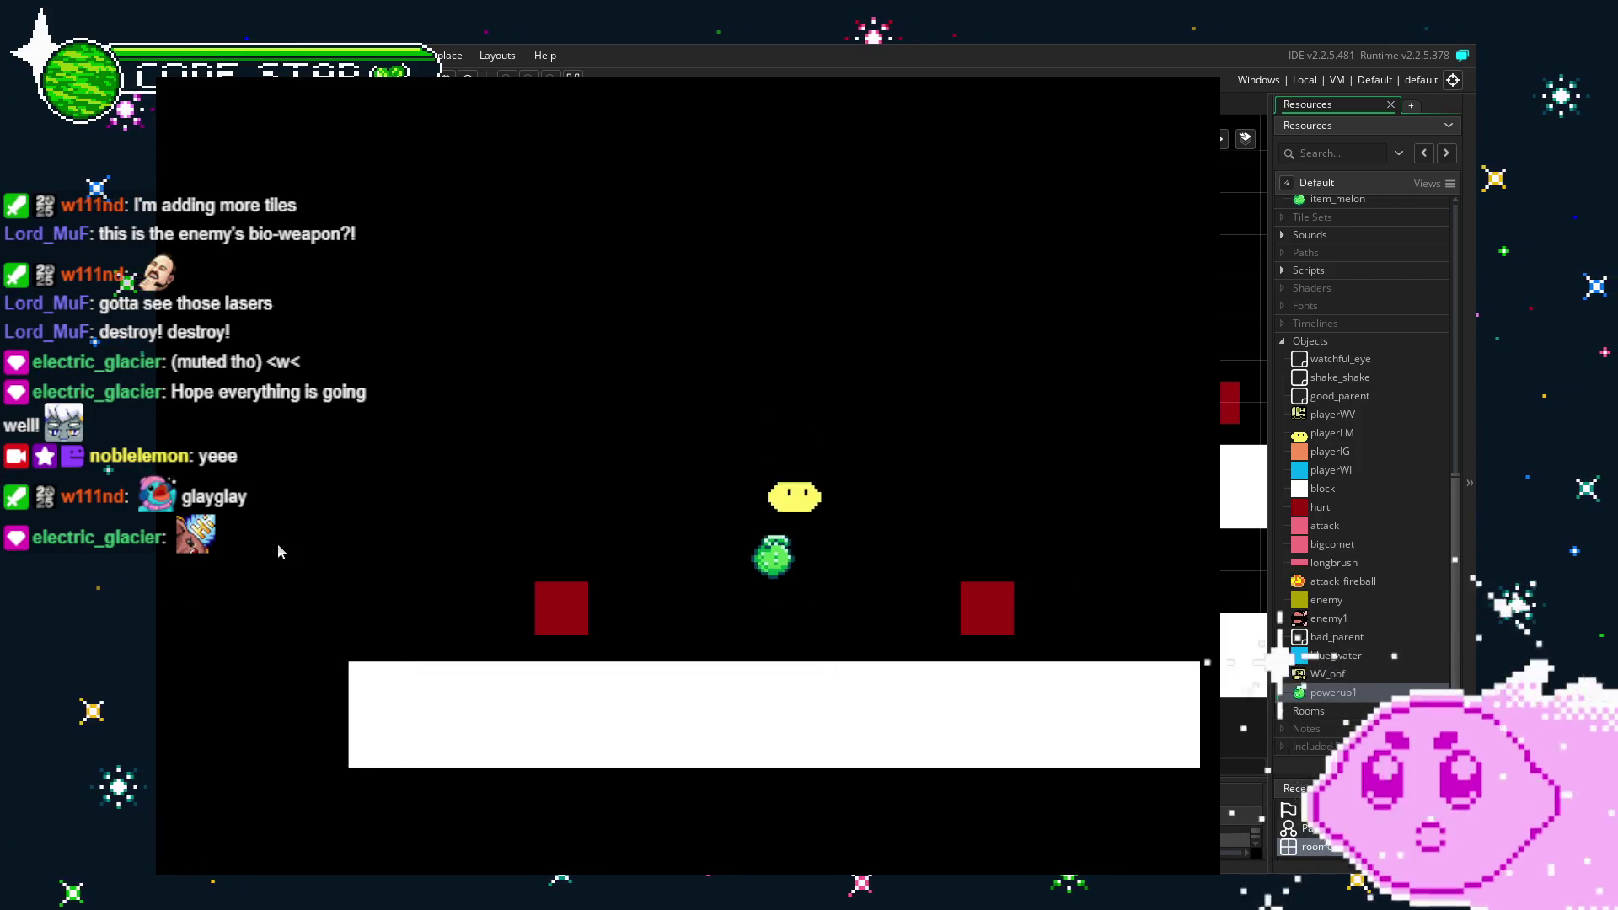
key("Right")
key("Left")
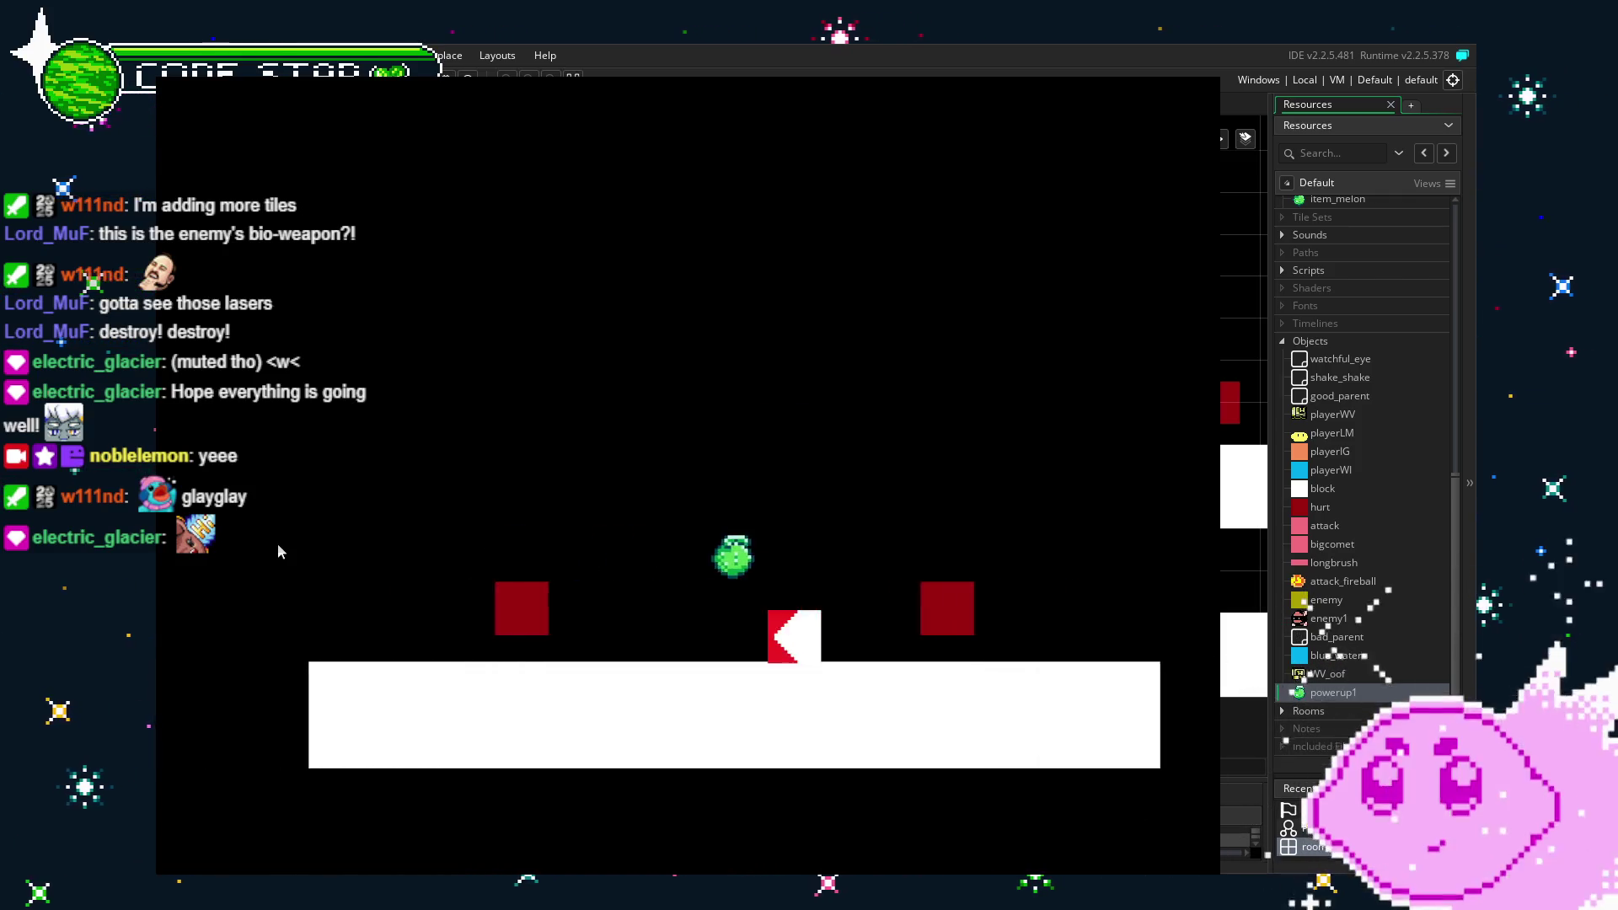
key("Up")
key("Right")
key("Right")
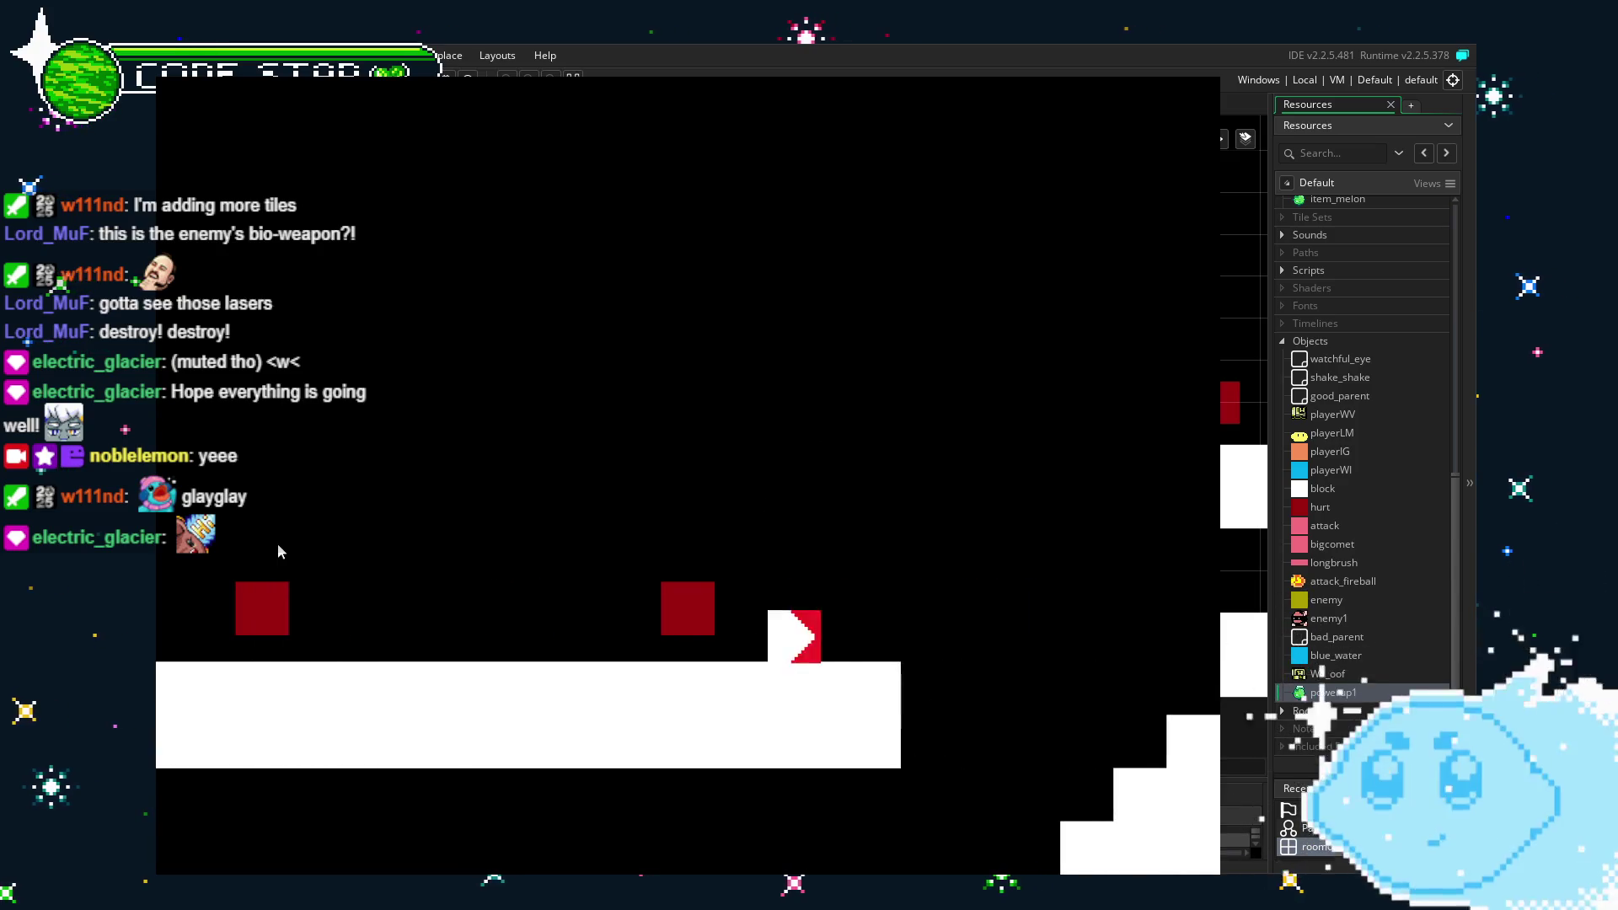
key("Up")
key("Right")
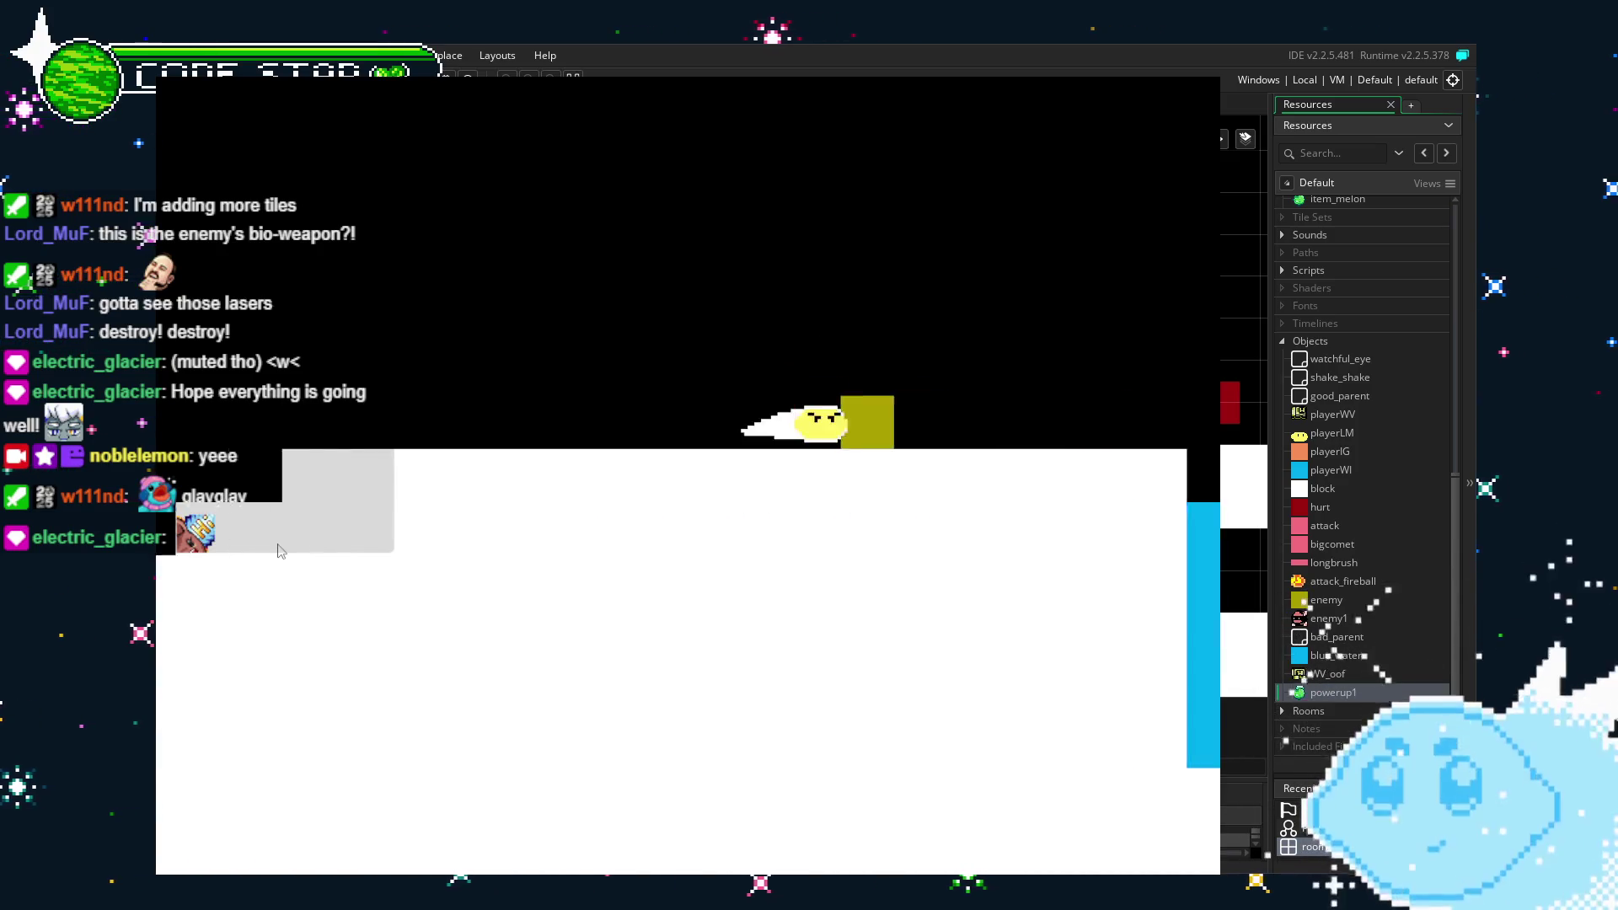
key("Right")
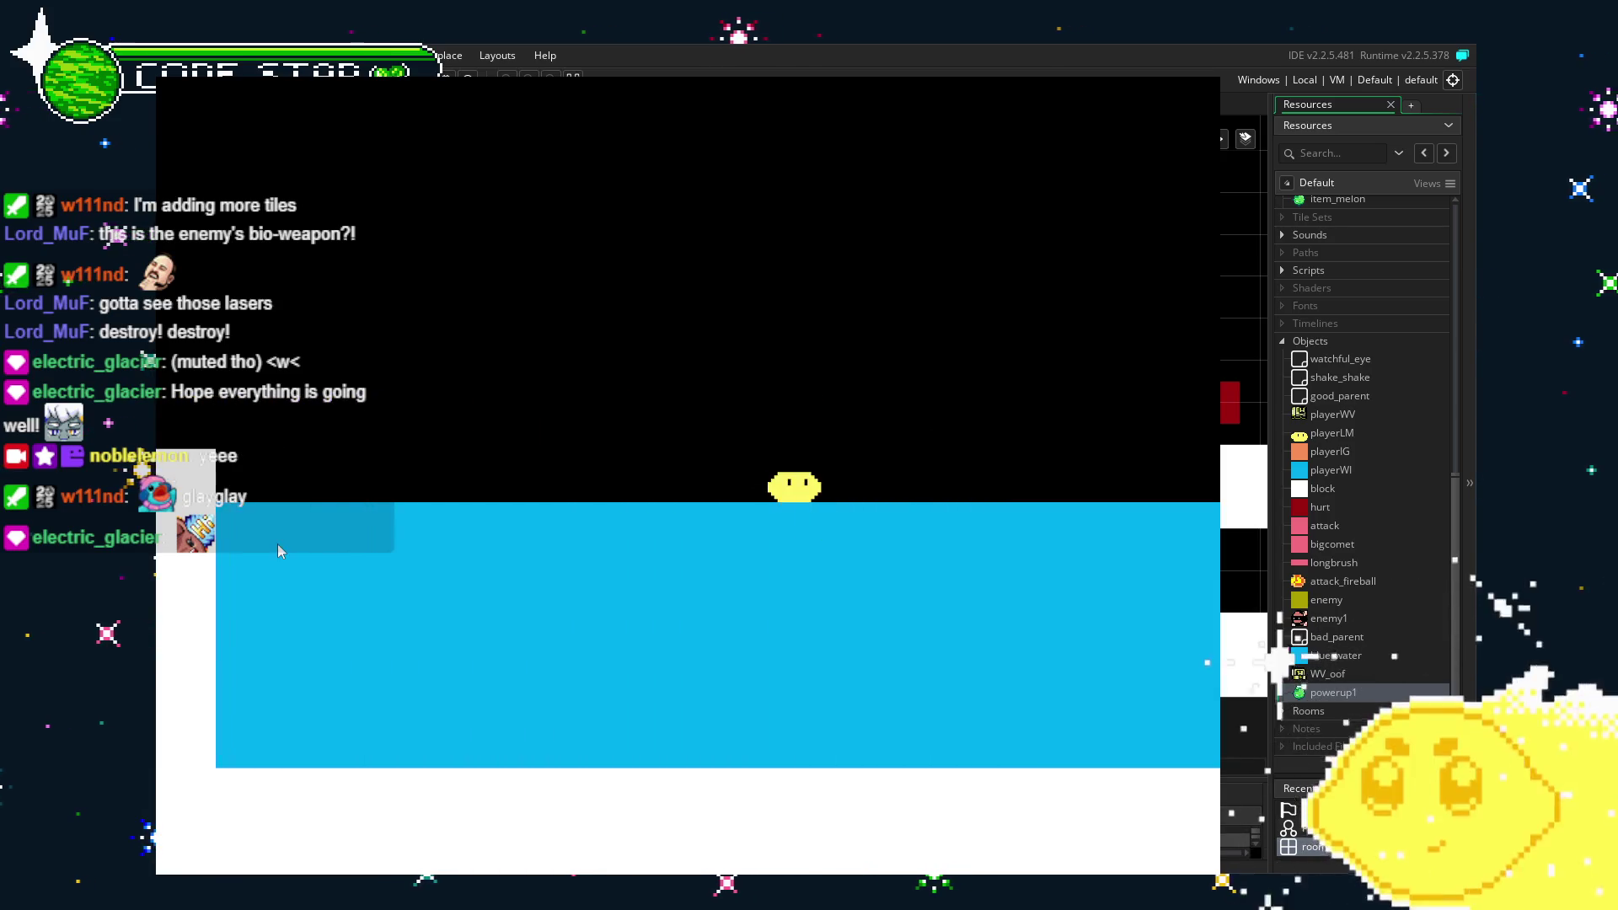
key("Up")
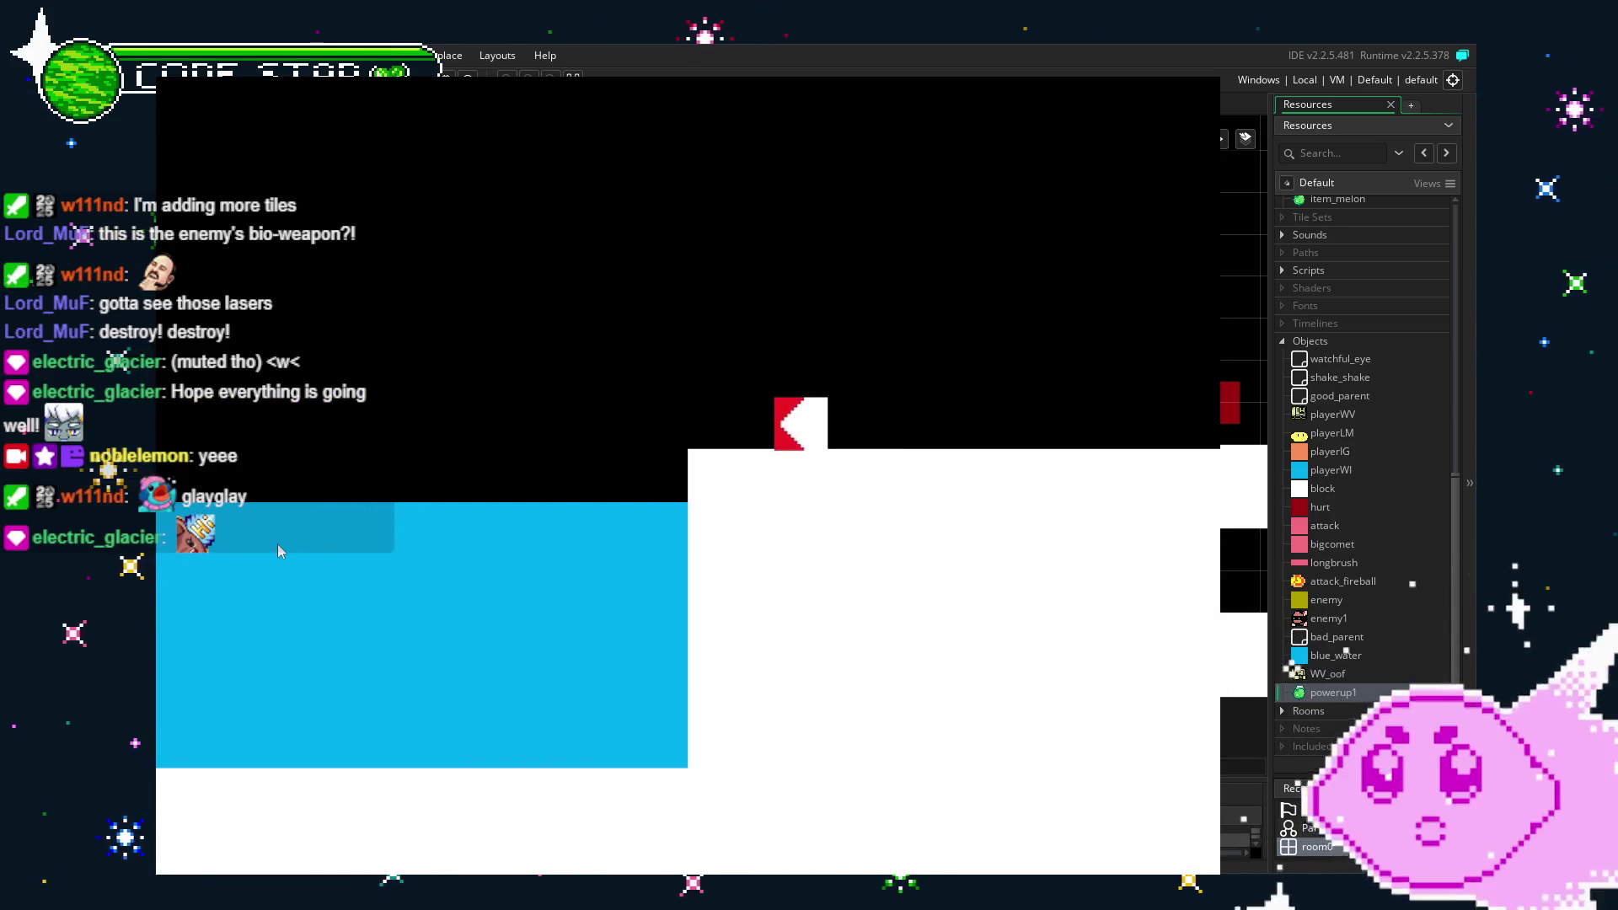
key("Left")
key("Left")
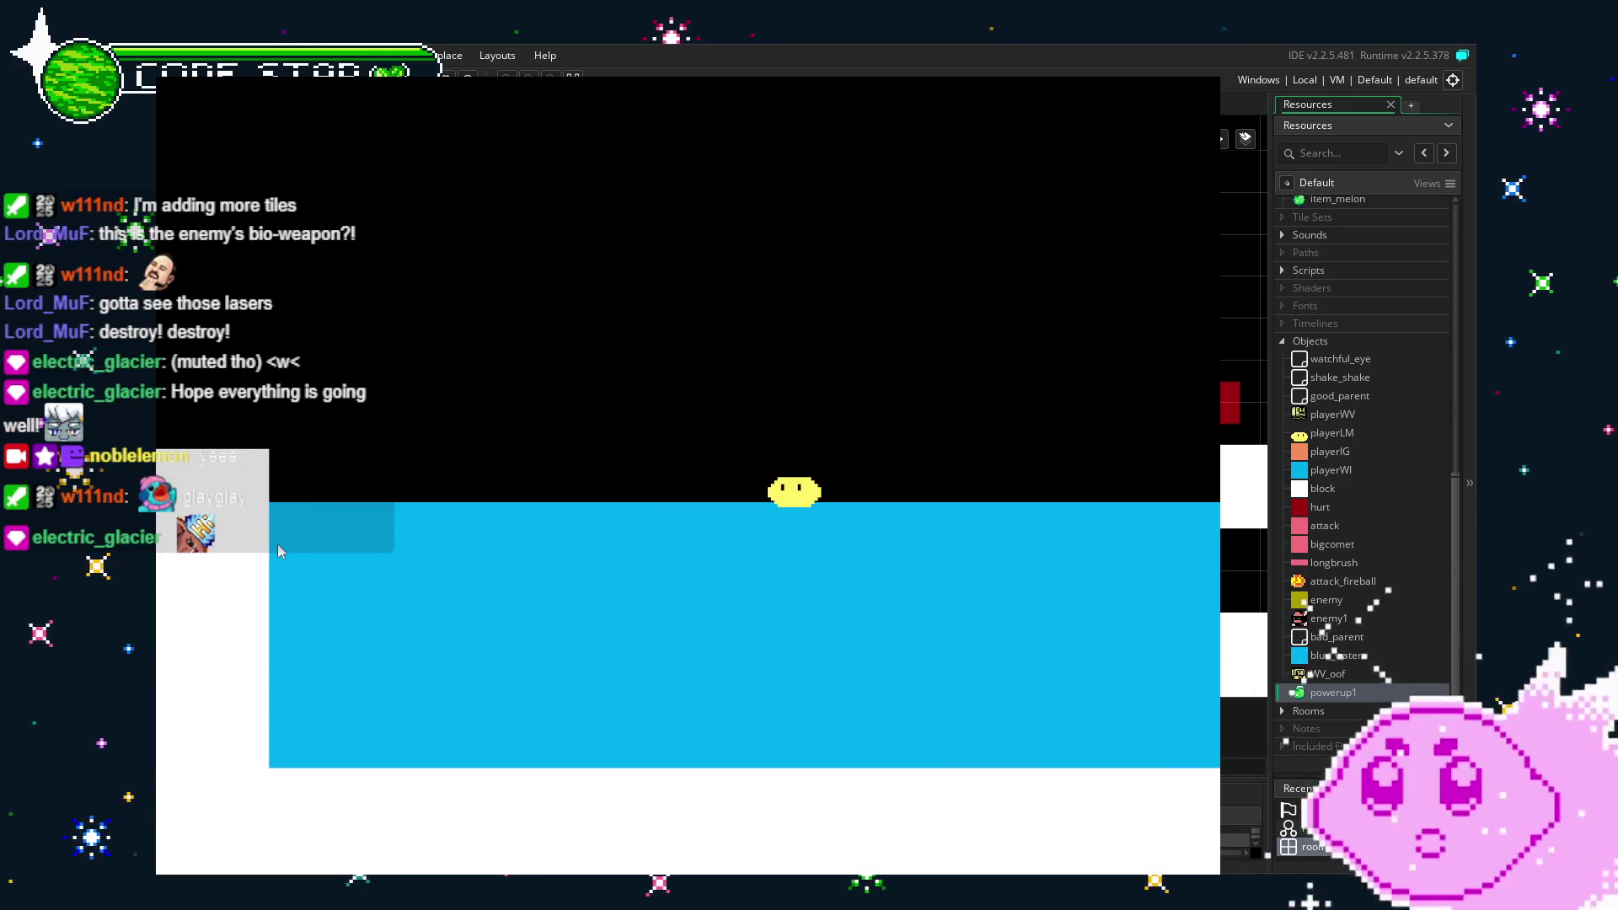
key("Escape")
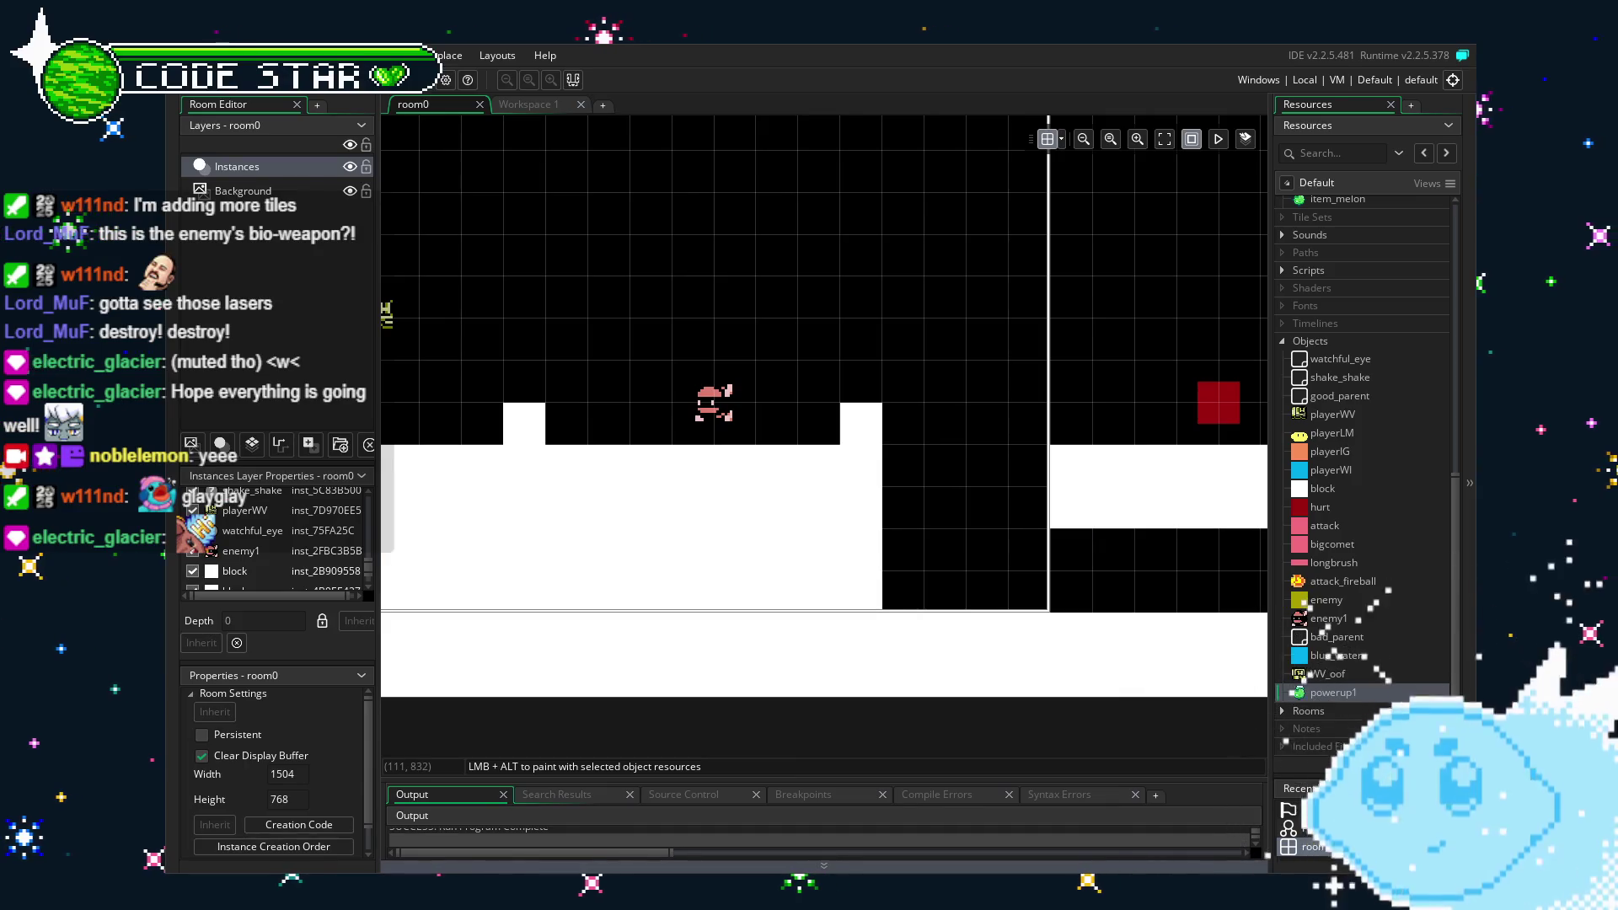
Open the playerLM object and view its Step event code.
left_click(1346, 434)
double_click(1346, 434)
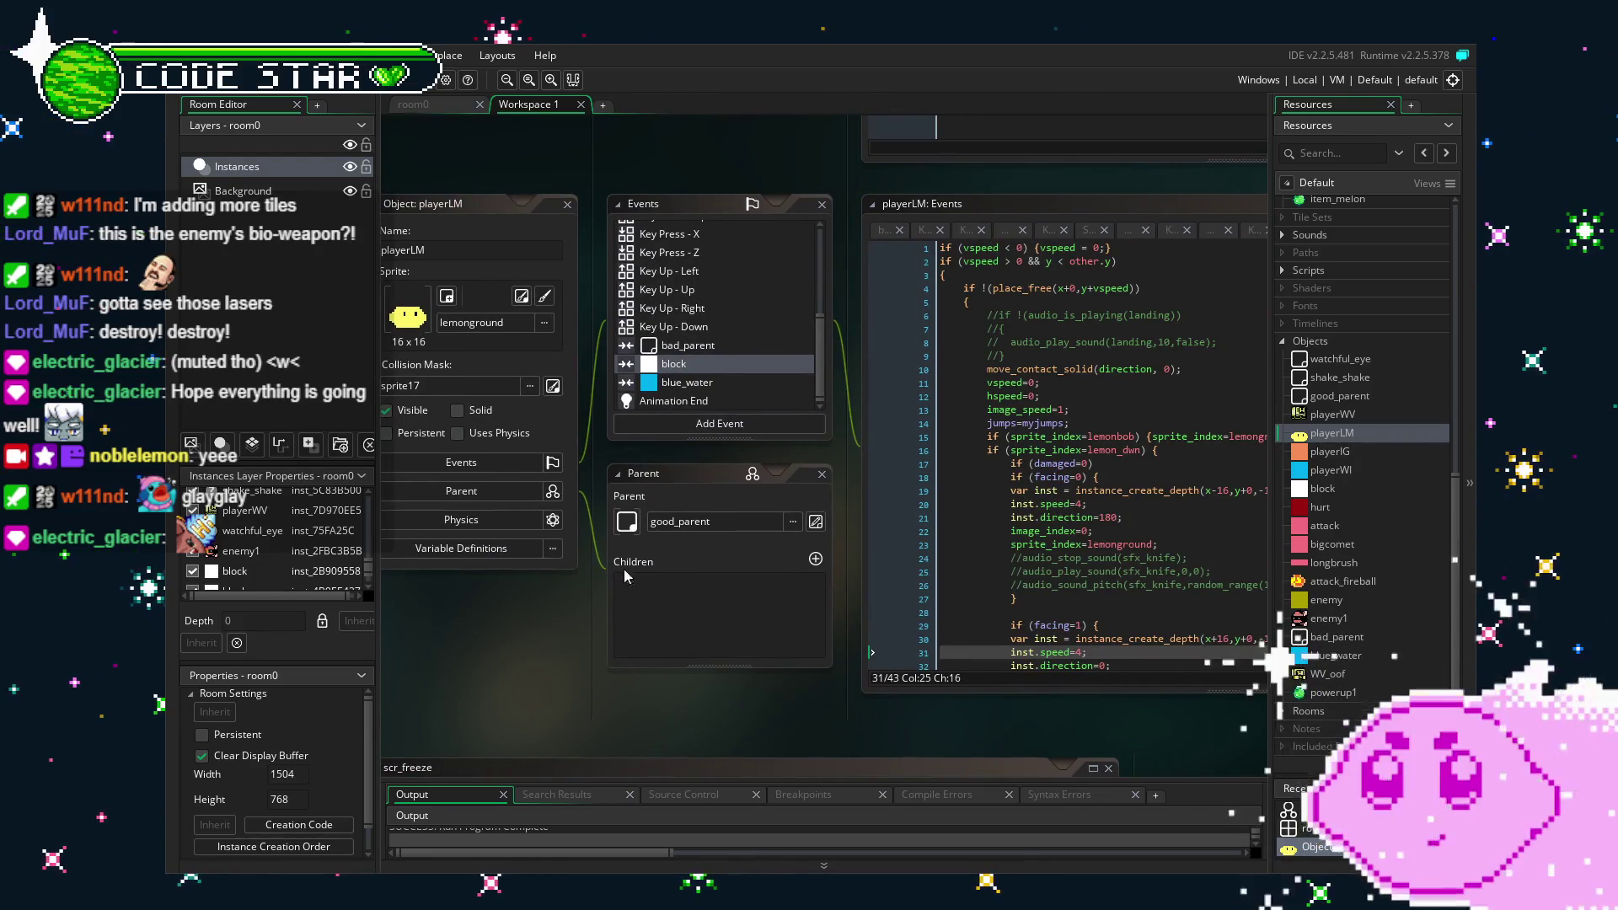
scroll(697, 334, "up", 5)
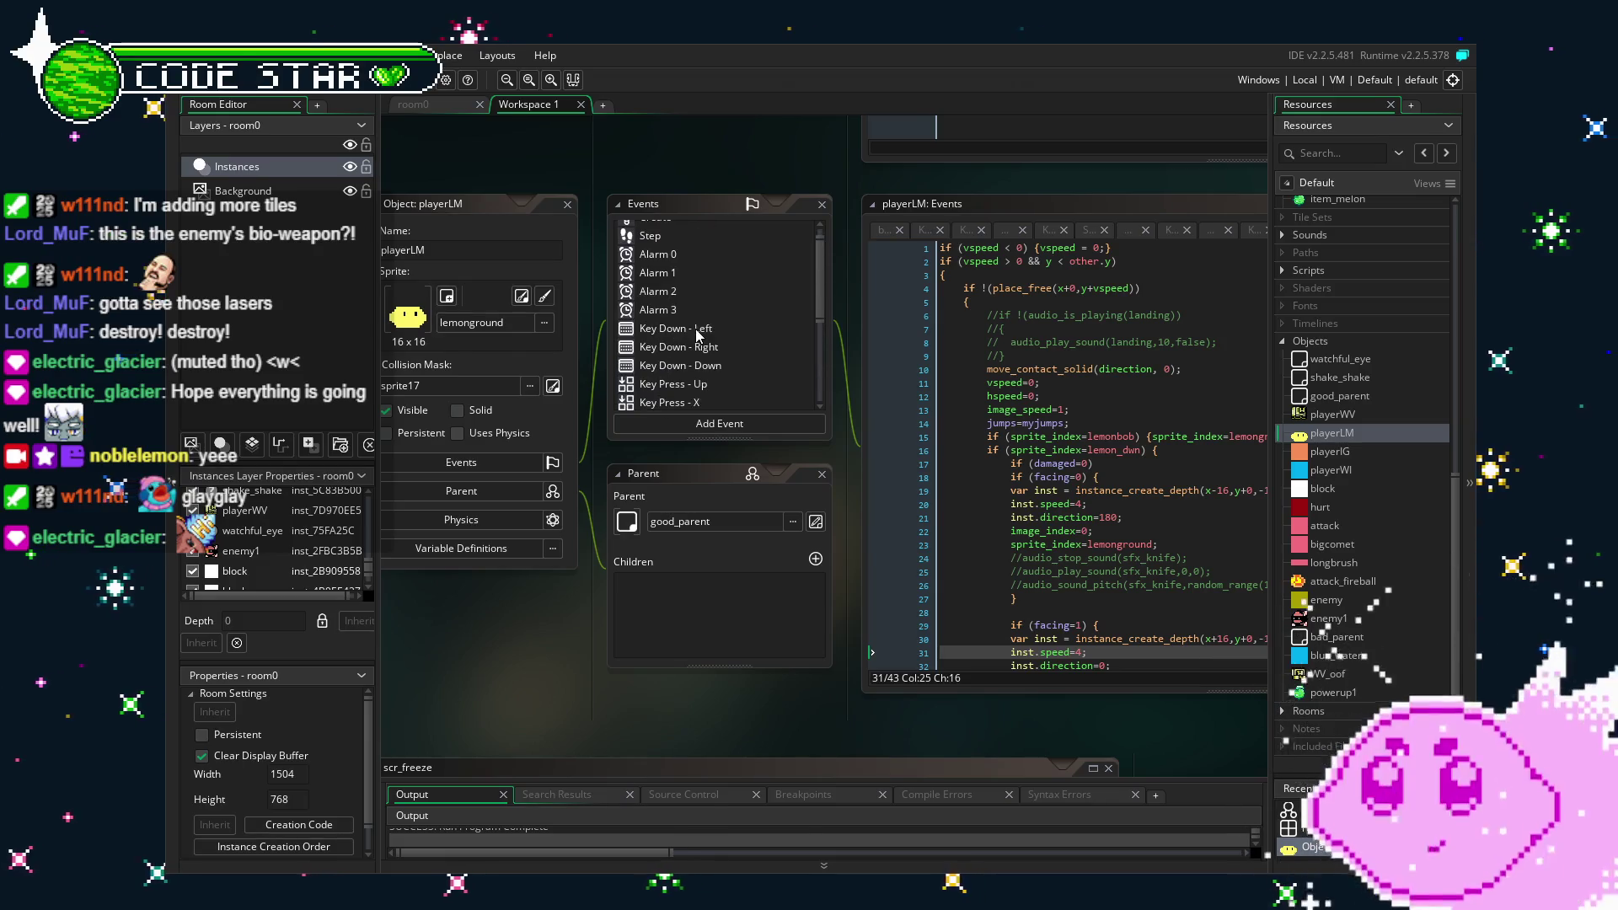
left_click(661, 249)
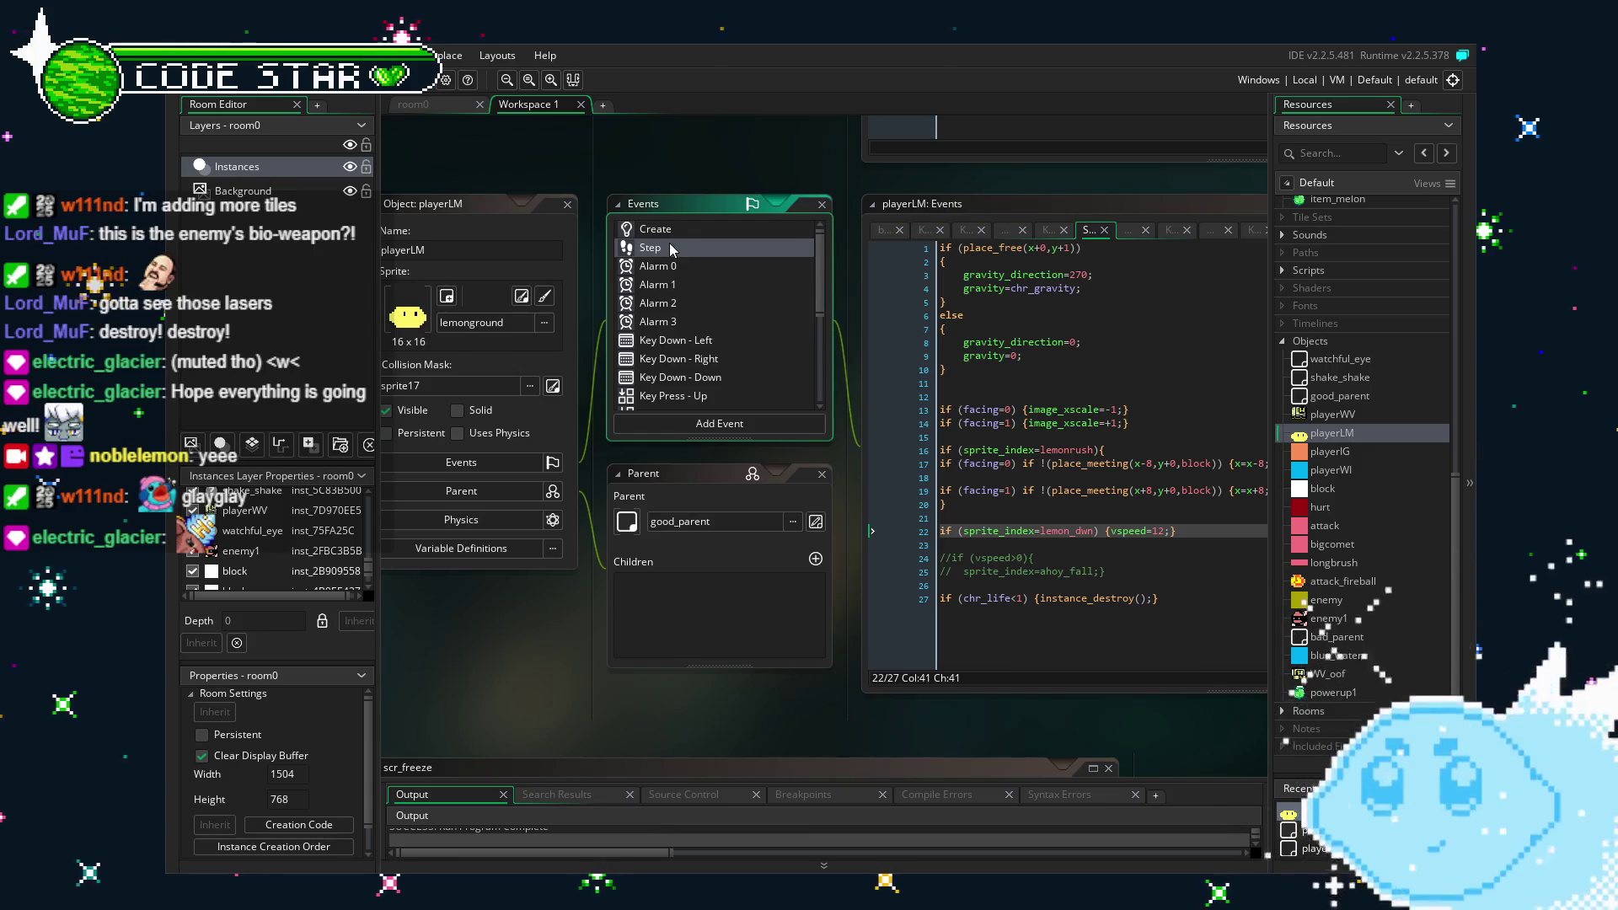
scroll(714, 666, "right", 1)
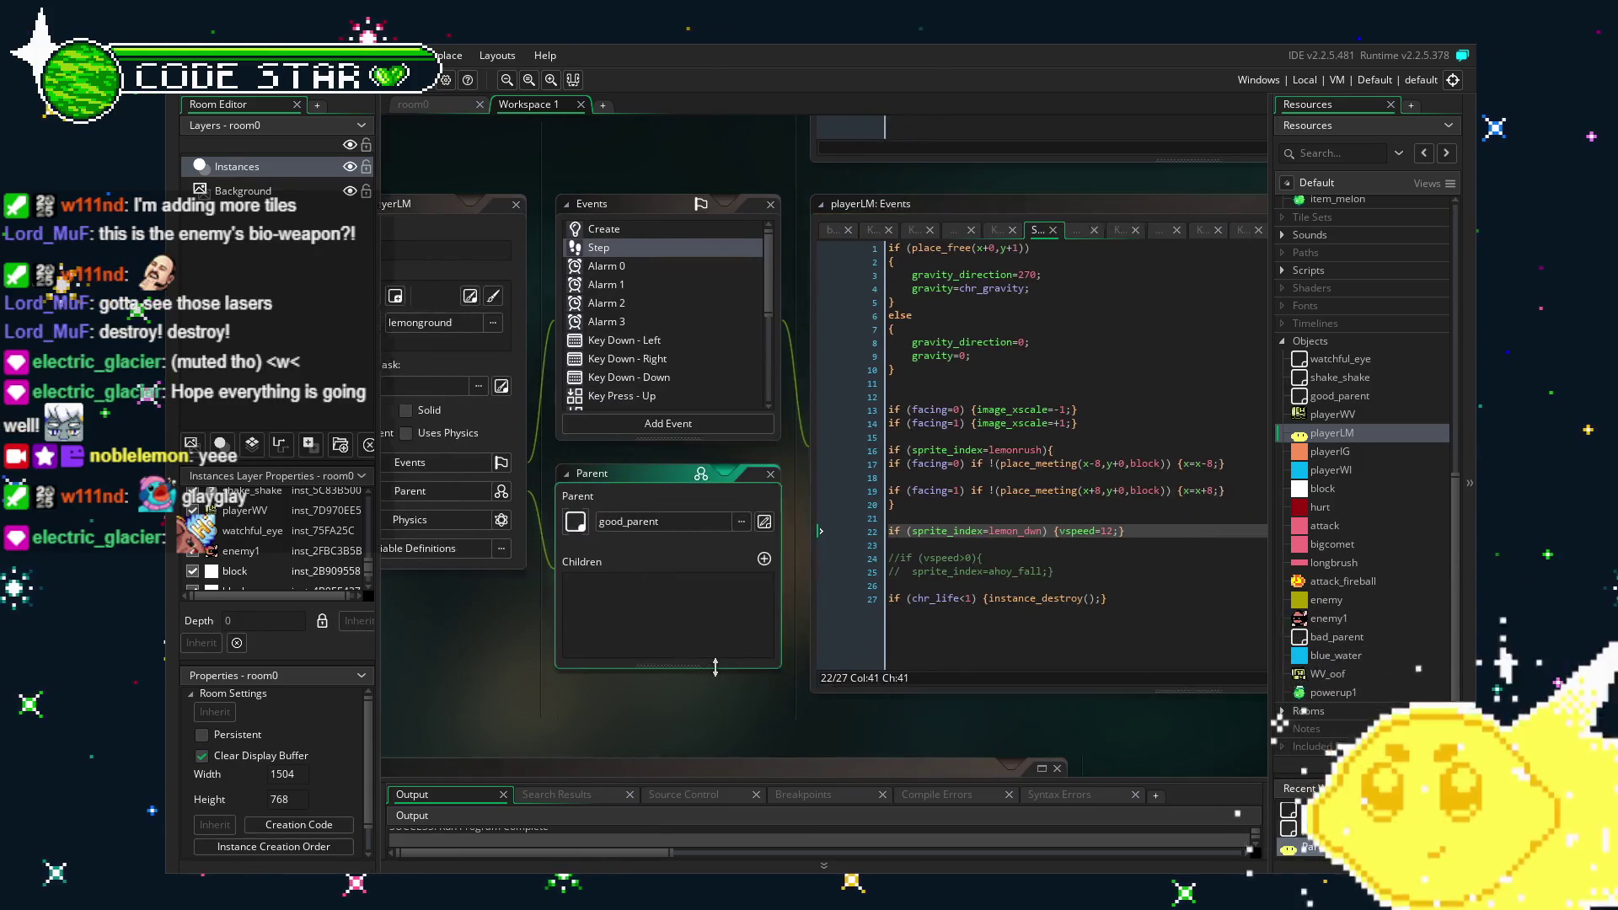
scroll(715, 666, "right", 1)
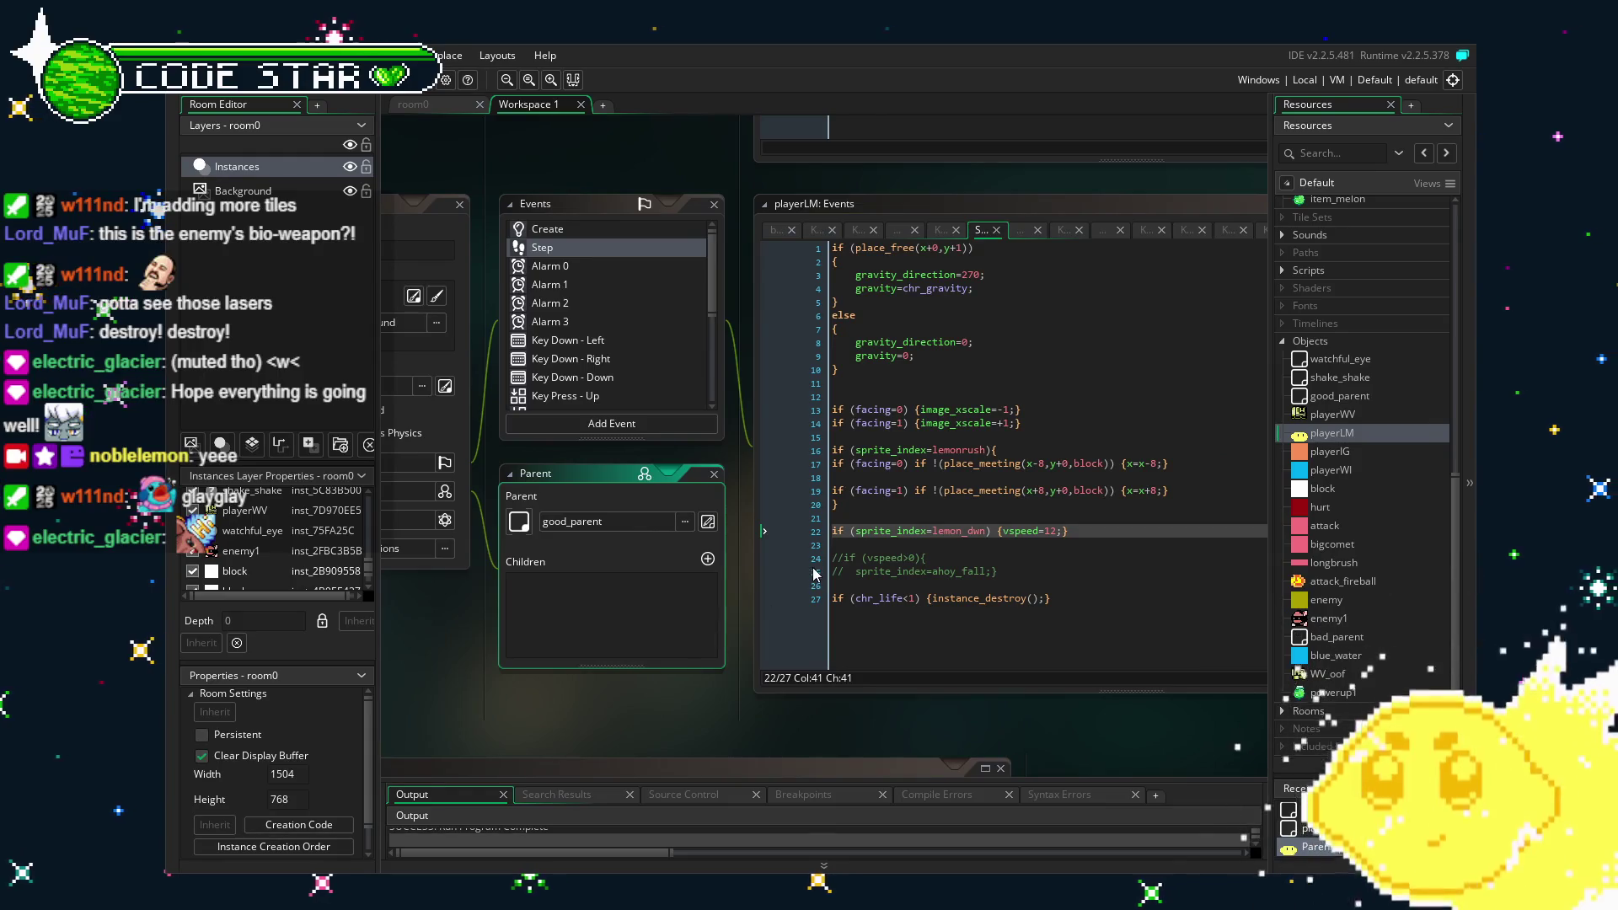
scroll(667, 667, "left", 1)
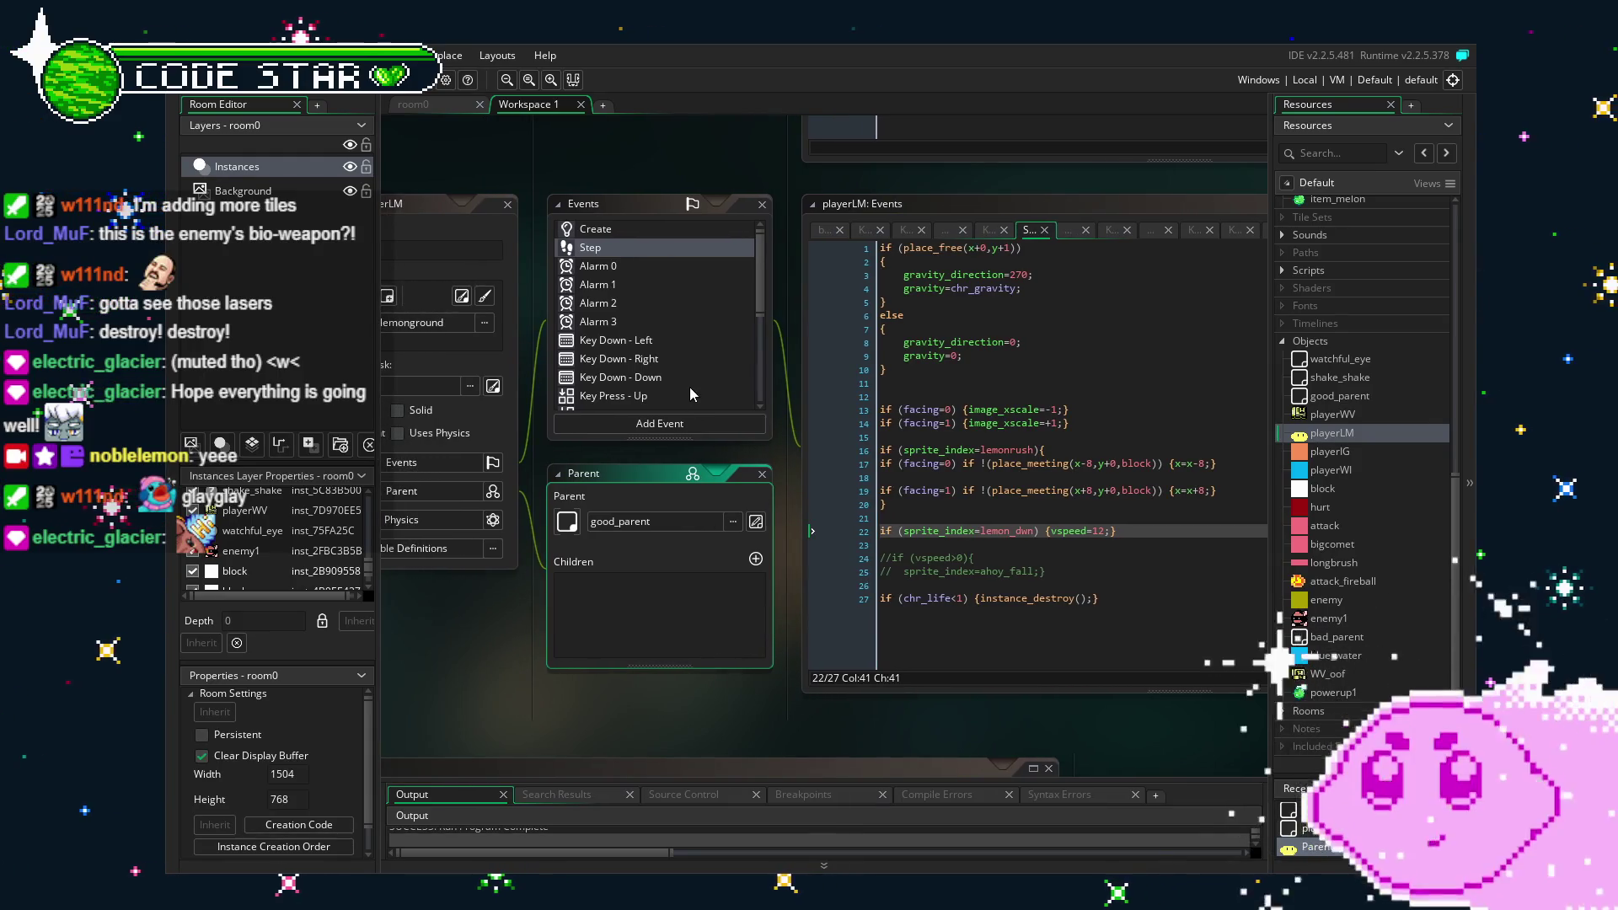
scroll(690, 395, "down", 5)
Open playerLM's full block collision event code.
left_click(661, 368)
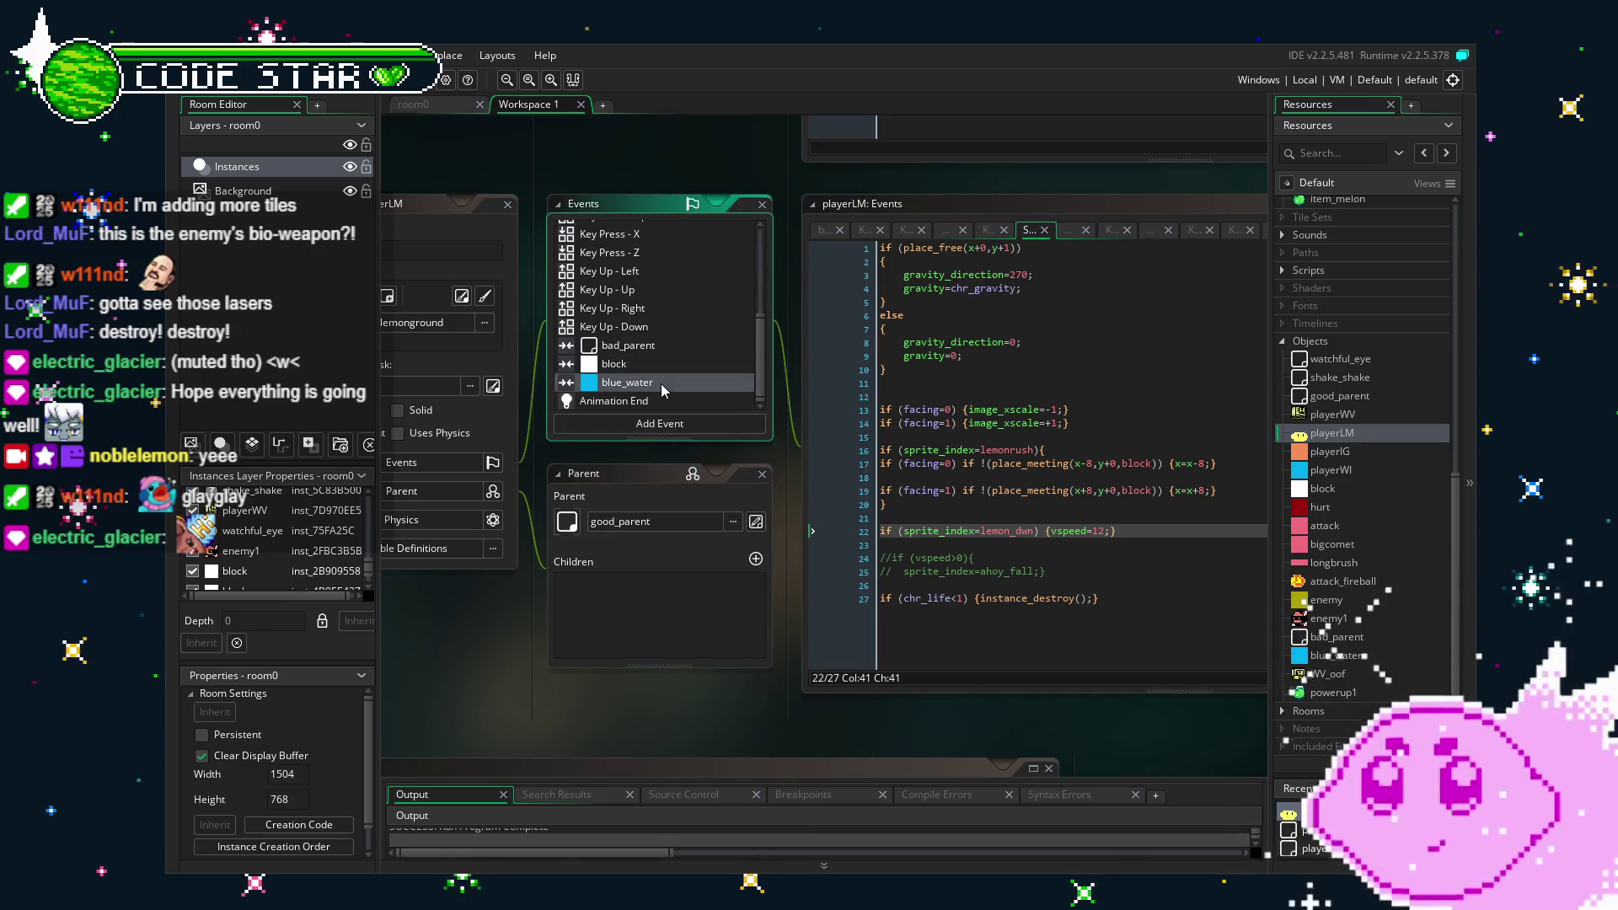
double_click(634, 368)
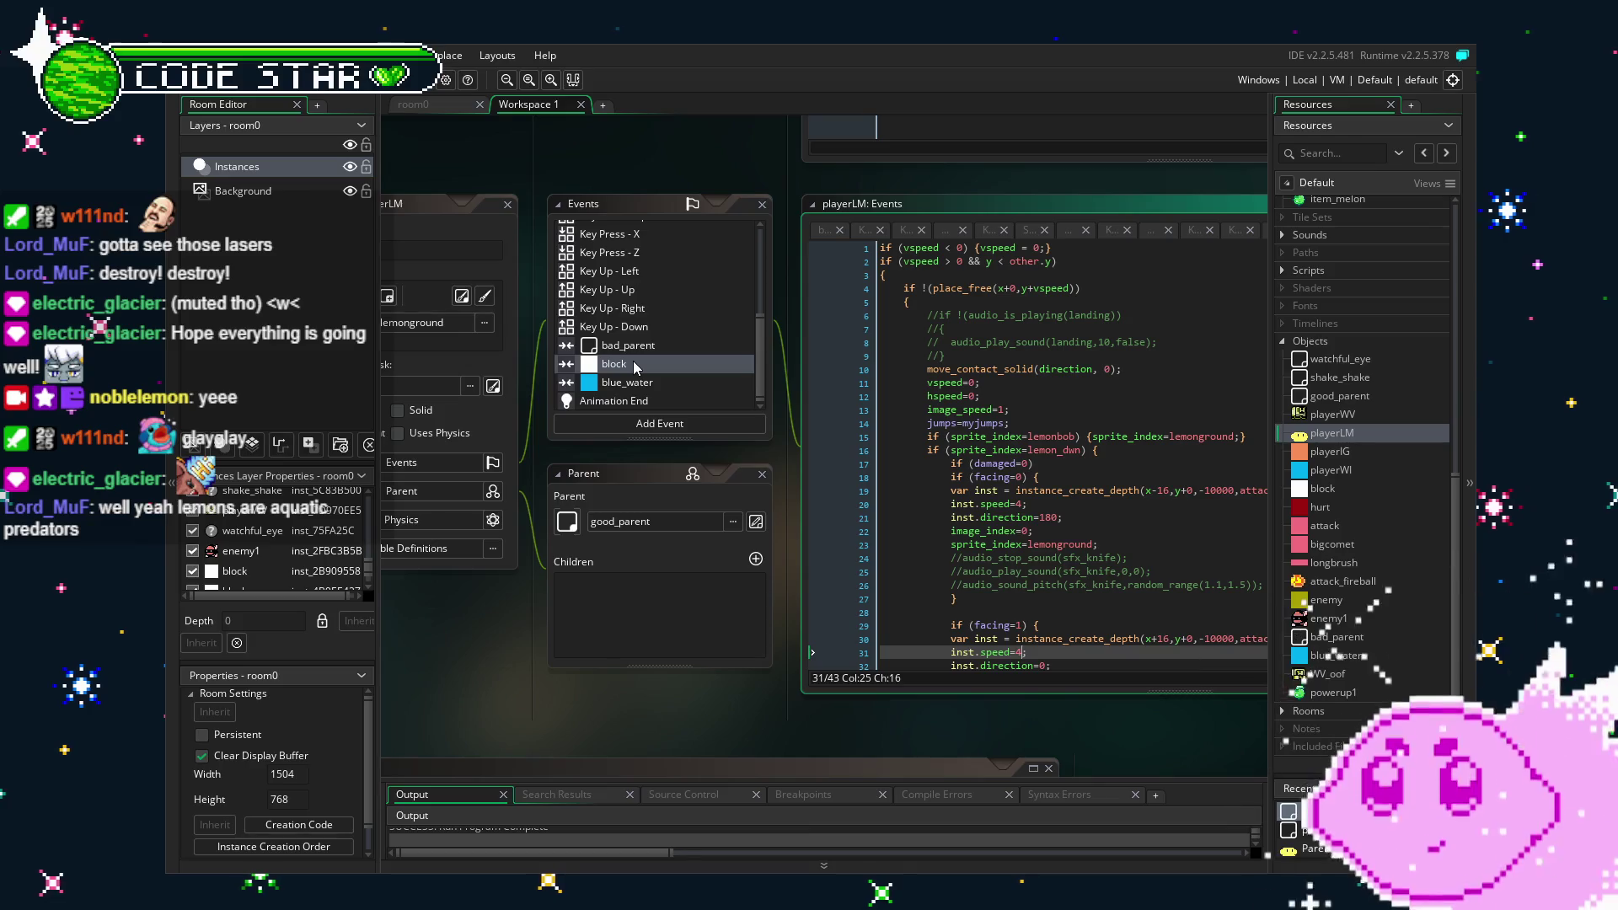
scroll(634, 363, "up", 10)
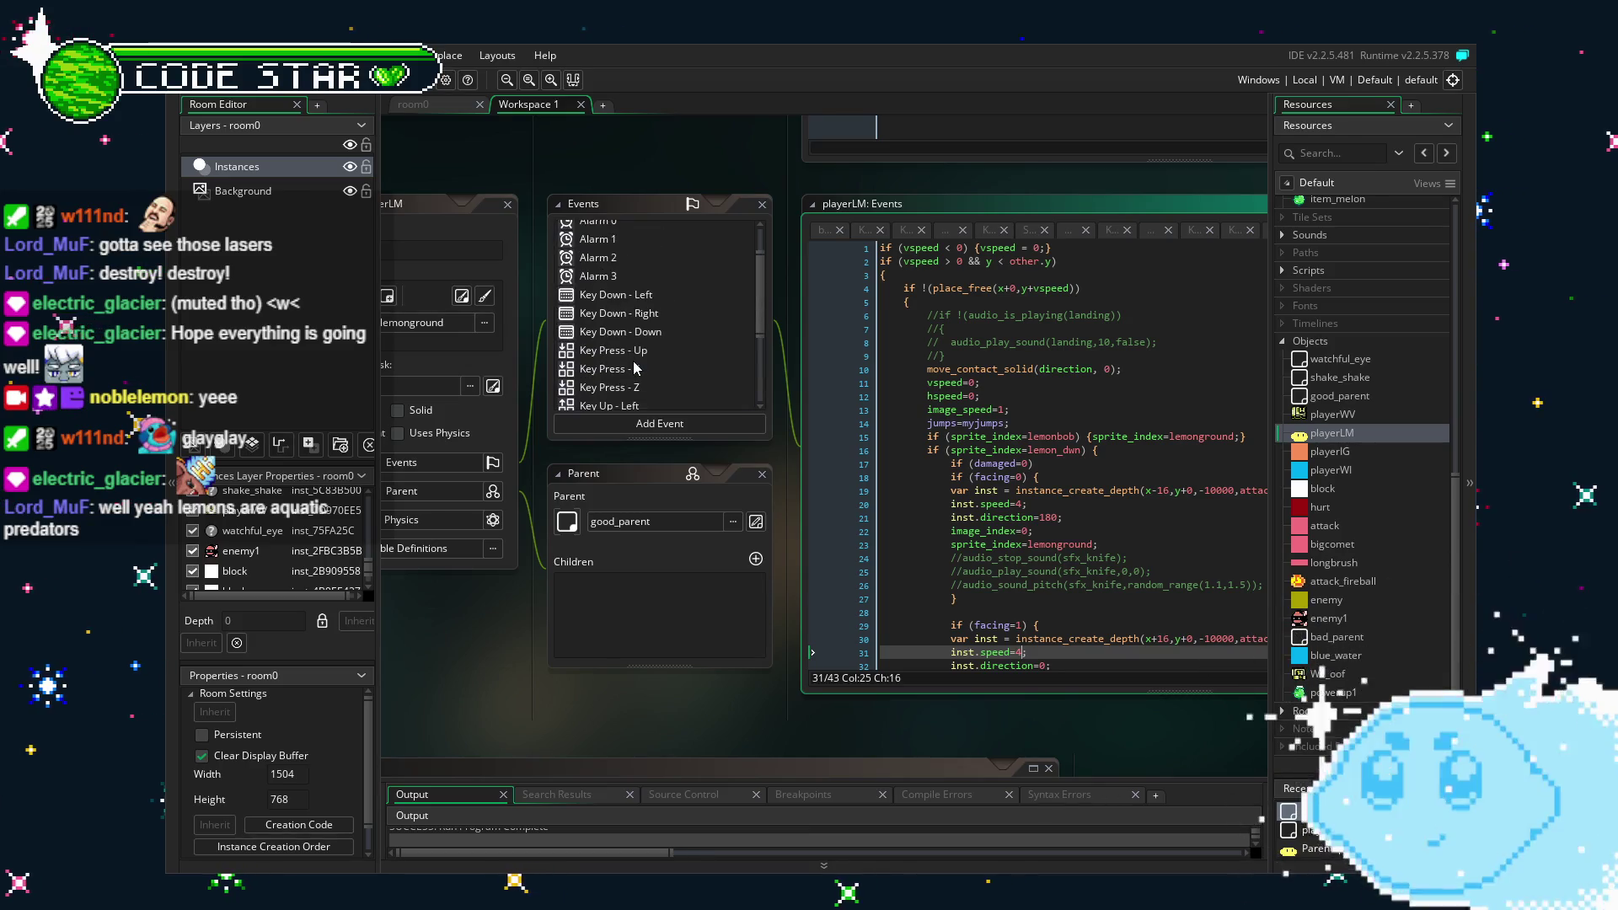
left_click_drag(505, 614, 556, 610)
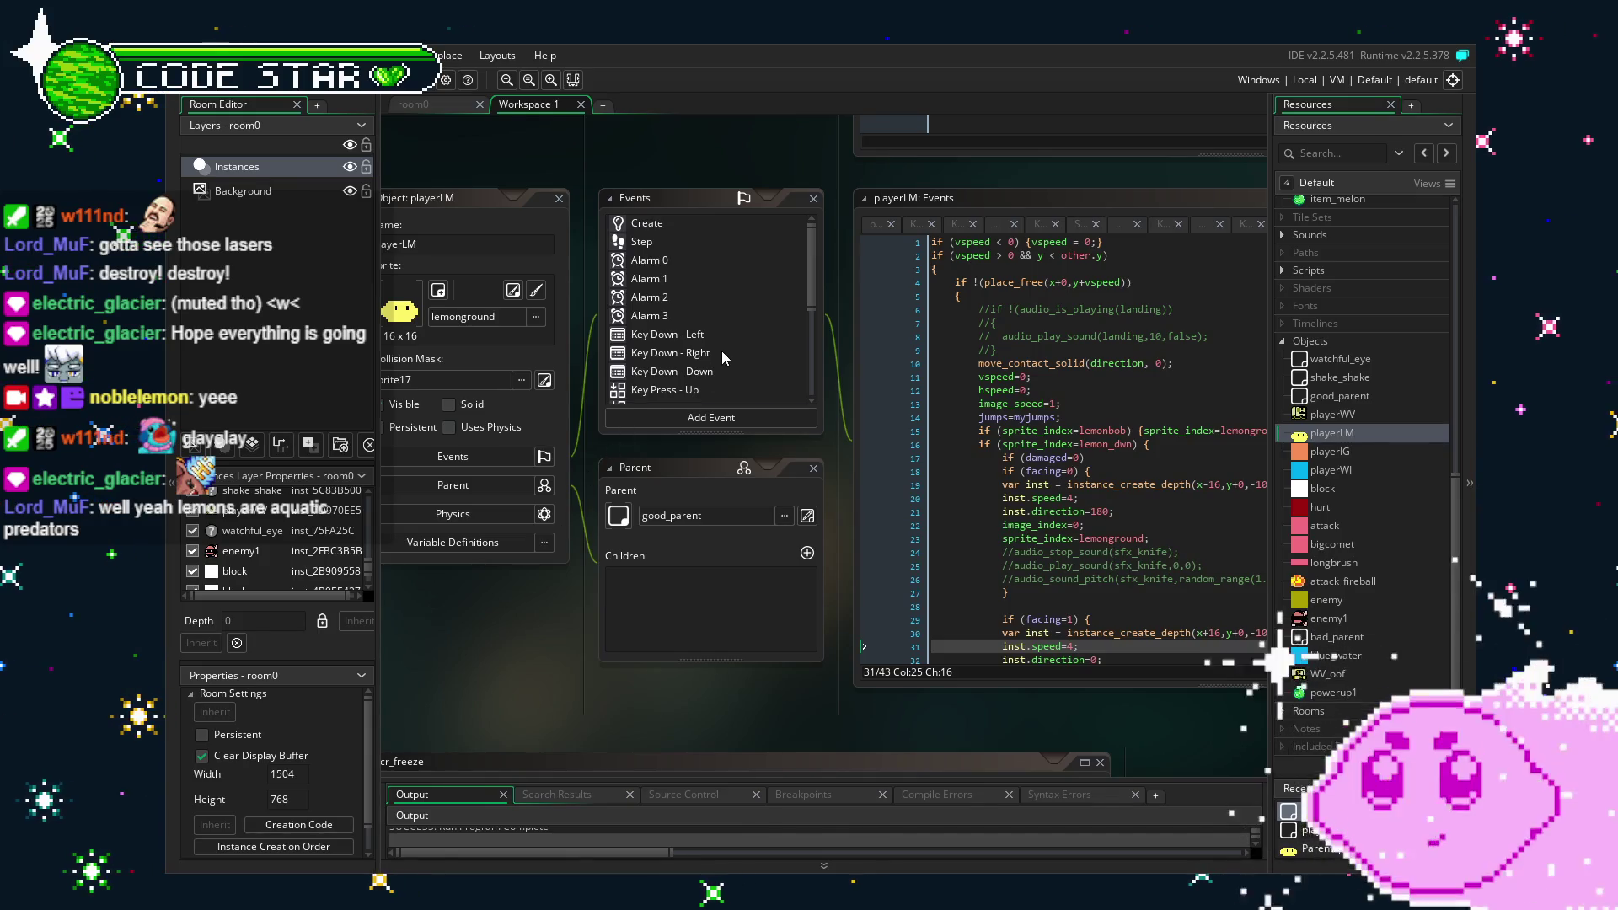
scroll(721, 356, "down", 10)
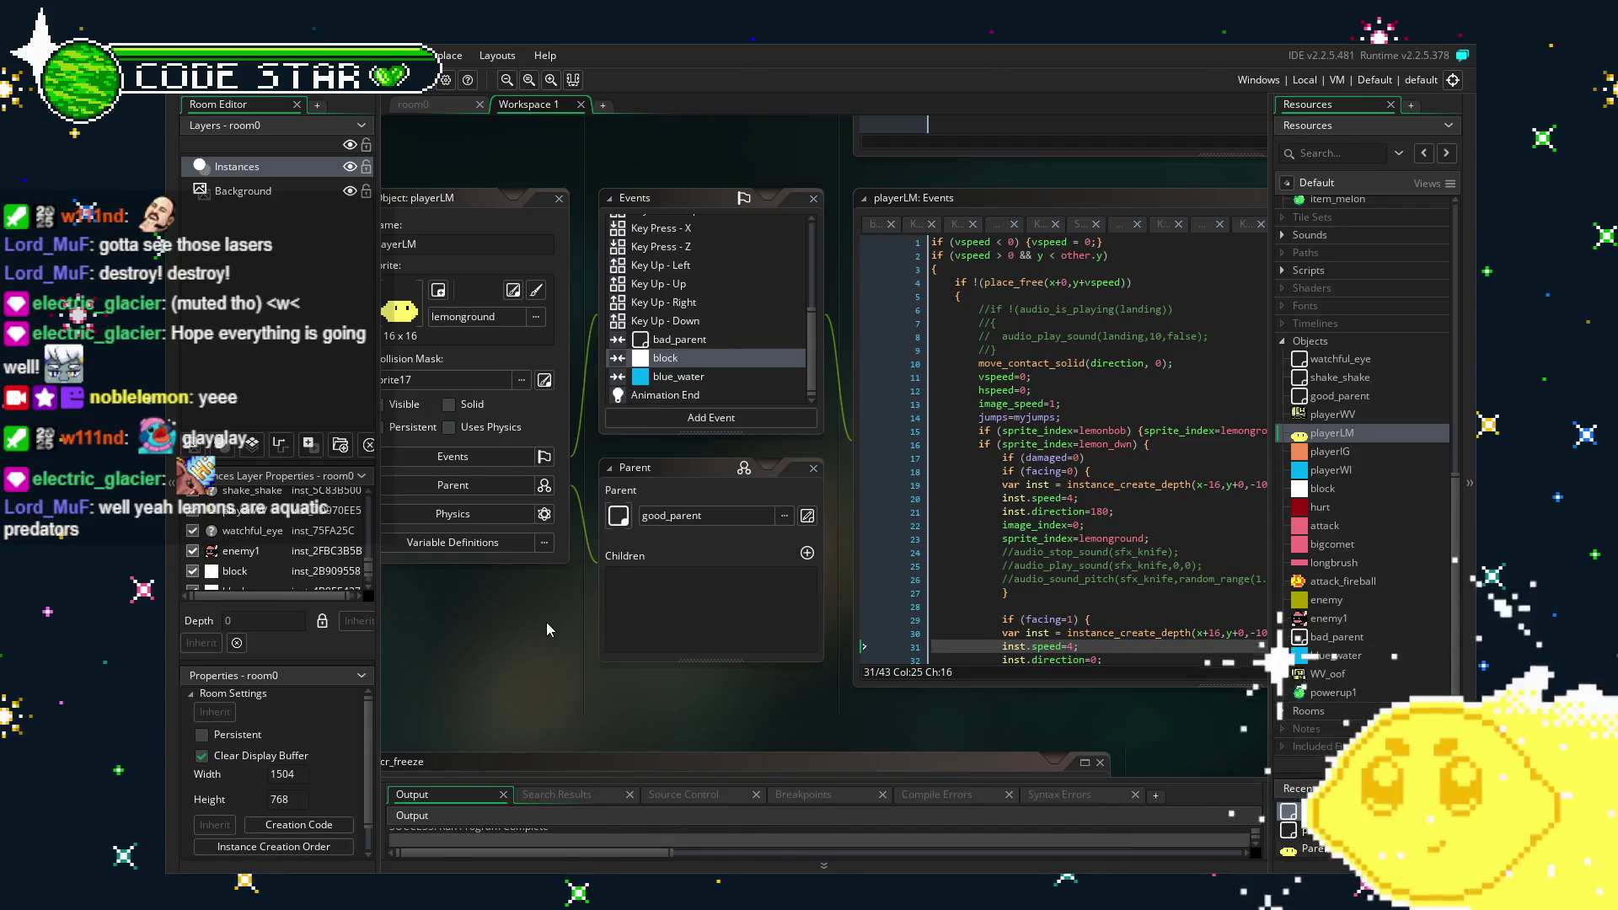
Scroll through playerLM's event code and pan to reveal the scr_freeze script.
left_click_drag(546, 622, 586, 618)
scroll(750, 326, "up", 5)
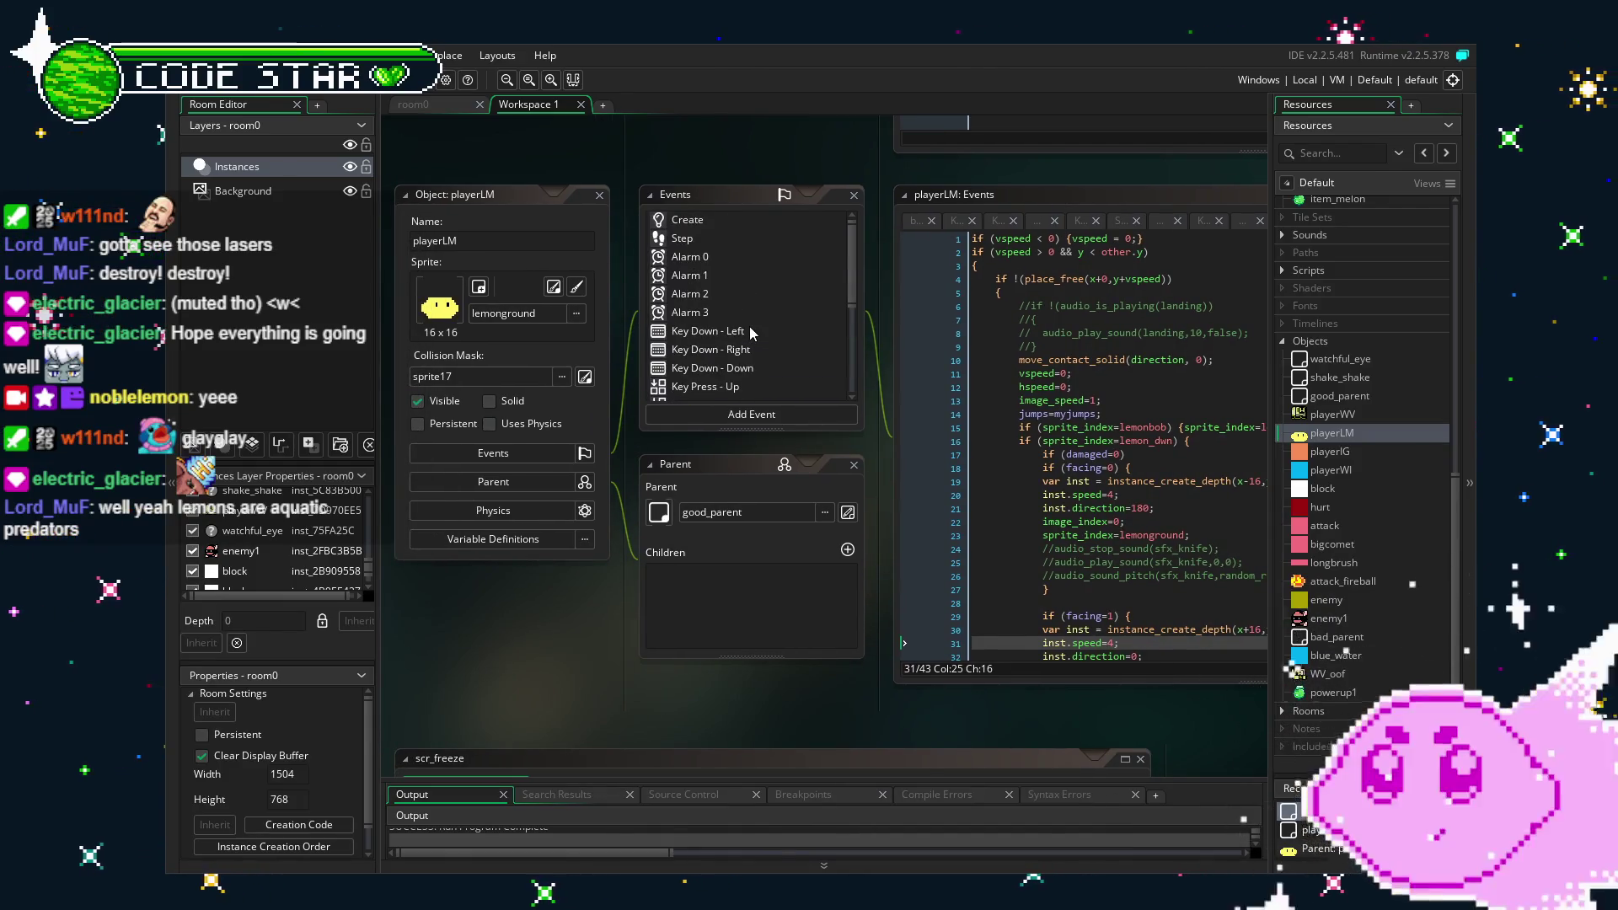
scroll(750, 326, "down", 5)
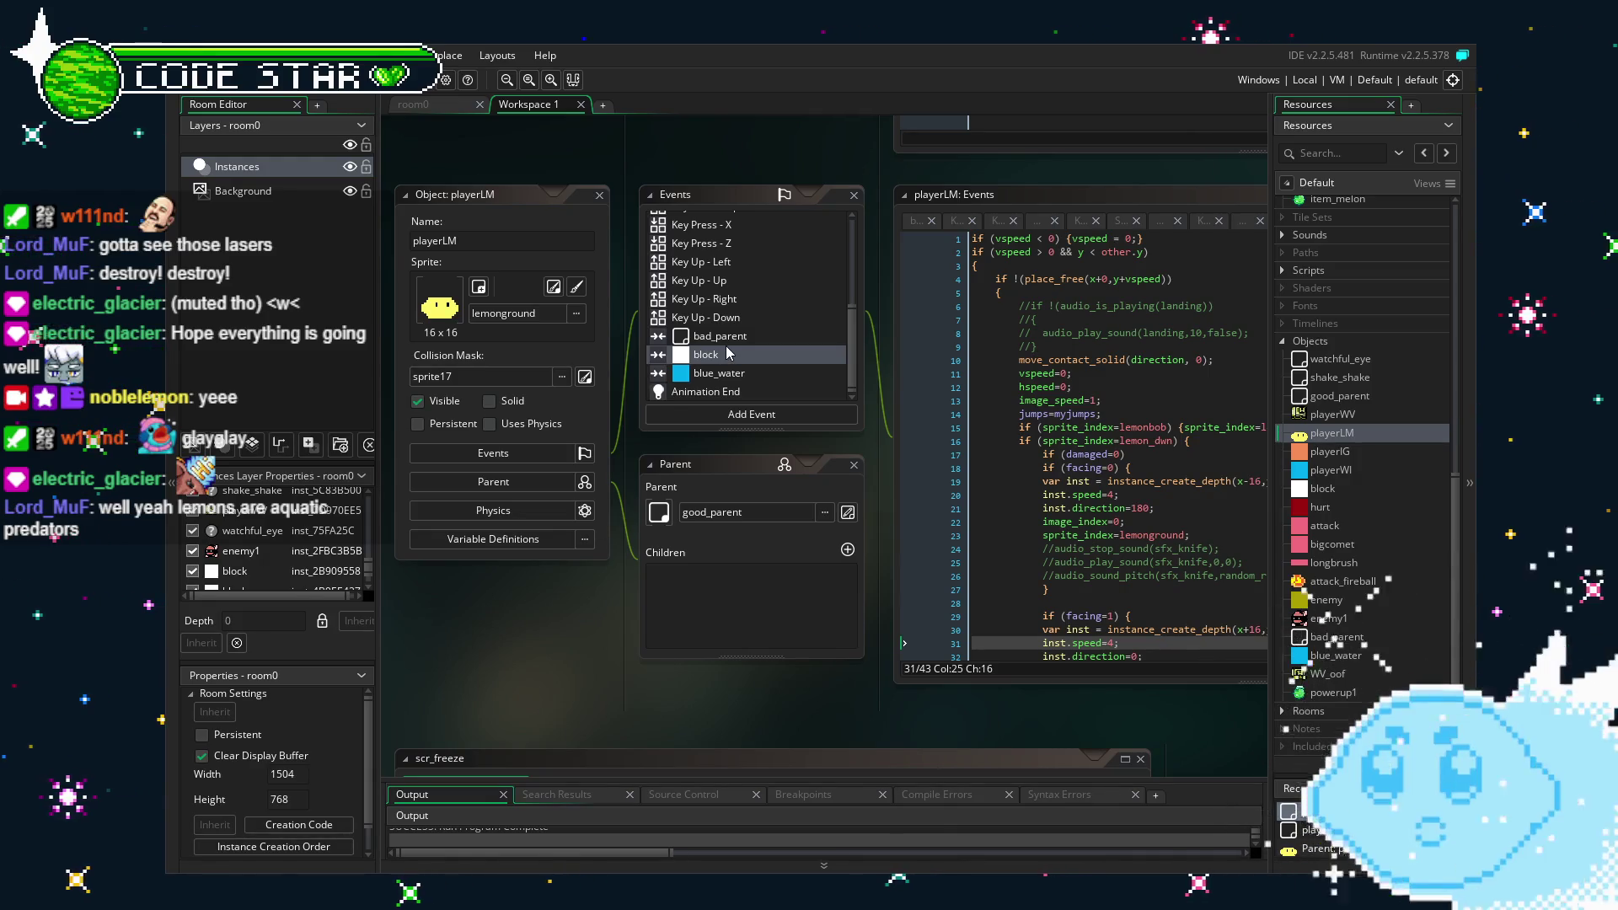
scroll(730, 354, "up", 5)
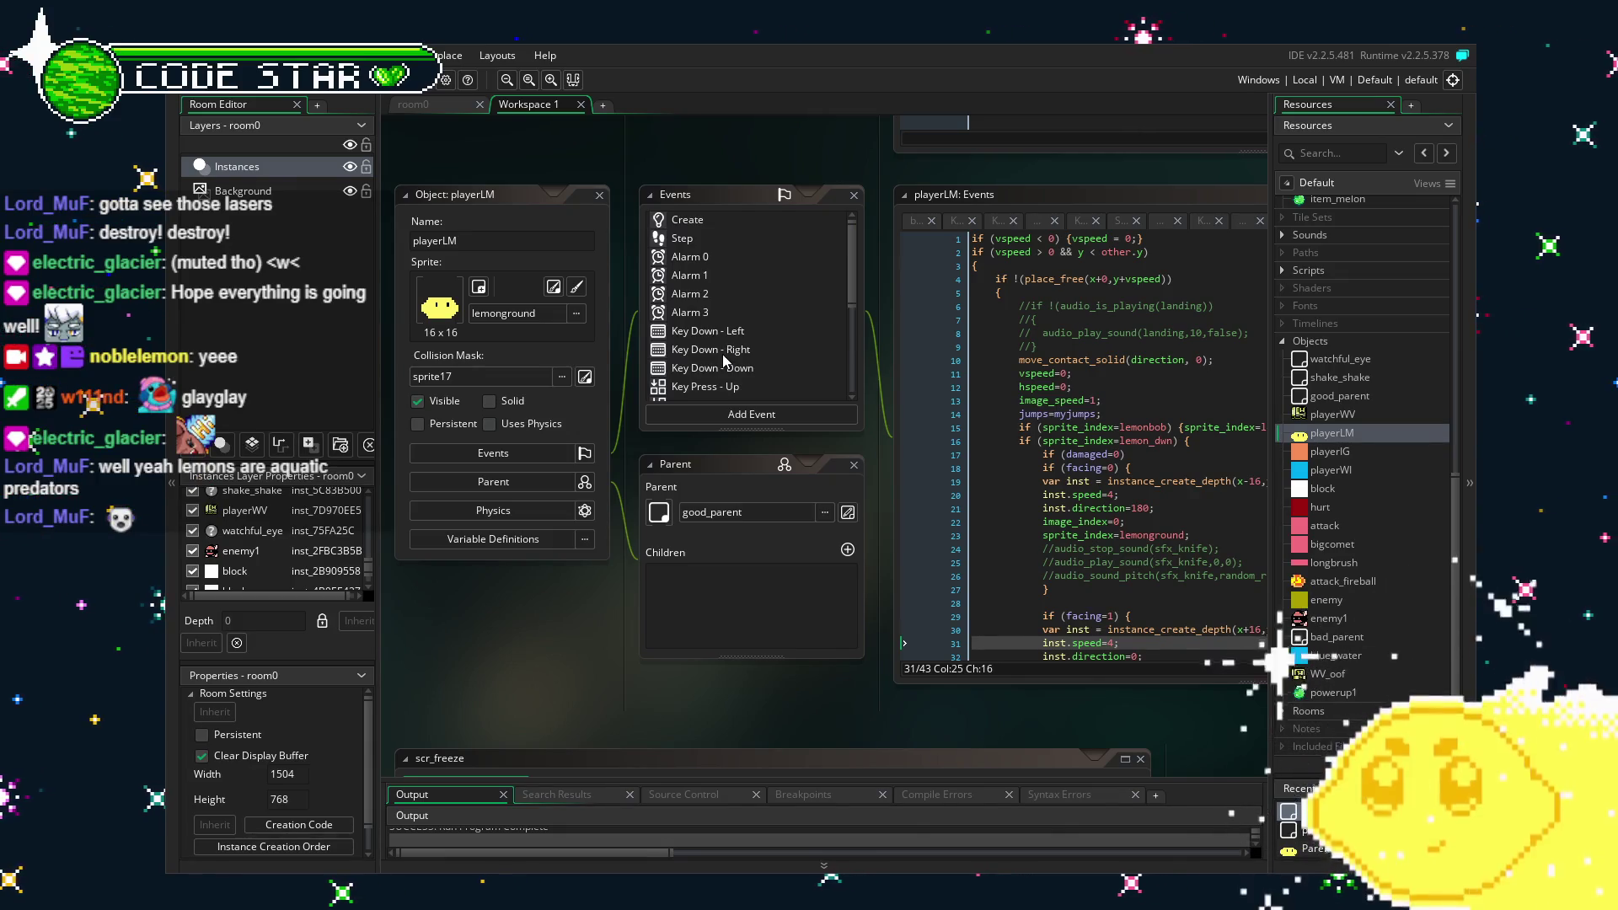
scroll(722, 354, "down", 10)
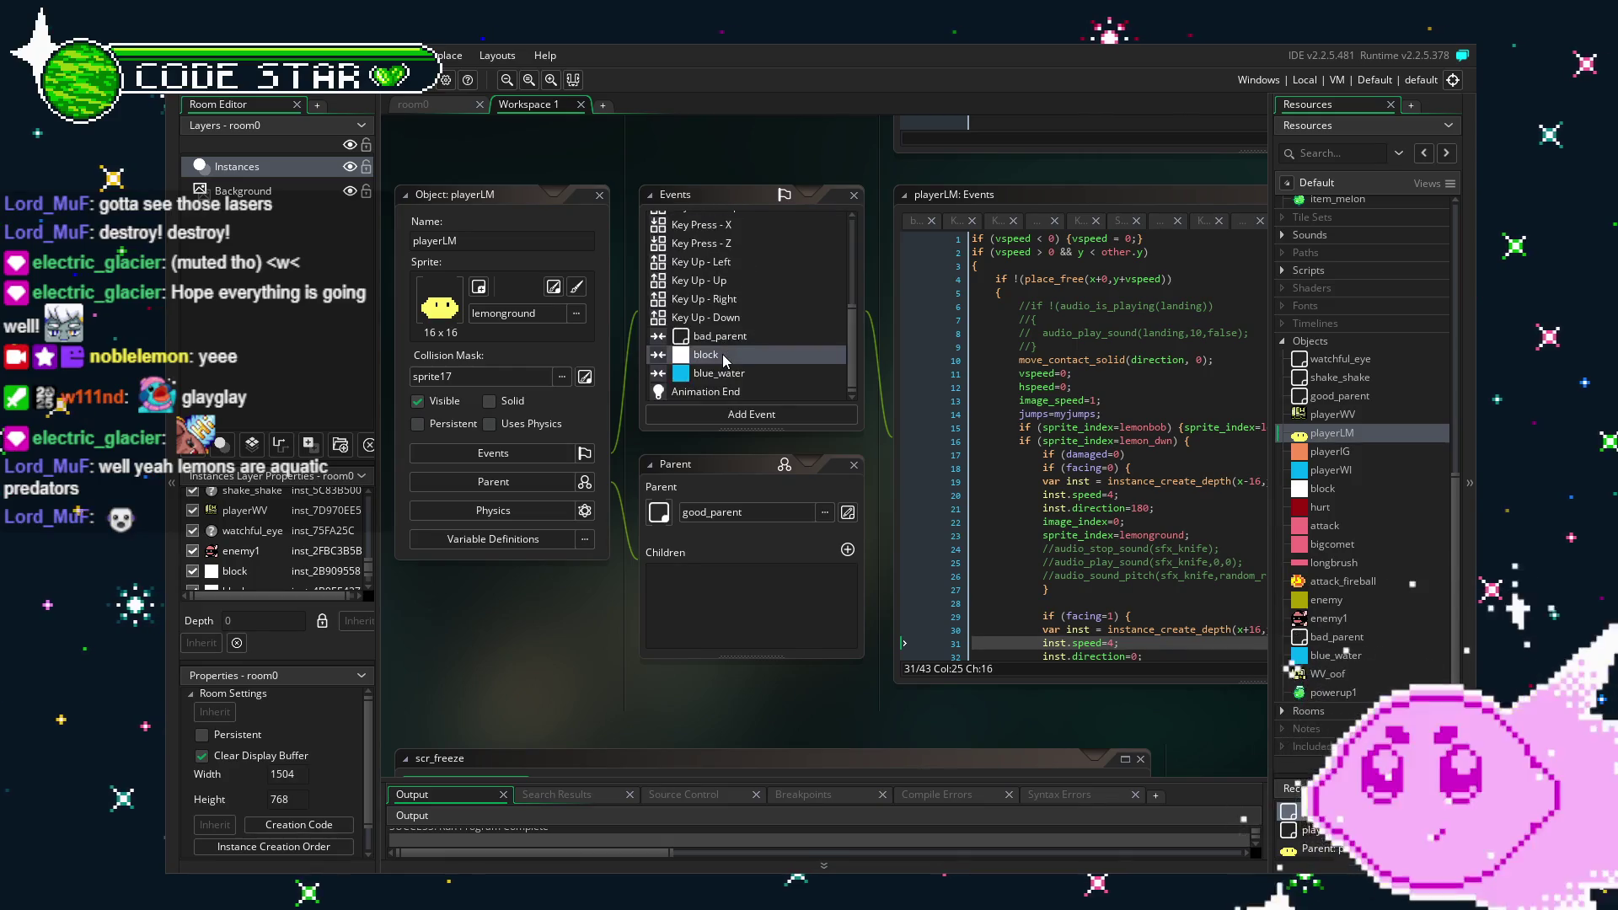
scroll(721, 353, "up", 6)
scroll(723, 360, "up", 2)
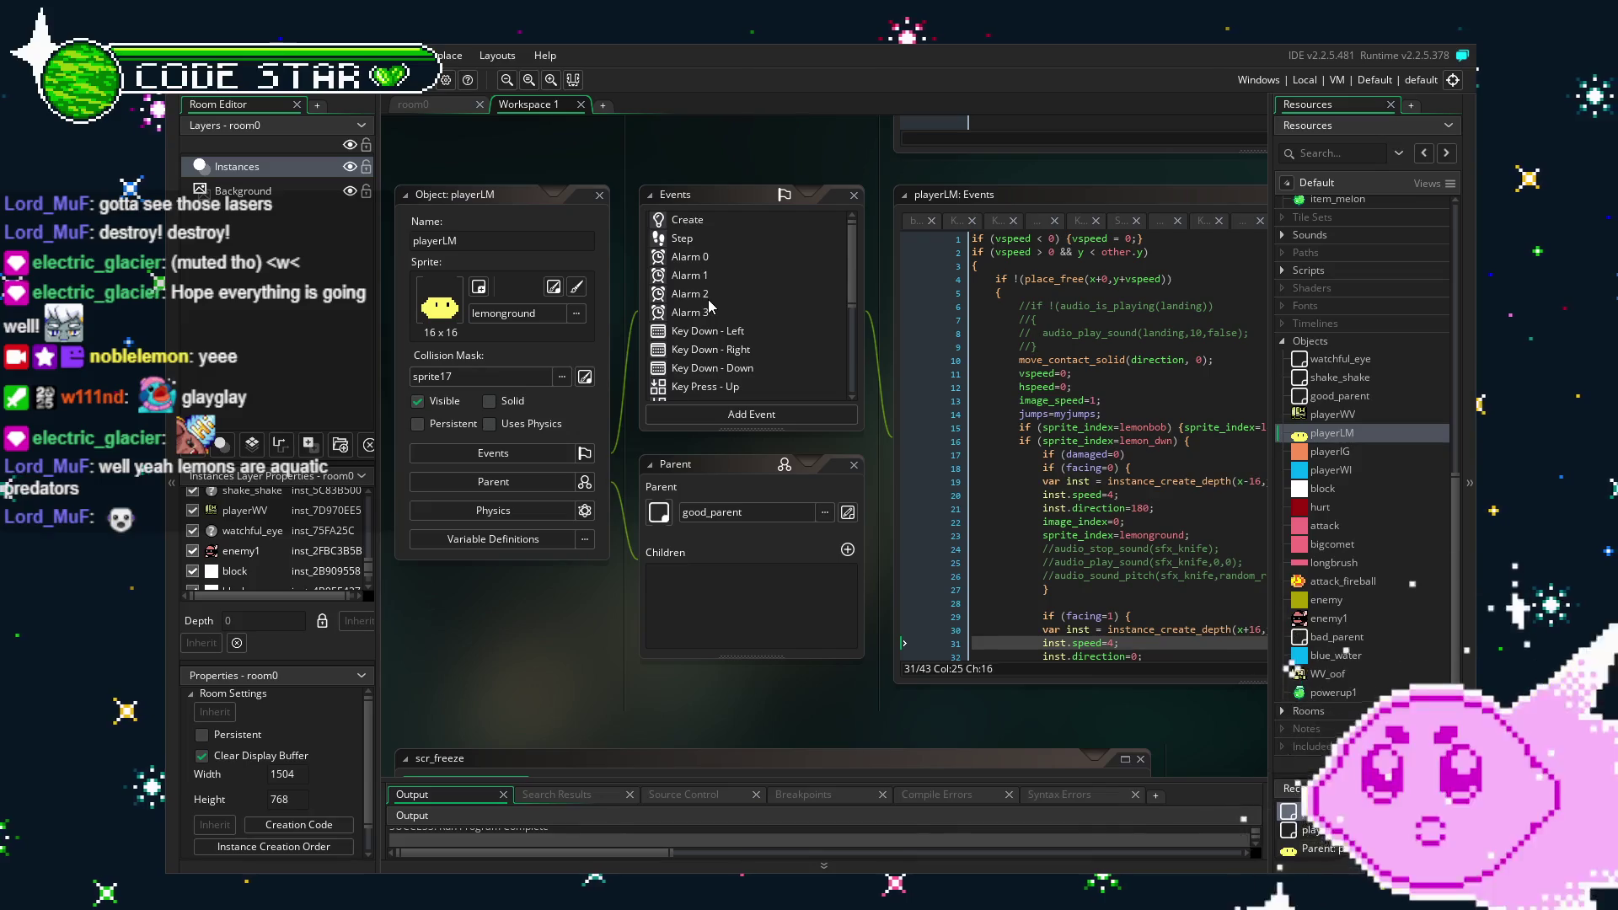
scroll(708, 300, "down", 2)
scroll(708, 300, "up", 2)
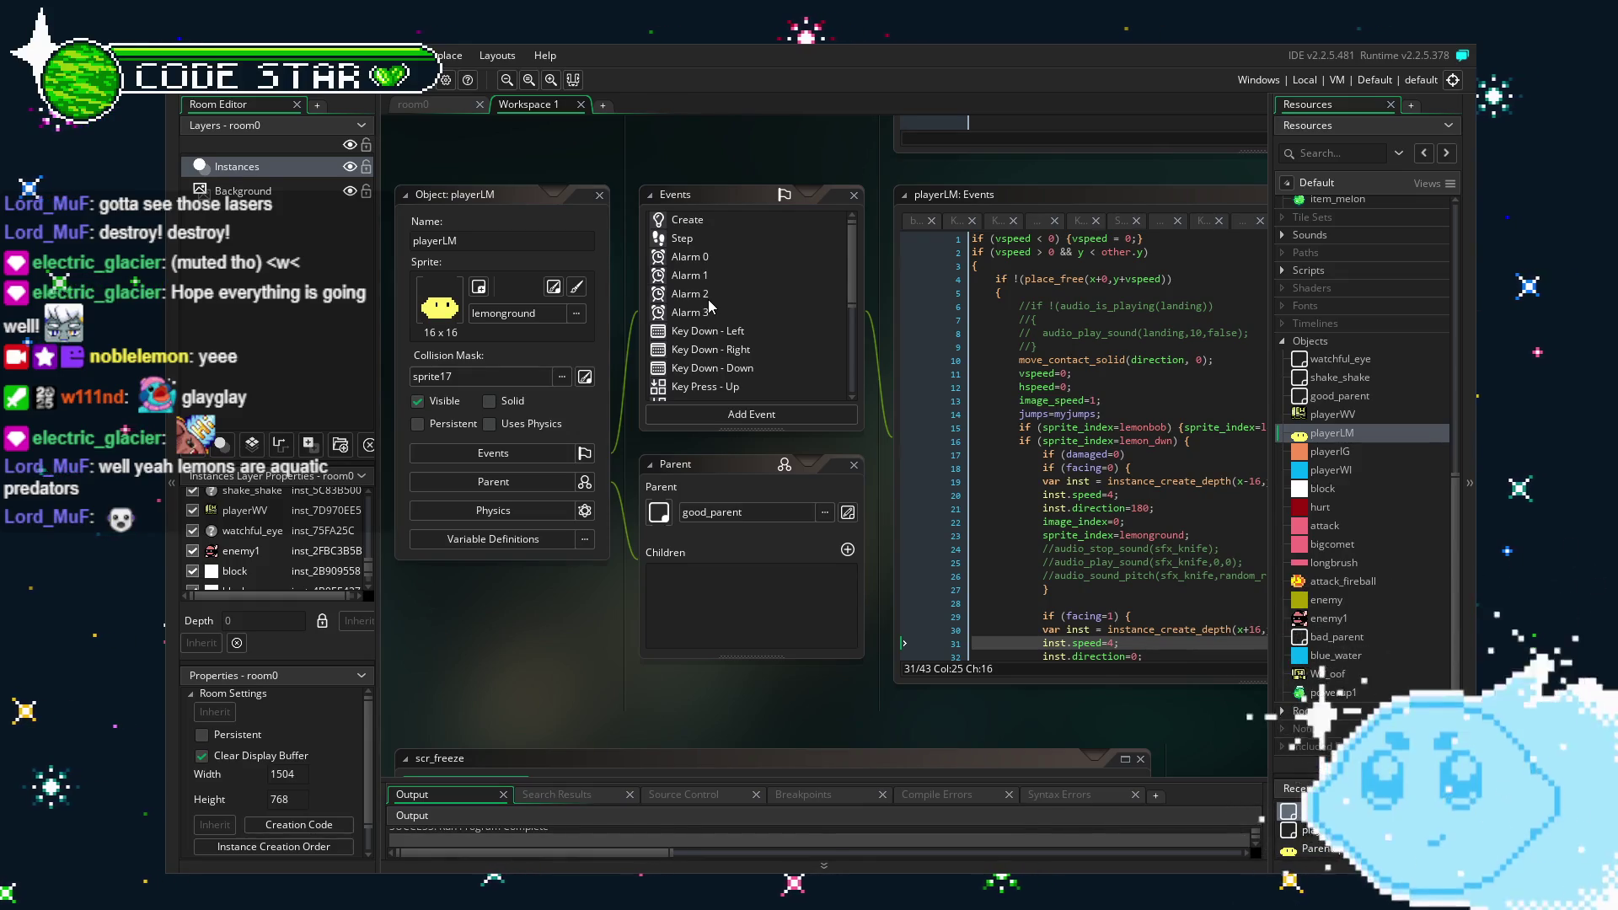
scroll(716, 291, "down", 5)
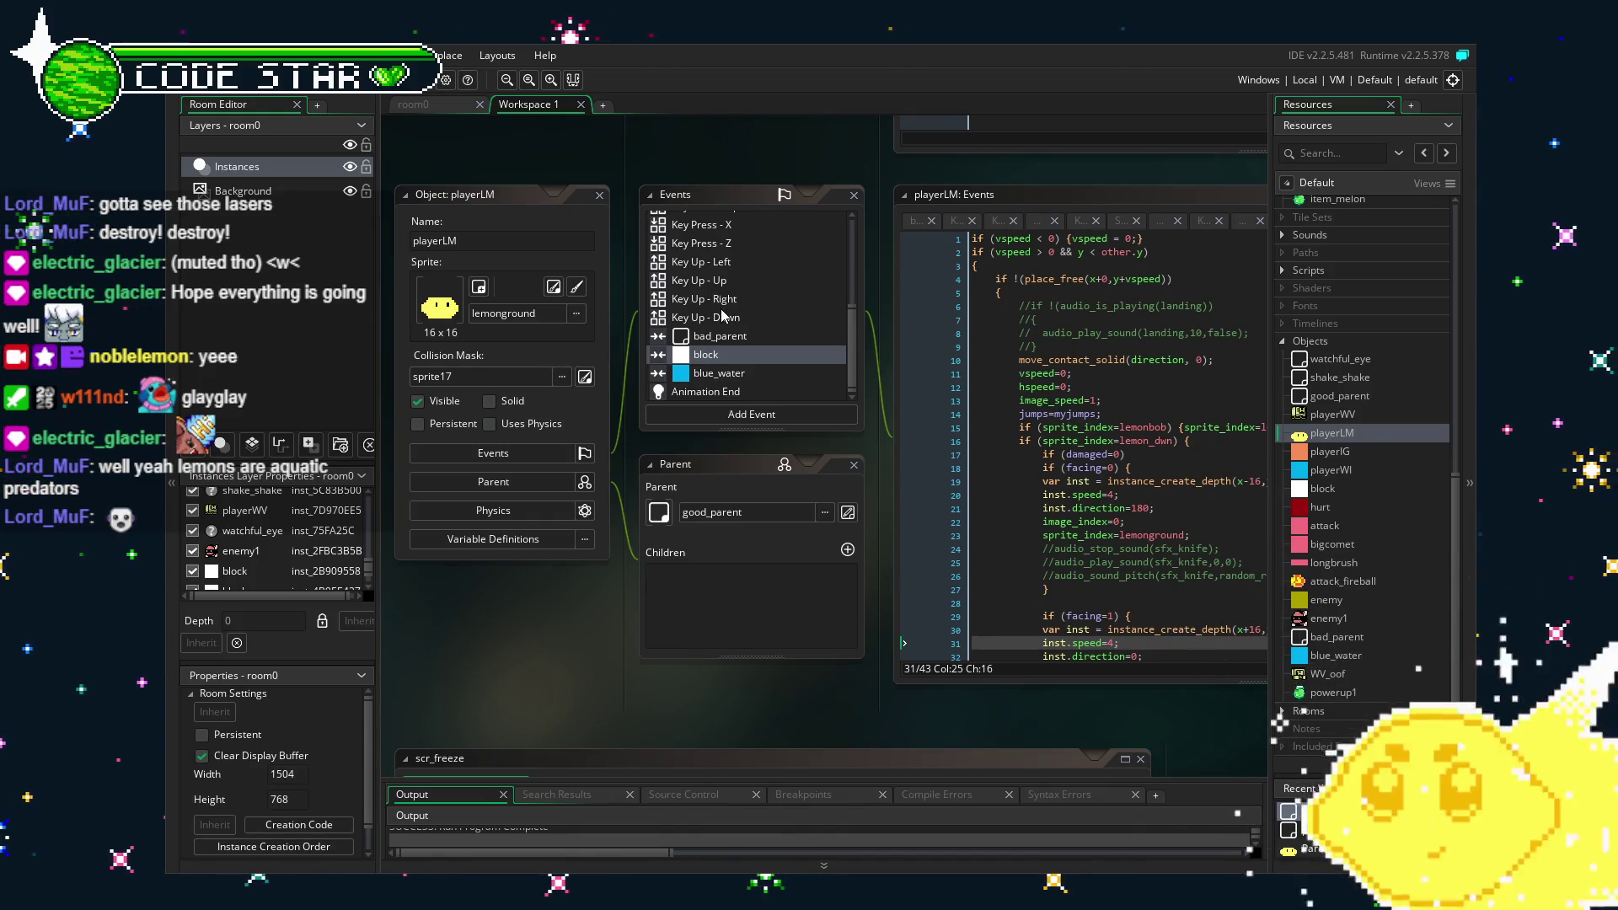
scroll(722, 316, "up", 5)
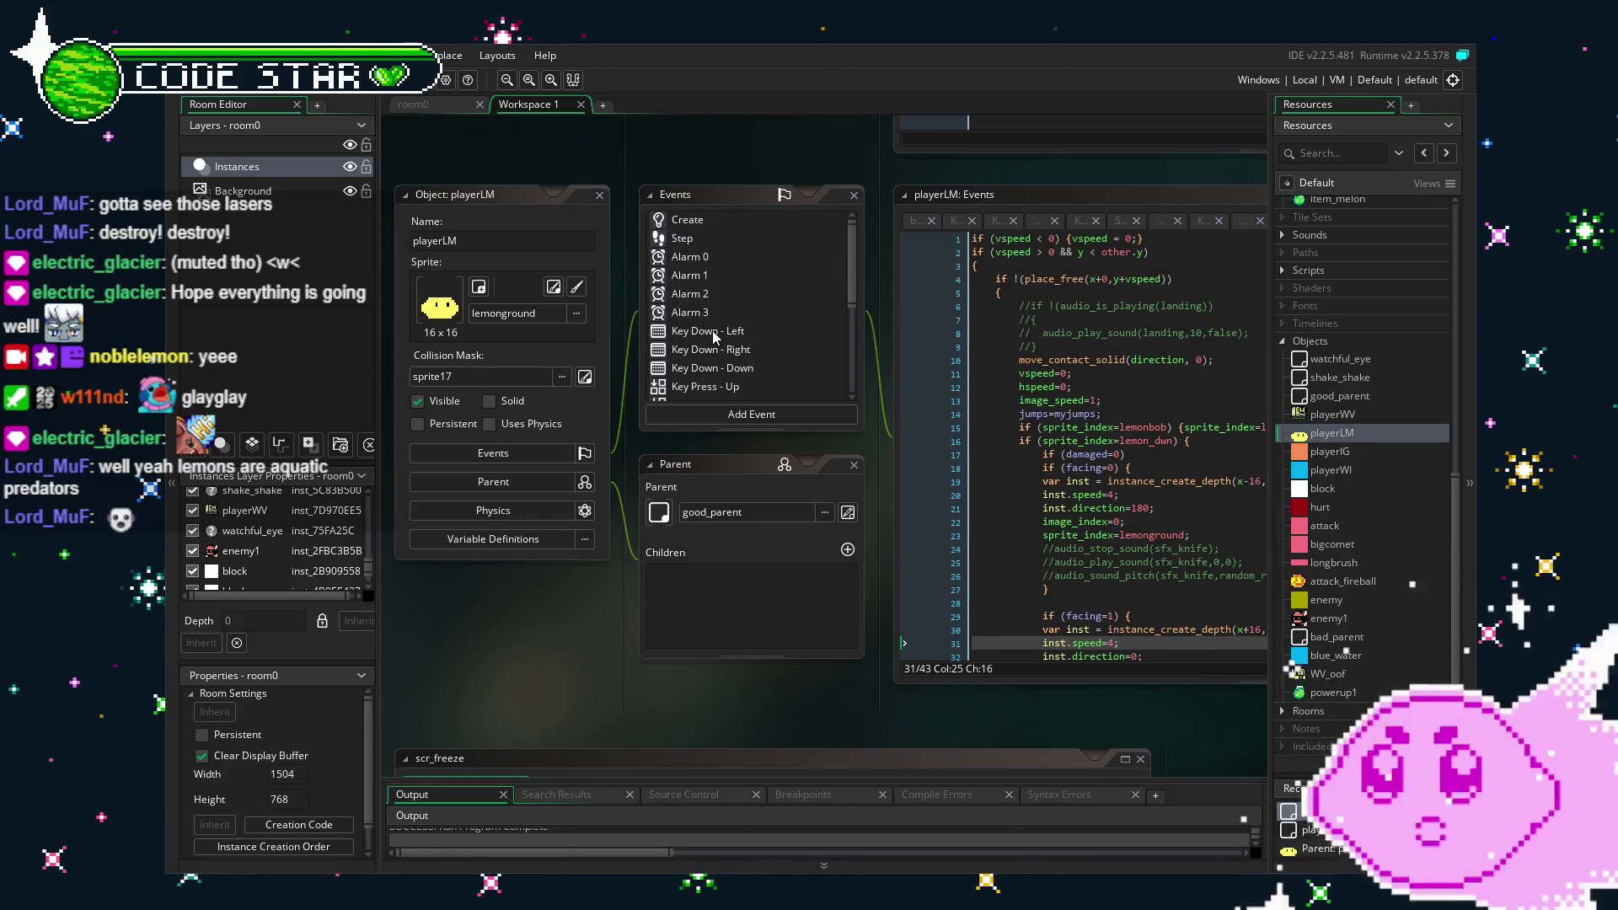
scroll(781, 329, "down", 5)
scroll(782, 327, "down", 1)
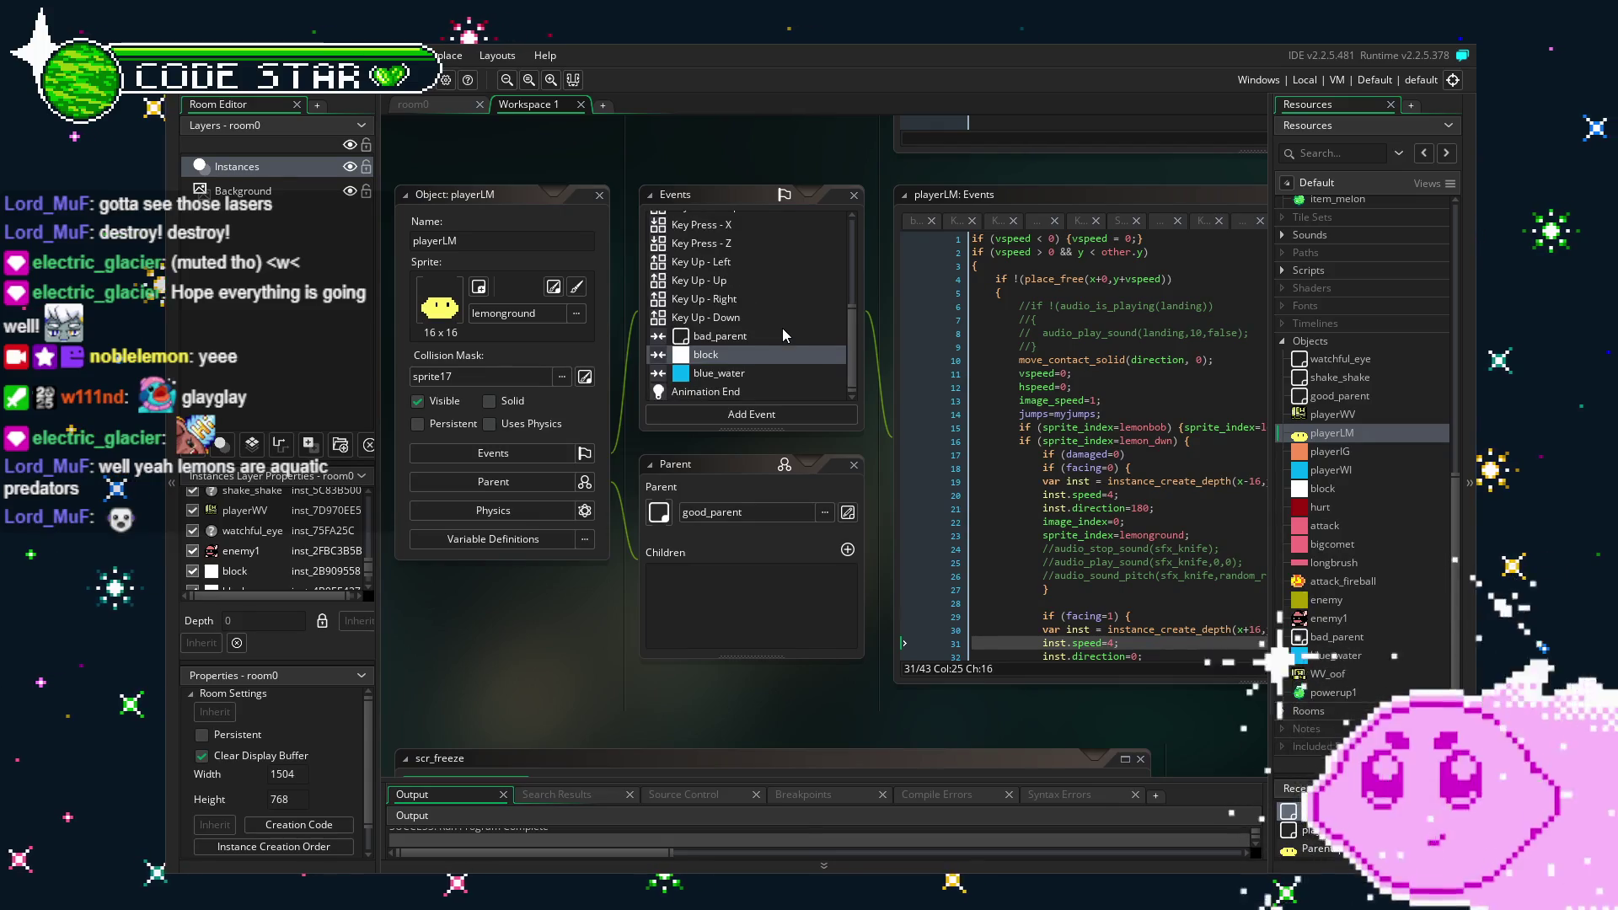
mouse_move(613, 589)
left_mouse_down()
mouse_move(569, 598)
mouse_move(547, 577)
left_mouse_up()
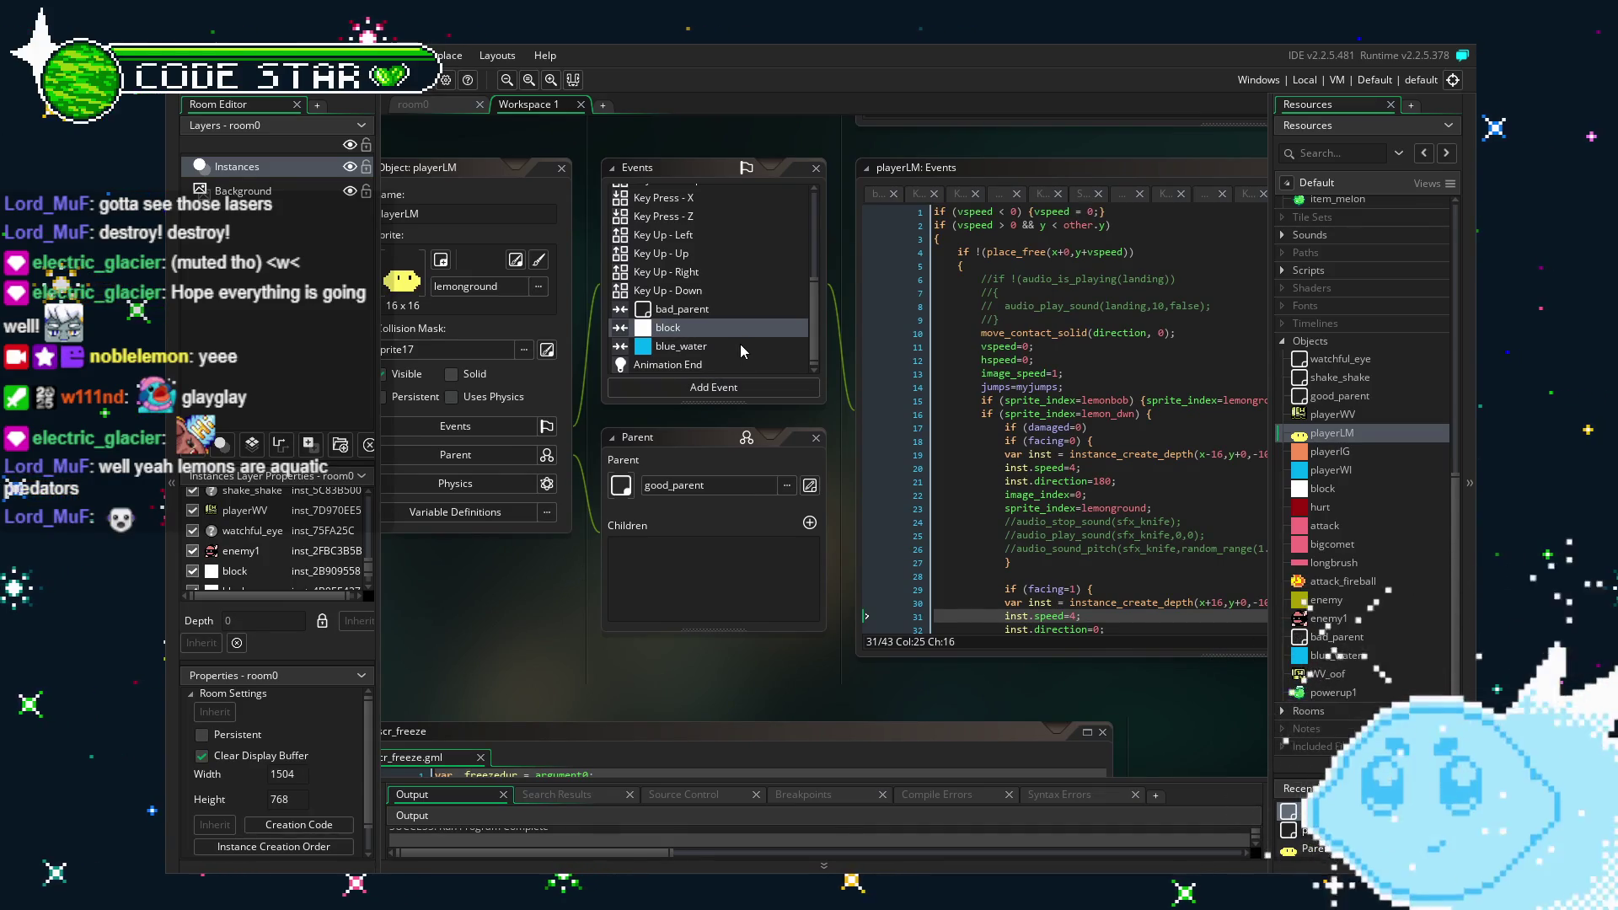
scroll(740, 343, "up", 3)
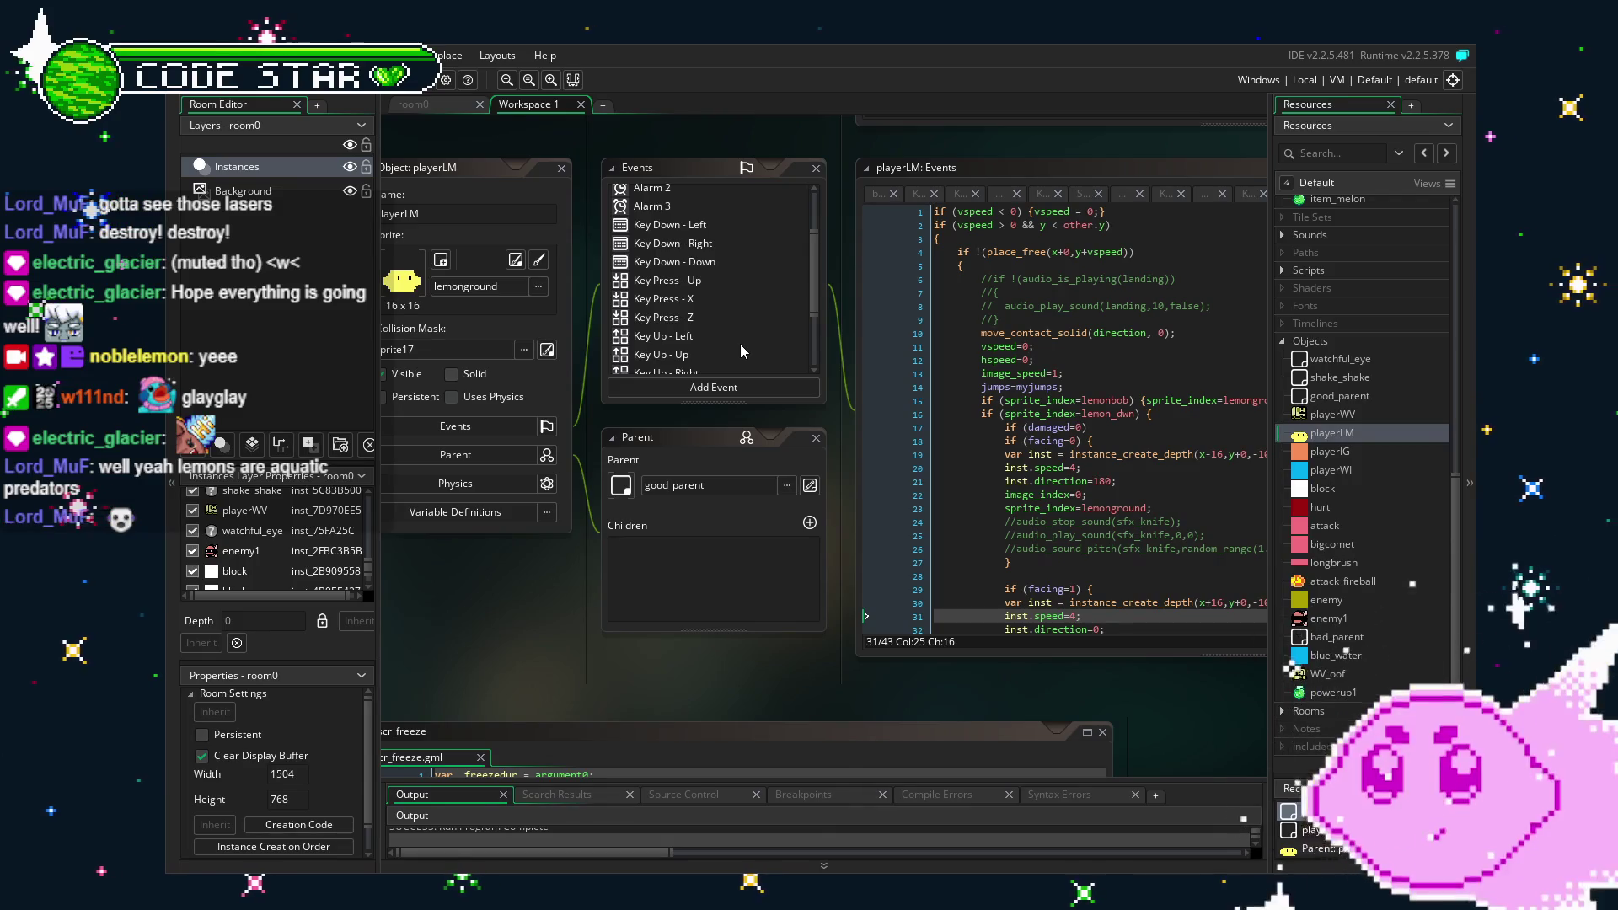
scroll(739, 343, "up", 2)
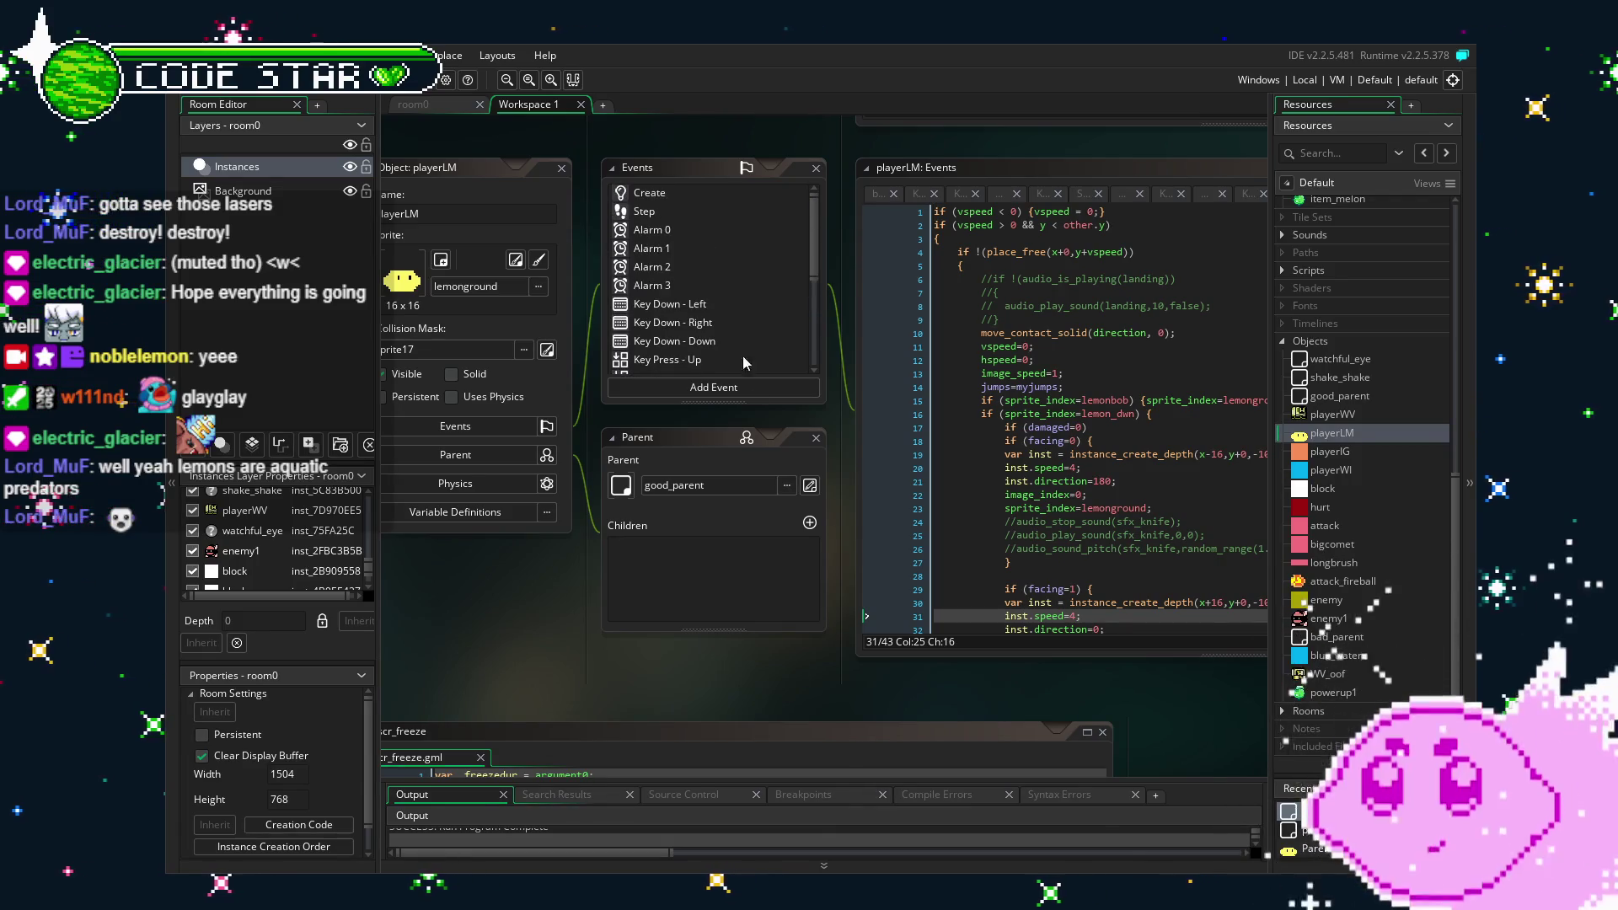
Scroll down playerLM's Events list and open the Key Press - X lemon cutter code.
left_click(978, 562)
scroll(978, 563, "down", 4)
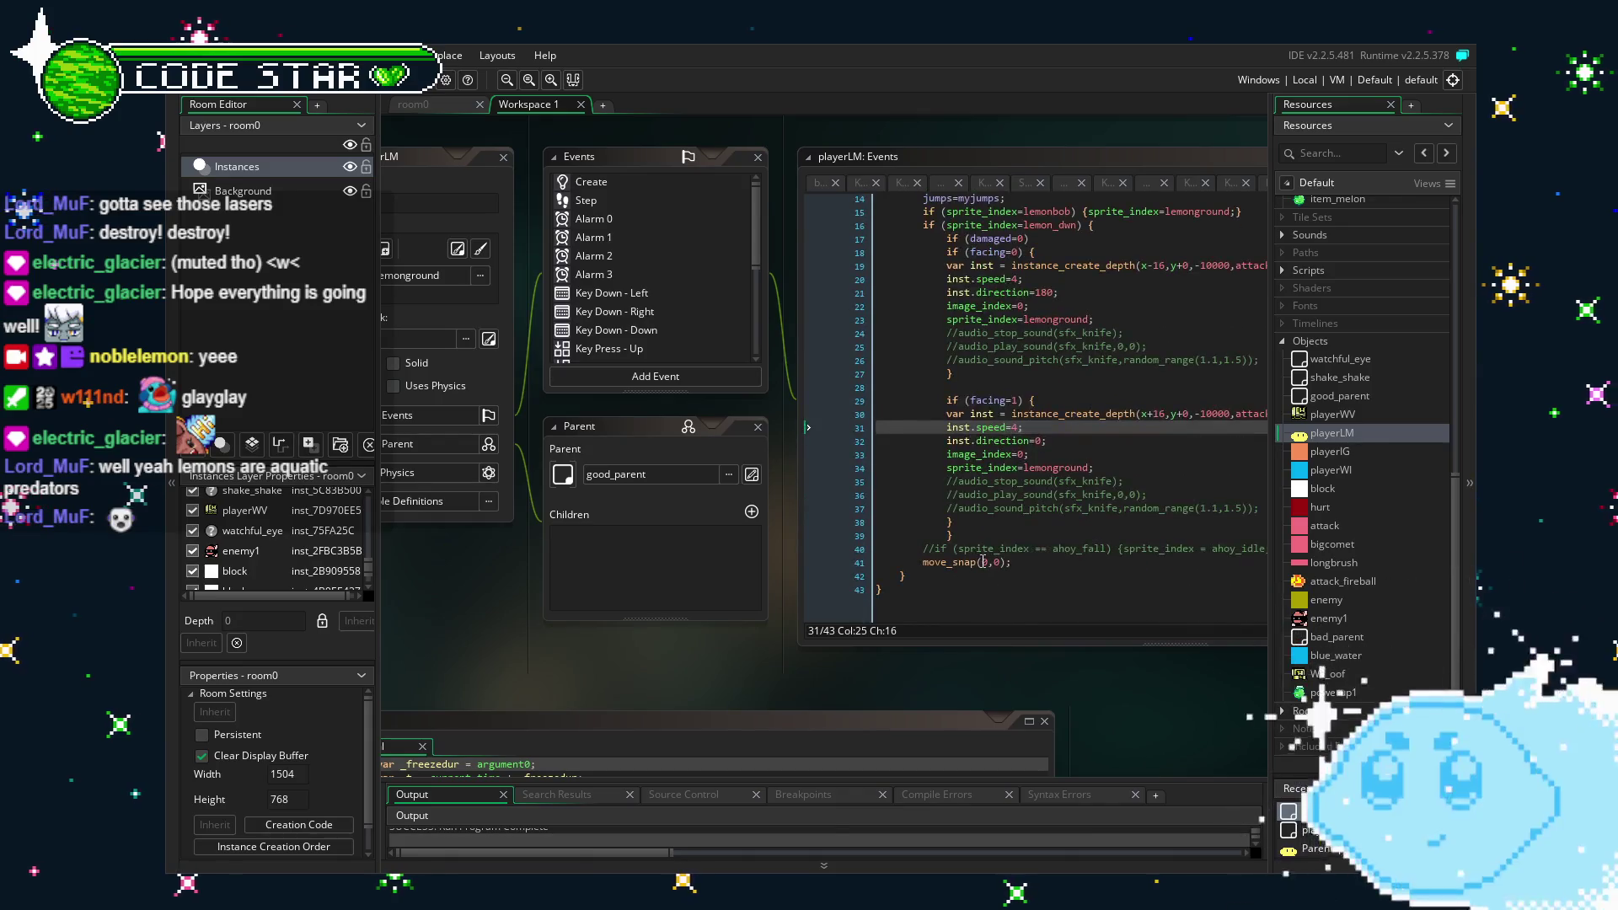
left_click_drag(512, 630, 569, 615)
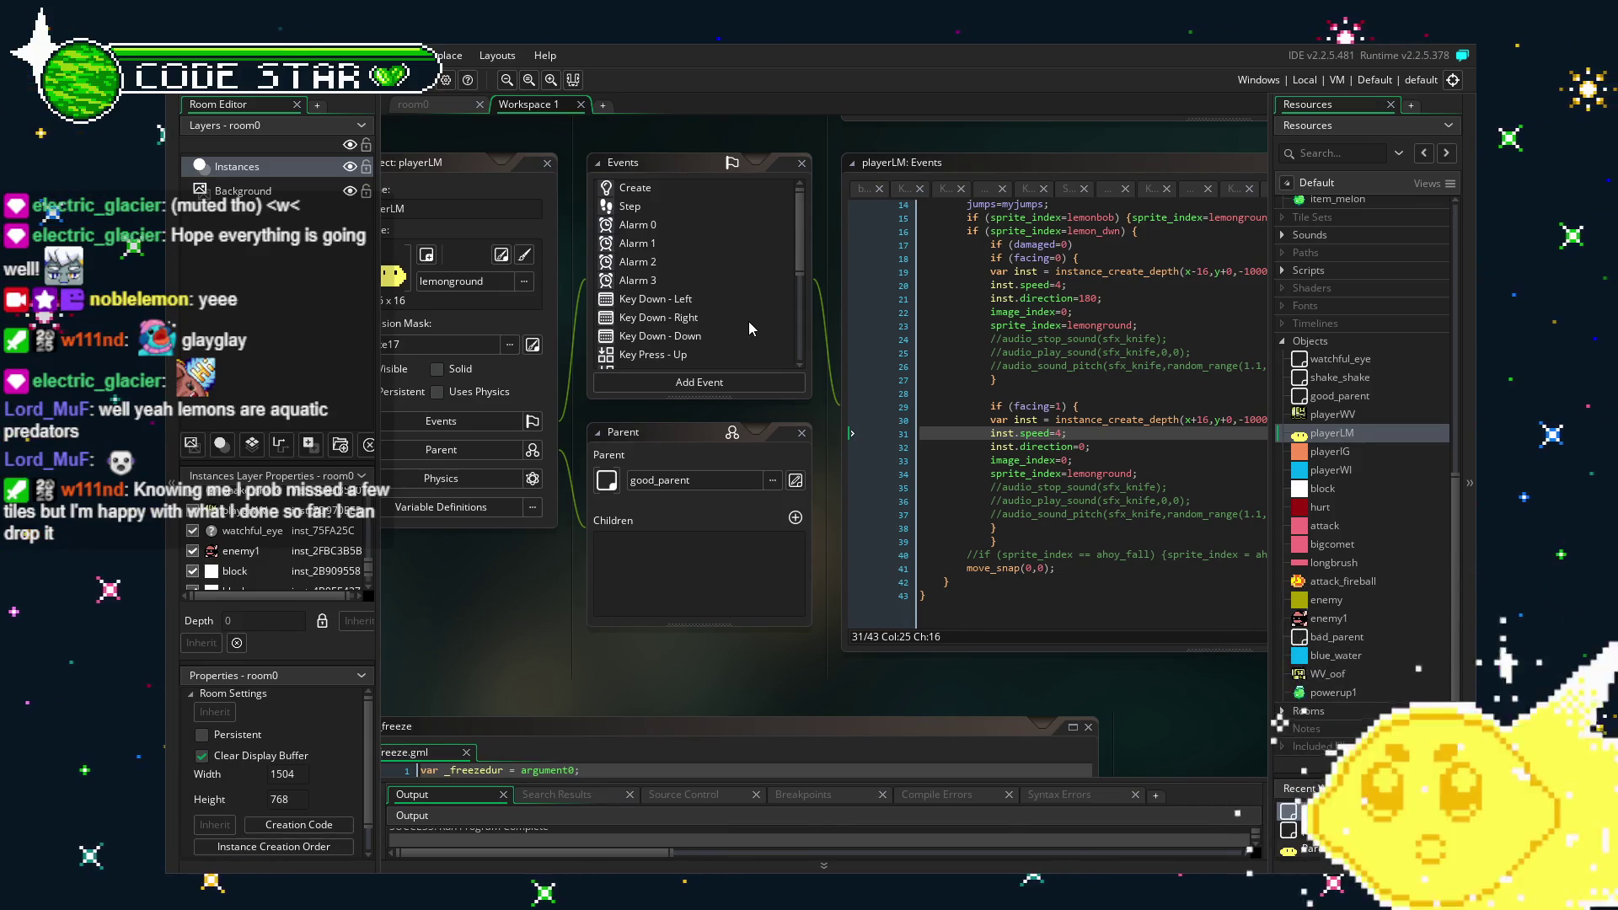
scroll(749, 321, "down", 2)
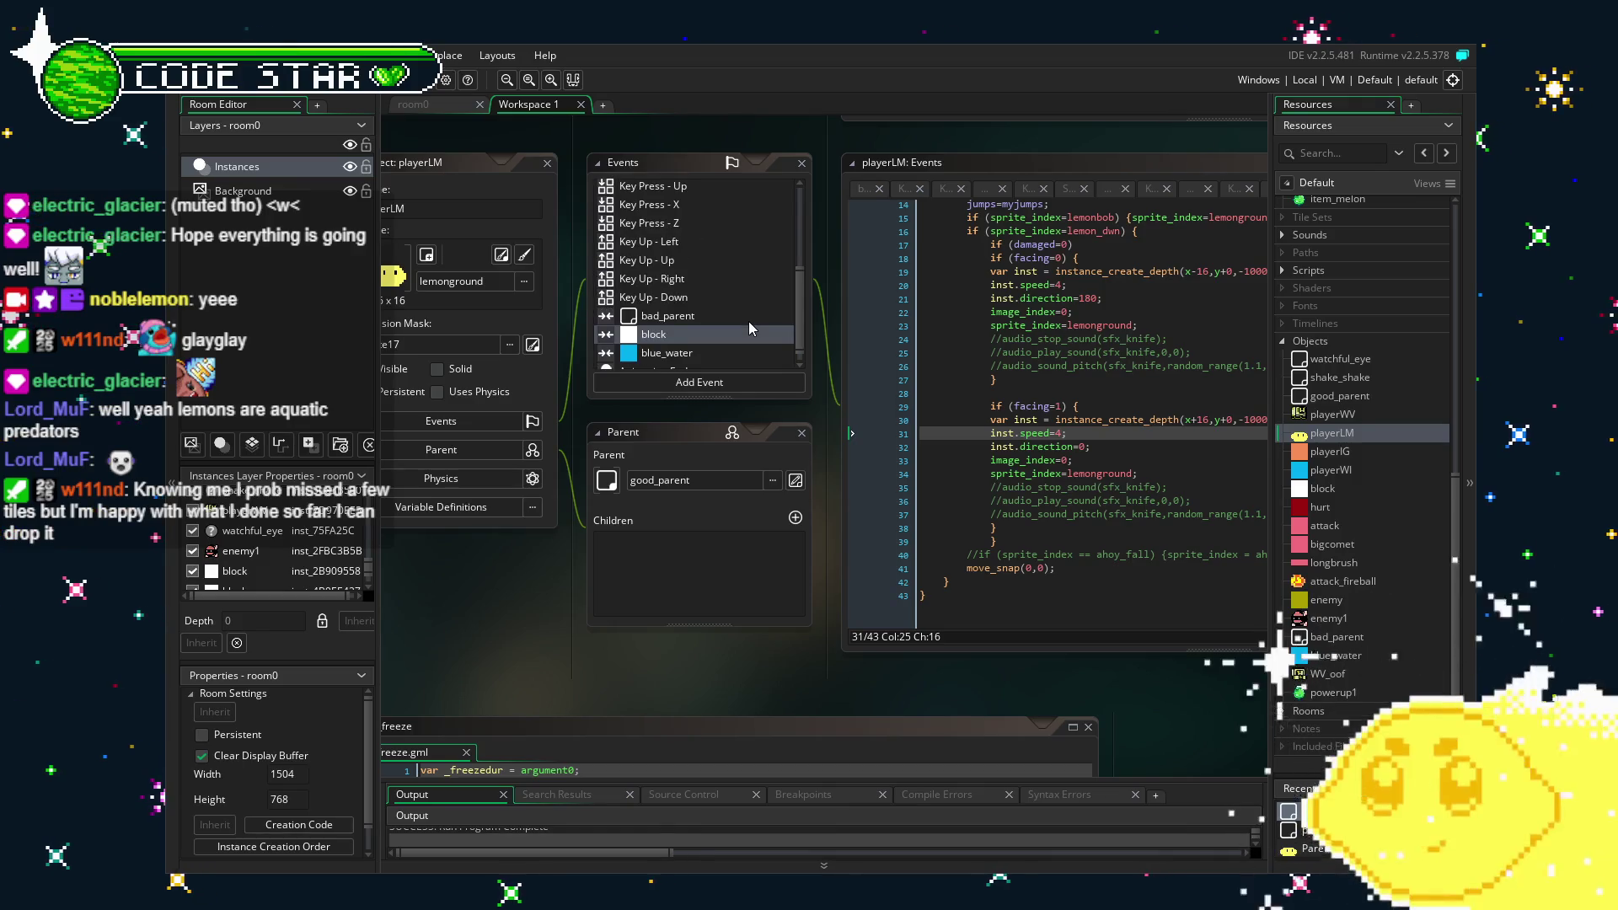
scroll(748, 321, "down", 1)
scroll(748, 321, "down", 1)
scroll(709, 297, "down", 1)
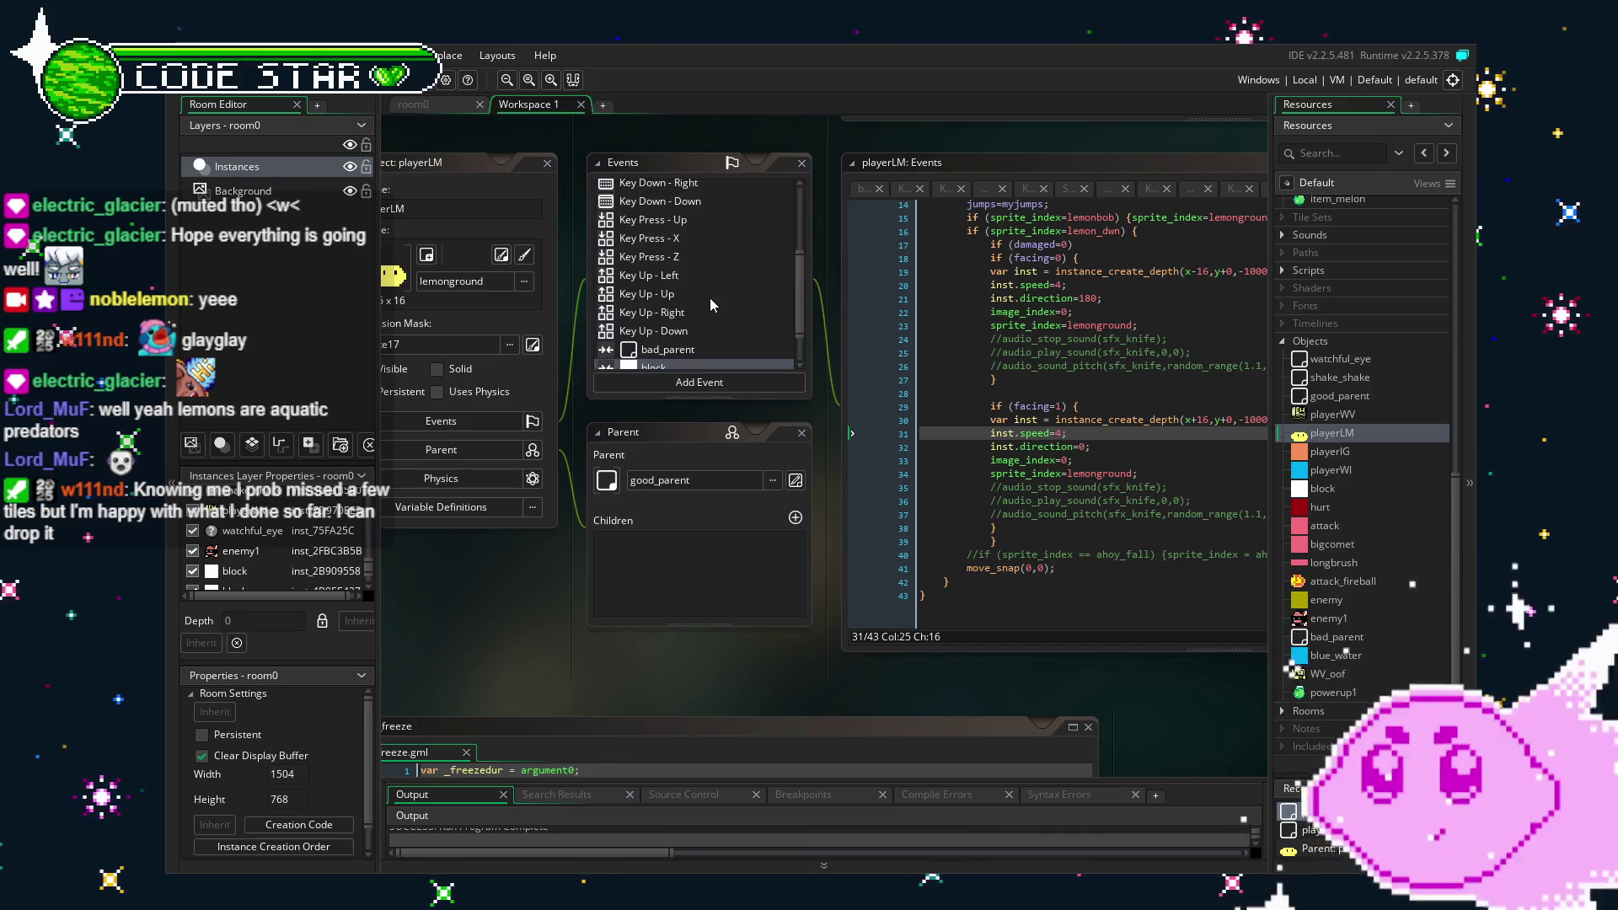
left_click(718, 244)
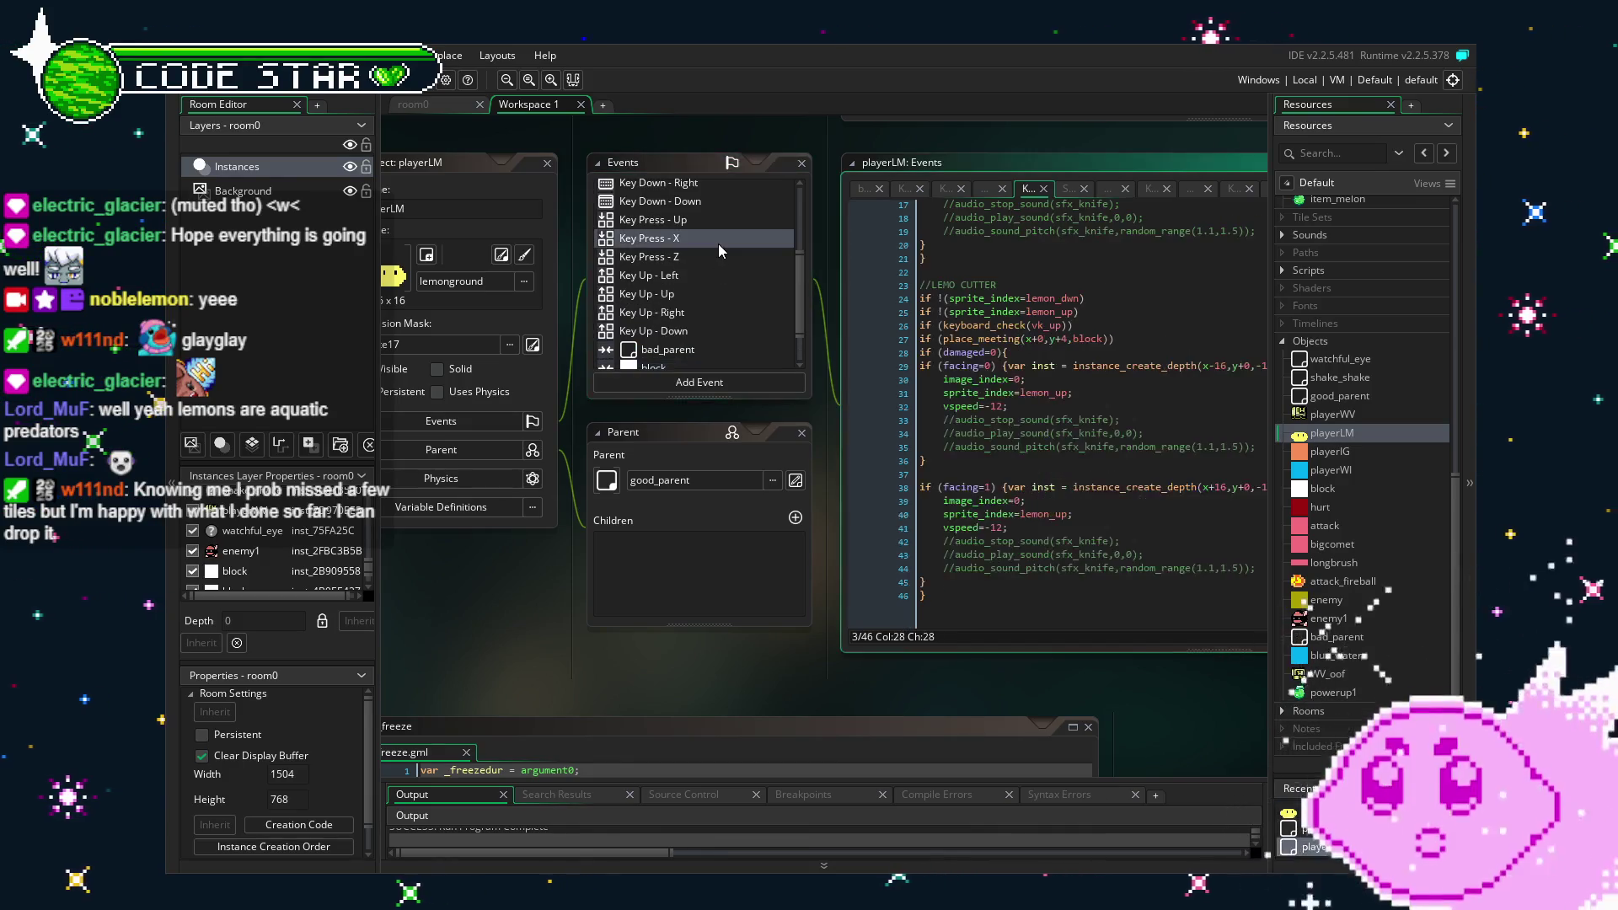
left_click(1146, 602)
scroll(998, 497, "up", 5)
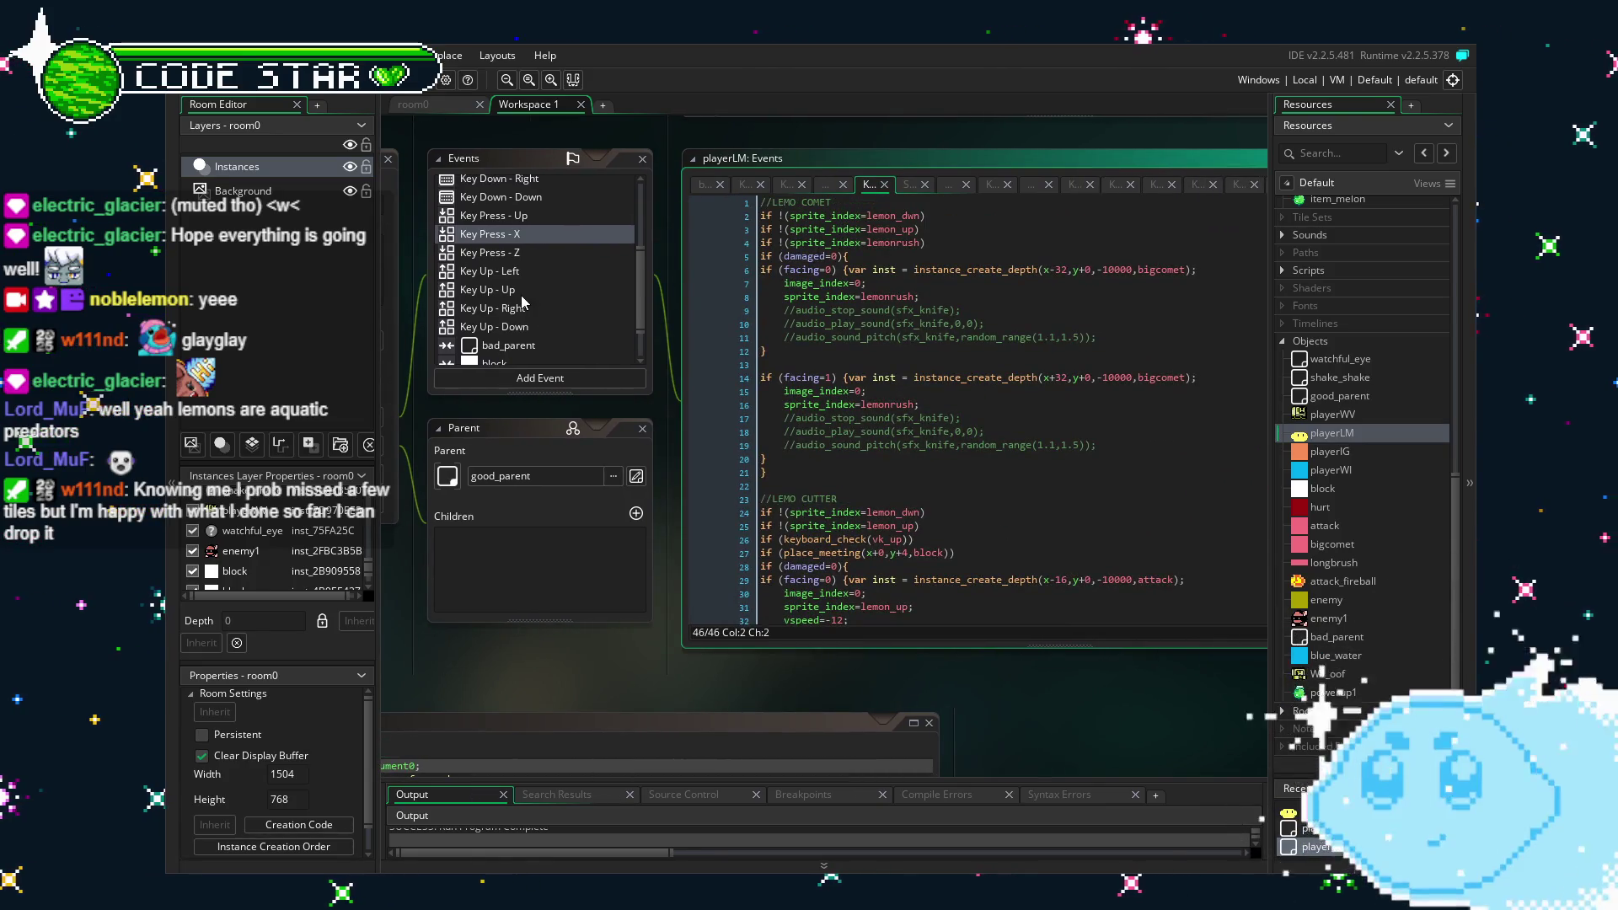
left_click(532, 252)
scroll(721, 377, "up", 1)
scroll(721, 377, "up", 5)
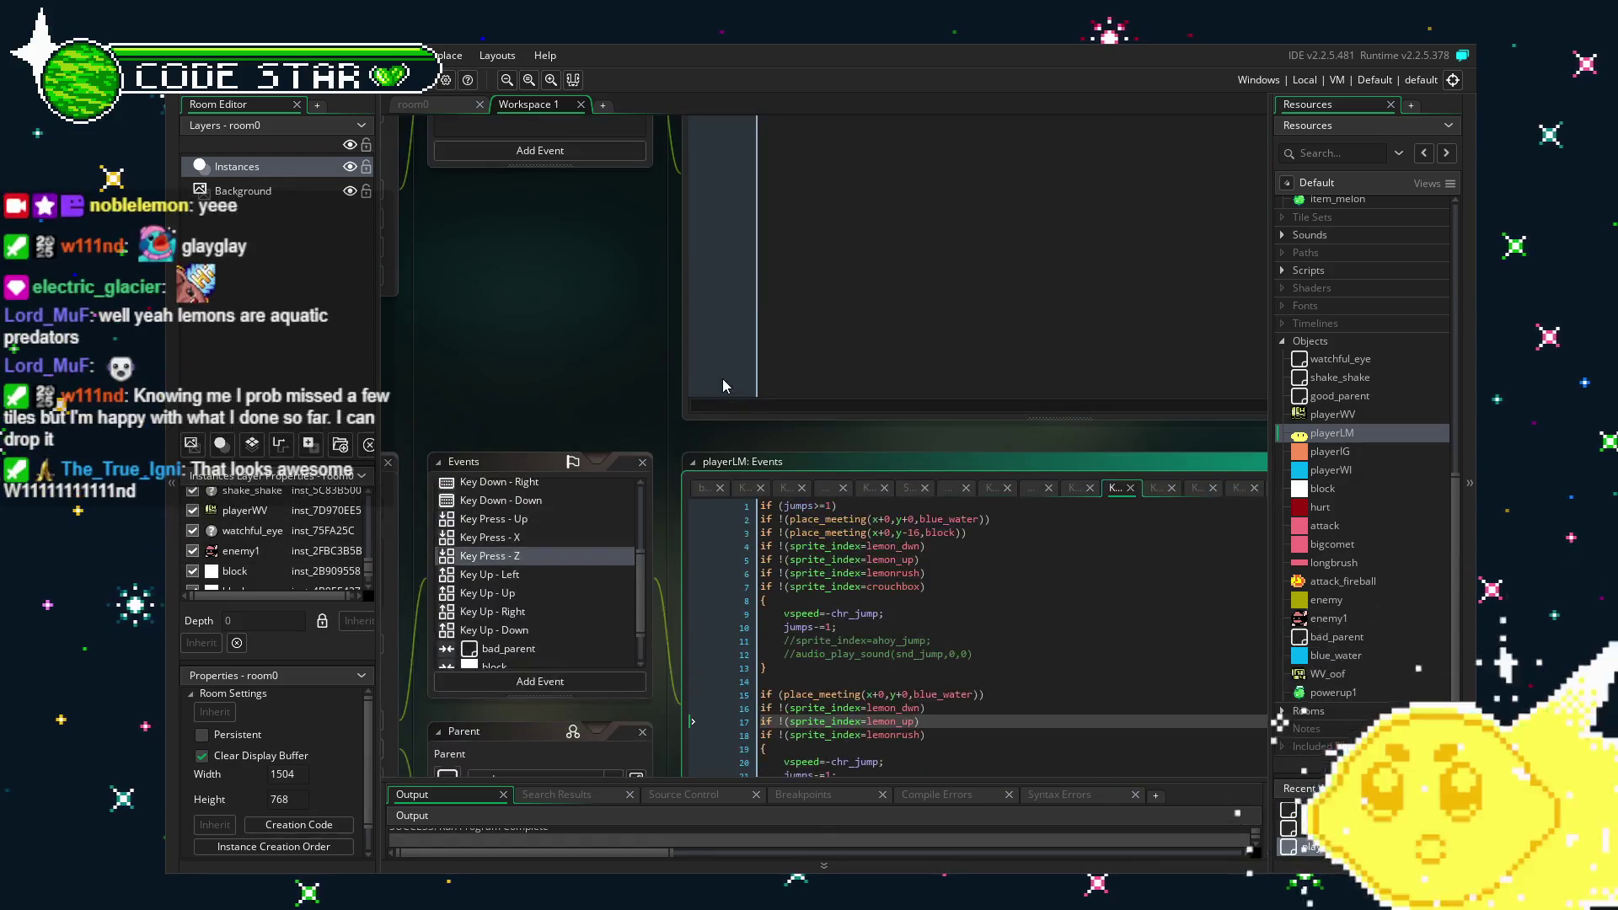
scroll(721, 377, "down", 4)
left_click_drag(984, 492, 759, 492)
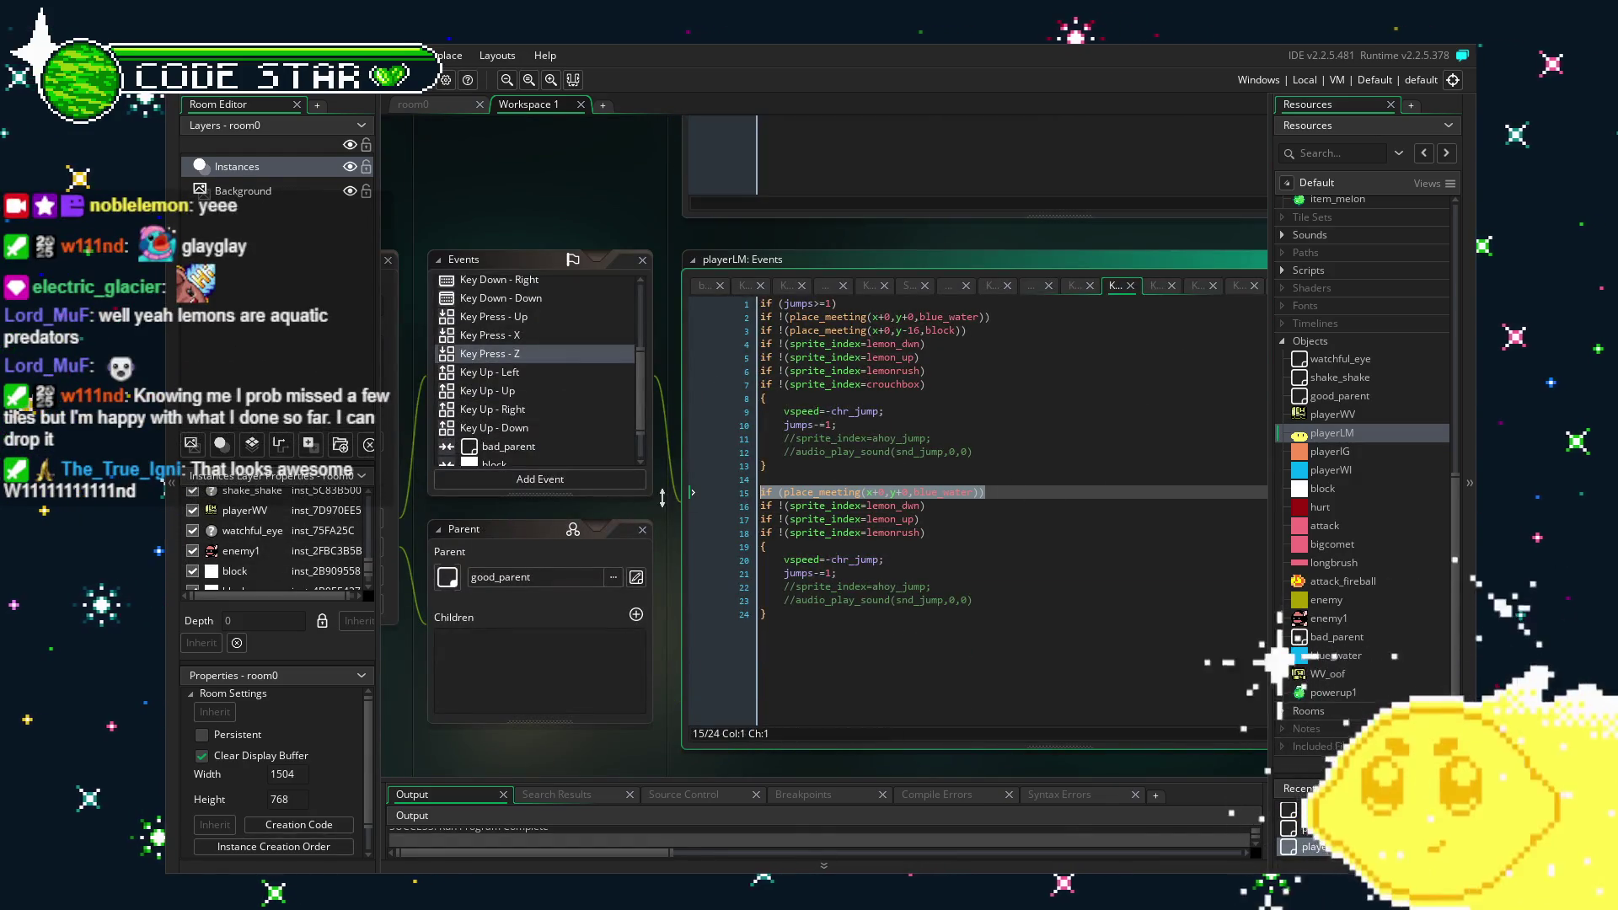
left_click(549, 333)
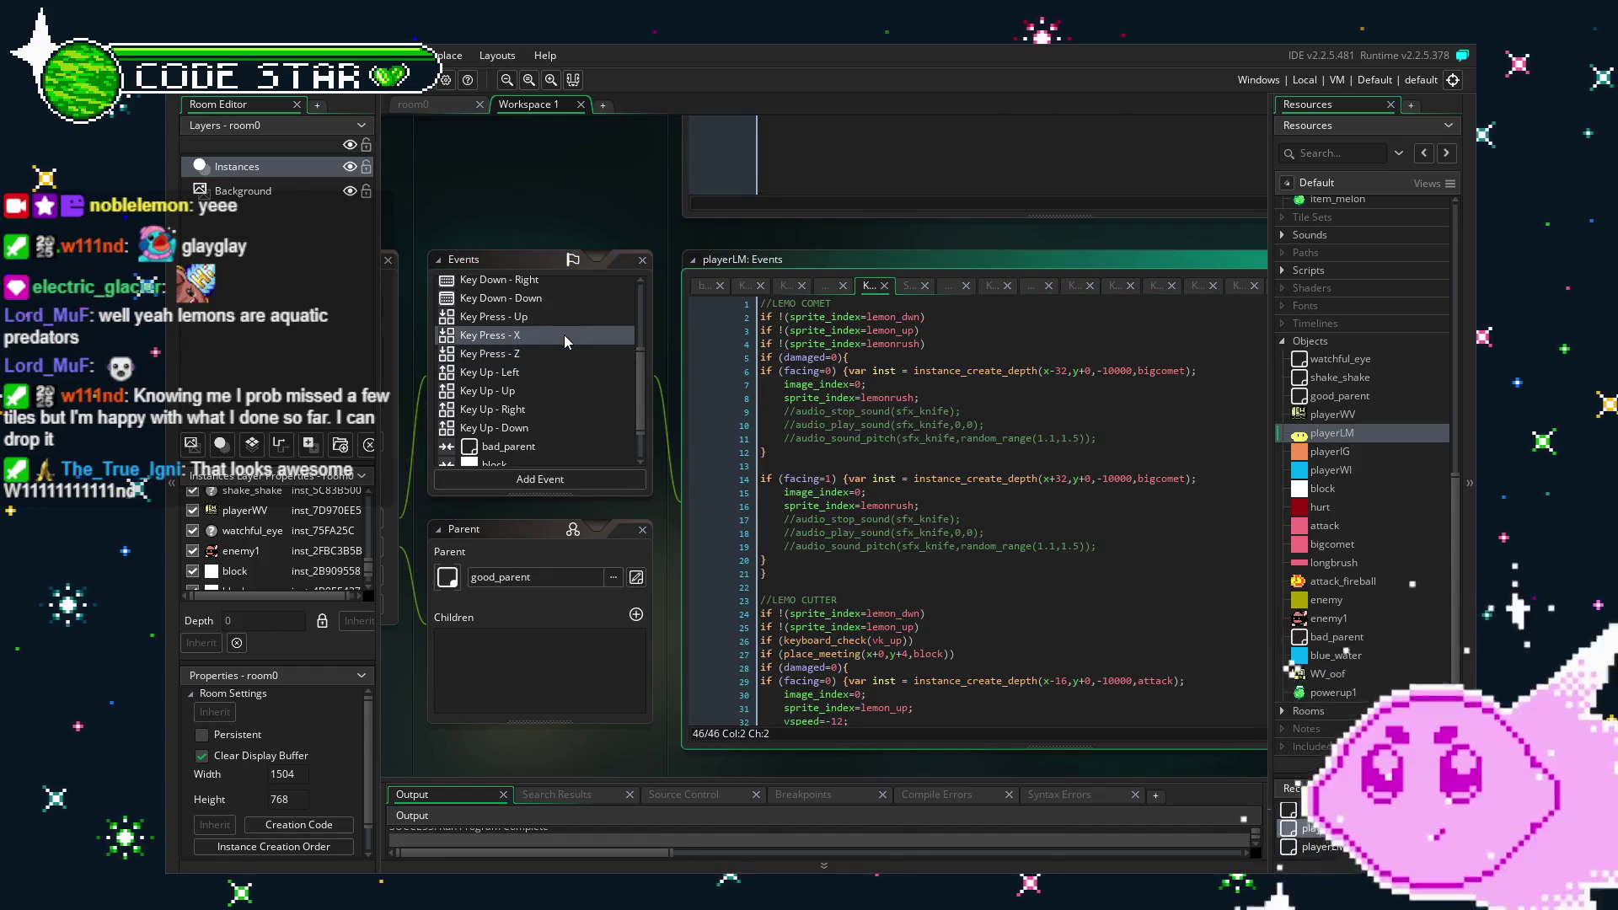
scroll(1010, 405, "up", 3)
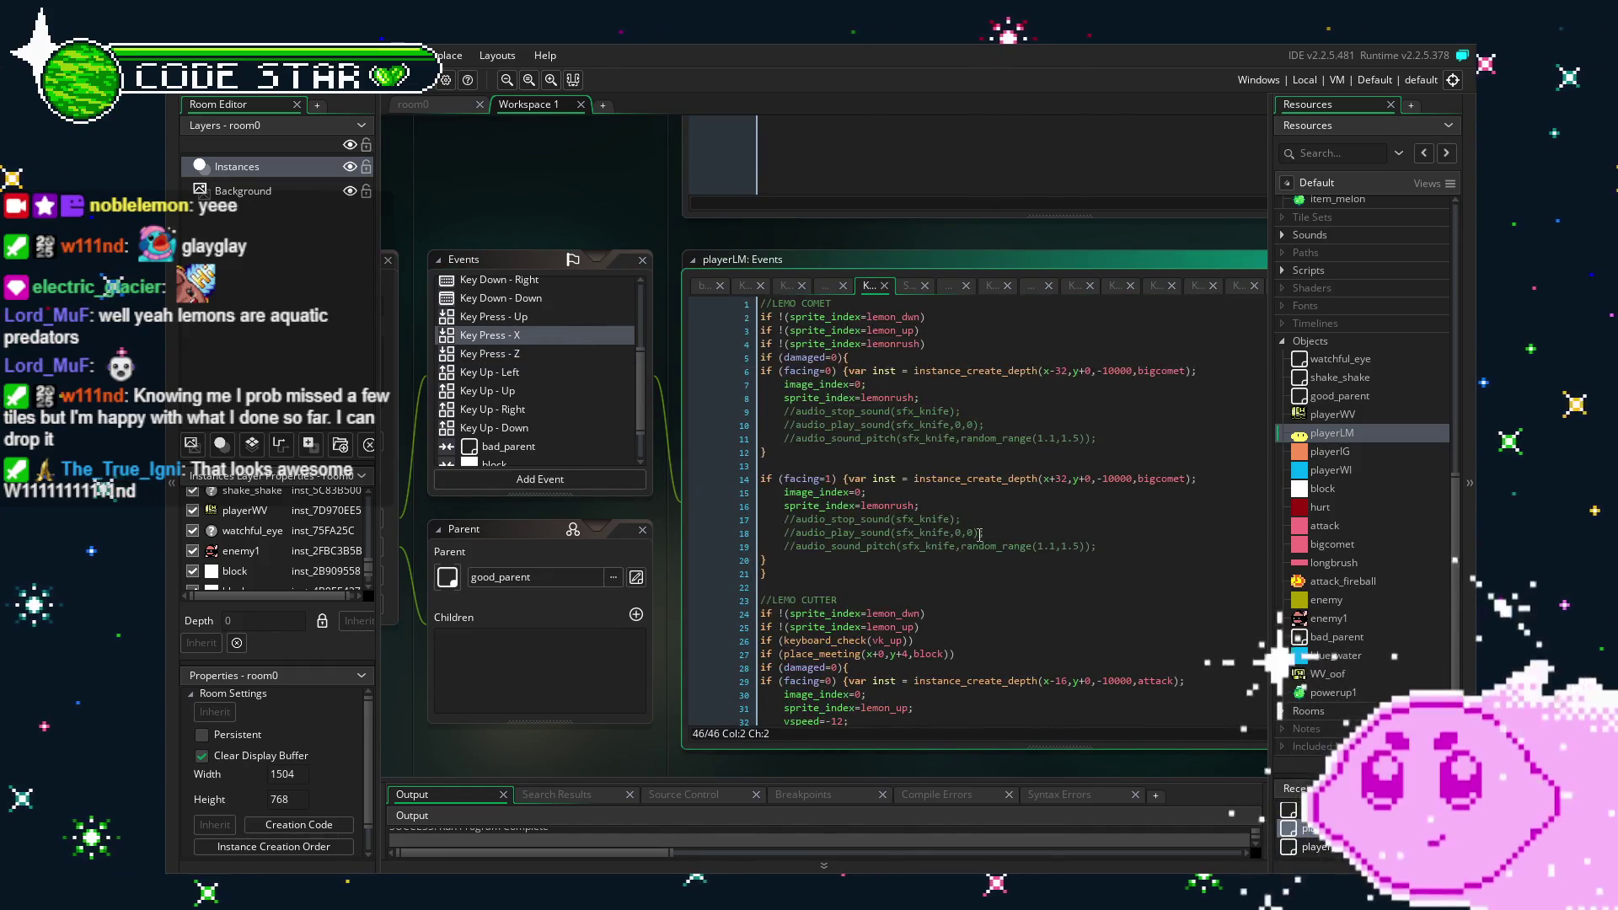
left_click(970, 342)
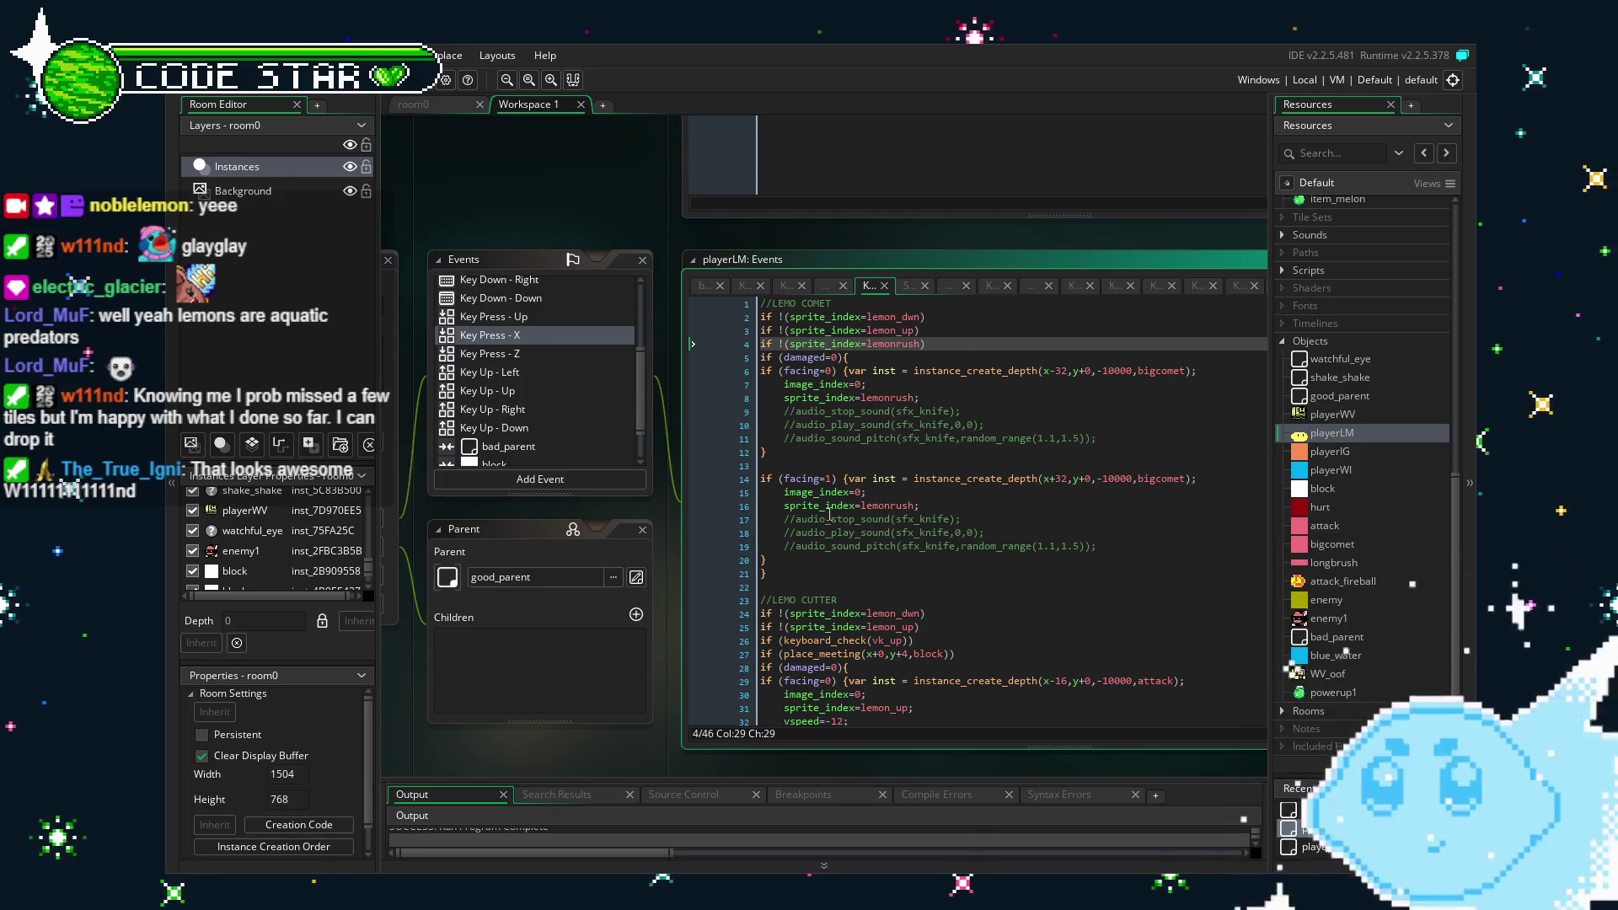
left_click(927, 638)
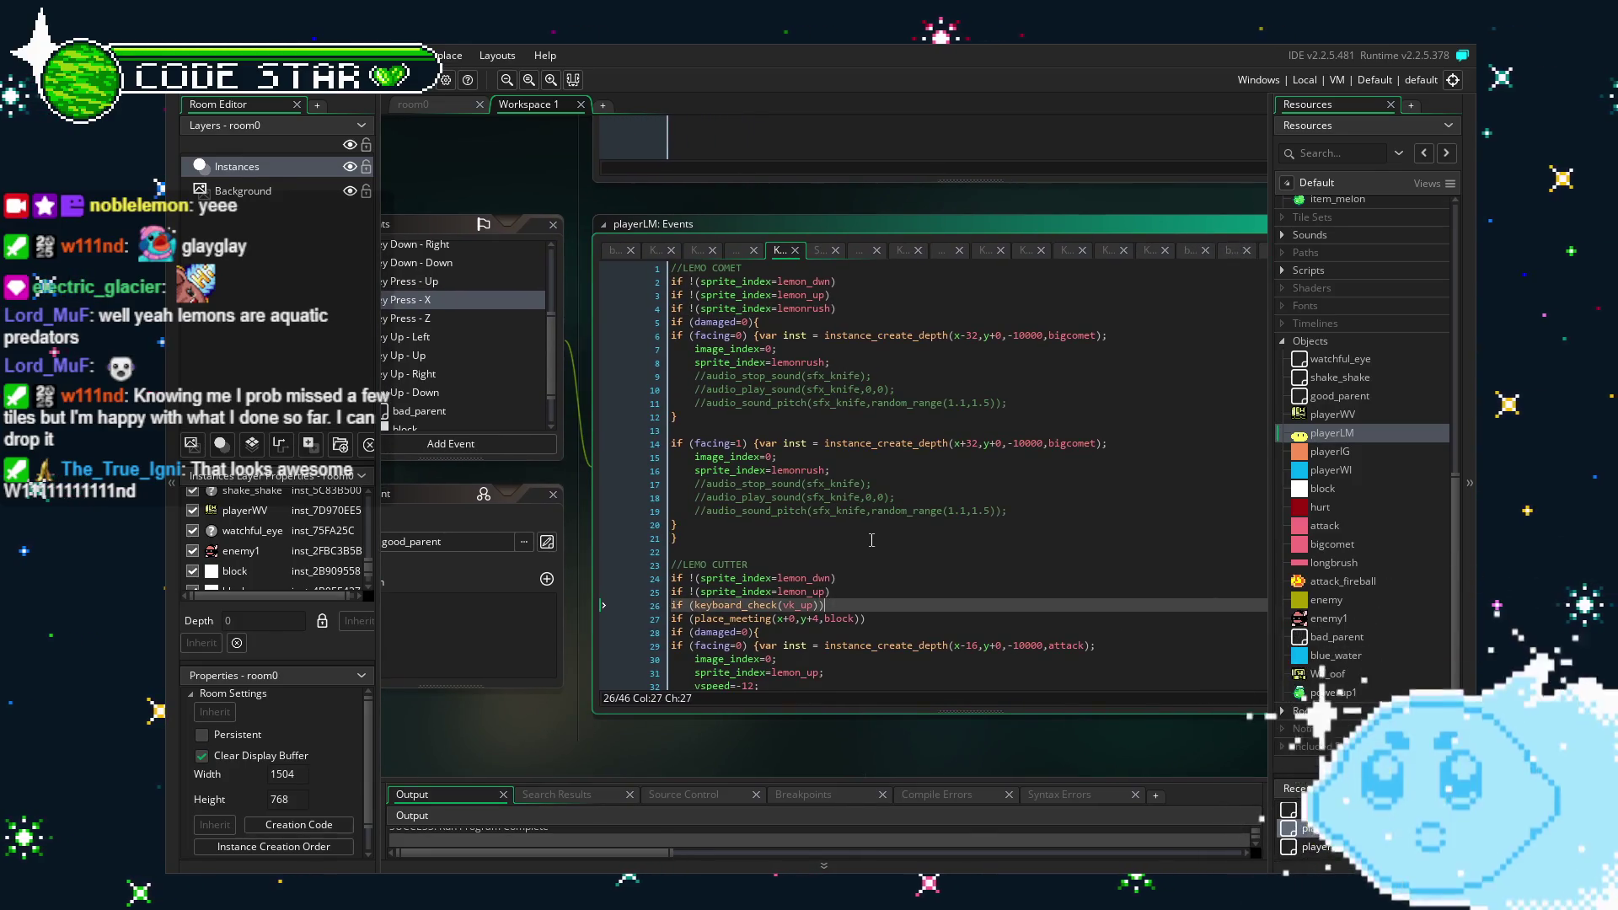
scroll(871, 539, "down", 5)
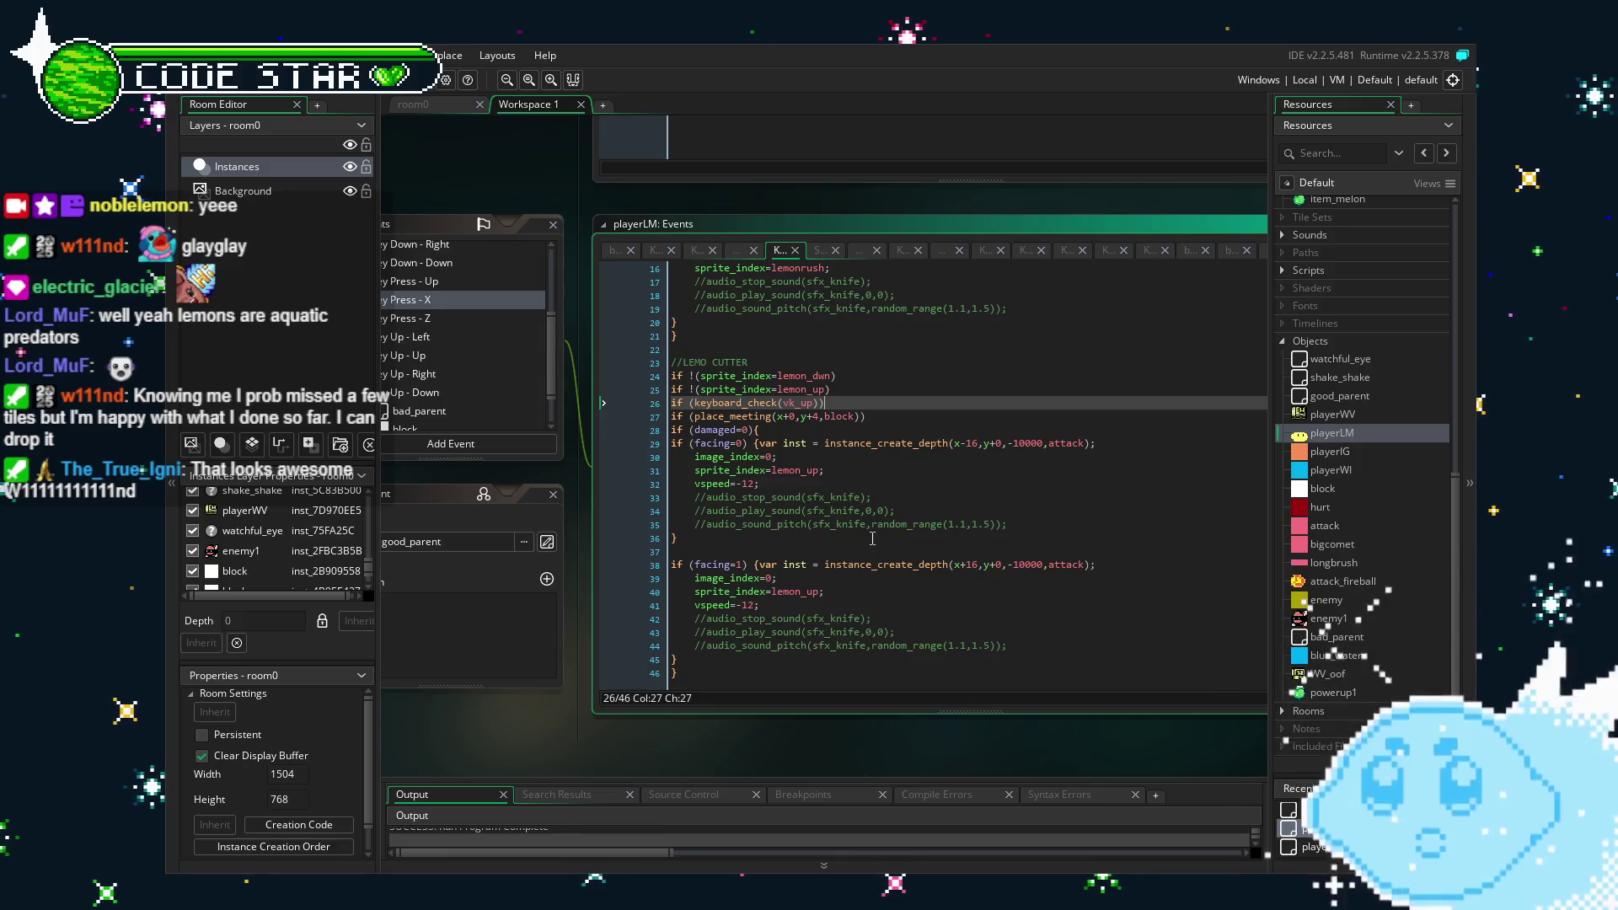
scroll(874, 539, "up", 1)
scroll(877, 540, "down", 1)
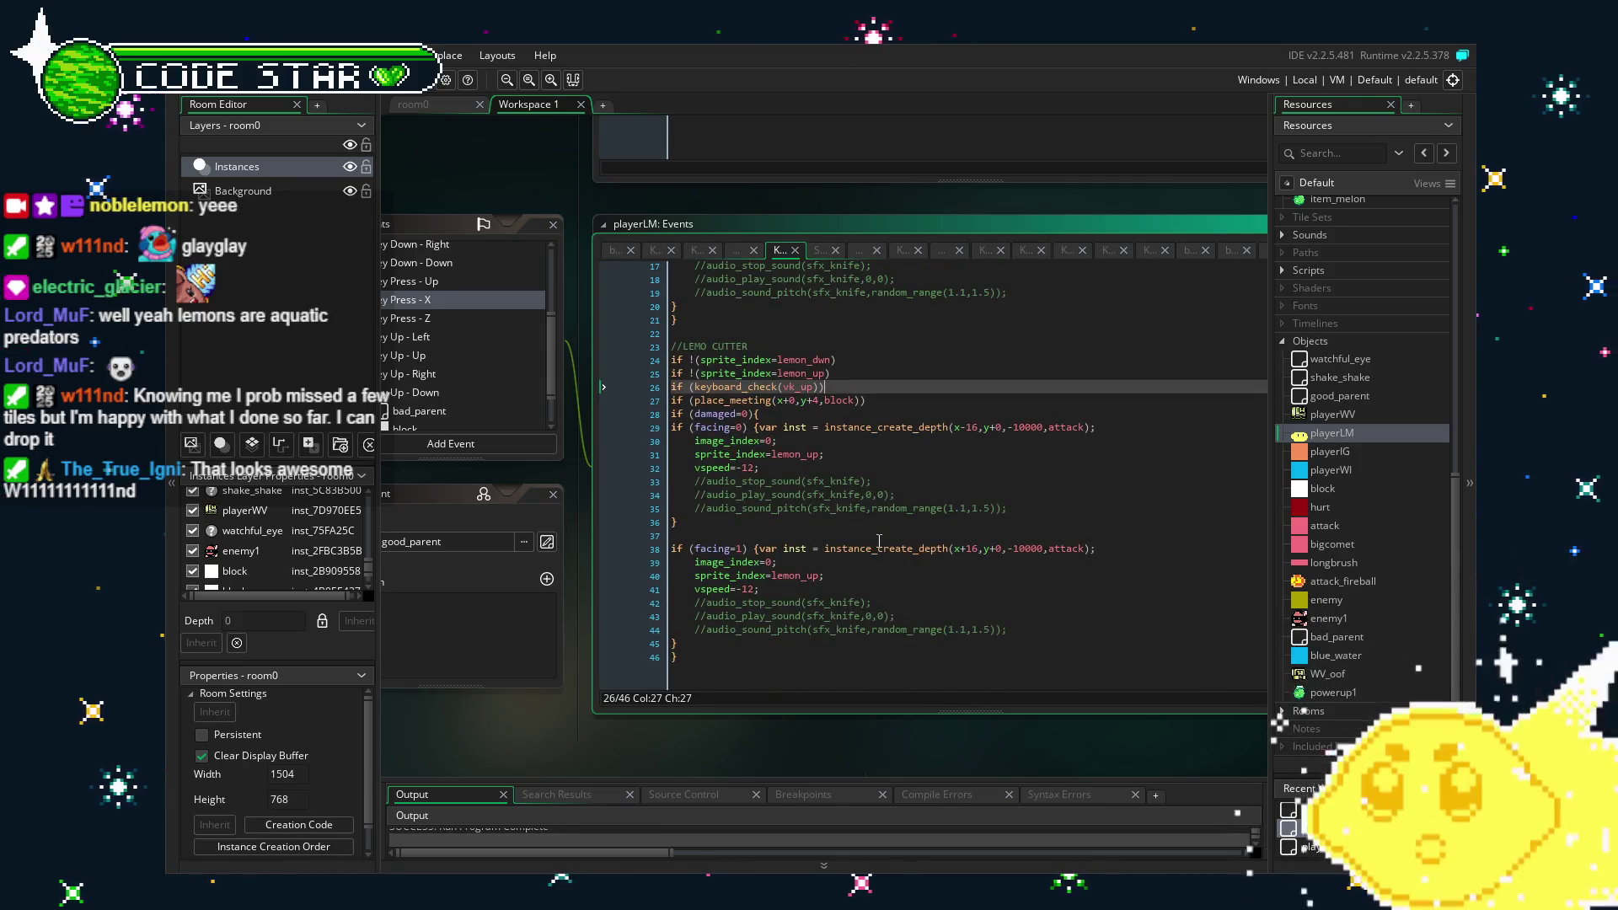
scroll(878, 540, "up", 5)
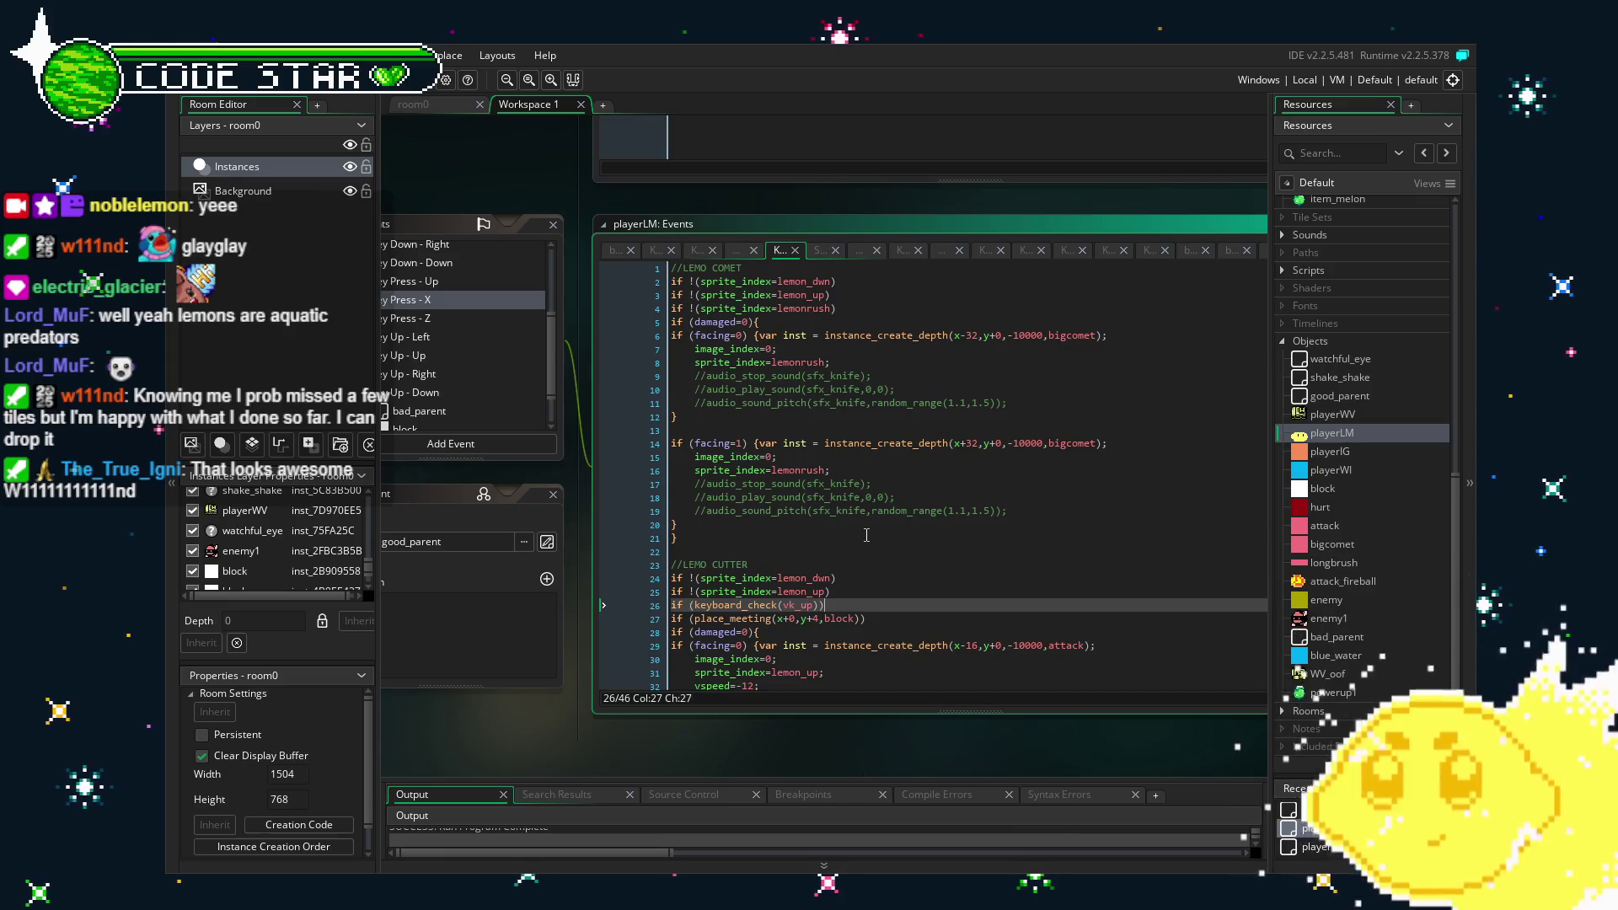
left_click(859, 295)
left_click(864, 309)
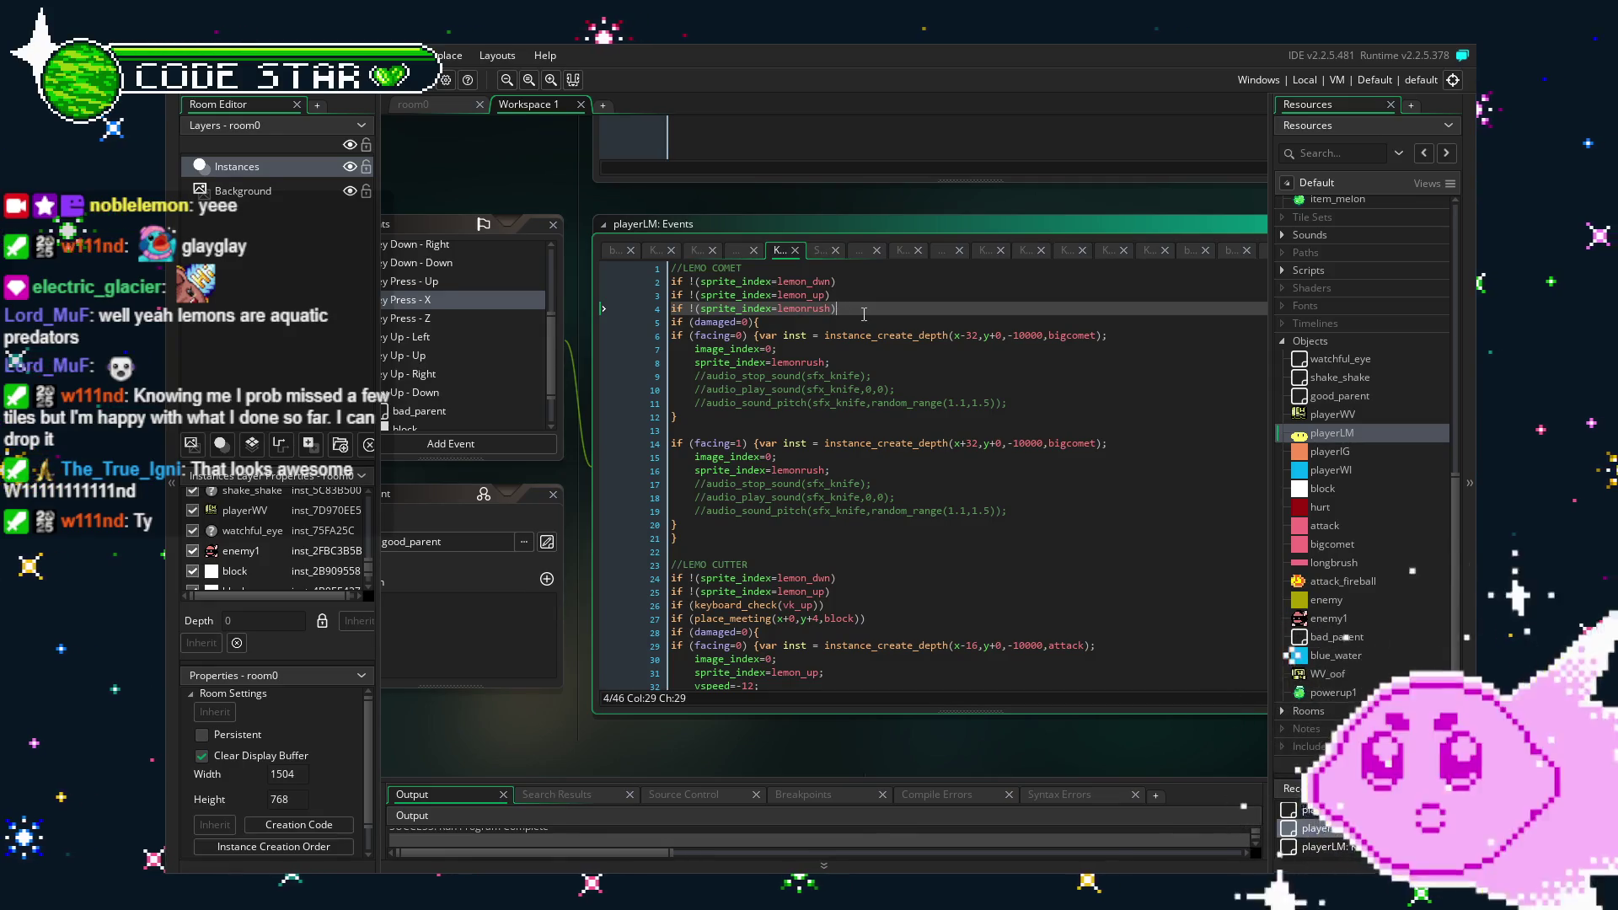
key("Return")
type("if (place_meeting(x+0,y+0,blue_water))")
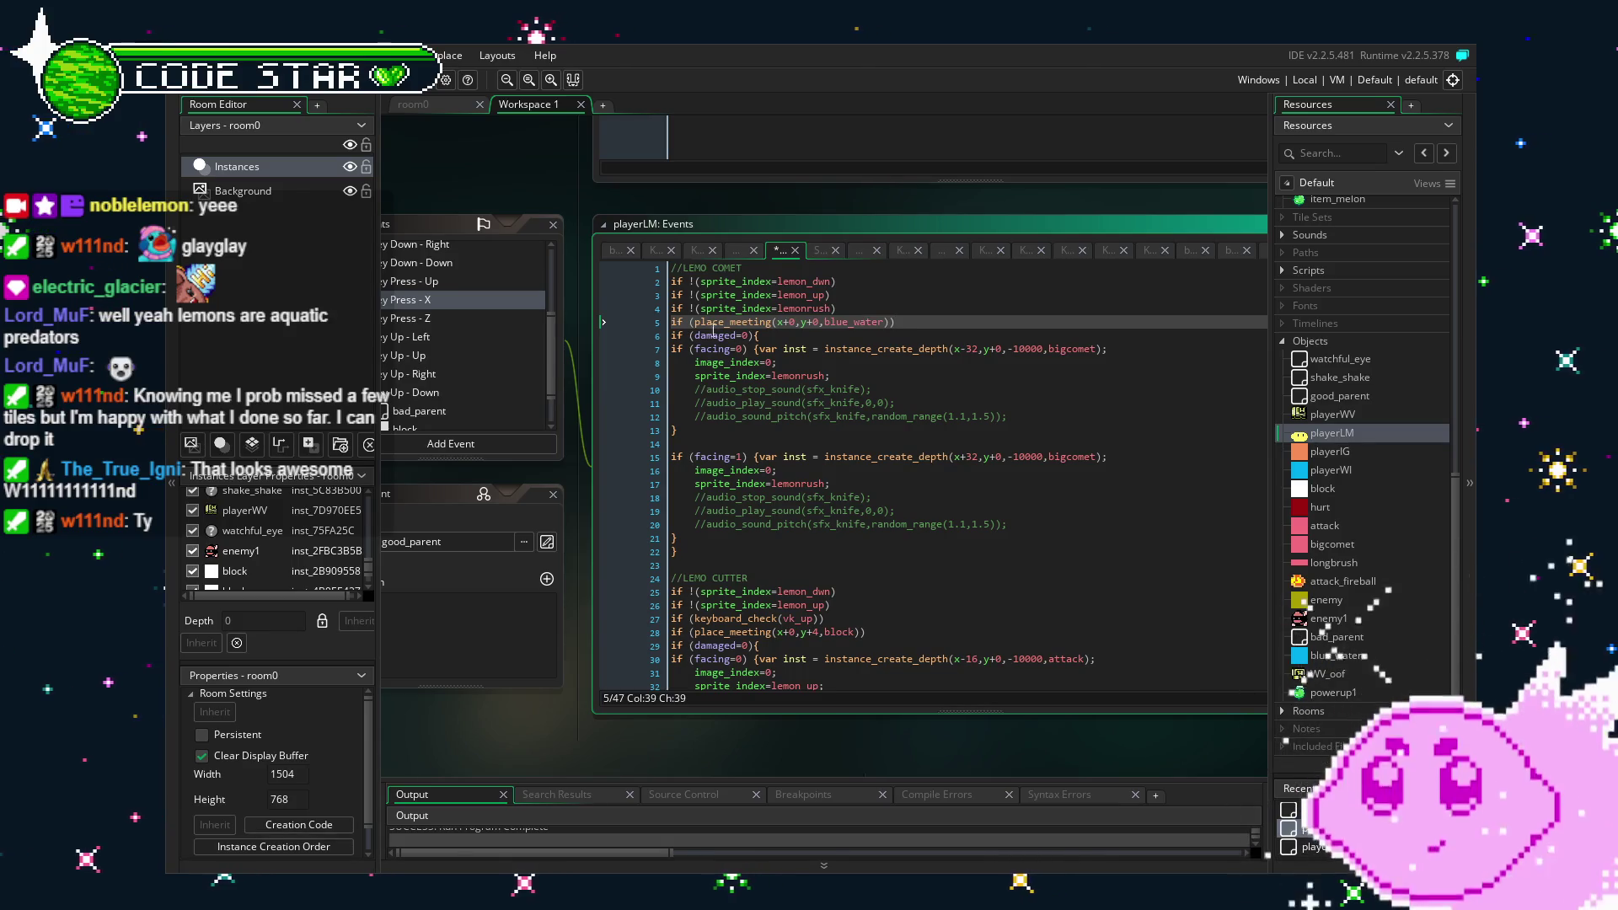
Negate the line 5 place_meeting blue_water check by adding '!' before it.
left_click(691, 322)
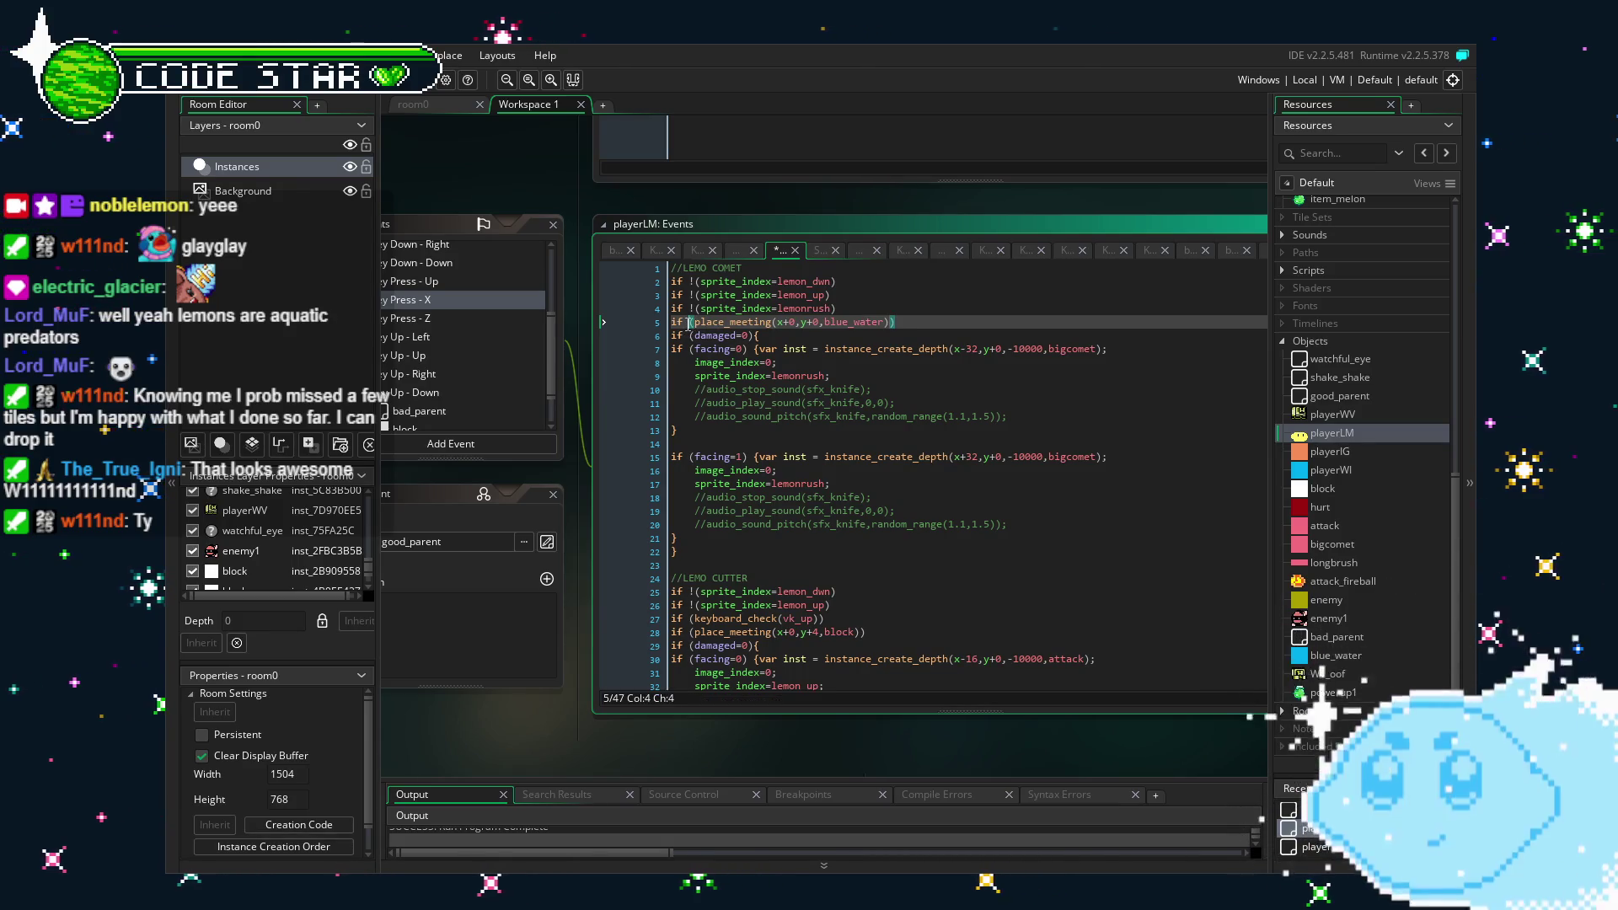
type("!")
left_click_drag(489, 662, 625, 582)
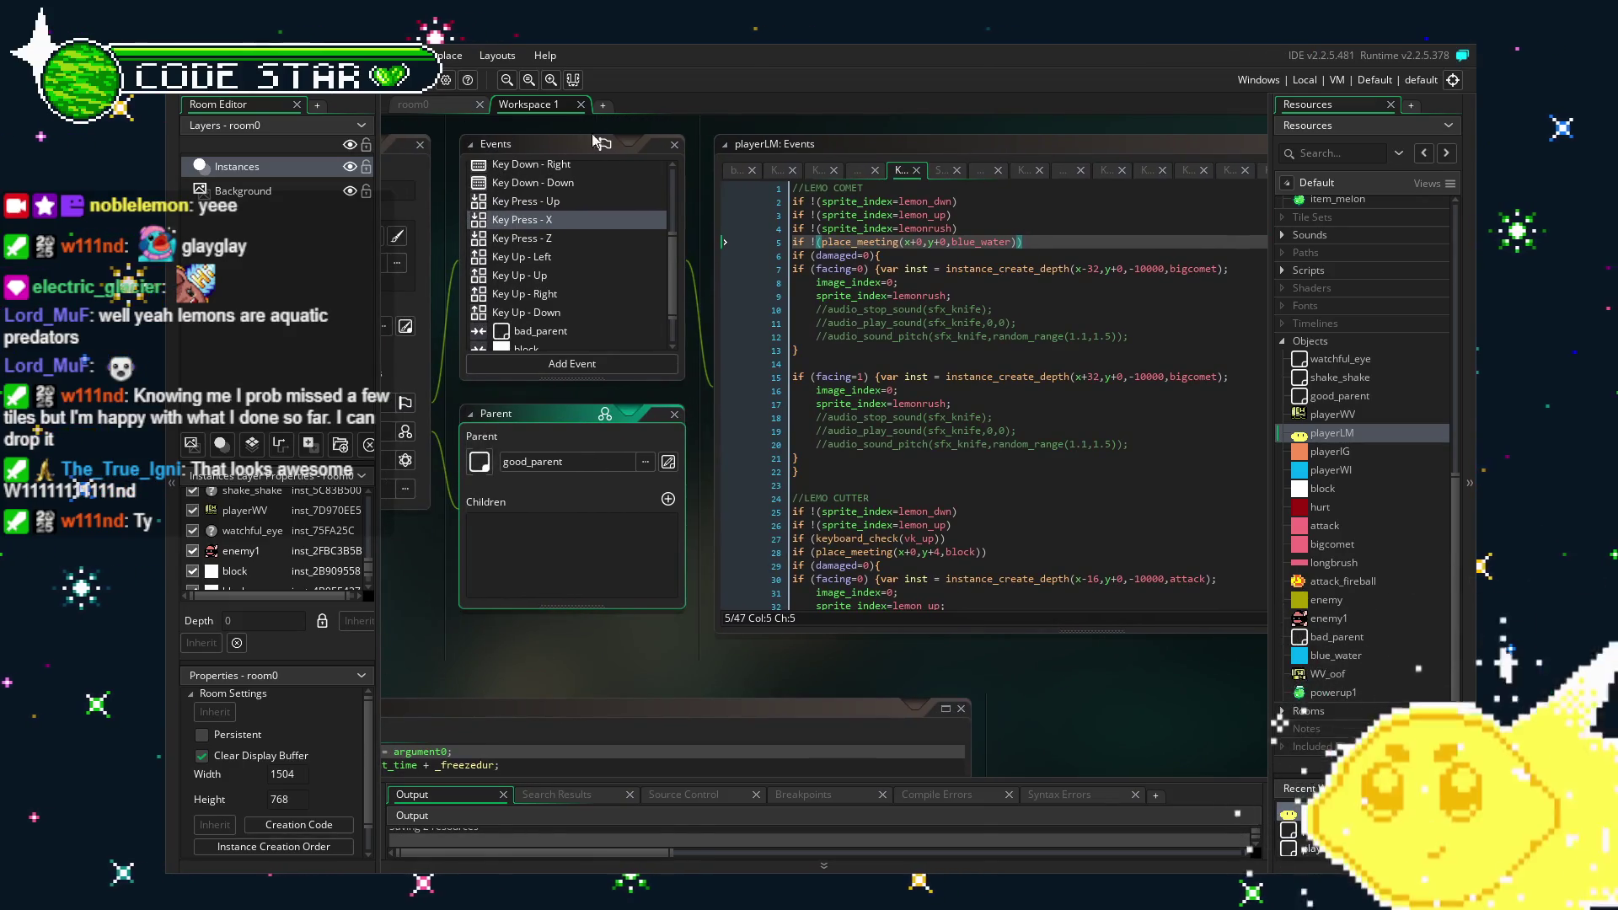
Move the !(place_meeting(x+0,y+0,blue_water)) check under the LEMO COMET comment and run the game with F5.
left_click_drag(1050, 241, 792, 242)
key("BackSpace")
left_click(889, 189)
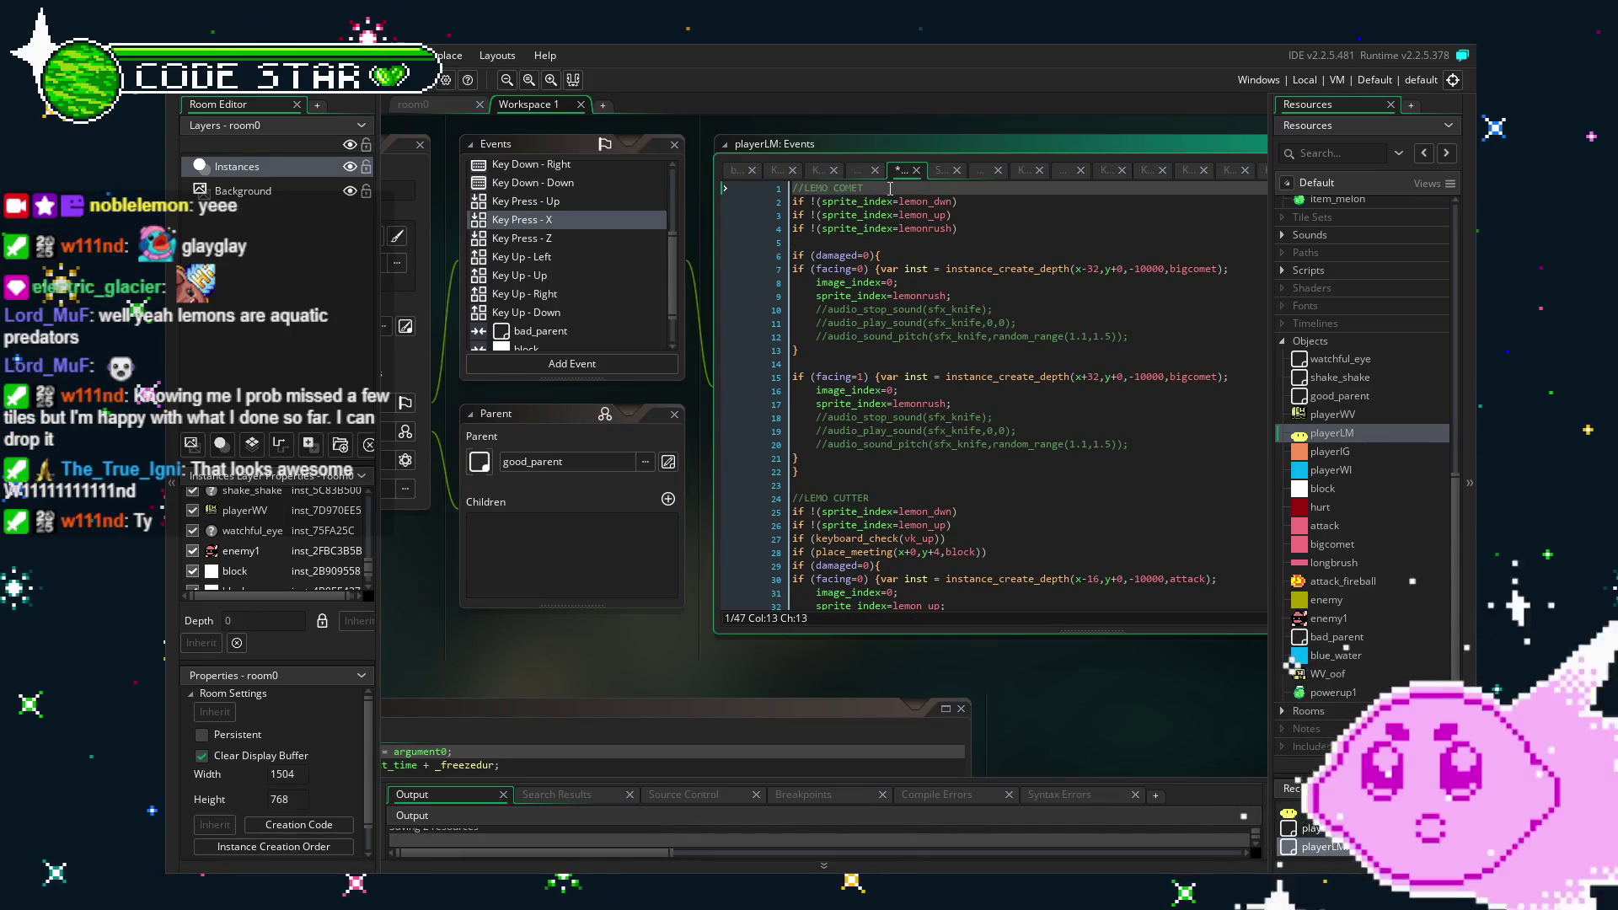
key("Return")
type("if !(place_meeting(x+0,y+0,blue_water))")
left_click(906, 255)
key("BackSpace")
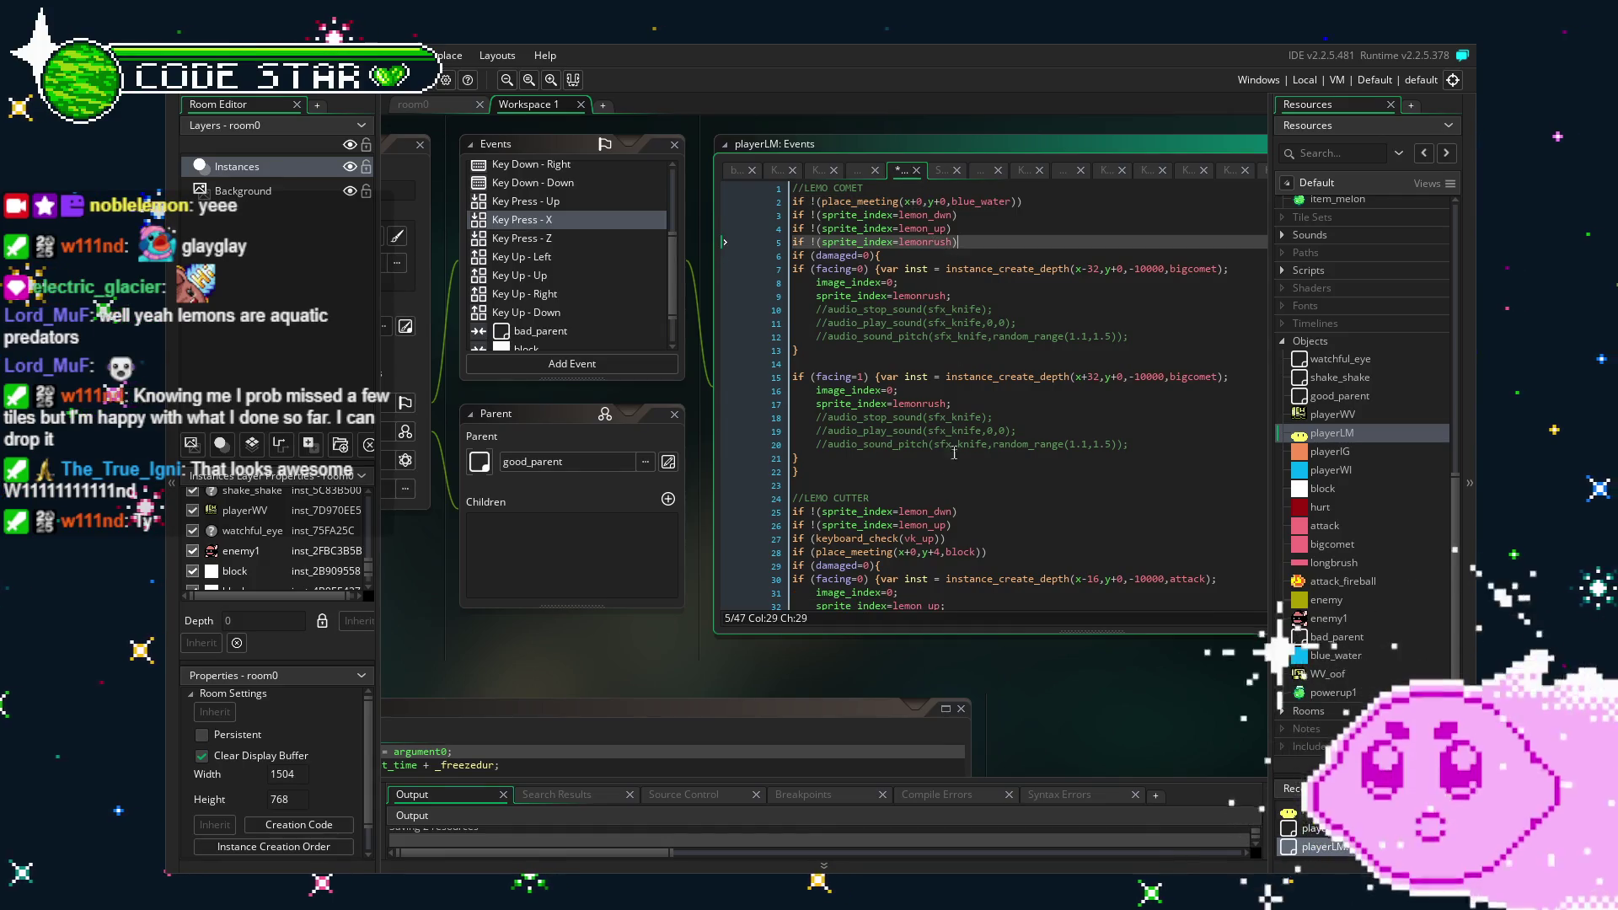
key("F5")
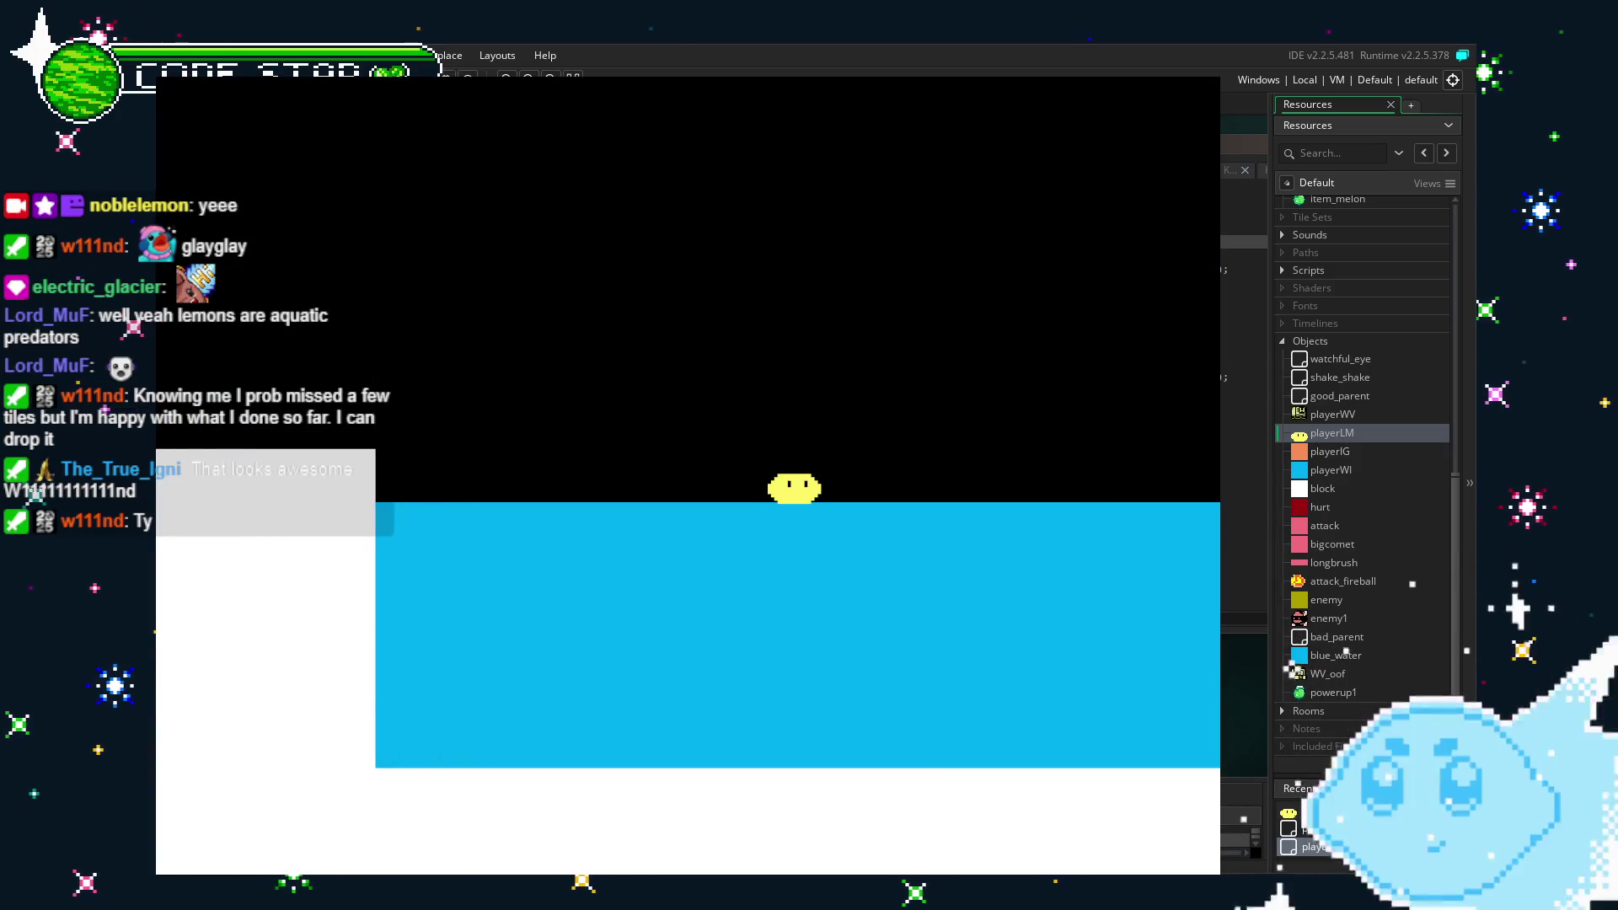
Test the lemon's jump and comet dash attack beside the blue water.
key("space")
key("Right")
key("Left")
key("Left")
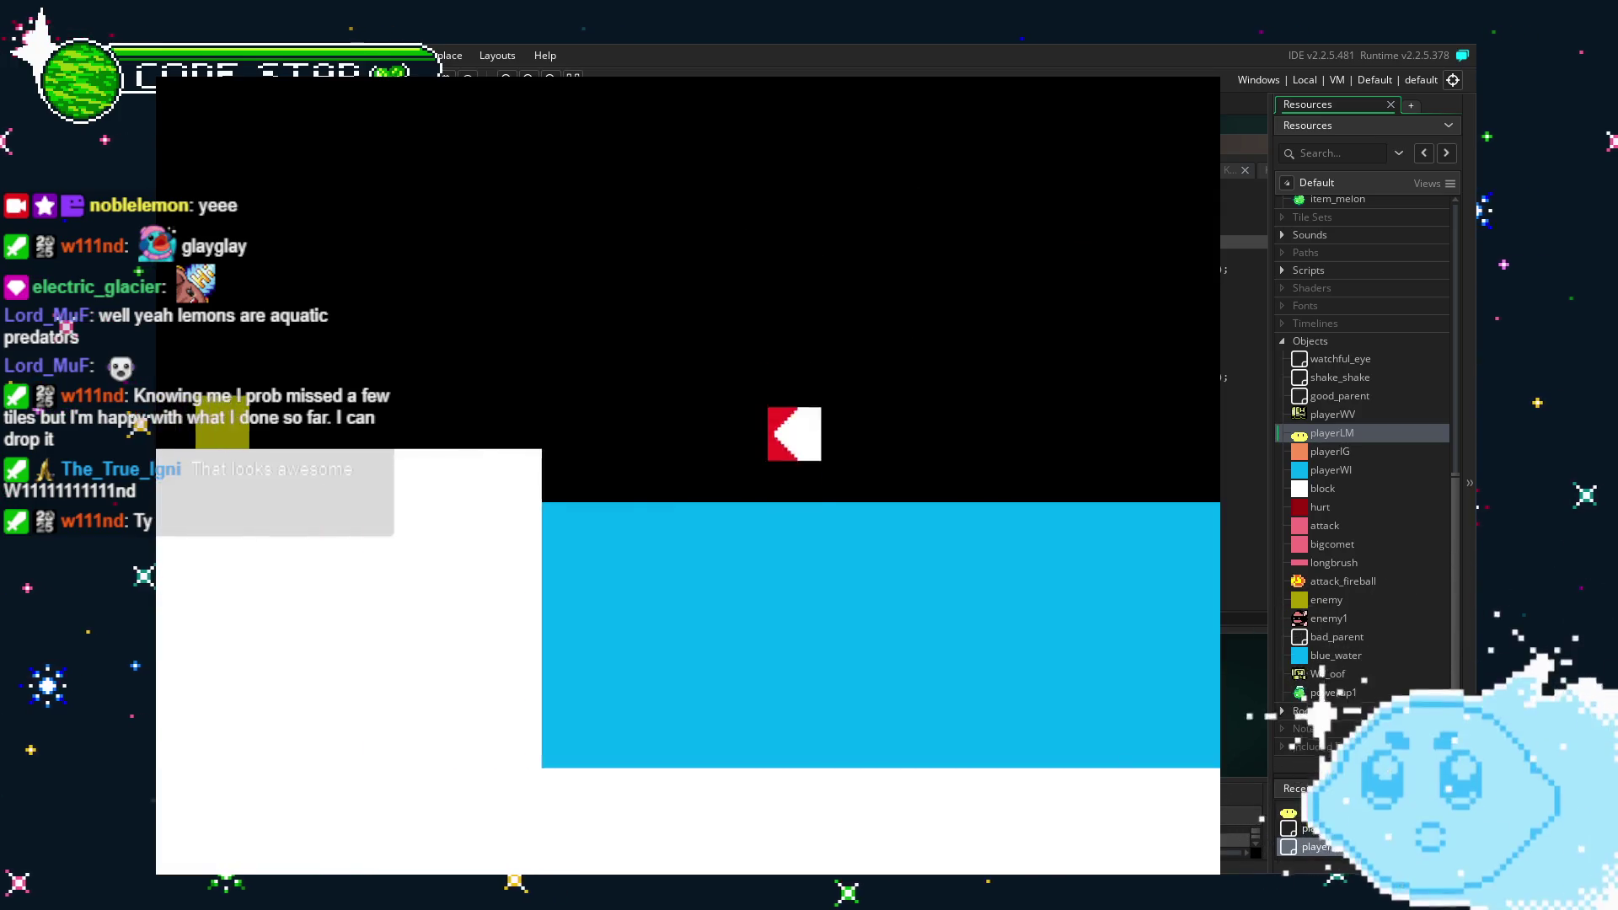
key("space")
key("Right")
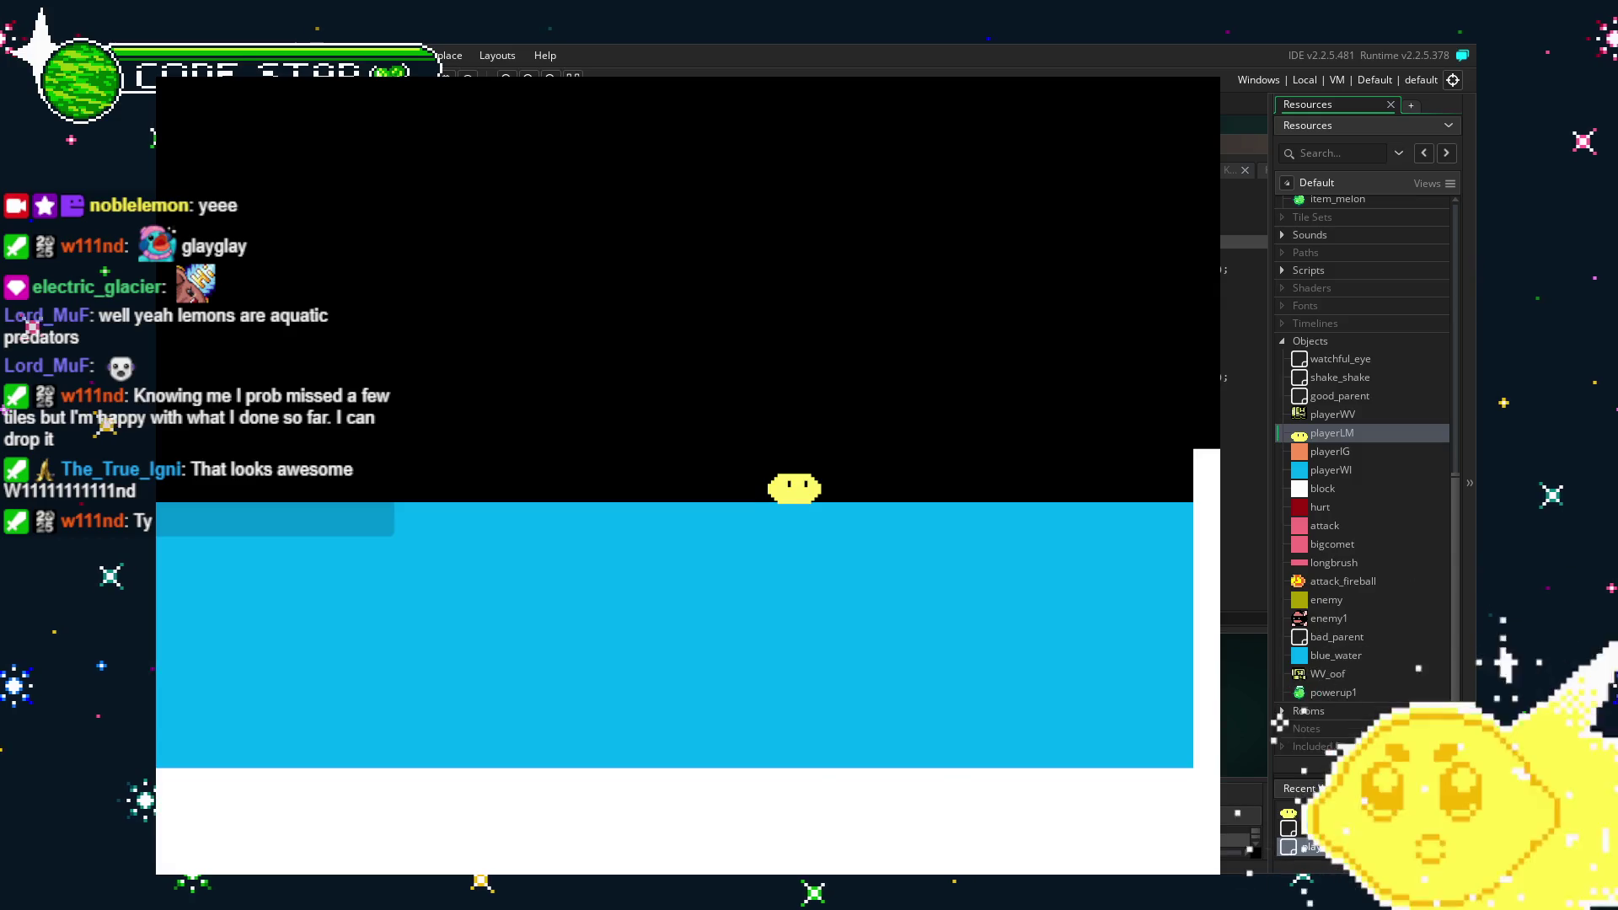
key("space")
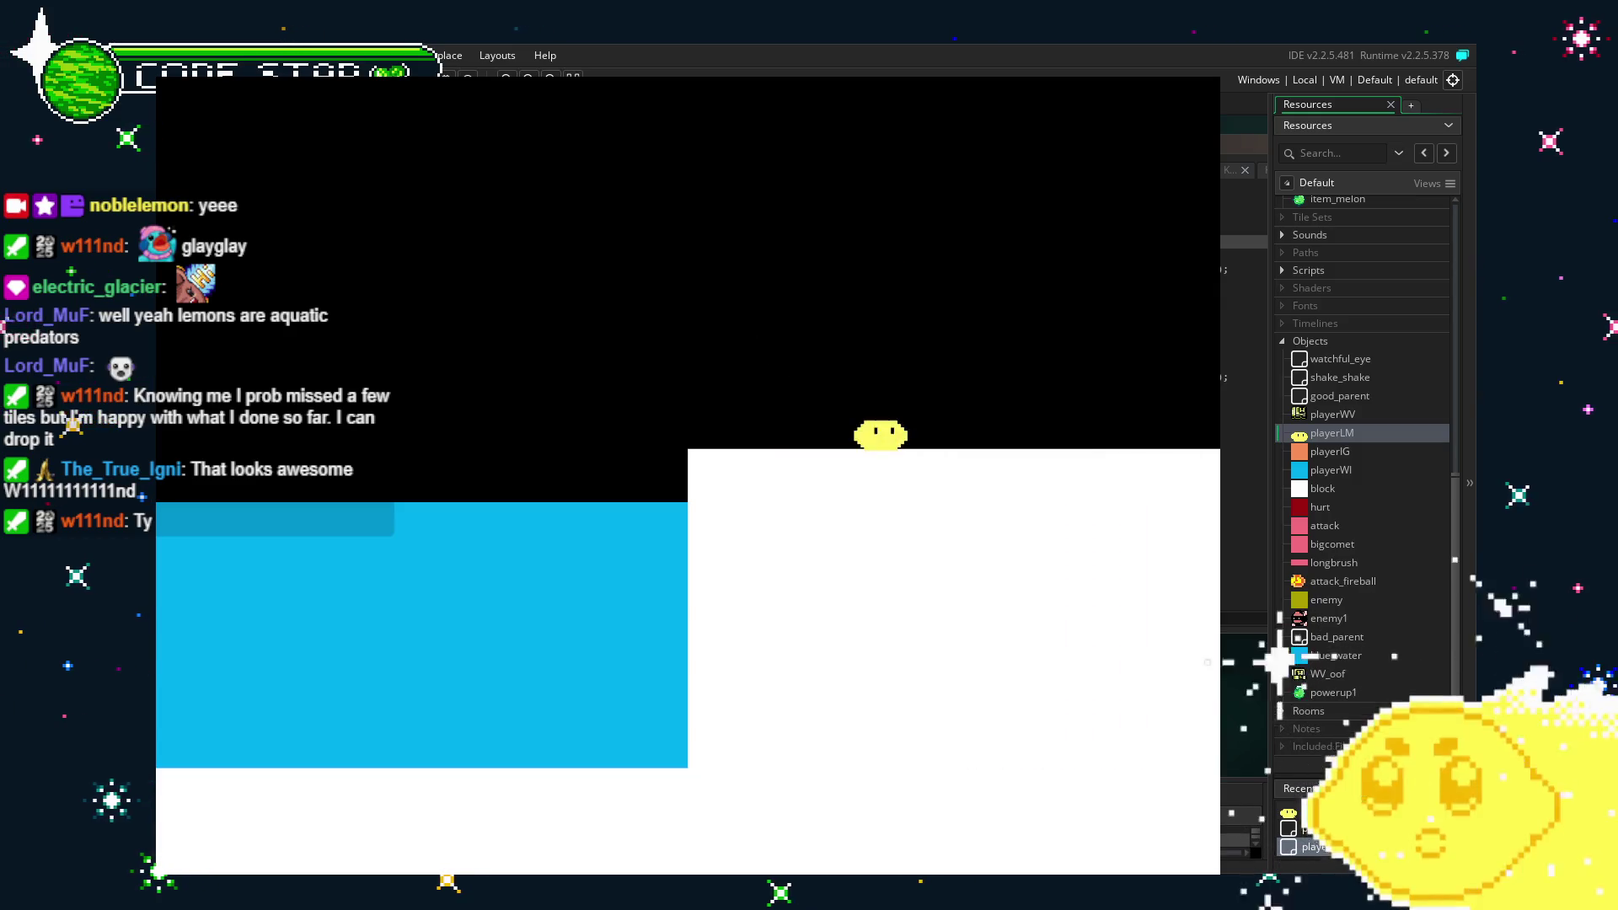
key("Left")
key("Left")
key("space")
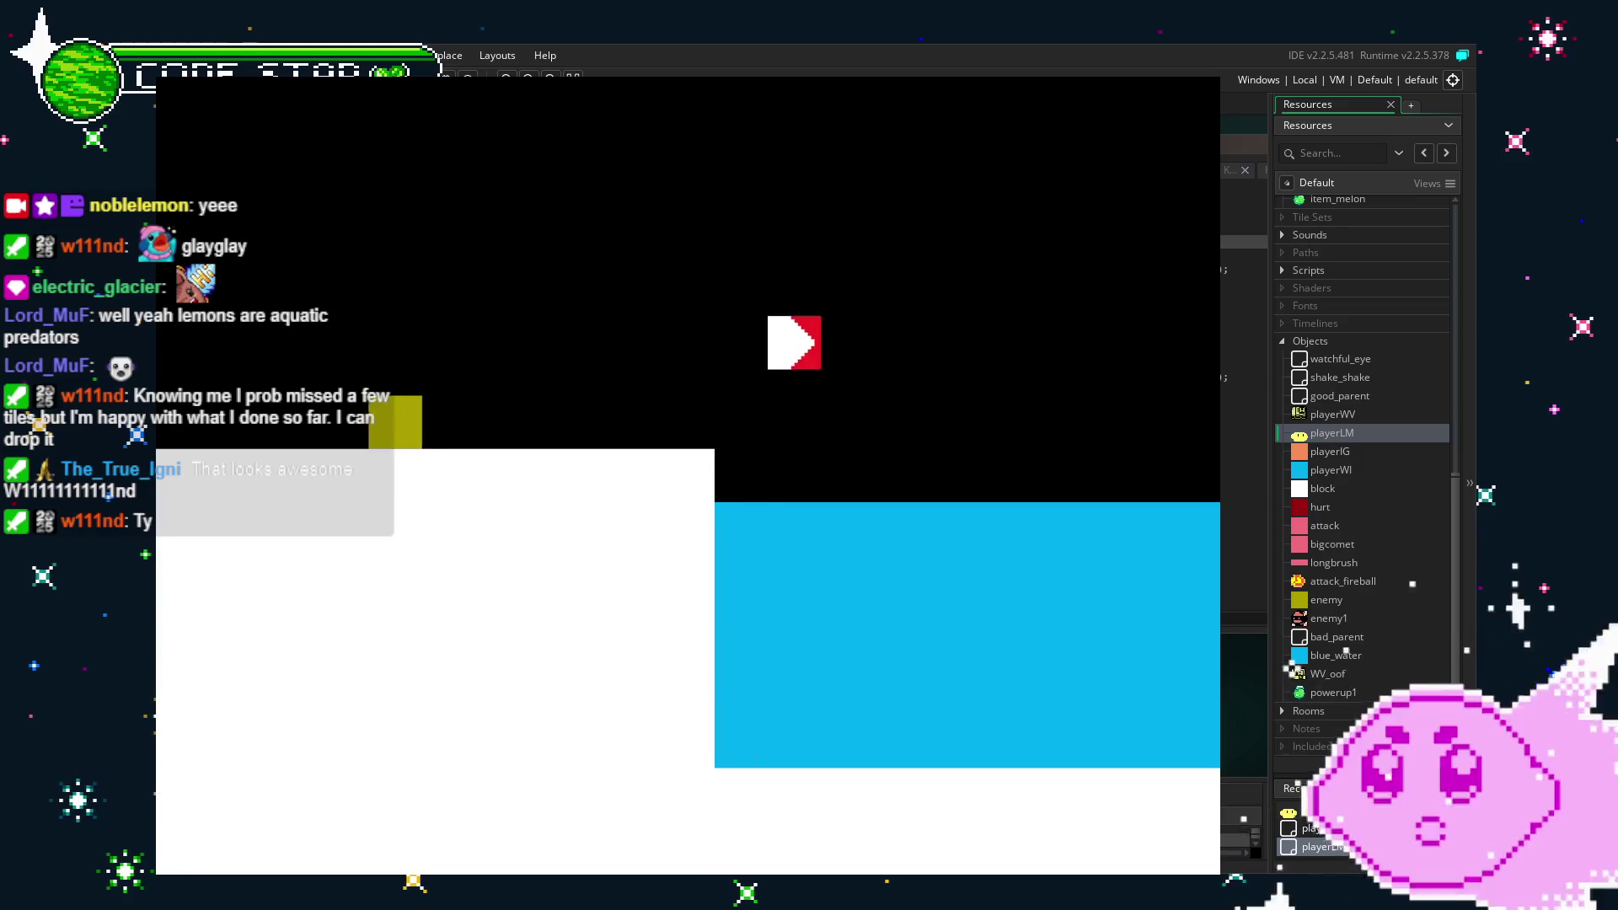
key("Right")
key("space")
key("Left")
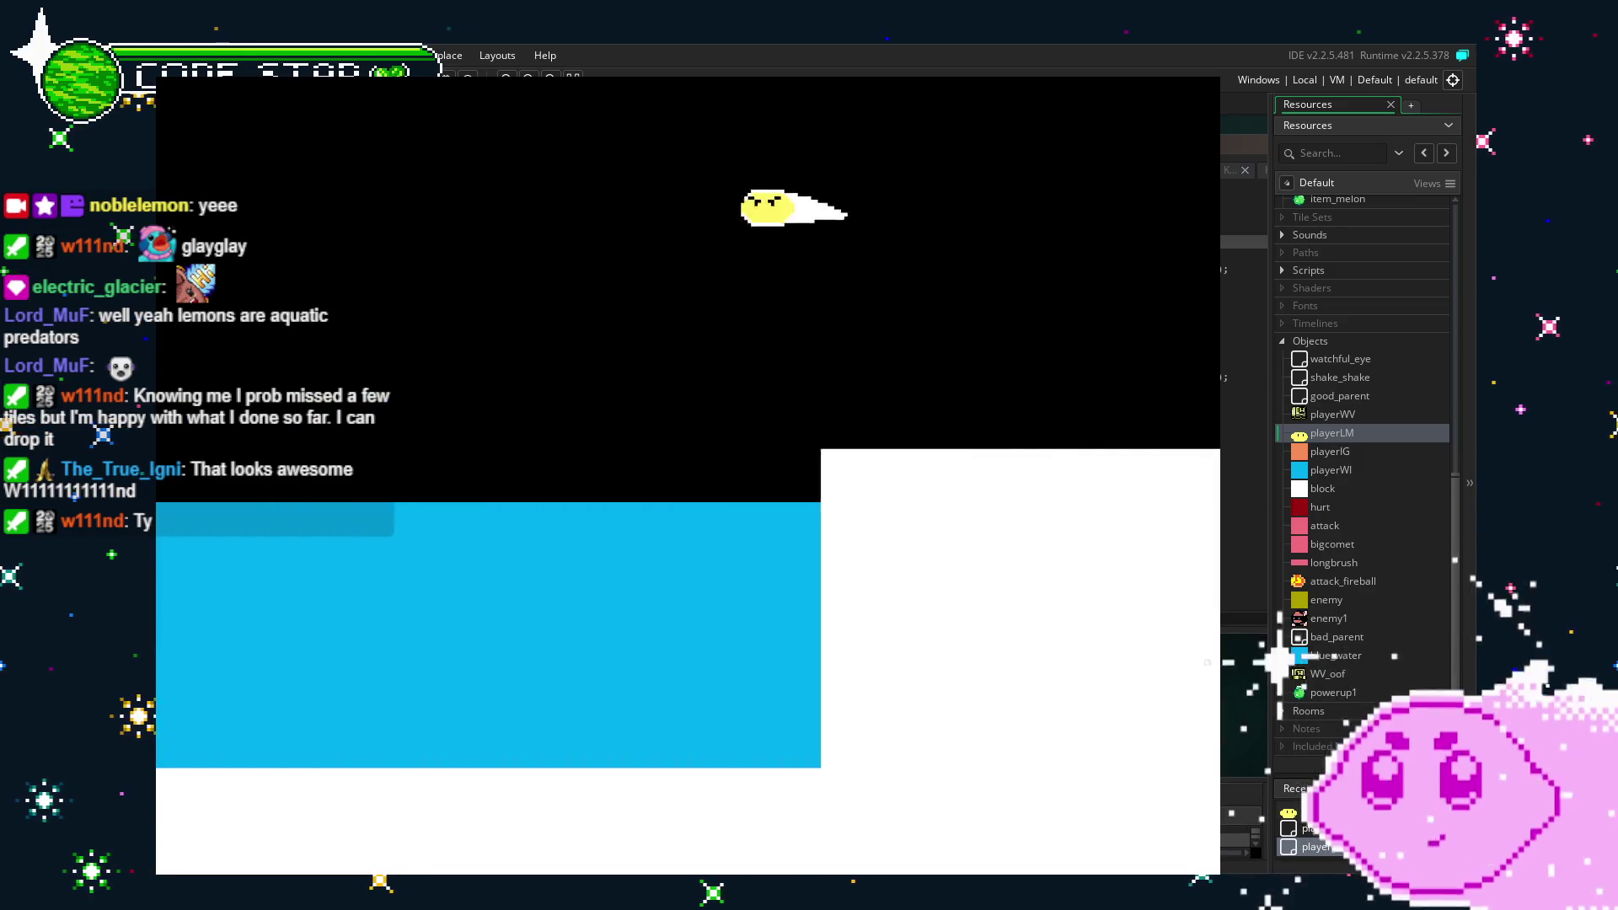
key("Left")
key("space")
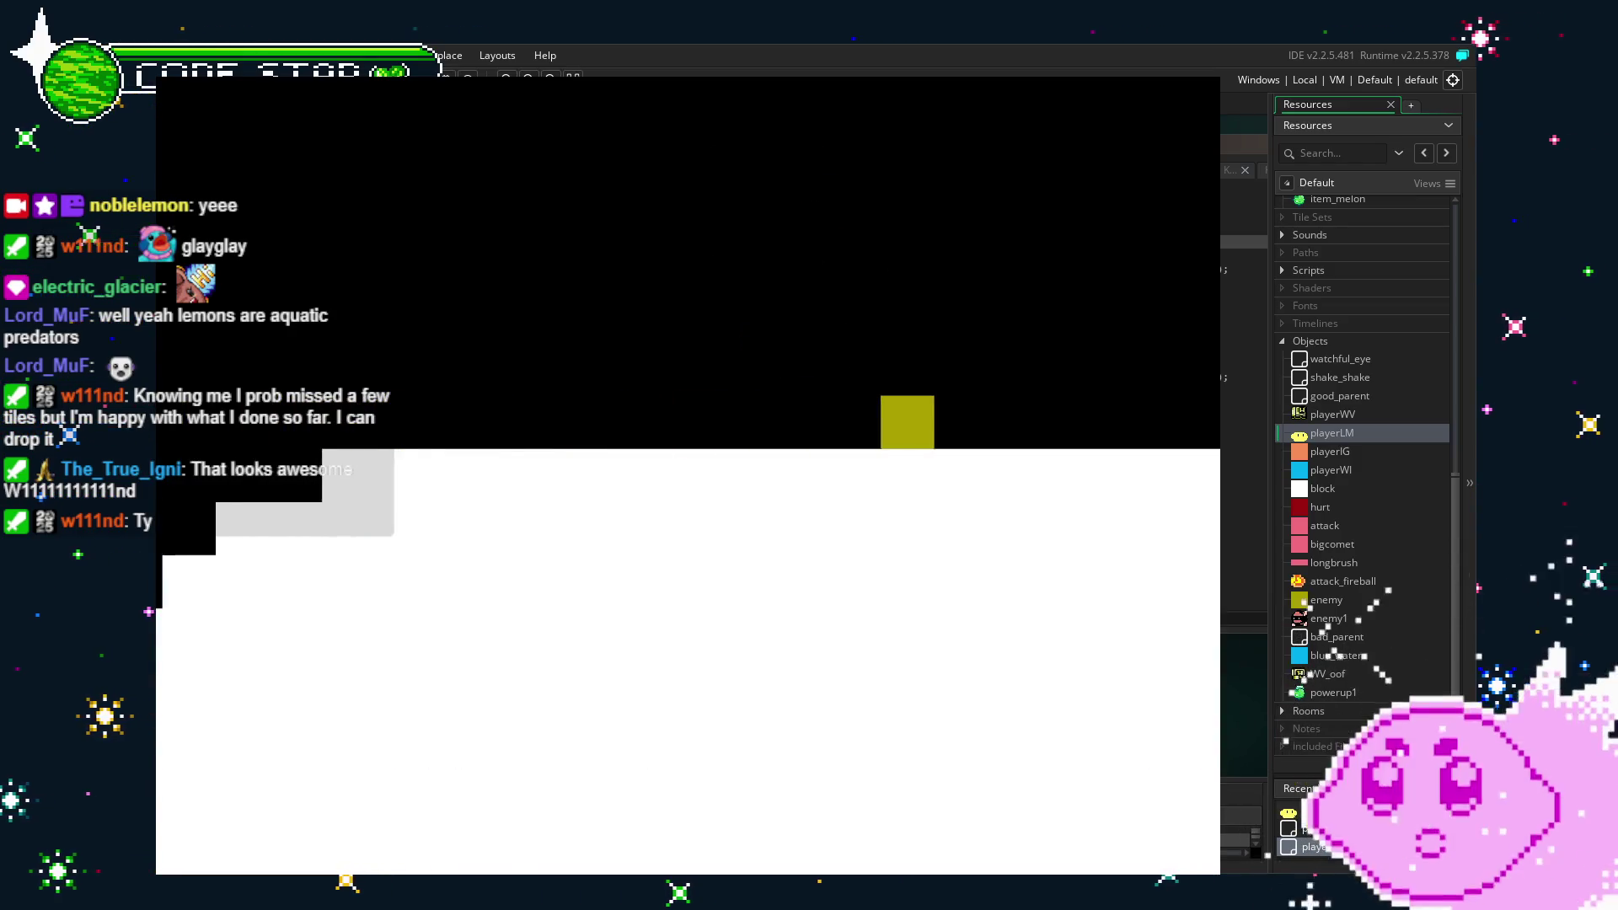
key("Right")
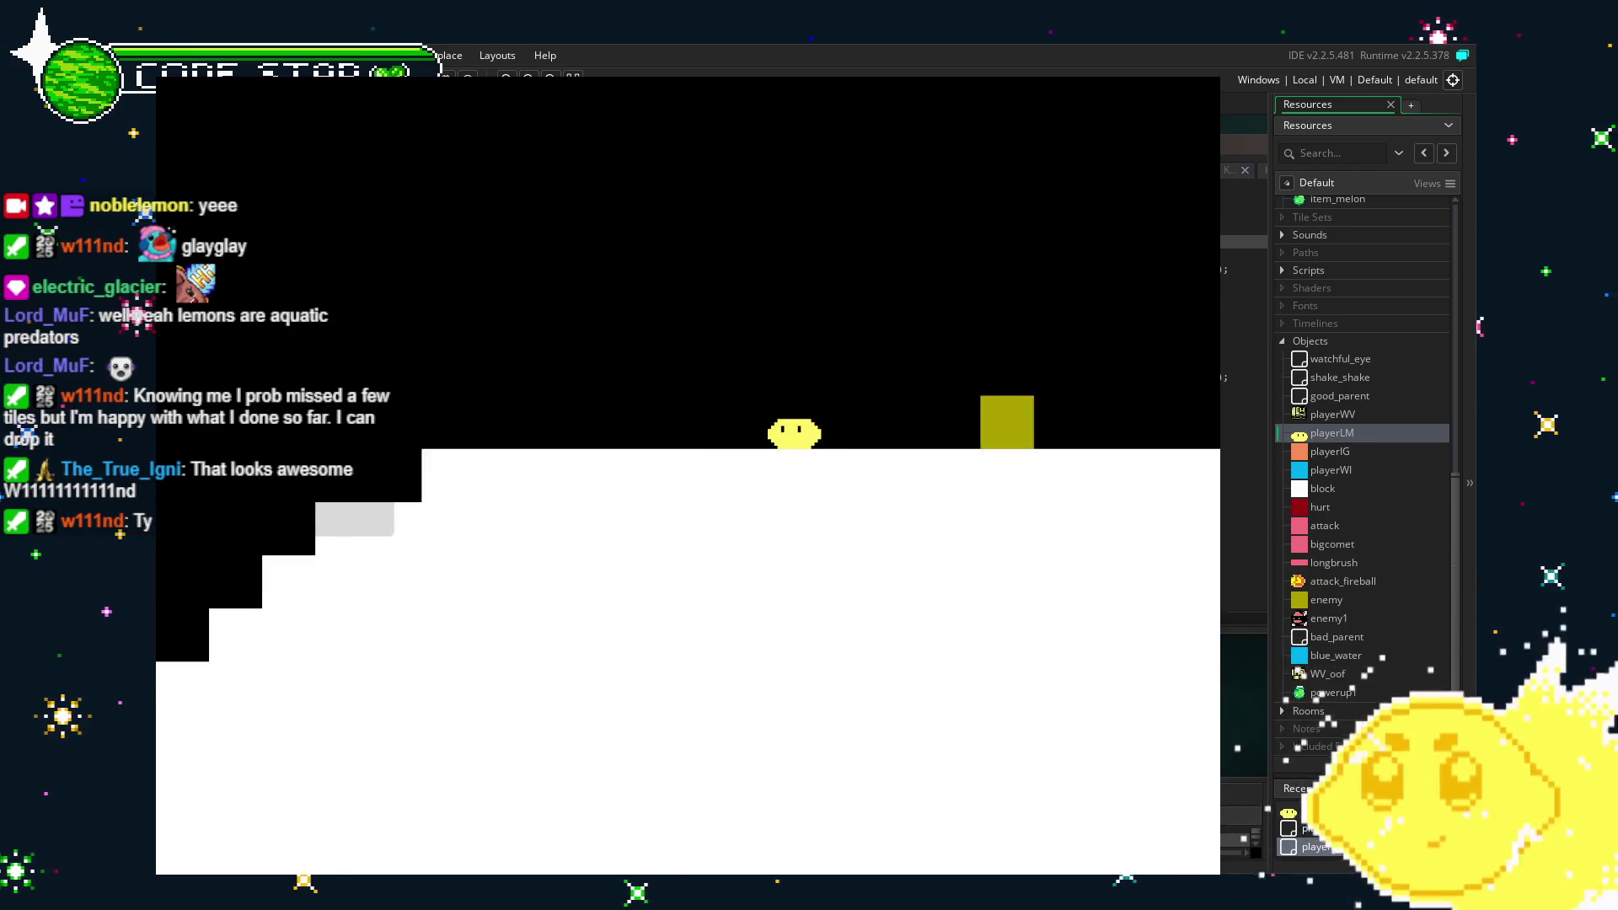
key("Right")
key("space")
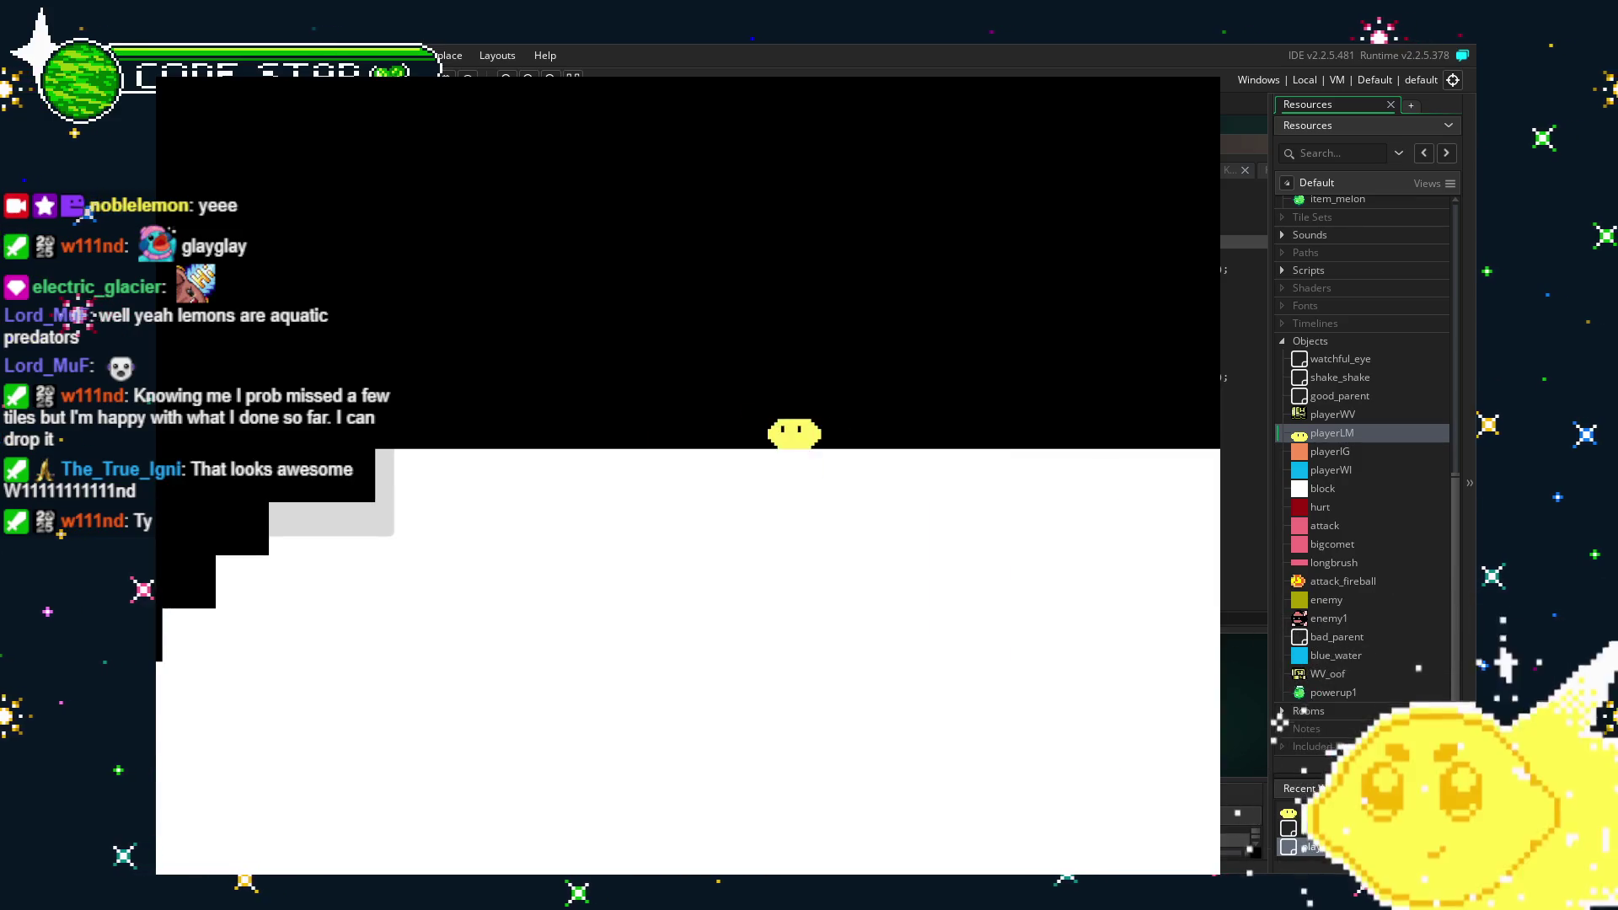
key("Right")
key("Right")
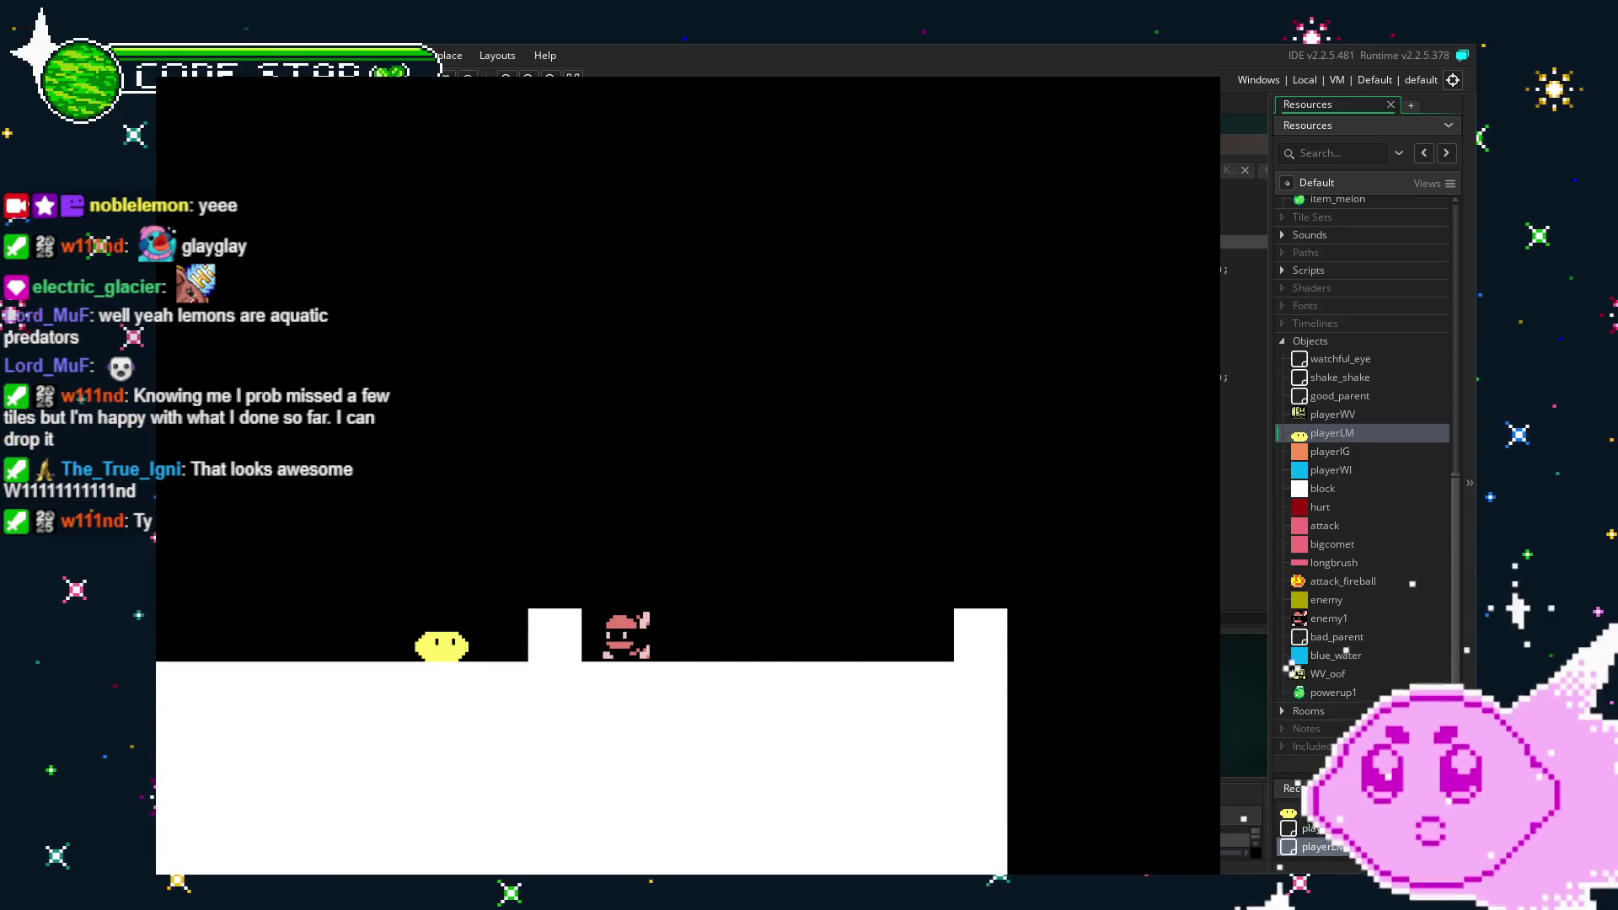
Jump and attack across the level, climbing the white stairs toward the blue water.
key("Right")
key("space")
key("Right")
key("Right")
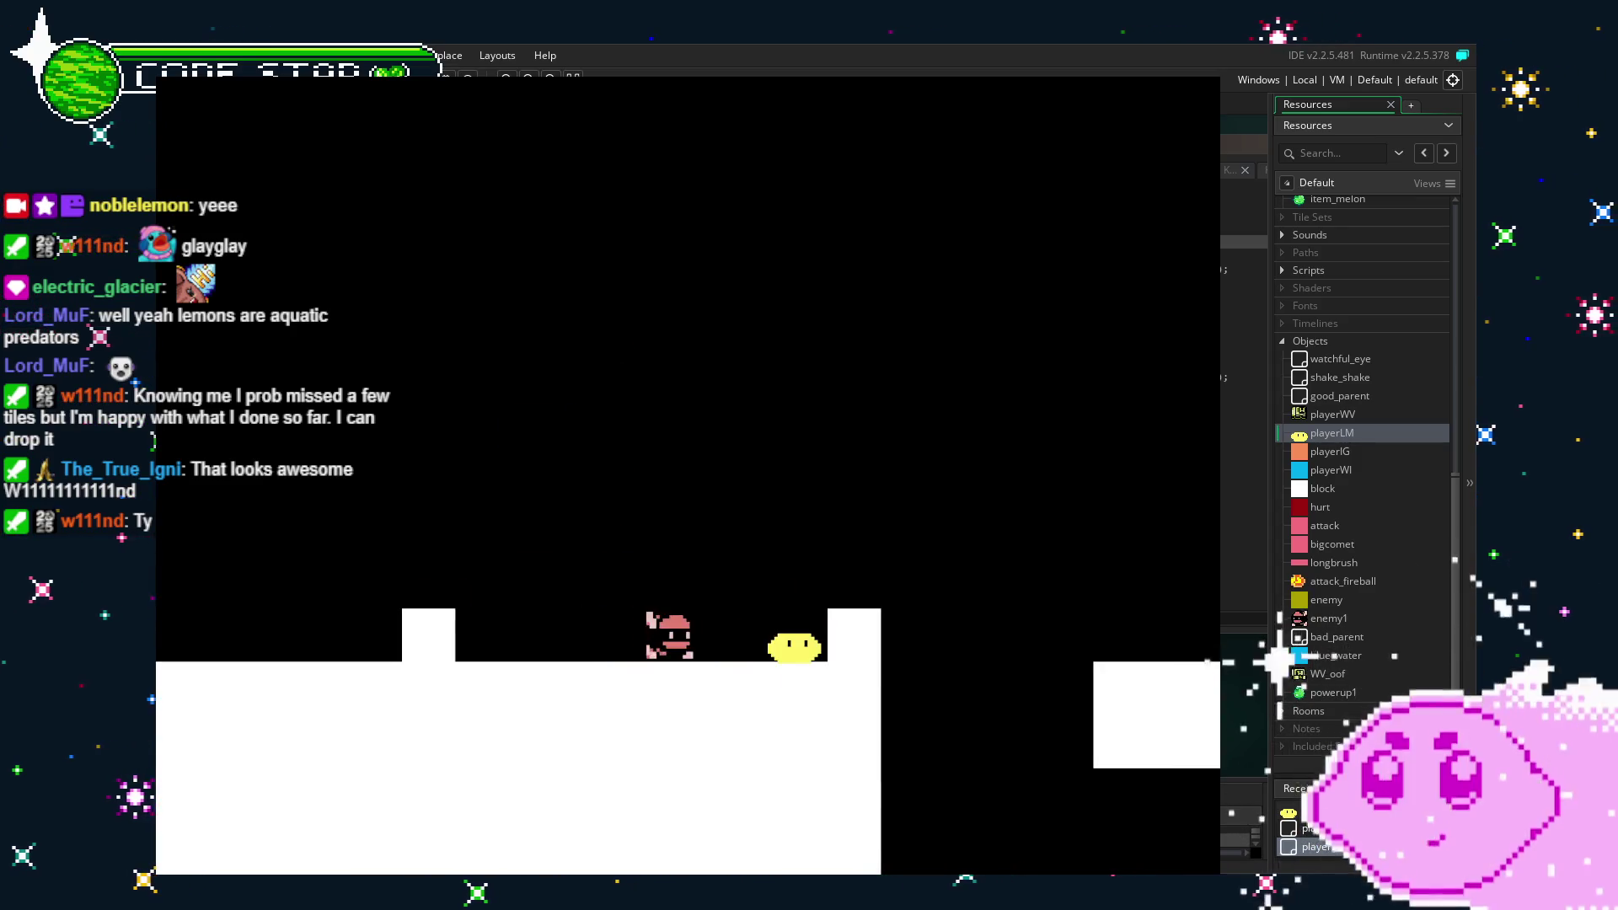
key("Right")
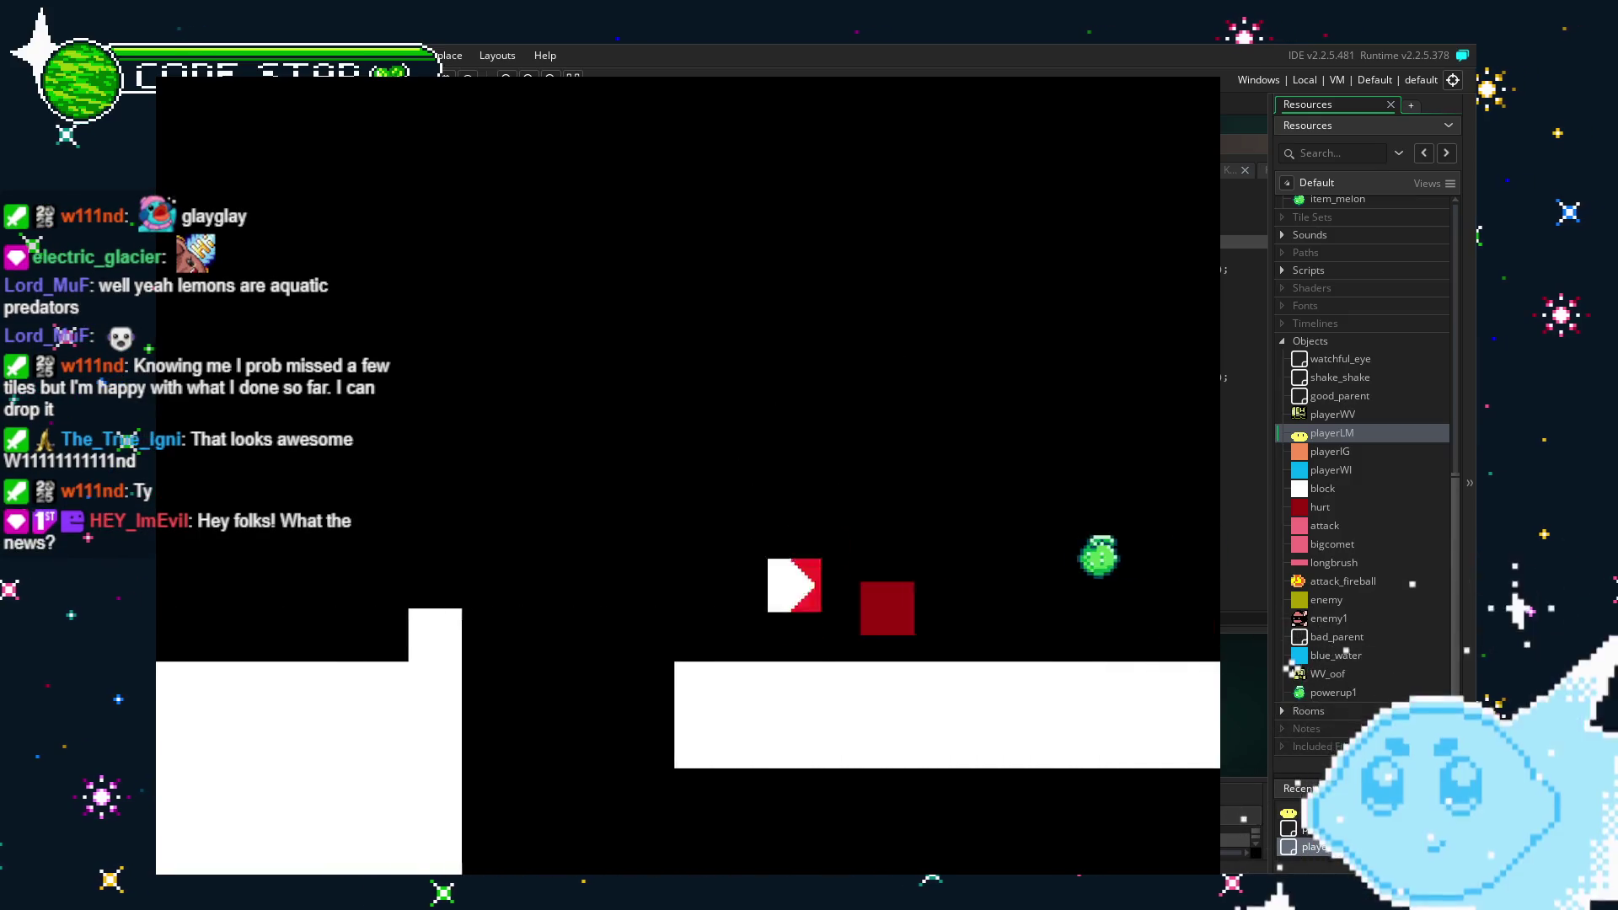
key("Right")
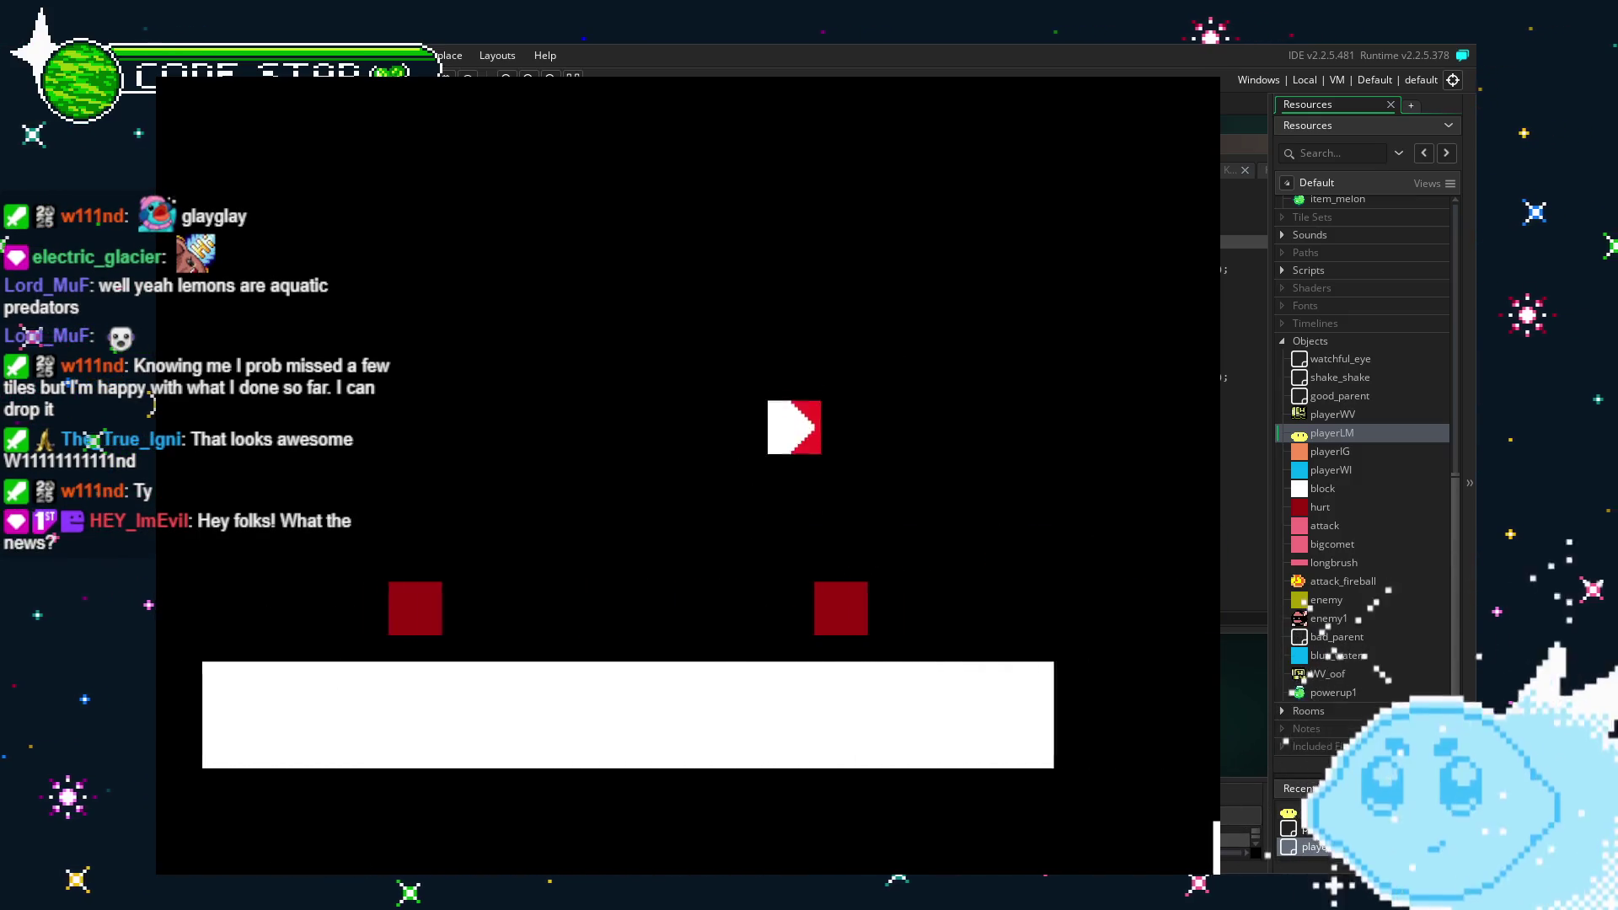
key("Right")
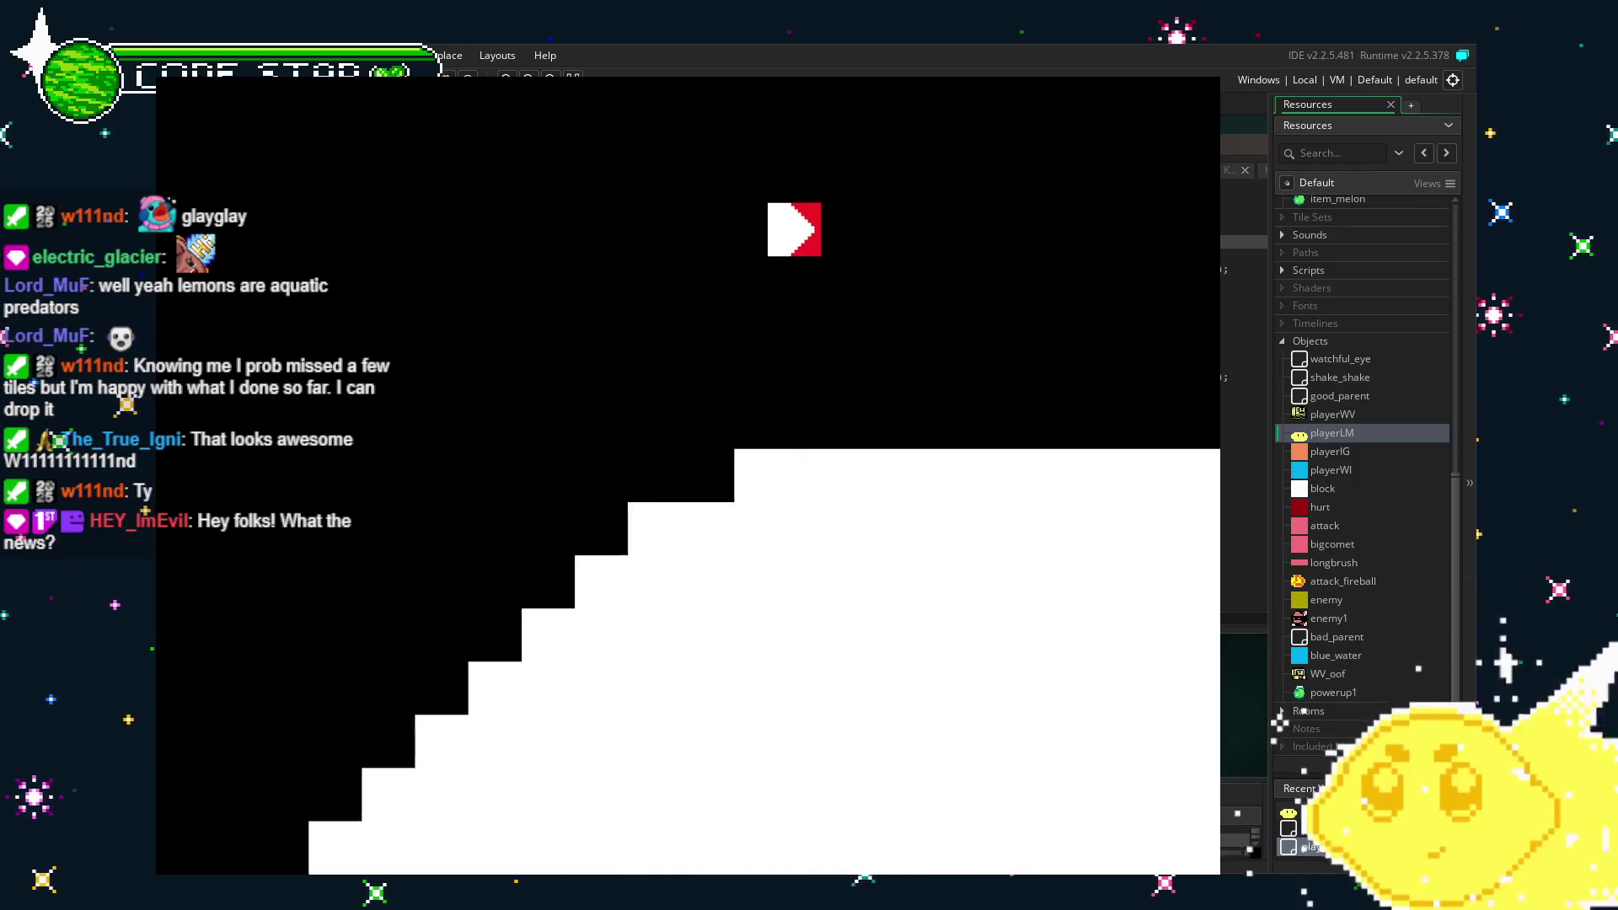
key("Left")
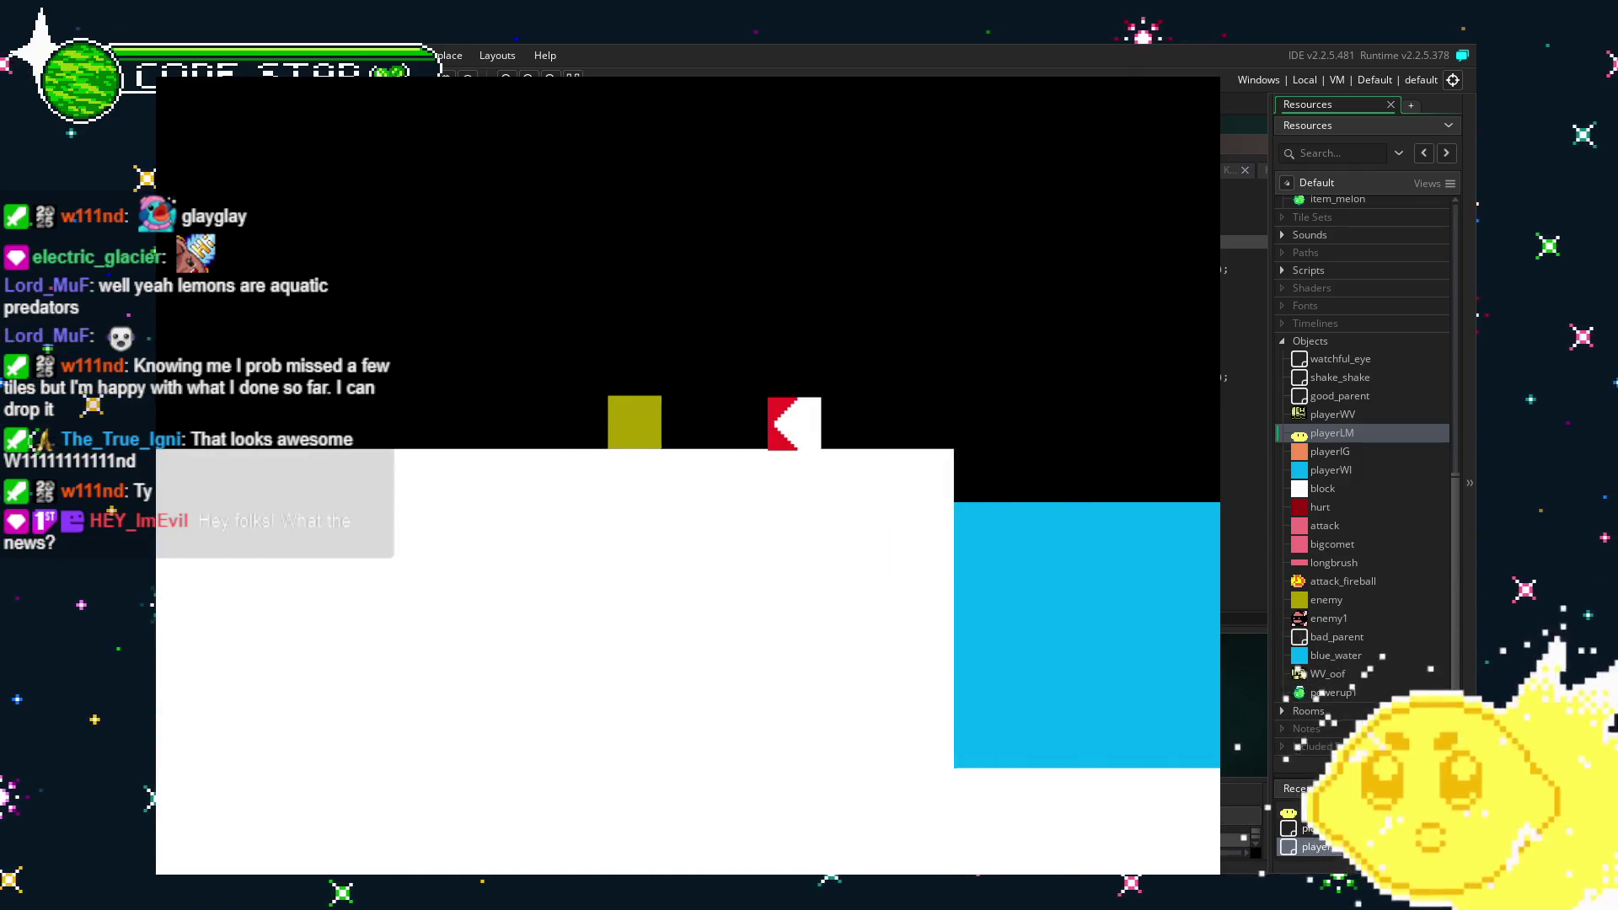
key("Right")
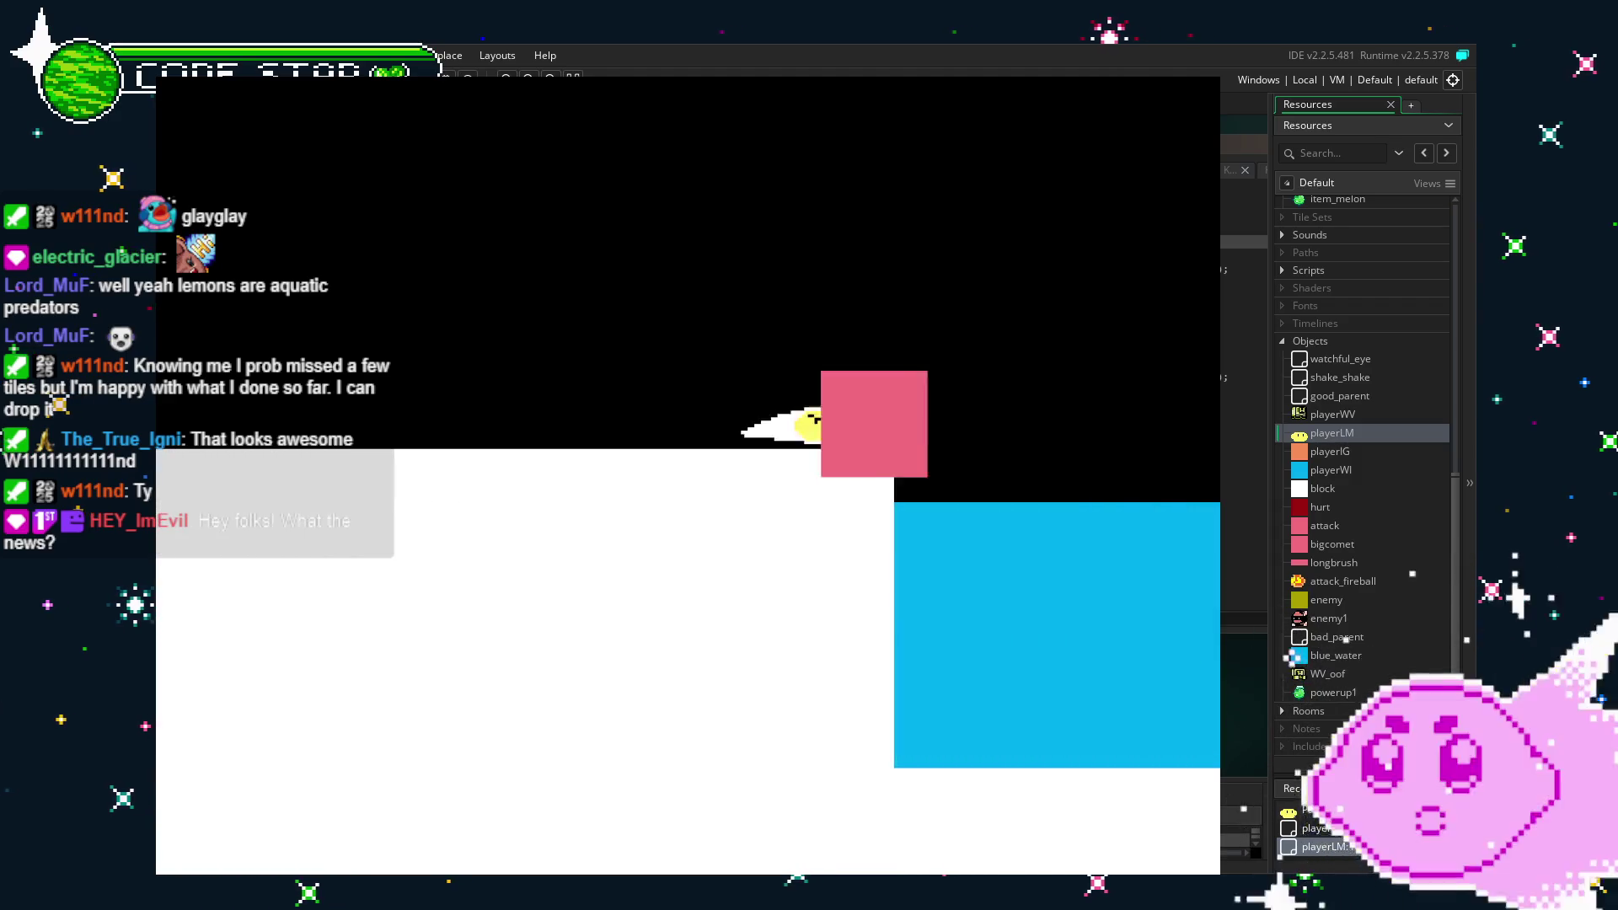
key("Up")
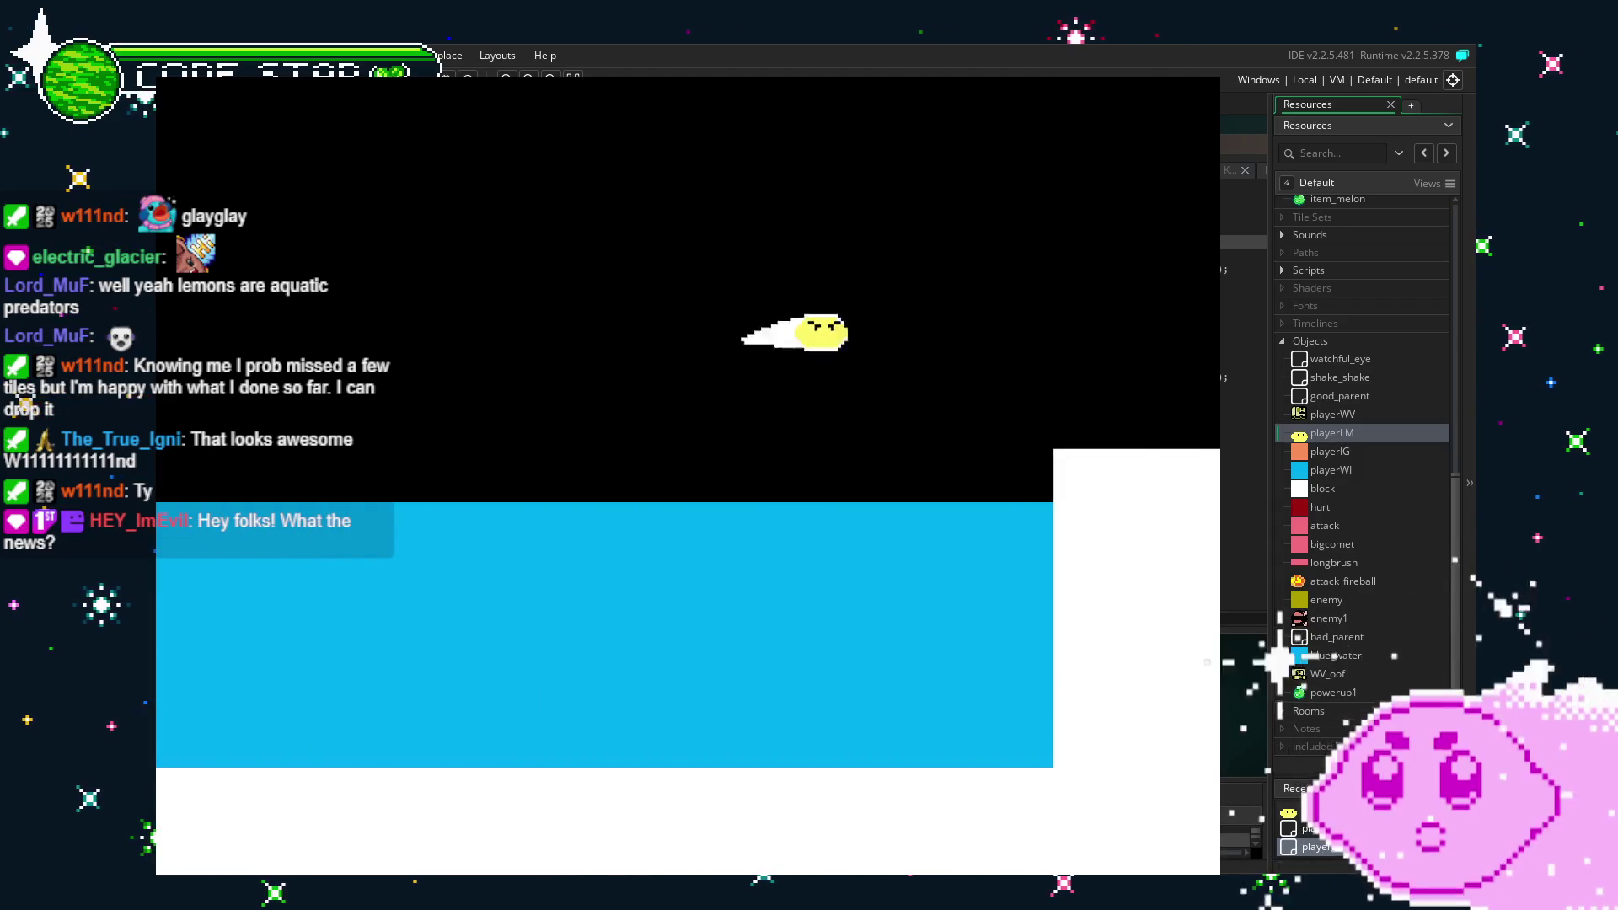
key("Left")
key("Up")
key("Left")
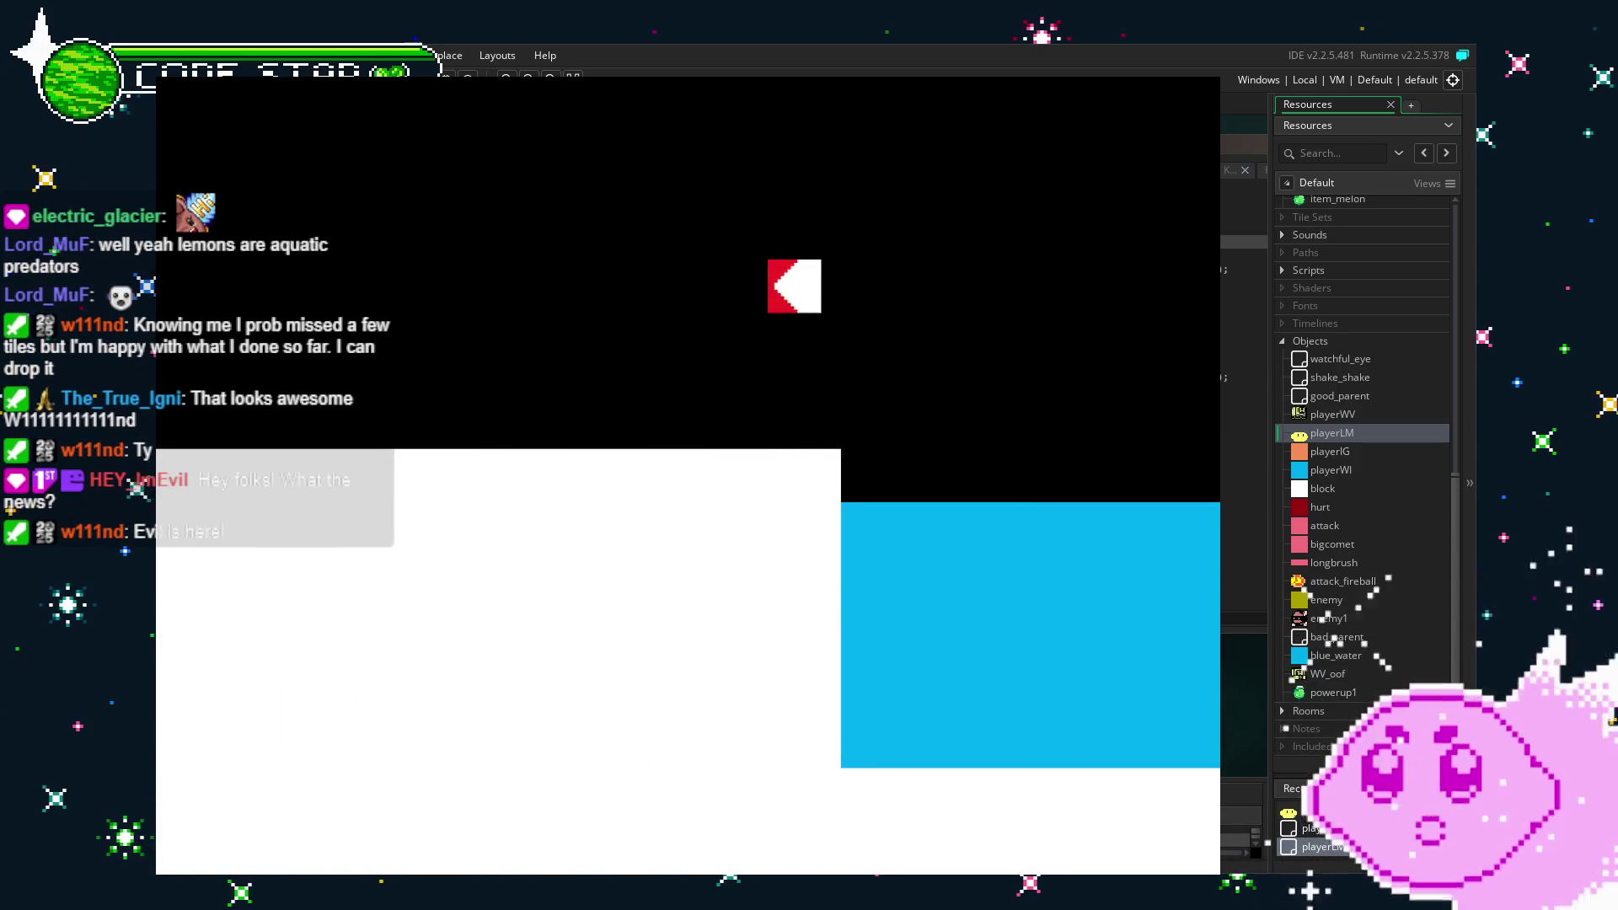
key("Up")
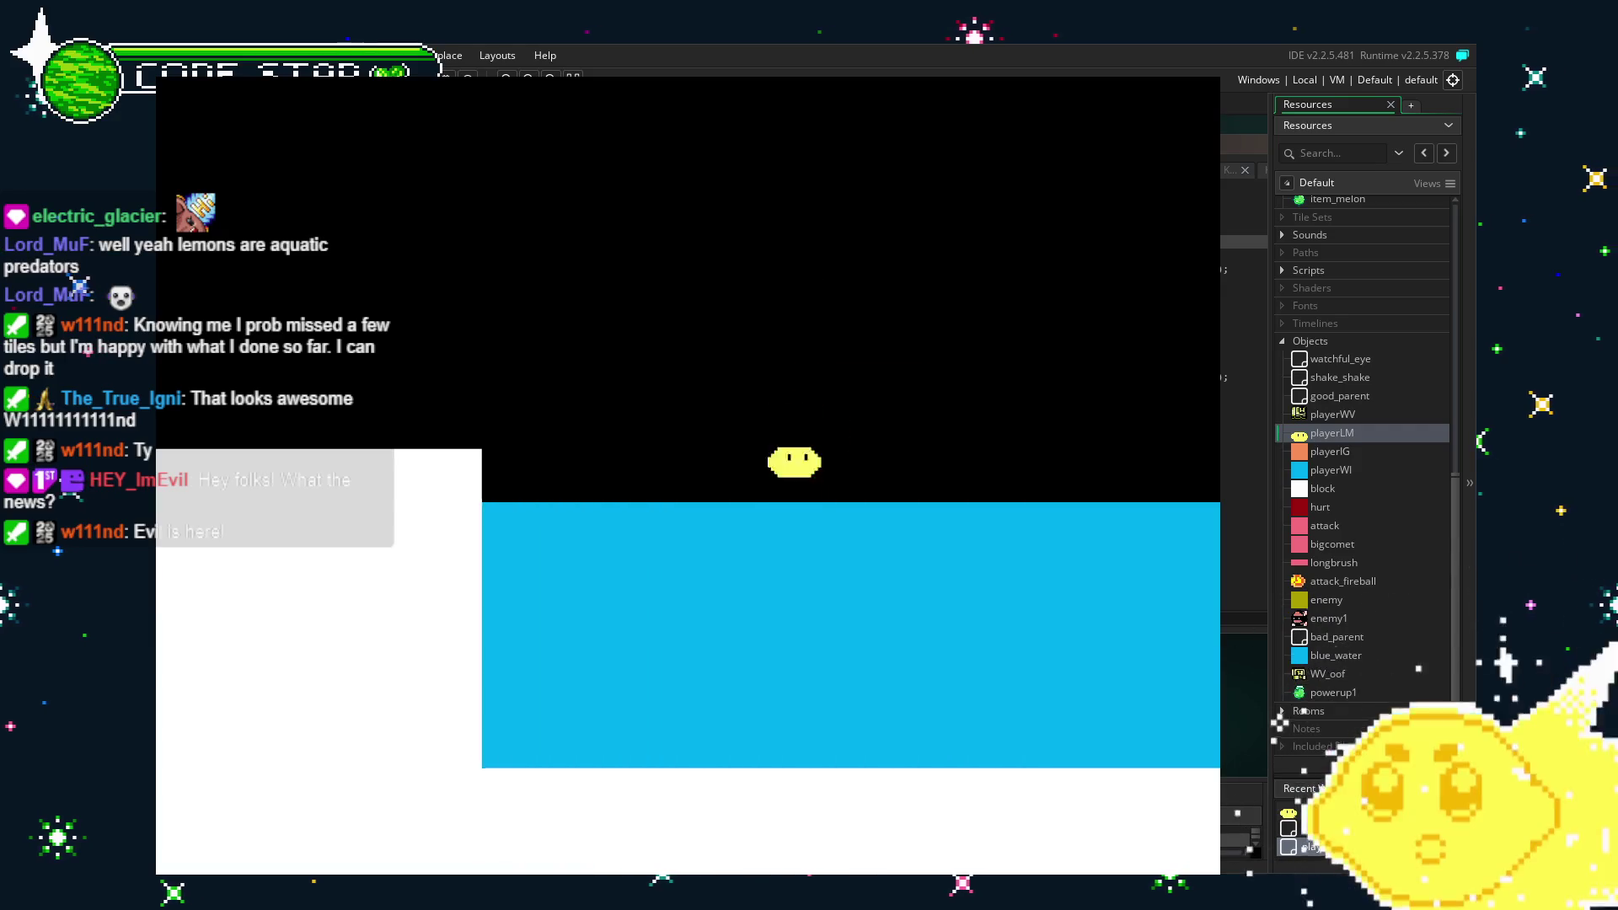
key("Up")
key("Right")
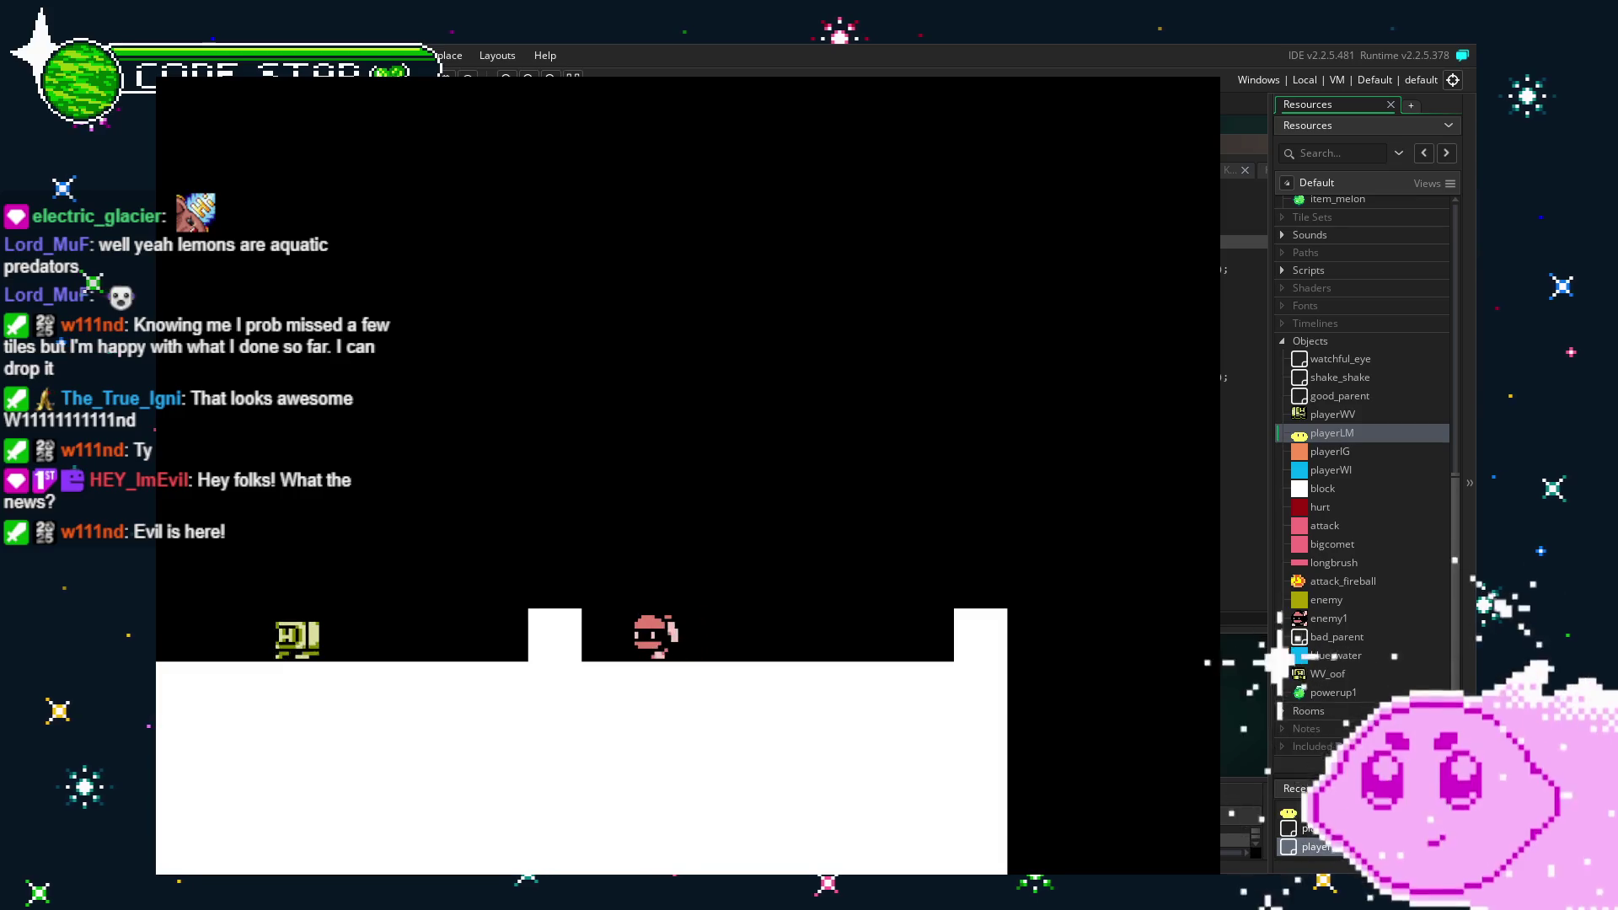
Run and jump the player left and right across the pit and raised white blocks.
key("Up")
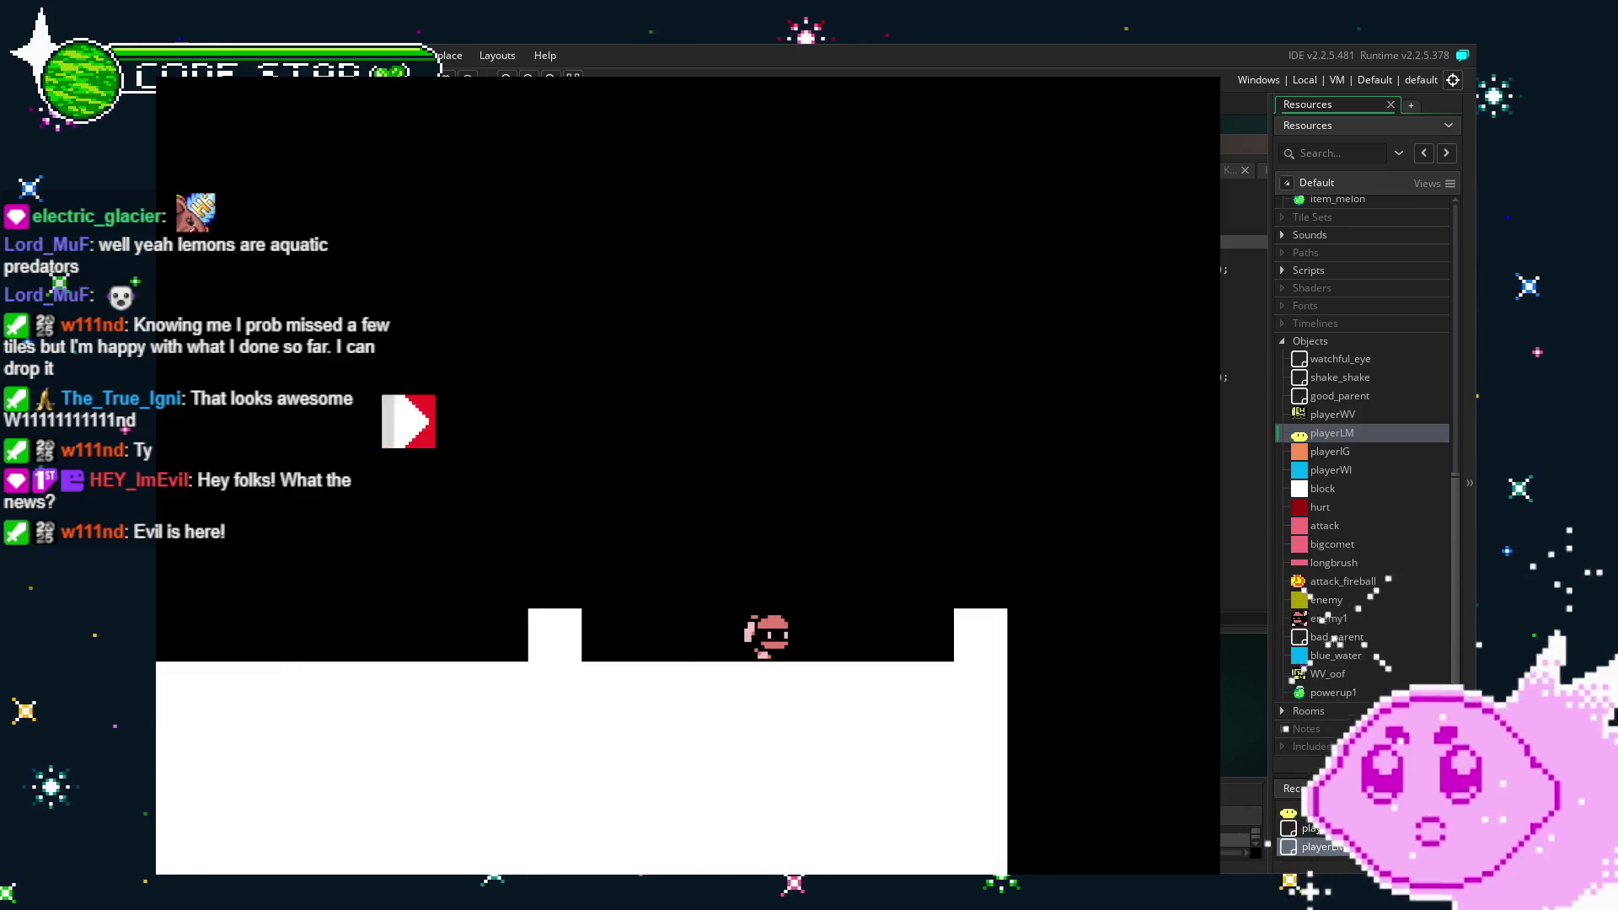
key("Right")
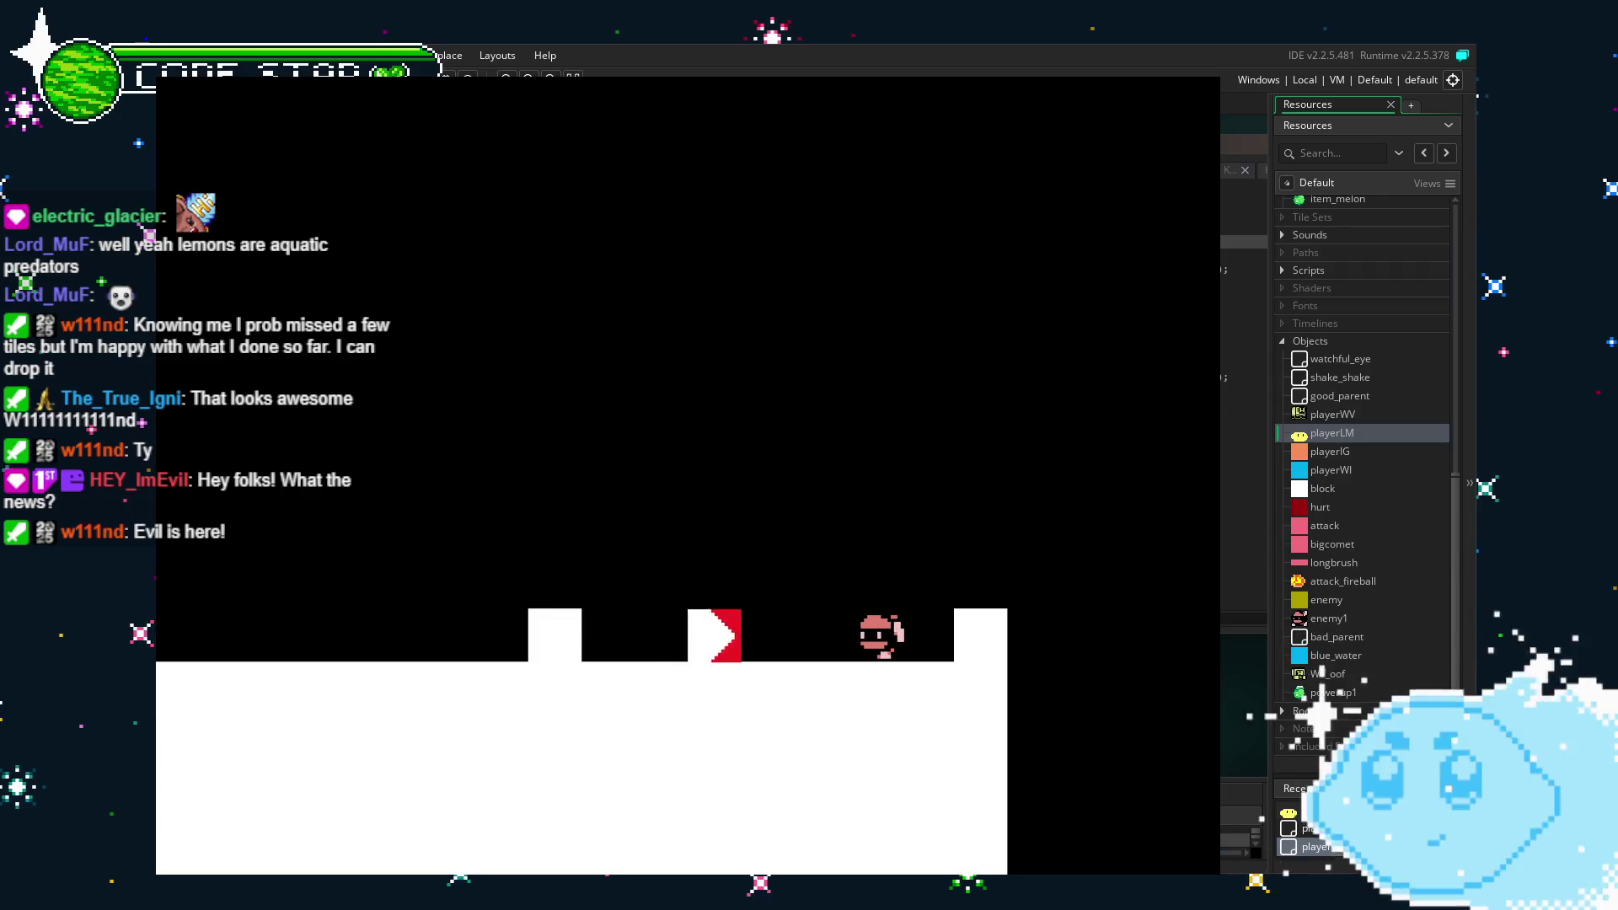
key("Up")
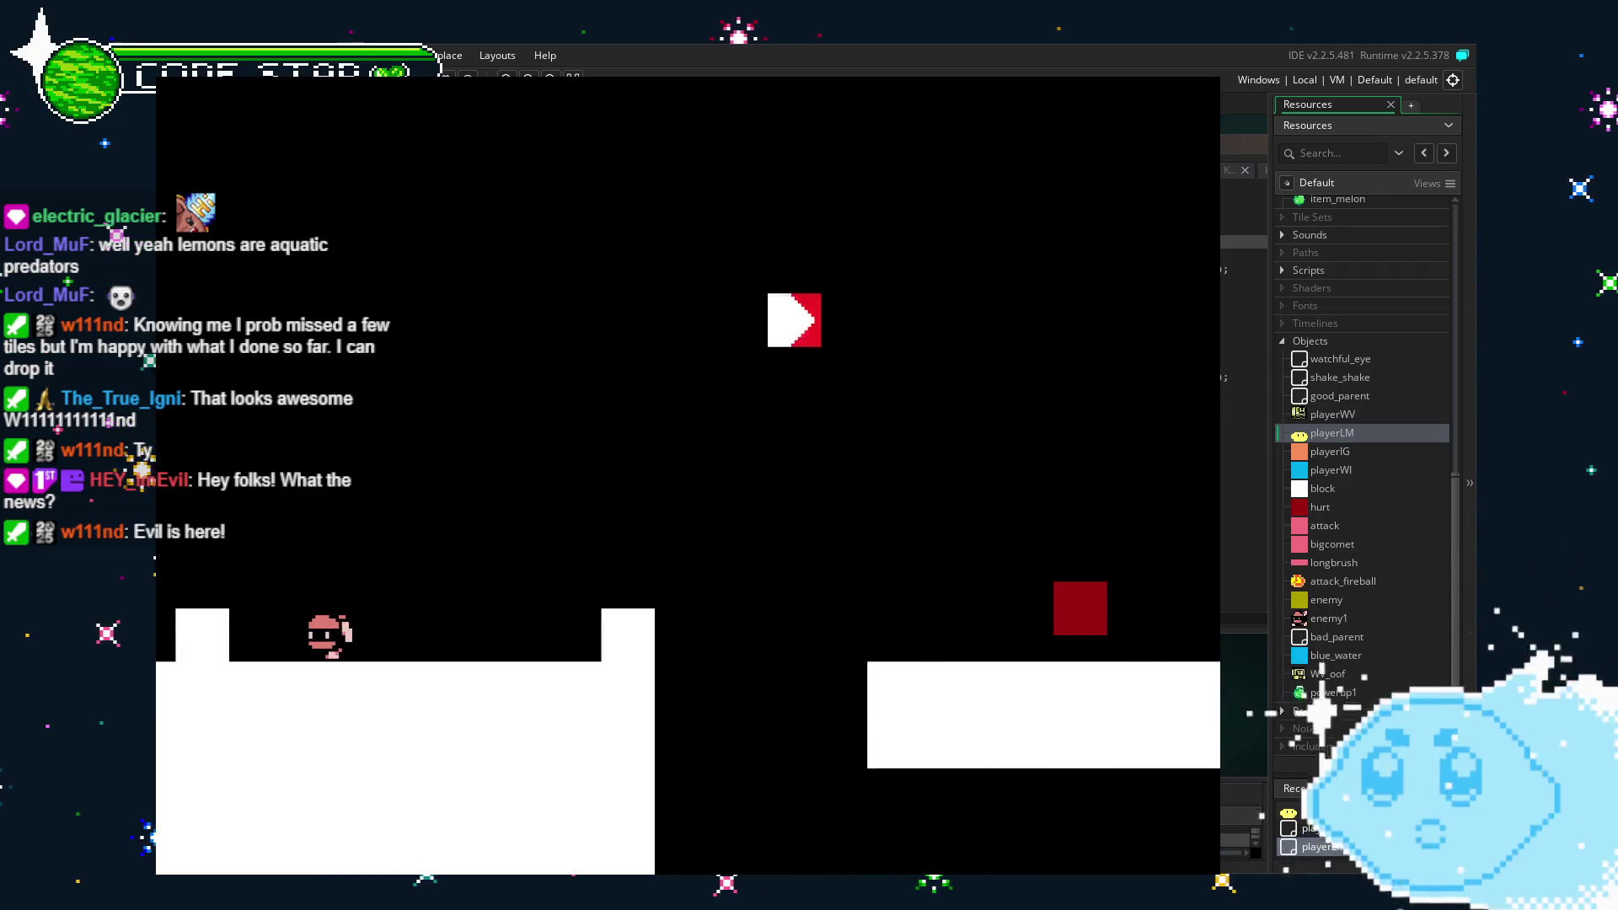
key("Right")
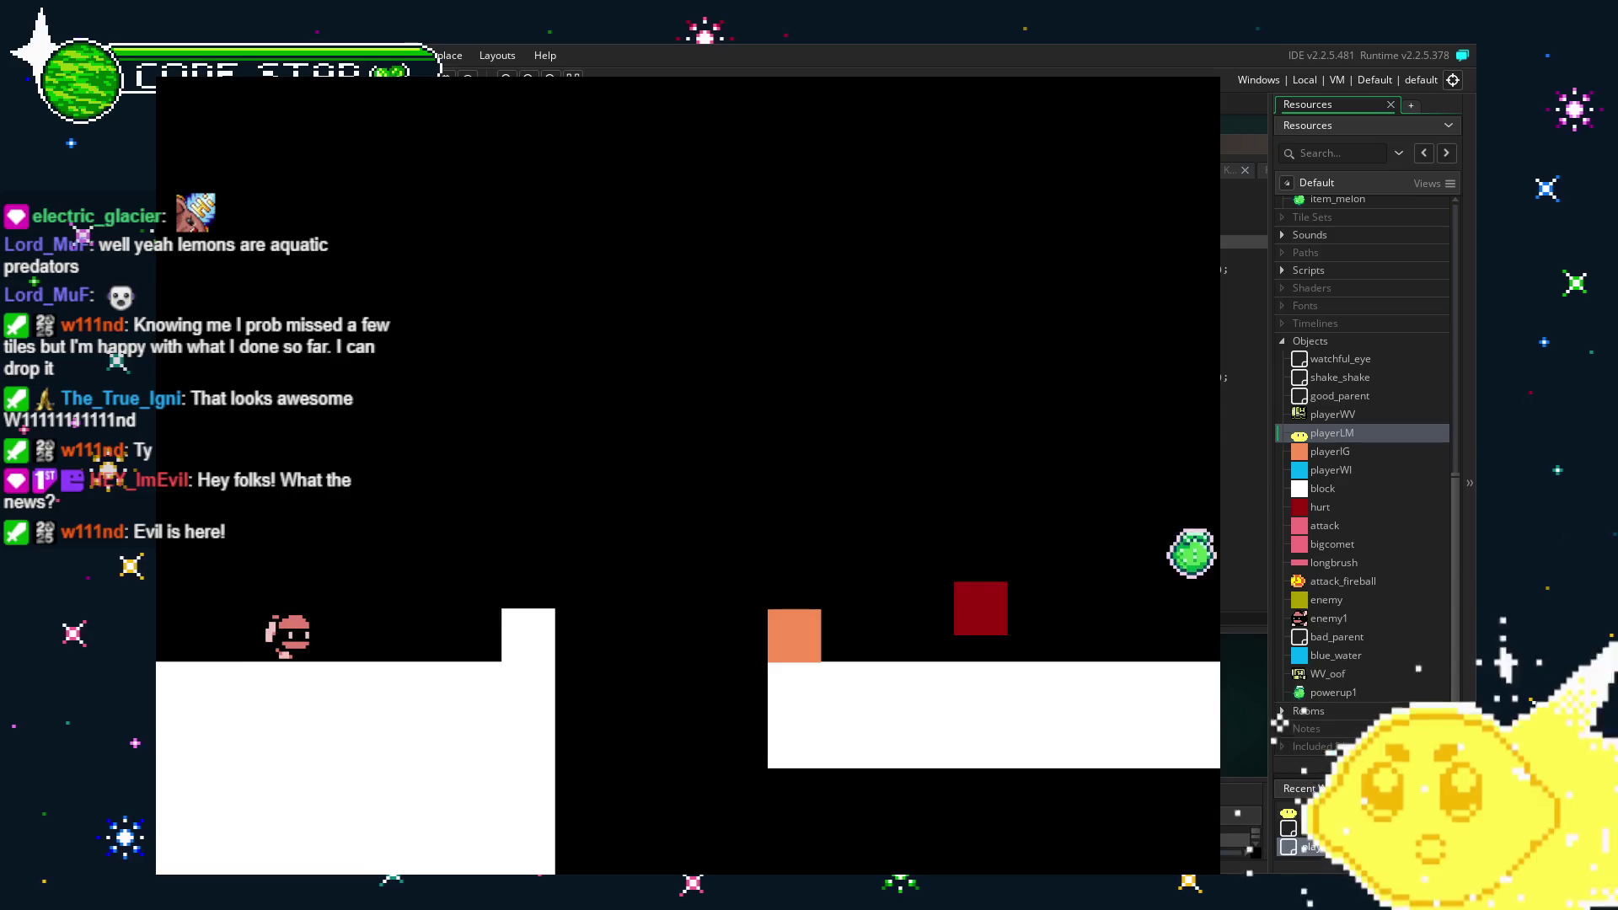
key("Right")
key("Up")
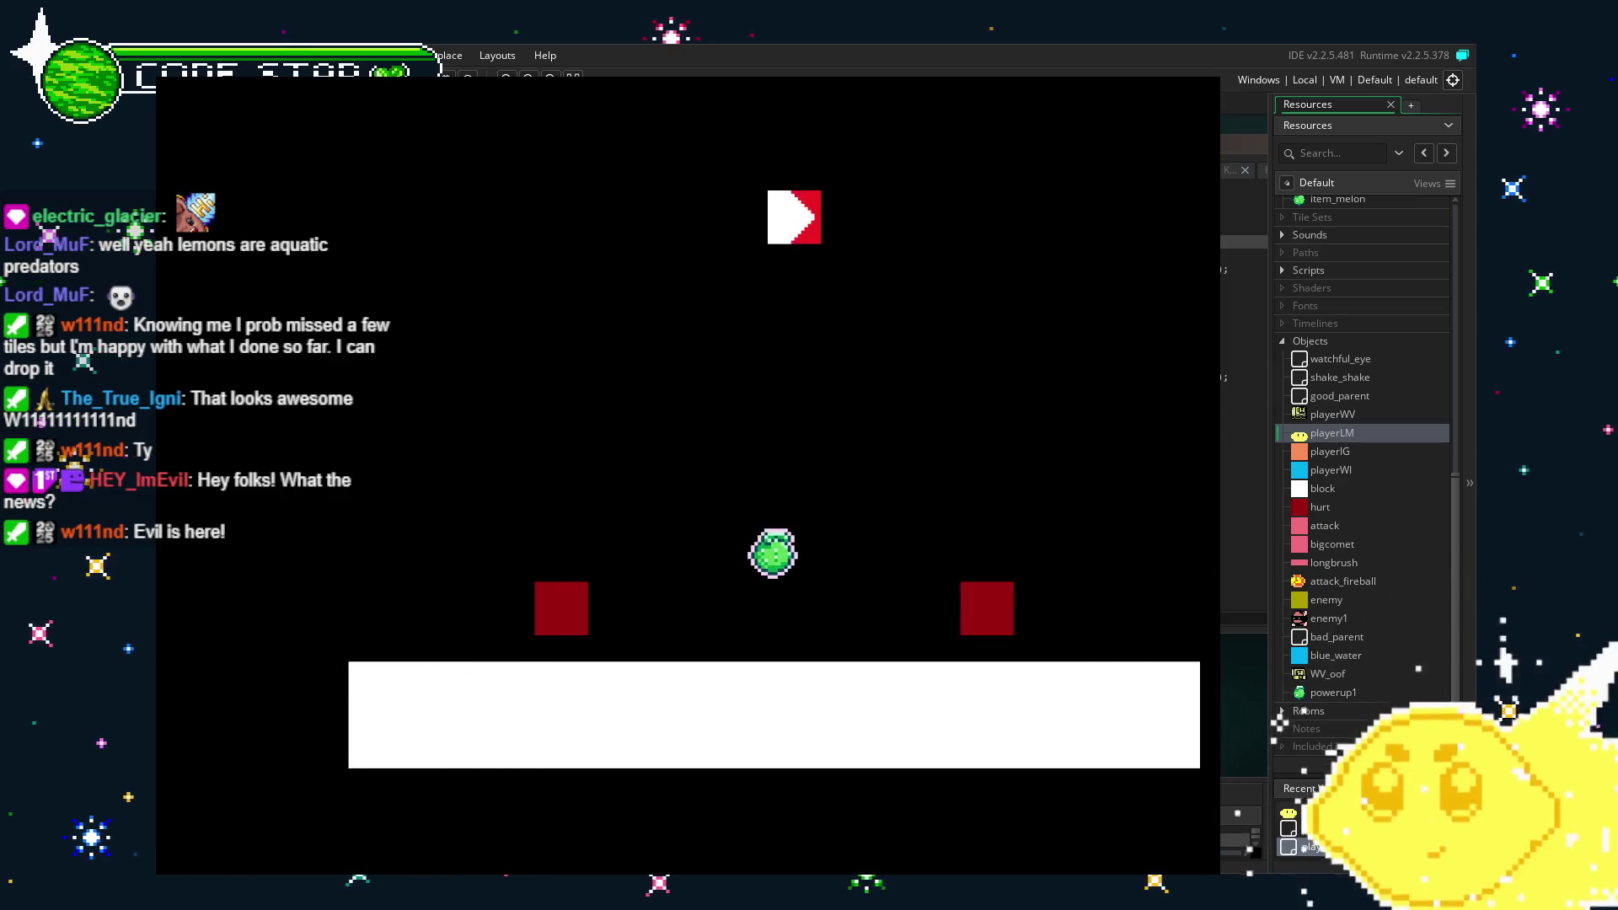
key("Left")
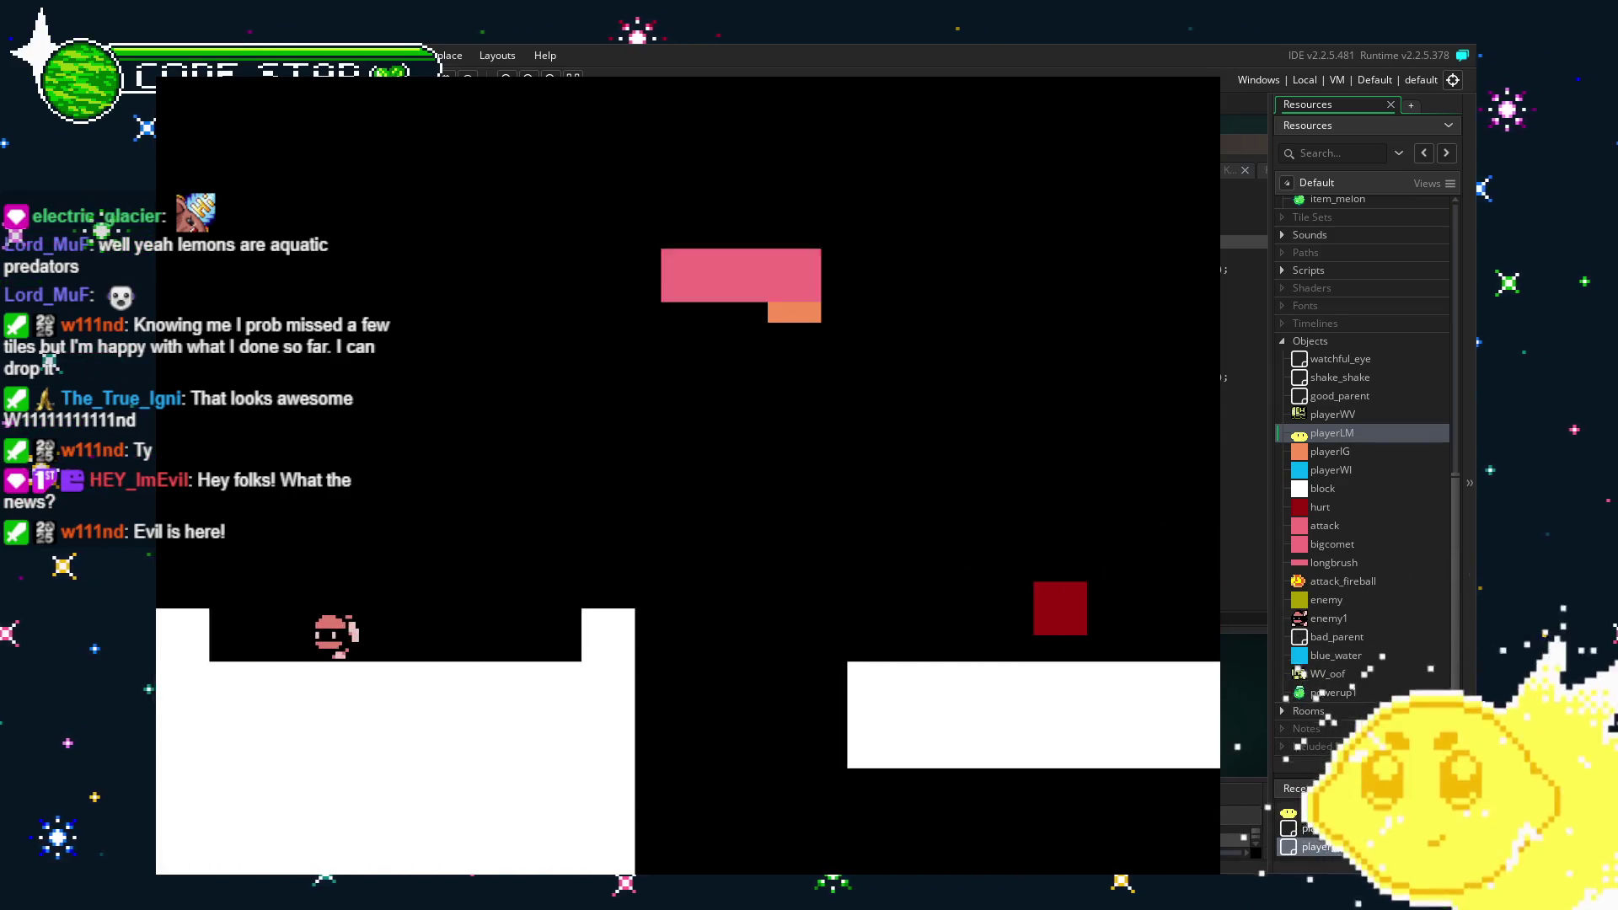
key("Left")
key("Up")
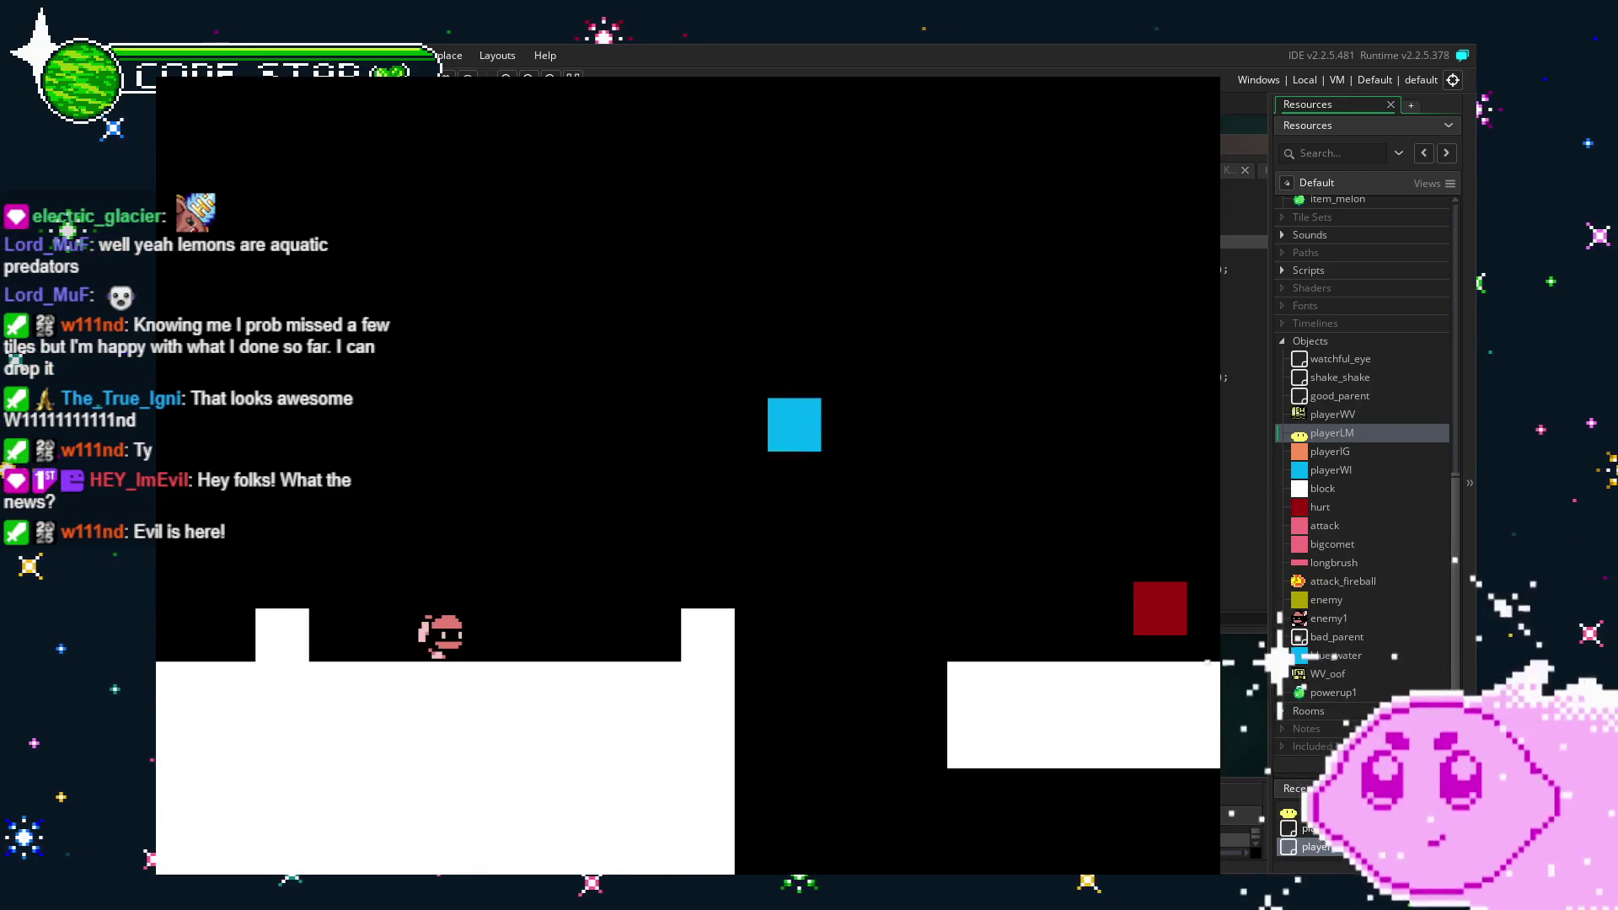
key("Right")
key("Left")
key("Up")
key("Left")
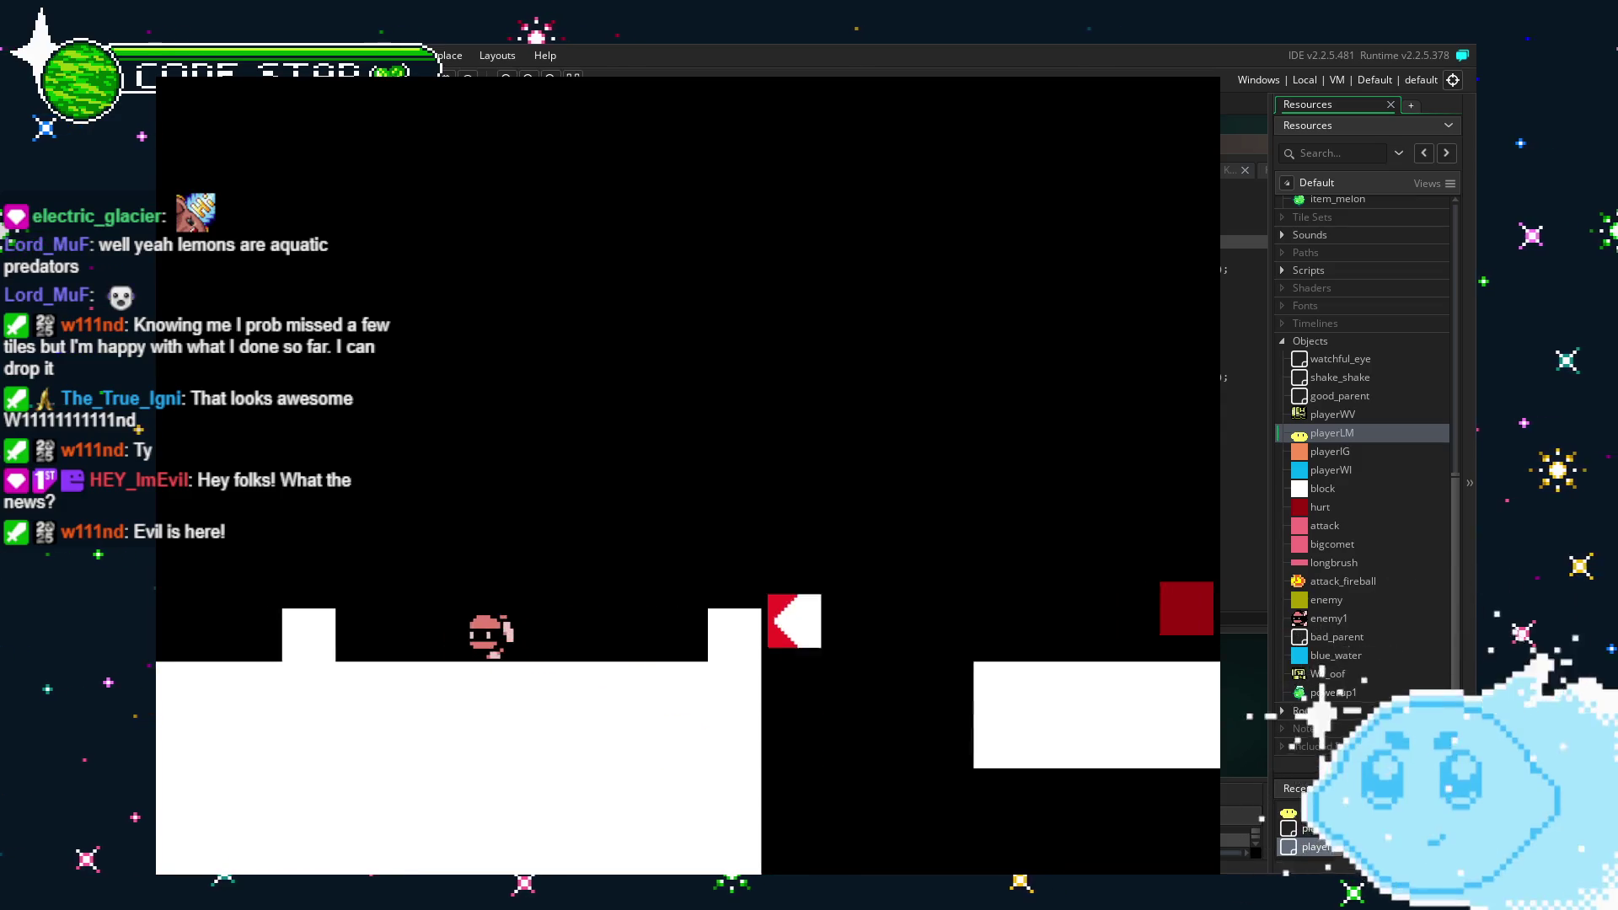
key("Left")
key("Right")
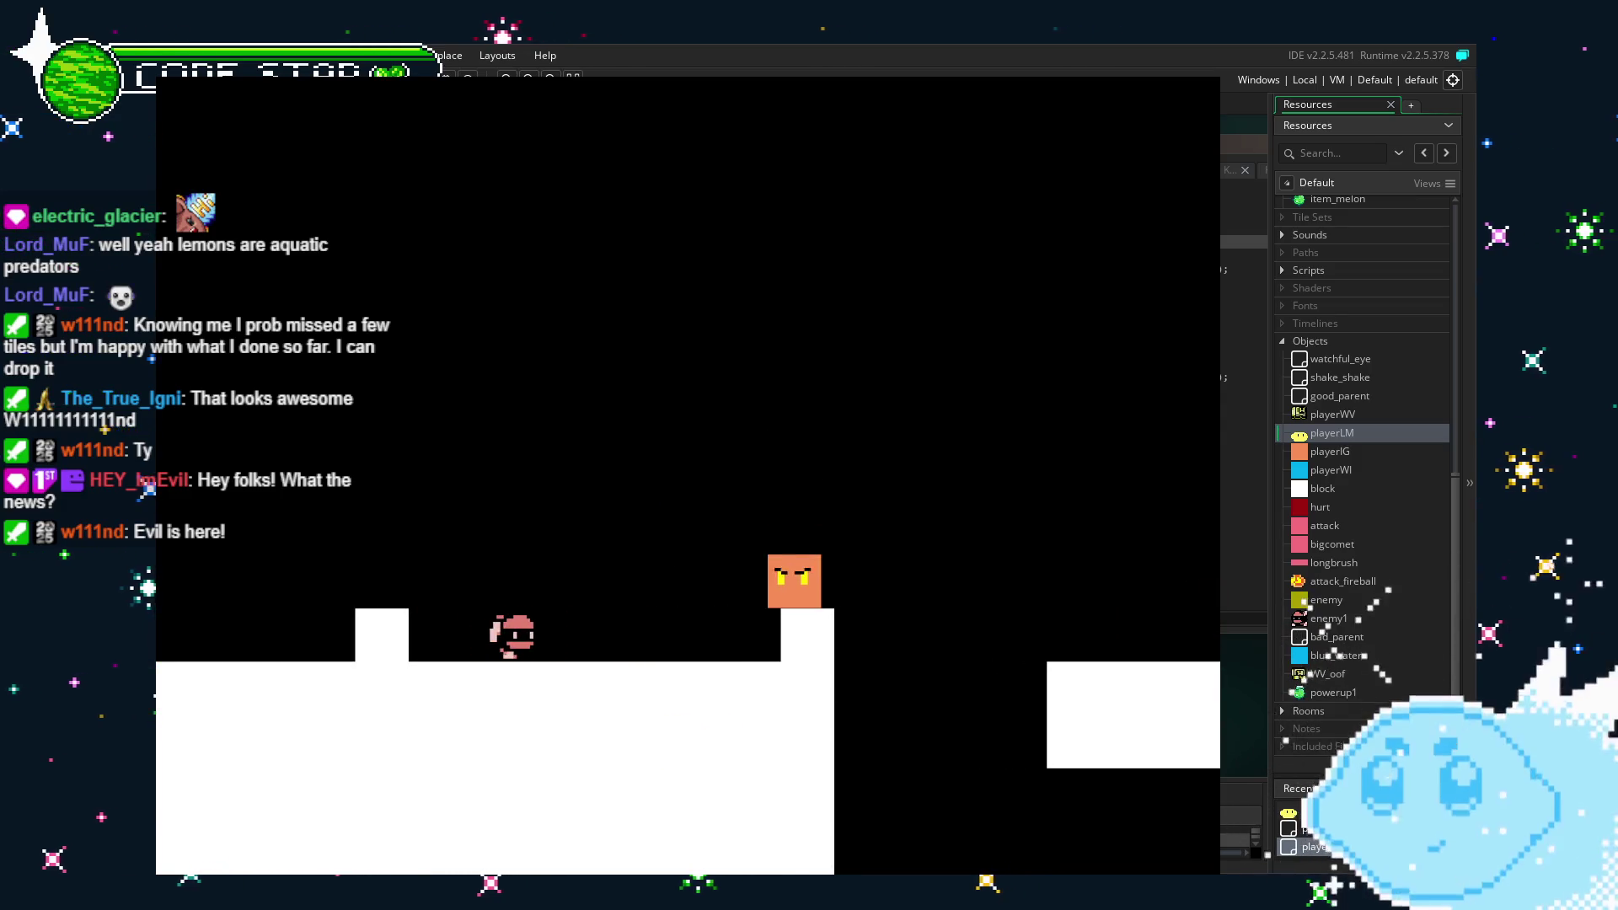
key("Up")
key("Right")
key("Right")
key("Left")
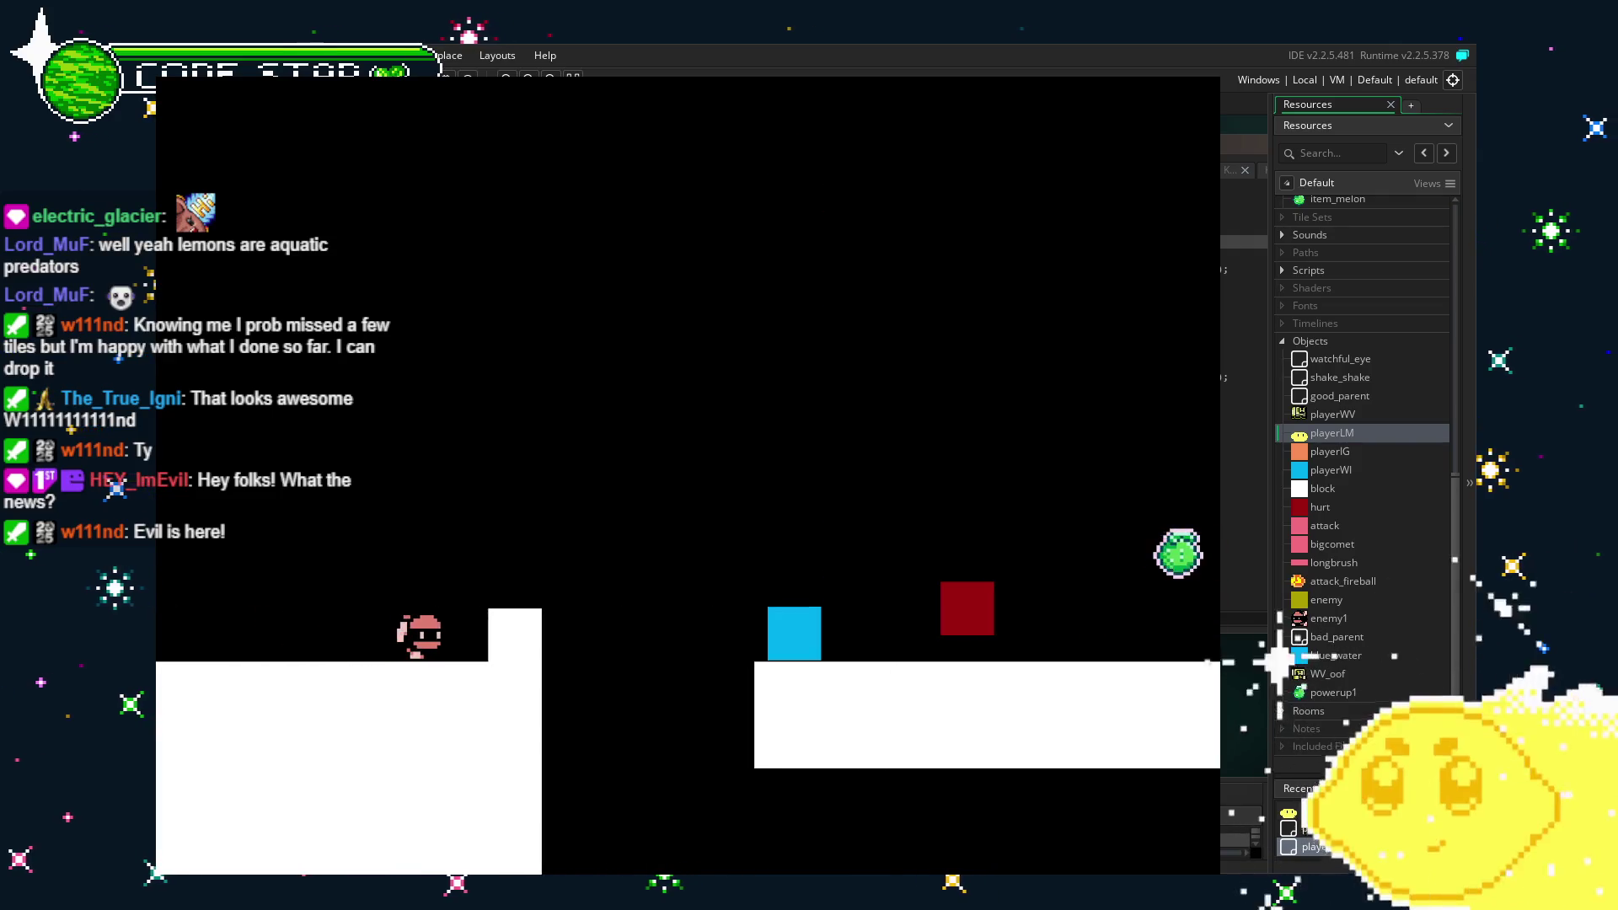
Cycle characters with Z and X, run up the staircase and over the water, then quit the test run.
key("z")
key("x")
key("Up")
key("x")
key("Left")
key("Up")
key("x")
key("Right")
key("Up")
key("x")
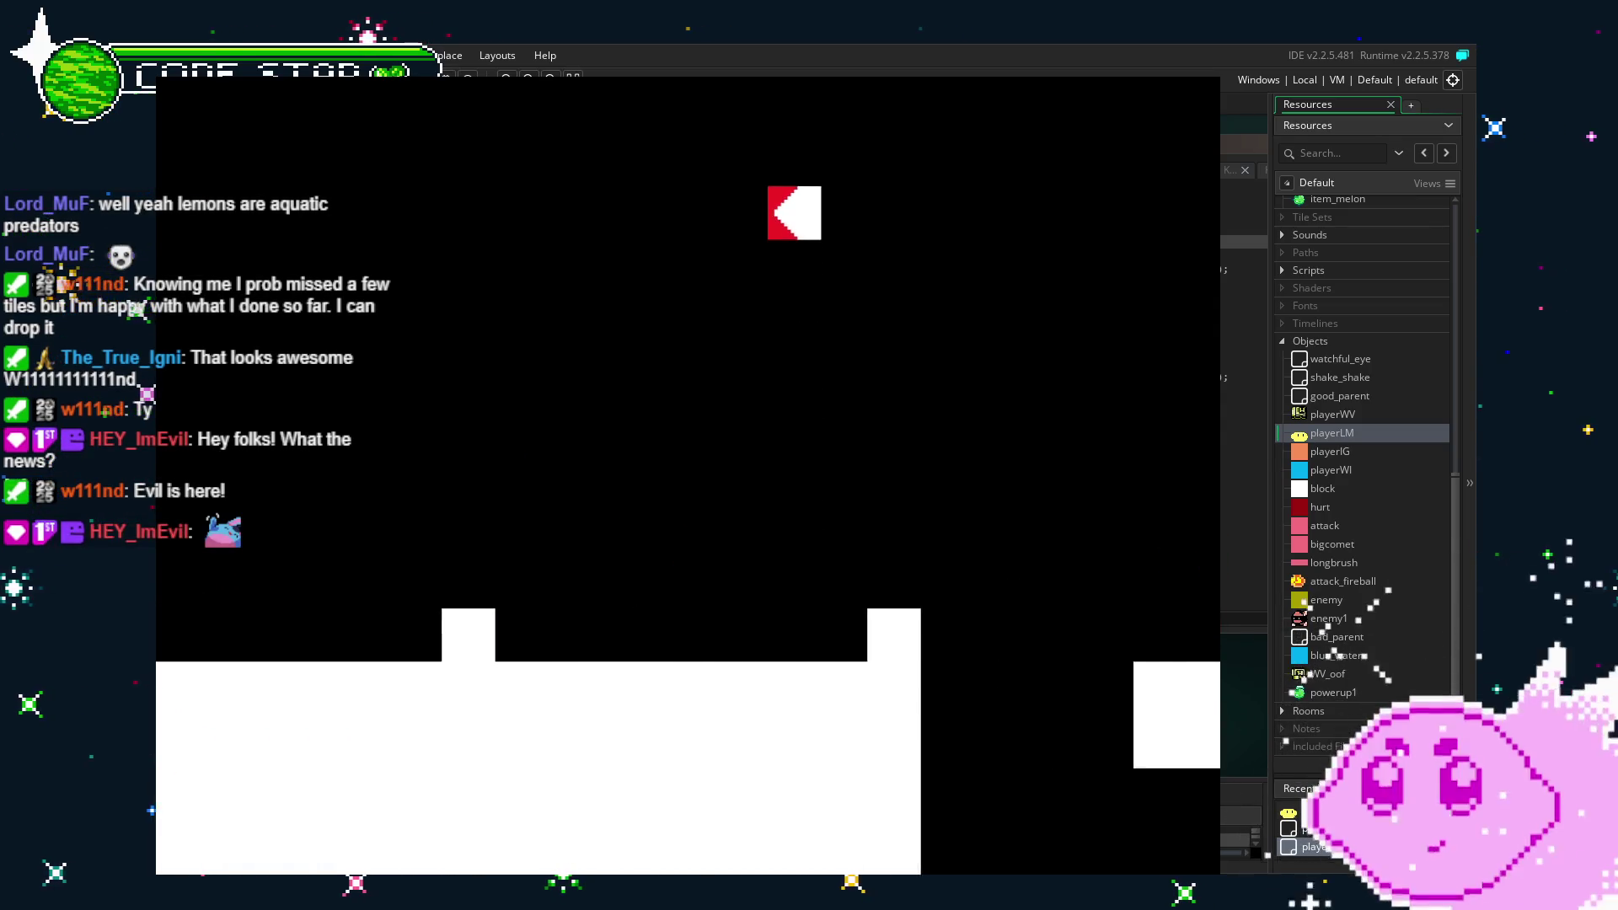
key("Right")
key("Up")
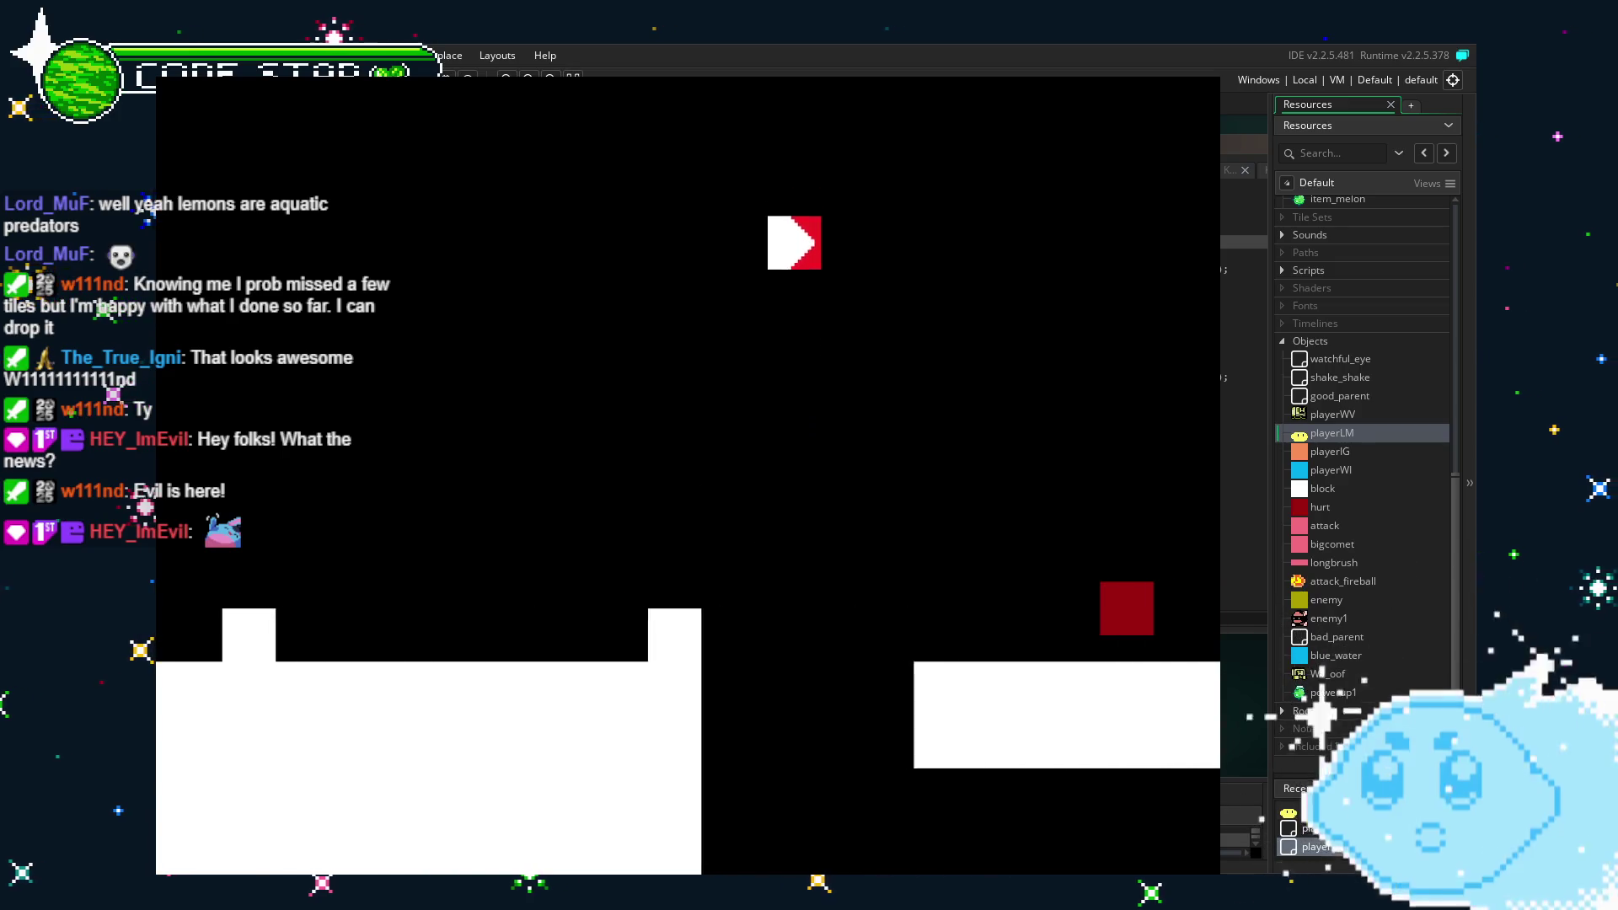
key("Right")
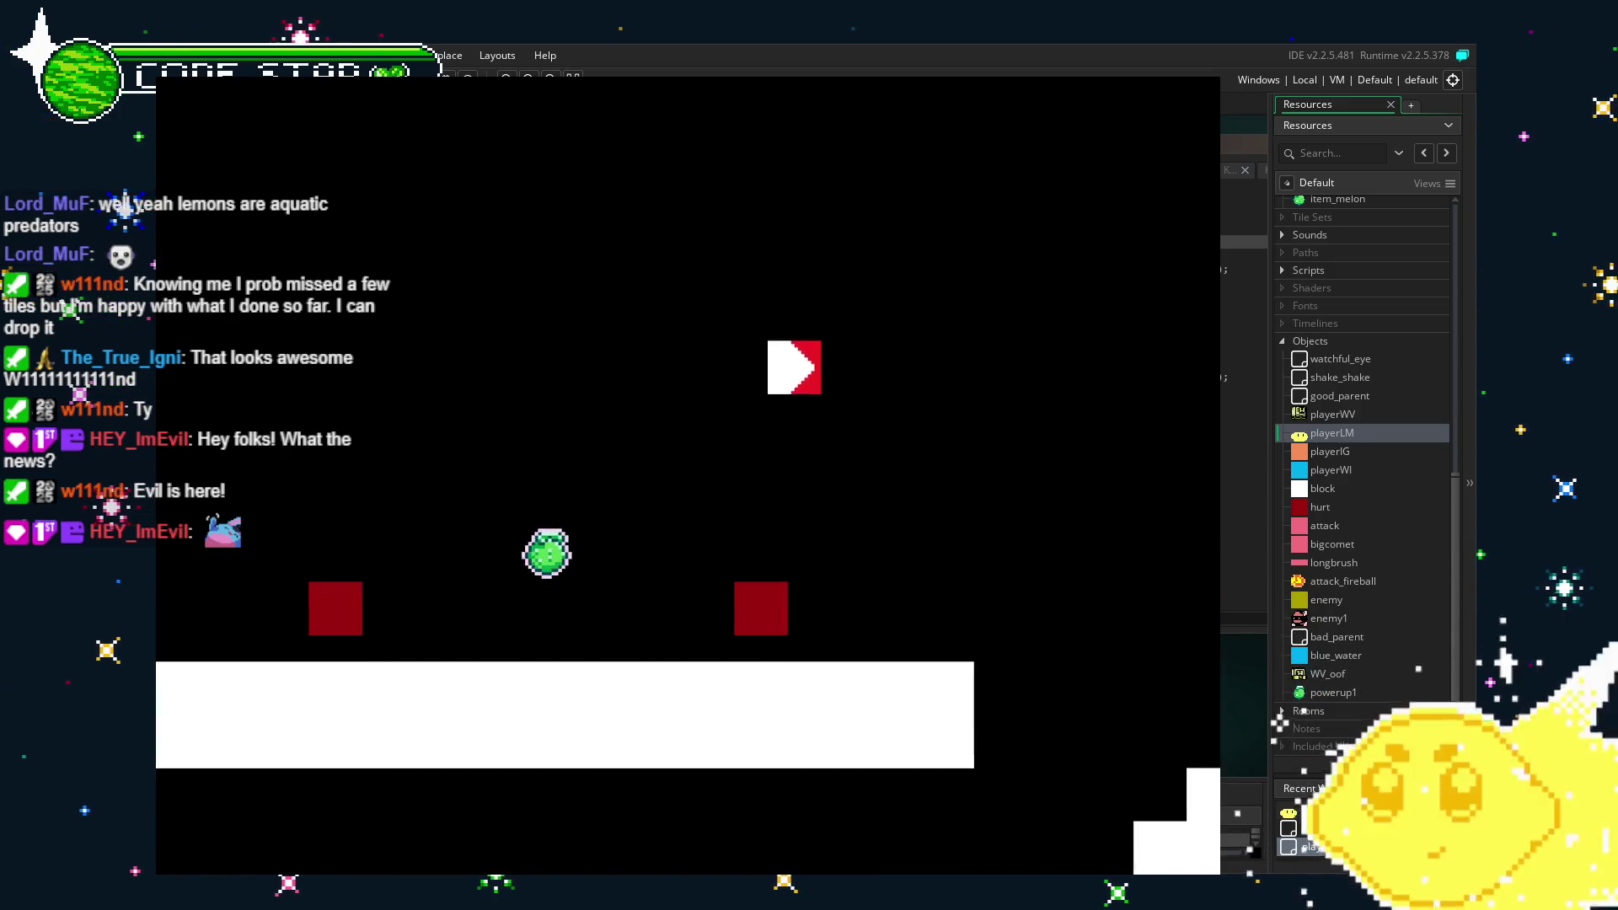
key("Right")
key("Up")
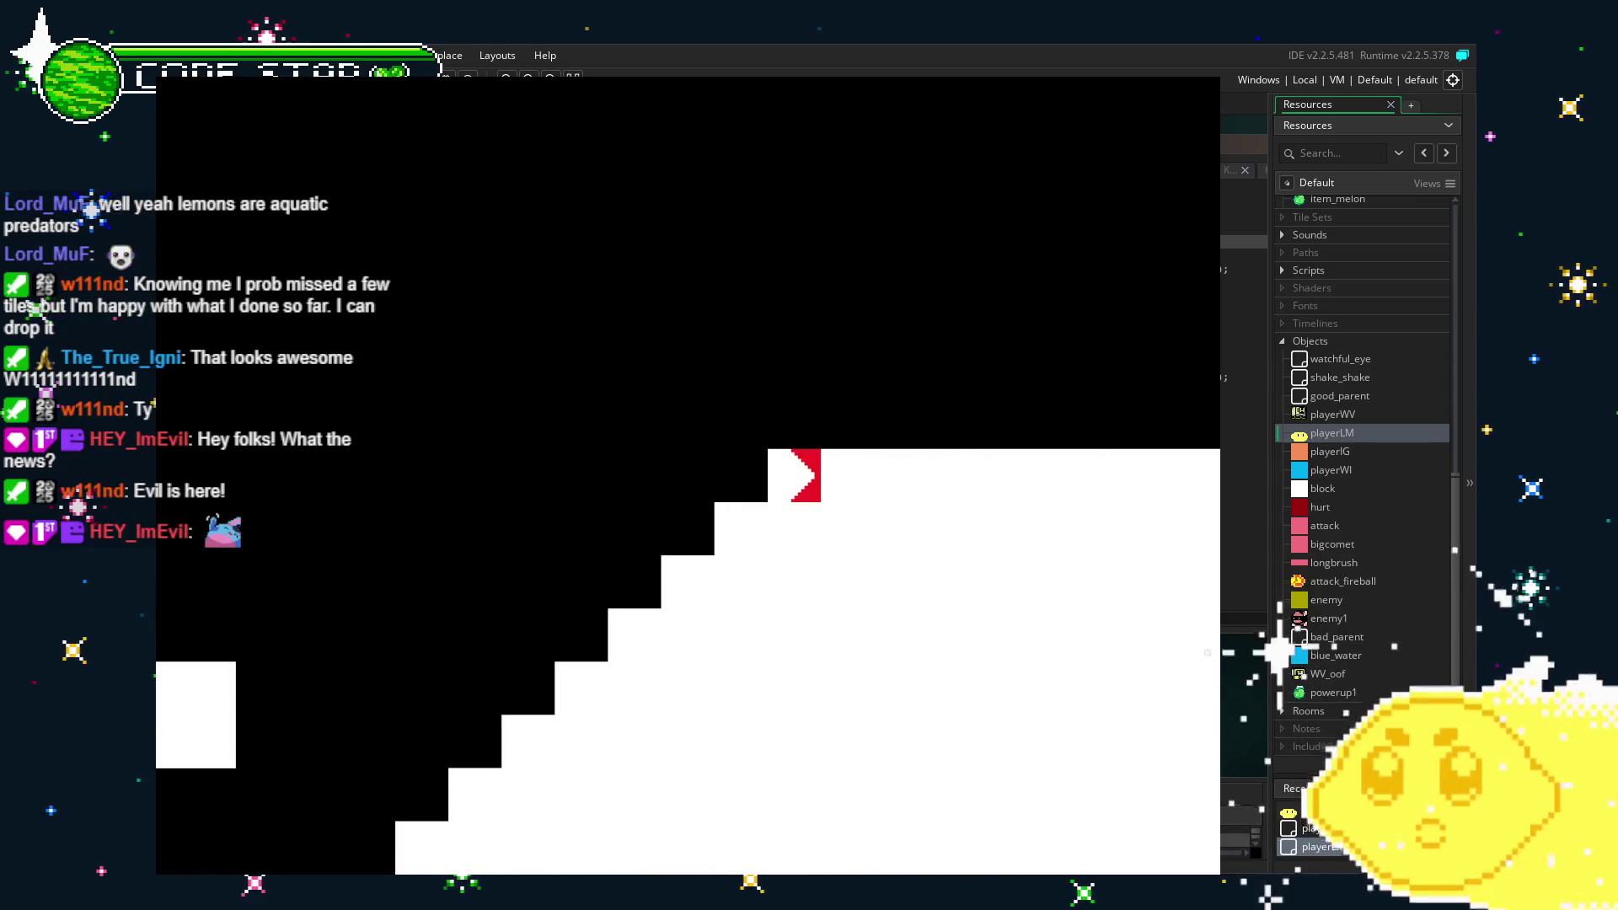
key("Right")
key("Up")
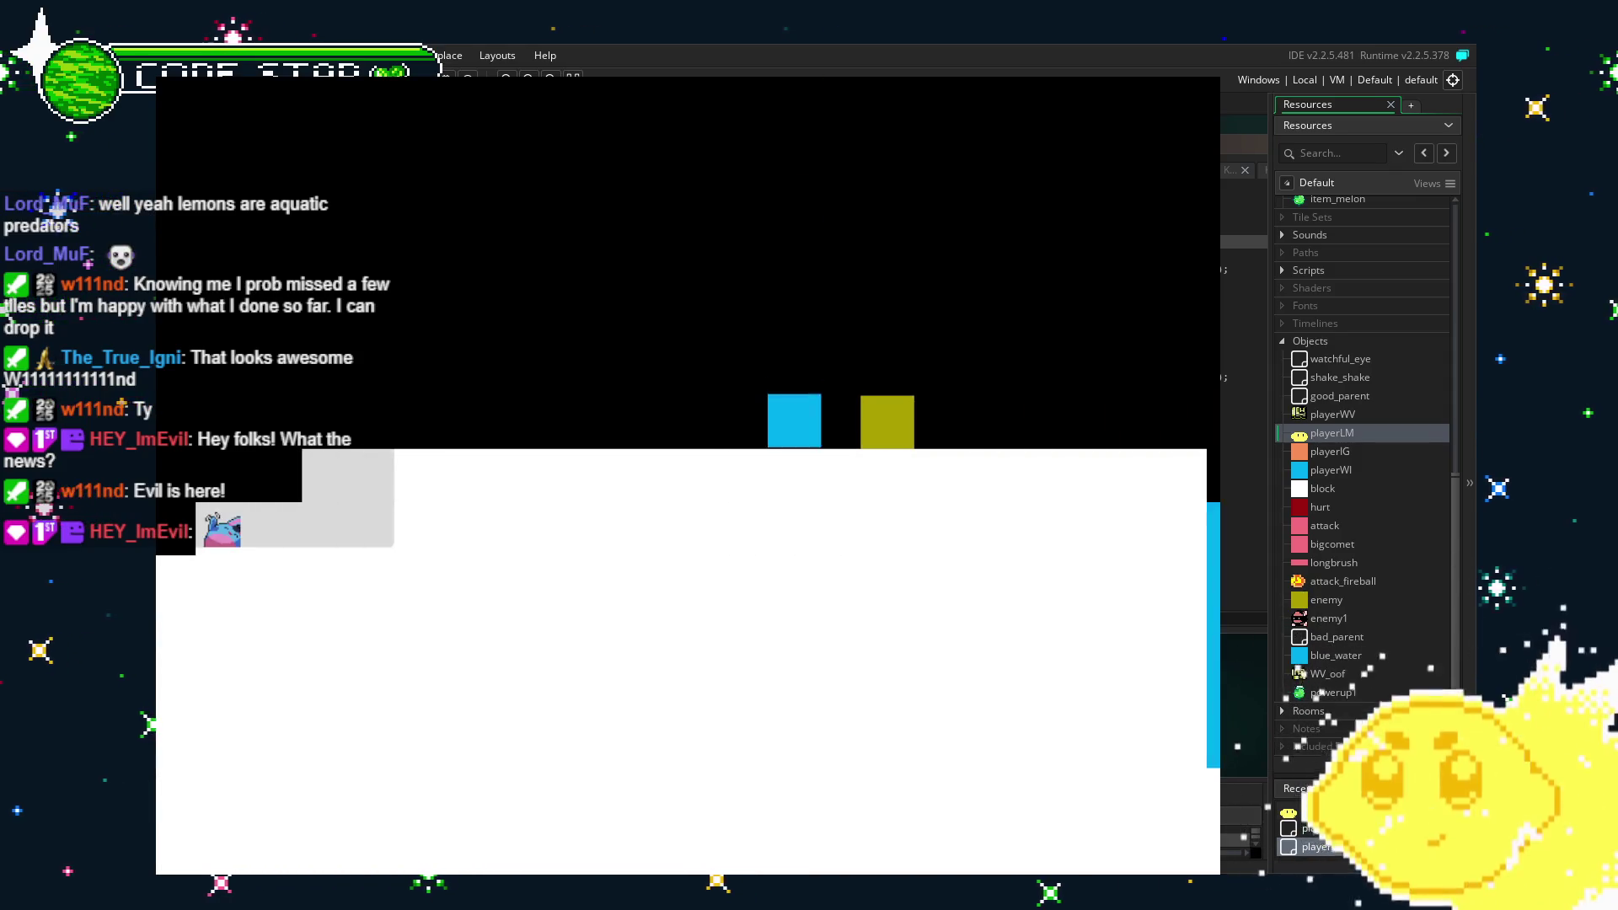
key("Right")
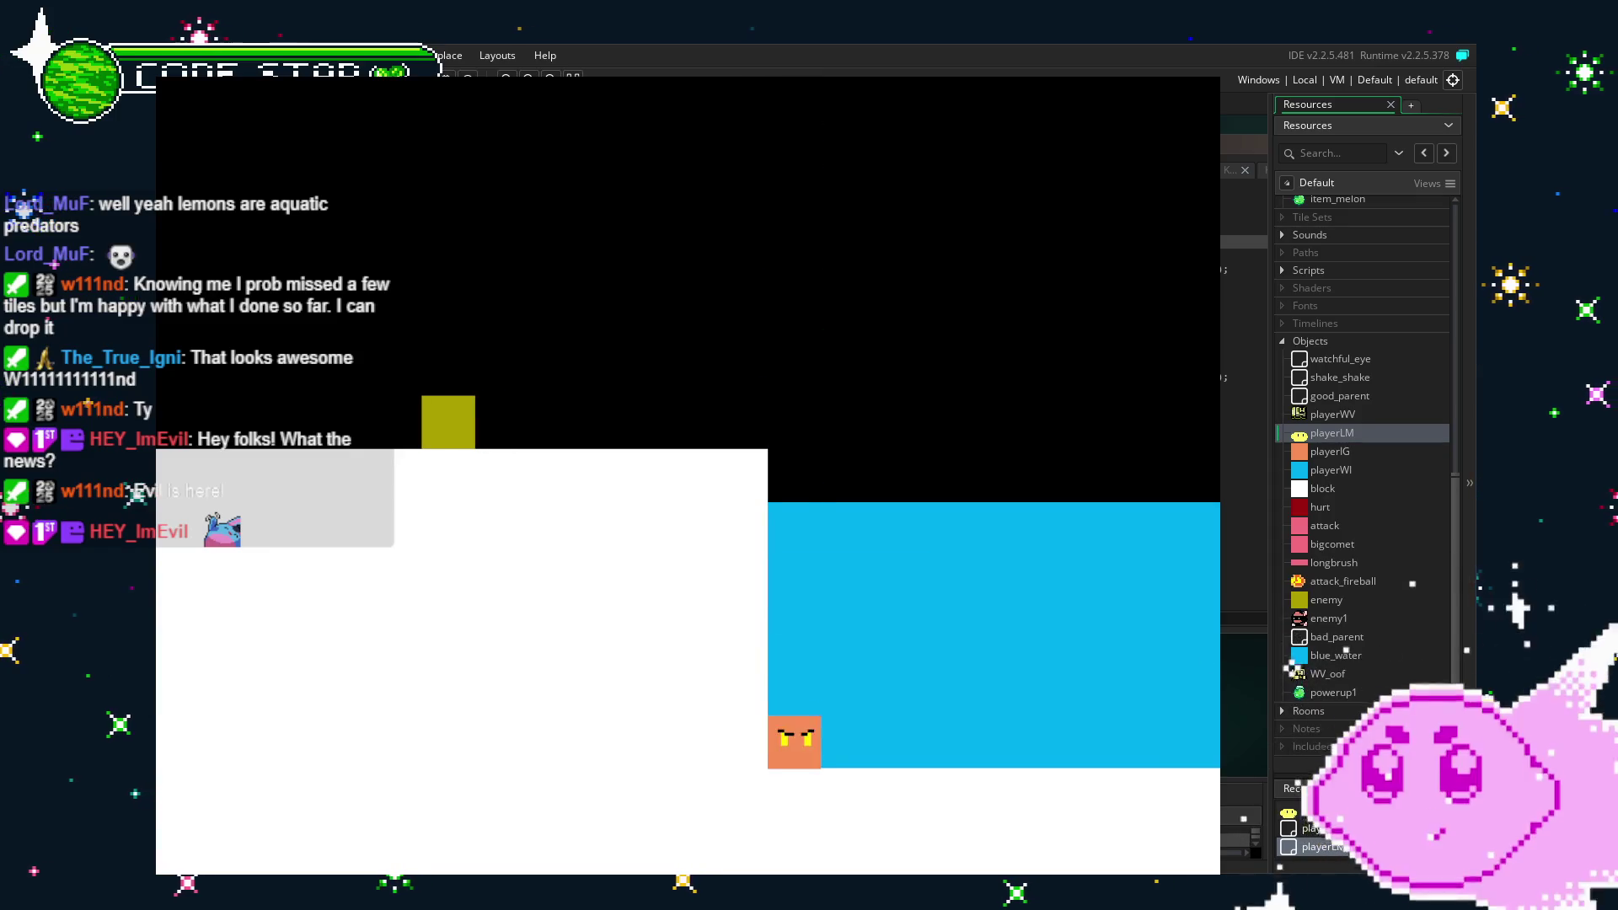
key("Right")
key("Up")
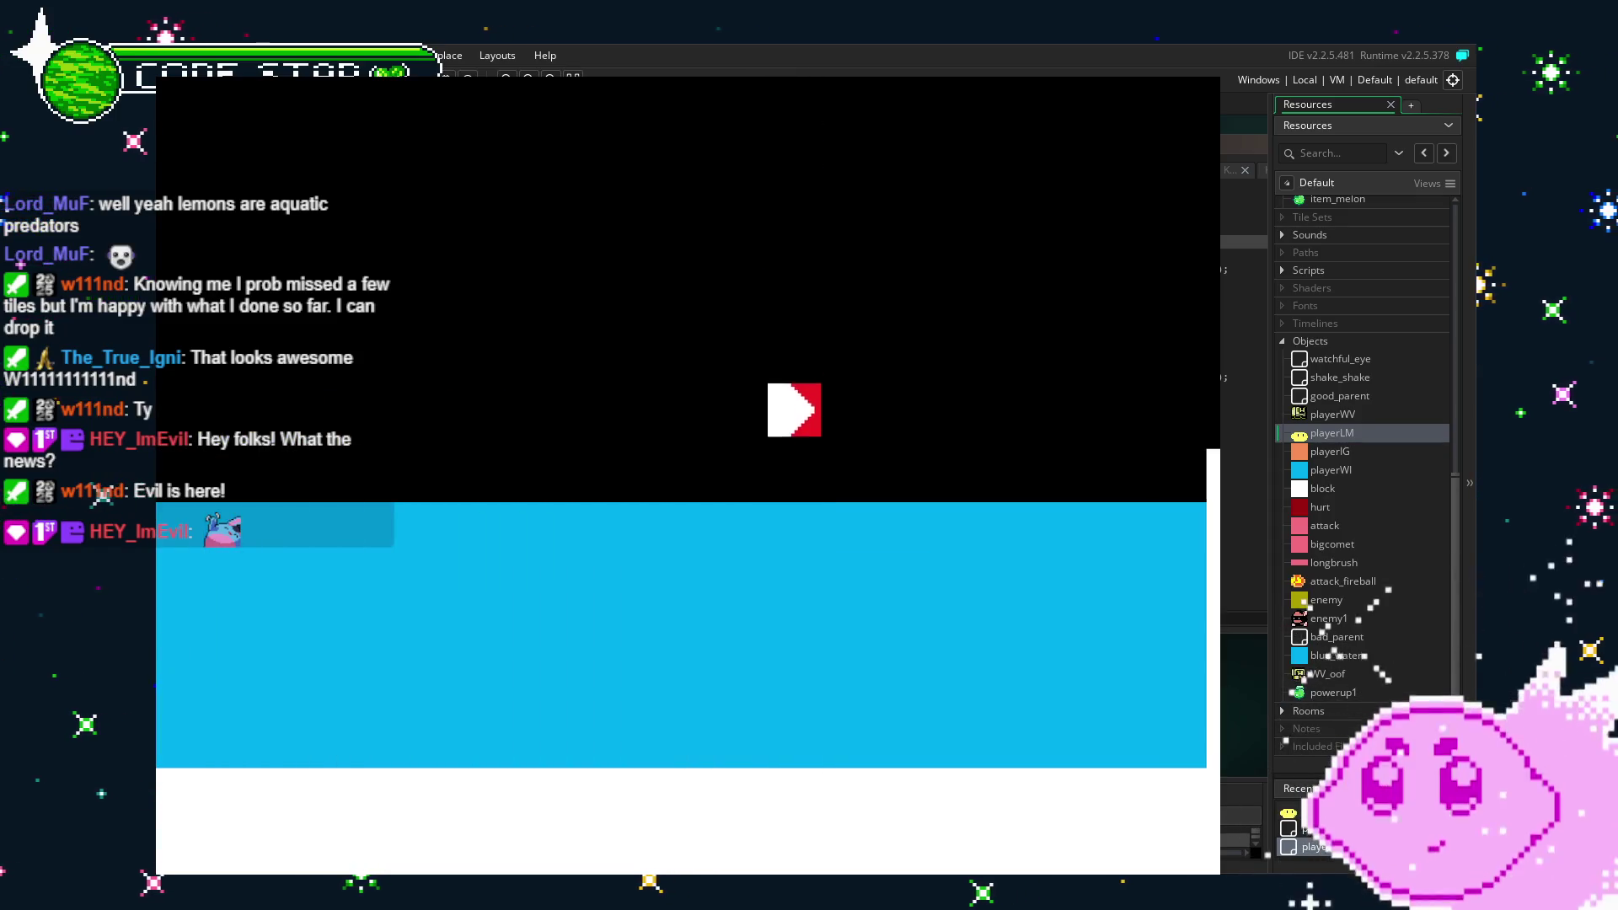
key("Up")
key("Right")
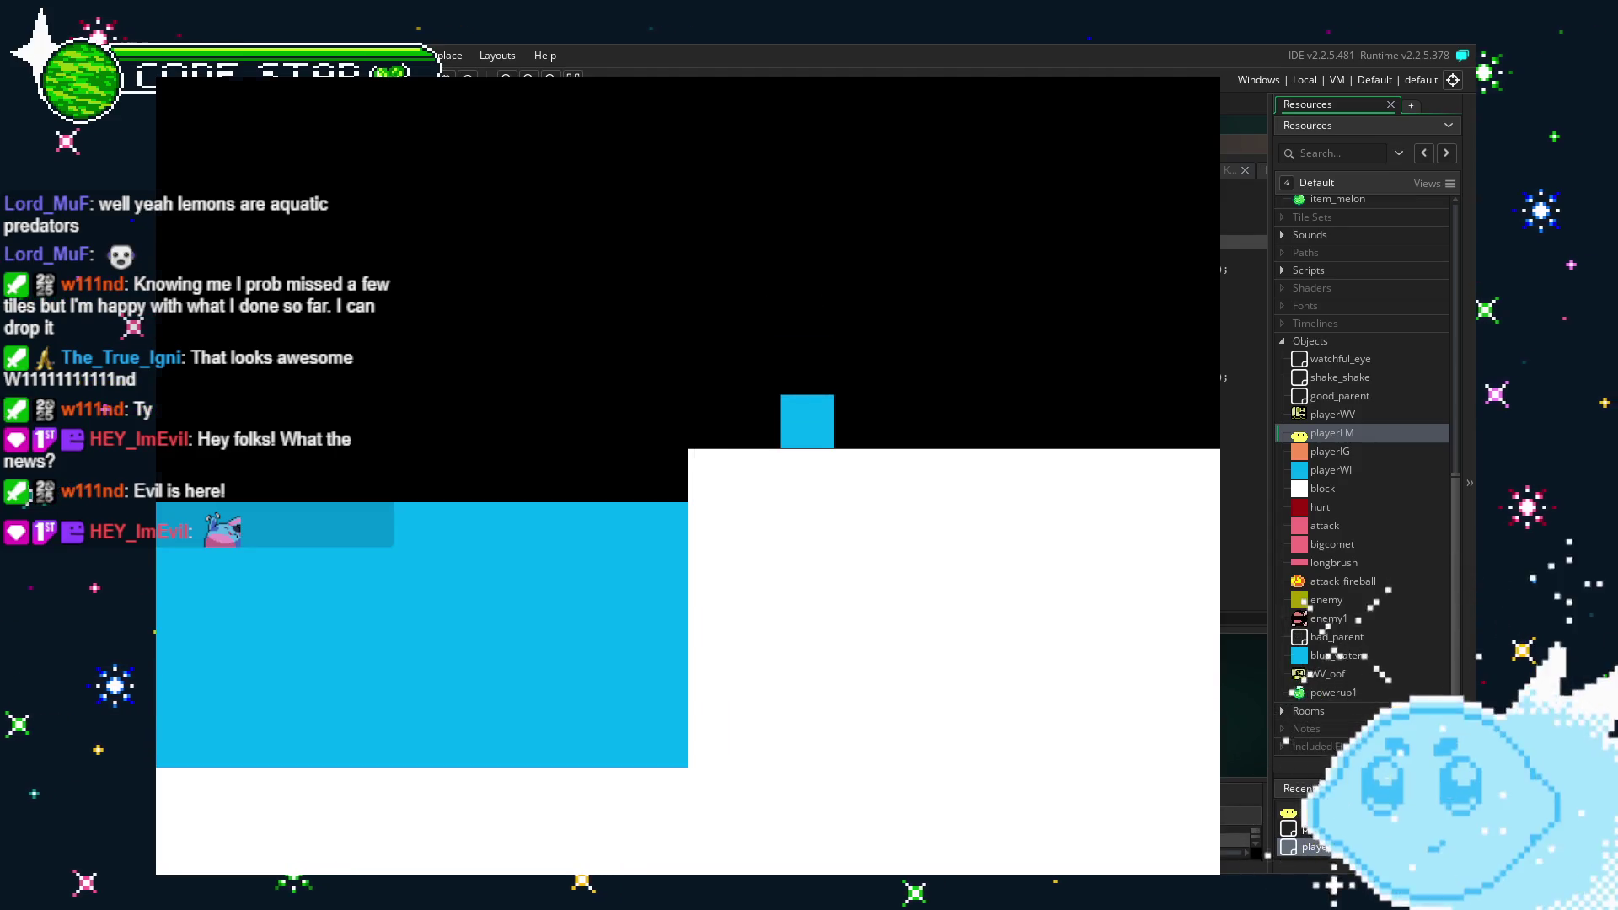
key("Escape")
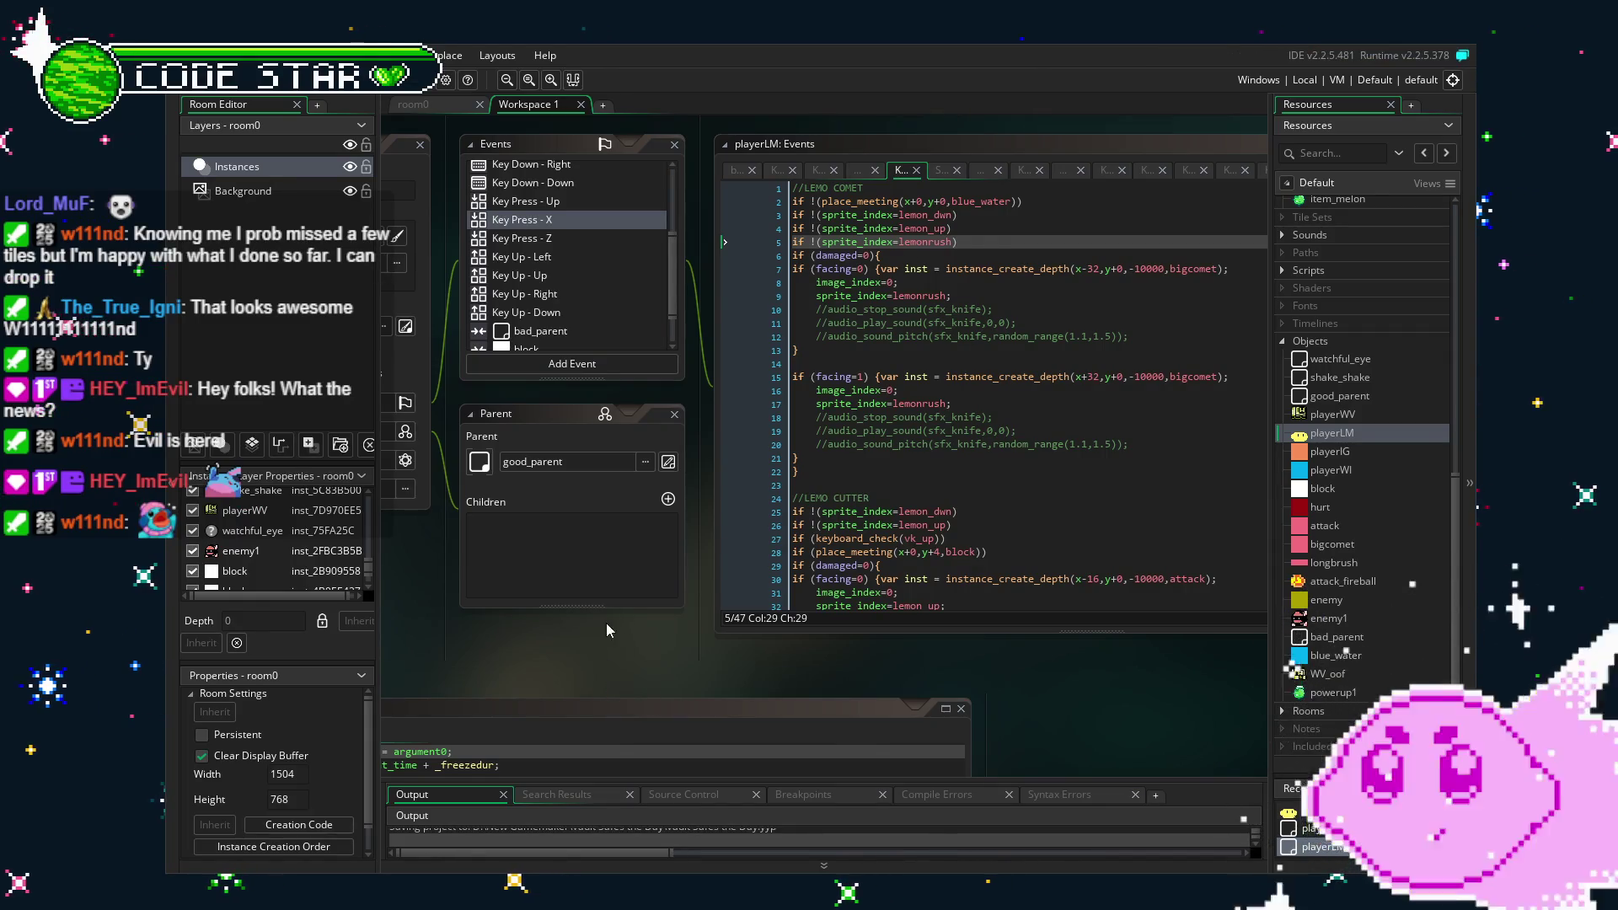
Review playerLM's Animation End, blue_water, block, bad_parent and Create event code.
scroll(598, 646, "down", 1)
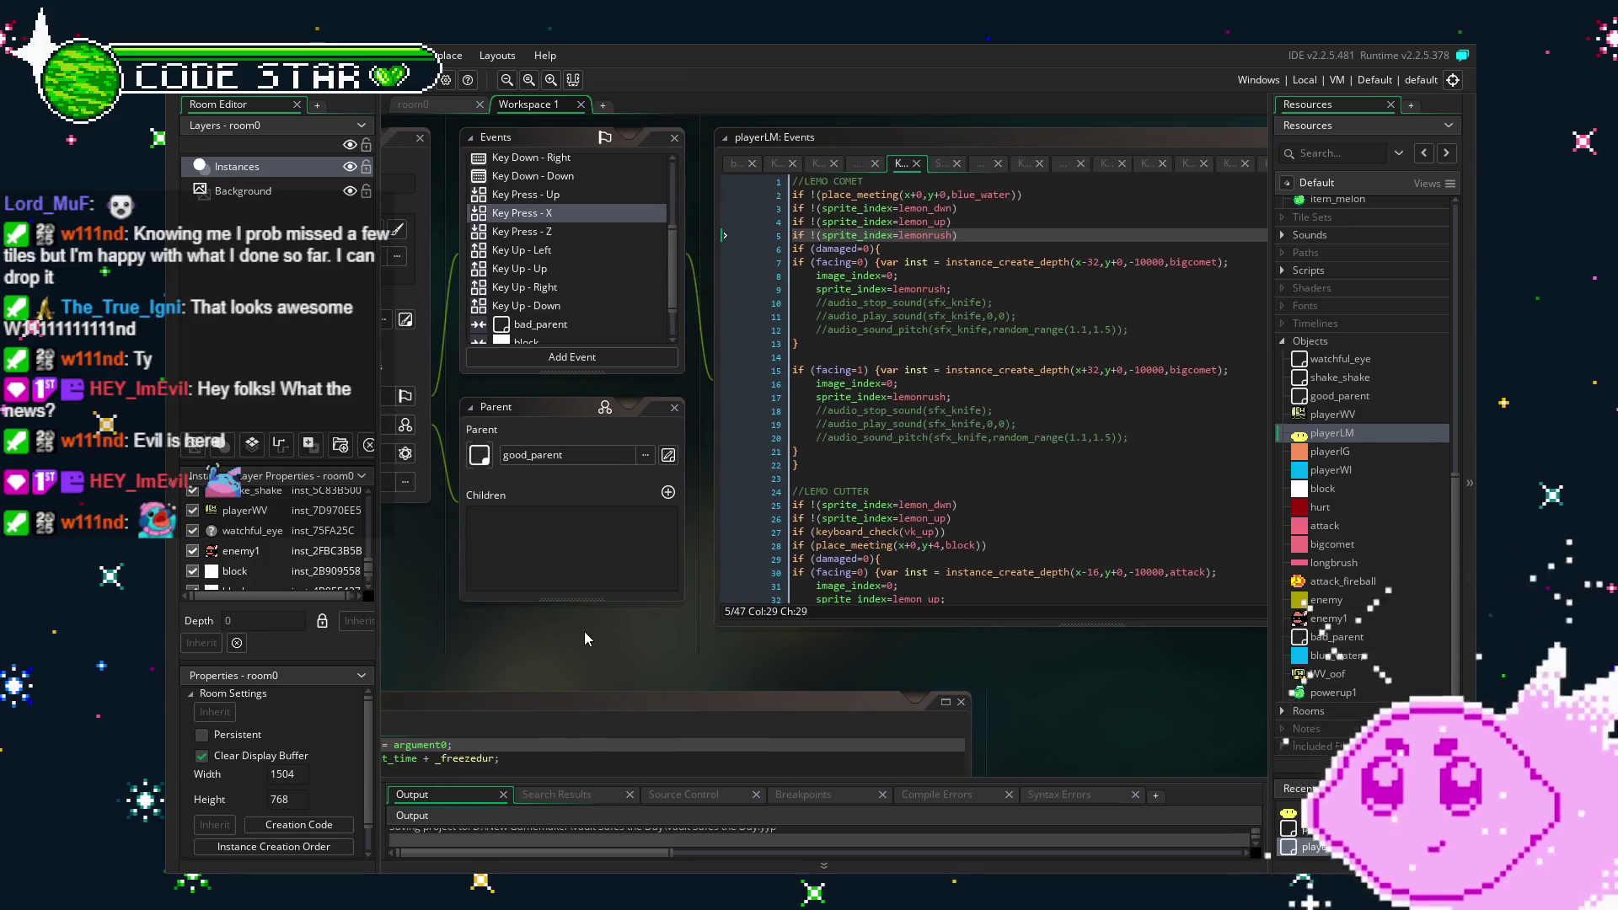
left_click_drag(514, 670, 552, 669)
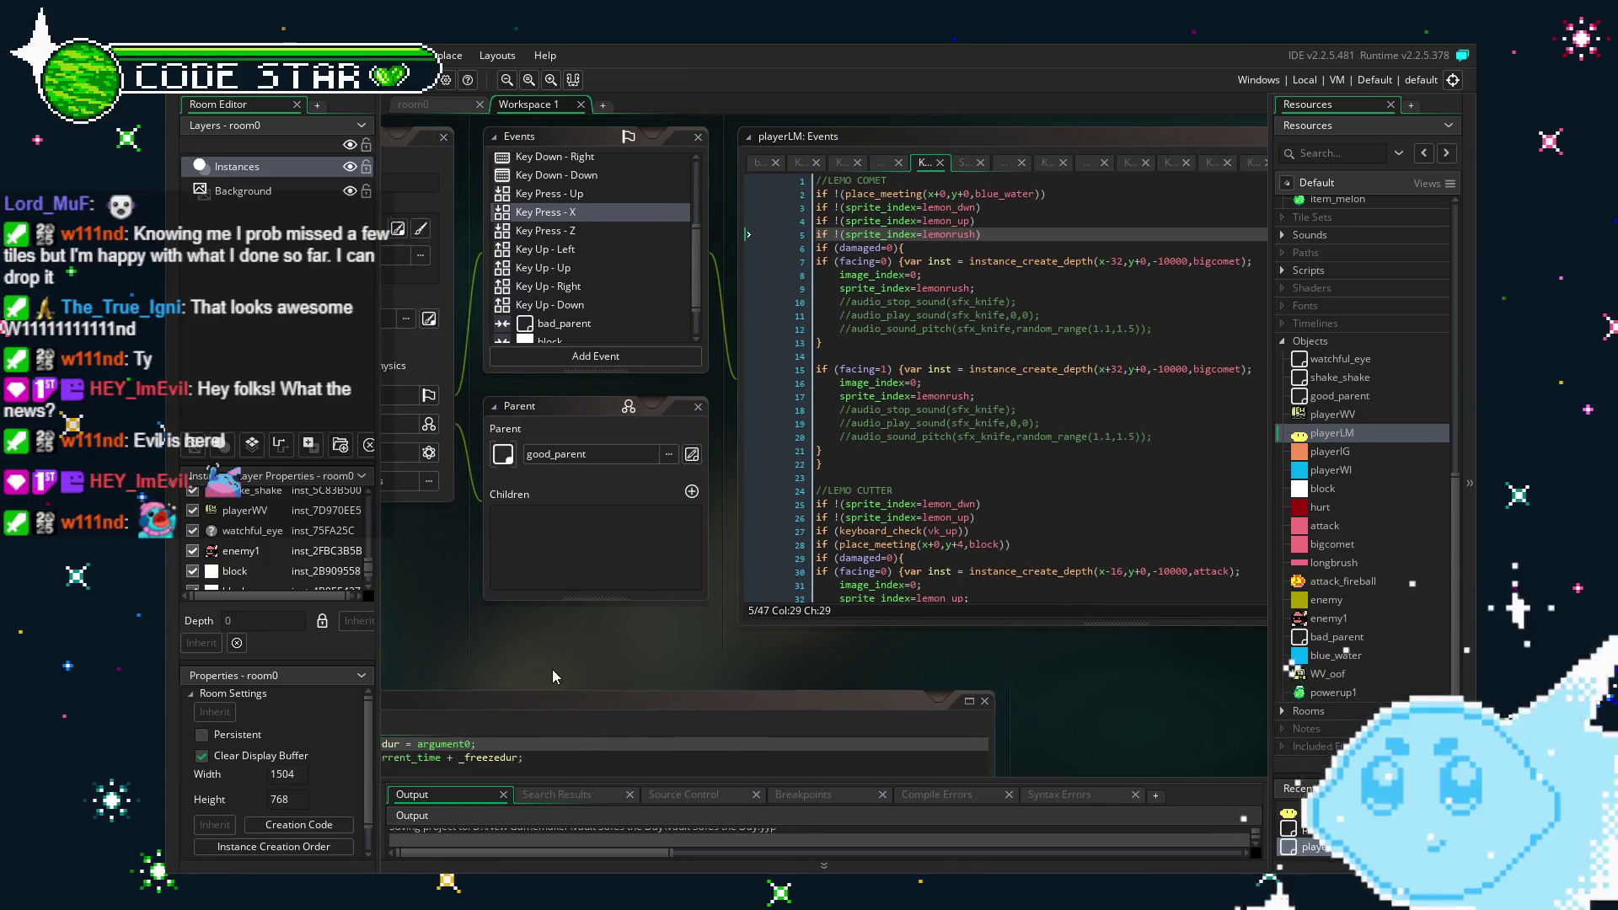
scroll(919, 528, "down", 6)
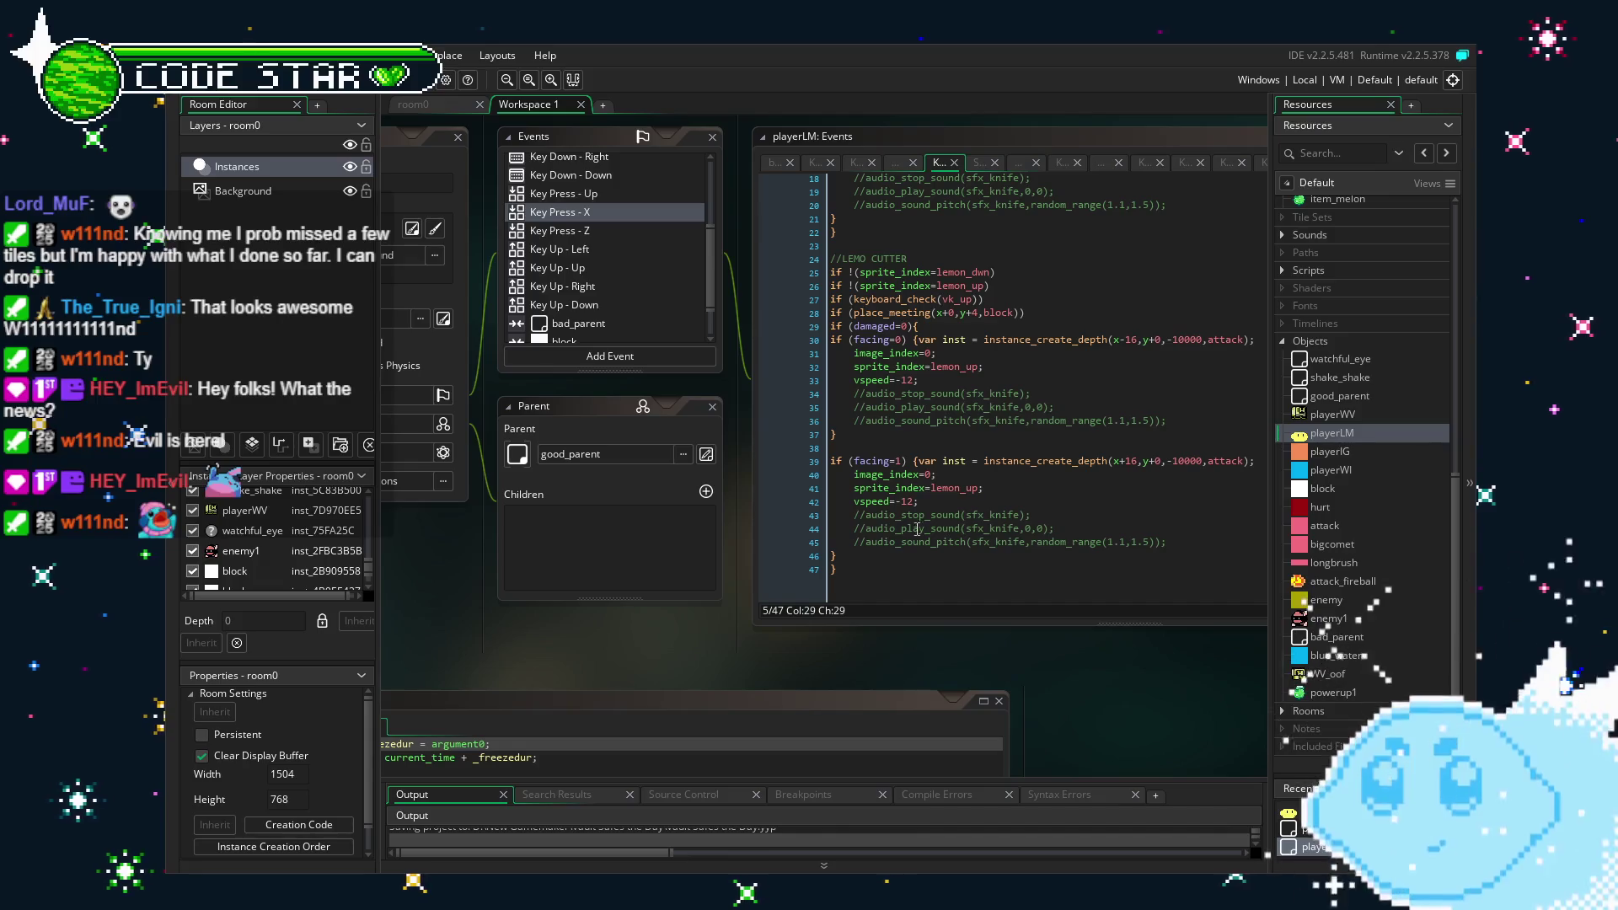
left_click_drag(474, 653, 620, 659)
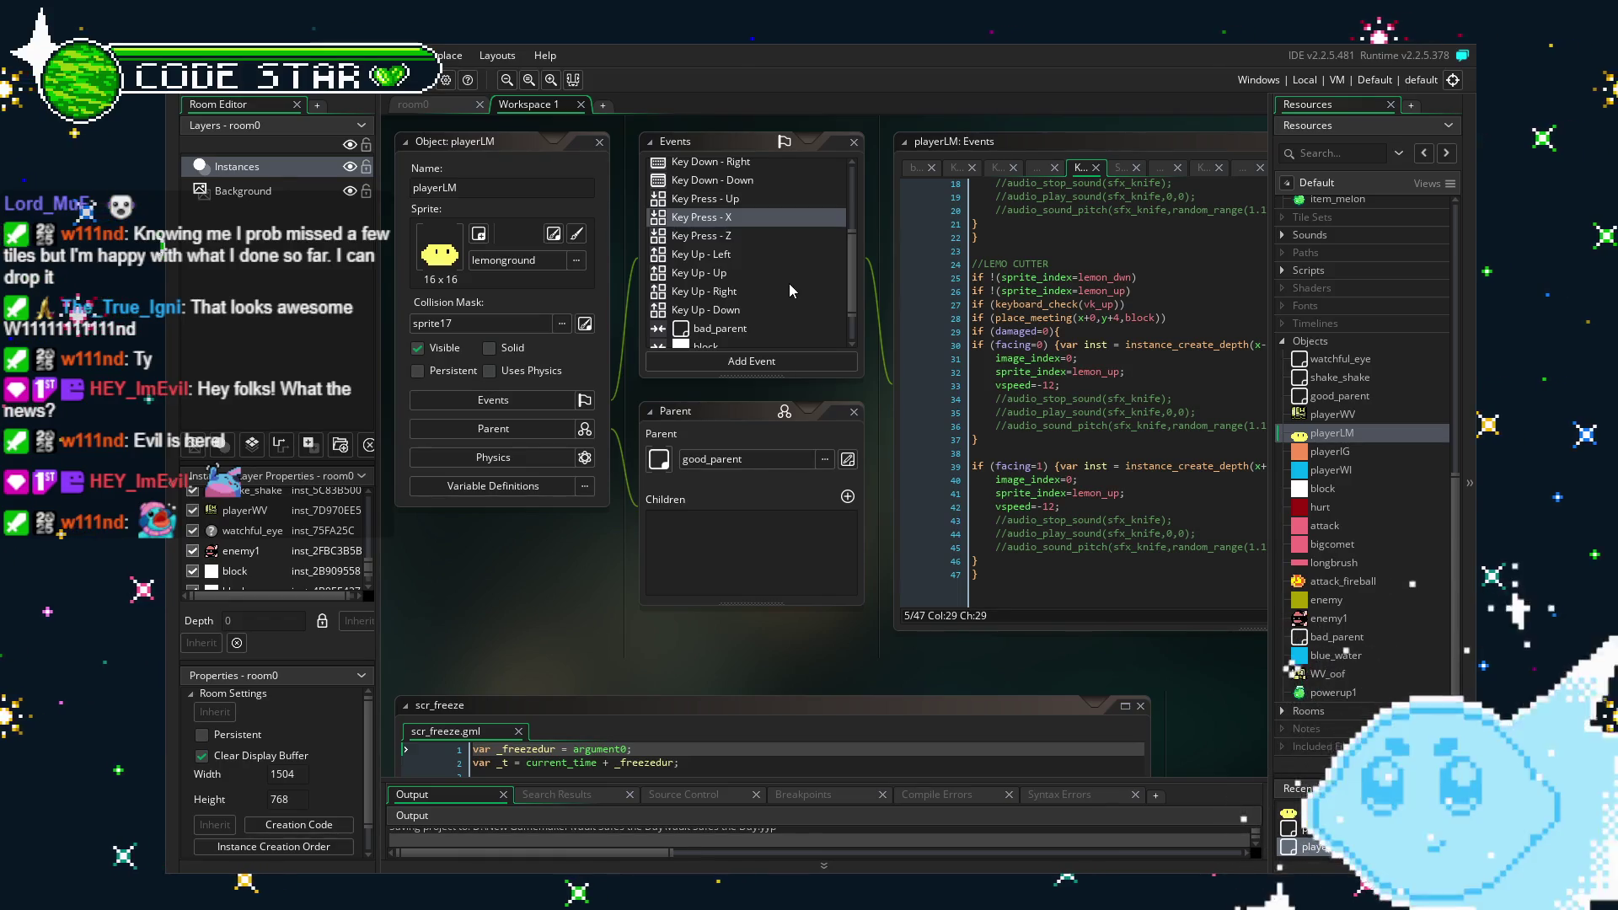
scroll(776, 284, "up", 3)
scroll(761, 285, "down", 5)
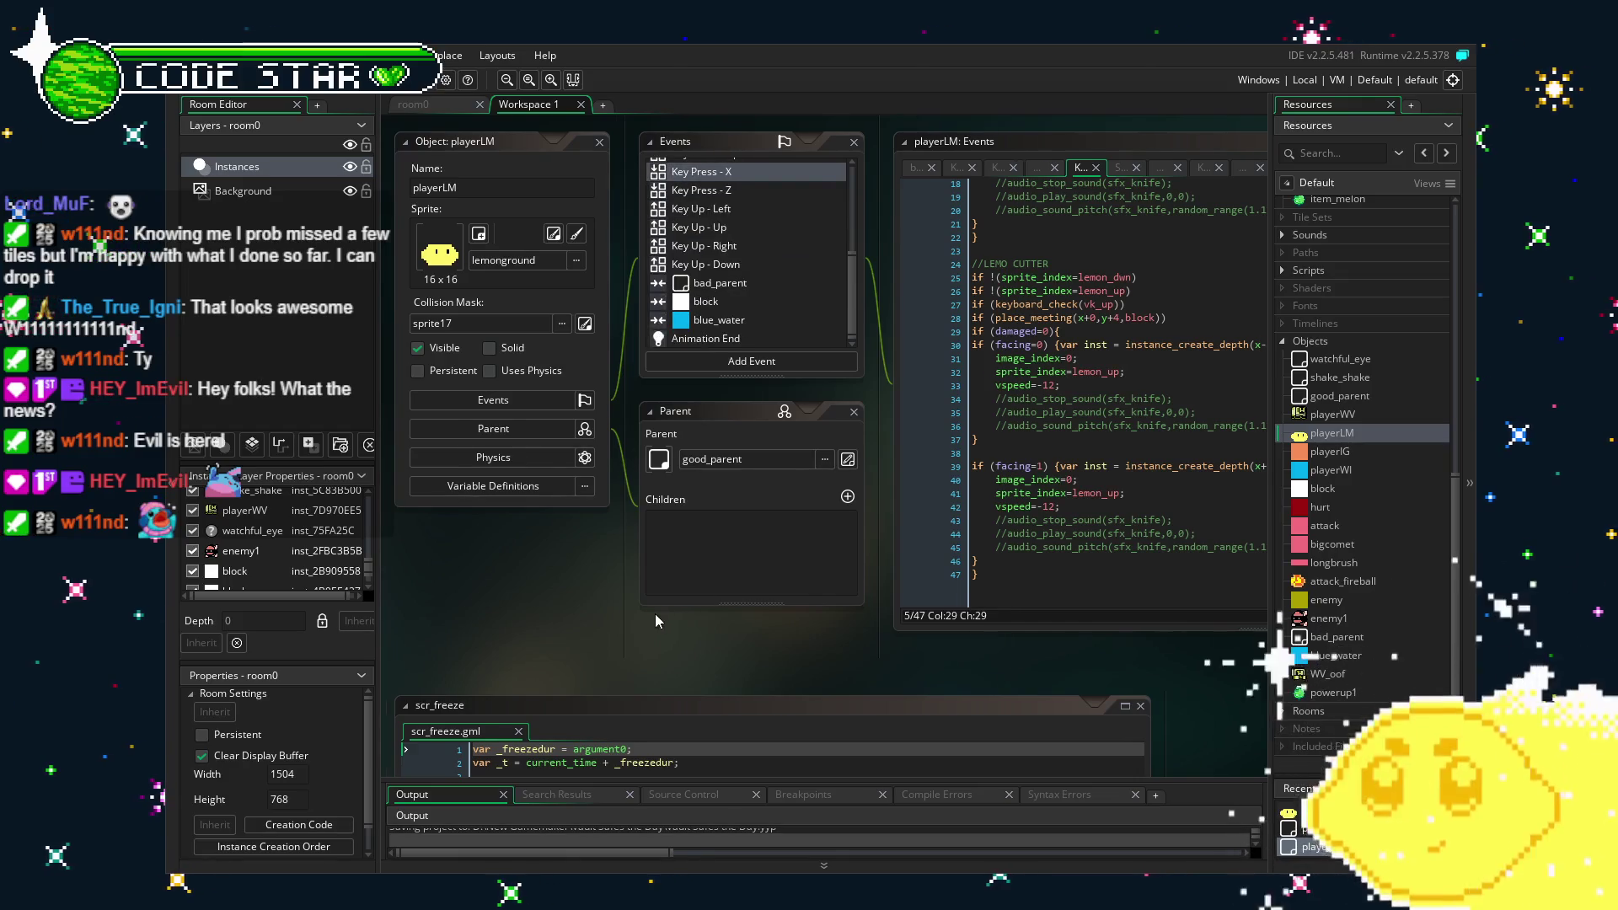
left_click(696, 337)
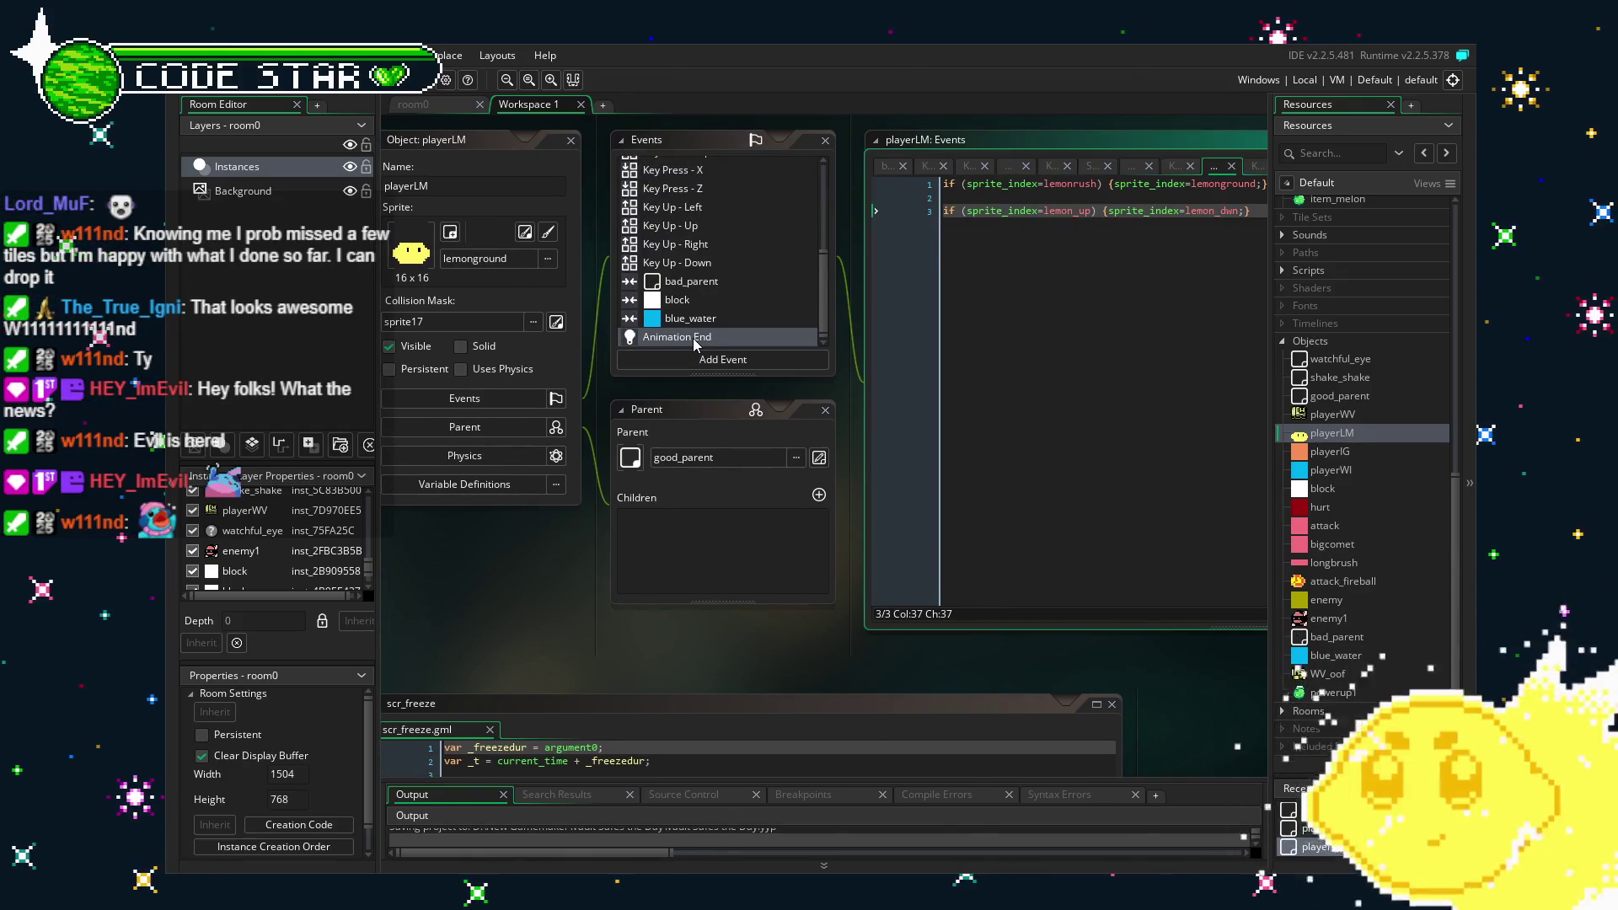
left_click(694, 320)
left_click(692, 304)
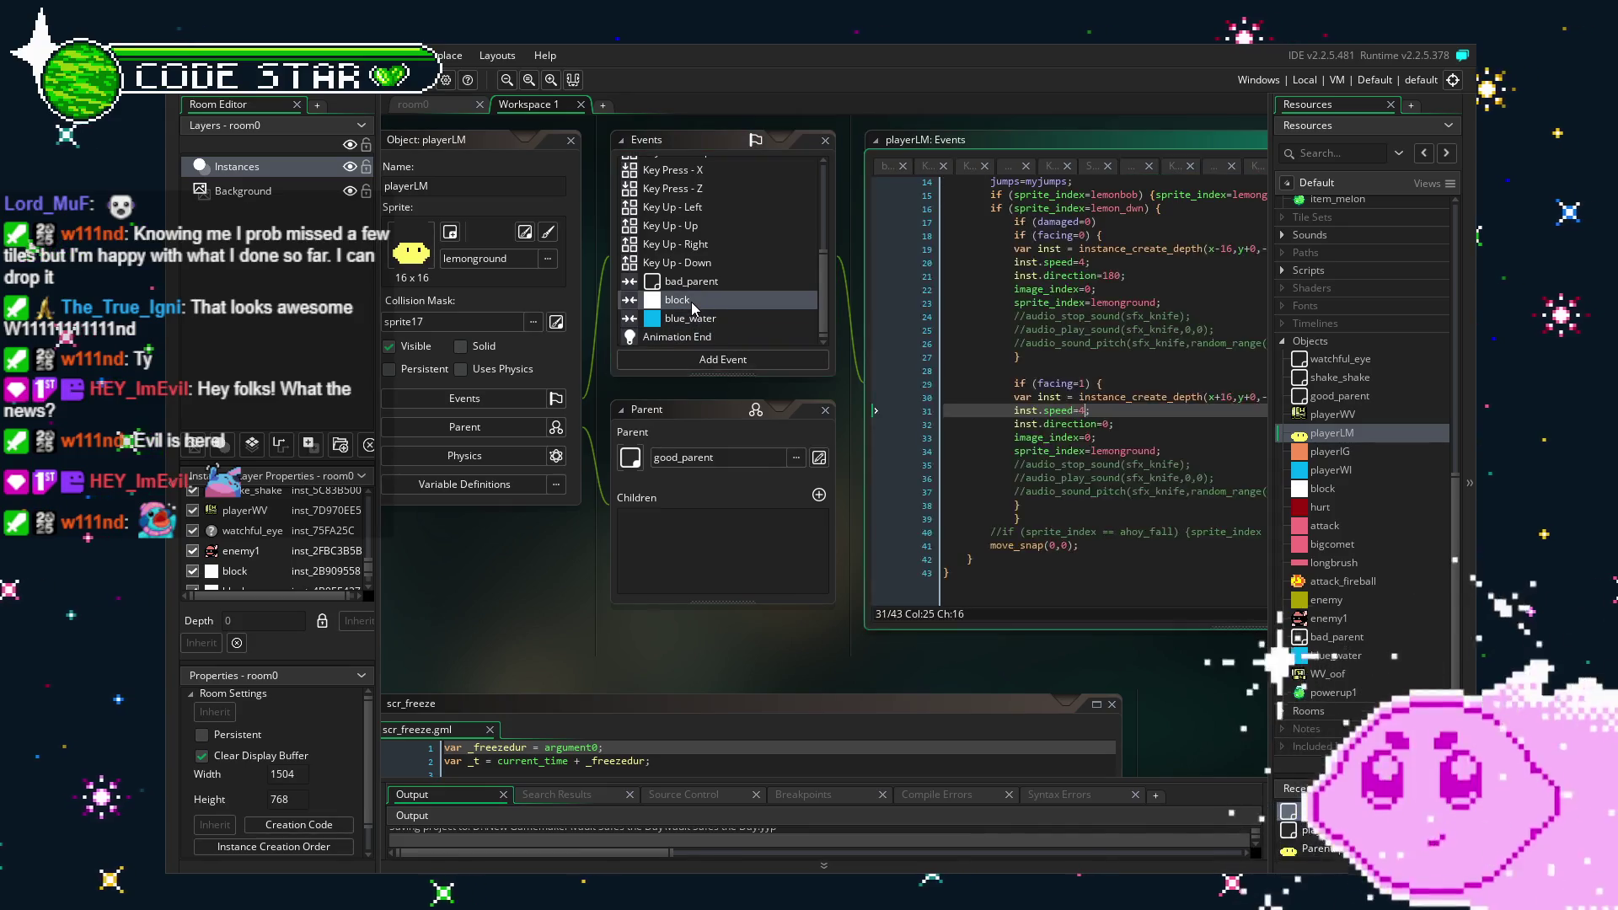
left_click(692, 285)
scroll(718, 197, "up", 5)
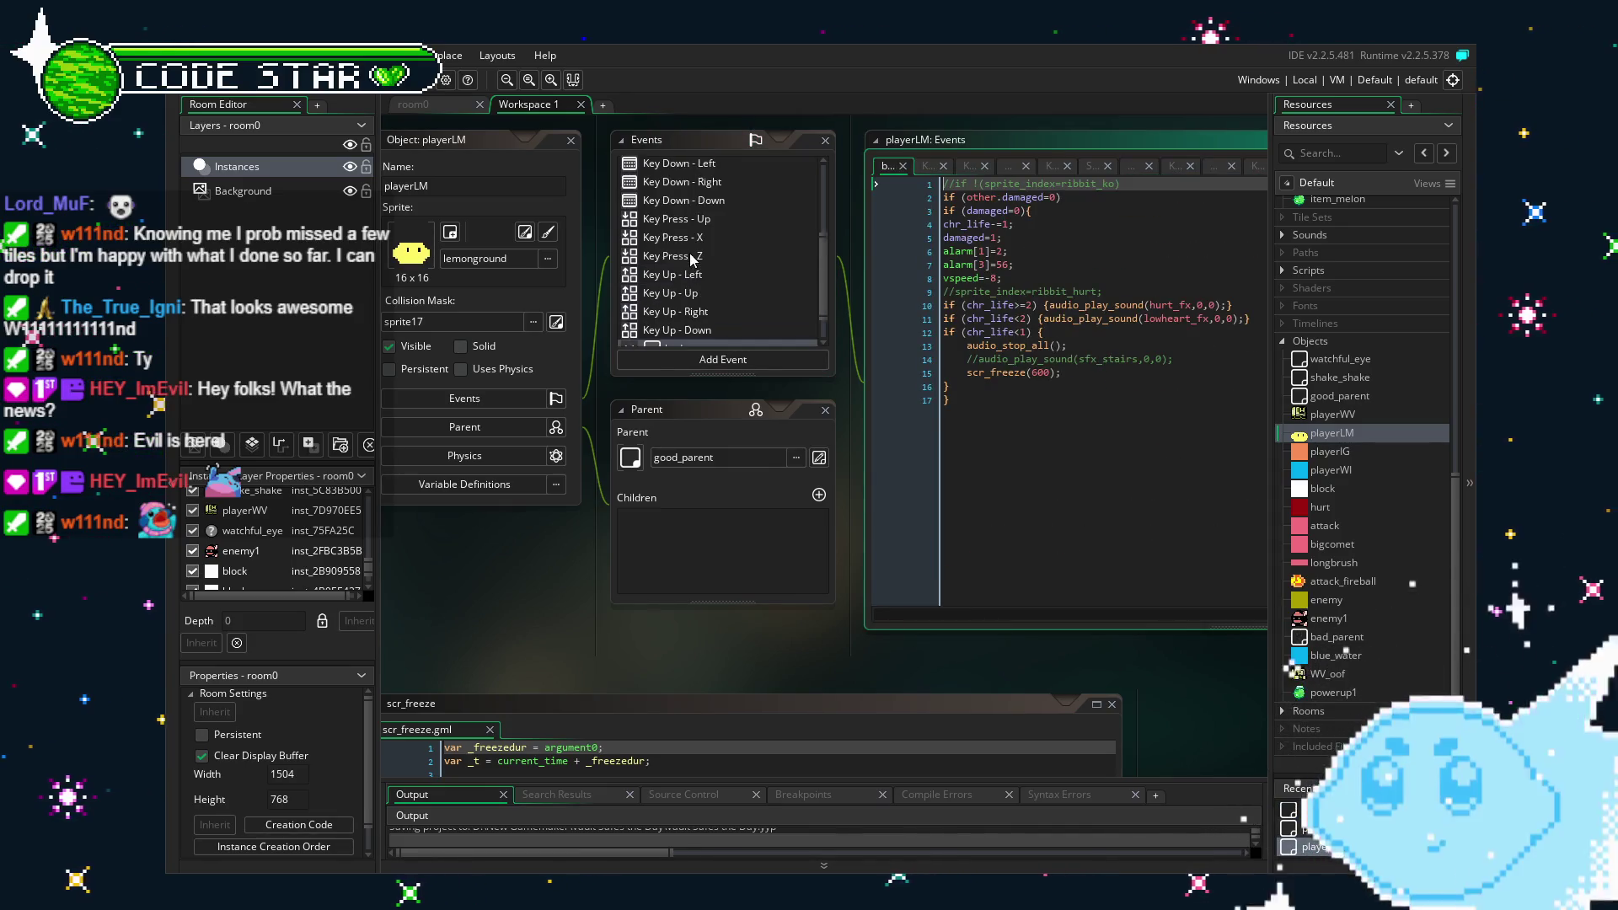
left_click(692, 171)
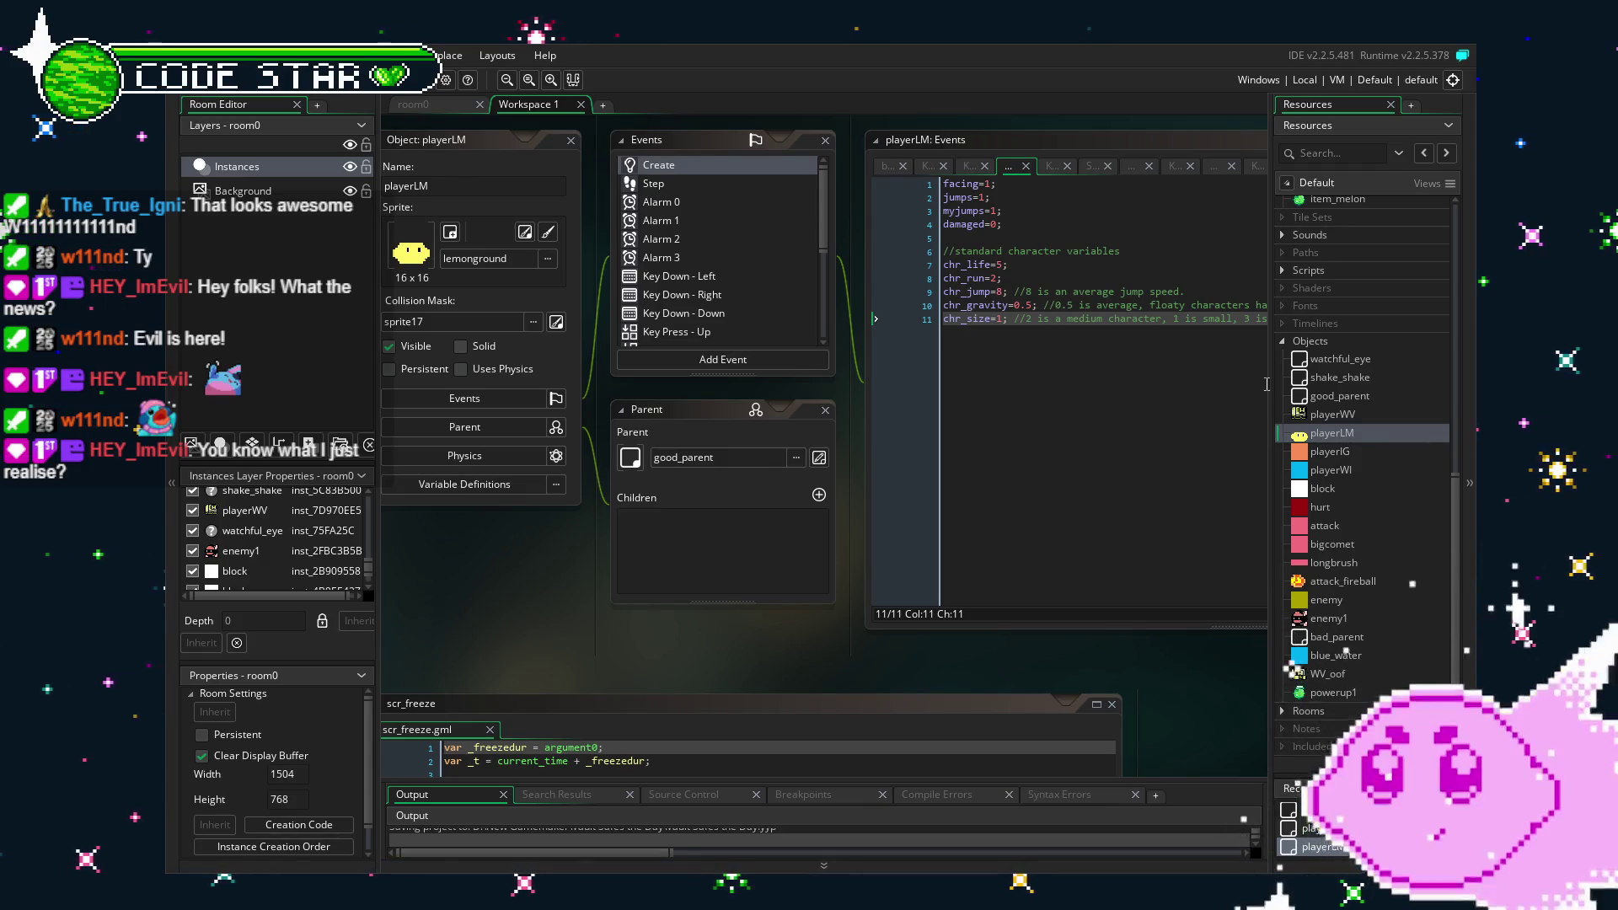
Bring up the Sprites context menu in the Resources panel.
scroll(1313, 594, "up", 7)
scroll(1311, 217, "up", 4)
right_click(1311, 216)
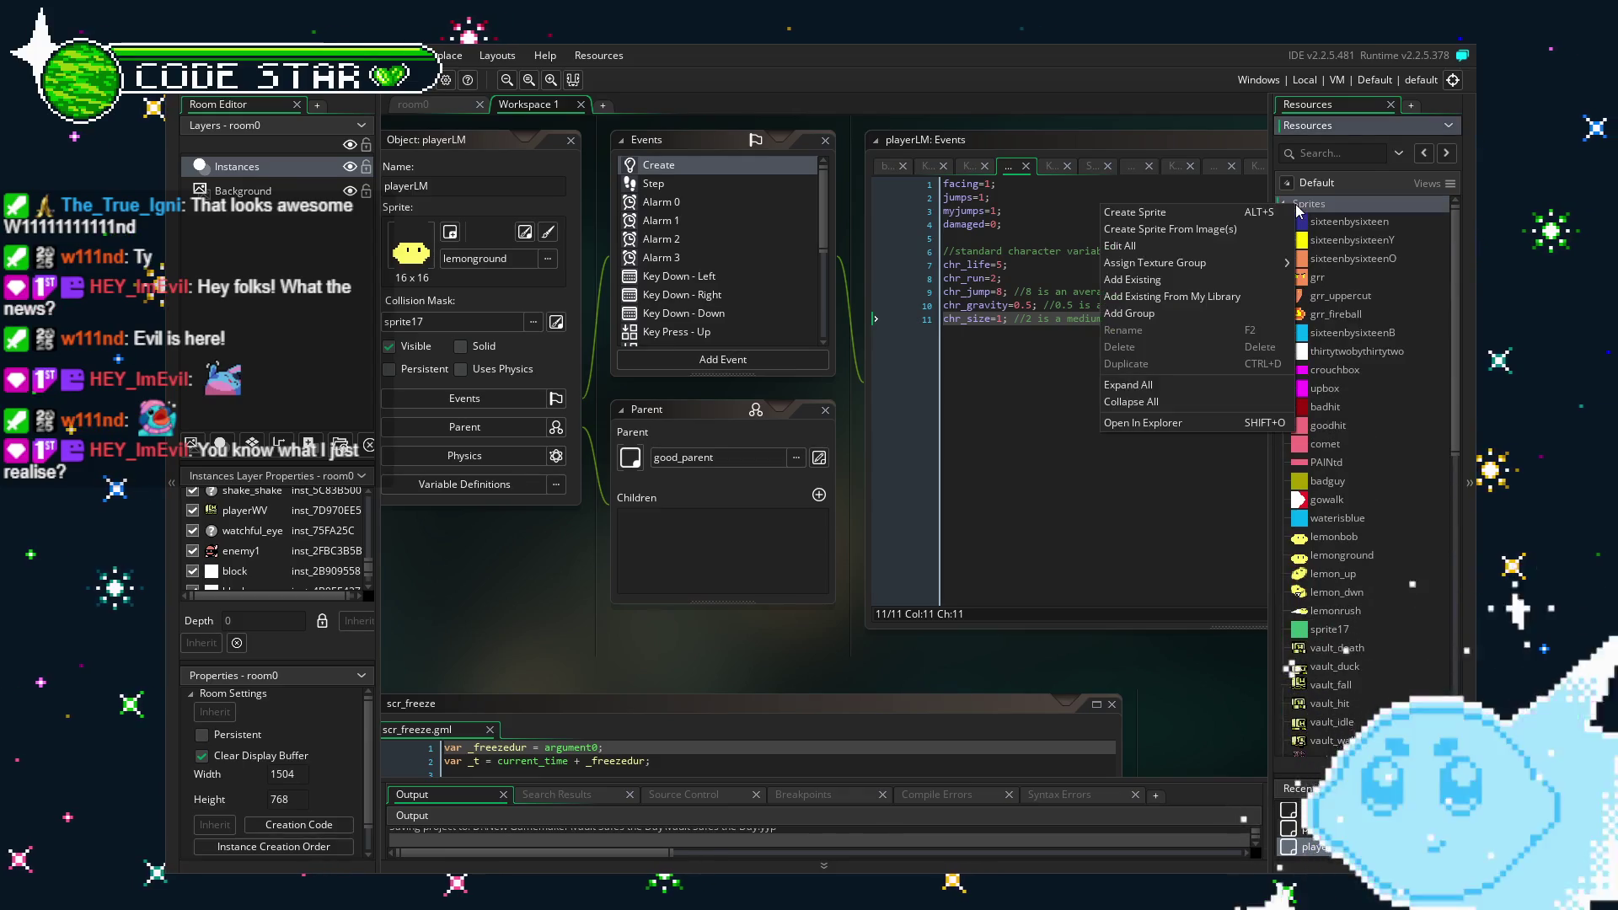
Create sprite32 and paste the 304 x 208 tileset image into its enlarged canvas.
left_click(1275, 214)
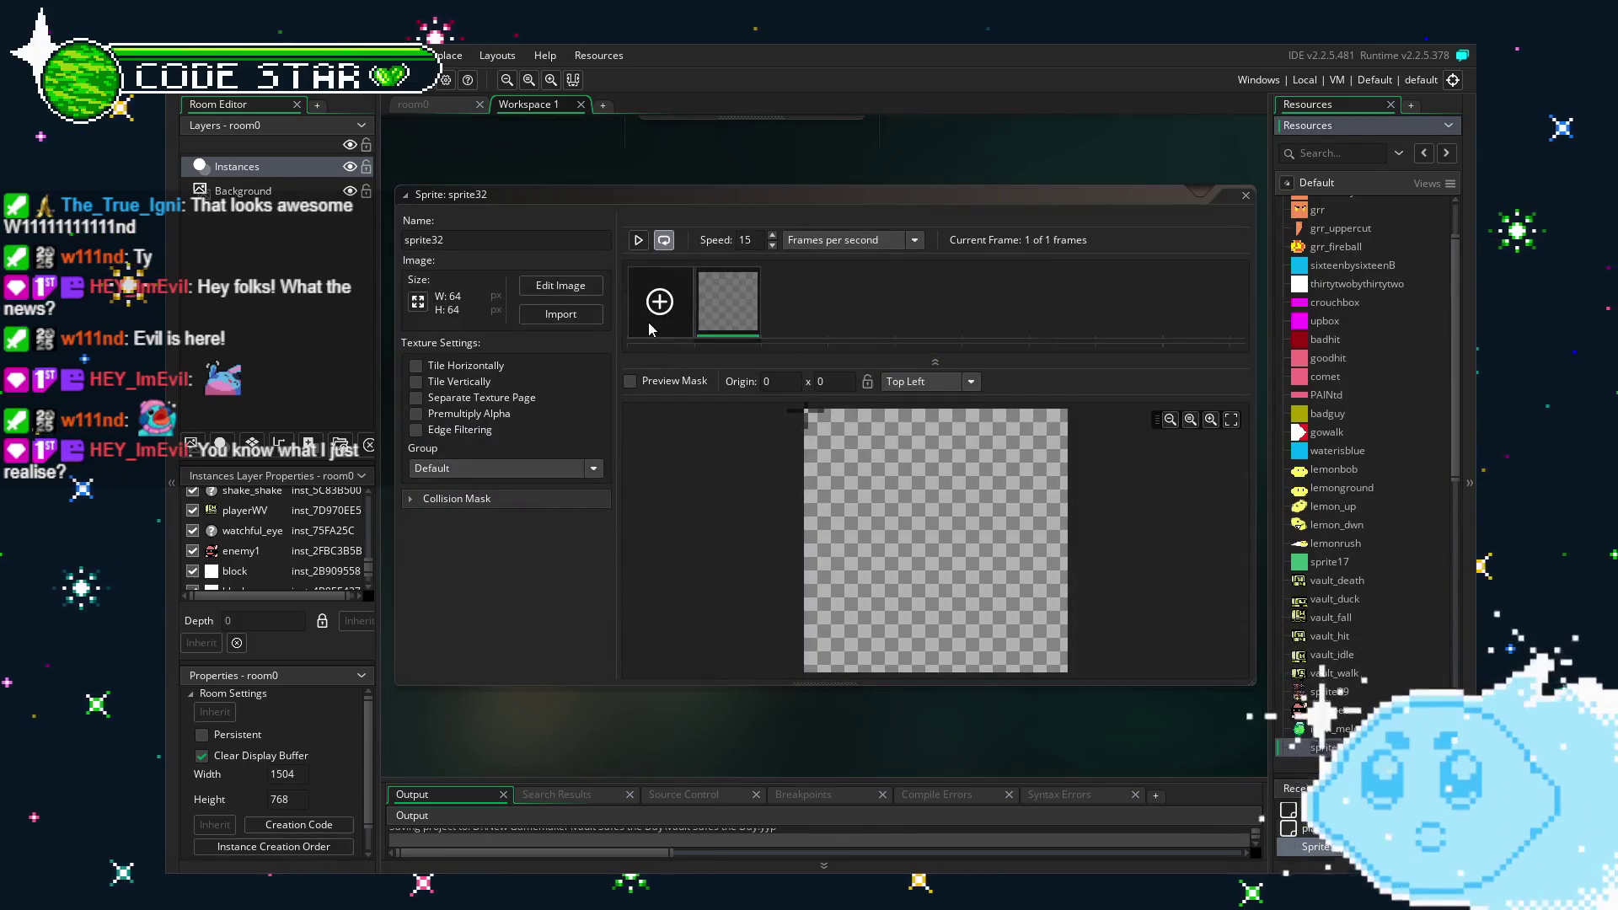
left_click(414, 308)
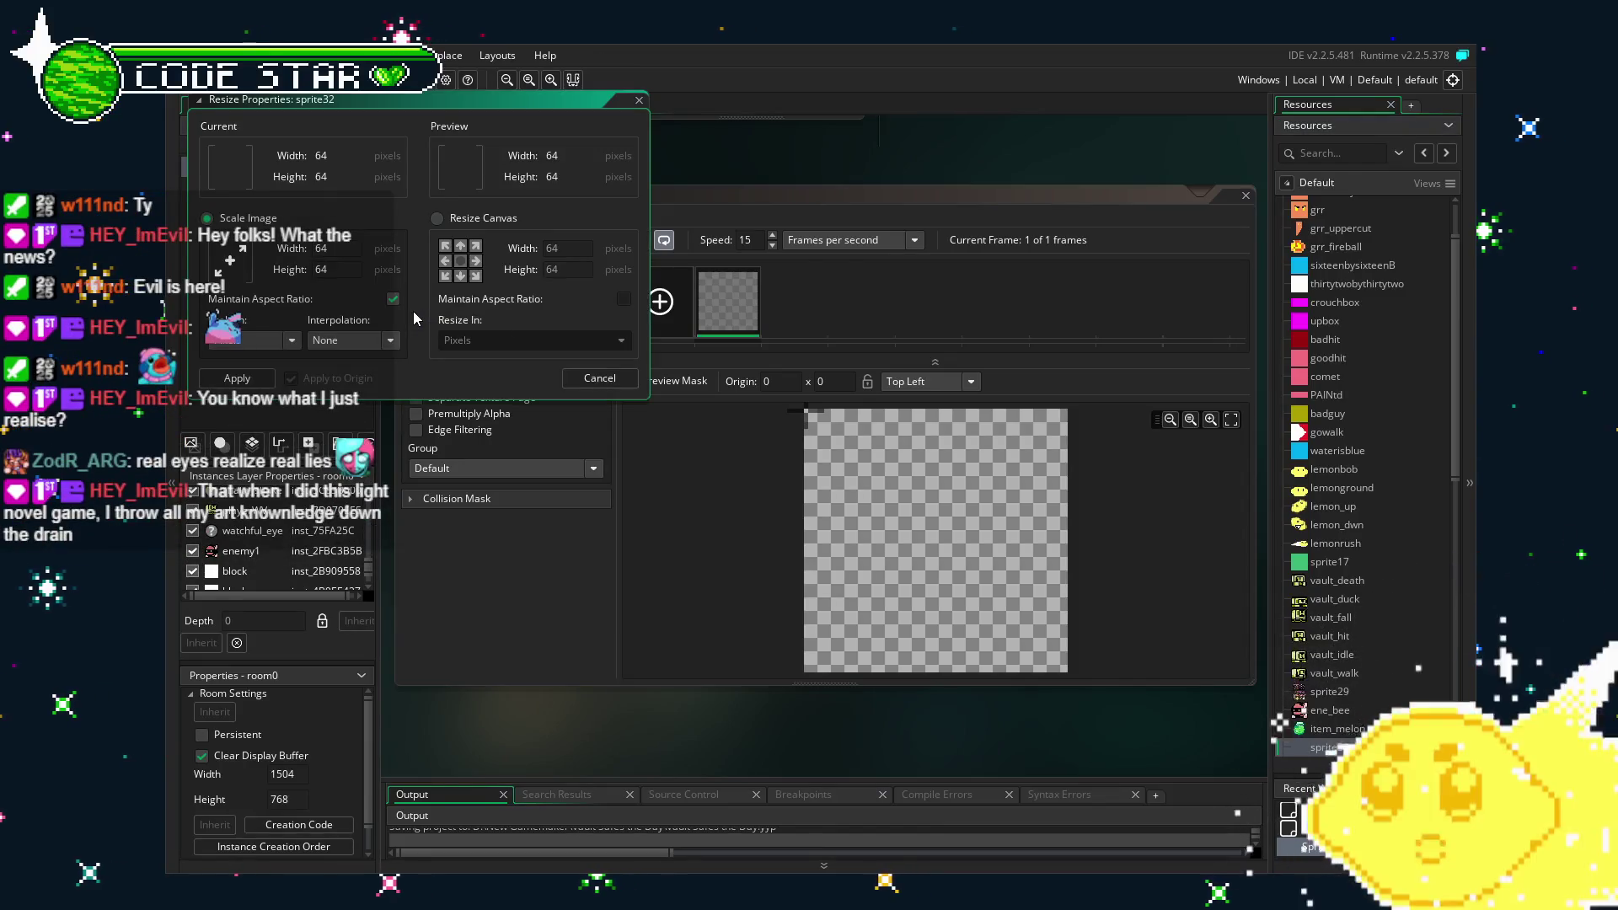
left_click(600, 378)
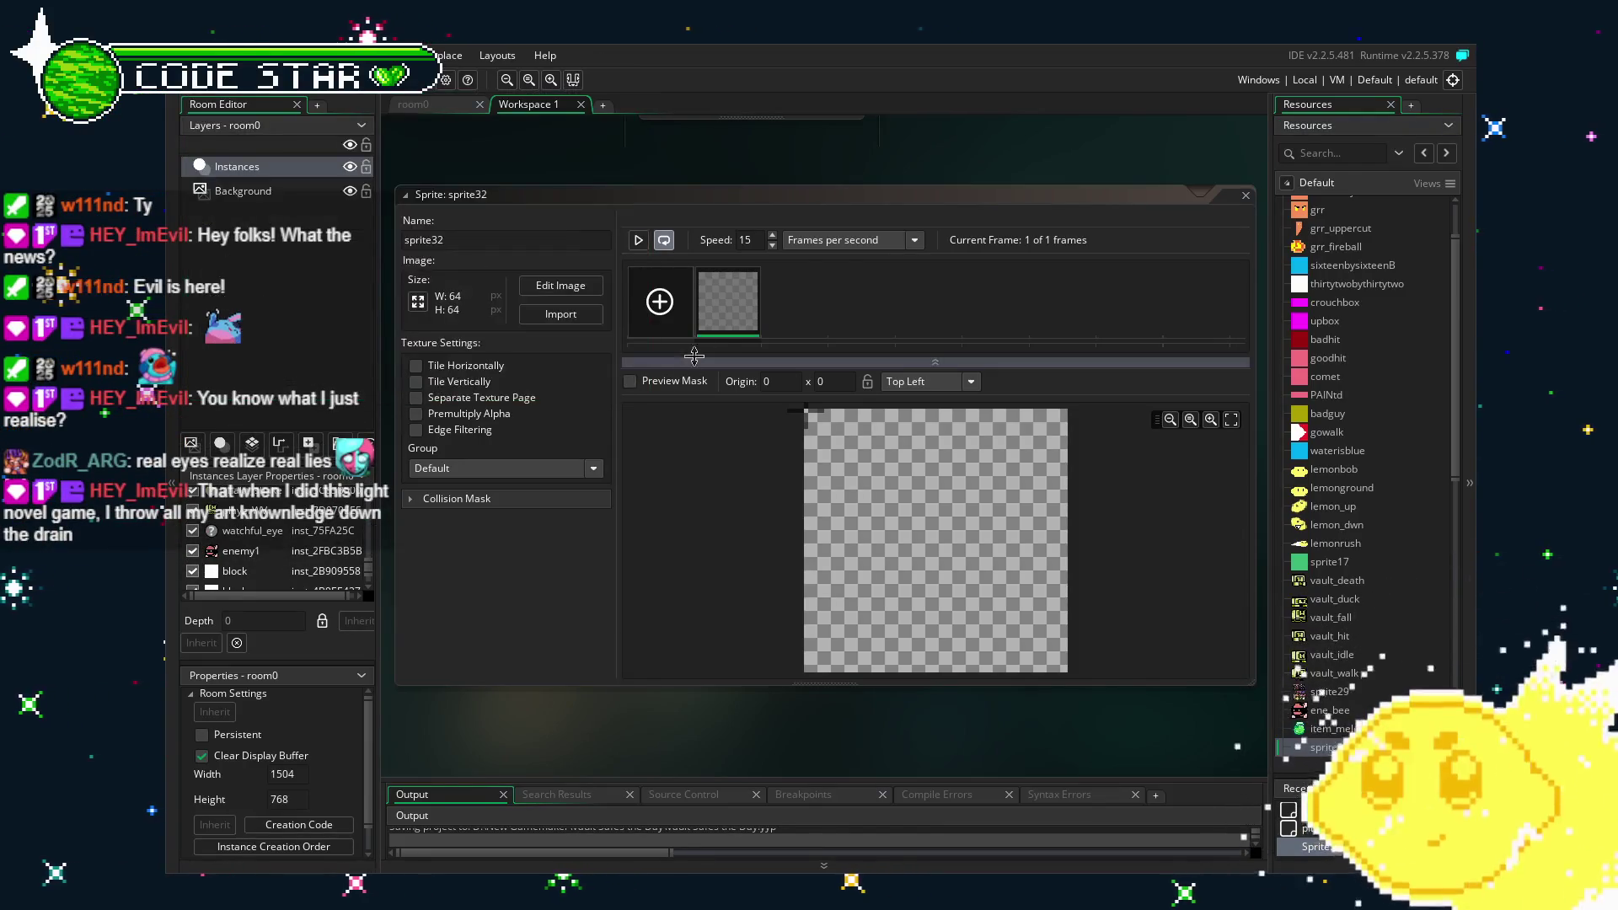
double_click(729, 305)
key("ctrl+v")
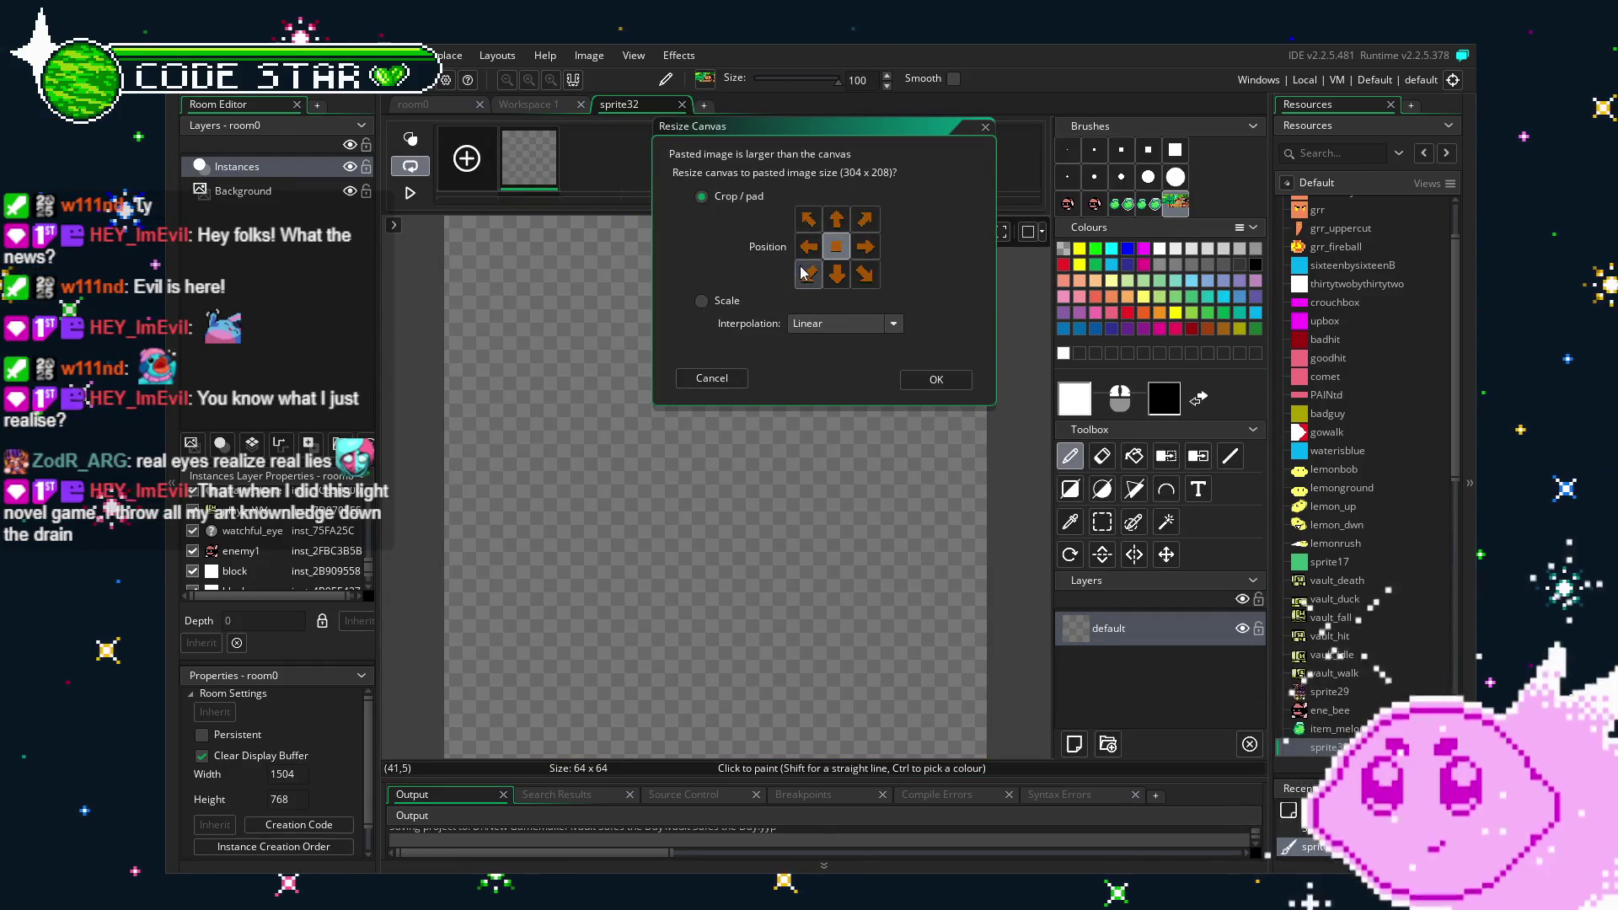
left_click(933, 379)
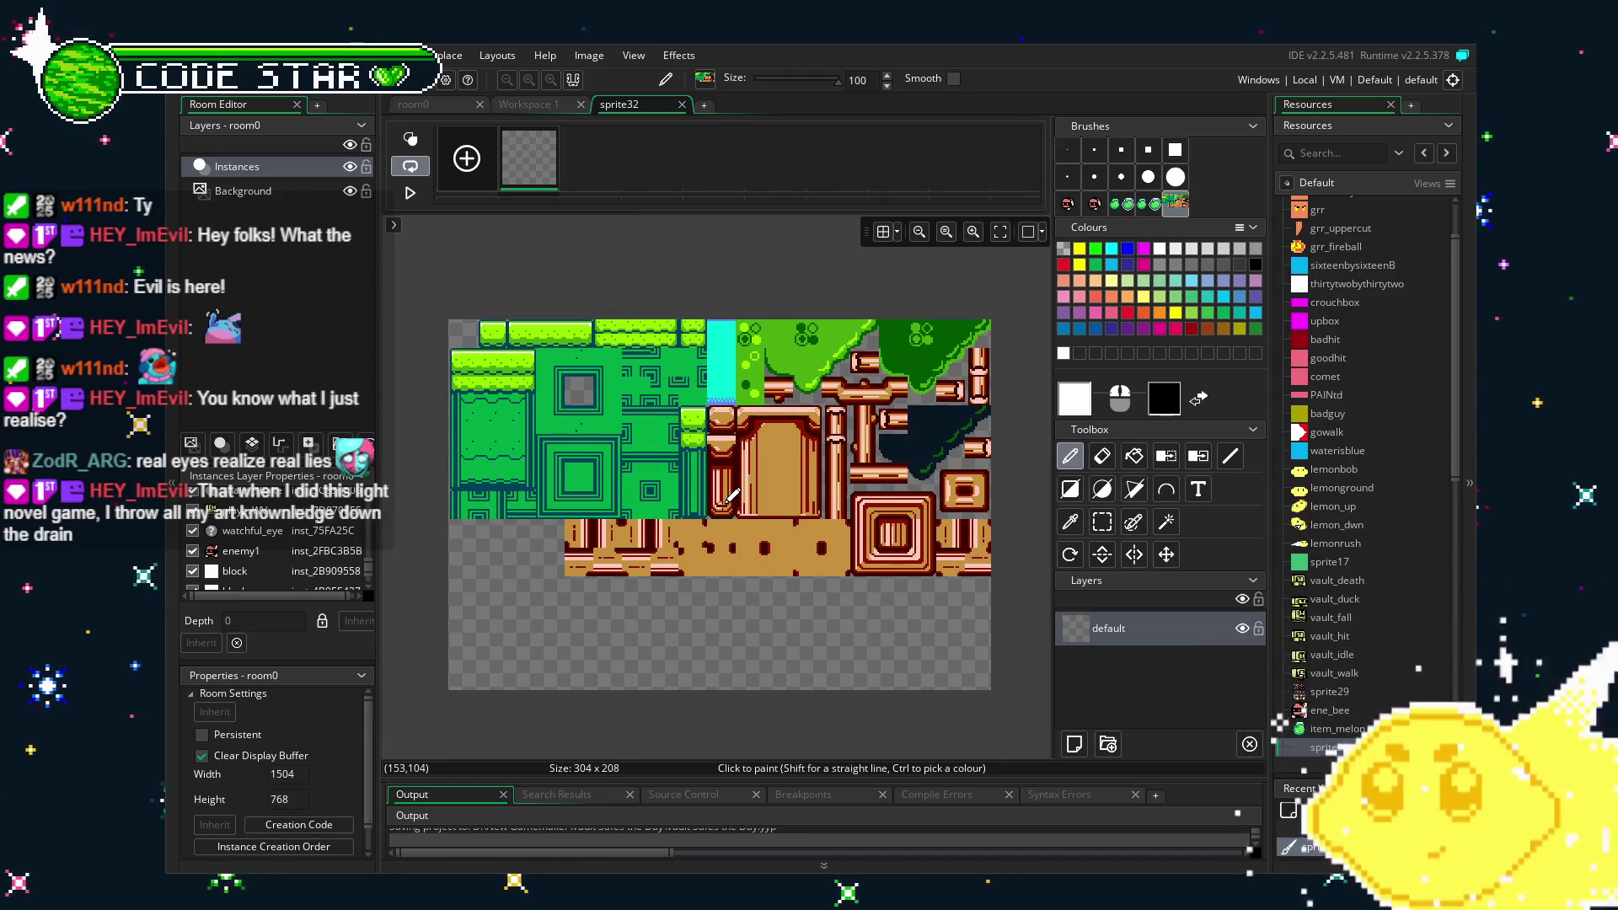
left_click(721, 506)
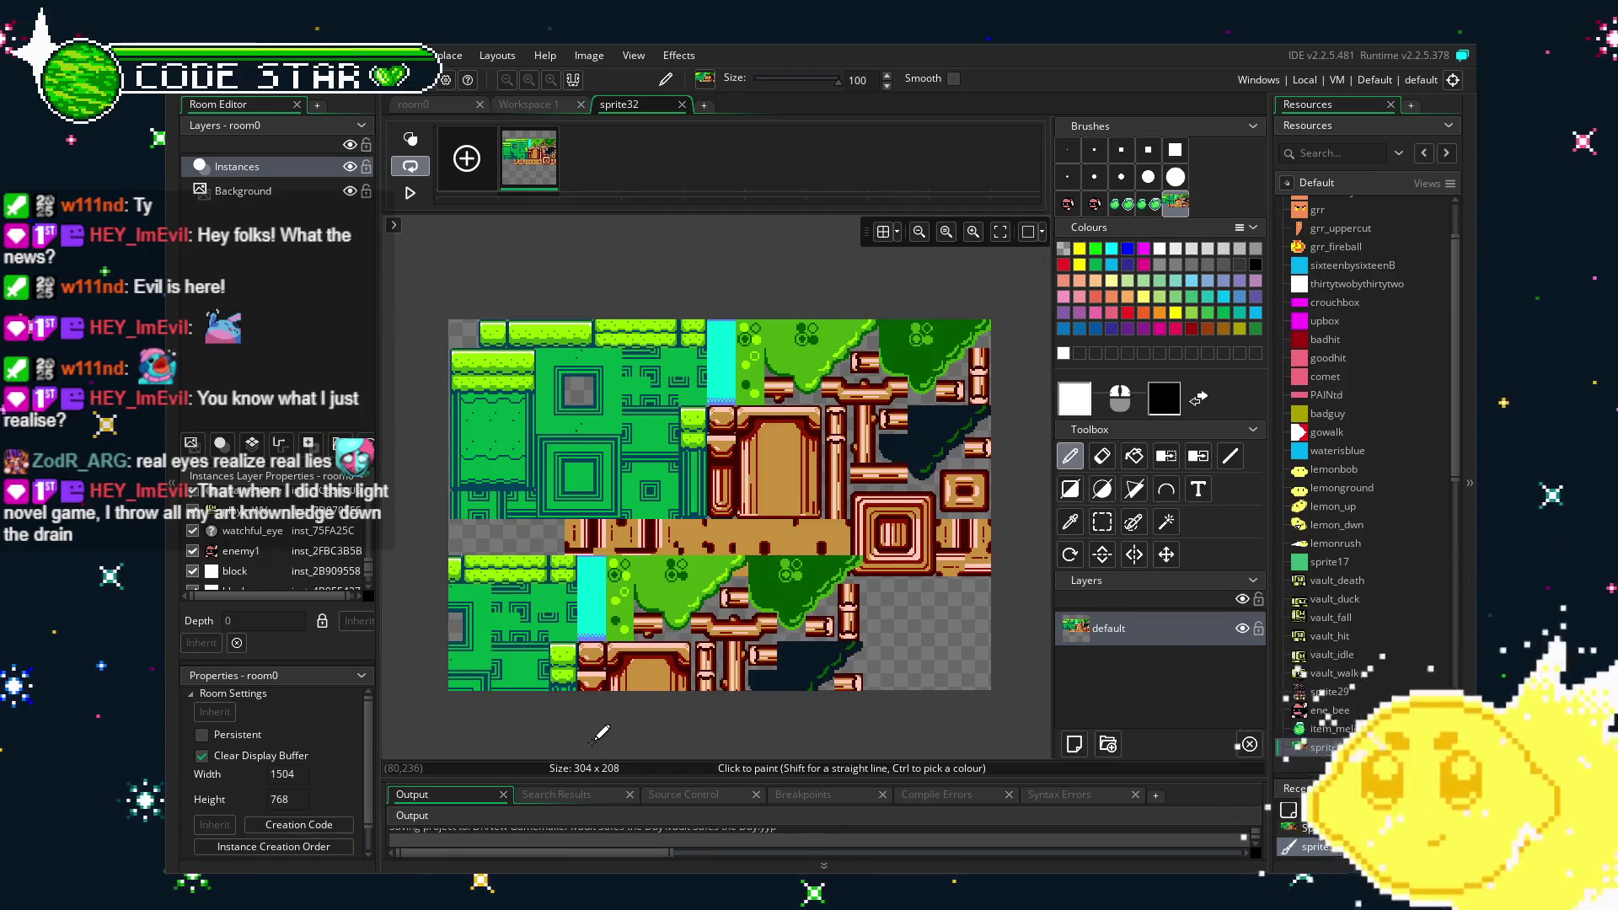
Pick the Fill tool, inspect the tiles up close, and close the image editor.
key("f")
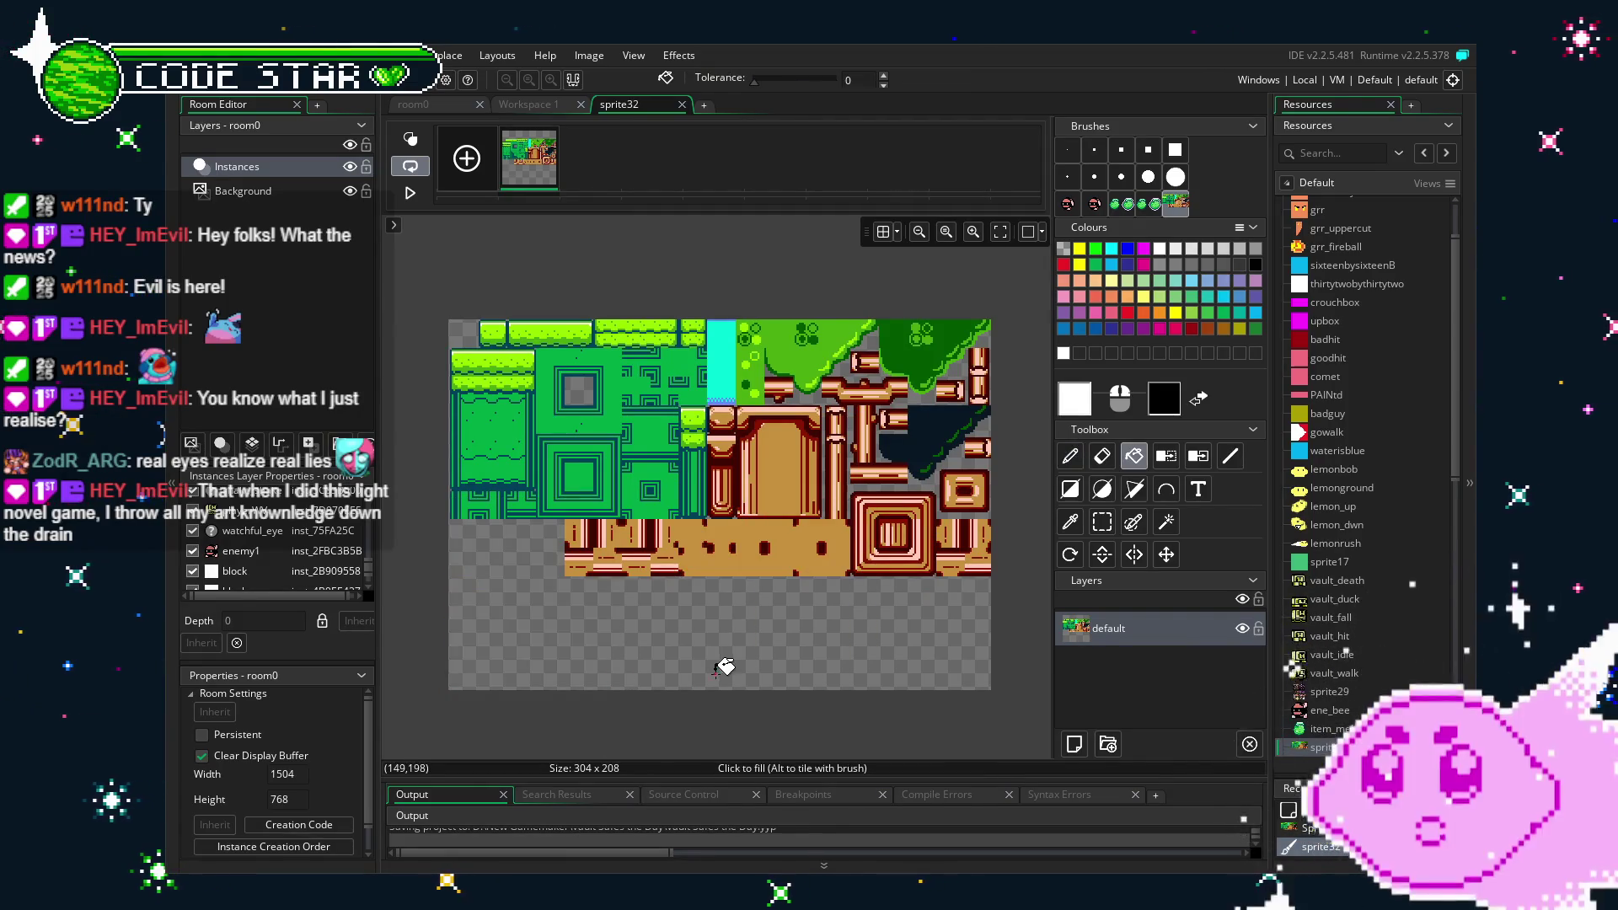
scroll(693, 654, "up", 2)
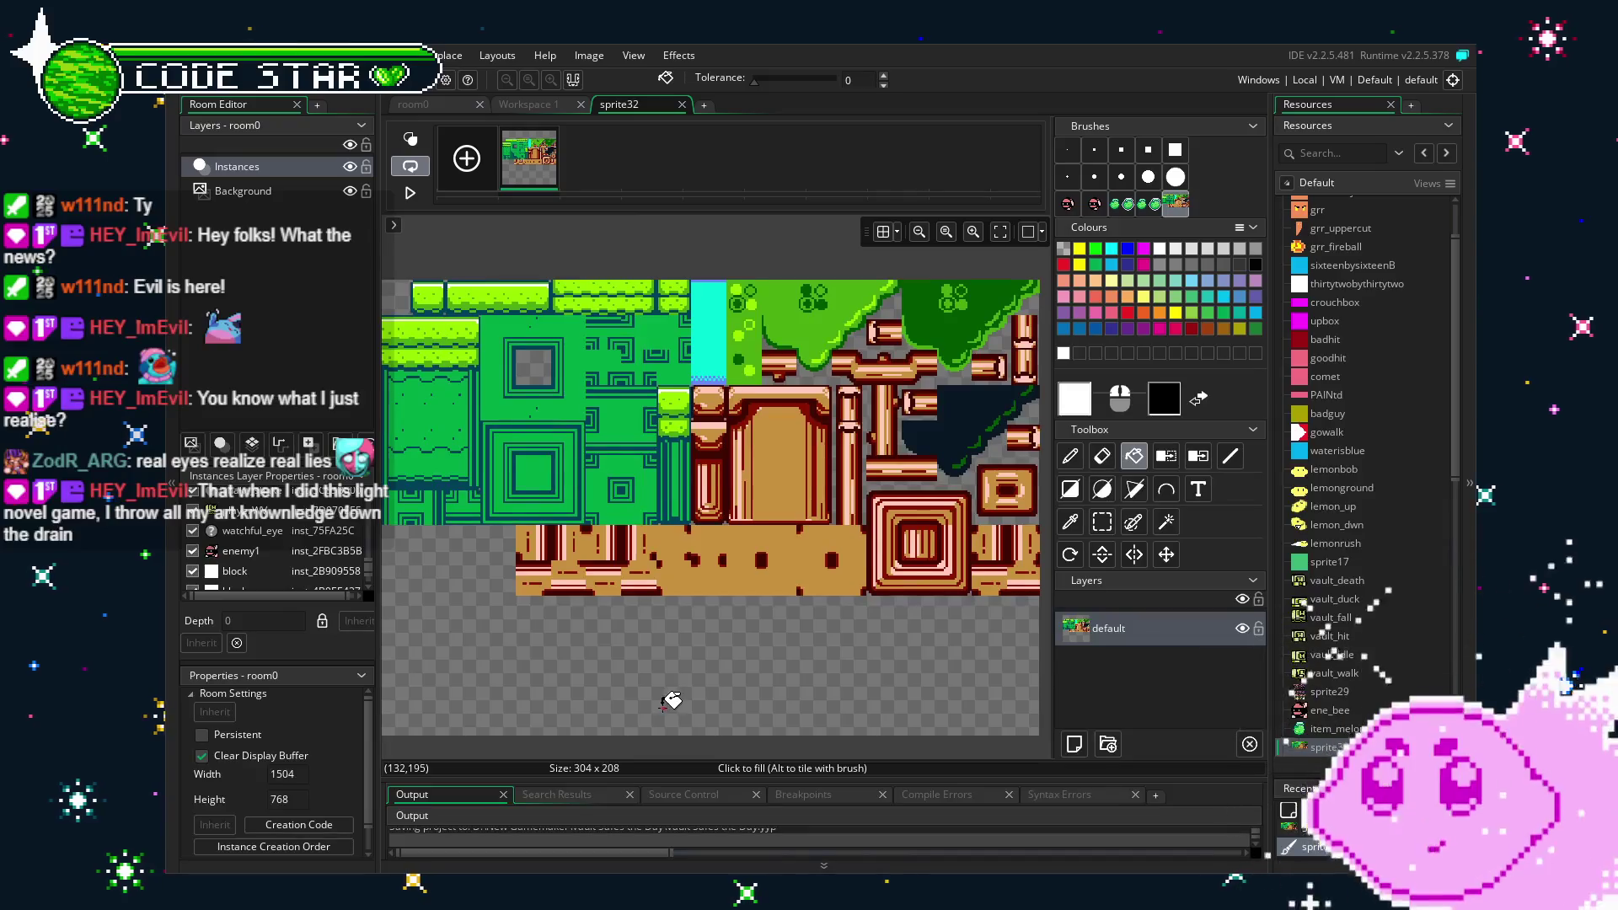
scroll(672, 700, "up", 2)
mouse_move(868, 667)
left_mouse_down()
mouse_move(624, 627)
mouse_move(679, 630)
left_mouse_up()
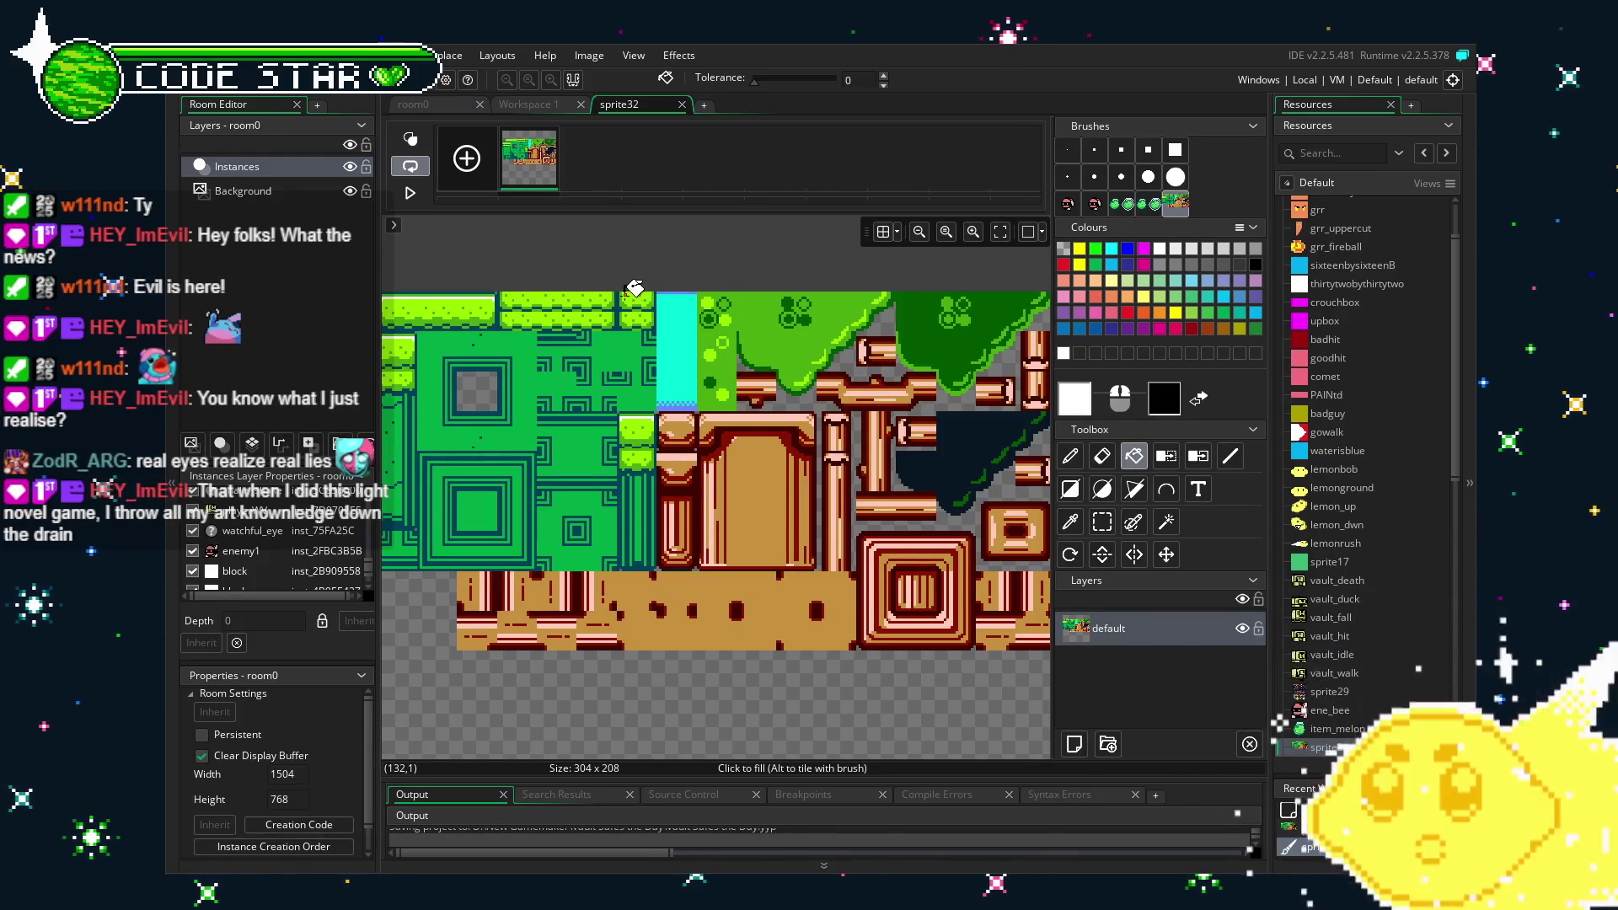
left_click(681, 104)
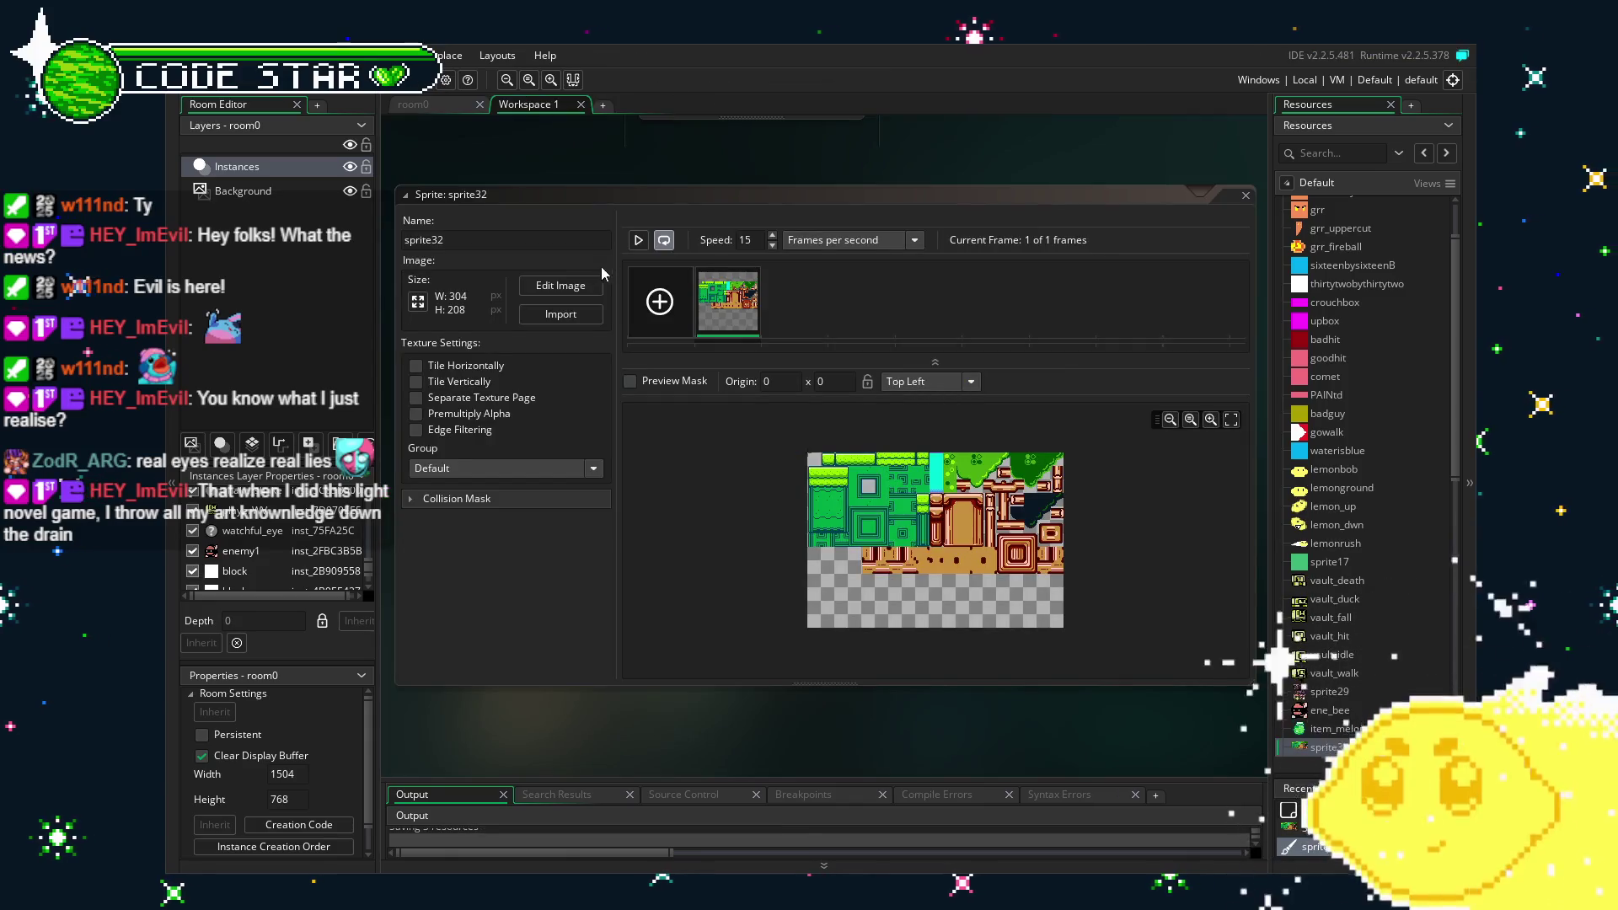
Reopen sprite32's frame in the Image Editor and zoom in on the green and orange tiles.
left_click(531, 237)
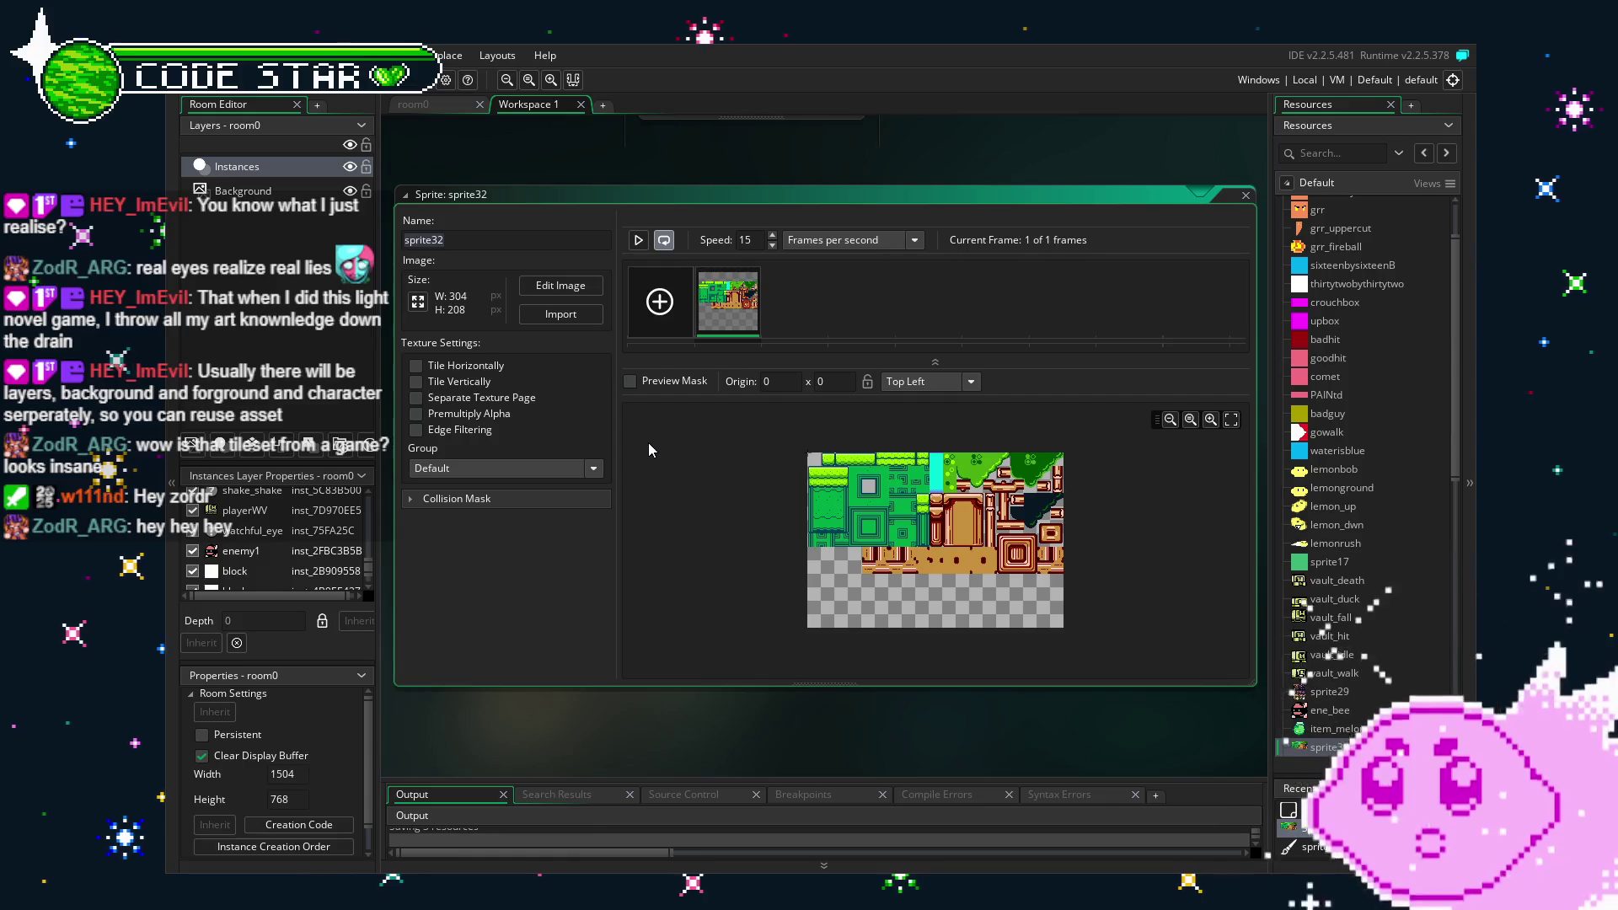
double_click(720, 310)
scroll(666, 620, "up", 3)
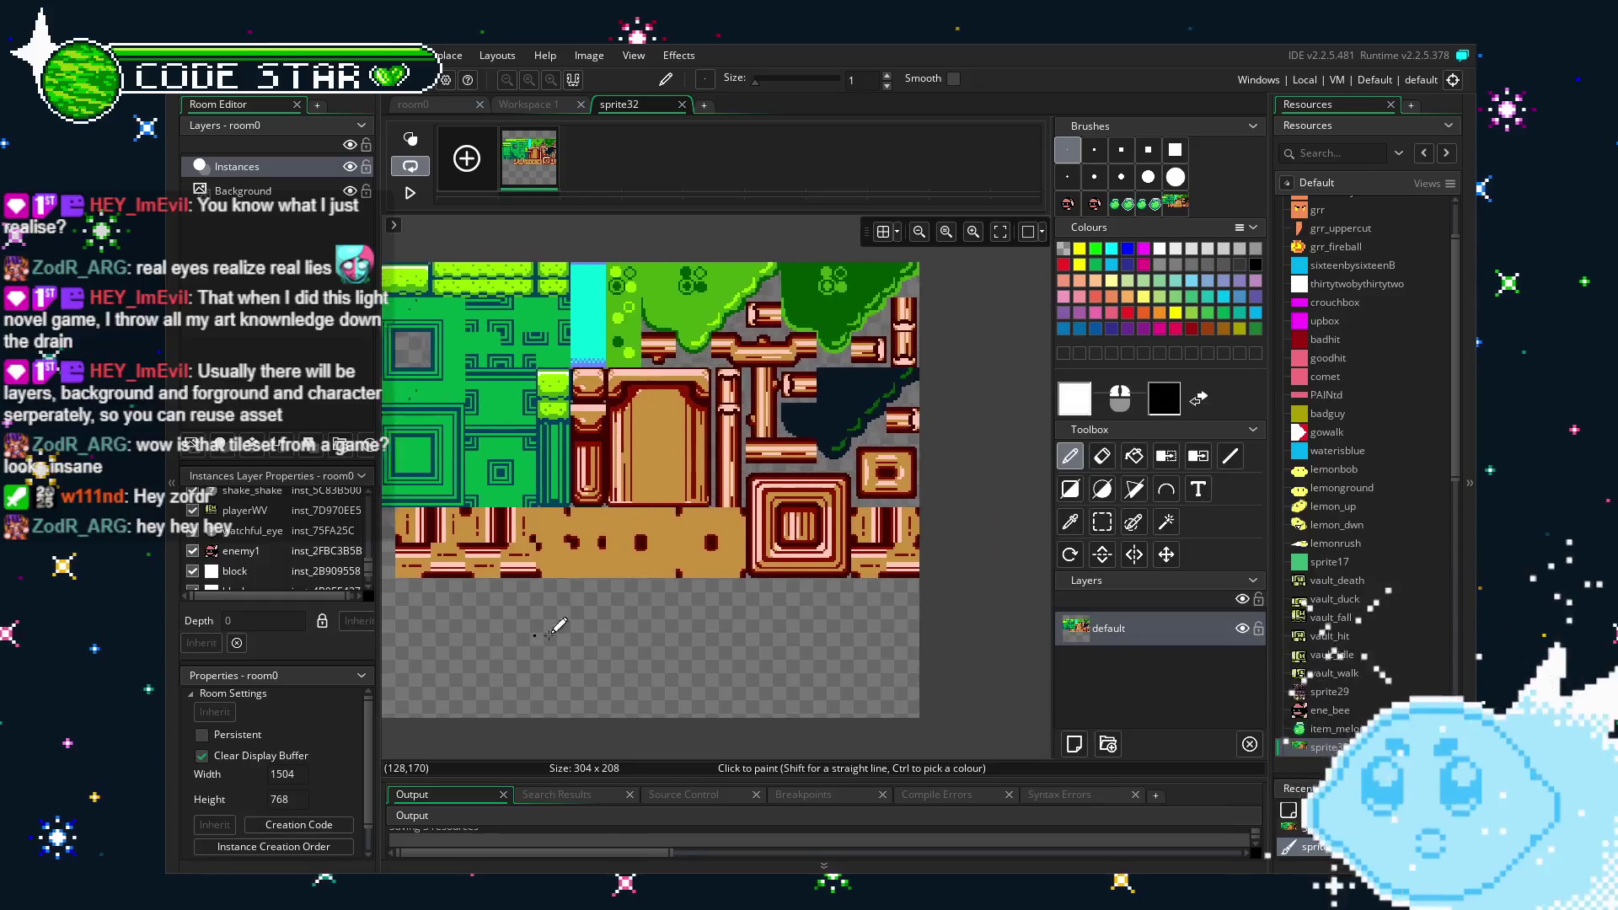
scroll(566, 618, "up", 2)
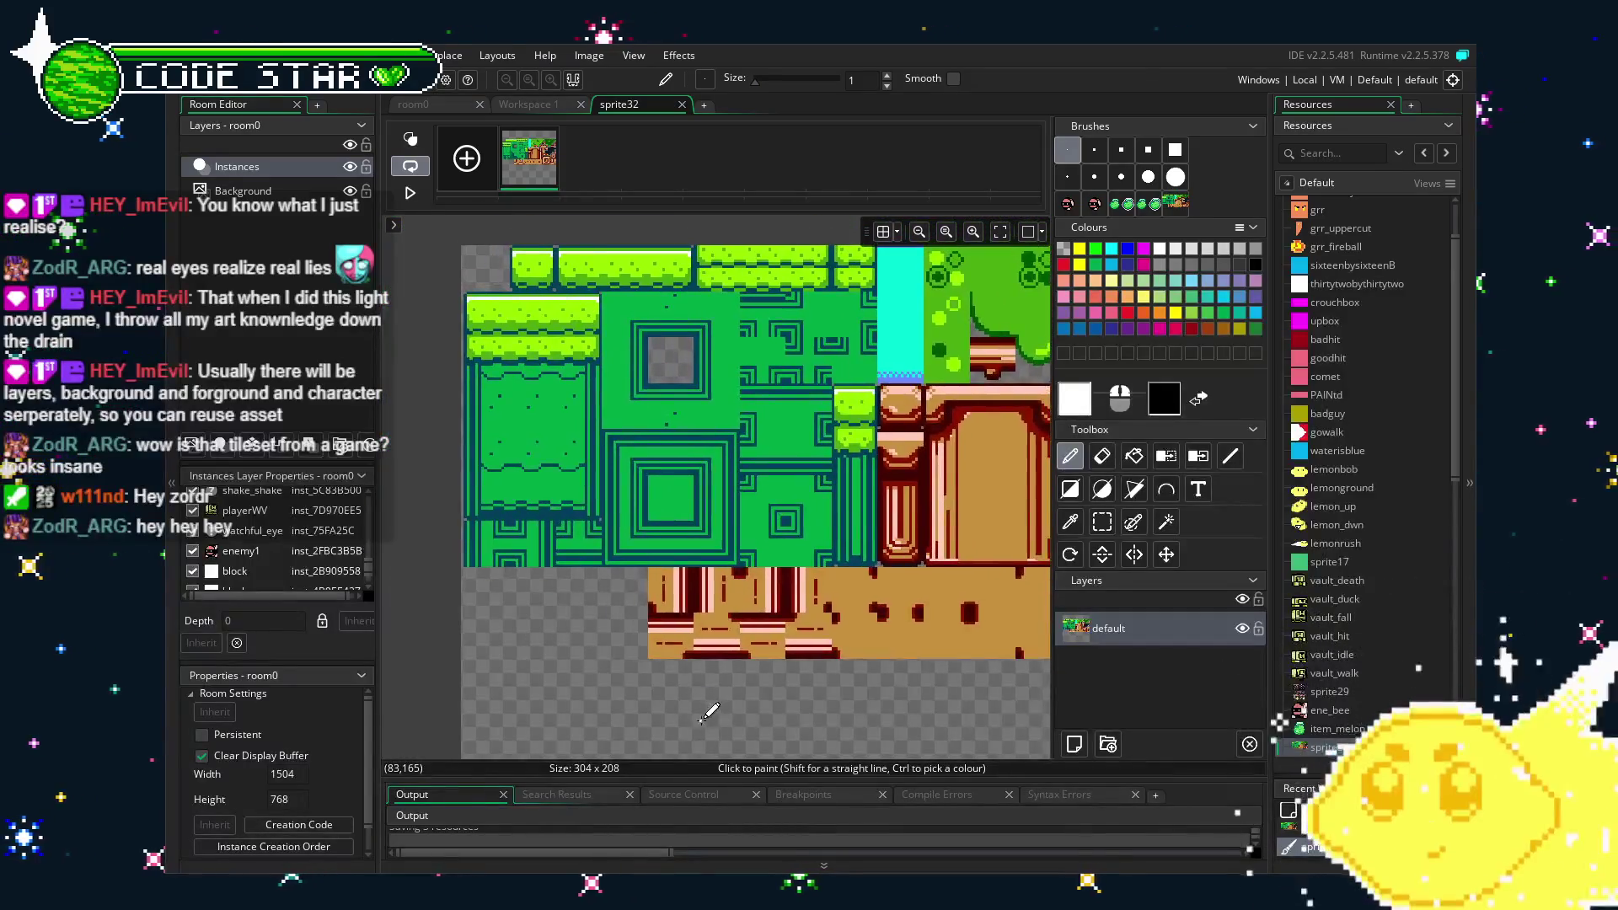
scroll(741, 710, "down", 1)
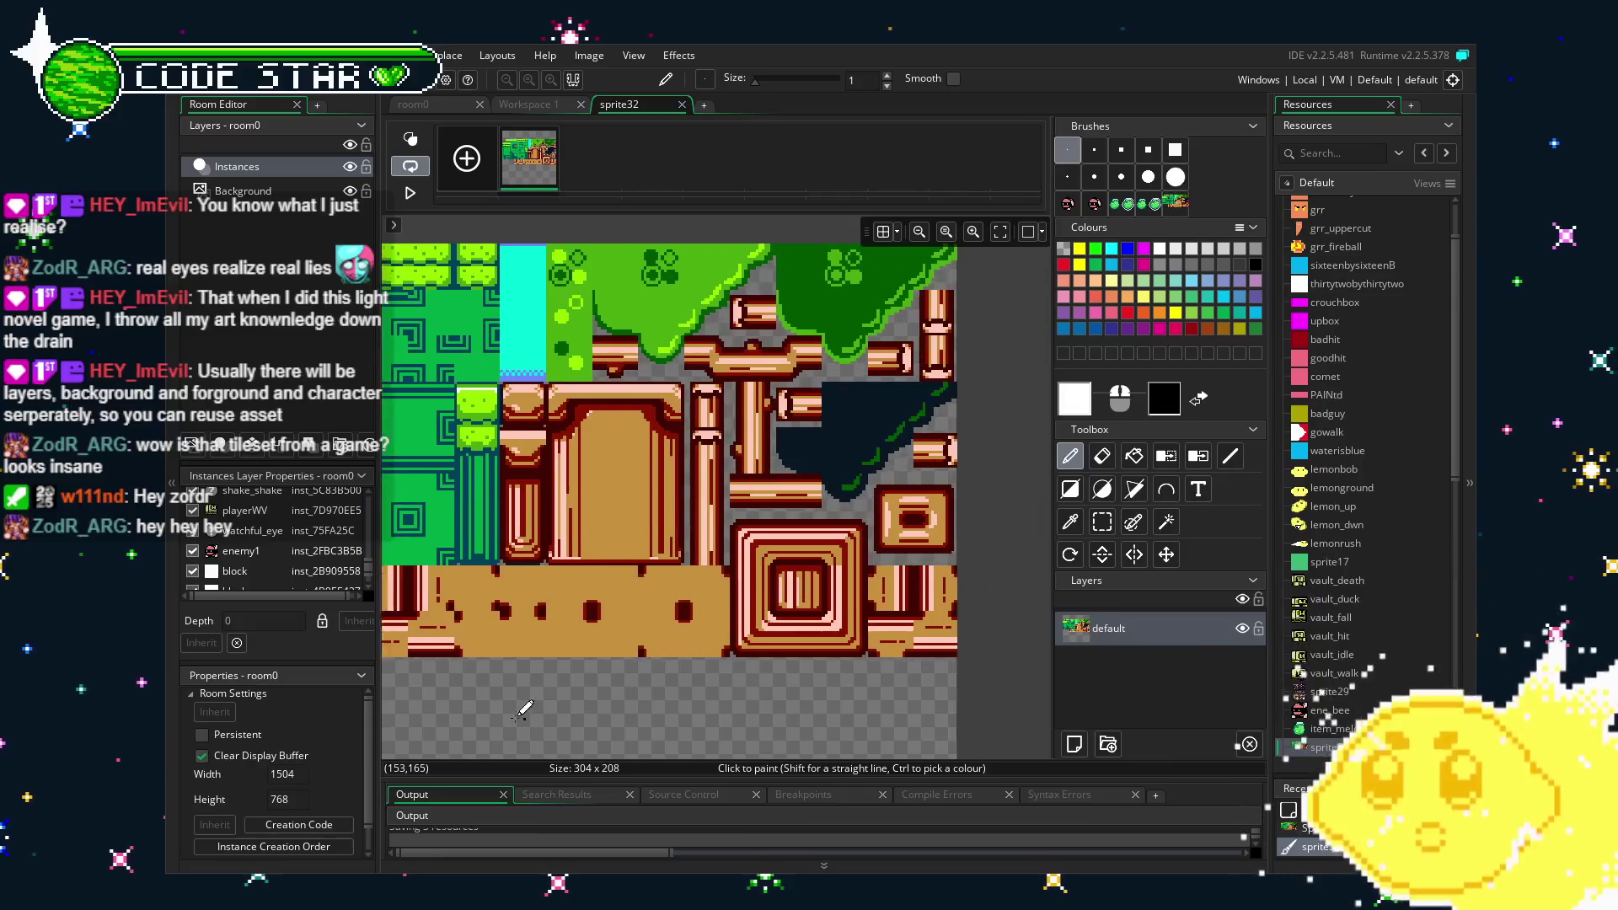
scroll(640, 703, "up", 1)
scroll(641, 703, "down", 1)
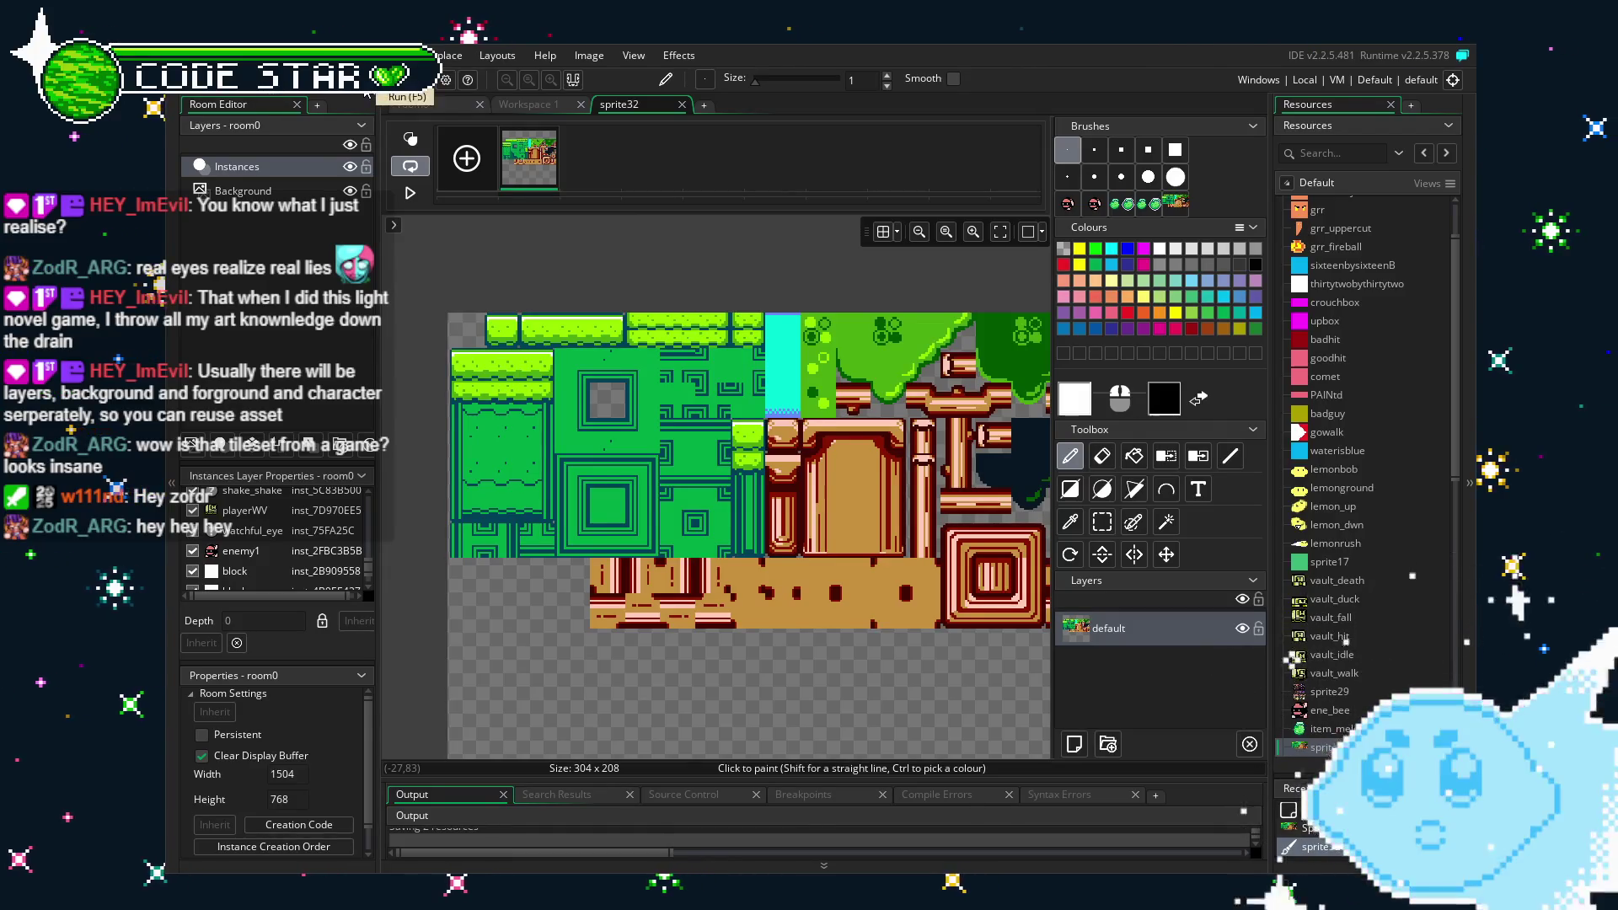
Launch a test run and jump the lemon onto the first white block, then duck.
left_click(404, 80)
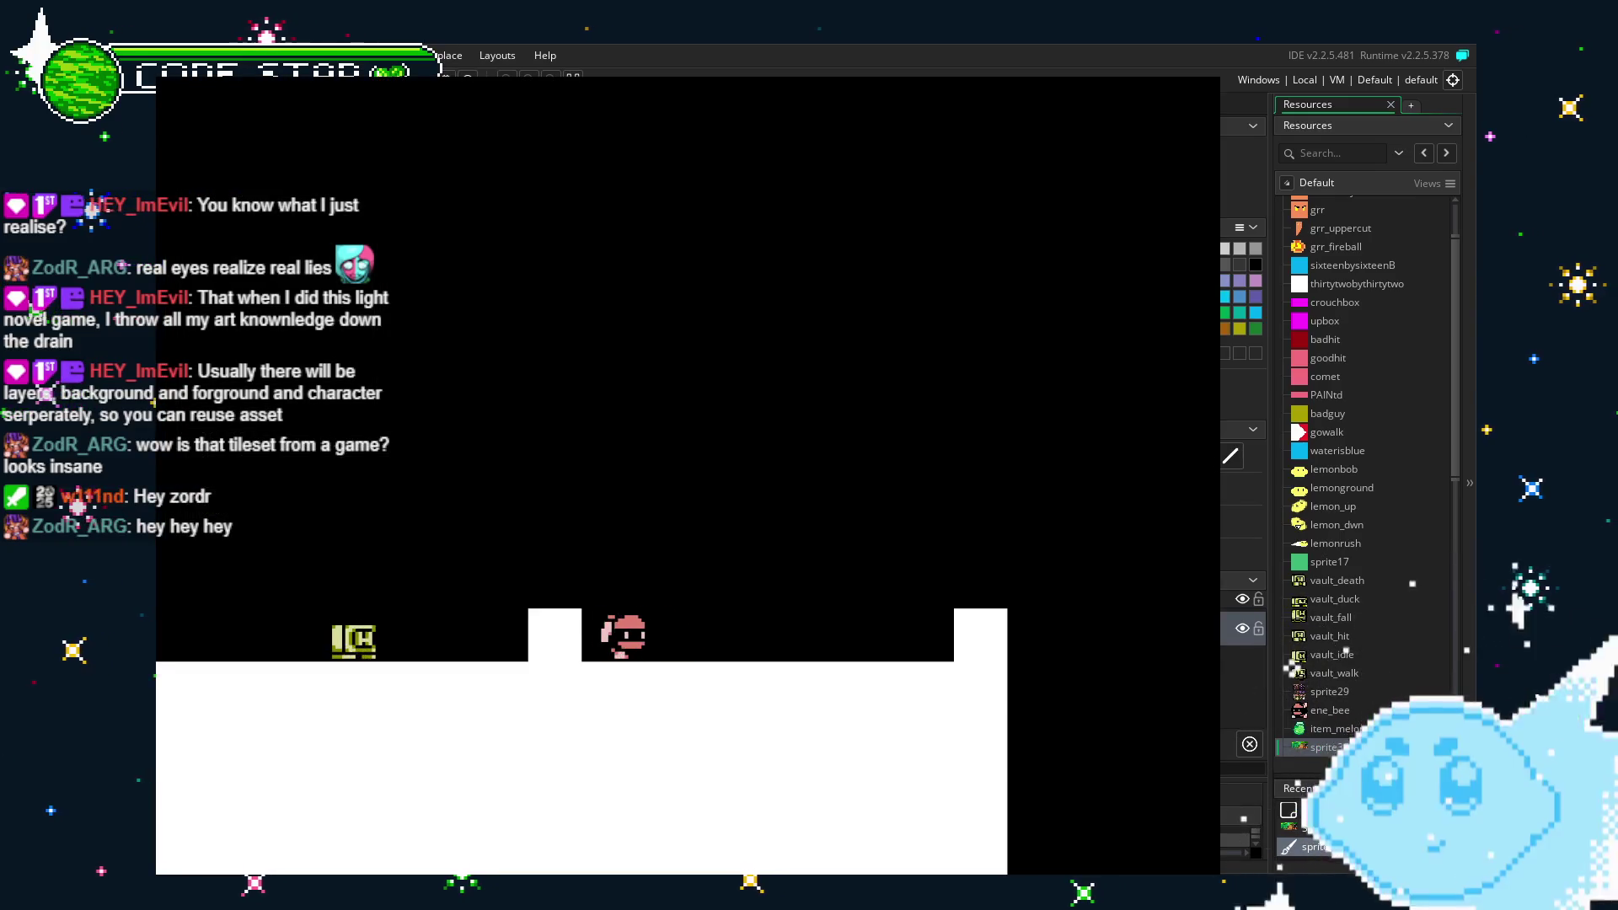
key("Left")
key("Right")
key("Right")
key("Up")
key("Left")
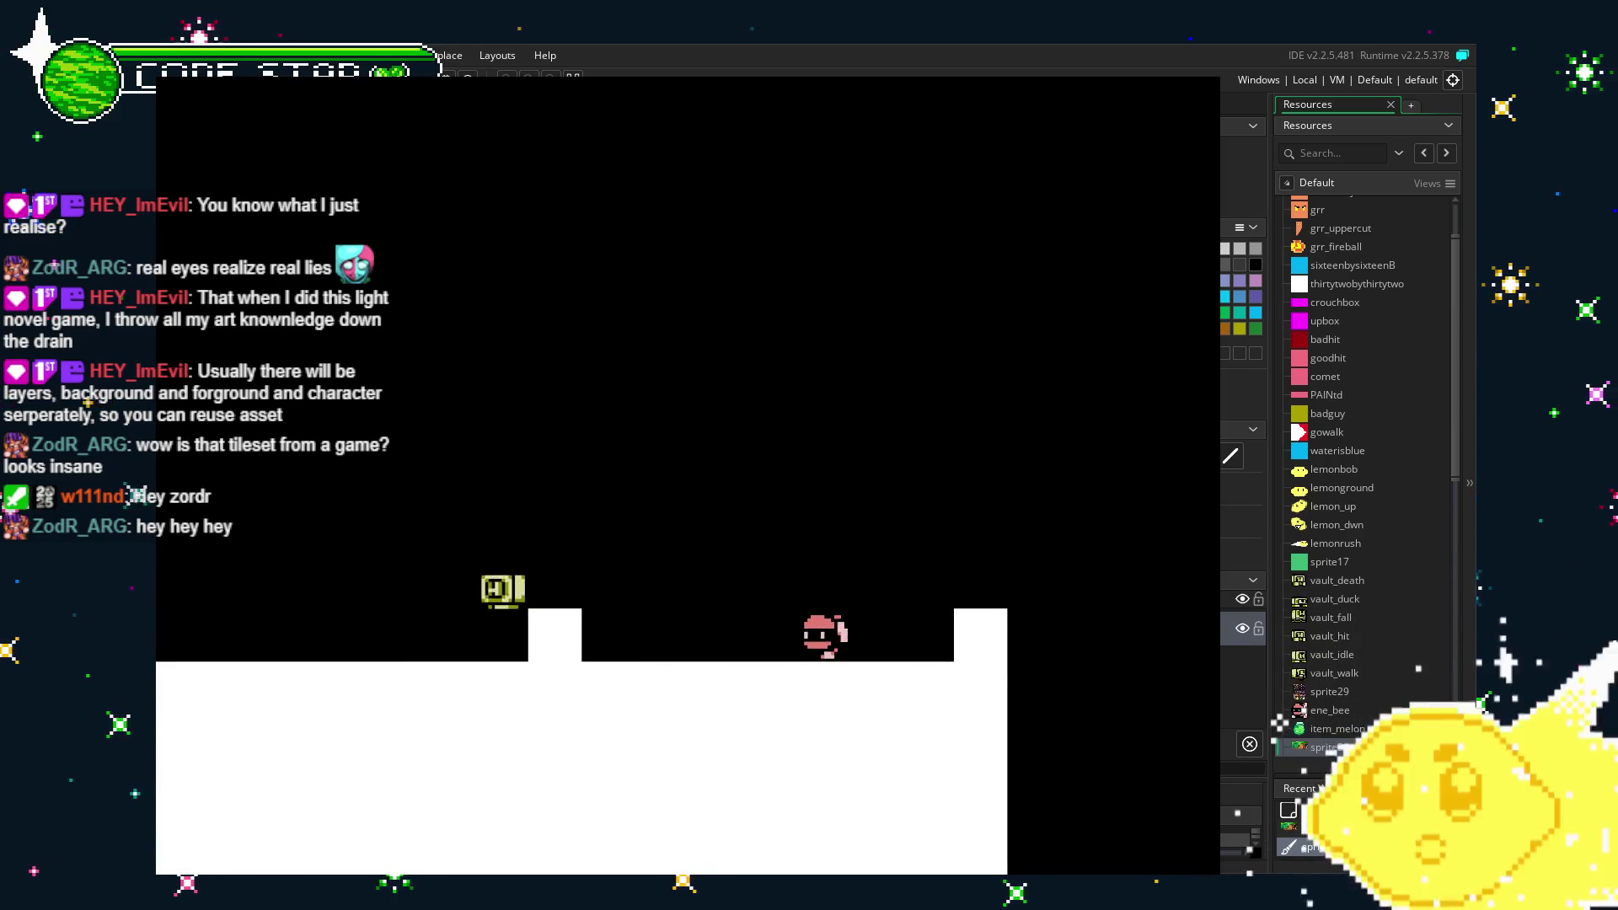
key("Left")
key("Up")
key("Right")
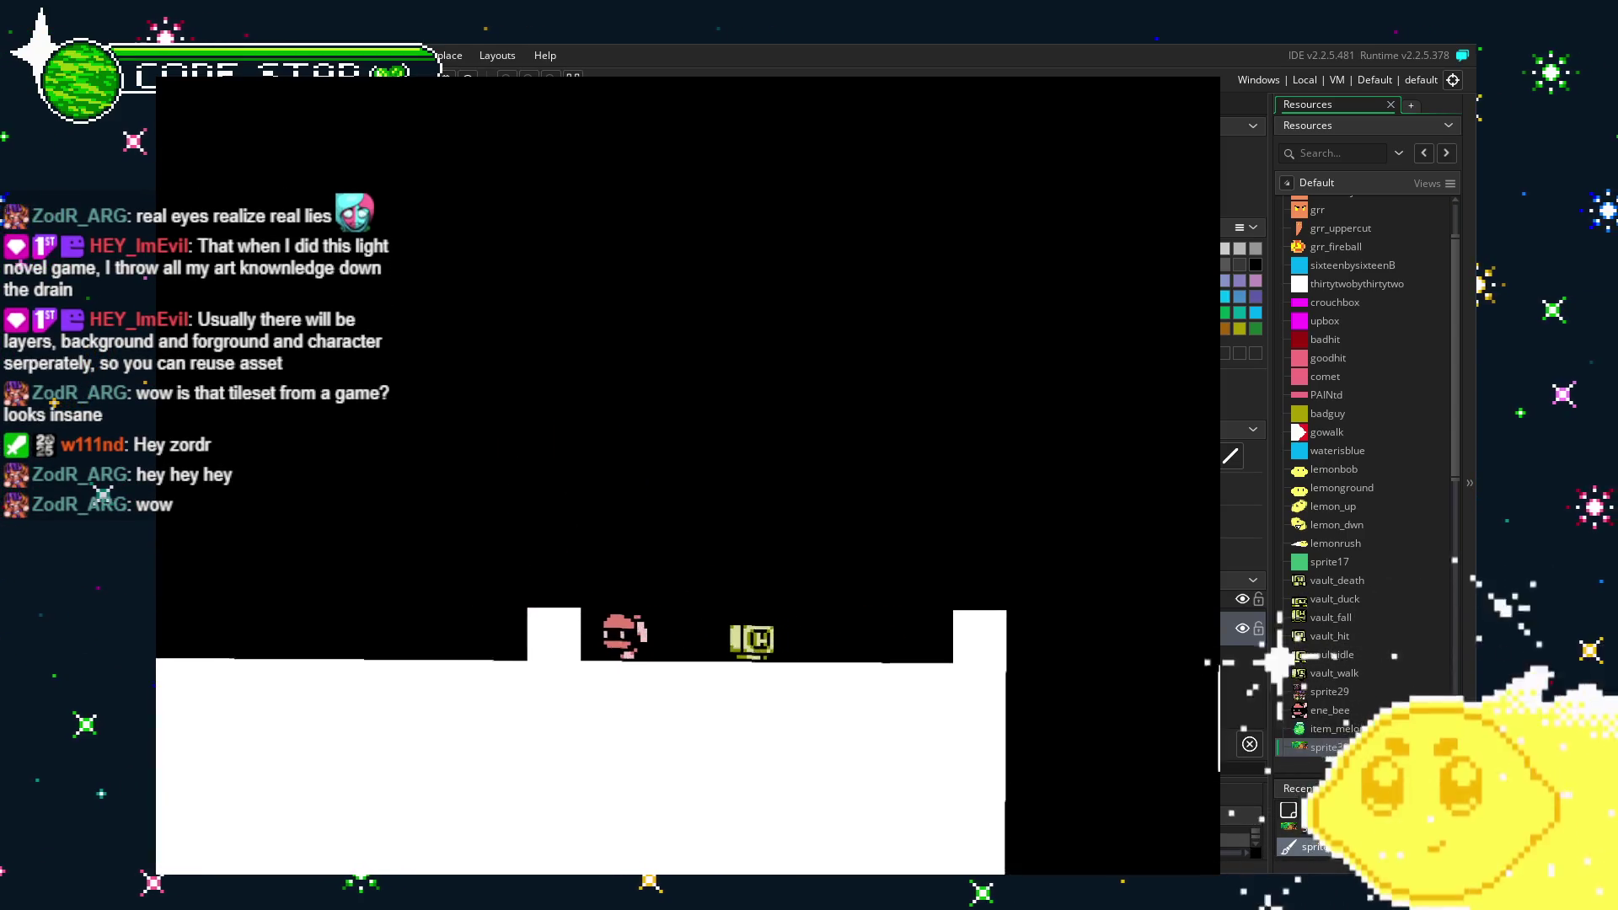
key("Right")
key("Up")
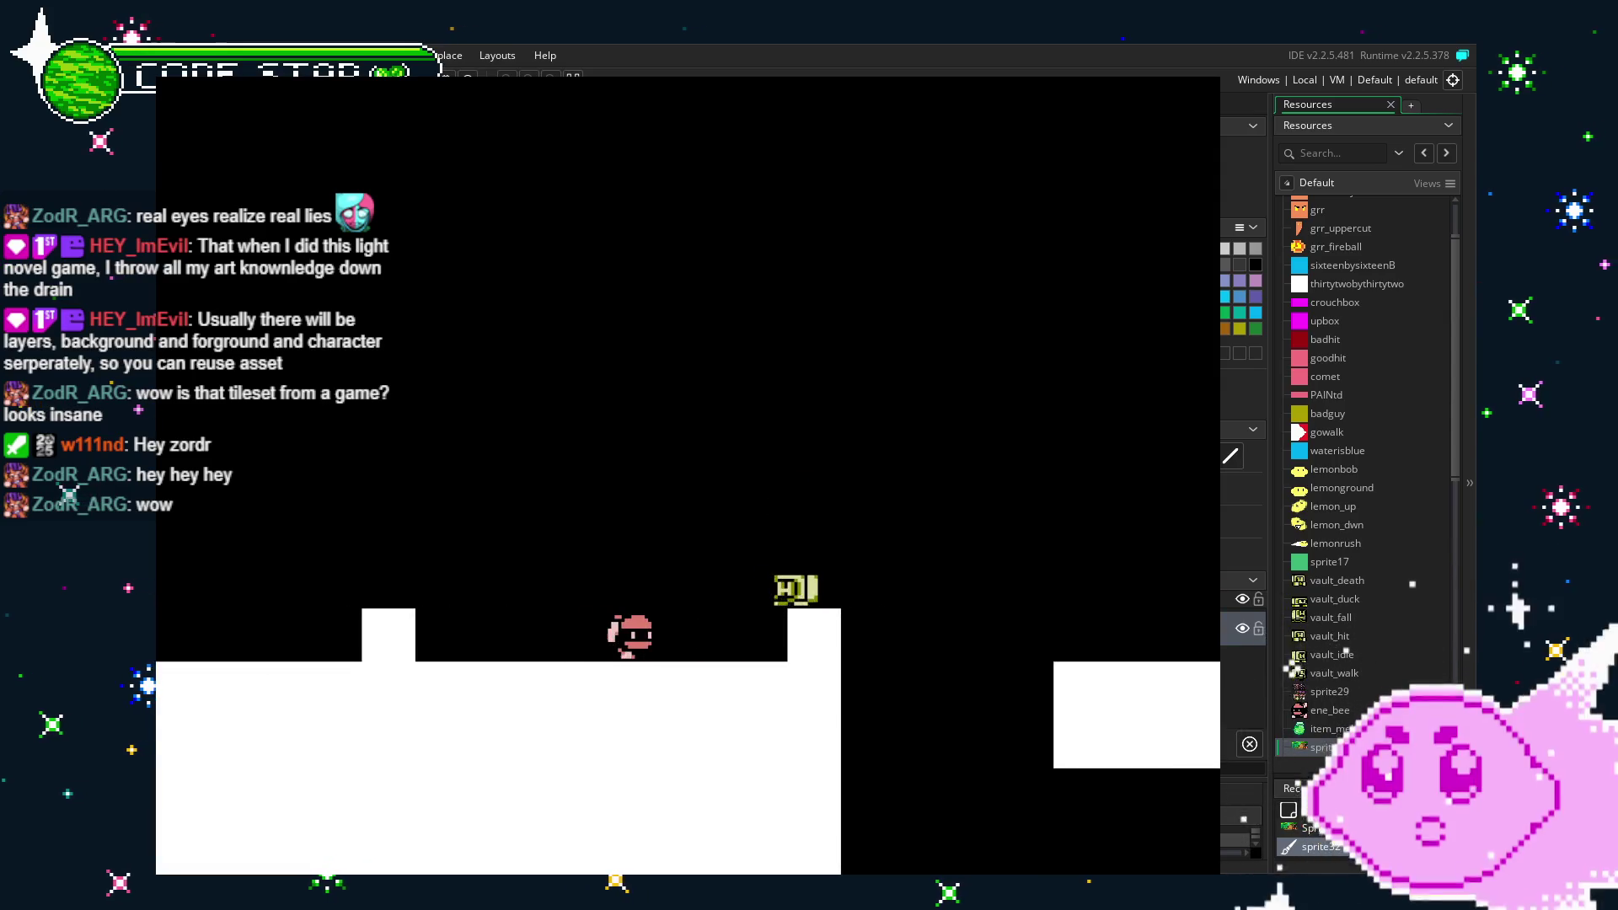
key("Down")
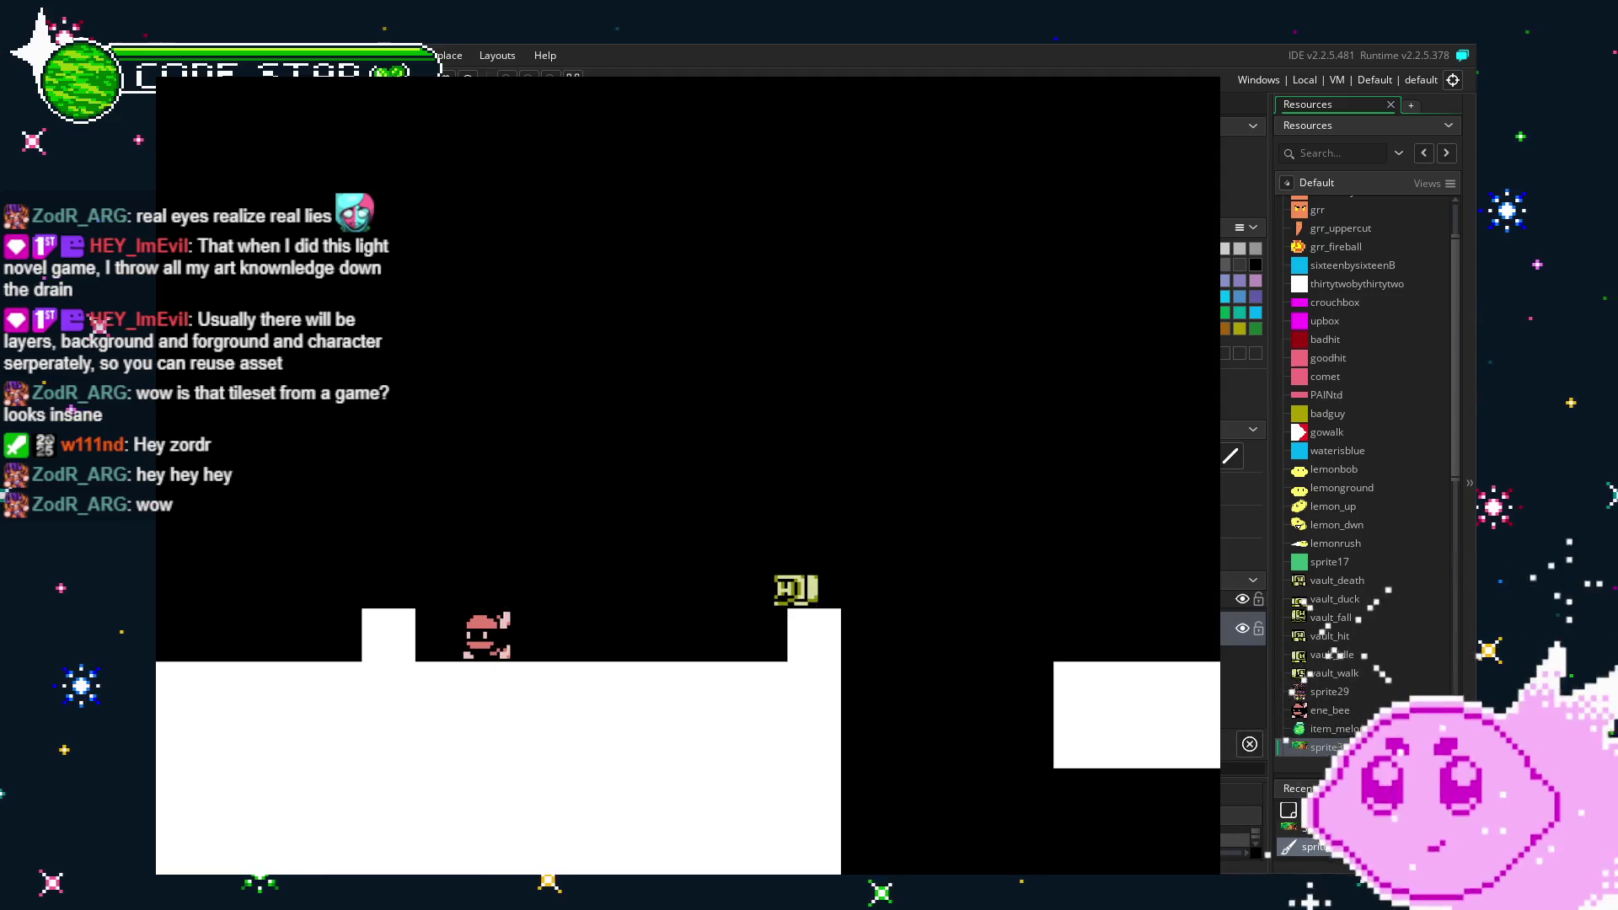
Run right off the block, climb the white staircase and drop onto the blue floor.
key("Right")
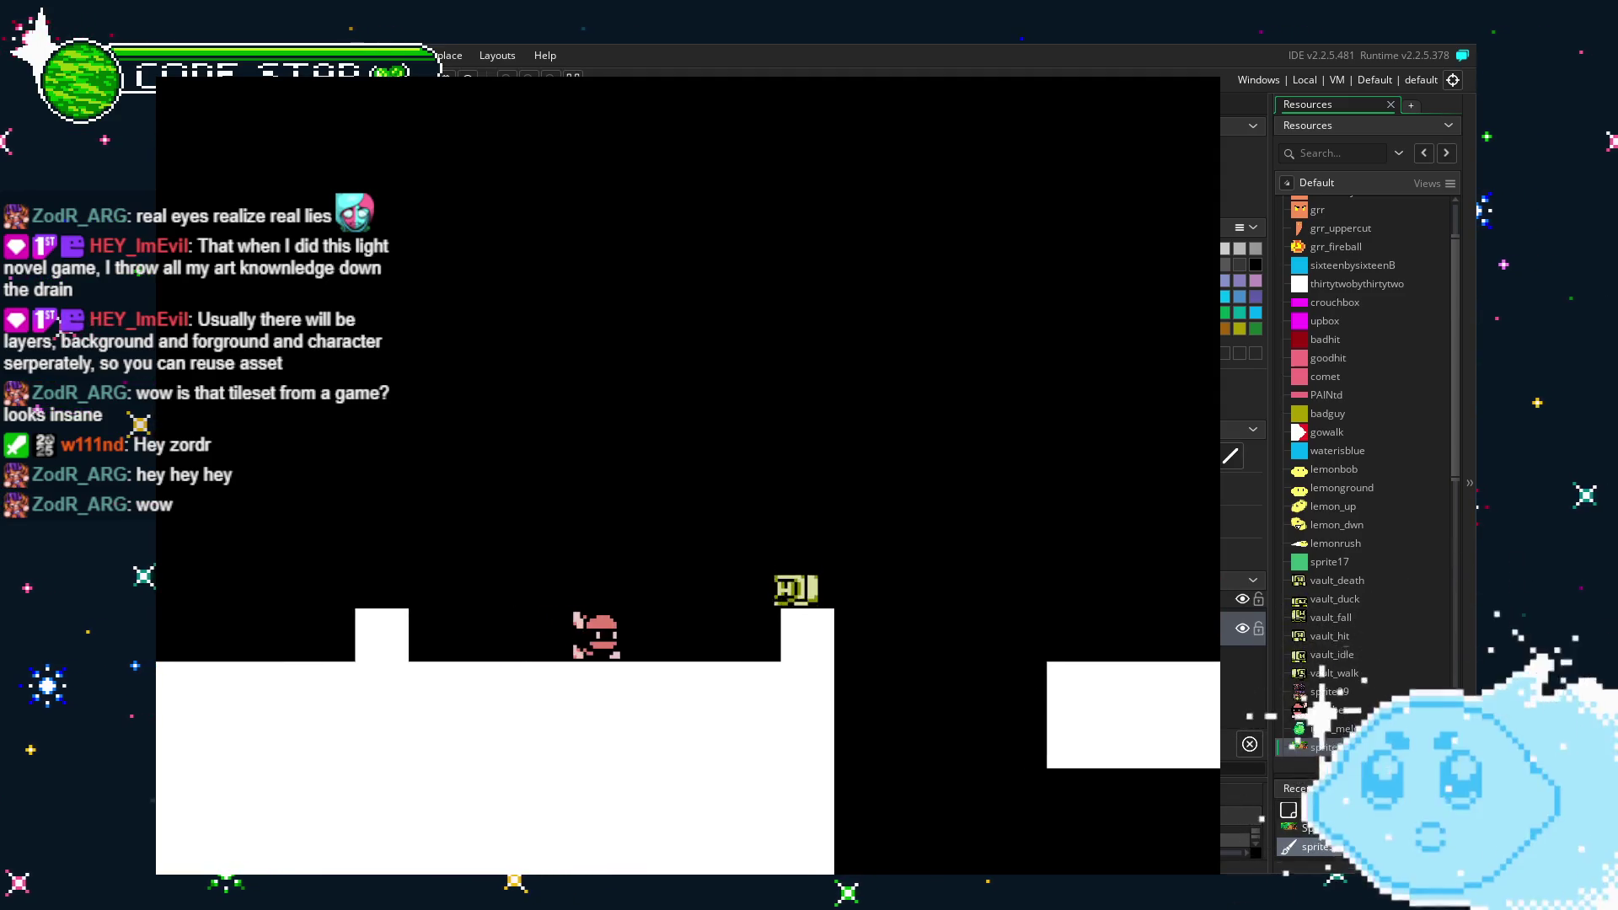
key("Right")
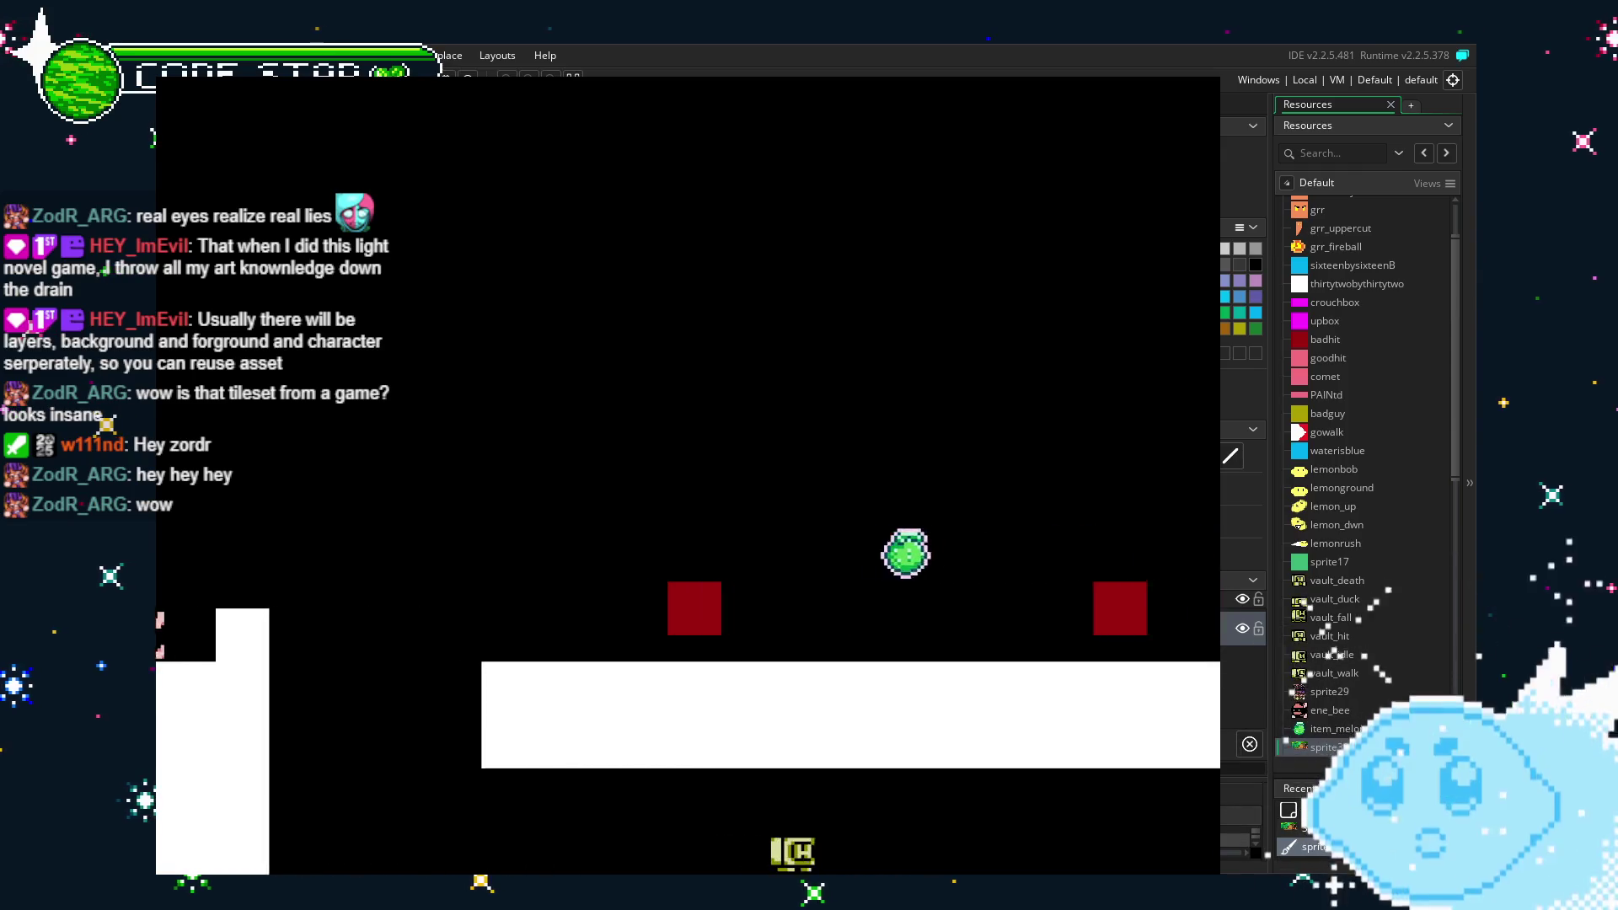
key("Left")
key("Right")
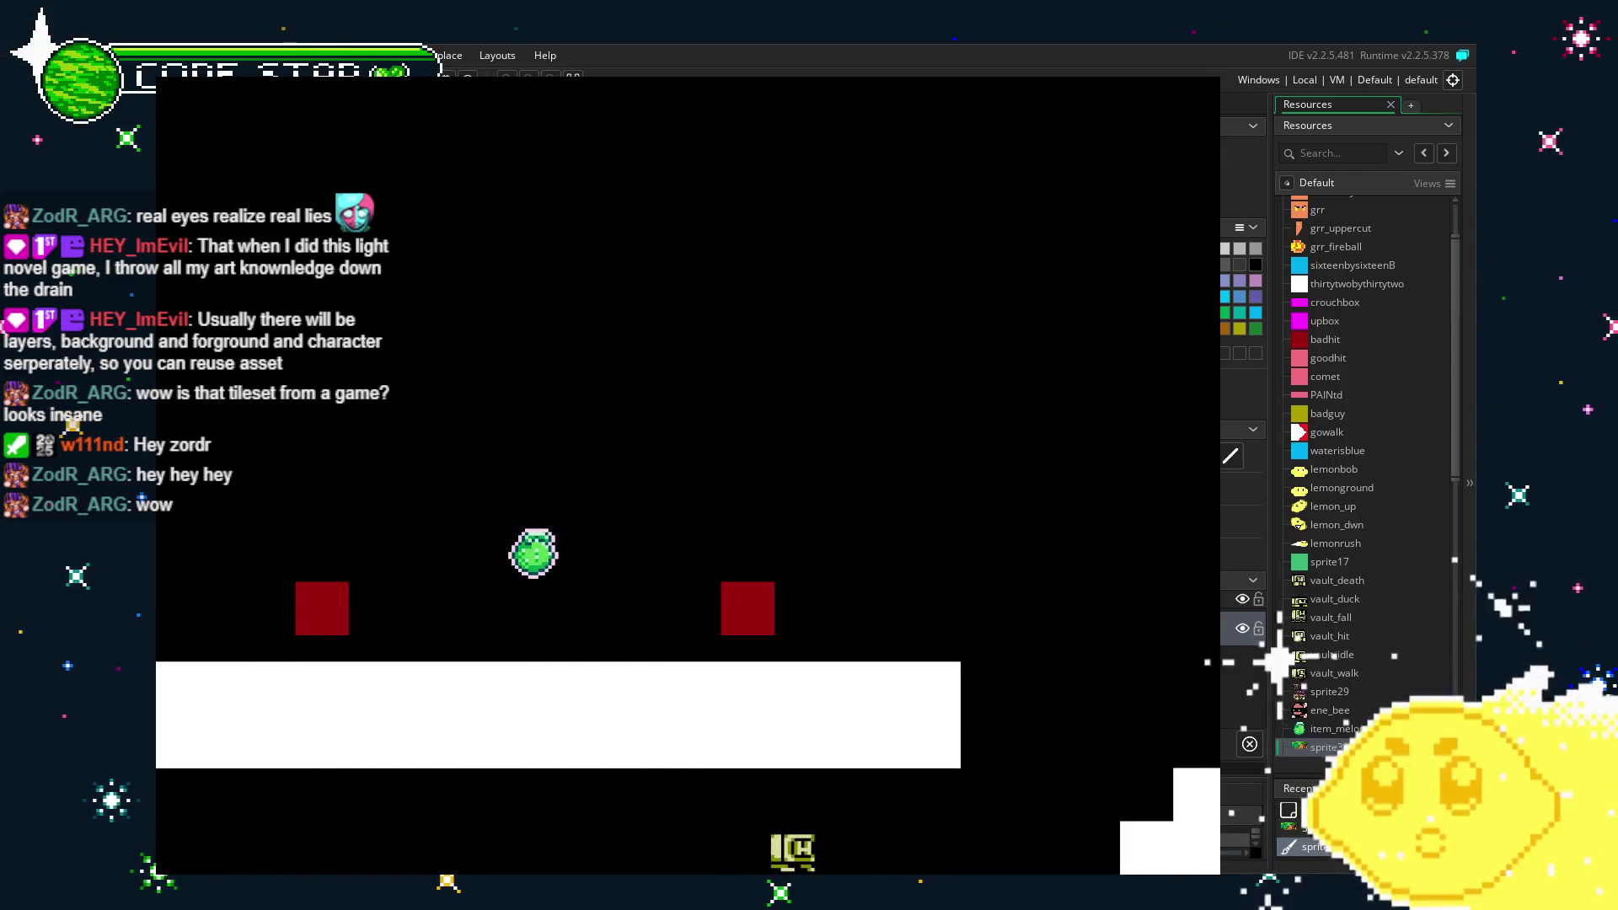
key("Right")
key("Up")
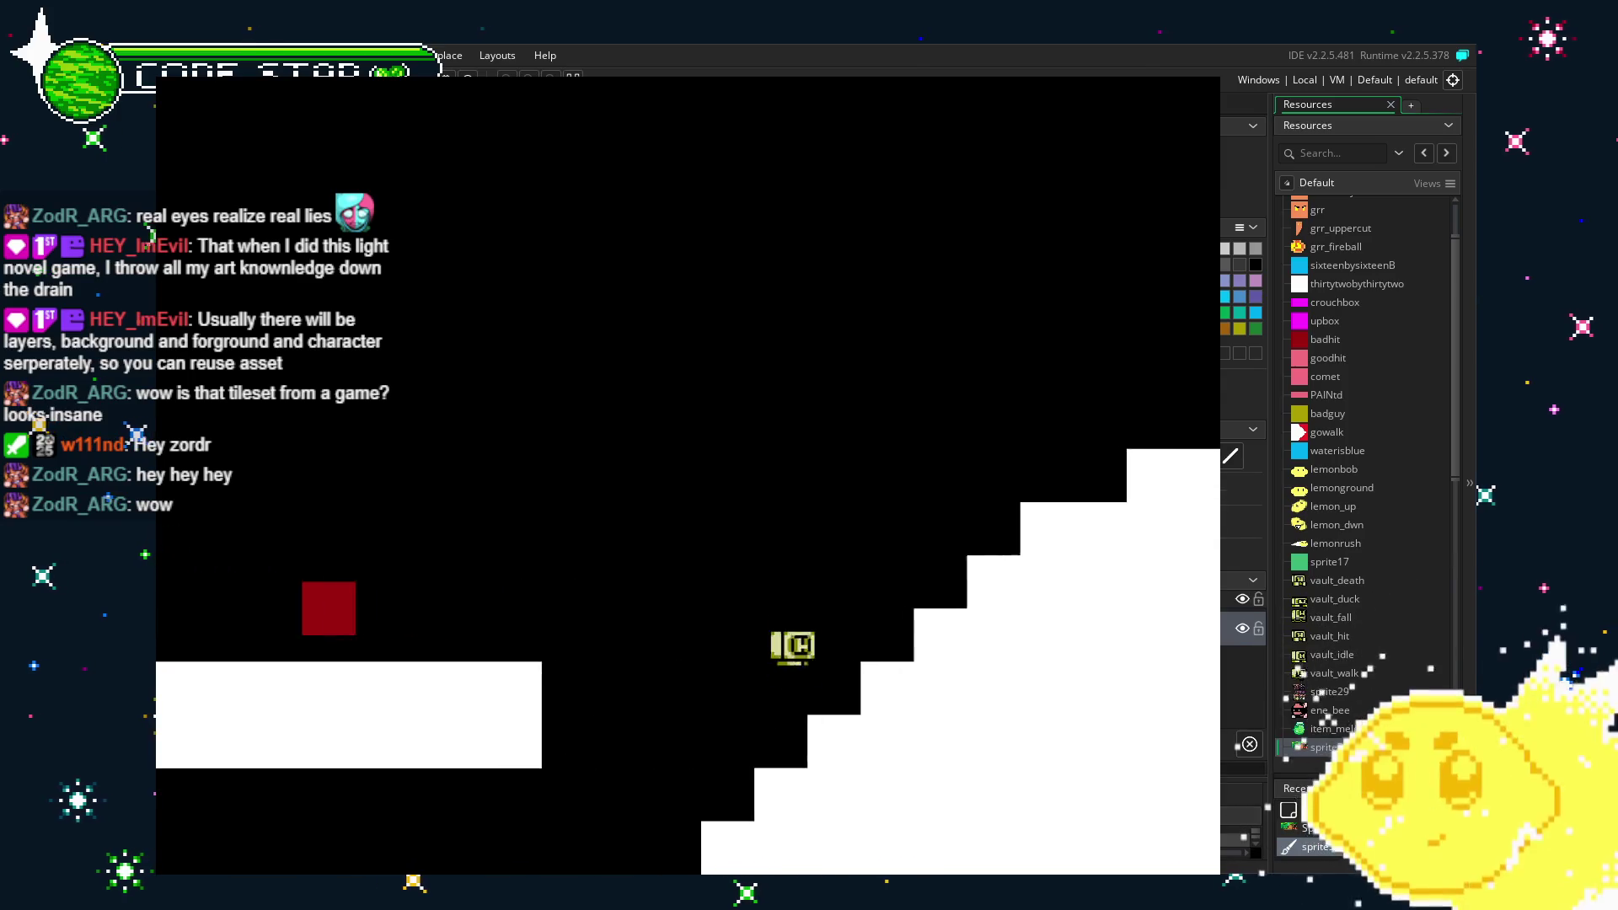
key("Right")
key("Up")
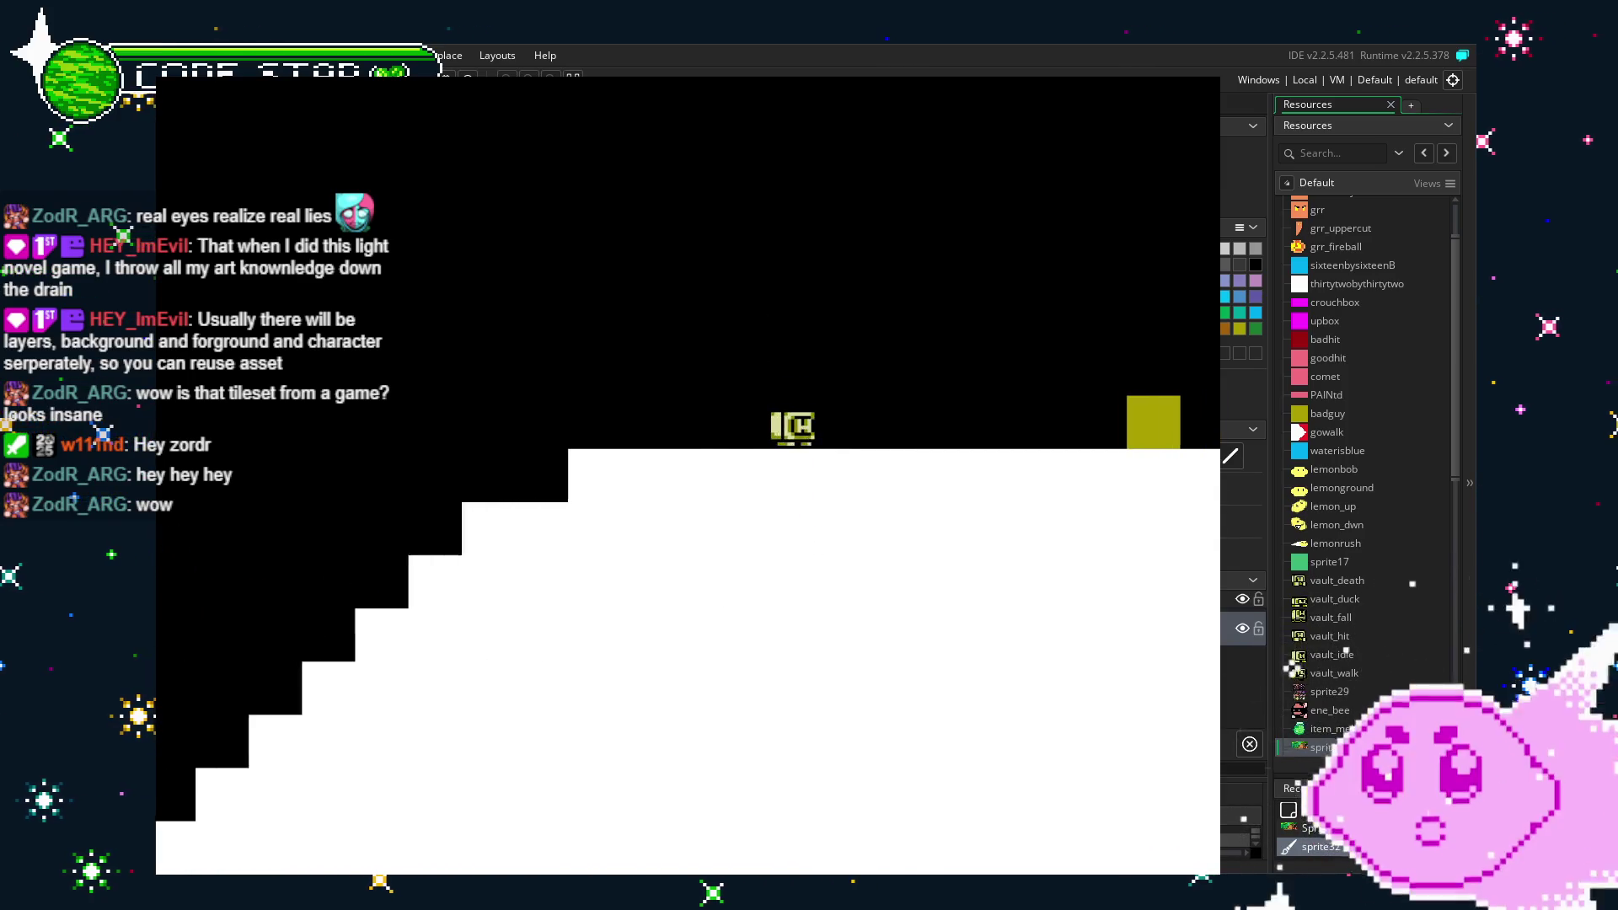
key("Right")
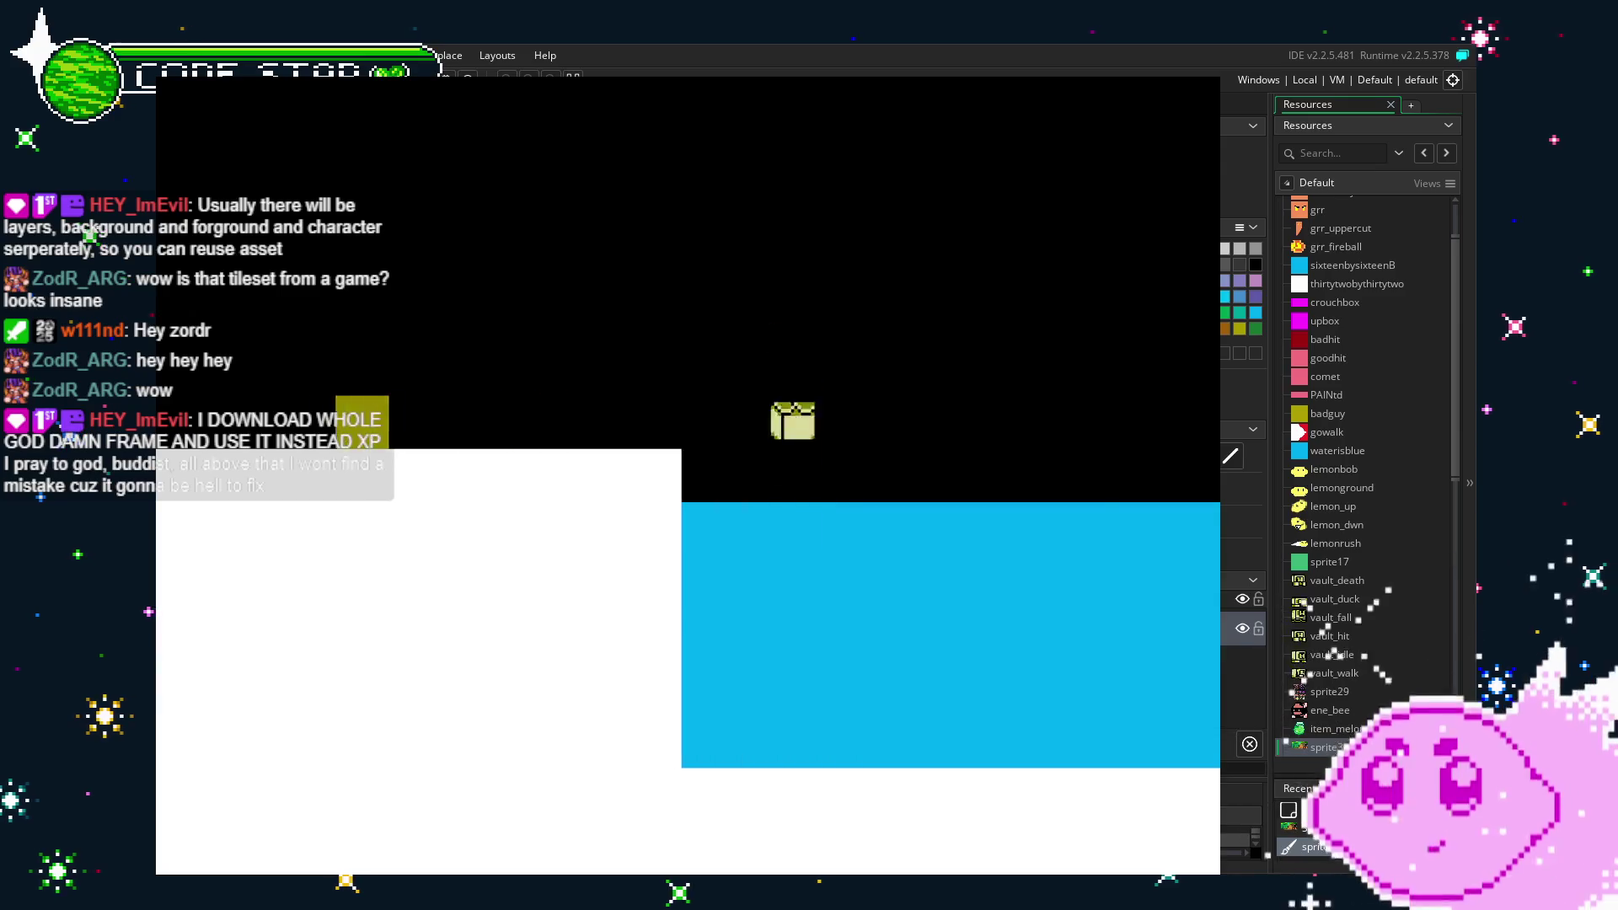
key("Right")
Walk the character back and forth along the blue floor.
key("Left")
key("Right")
key("Left")
key("Right")
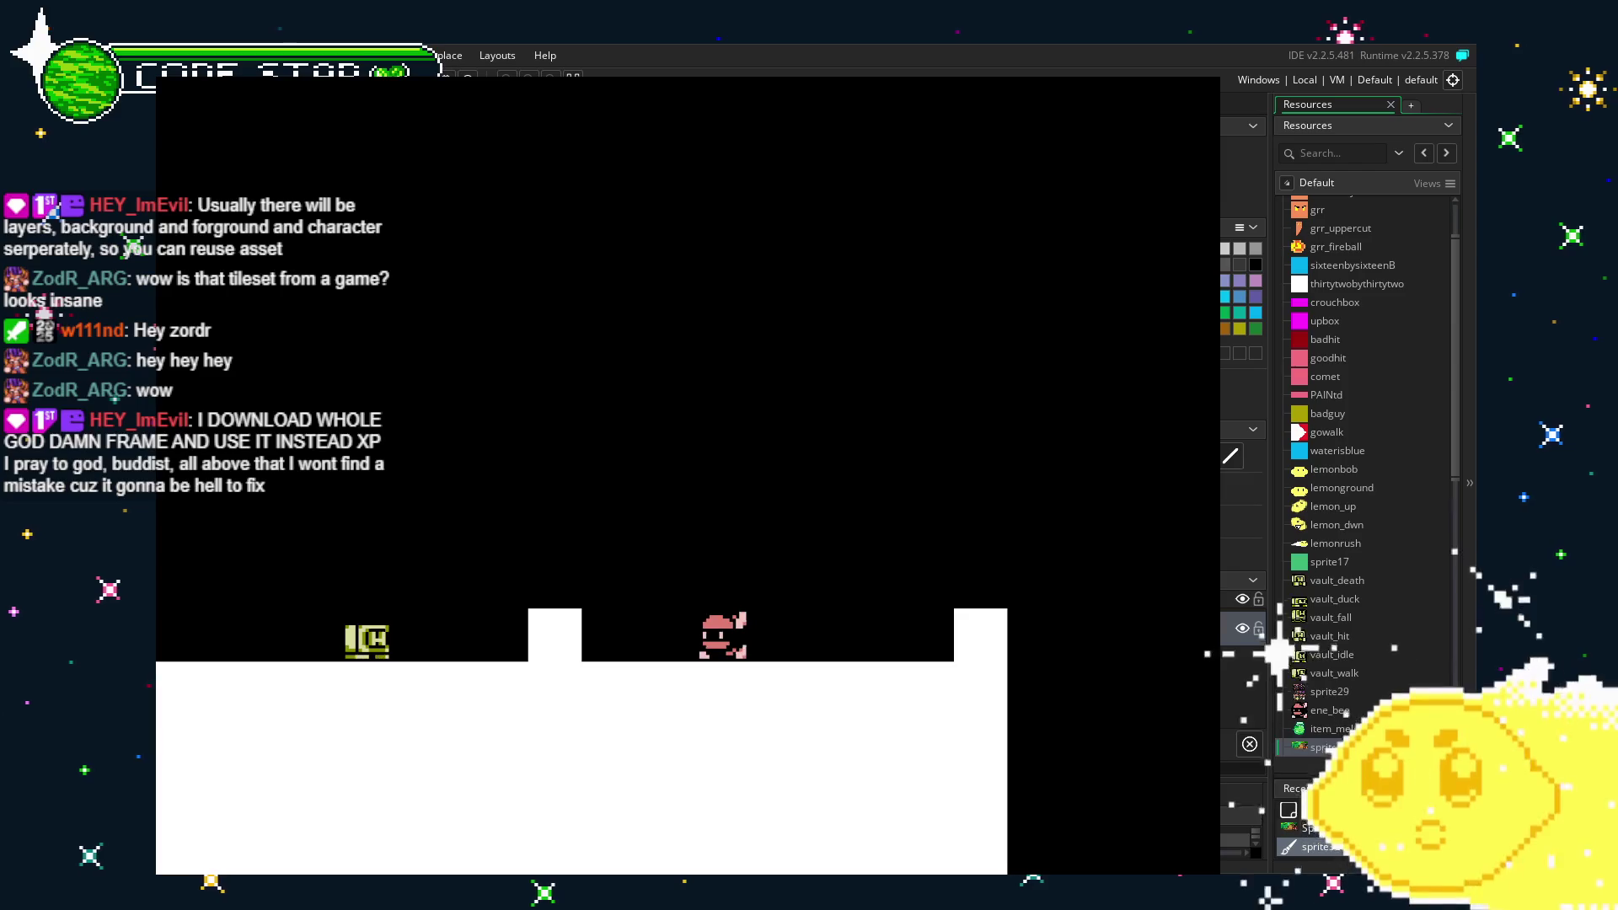
key("Left")
key("Right")
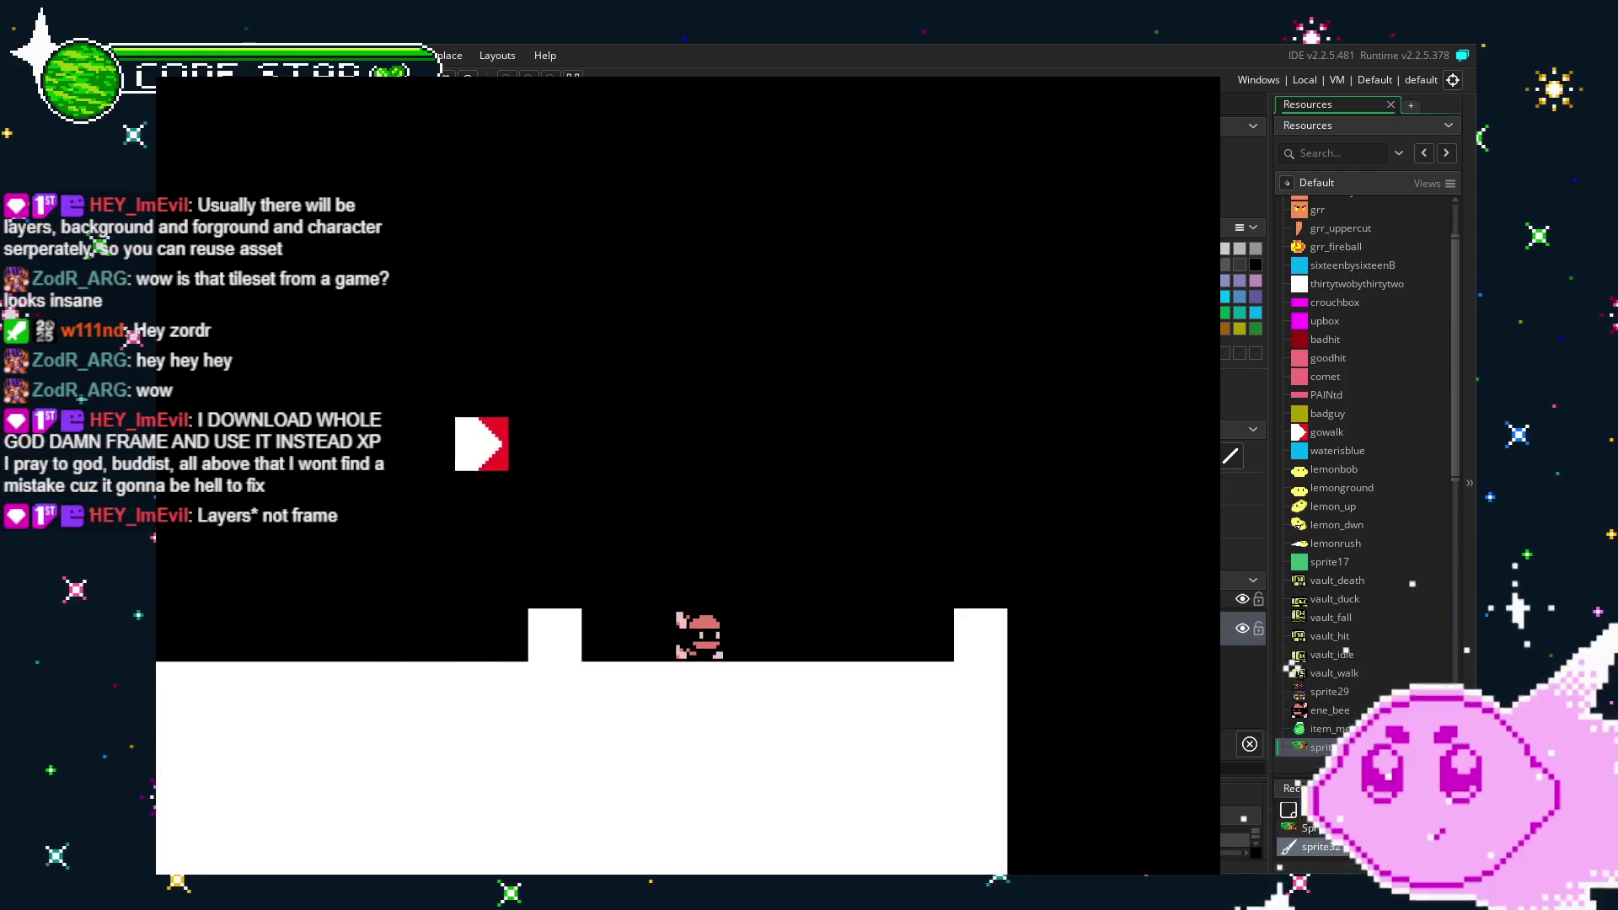
key("Right")
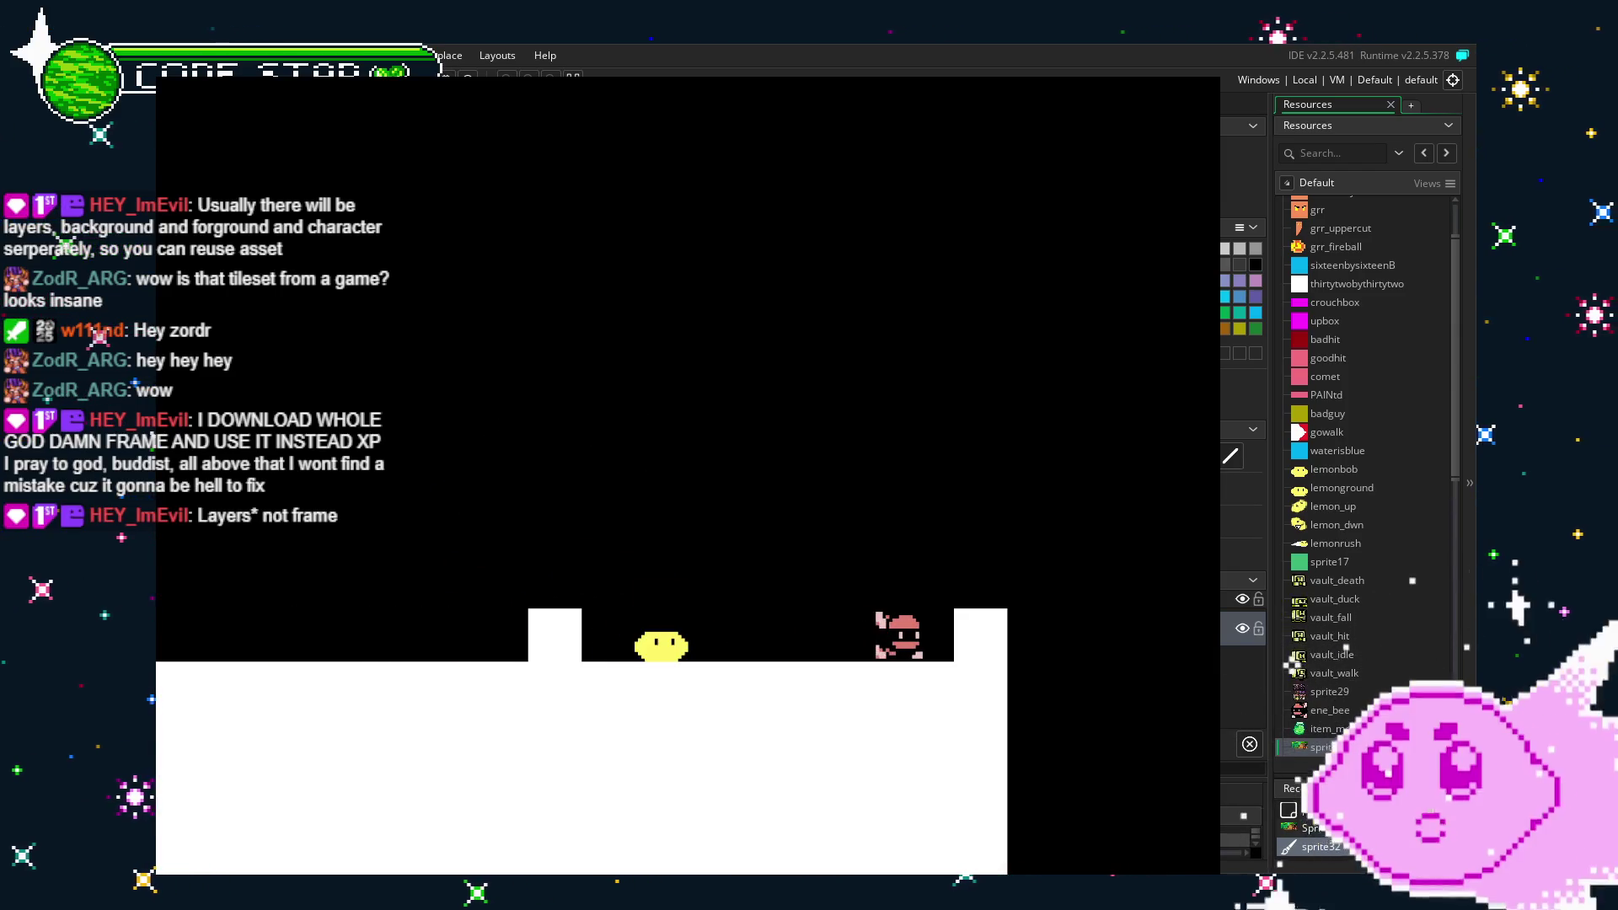
key("Left")
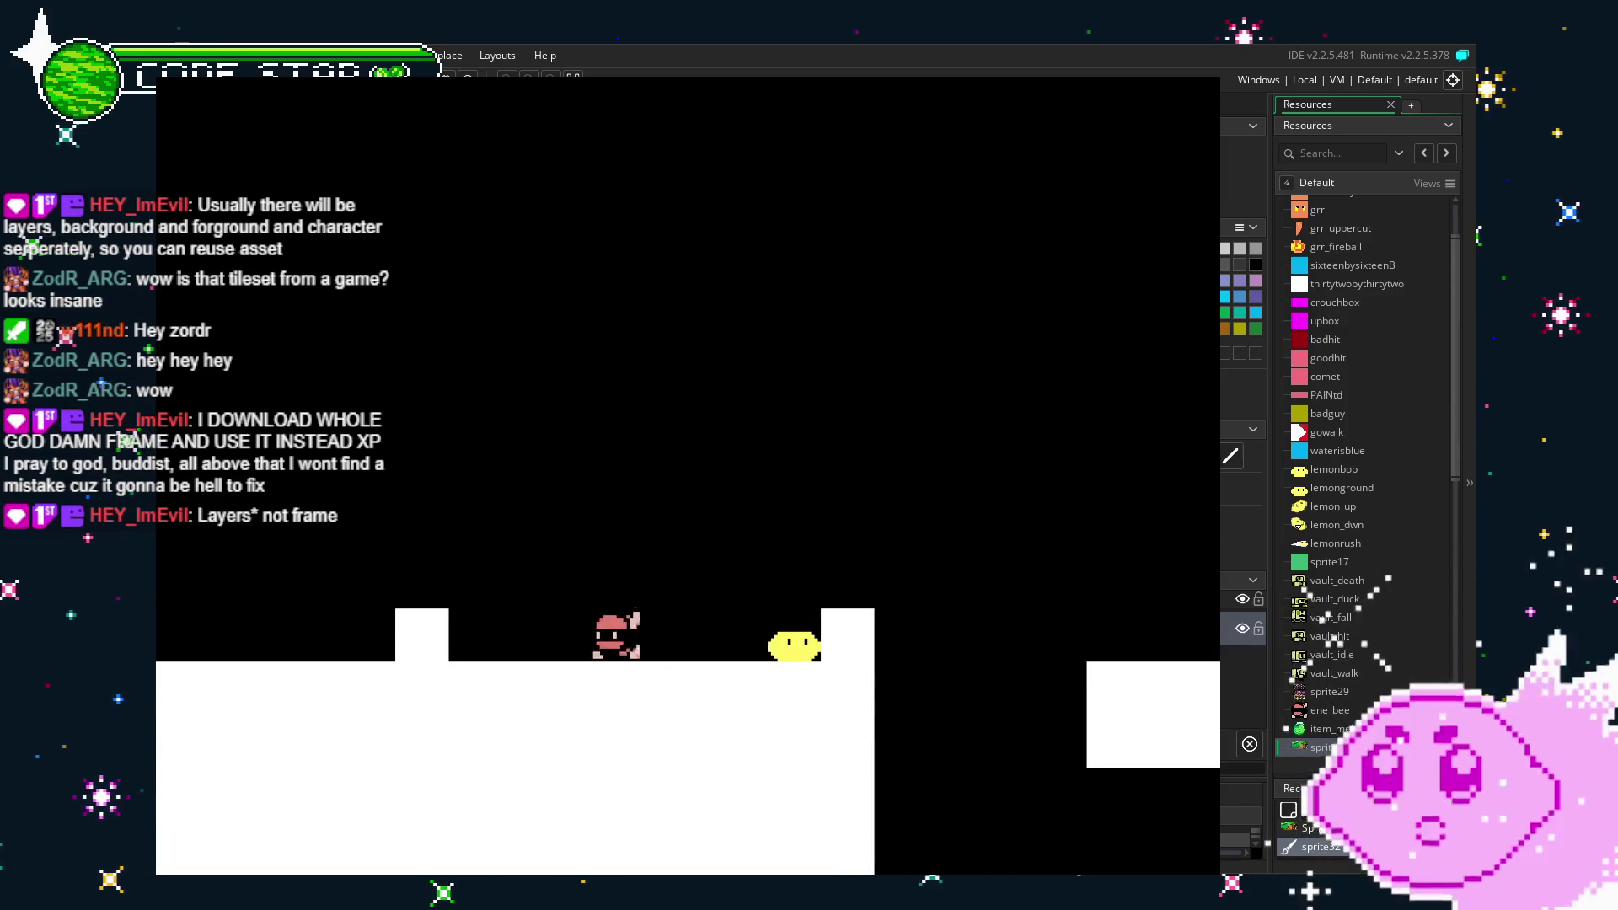
key("Left")
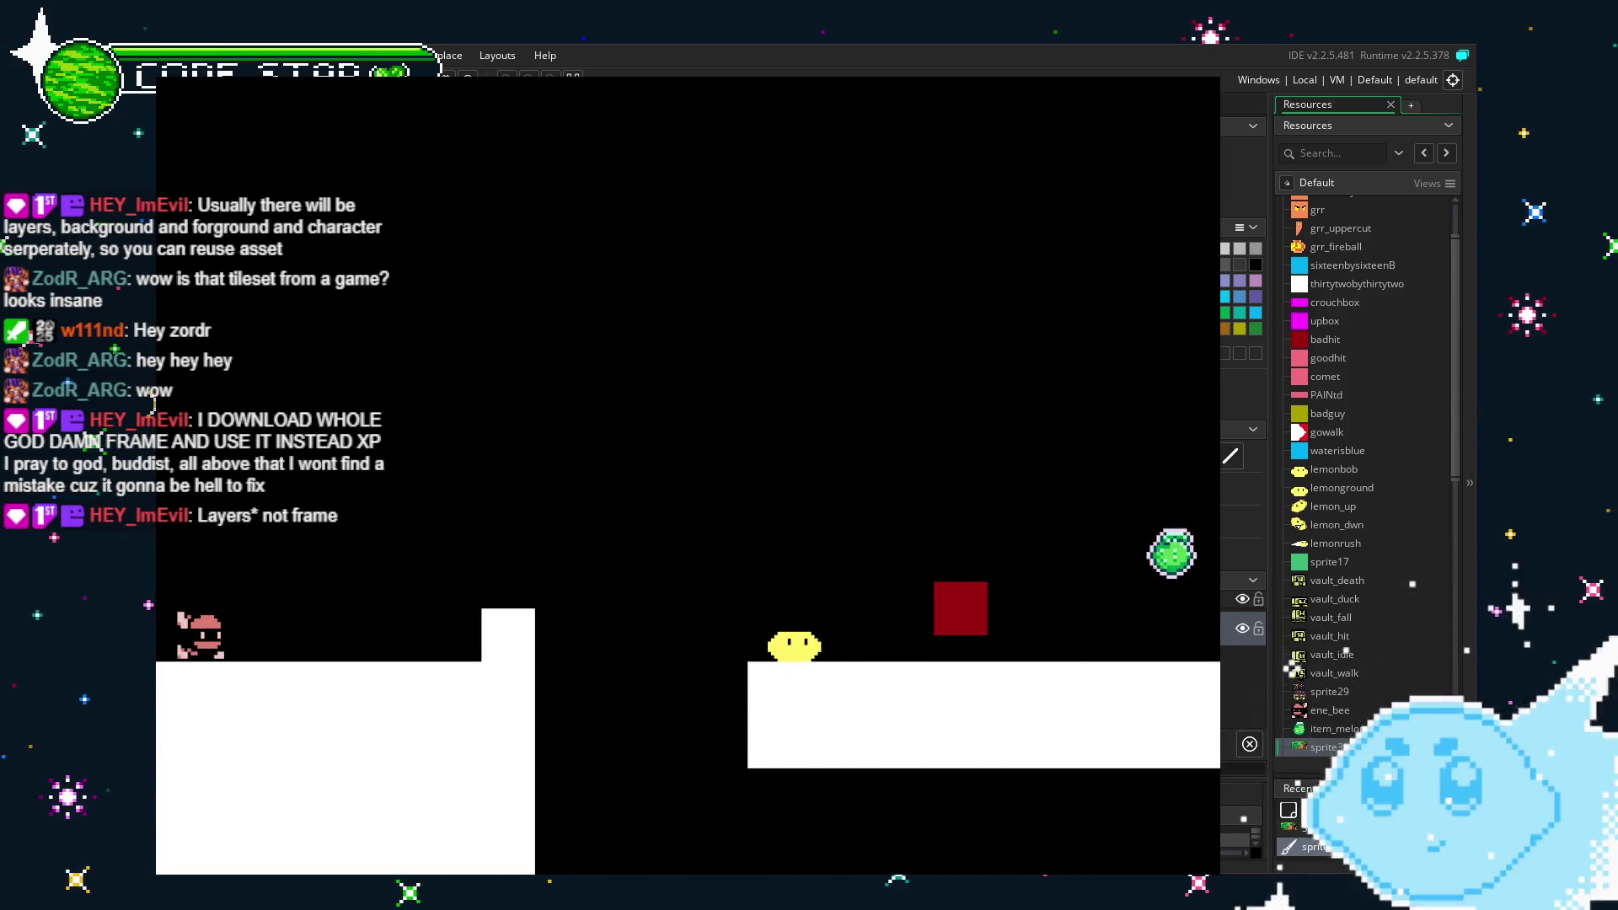
key("Right")
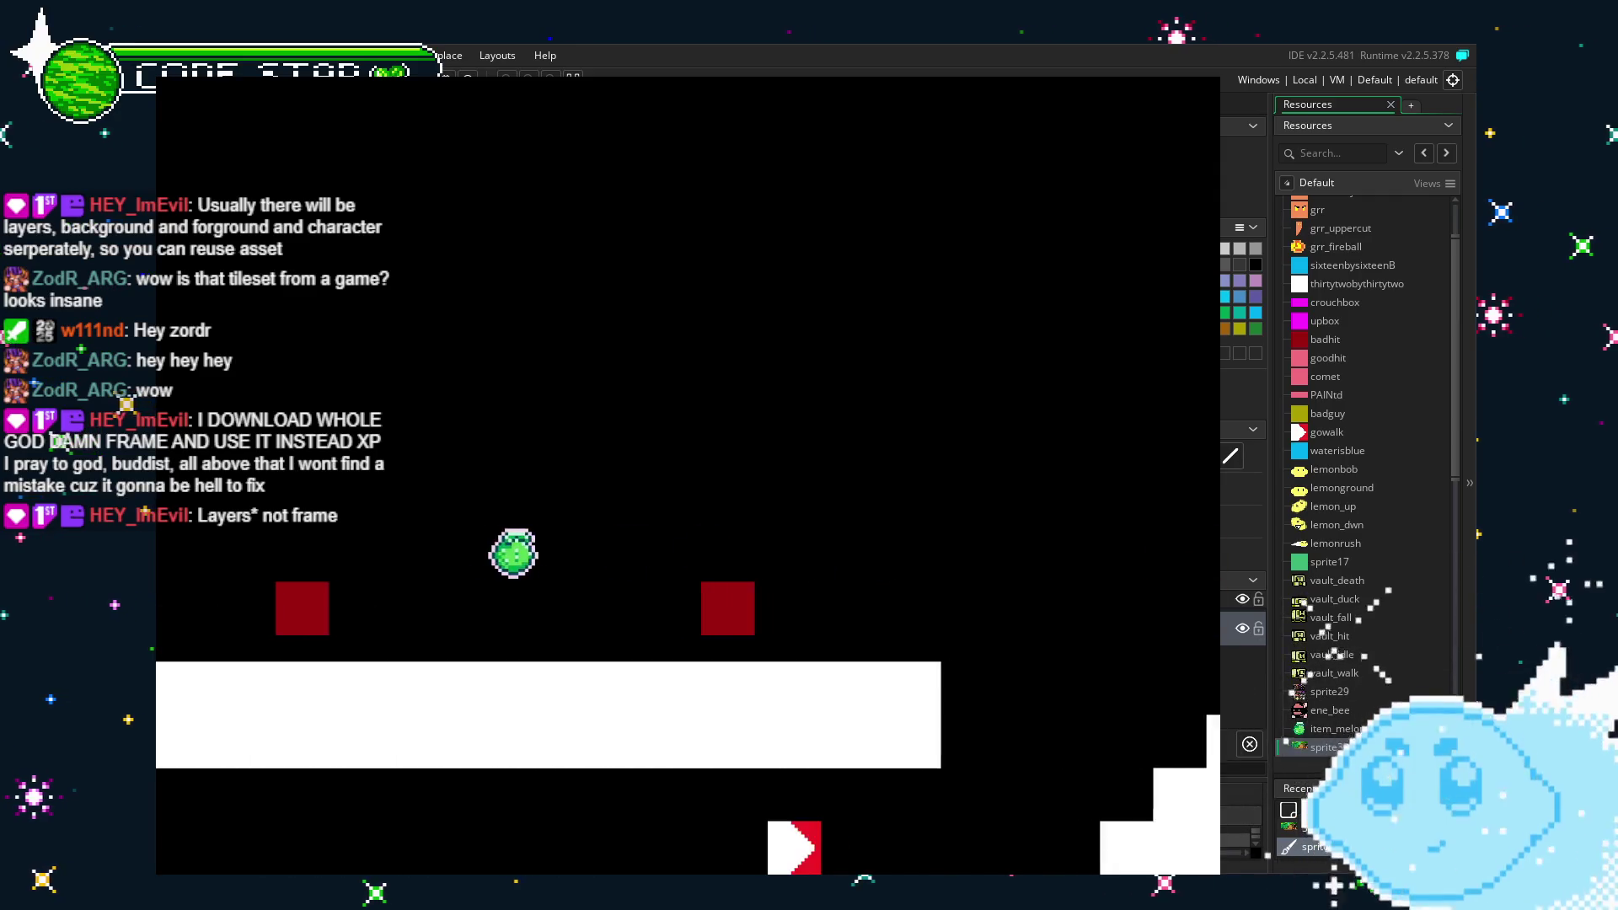
Climb the white stairs again and jump the lemon onto the white block heading right.
key("Right")
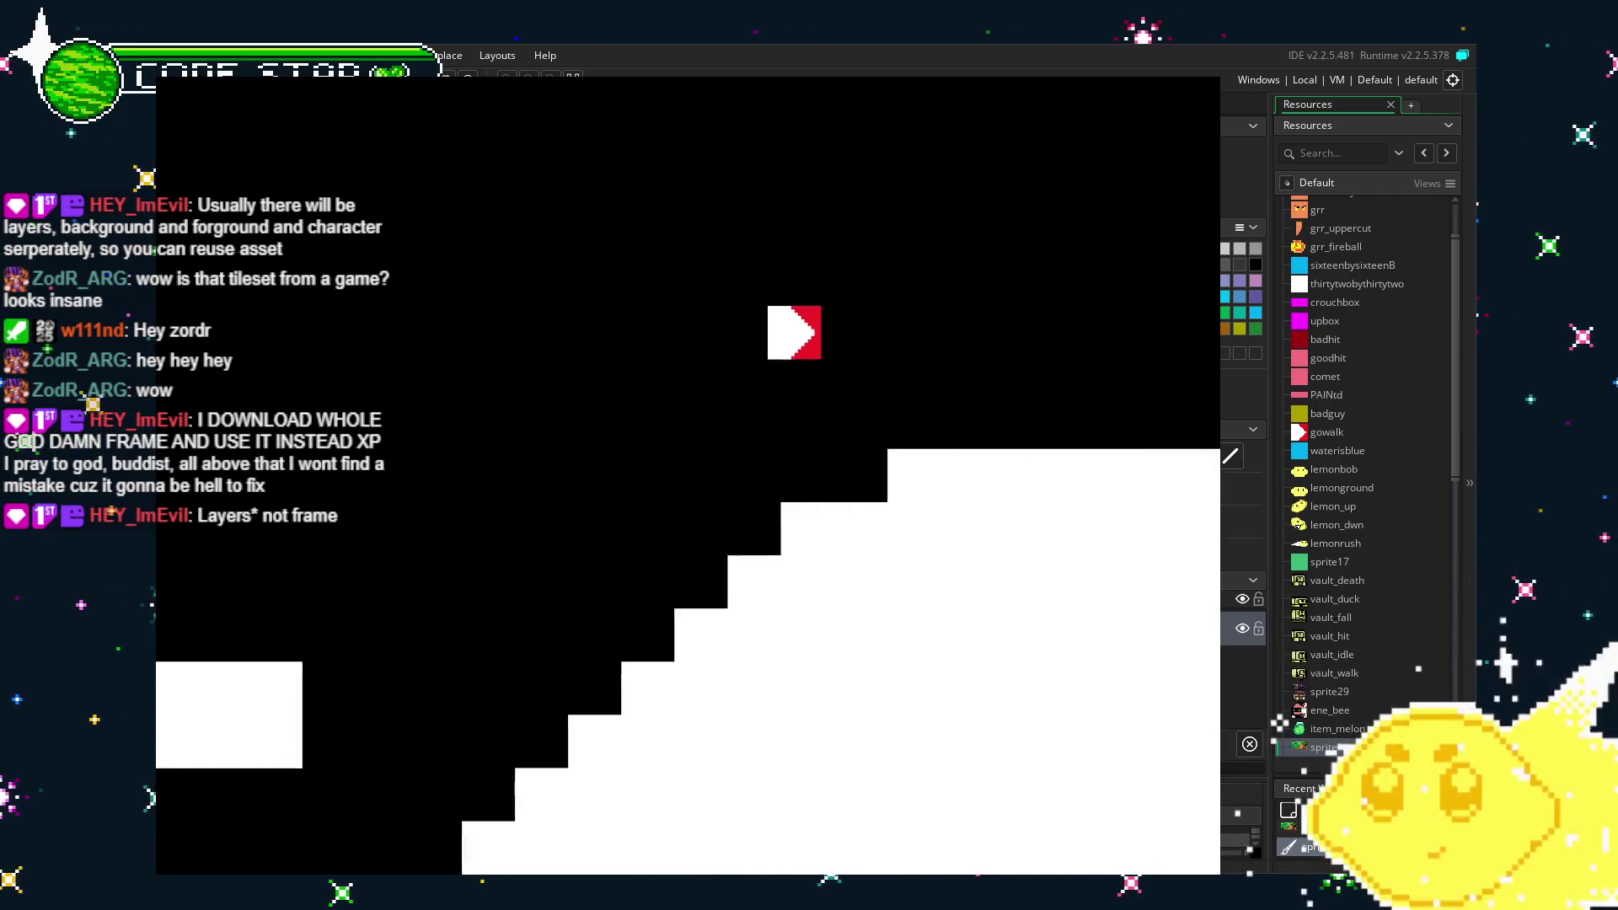
key("Left")
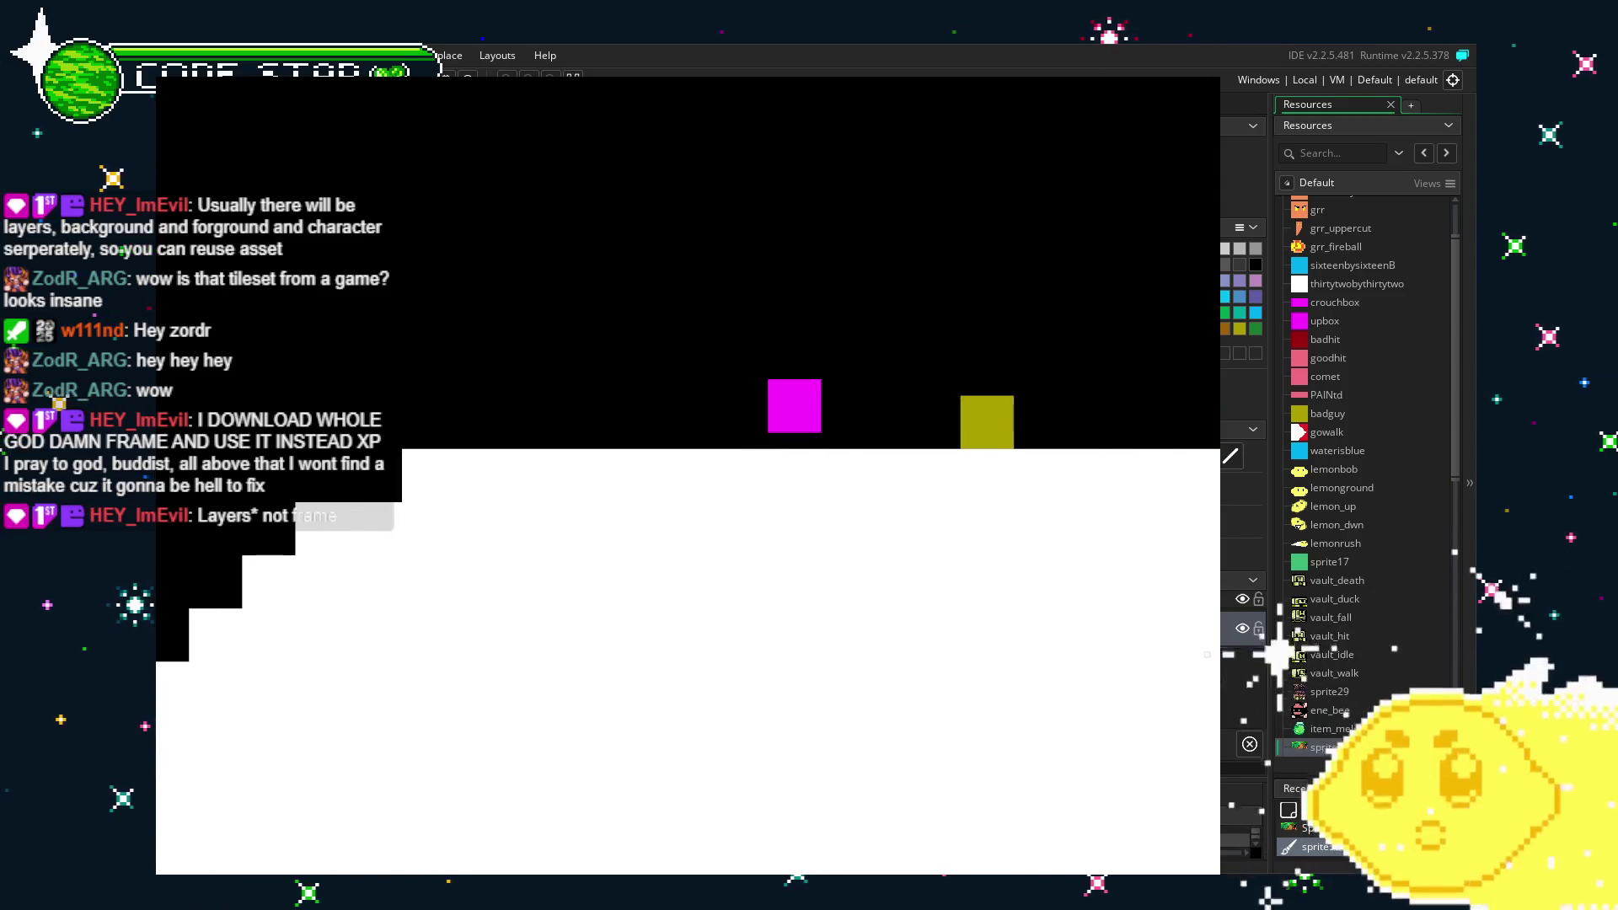
key("Right")
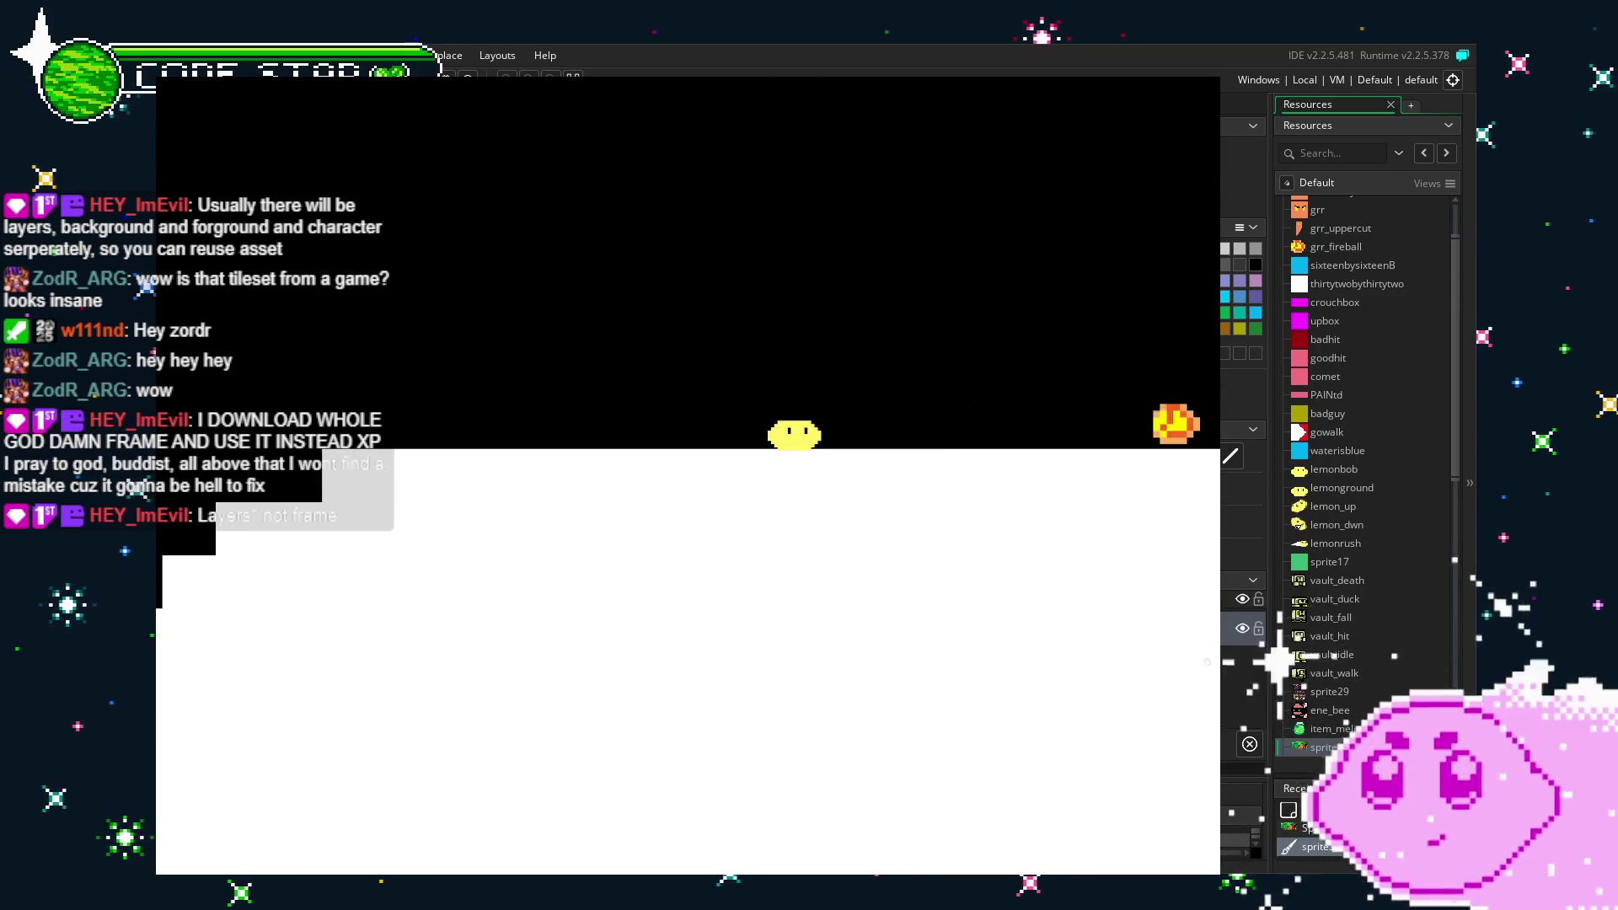
key("Right")
key("Right")
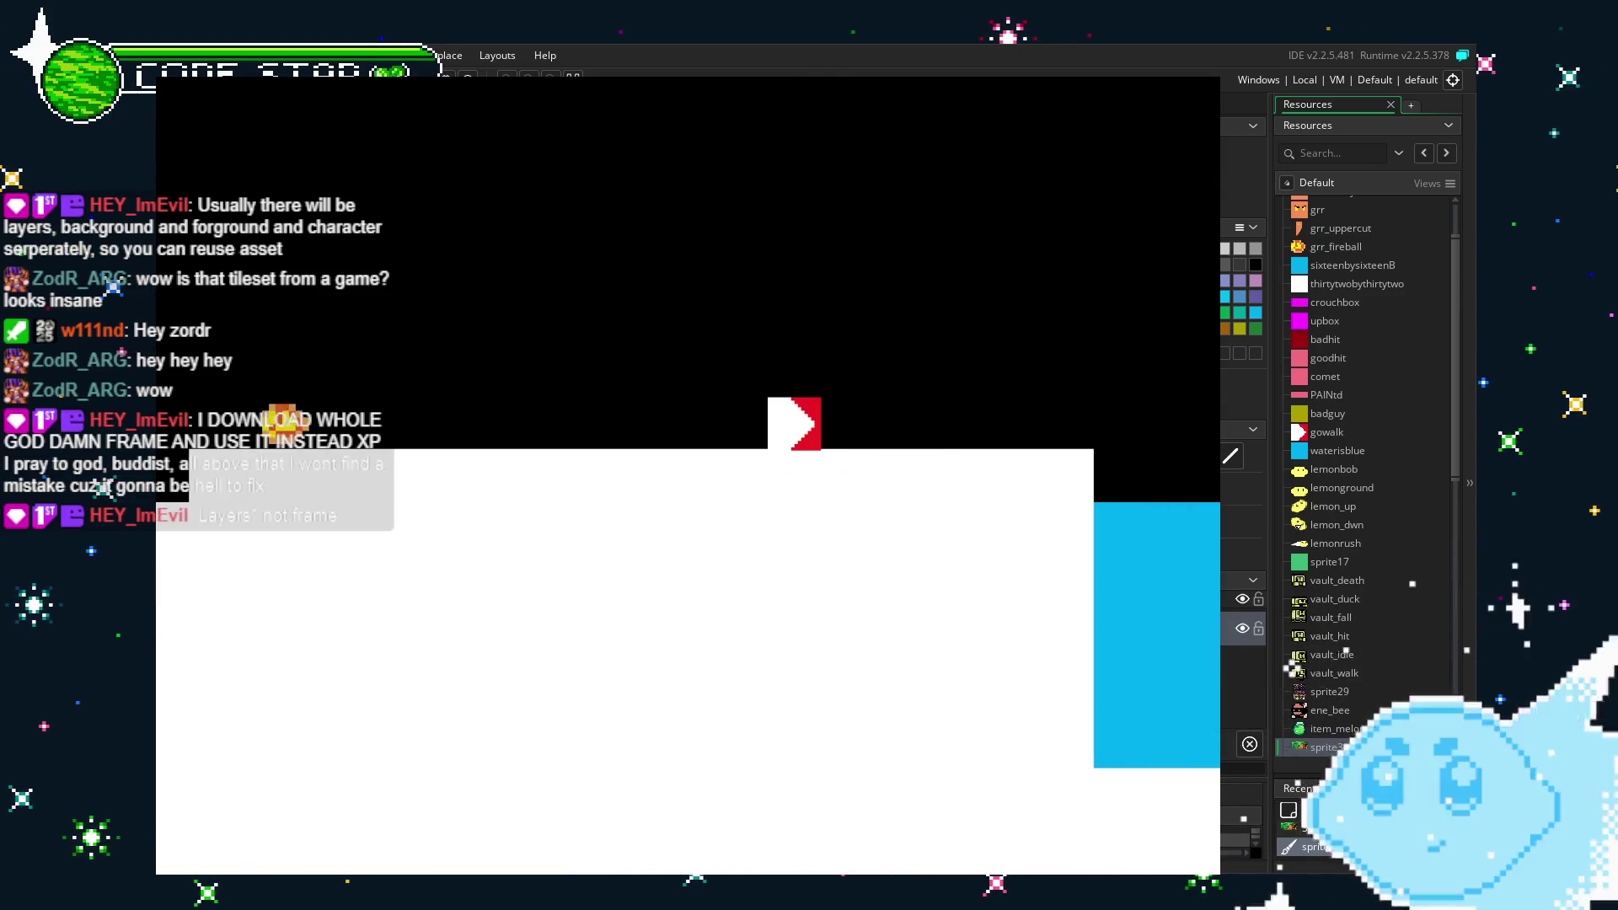
key("Right")
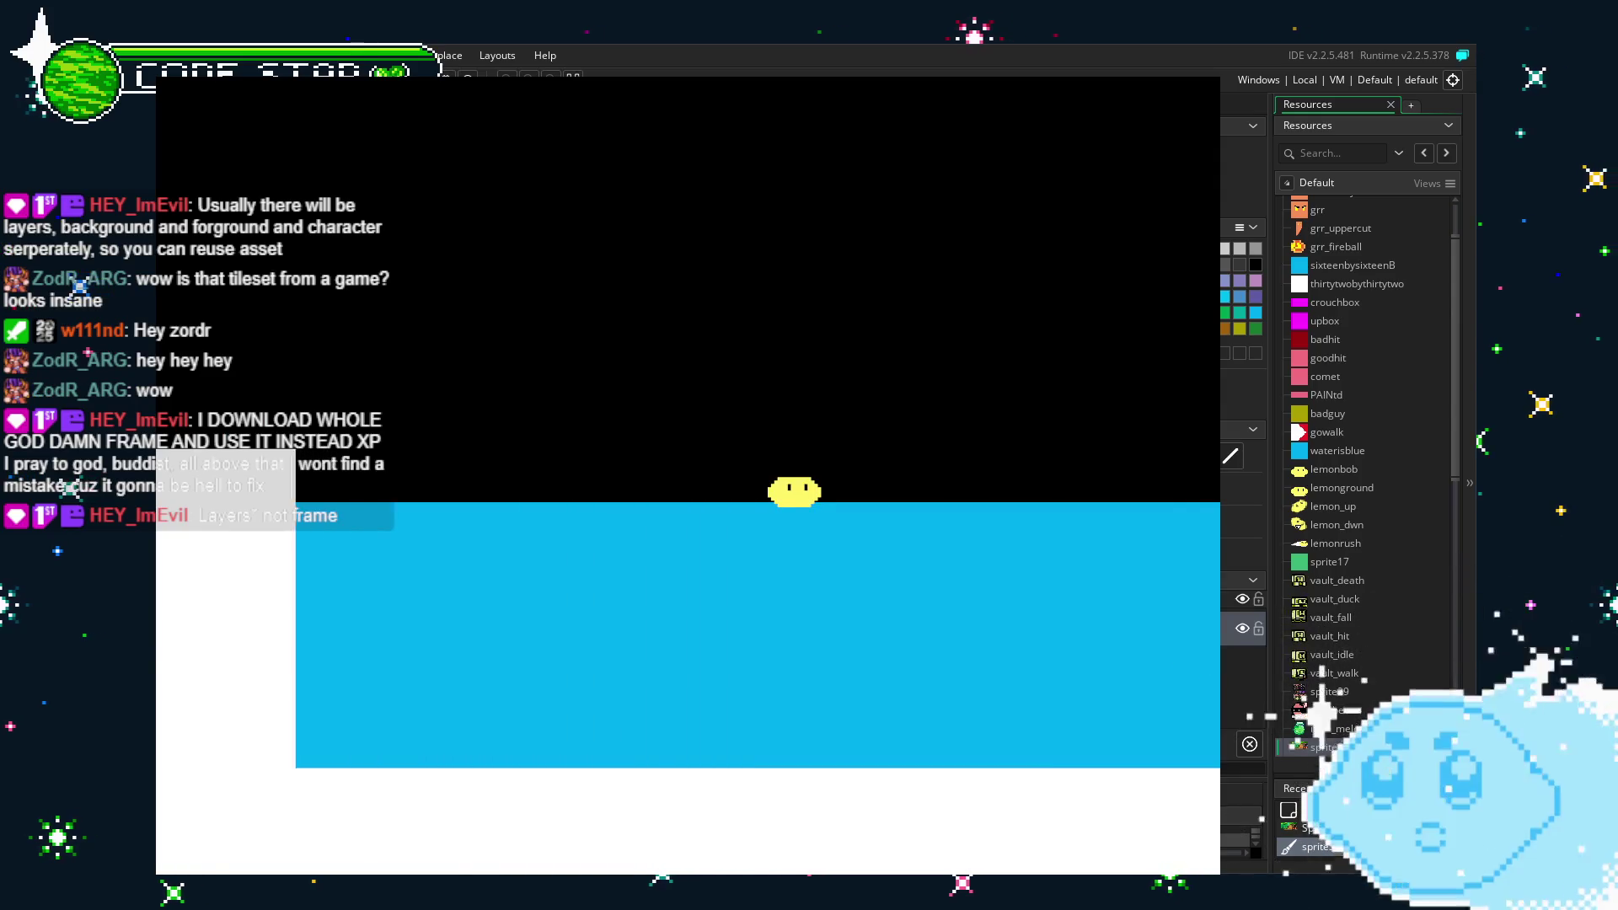
key("Left")
key("Right")
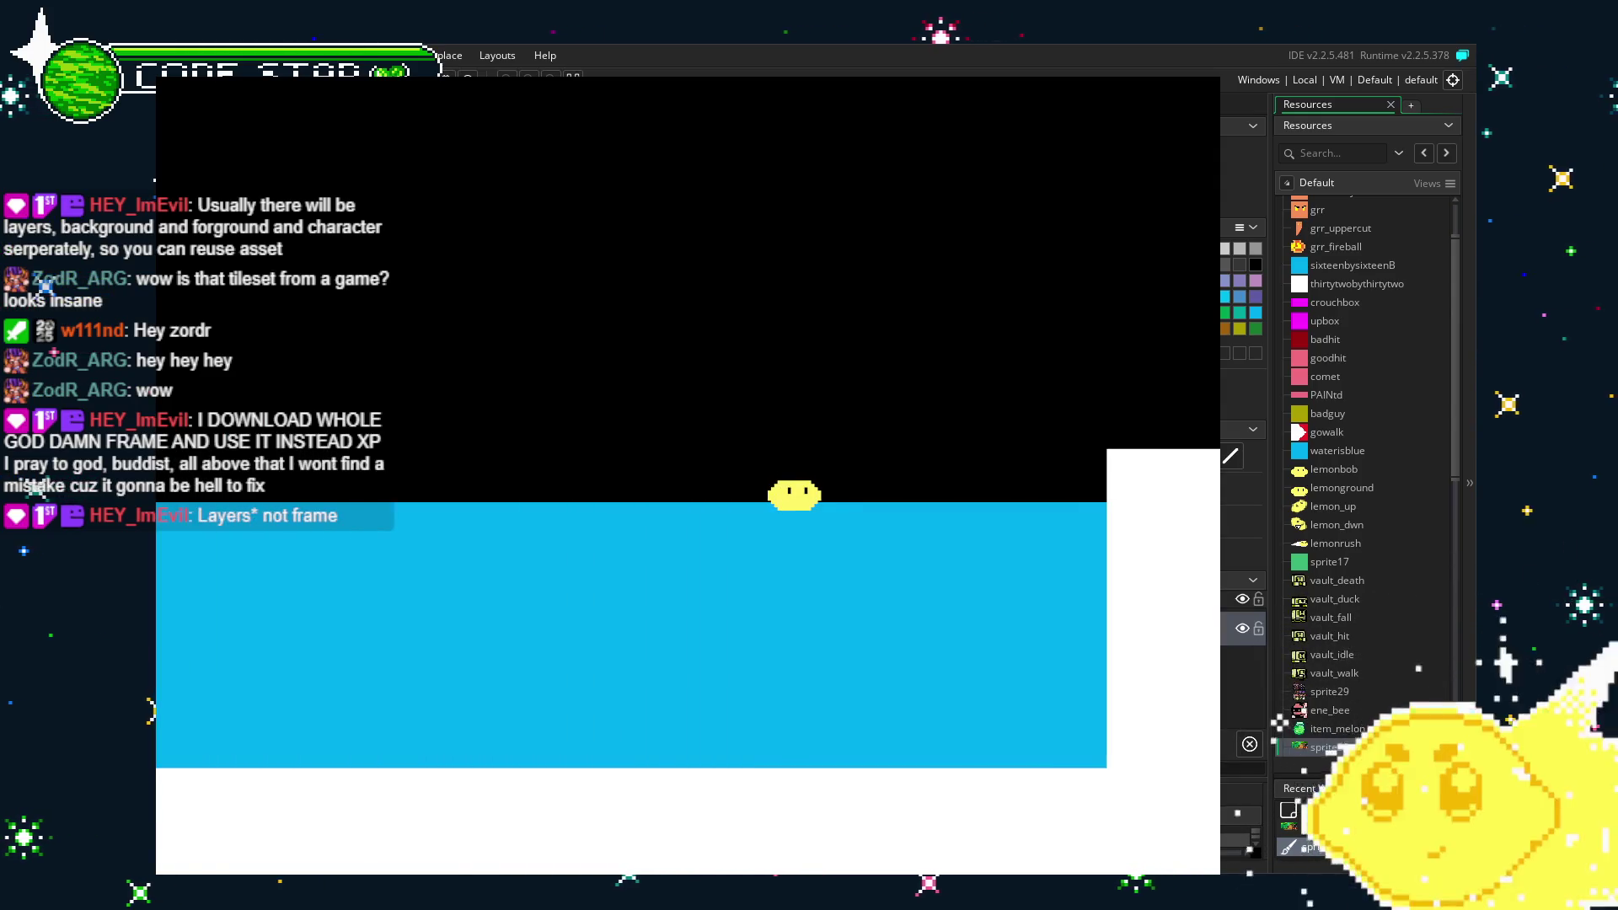
key("Up")
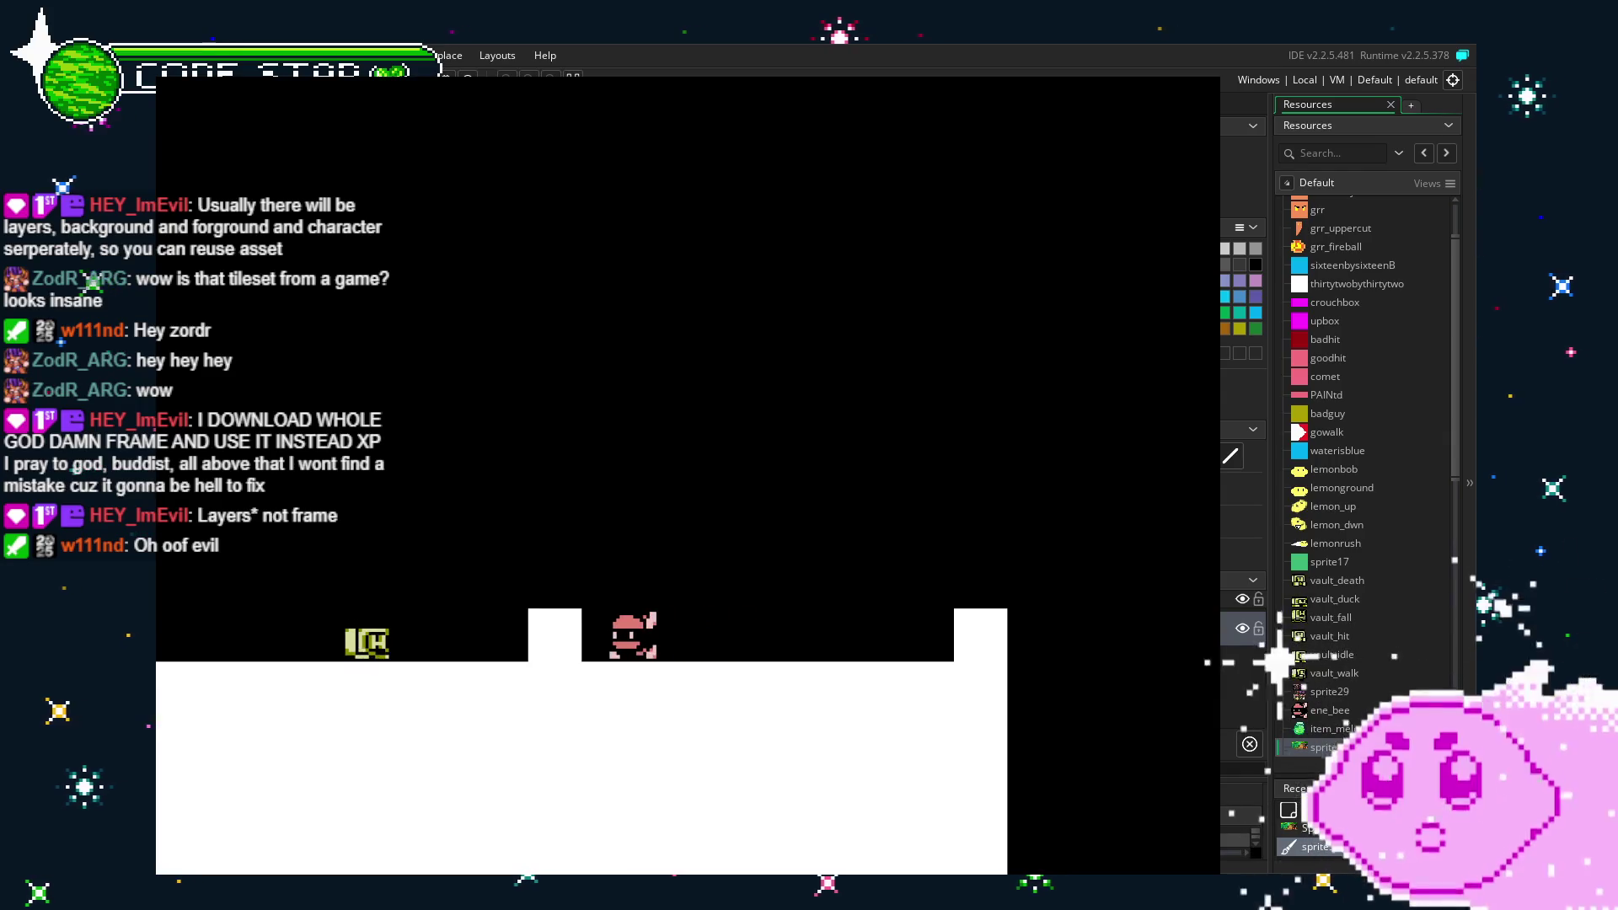
key("Right")
Run the character up the white staircase onto the plateau, turn back, then quit the game with Escape.
key("Right")
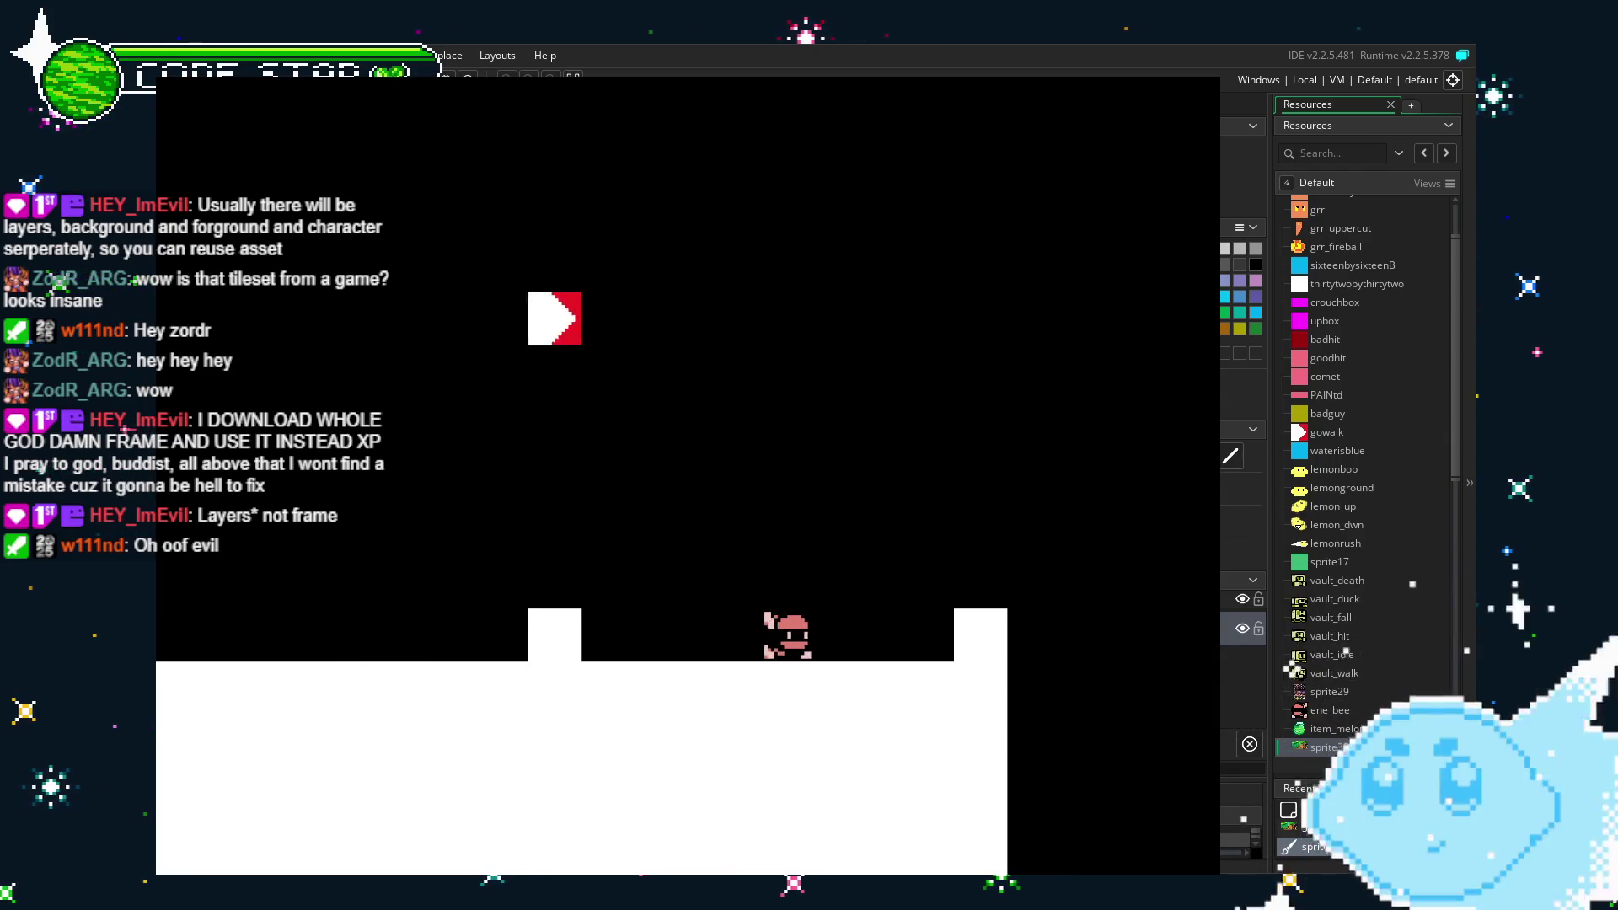
key("Right")
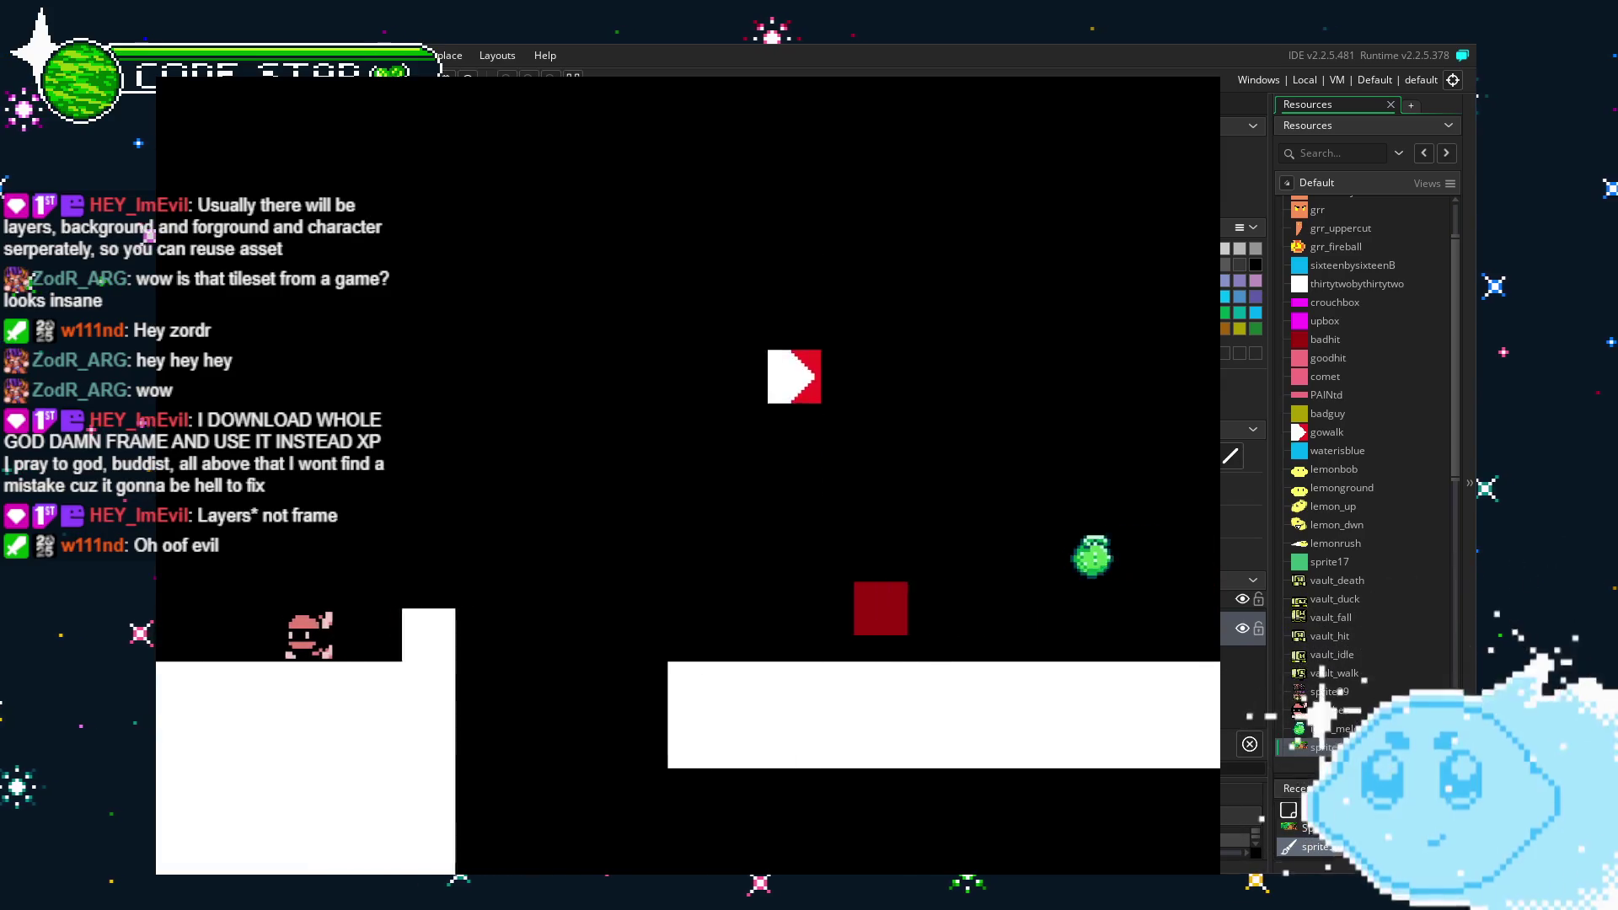
key("Right")
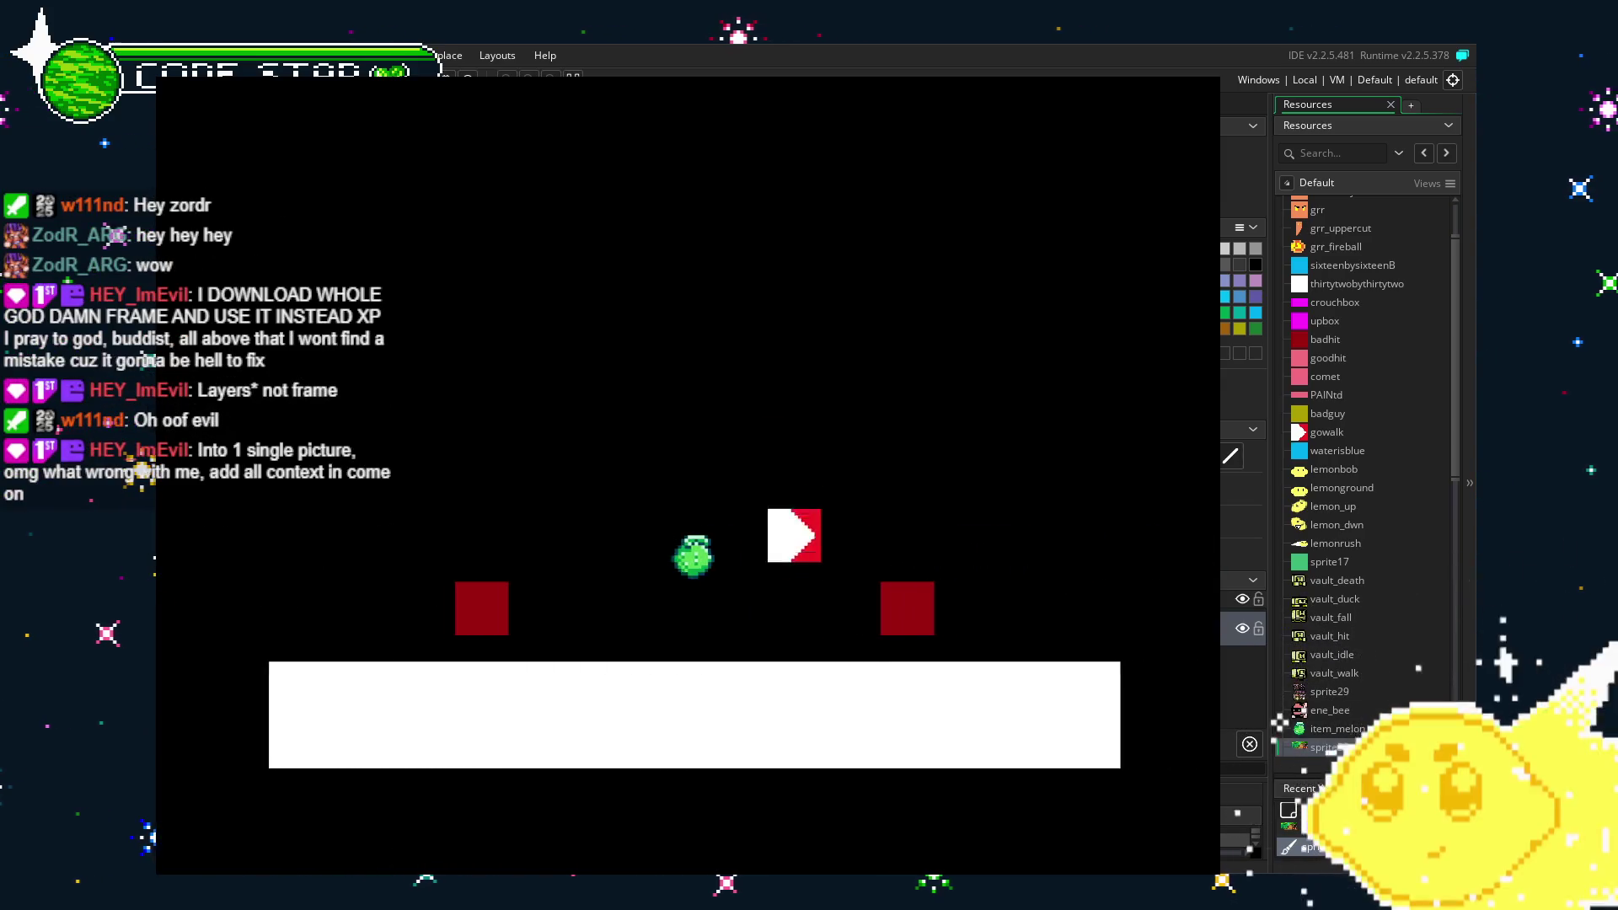
key("Right")
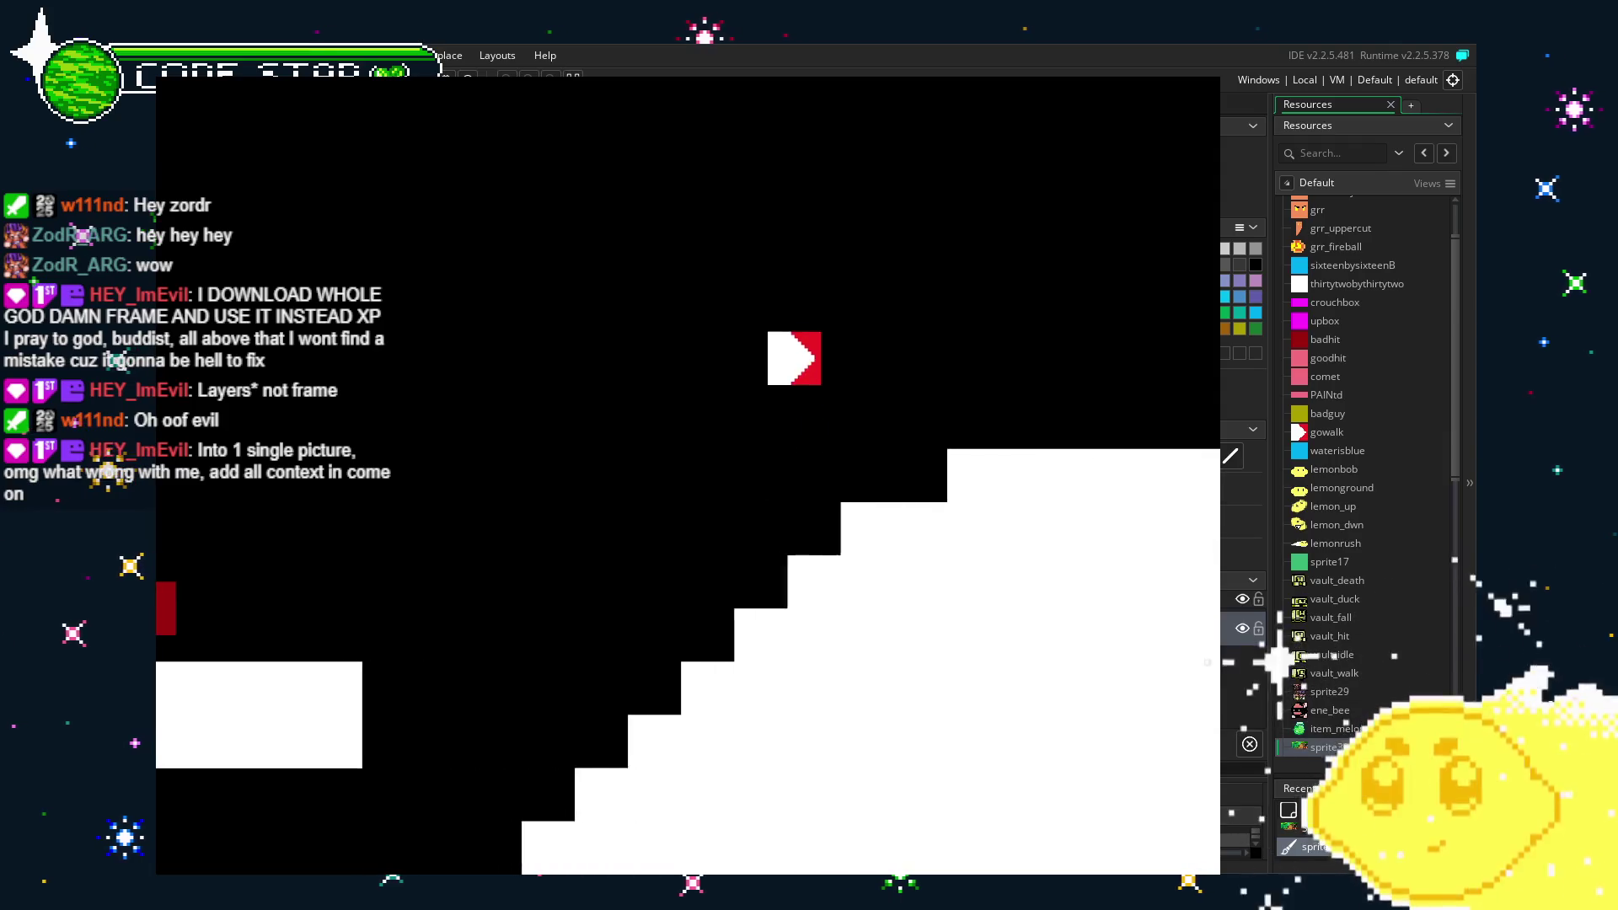
key("Right")
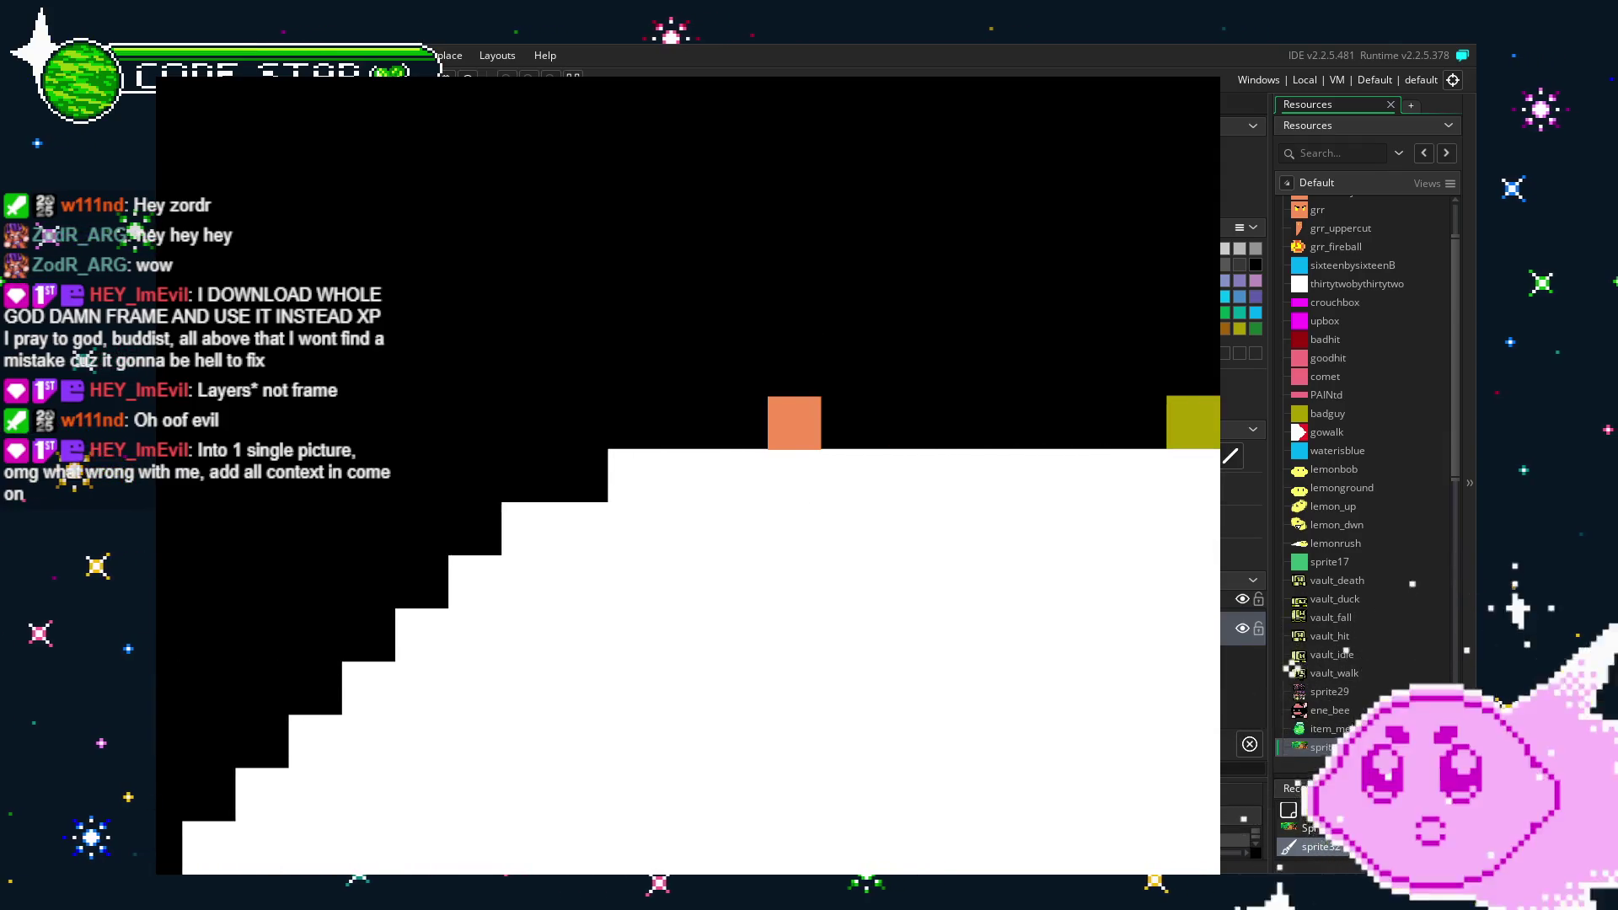
key("Right")
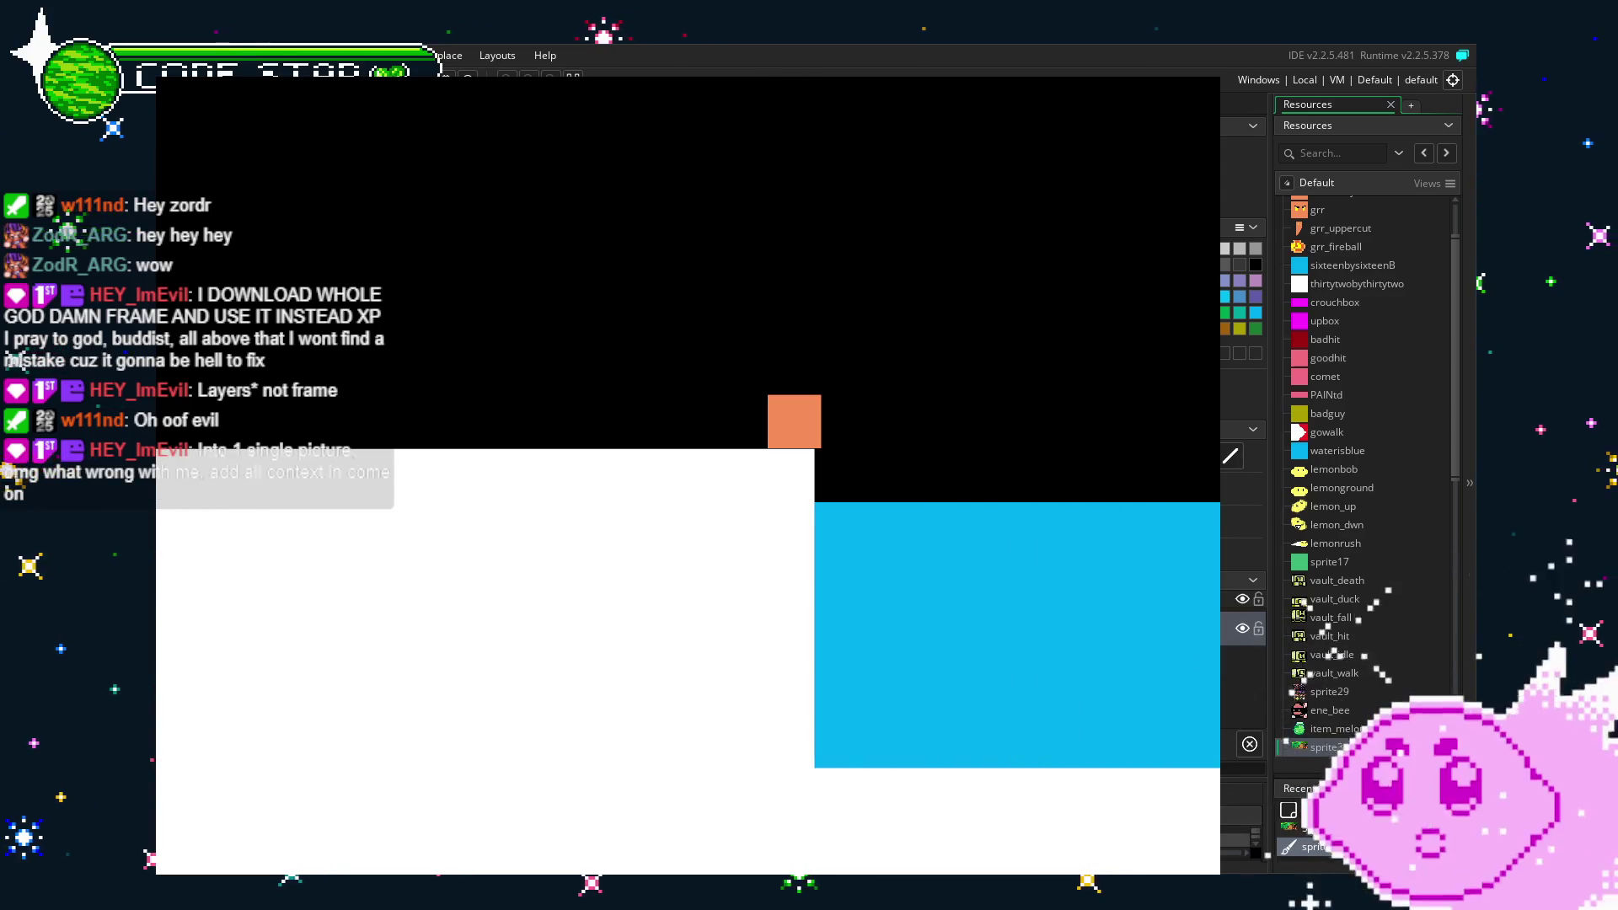
key("Left")
key("Left")
key("Up")
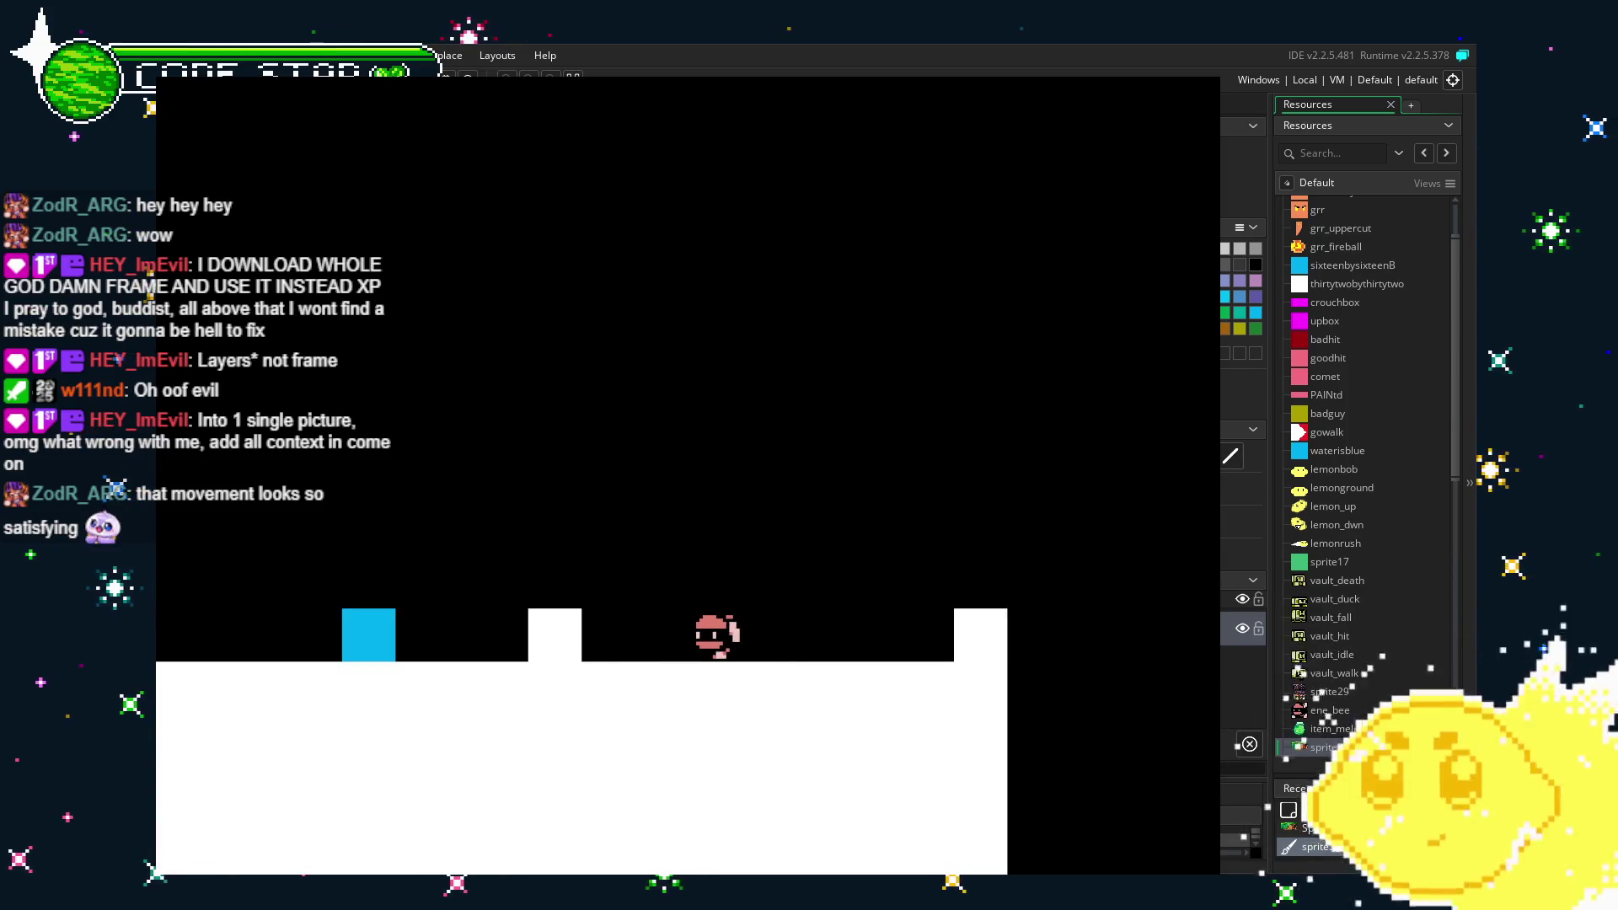
key("Right")
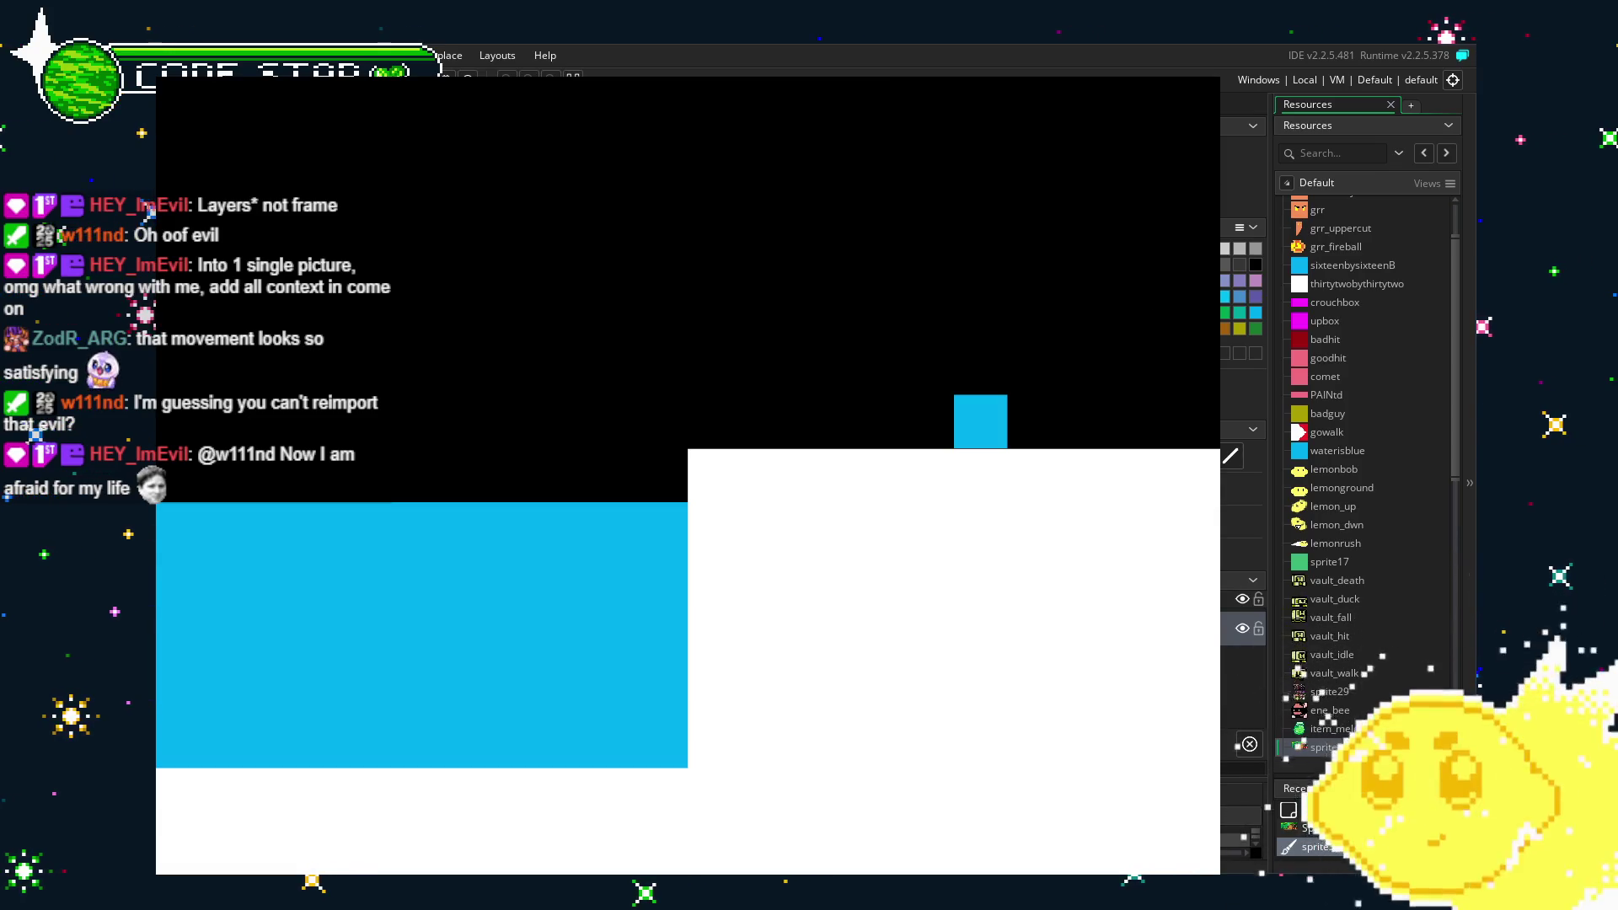
key("Escape")
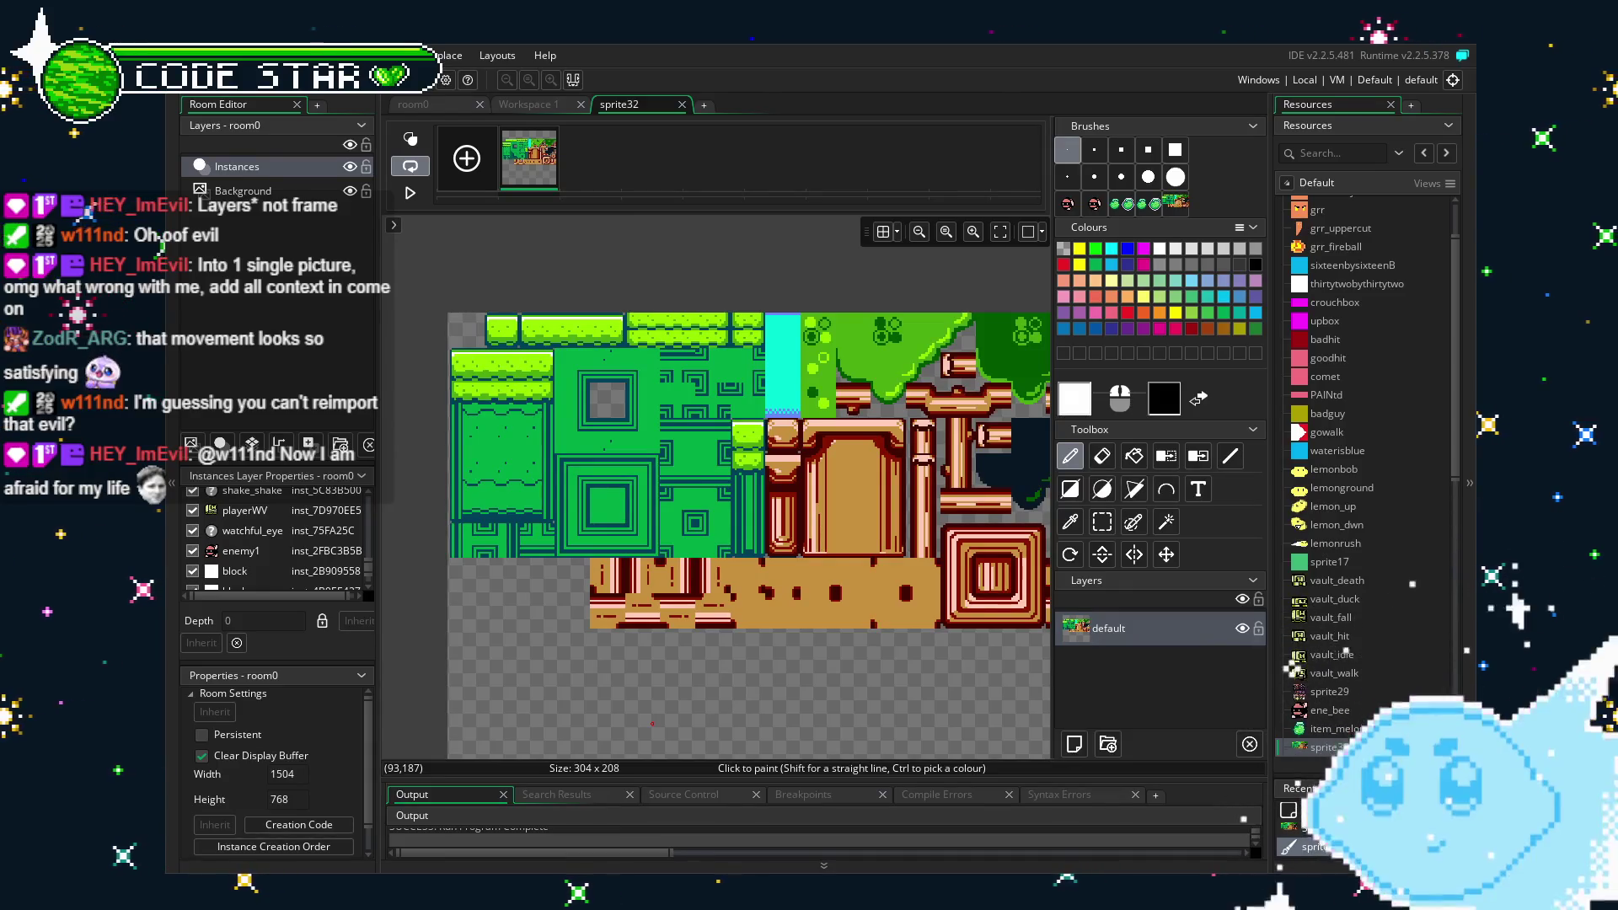
Rename the sprite32 tileset image to spr_tileset.
scroll(1297, 616, "down", 3)
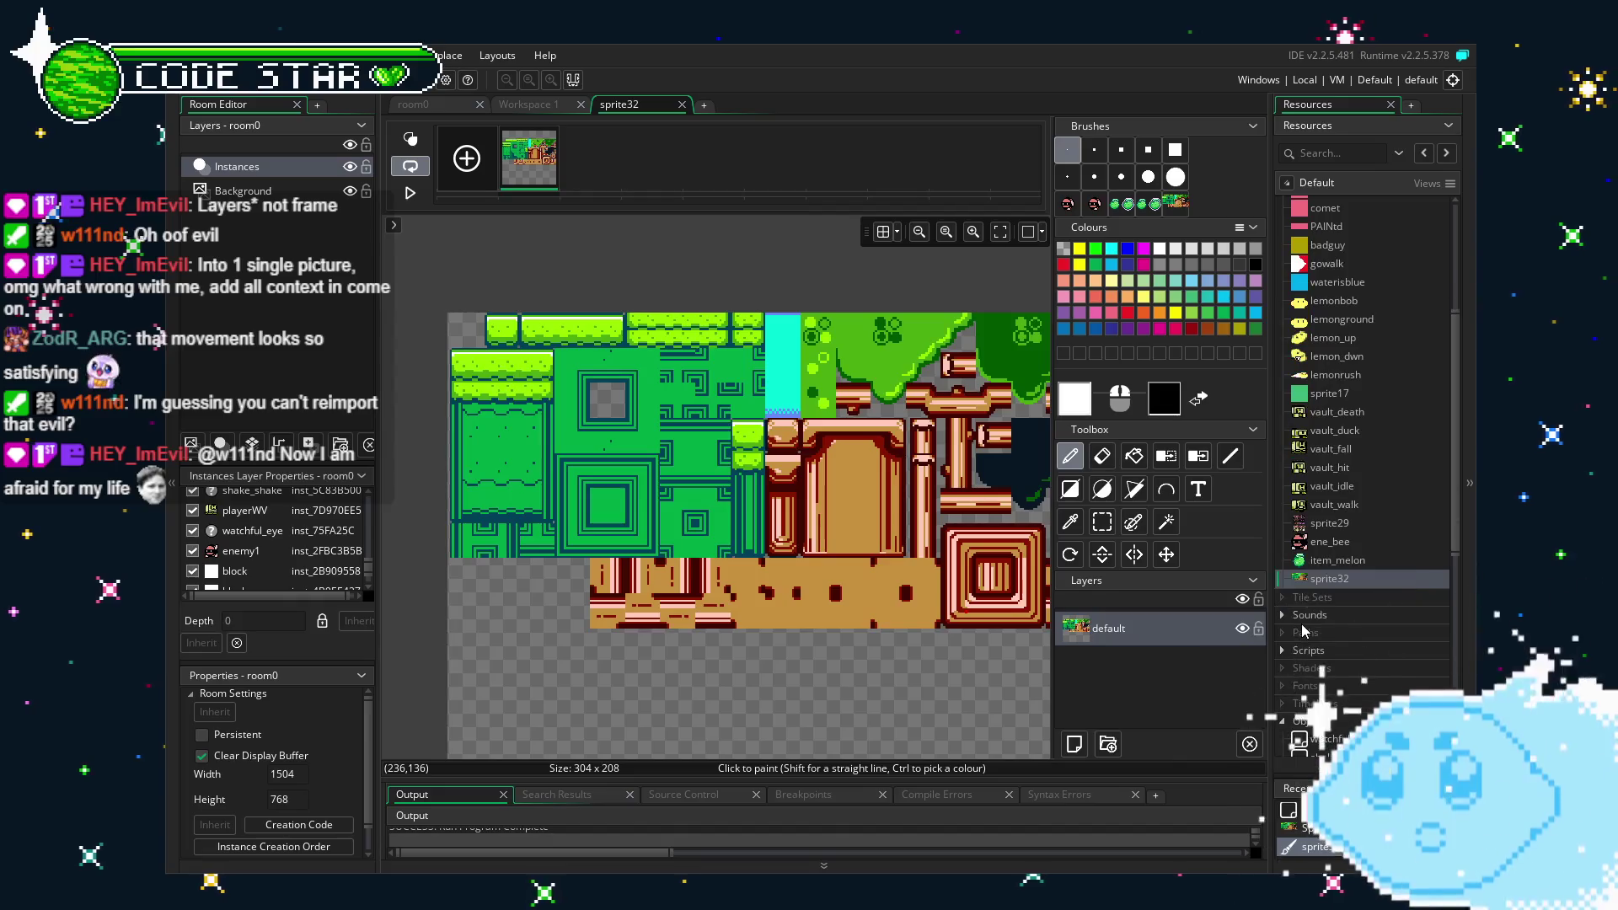
left_click(1337, 582)
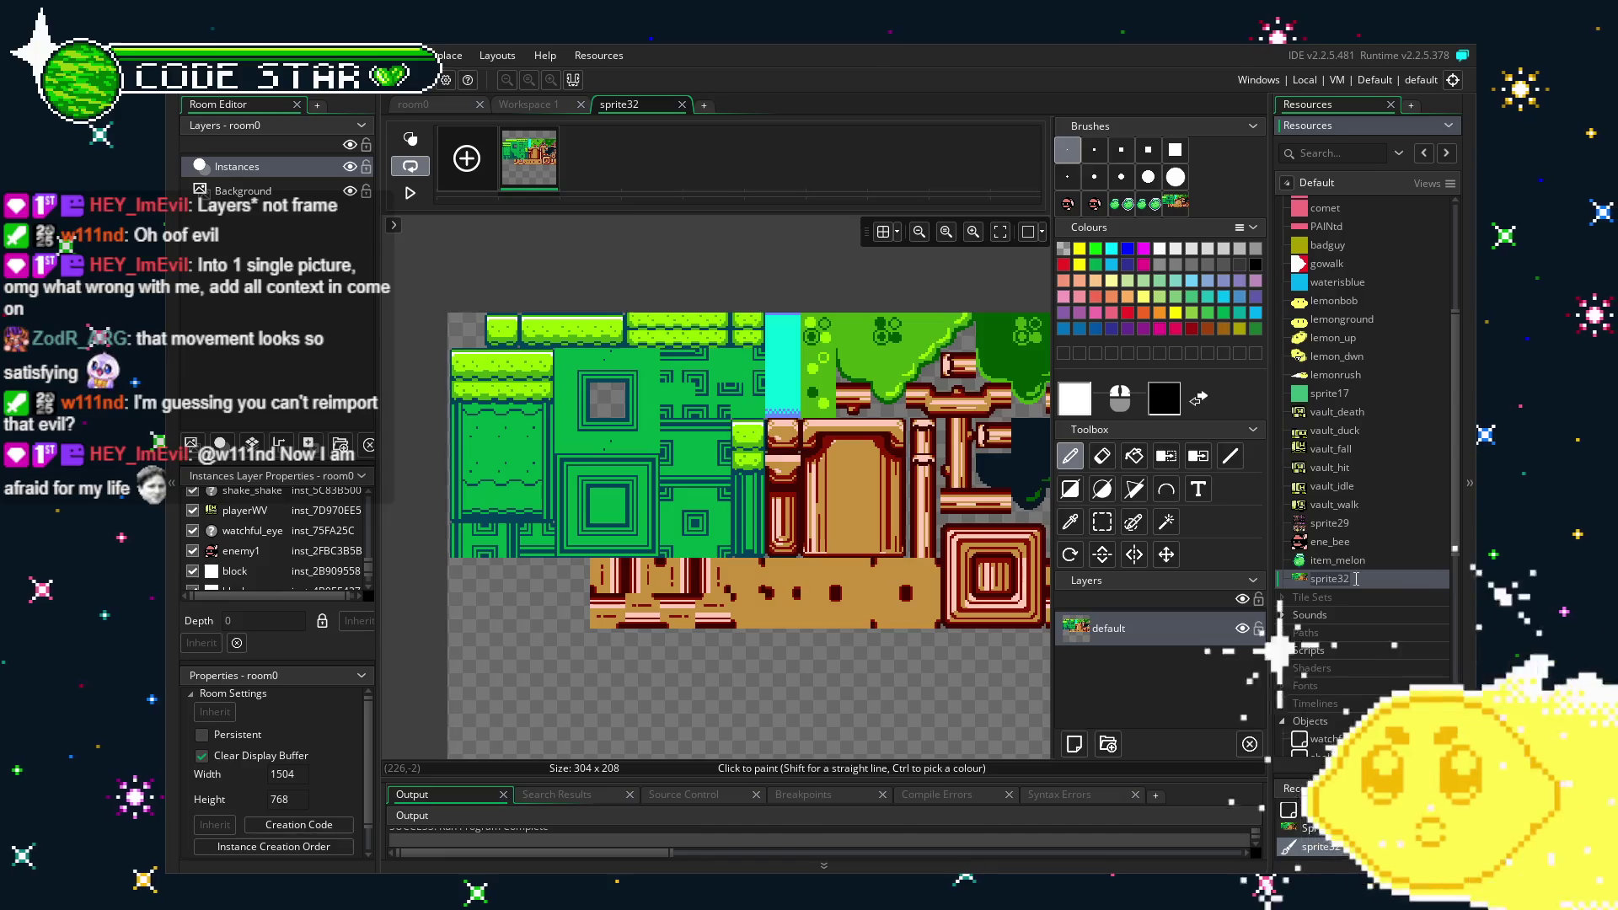
type("spr_tilese")
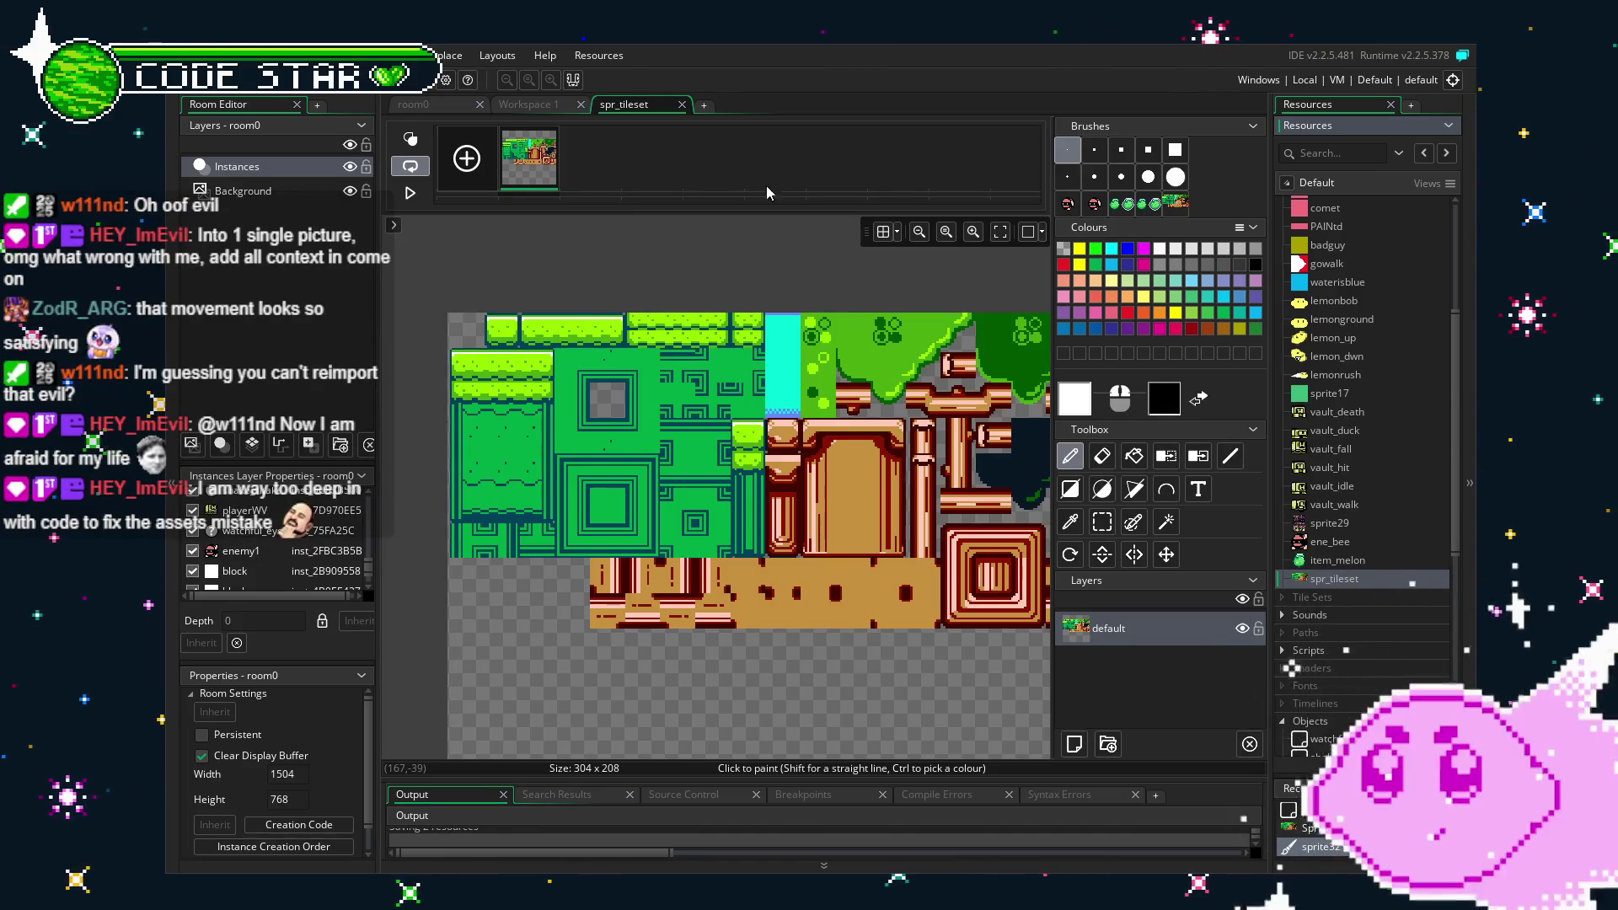
Close the tileset image editor and create a new tile set.
left_click(680, 105)
scroll(1322, 663, "down", 5)
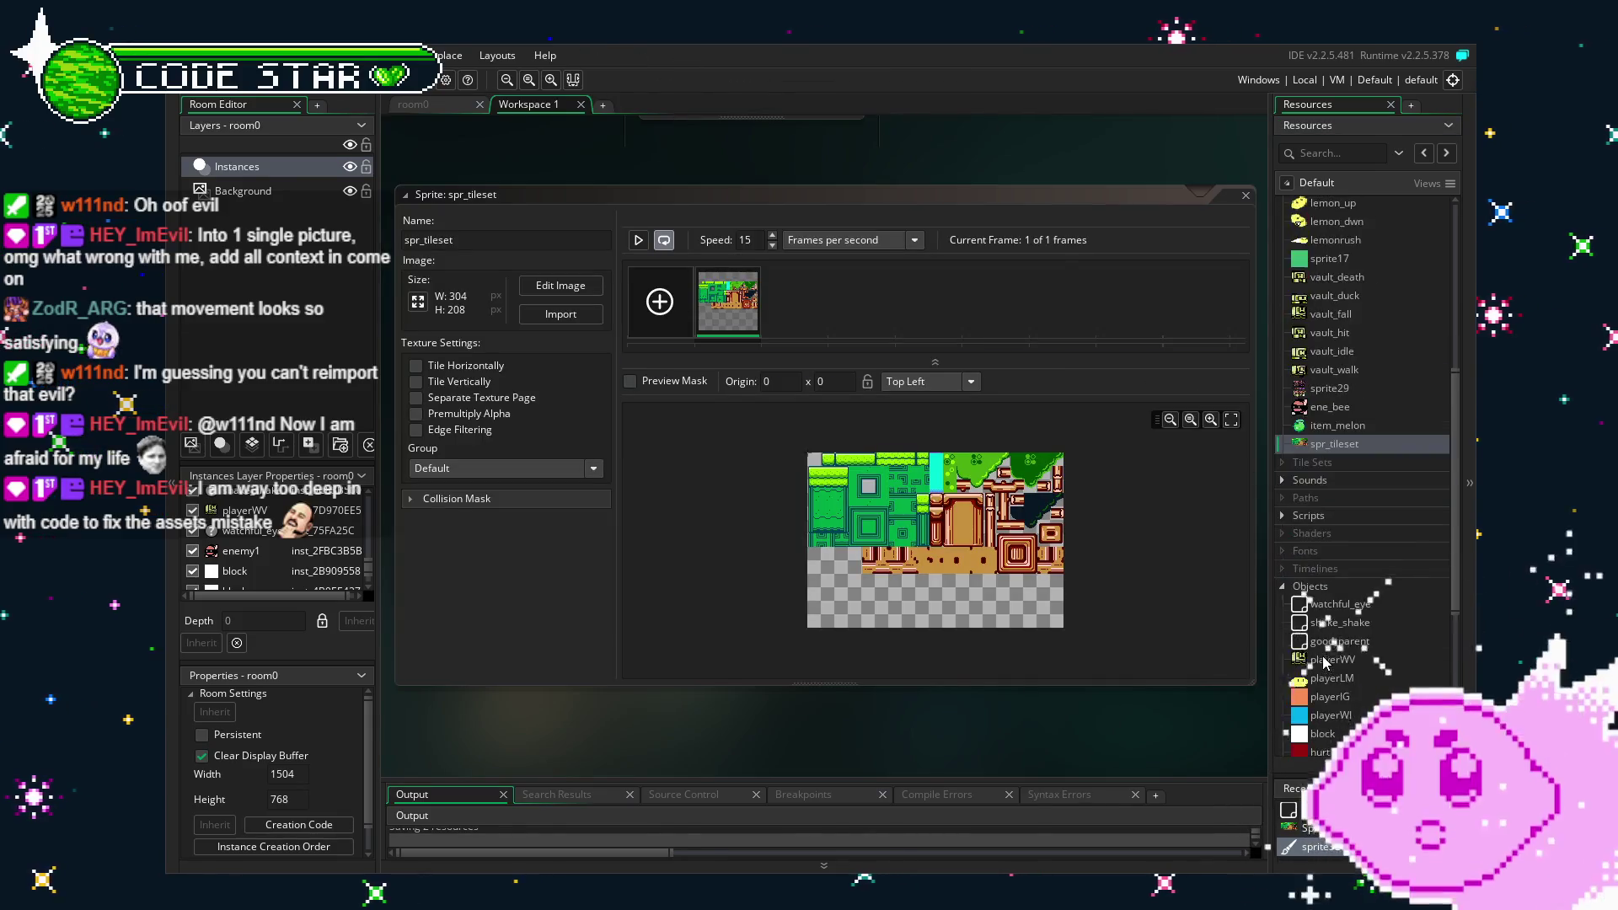
scroll(1325, 662, "up", 3)
key("alt+t")
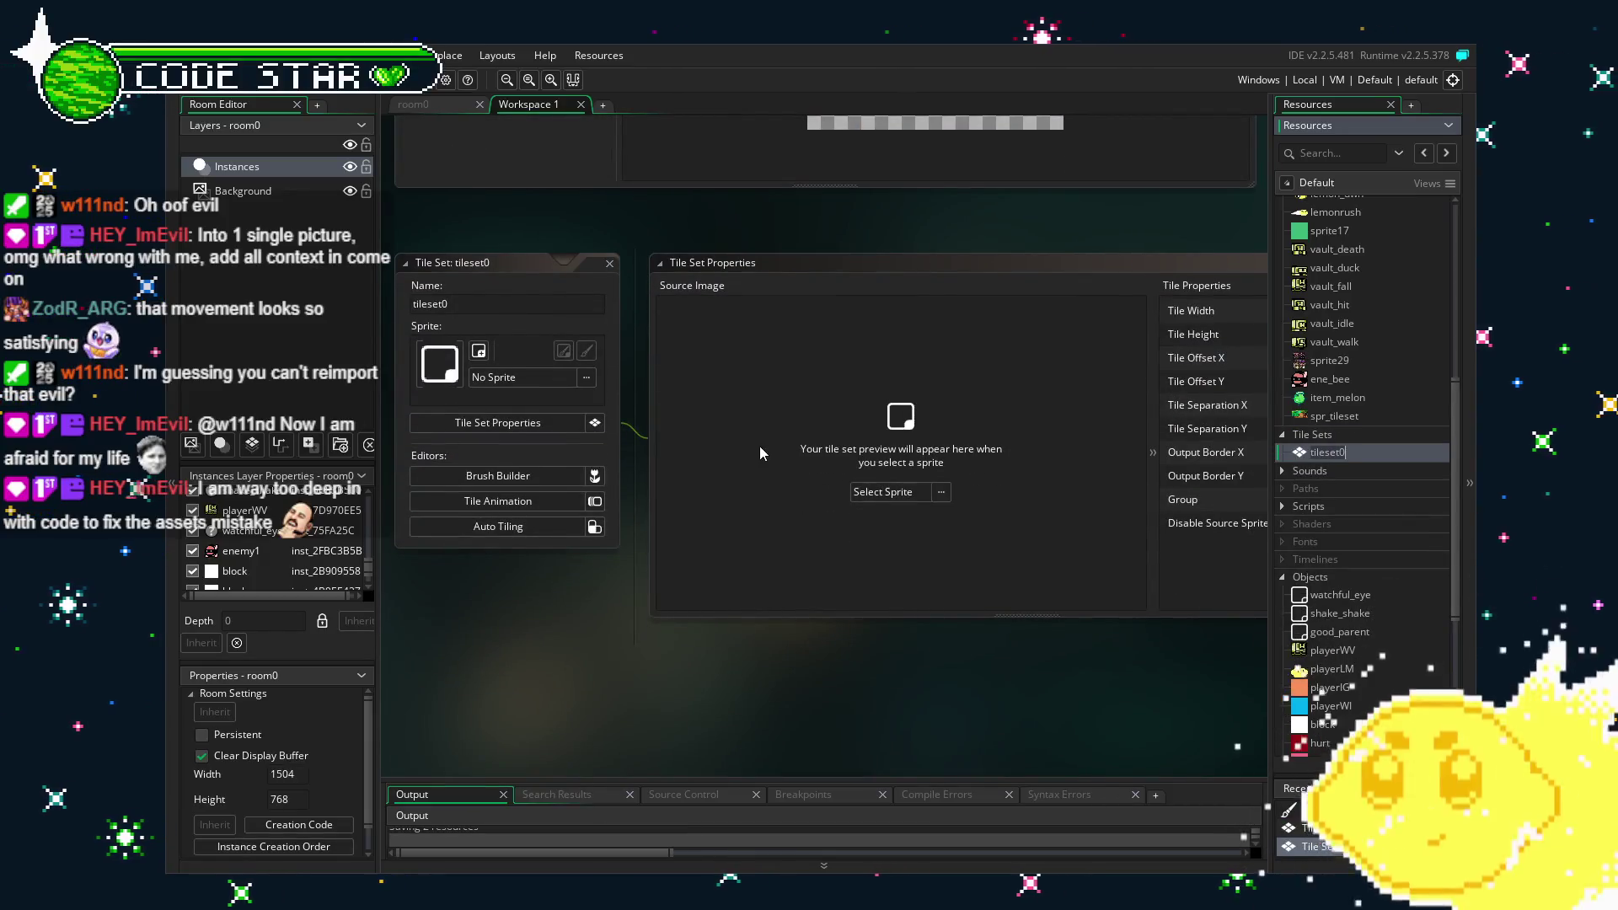
Assign spr_tileset as tileset0's sprite and zoom around its source image preview.
left_click(882, 493)
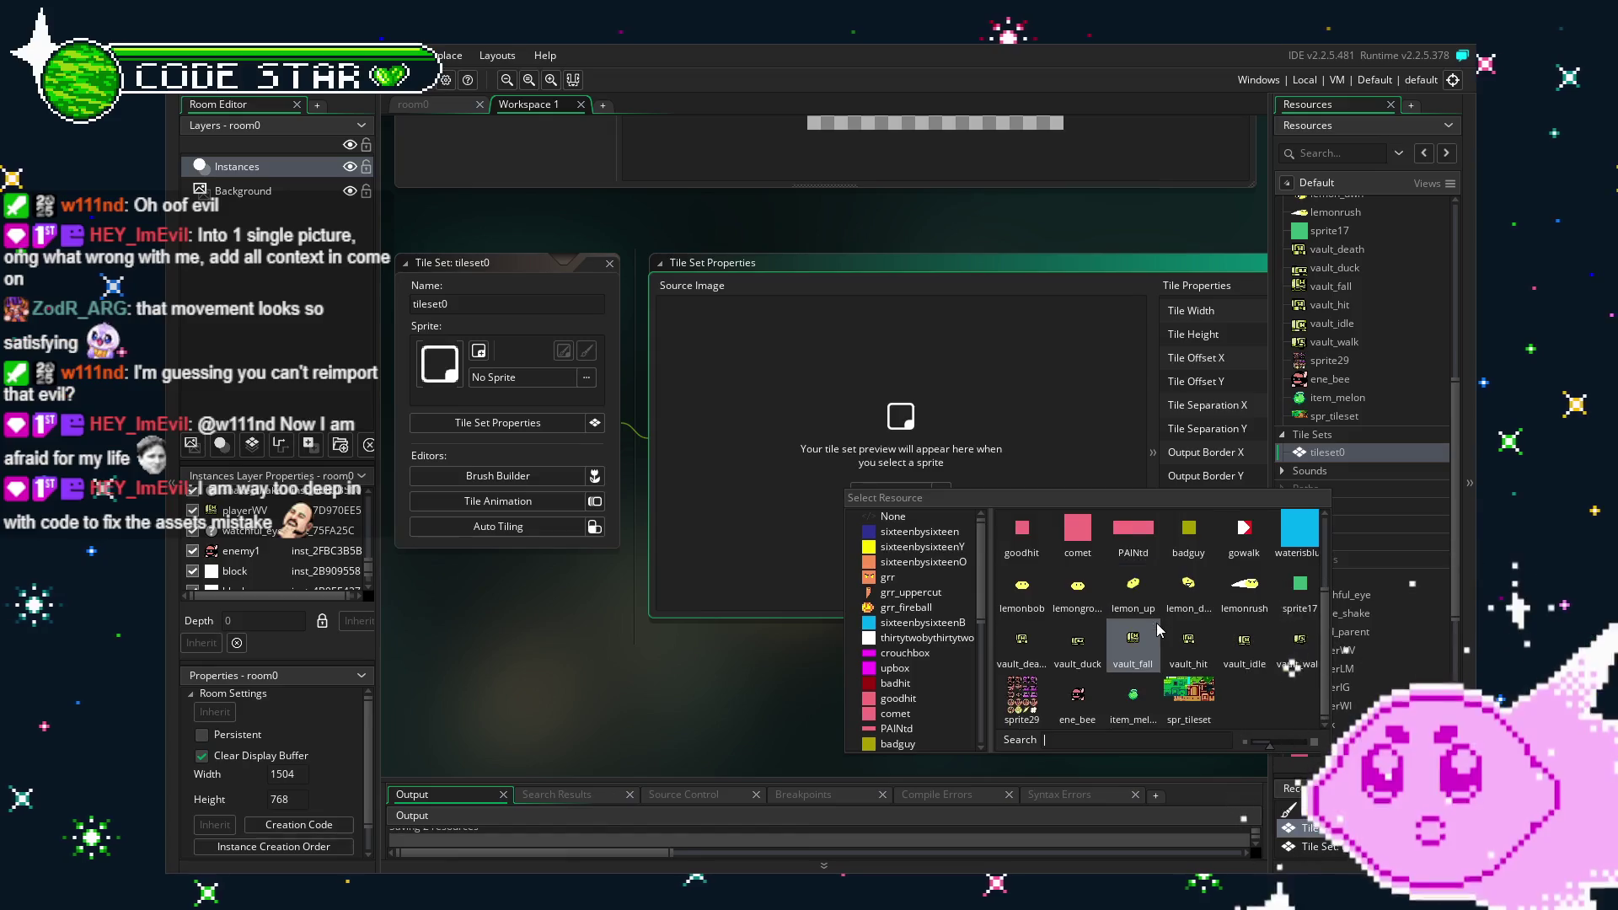
left_click(1190, 701)
left_click_drag(776, 705, 806, 710)
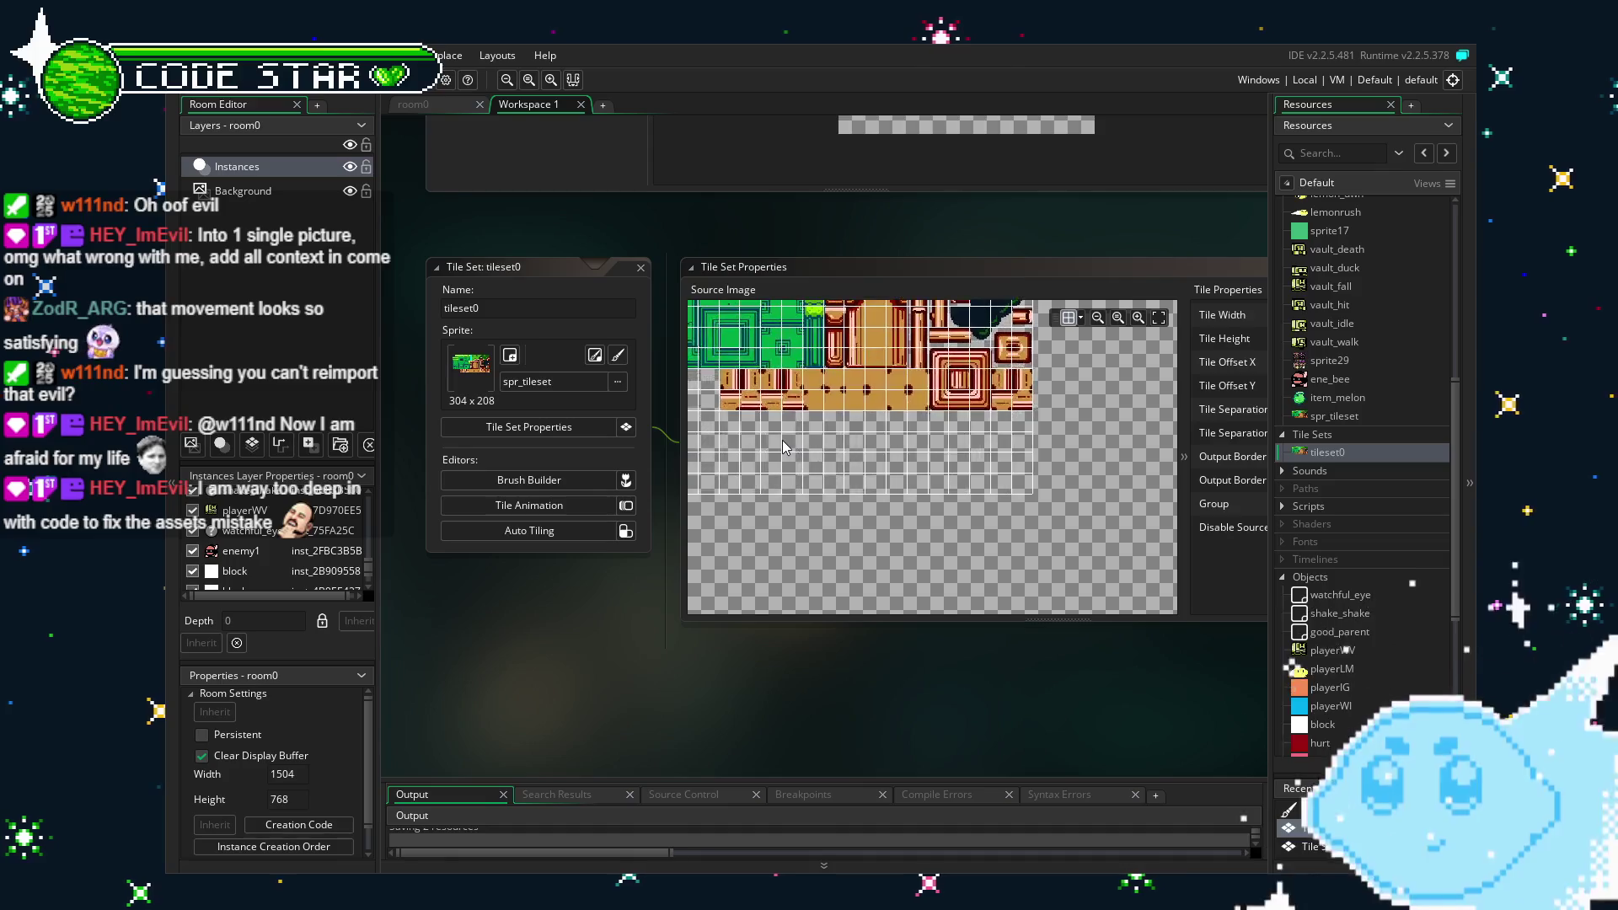
scroll(782, 446, "up", 3)
scroll(844, 463, "down", 2)
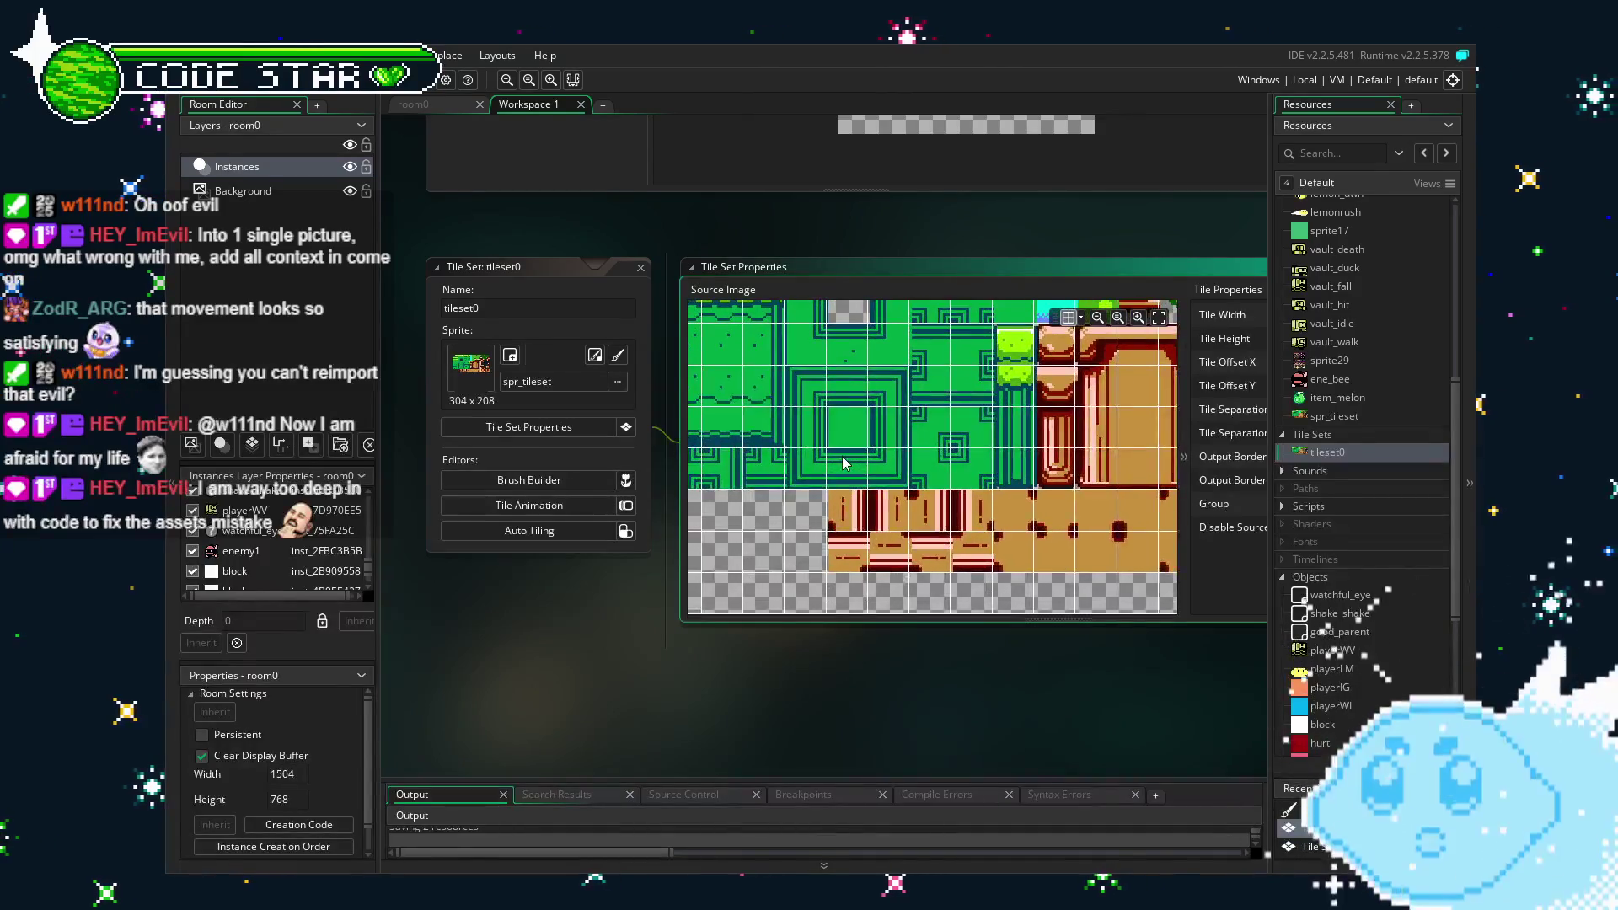
scroll(861, 497, "down", 3)
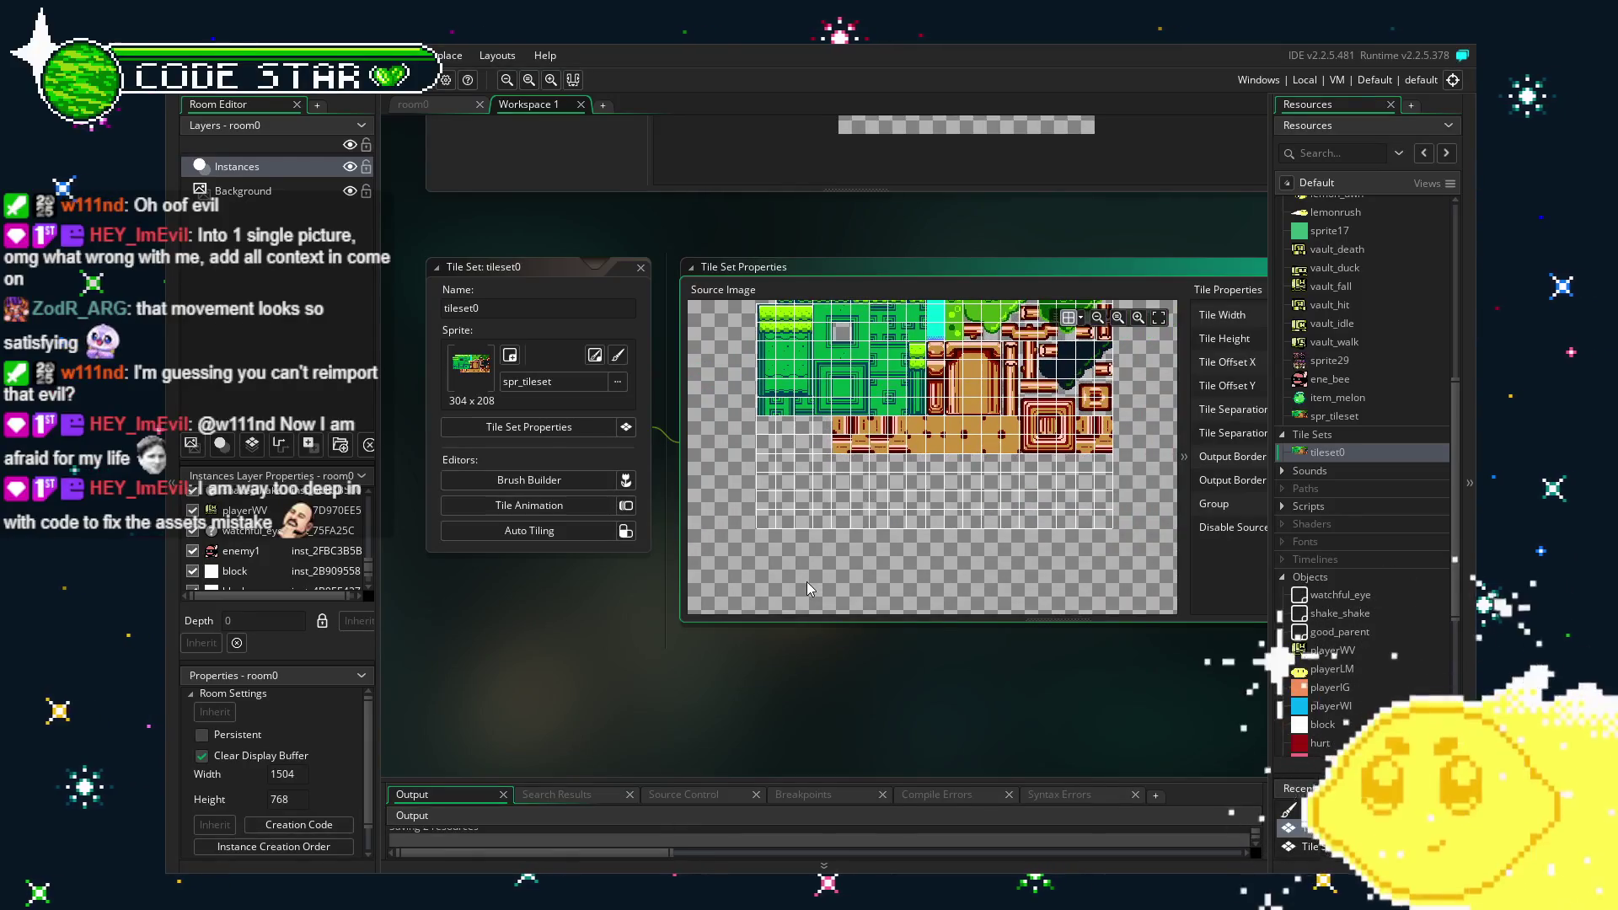
scroll(768, 605, "up", 1)
scroll(723, 346, "up", 3)
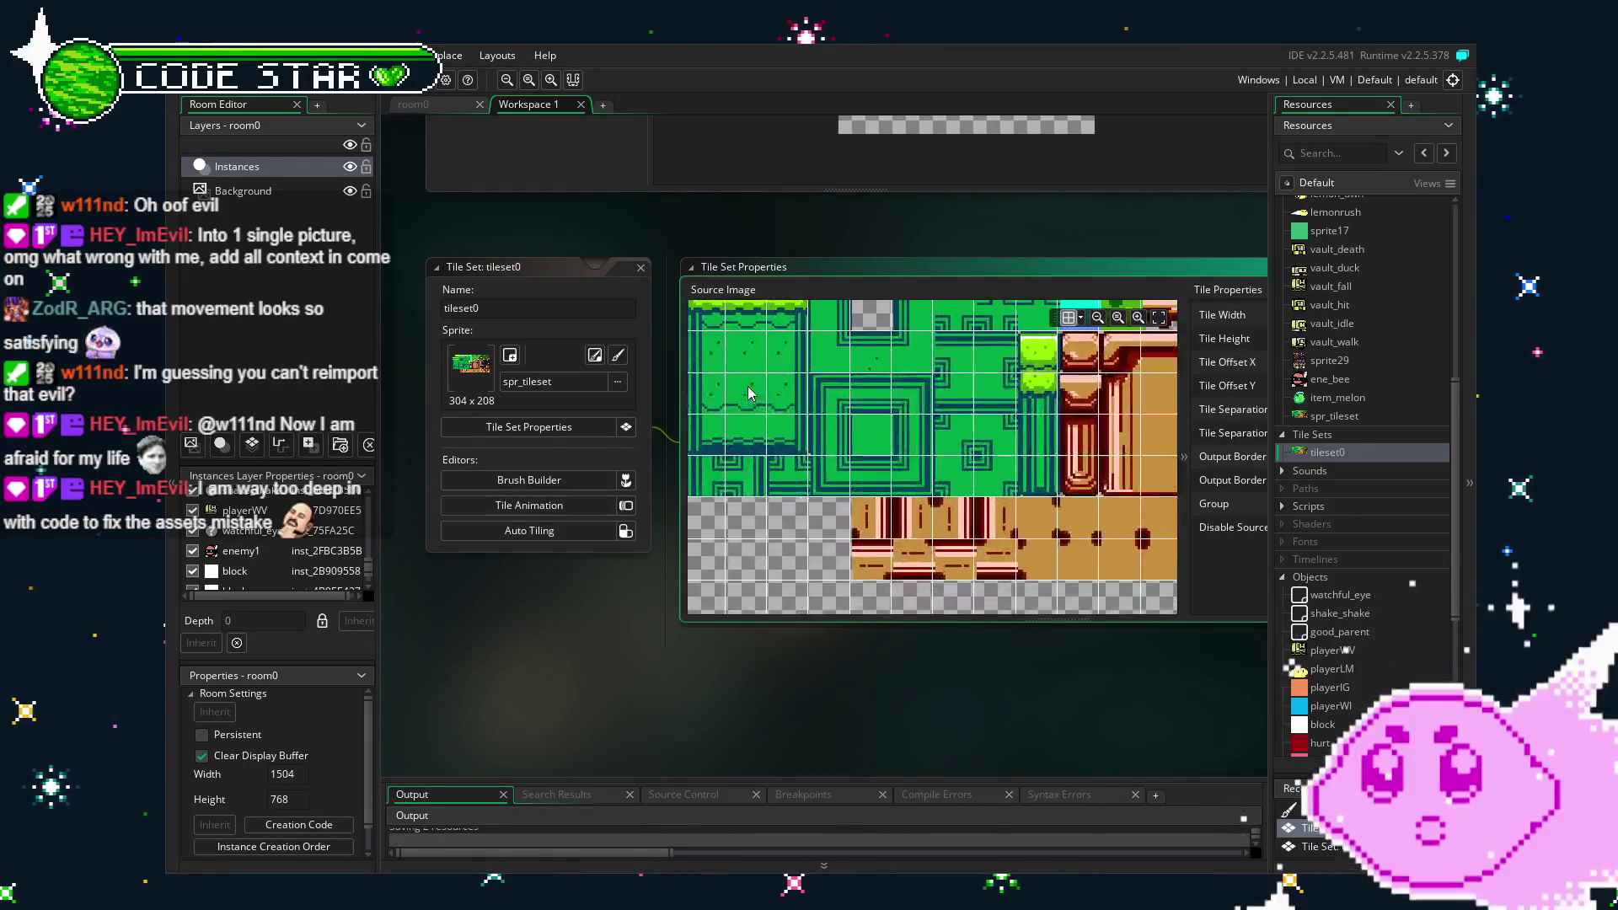
scroll(1106, 573, "down", 3)
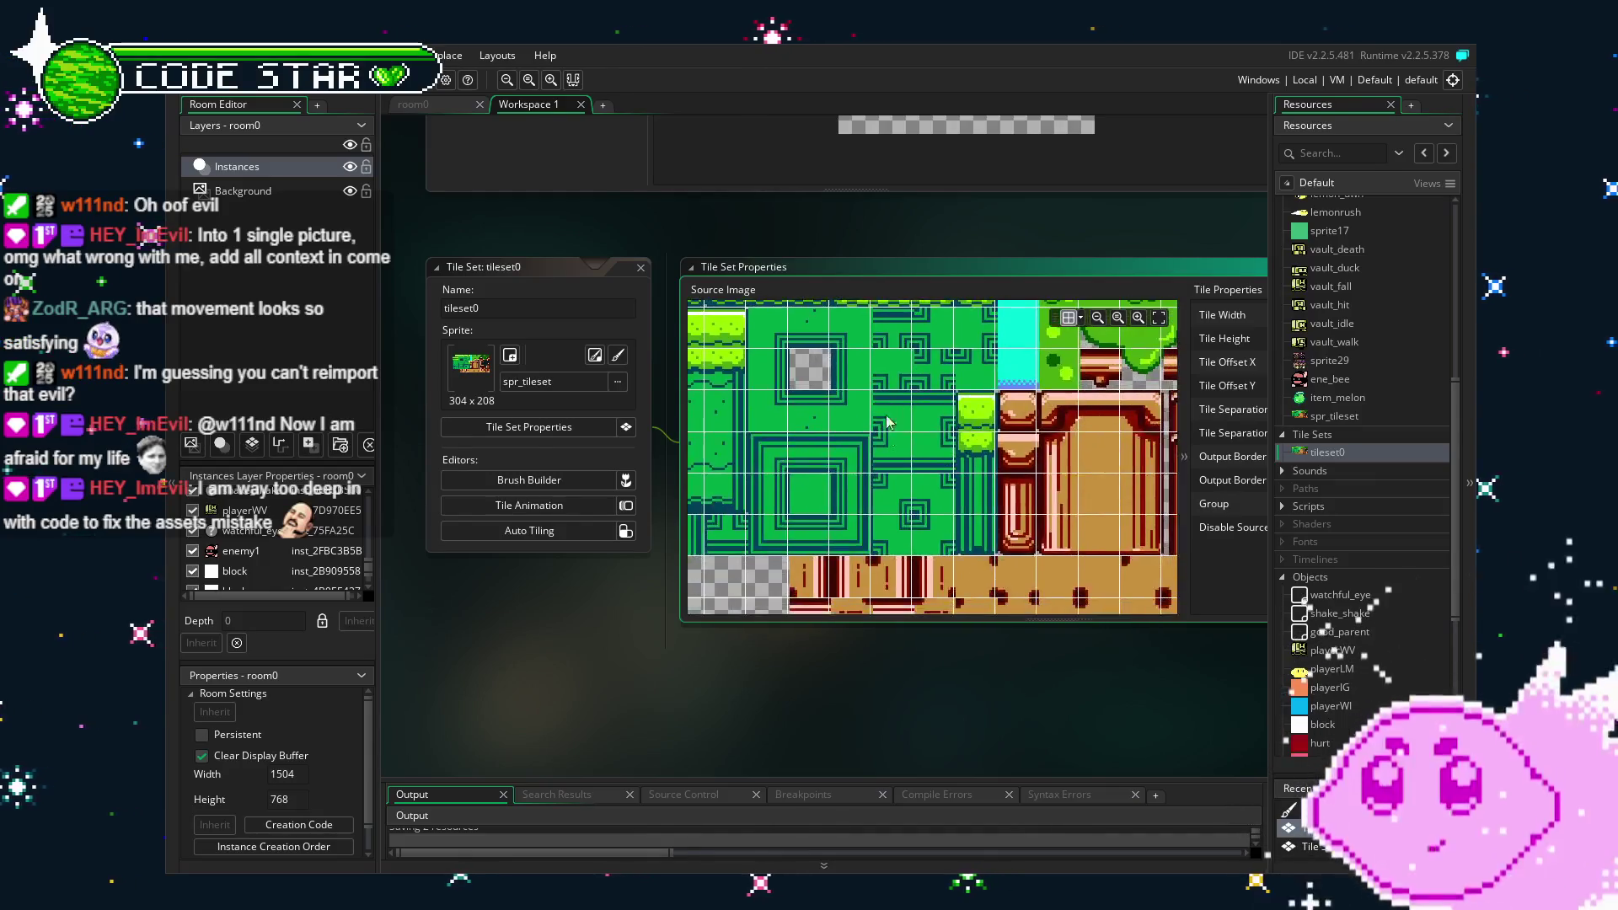
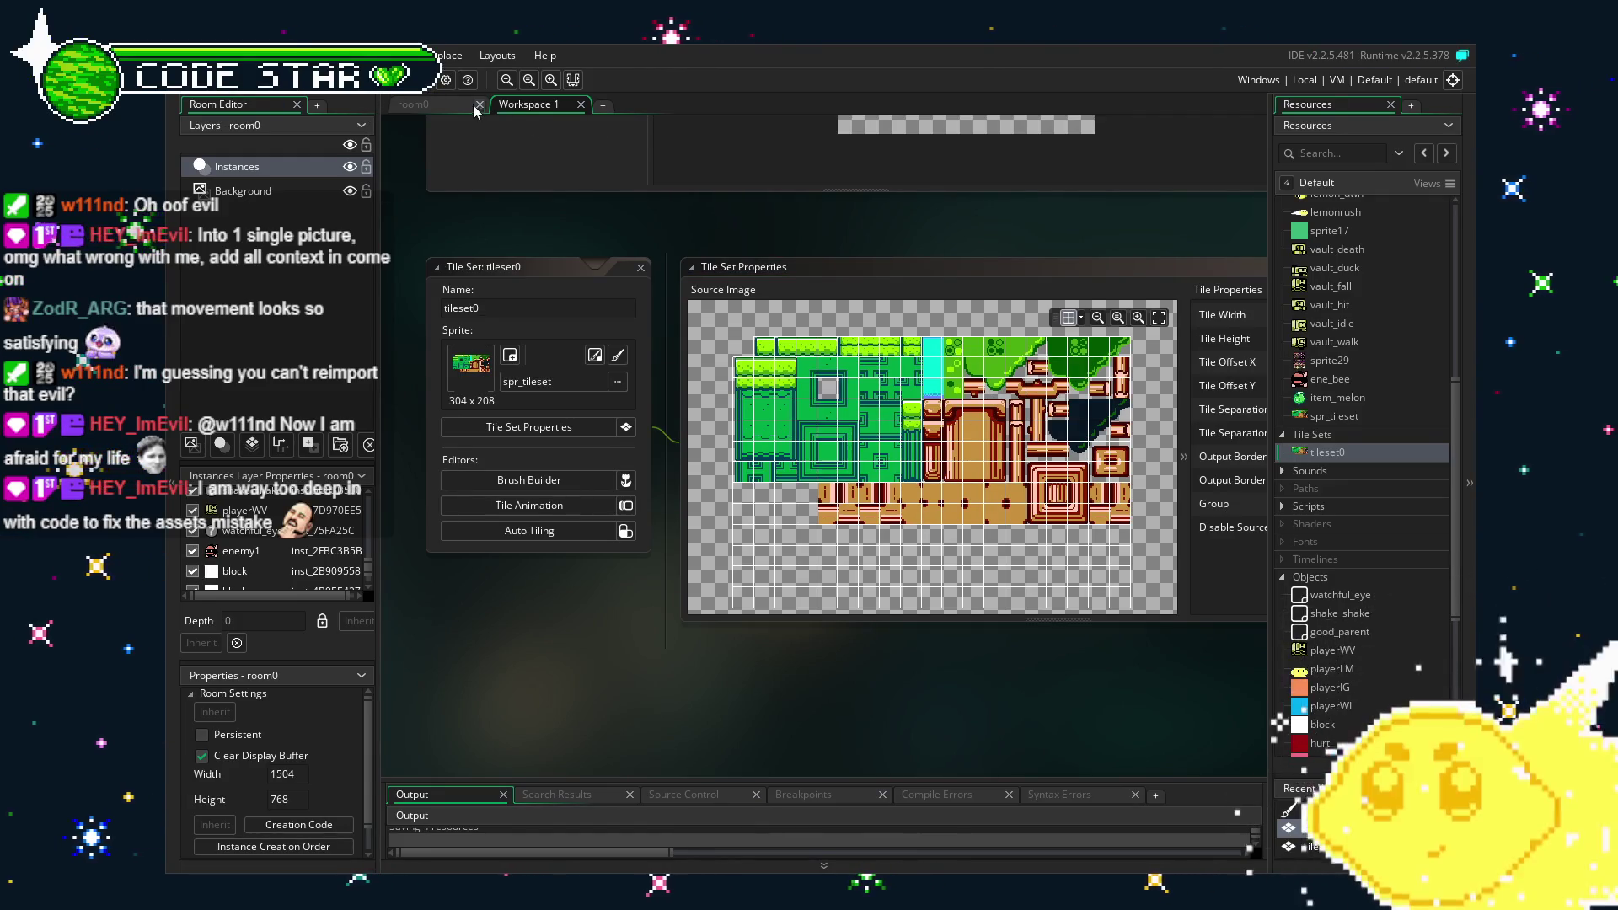
Switch to the room0 tab and create a new tile layer, Tiles_1, in the Layers panel.
left_click(413, 104)
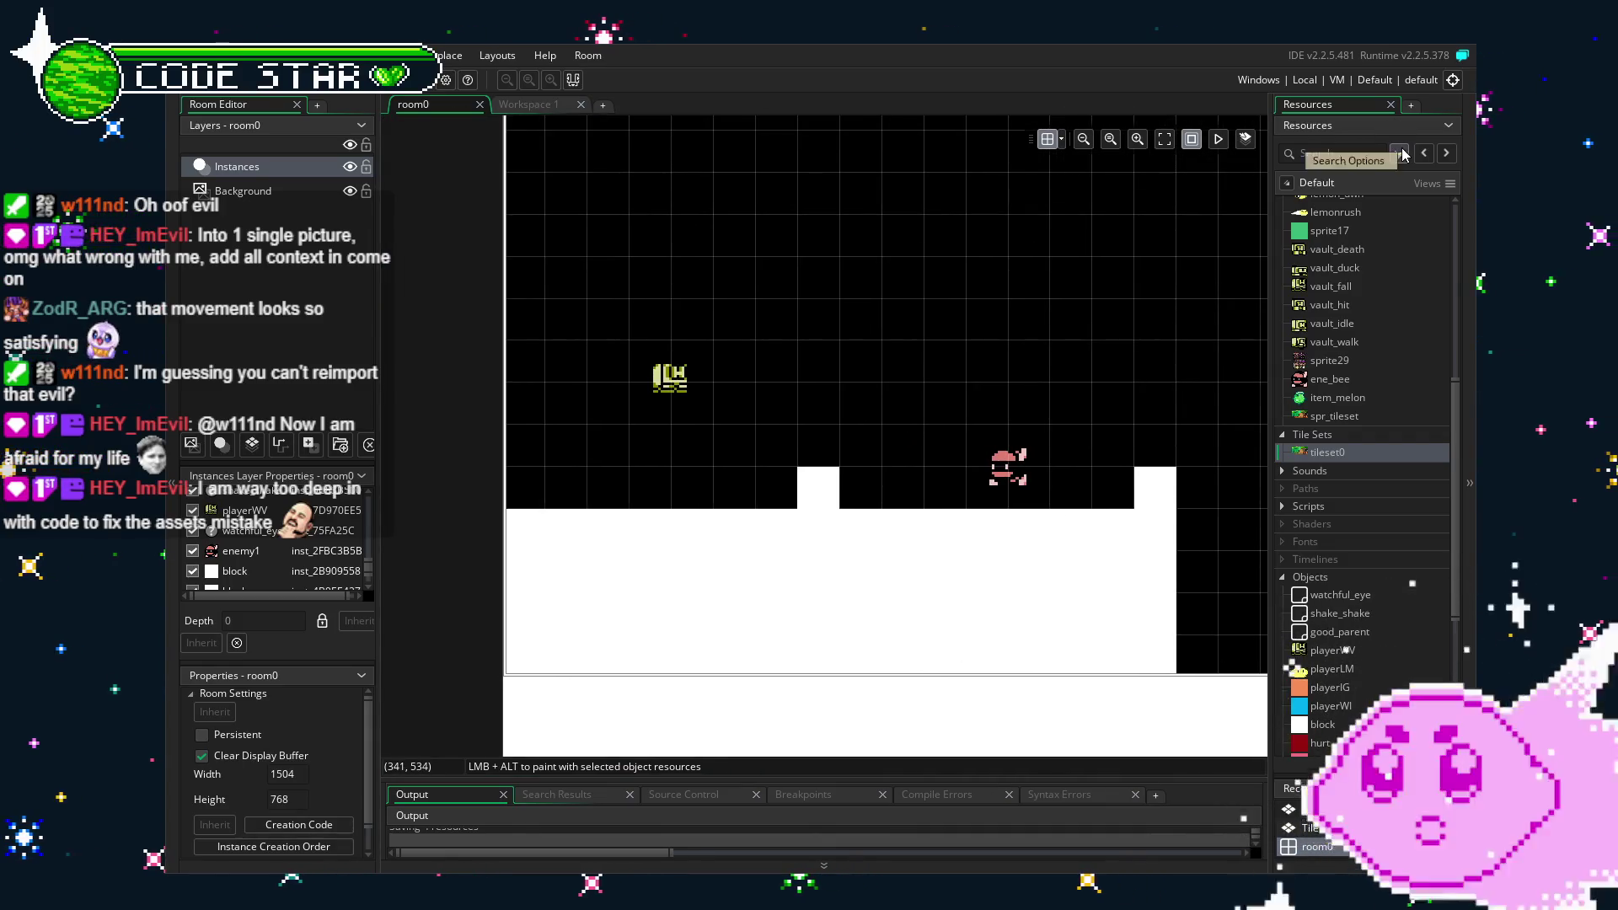
scroll(1365, 421, "up", 4)
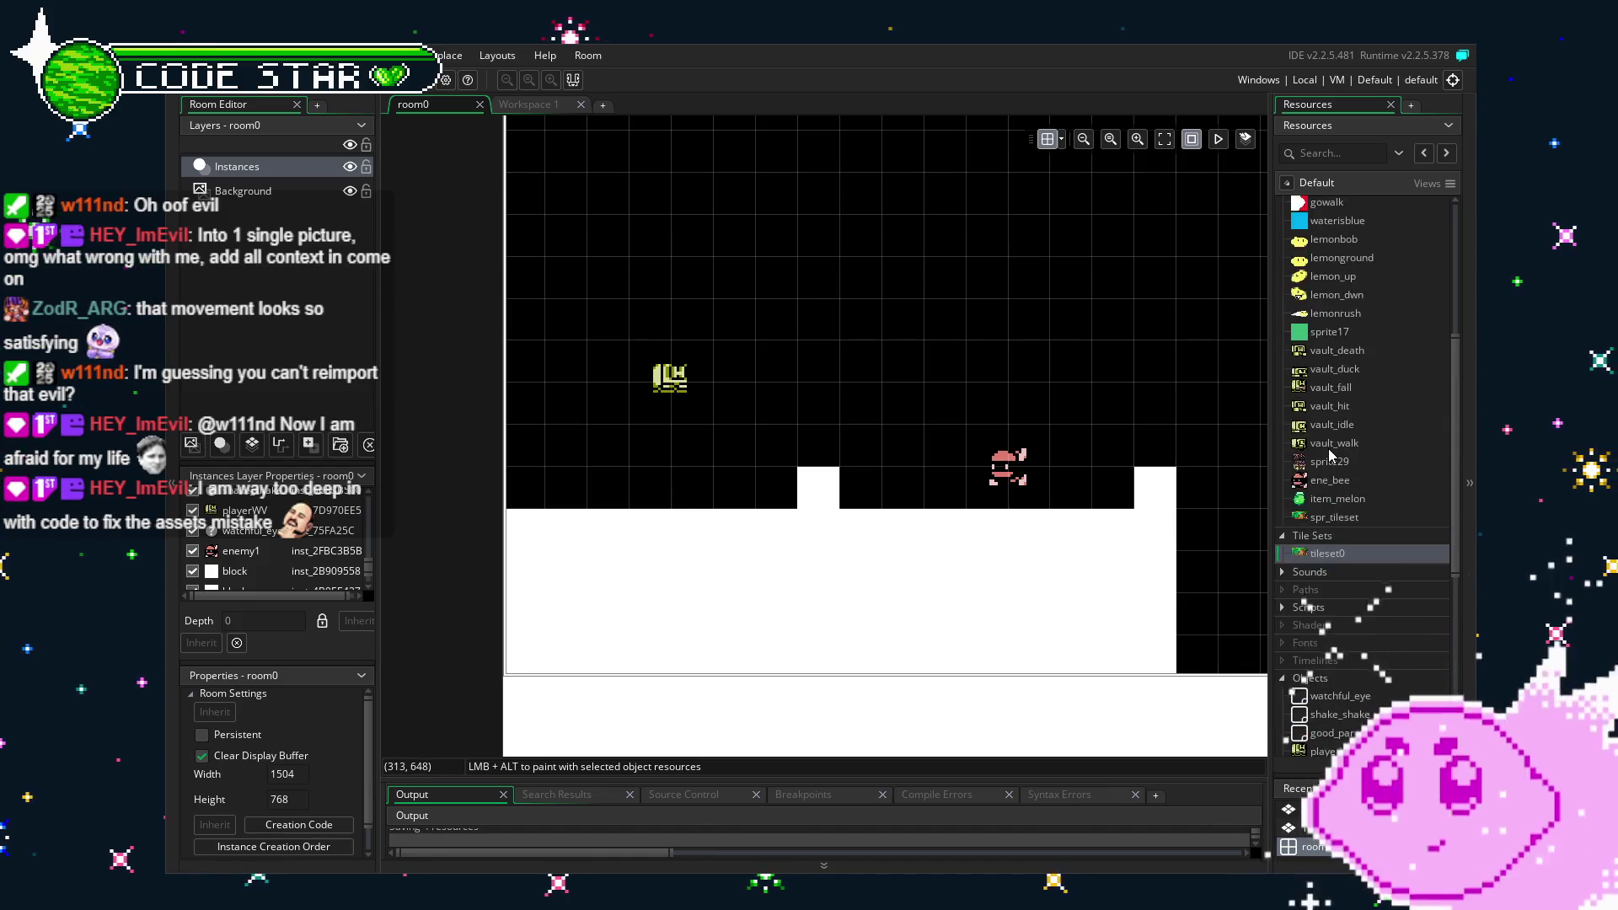
left_click(251, 449)
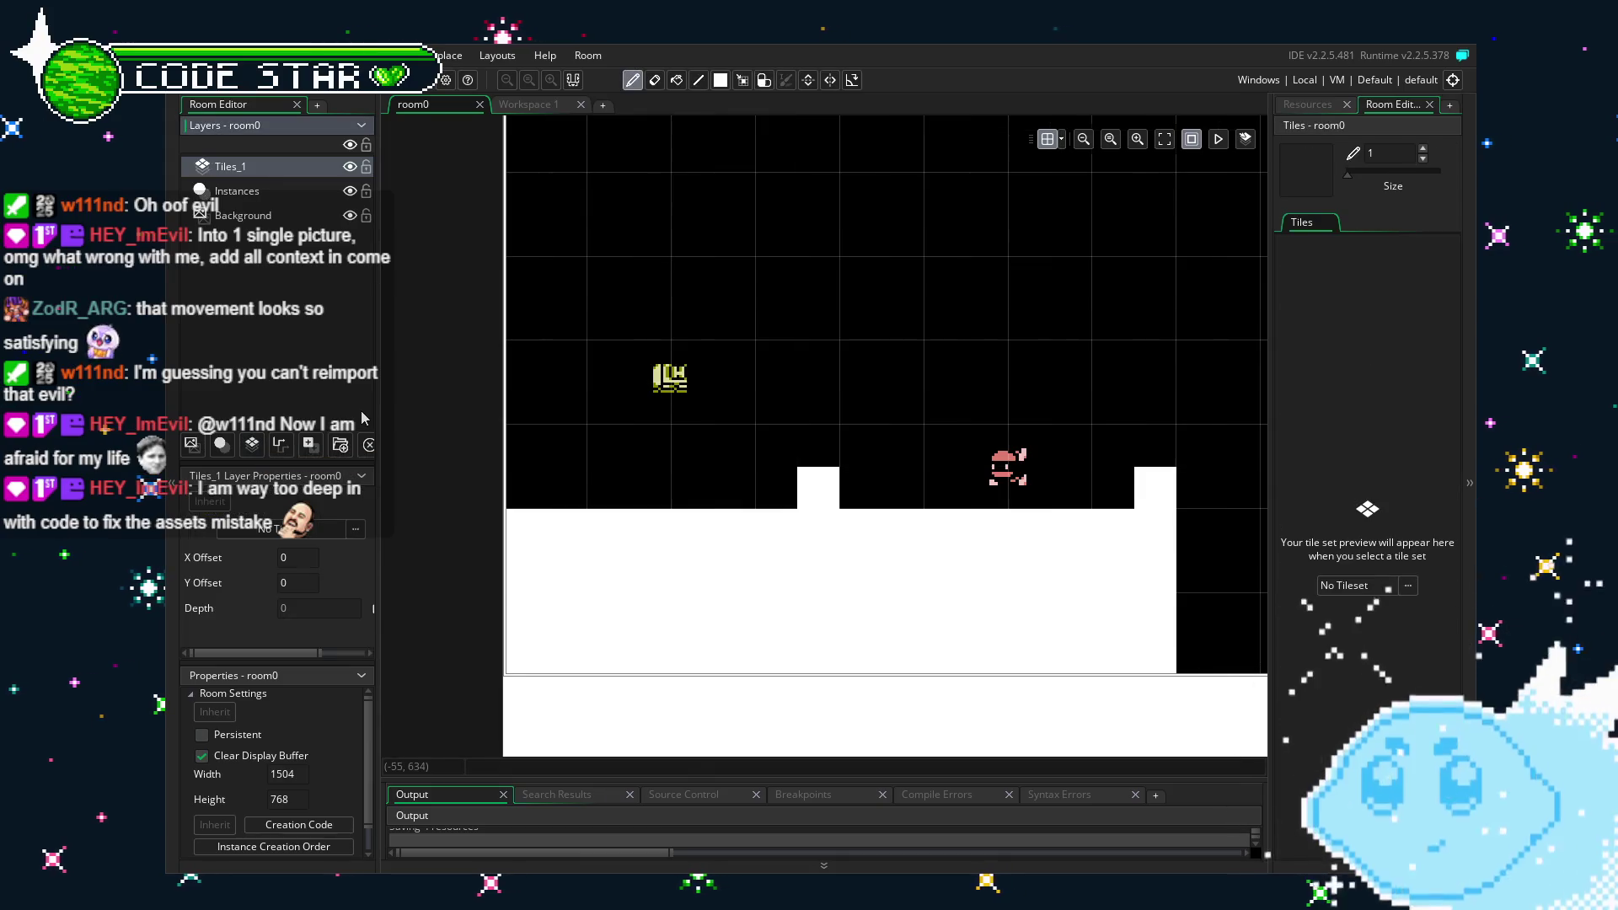
Assign a tileset to Tiles_1 and widen the Tiles panel to show its tiles.
left_click(1360, 583)
left_click(969, 625)
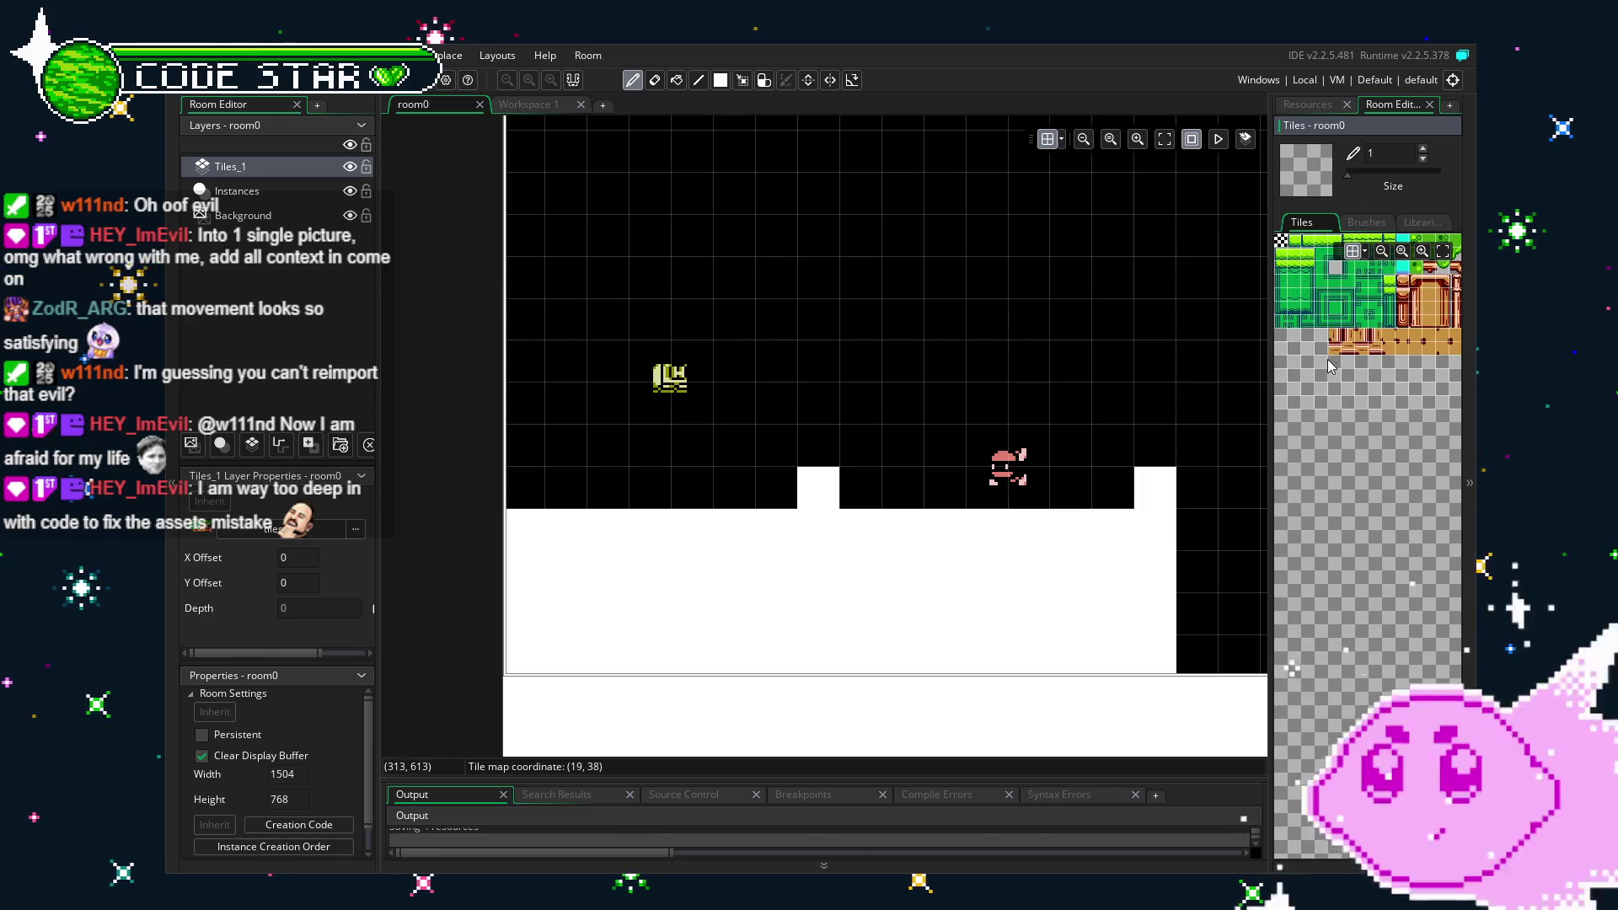
scroll(1329, 366, "up", 2)
left_click_drag(1272, 405, 1201, 404)
scroll(1308, 412, "up", 3)
left_click_drag(1333, 429, 1224, 429)
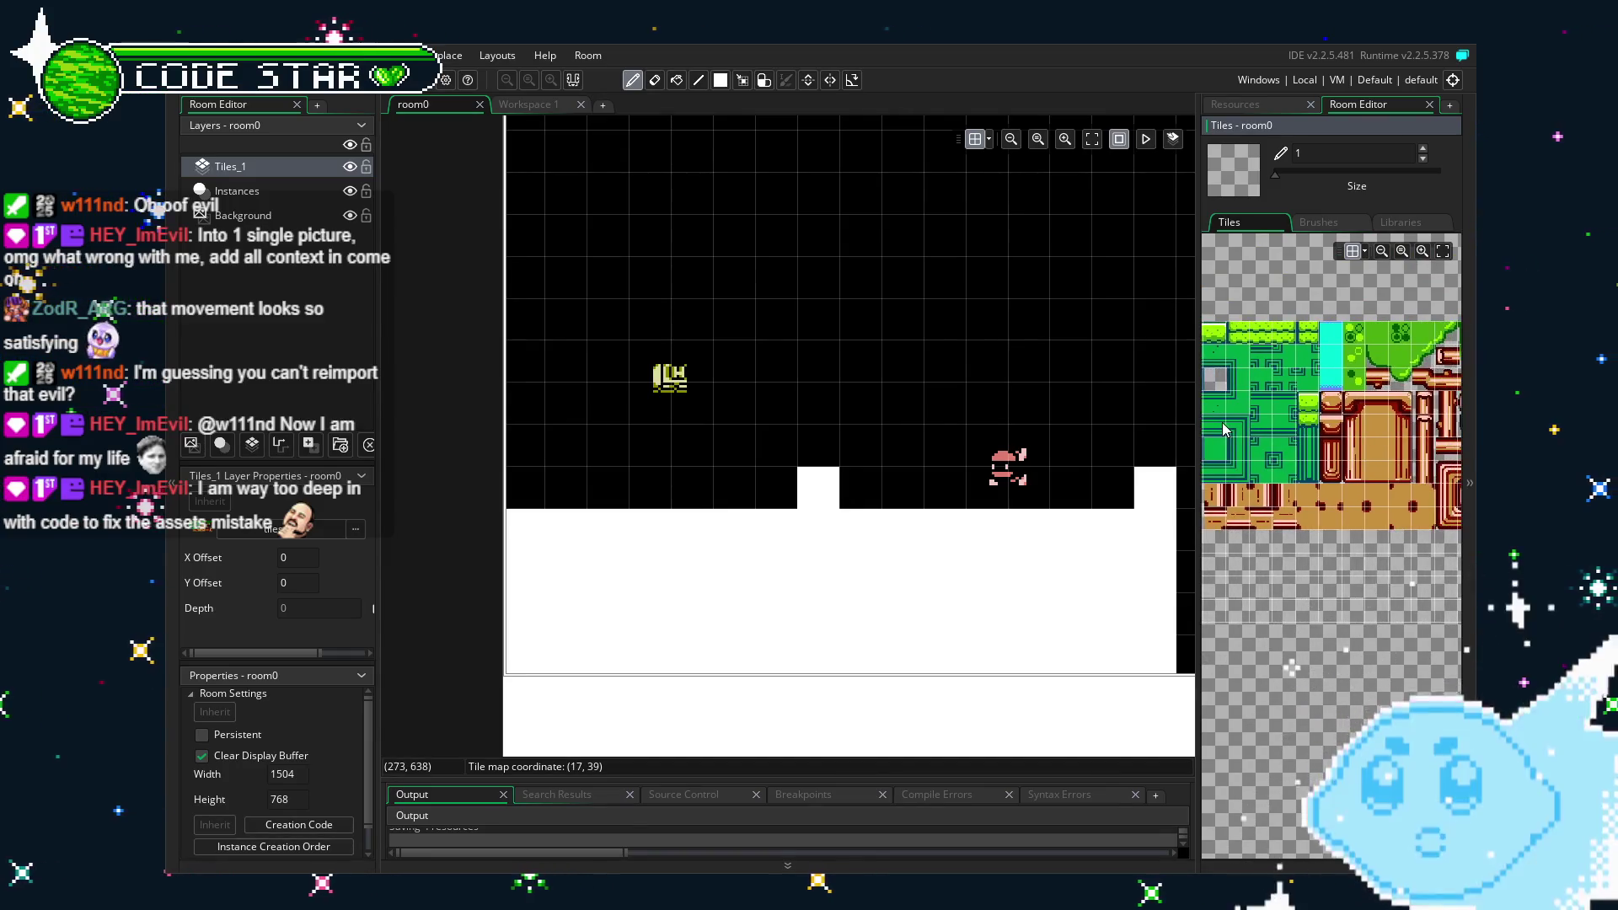
left_click_drag(1348, 497, 1222, 430)
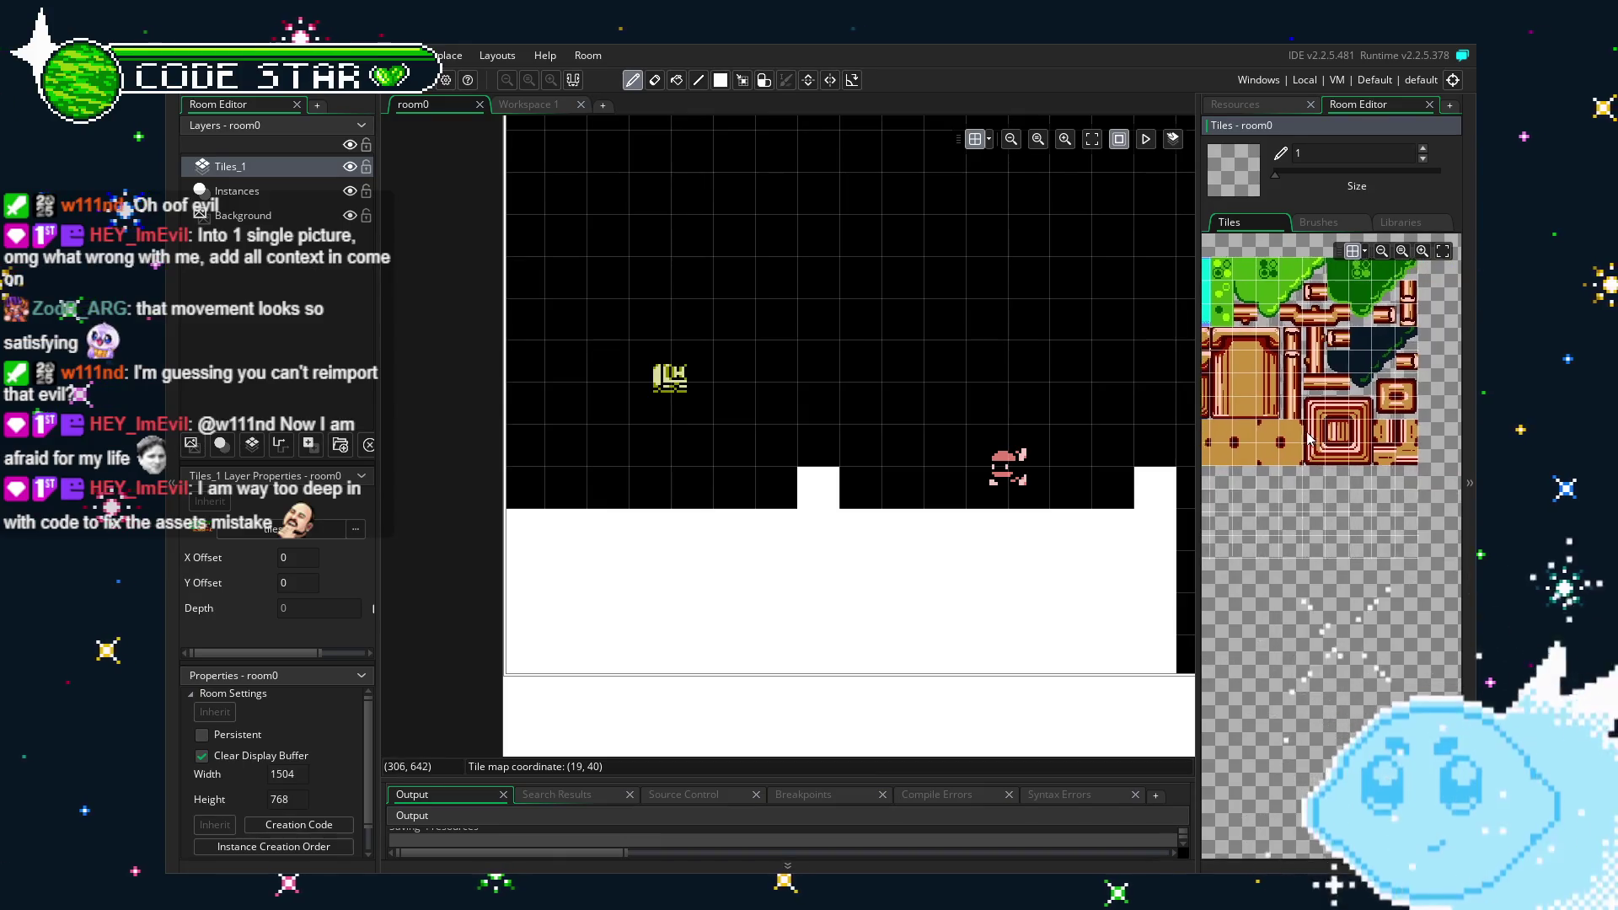
Paint striped red tiles along the floor top, with a corner and vertical tile down the right side.
left_click(1334, 409)
left_click(1112, 530)
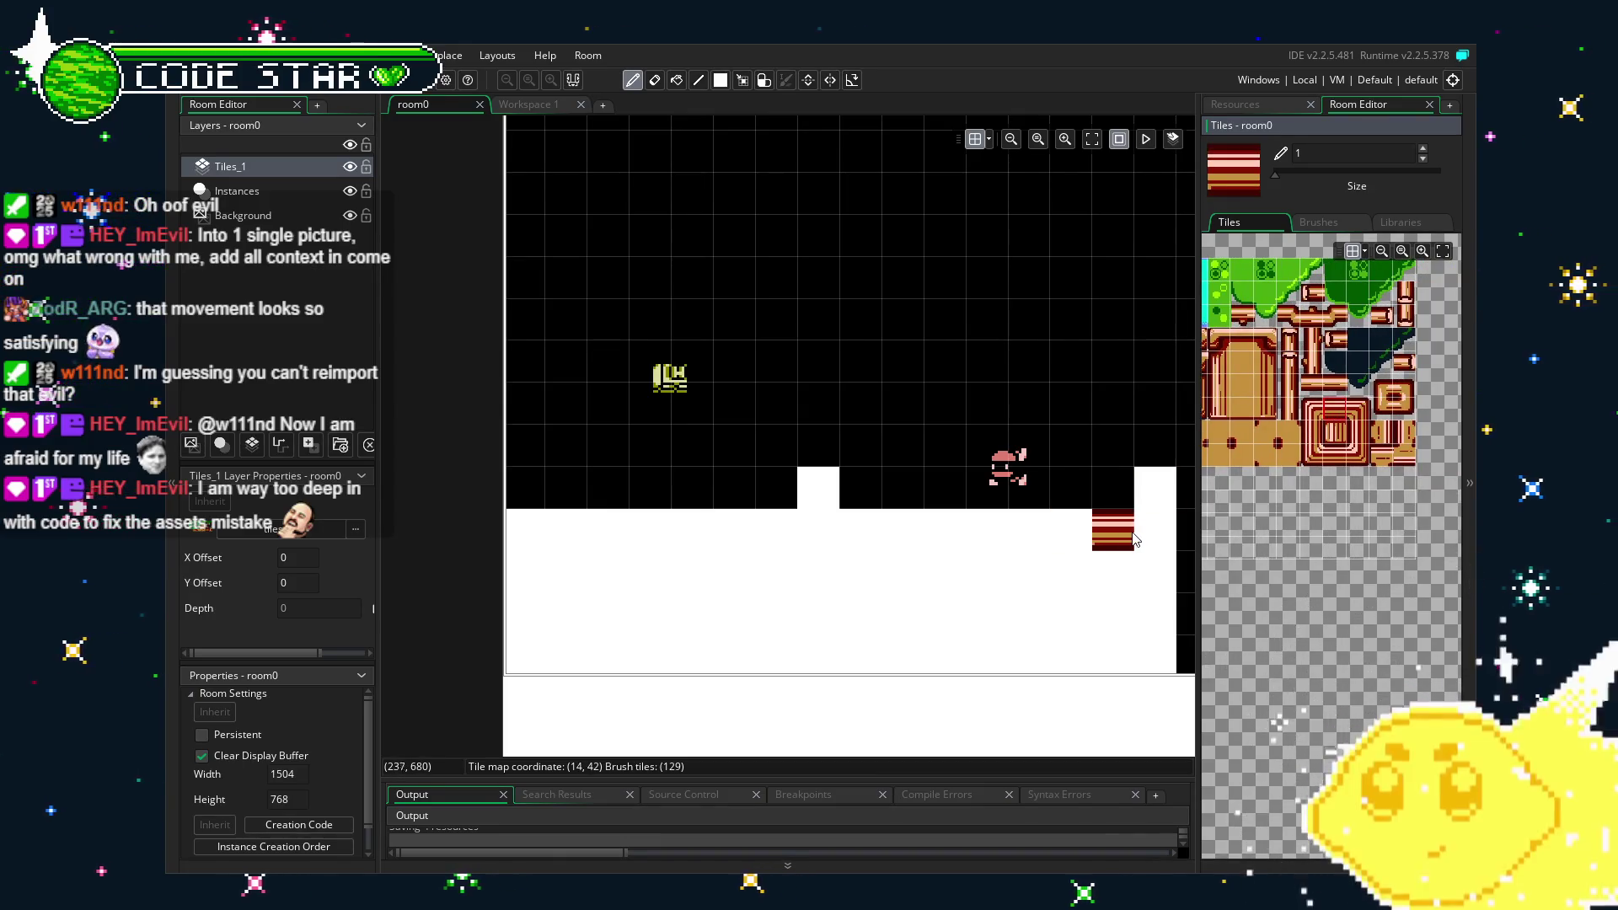
left_click_drag(1129, 539, 556, 552)
left_click(1056, 425)
left_click(1340, 416)
left_click(1139, 468)
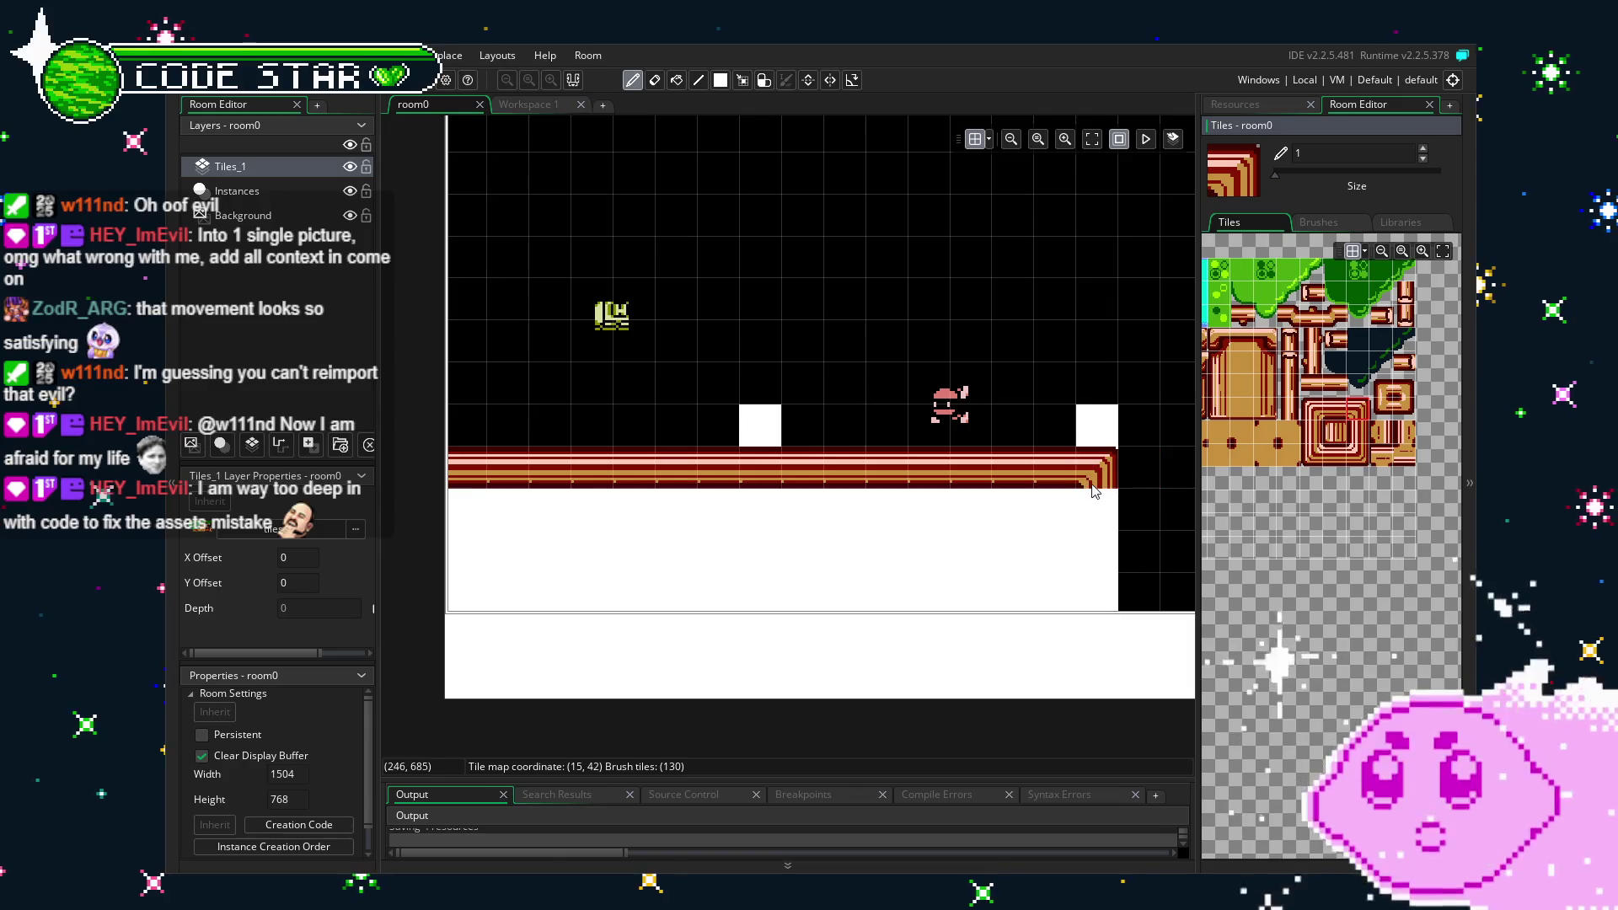
left_click(1367, 437)
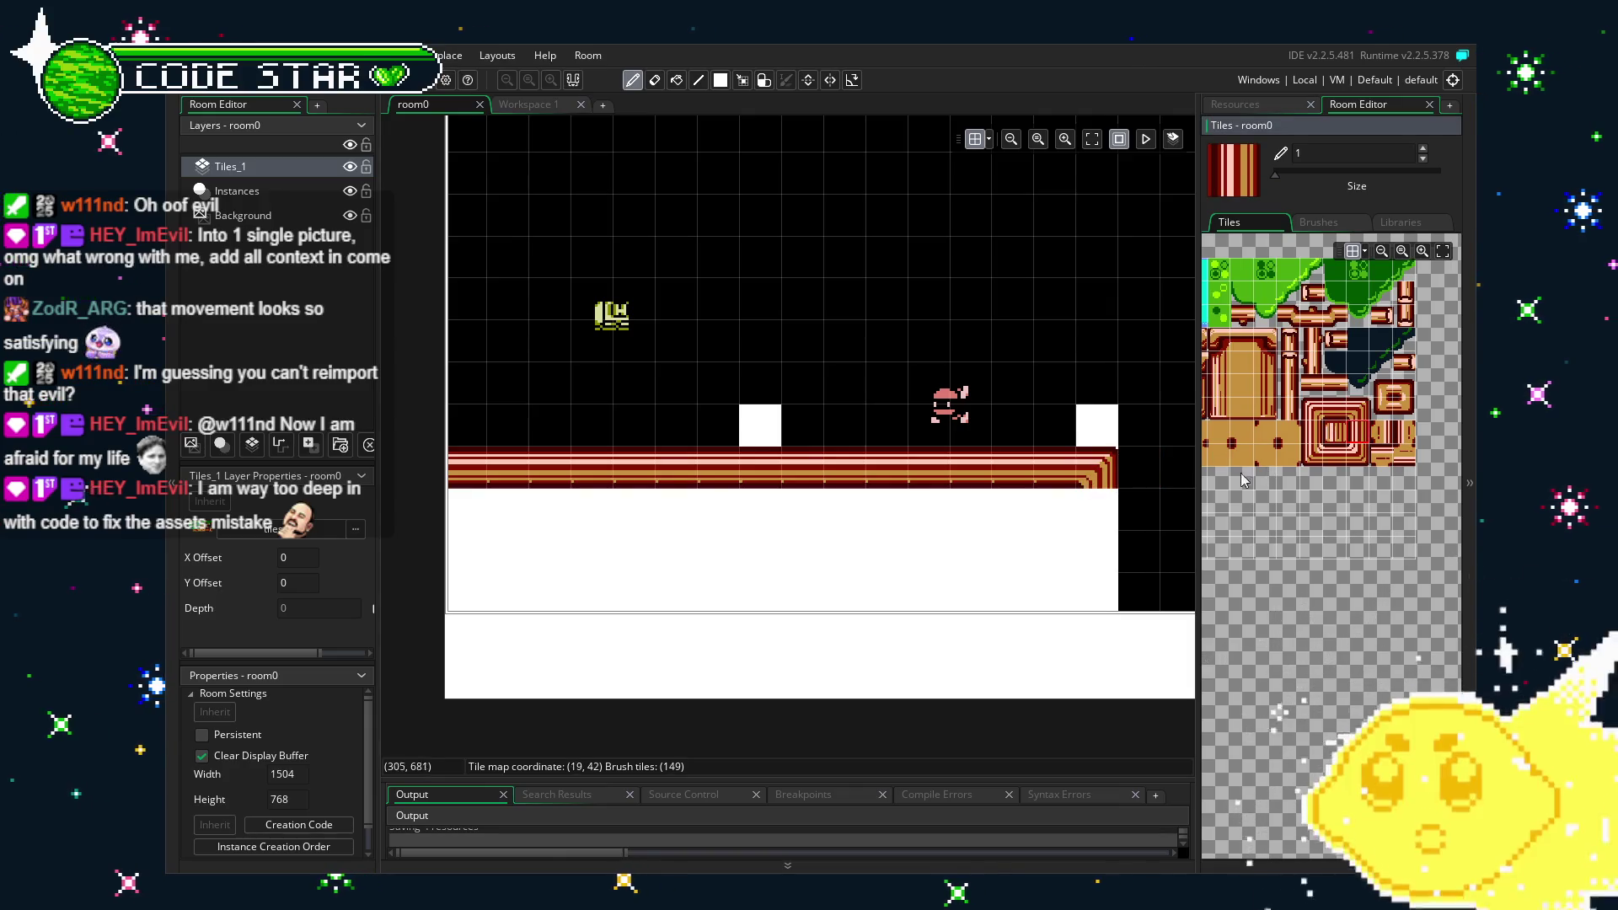
left_click(1097, 506)
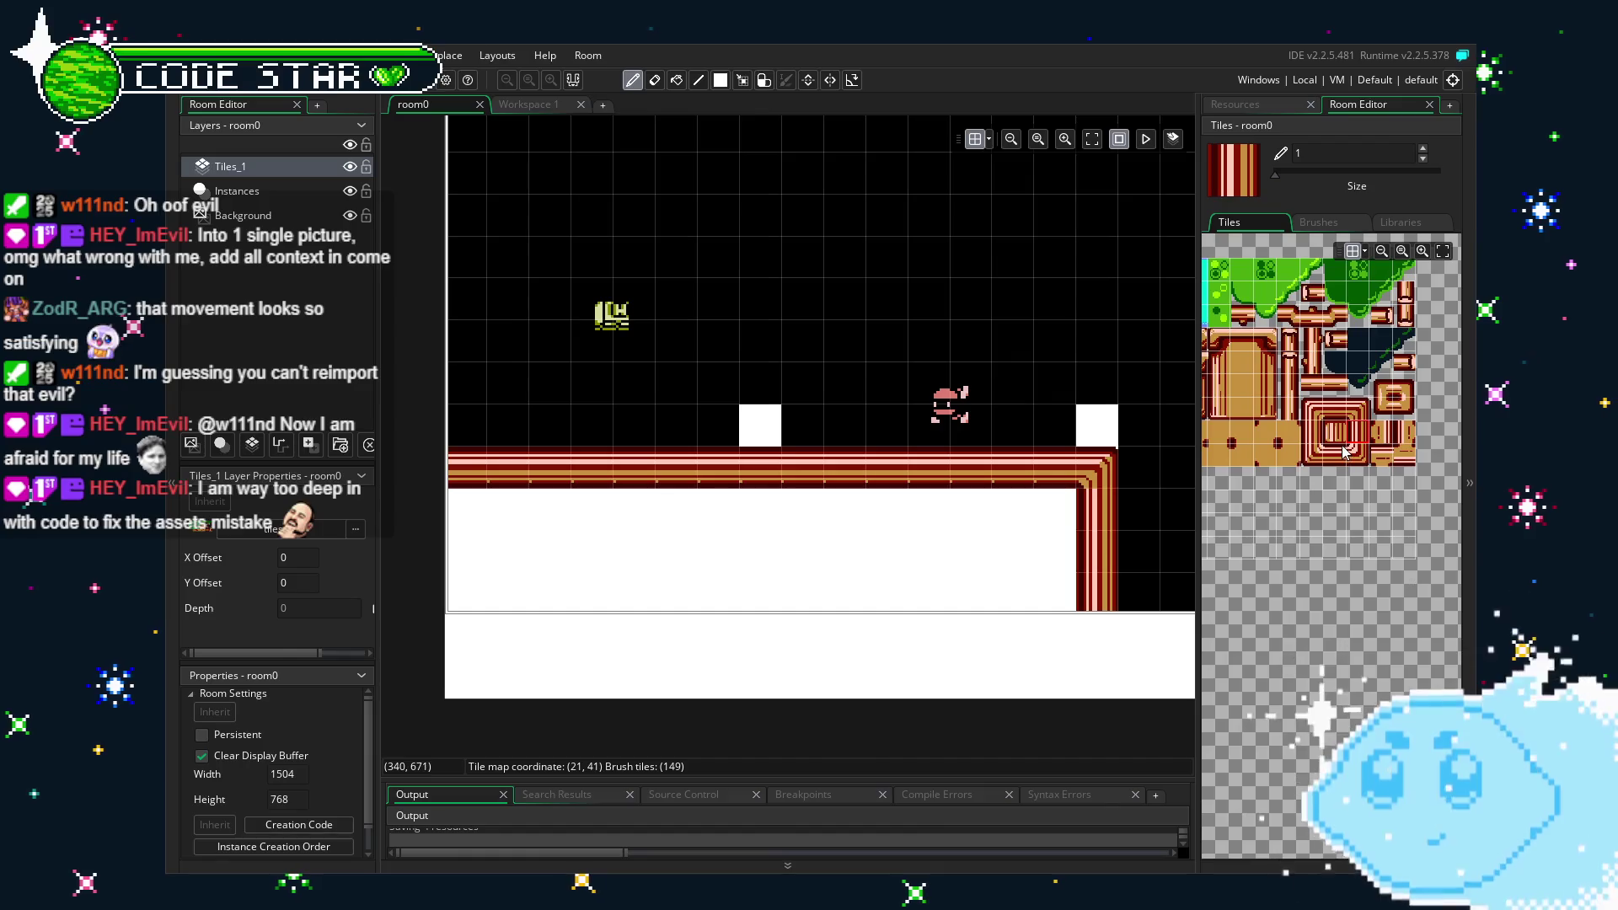
Fill the area under the border with brick tiles using the rectangle tool.
left_click(1335, 437)
key("r")
mouse_move(1067, 519)
left_mouse_down()
mouse_move(783, 603)
mouse_move(461, 604)
left_mouse_up()
Undo the brick fill, retry it, then undo it again to leave the area white.
key("ctrl+z")
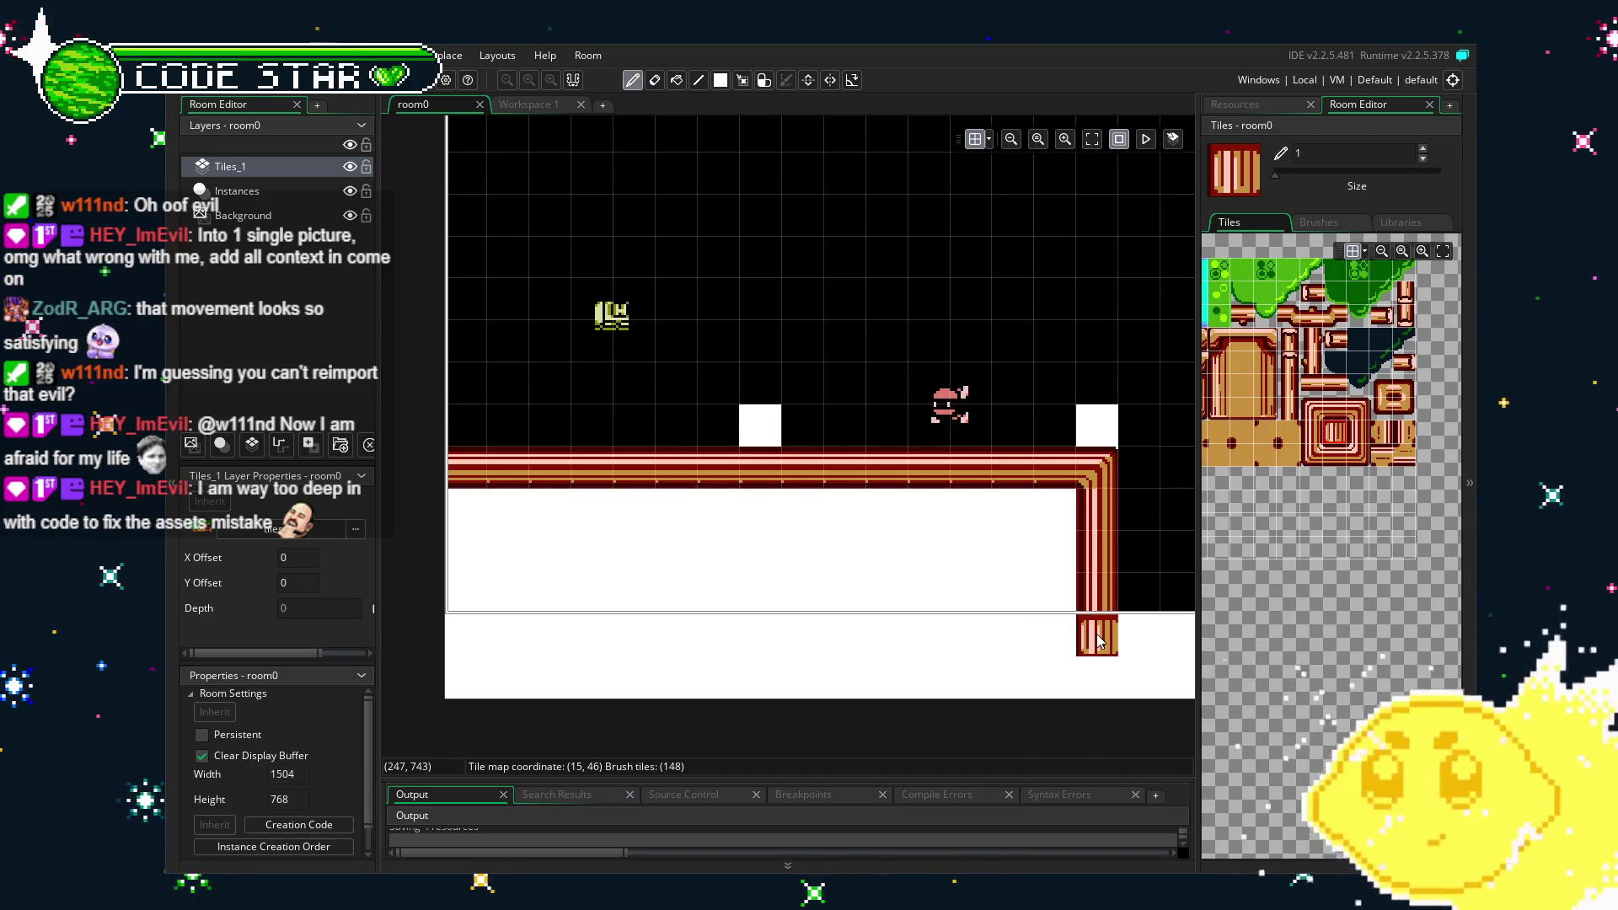
mouse_move(1050, 525)
left_mouse_down()
mouse_move(866, 567)
mouse_move(447, 604)
left_mouse_up()
key("ctrl+z")
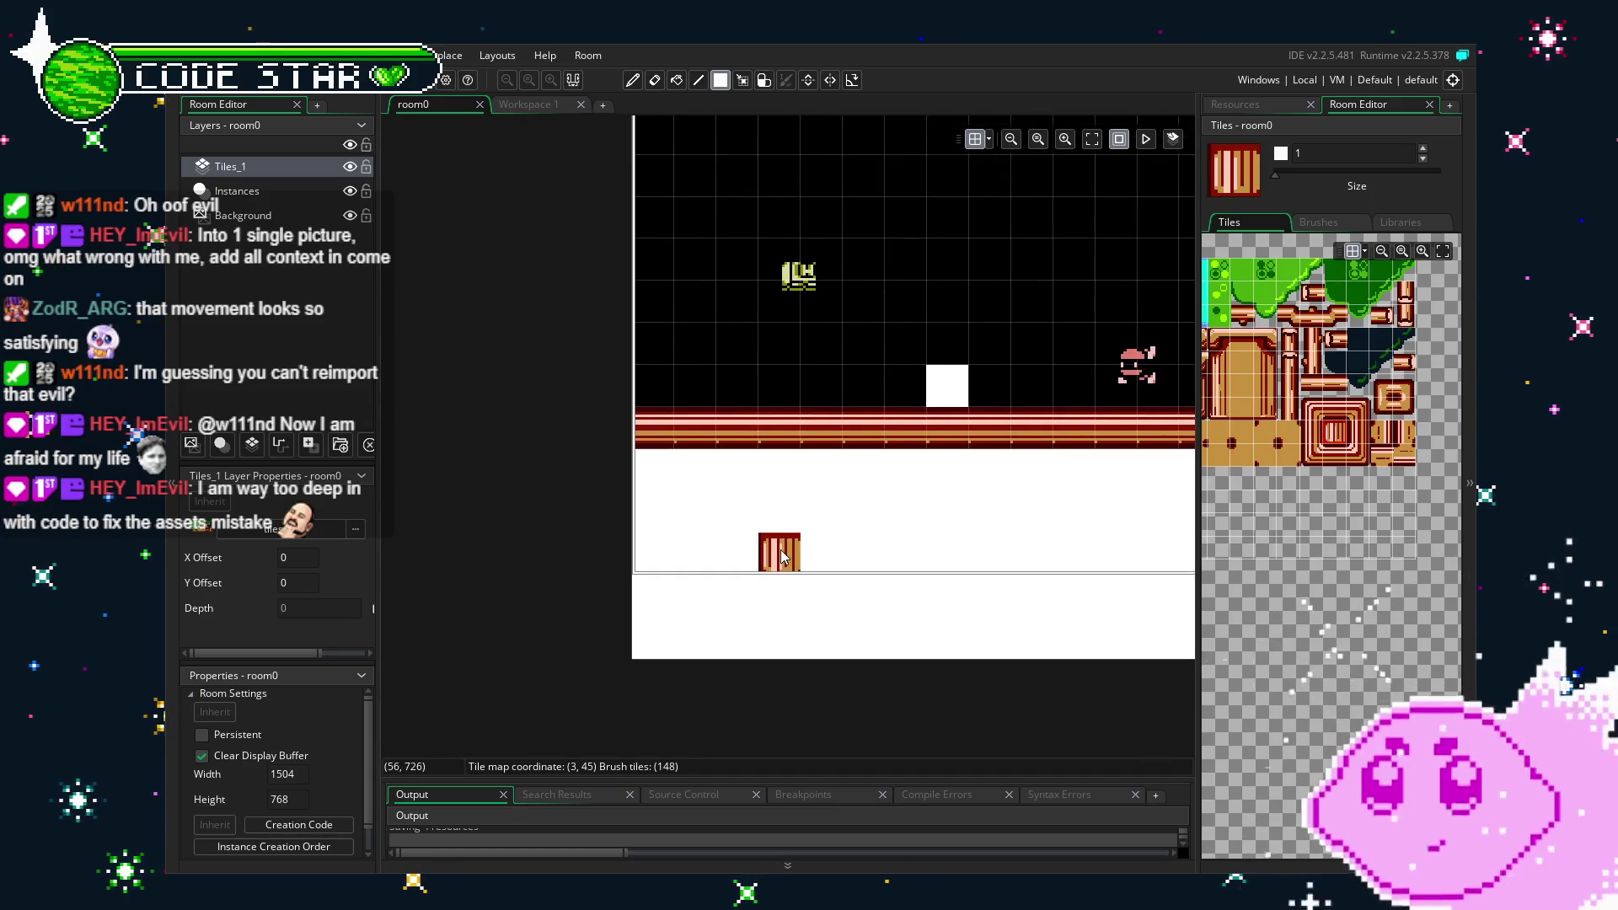
key("ctrl+z")
Place a striped pipe tile on top of the raised block.
scroll(1238, 469, "up", 3)
scroll(1239, 489, "down", 2)
scroll(1241, 520, "up", 1)
left_click_drag(1240, 520, 1321, 519)
scroll(1322, 520, "up", 1)
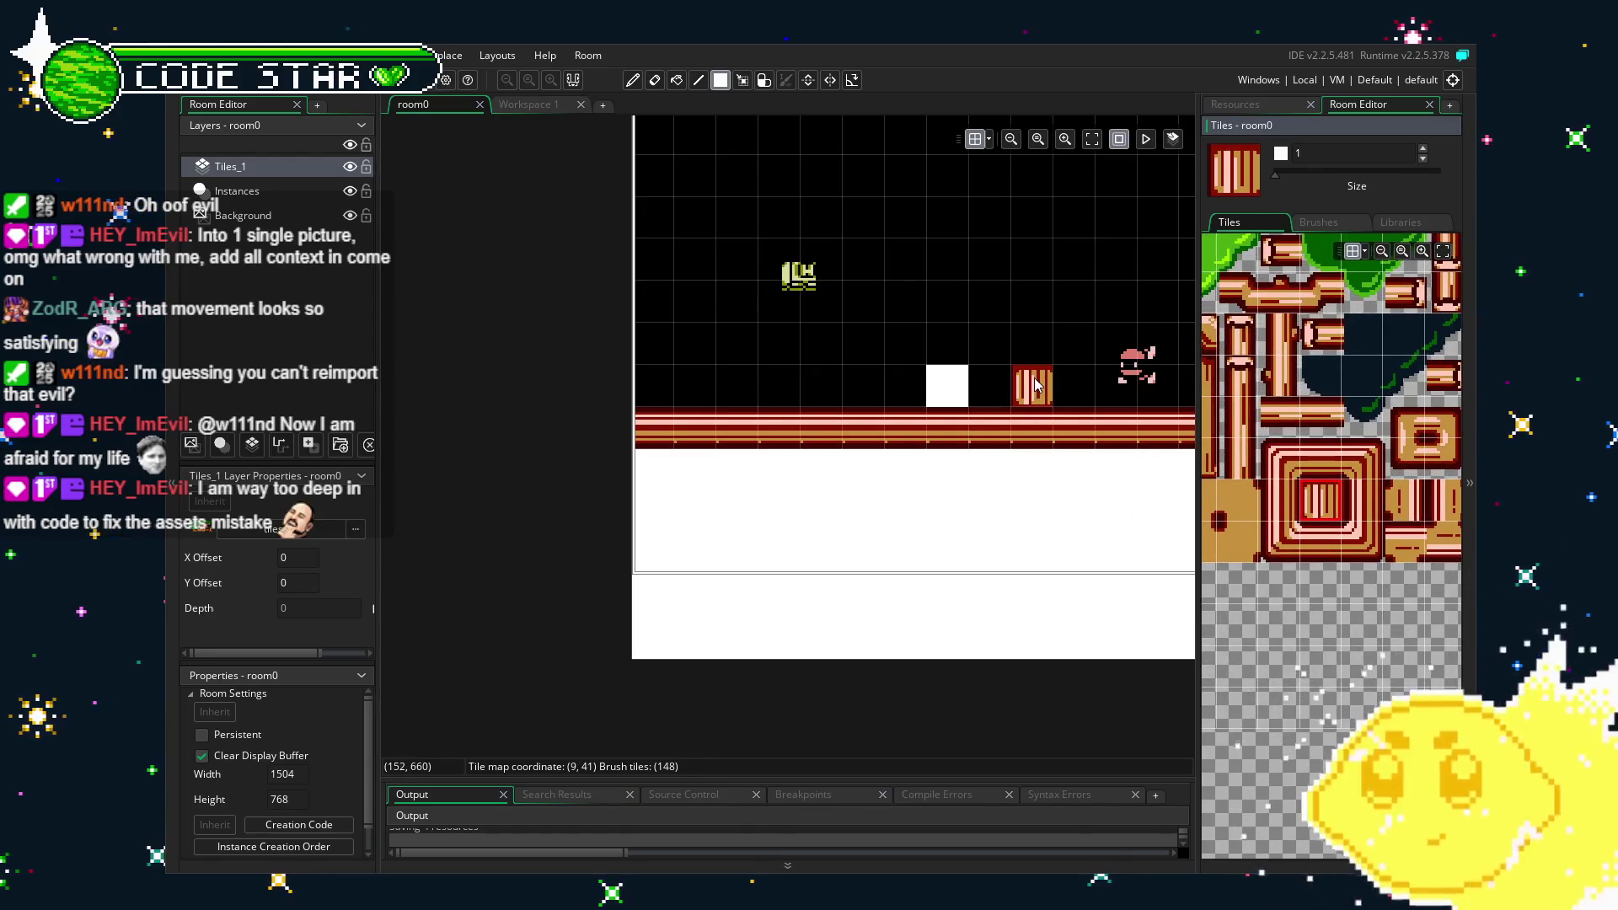
left_click(949, 385)
Pan across the room floor and bring up the Tiles_1 layer's context menu.
scroll(1034, 494, "right", 3)
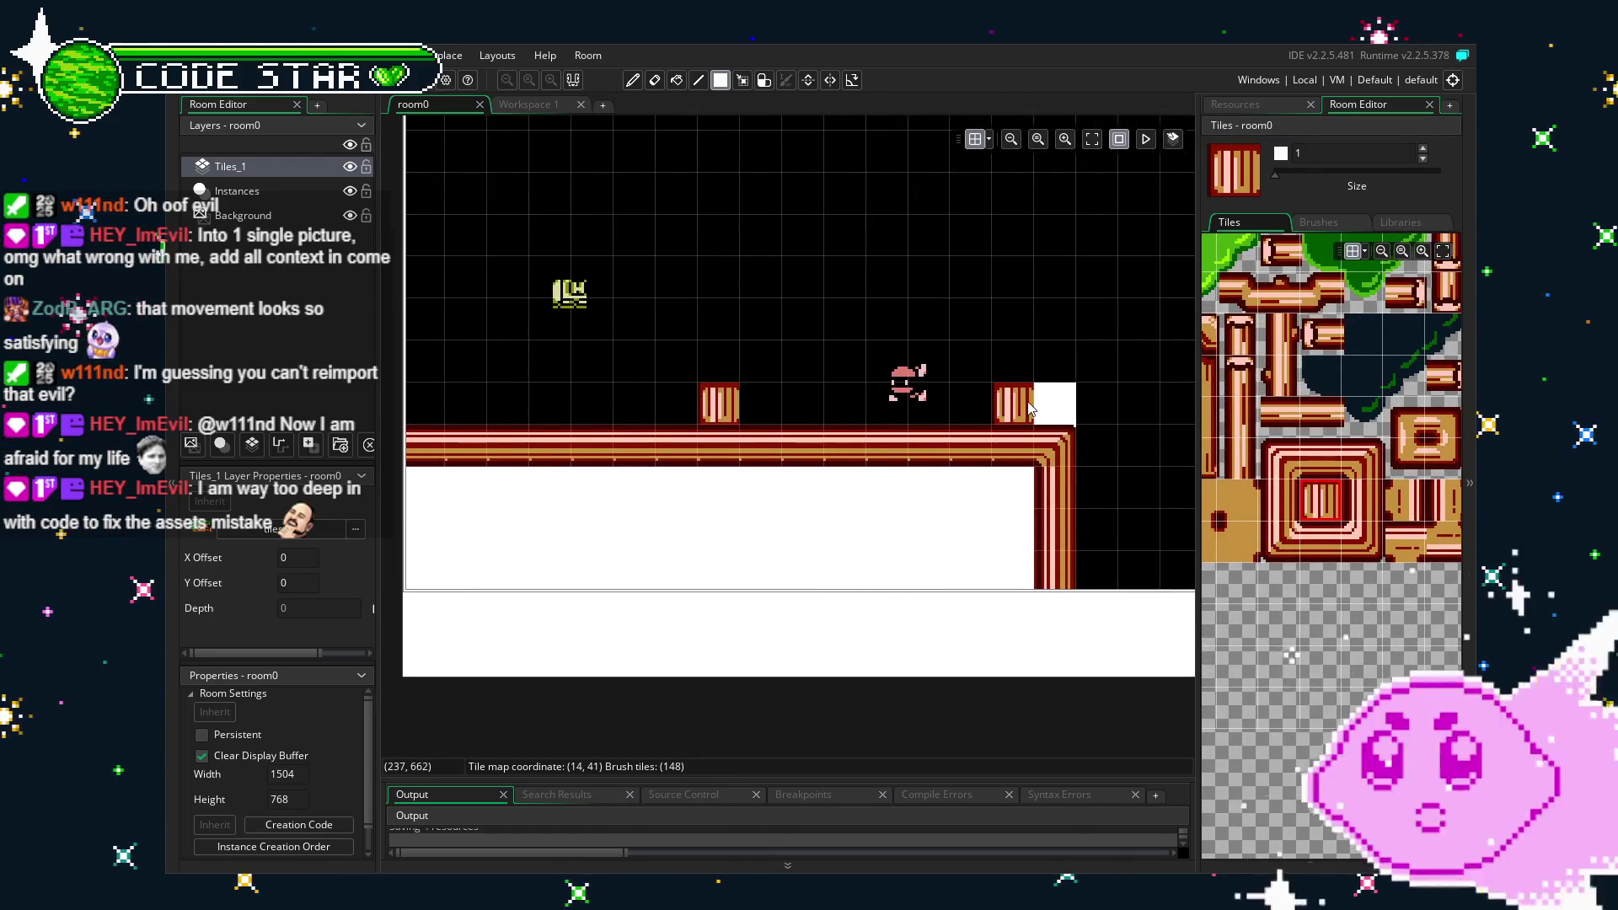
mouse_move(816, 719)
left_mouse_down()
mouse_move(820, 692)
mouse_move(883, 676)
mouse_move(841, 680)
left_mouse_up()
scroll(857, 608, "up", 1)
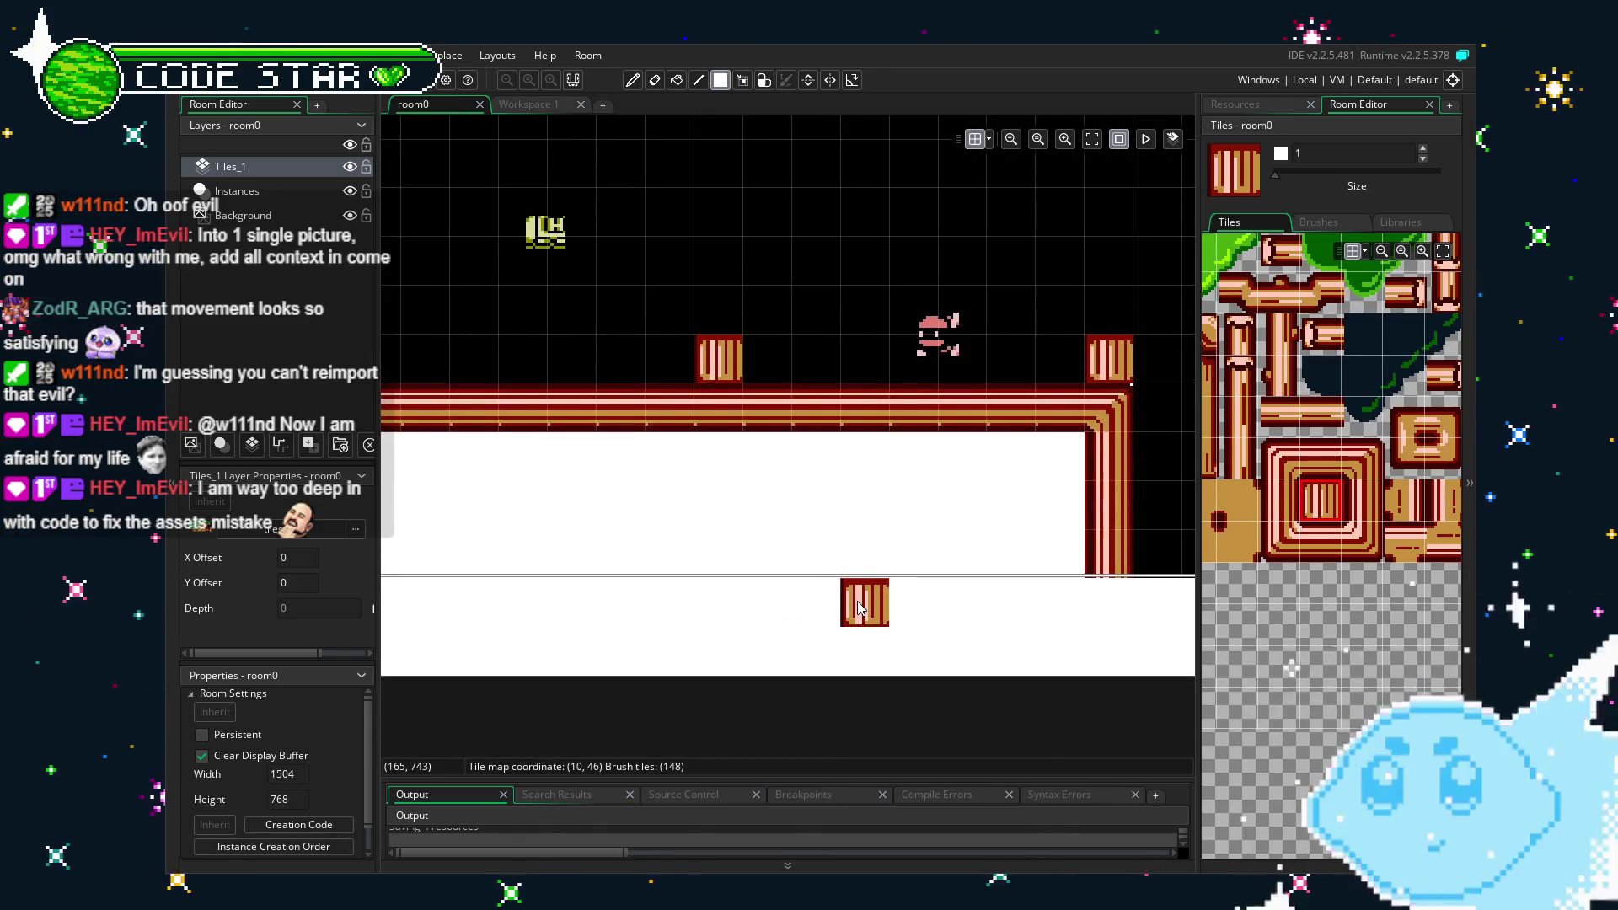
left_click_drag(864, 598, 823, 635)
scroll(821, 641, "down", 1)
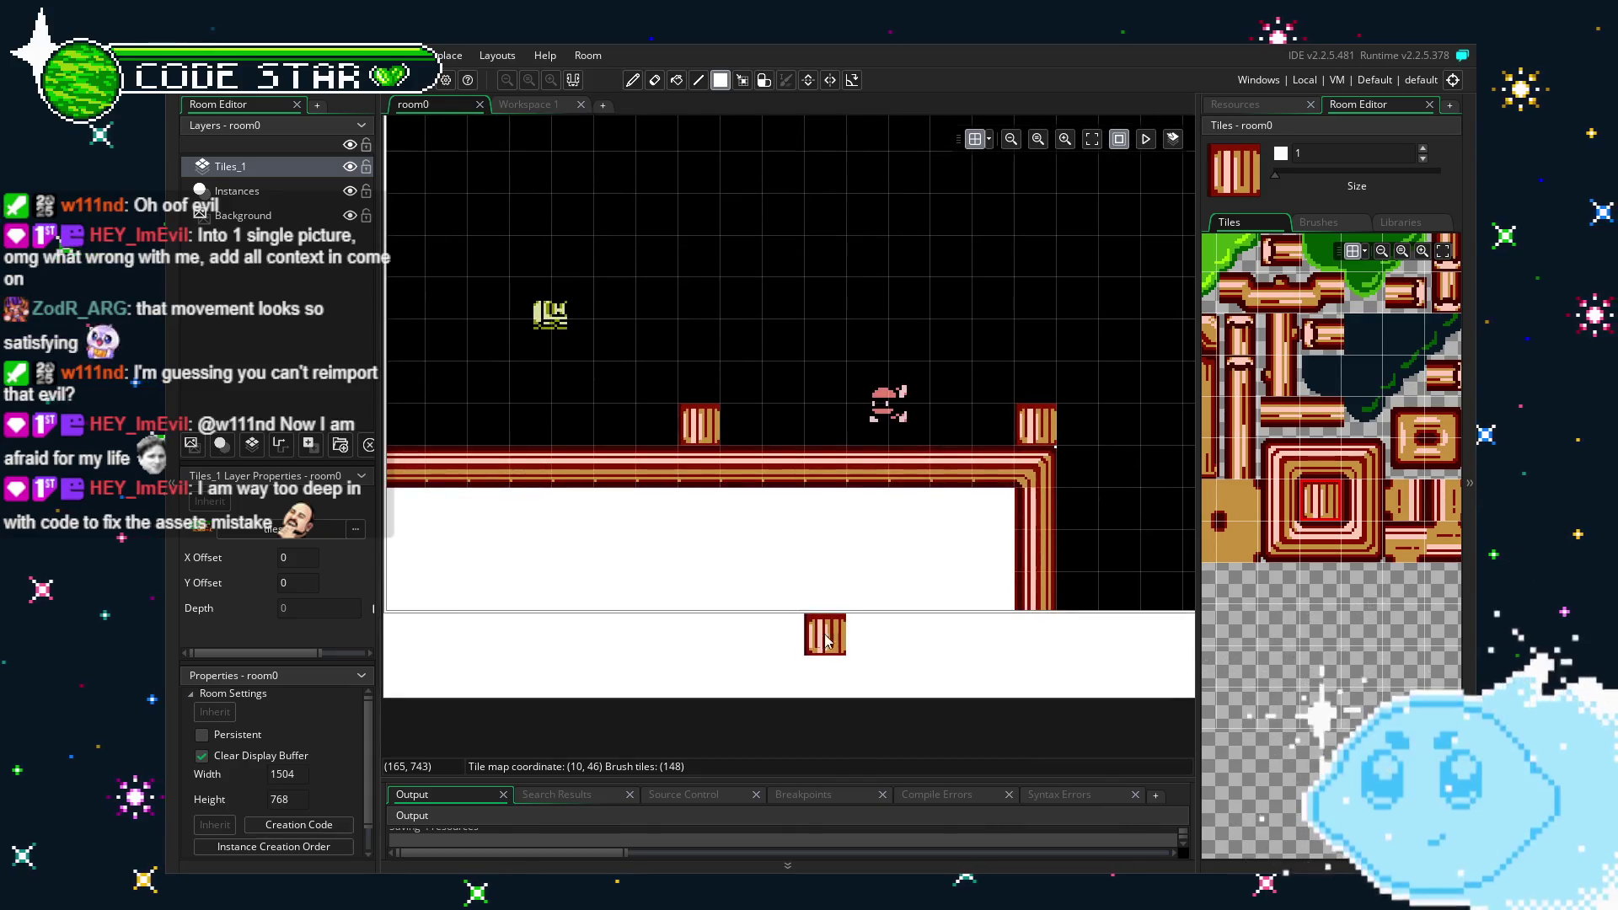
scroll(1281, 590, "down", 1)
scroll(1231, 593, "up", 1)
scroll(1237, 593, "down", 1)
scroll(1279, 586, "up", 1)
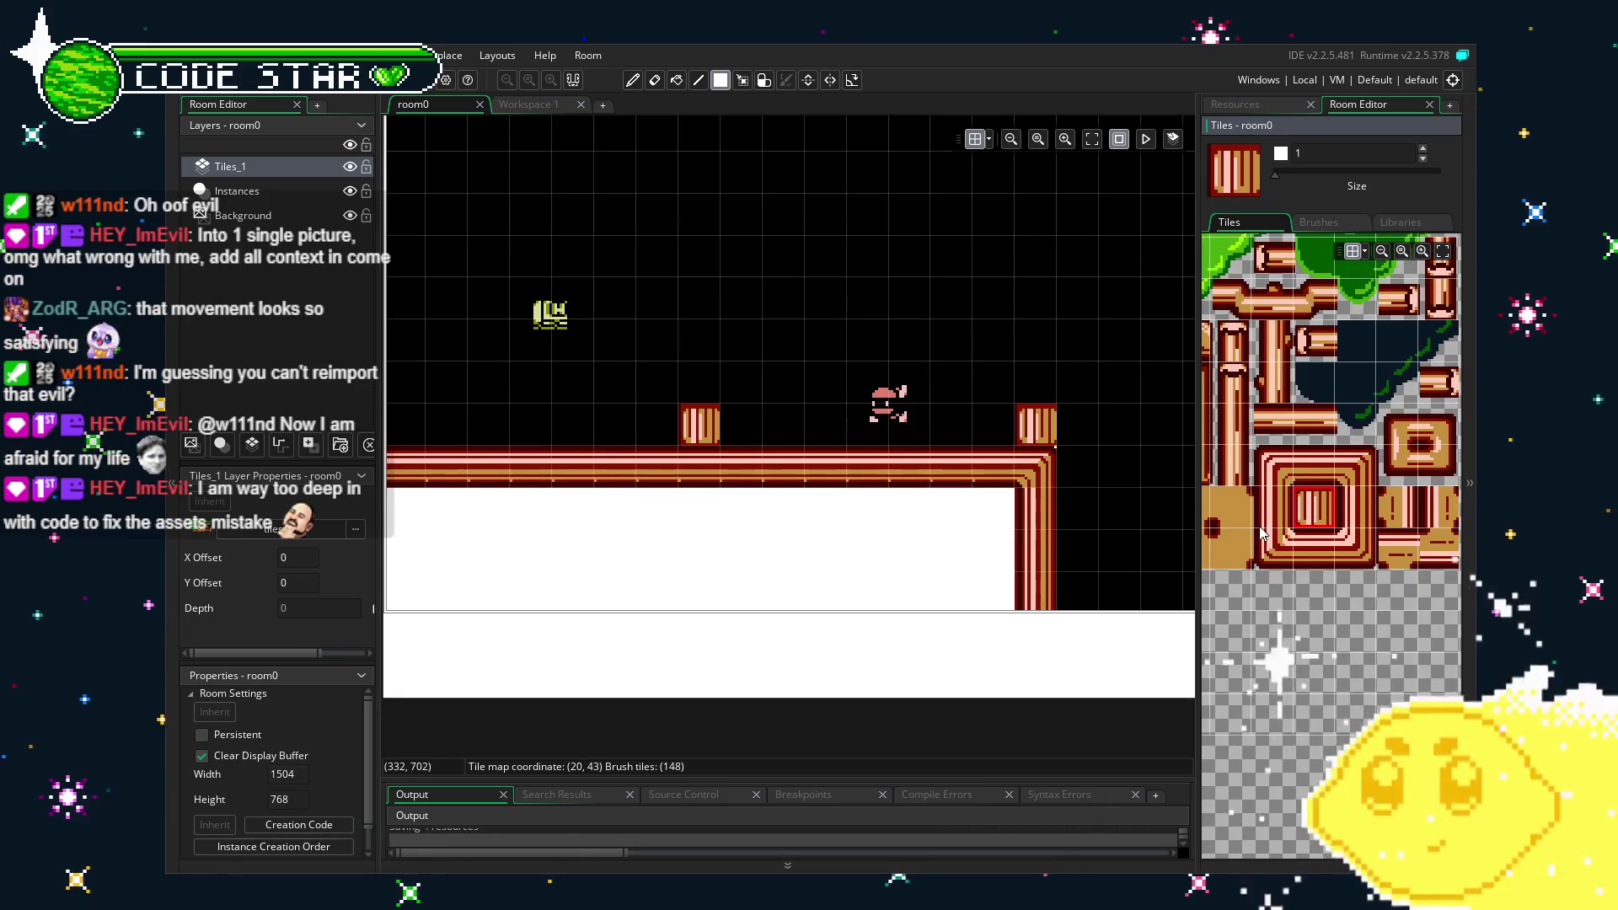
scroll(1297, 530, "up", 3)
scroll(1390, 606, "up", 5)
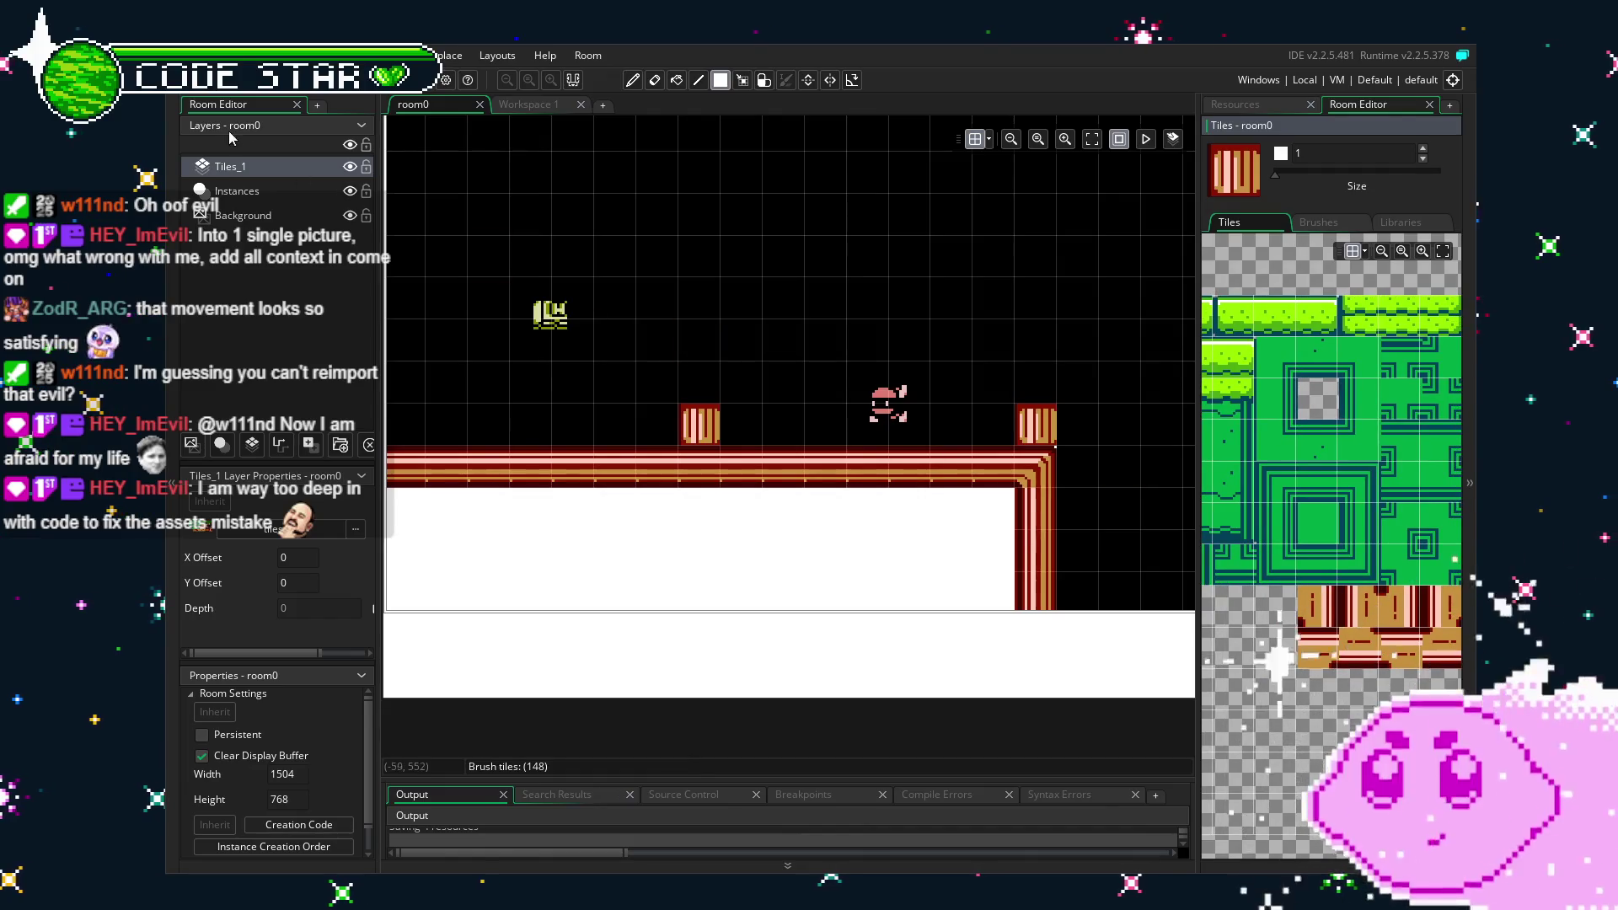
right_click(237, 165)
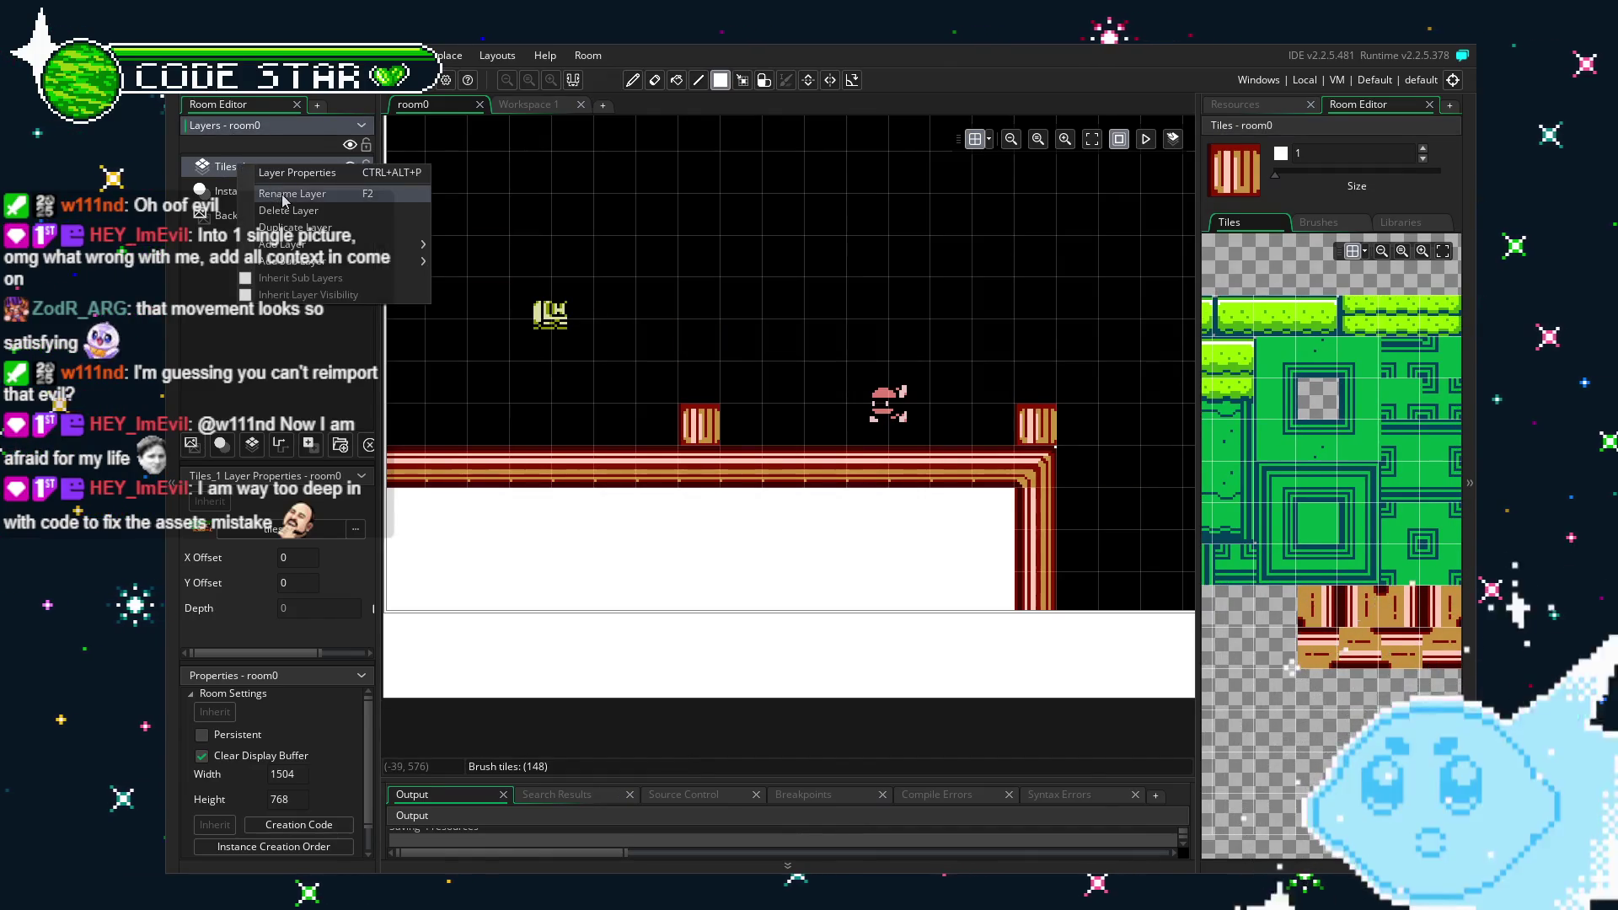
Add a second tile layer, Tiles_2, and move it below the Instances layer.
mouse_move(295, 246)
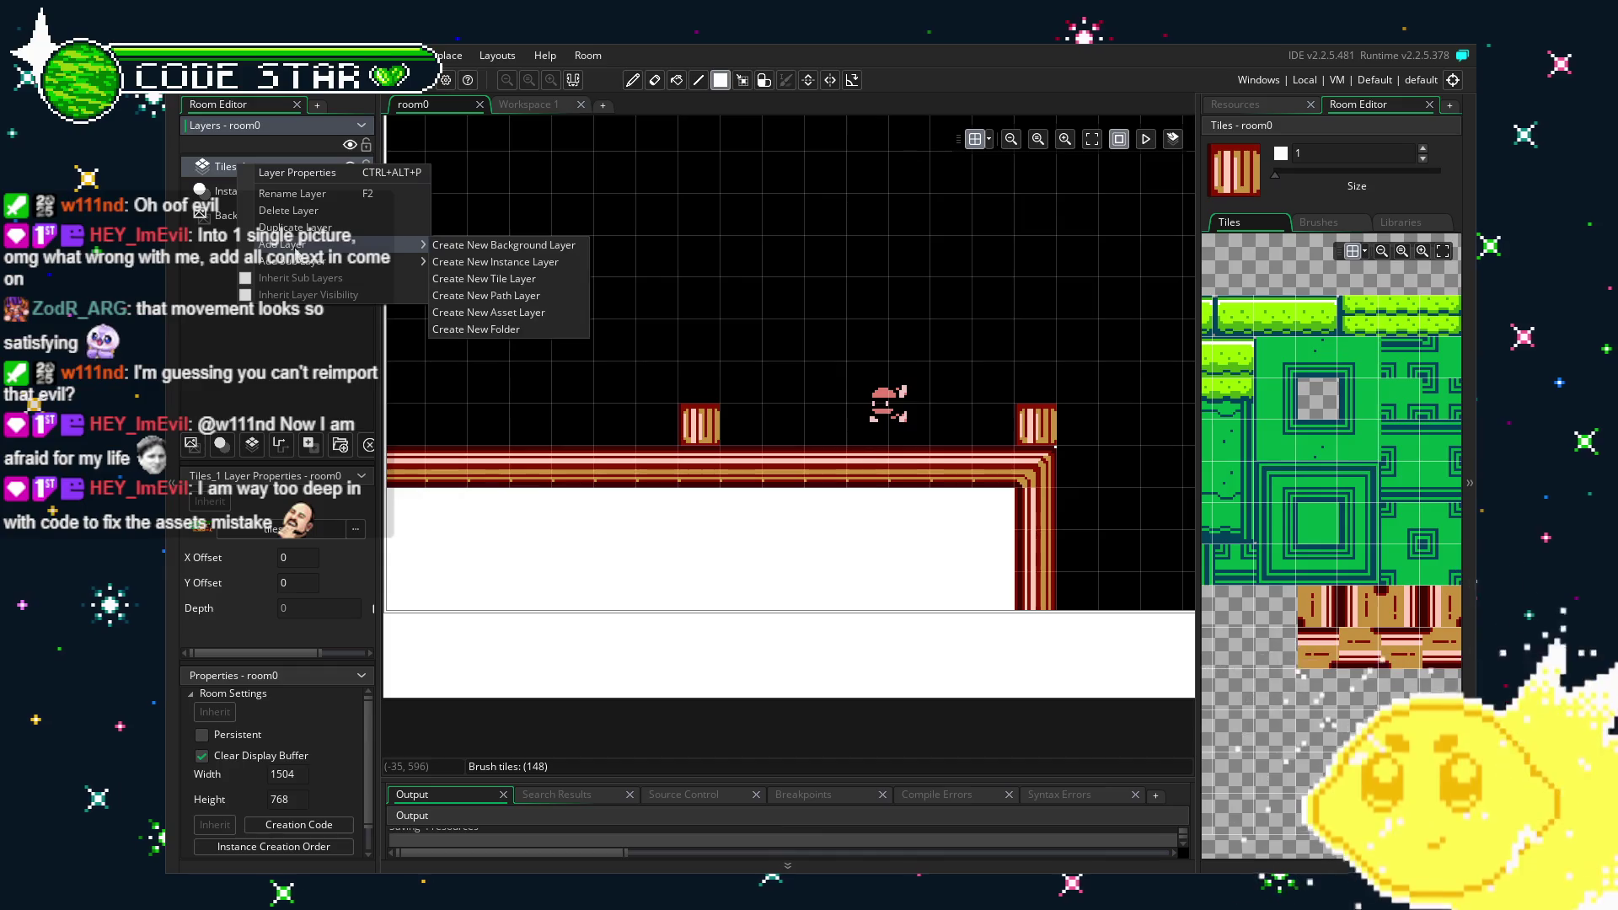
left_click(447, 245)
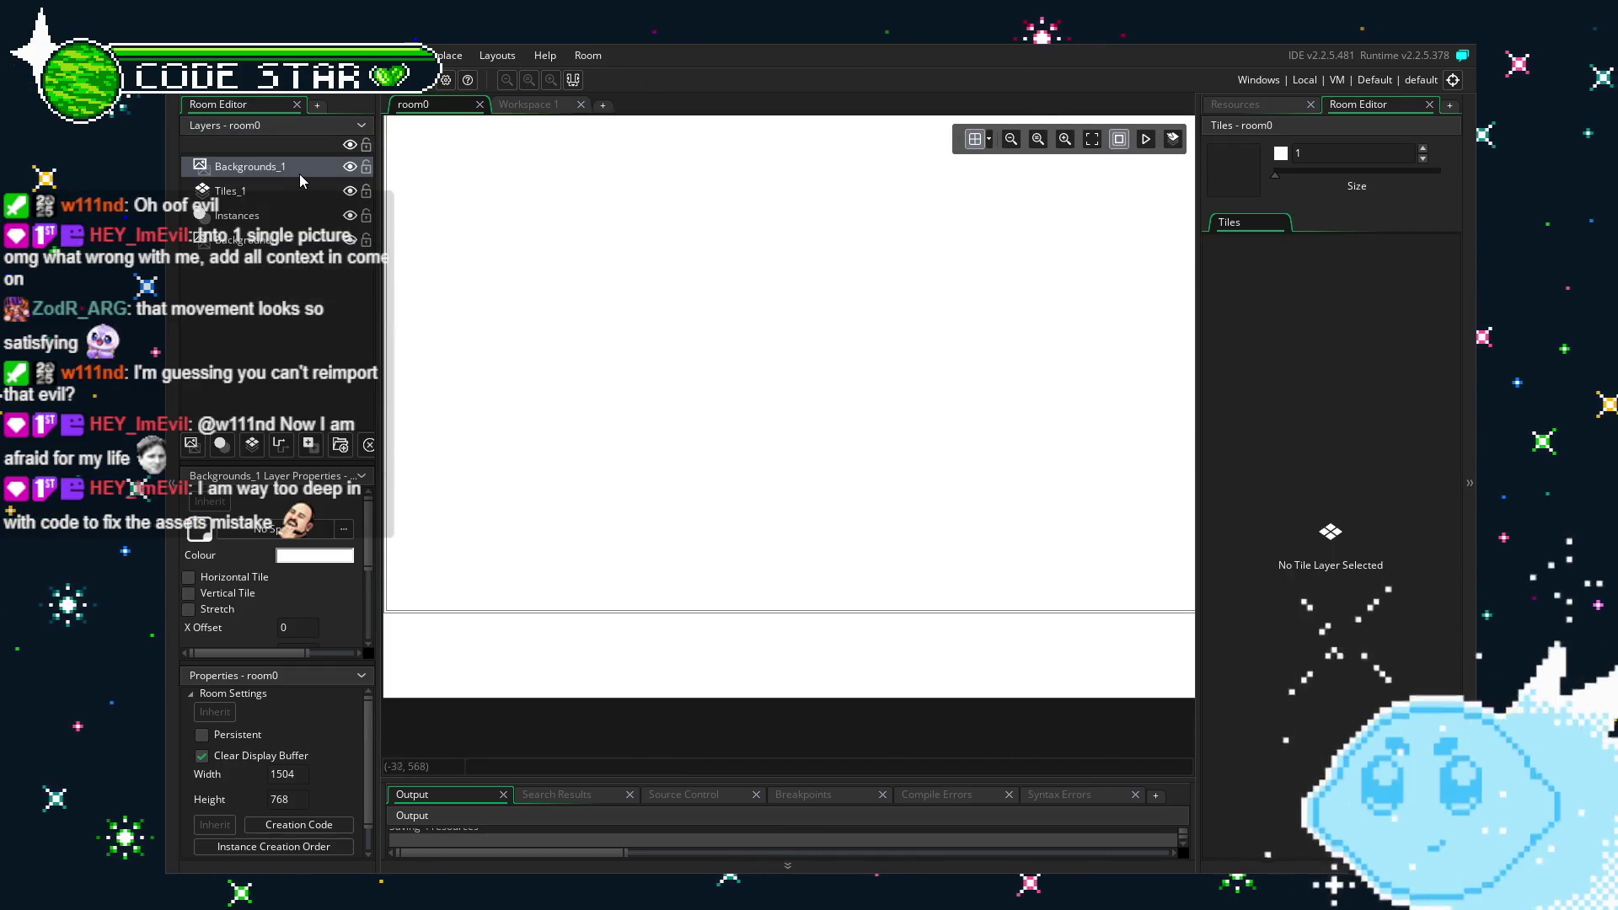
key("Delete")
left_click(276, 174)
right_click(276, 174)
mouse_move(333, 257)
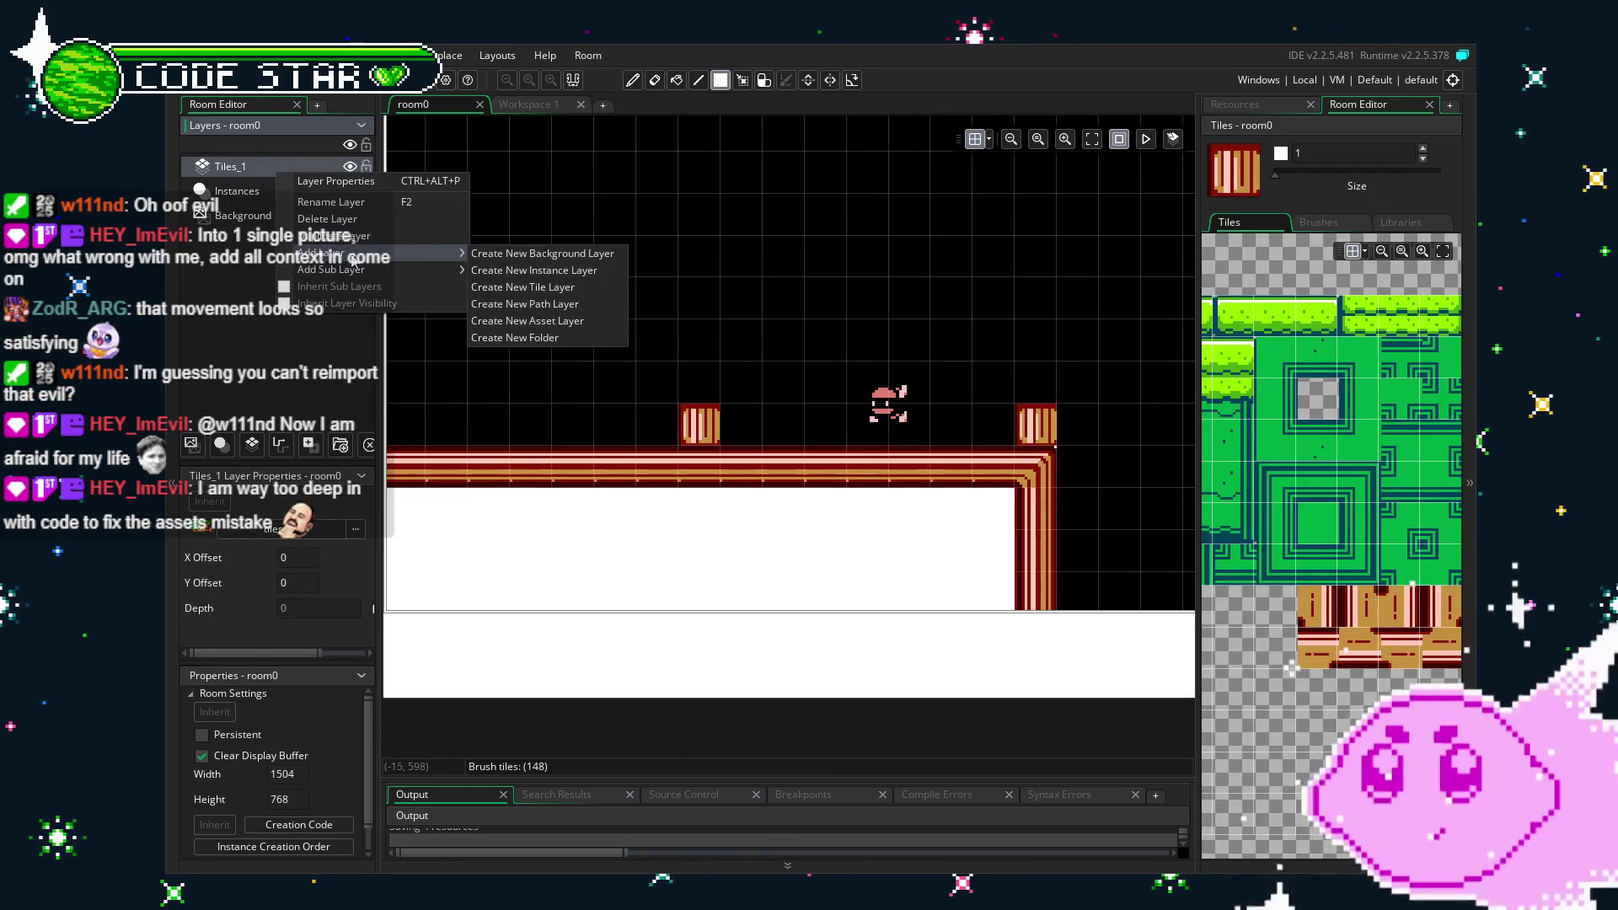
left_click(522, 285)
mouse_move(271, 169)
left_mouse_down()
mouse_move(291, 196)
mouse_move(288, 241)
left_mouse_up()
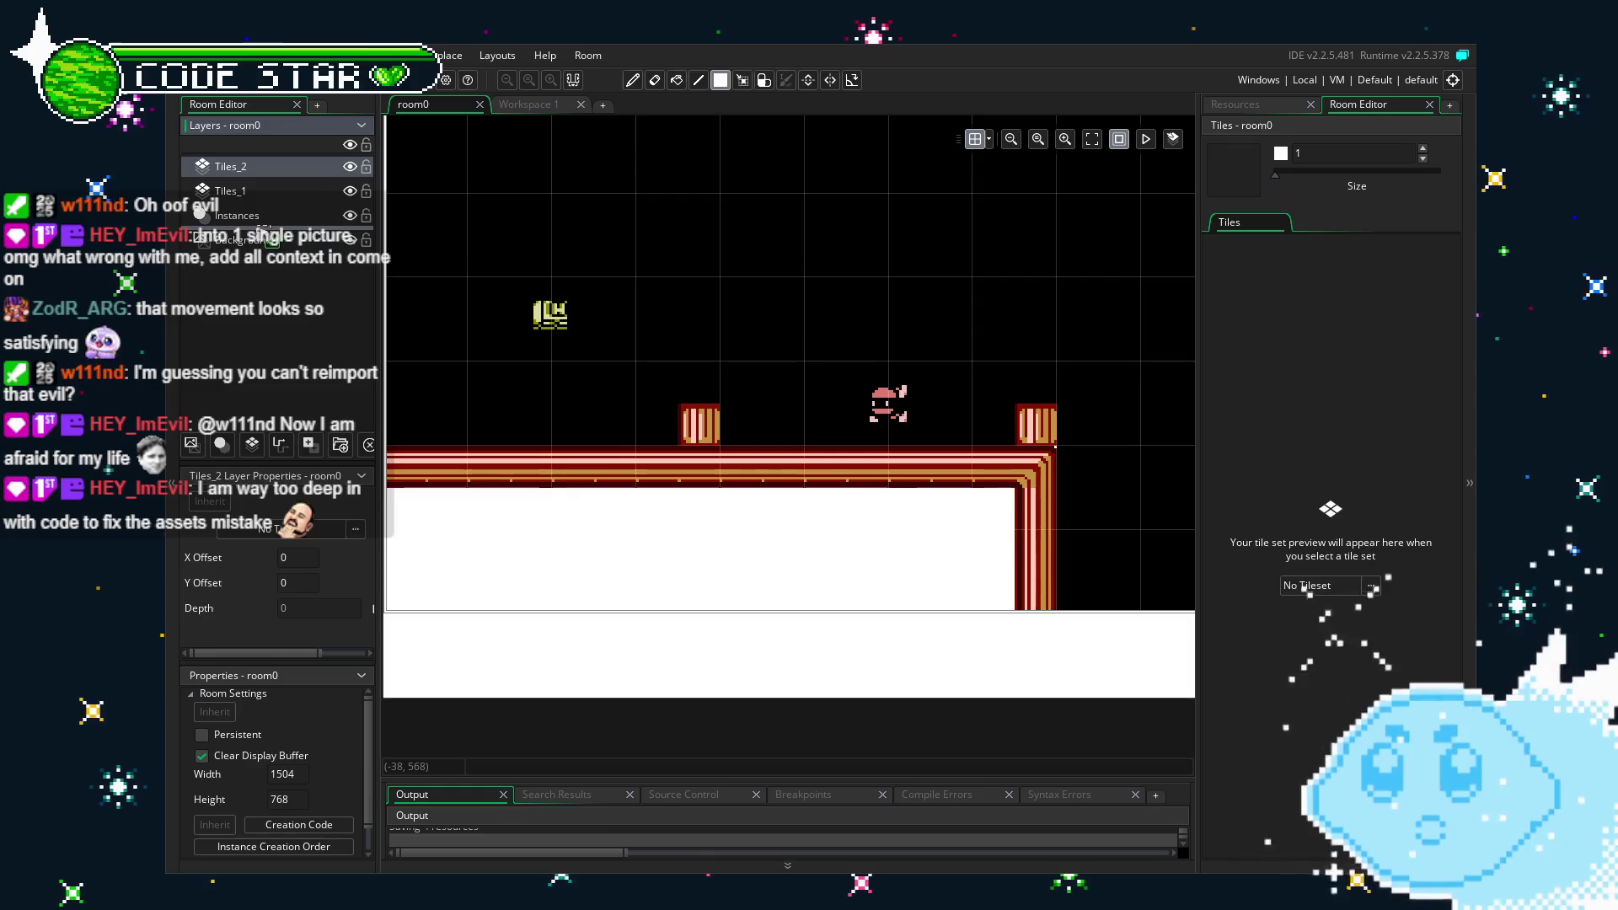
Select Tiles_2 and set its tileset to tileset0.
left_click_drag(454, 425, 756, 415)
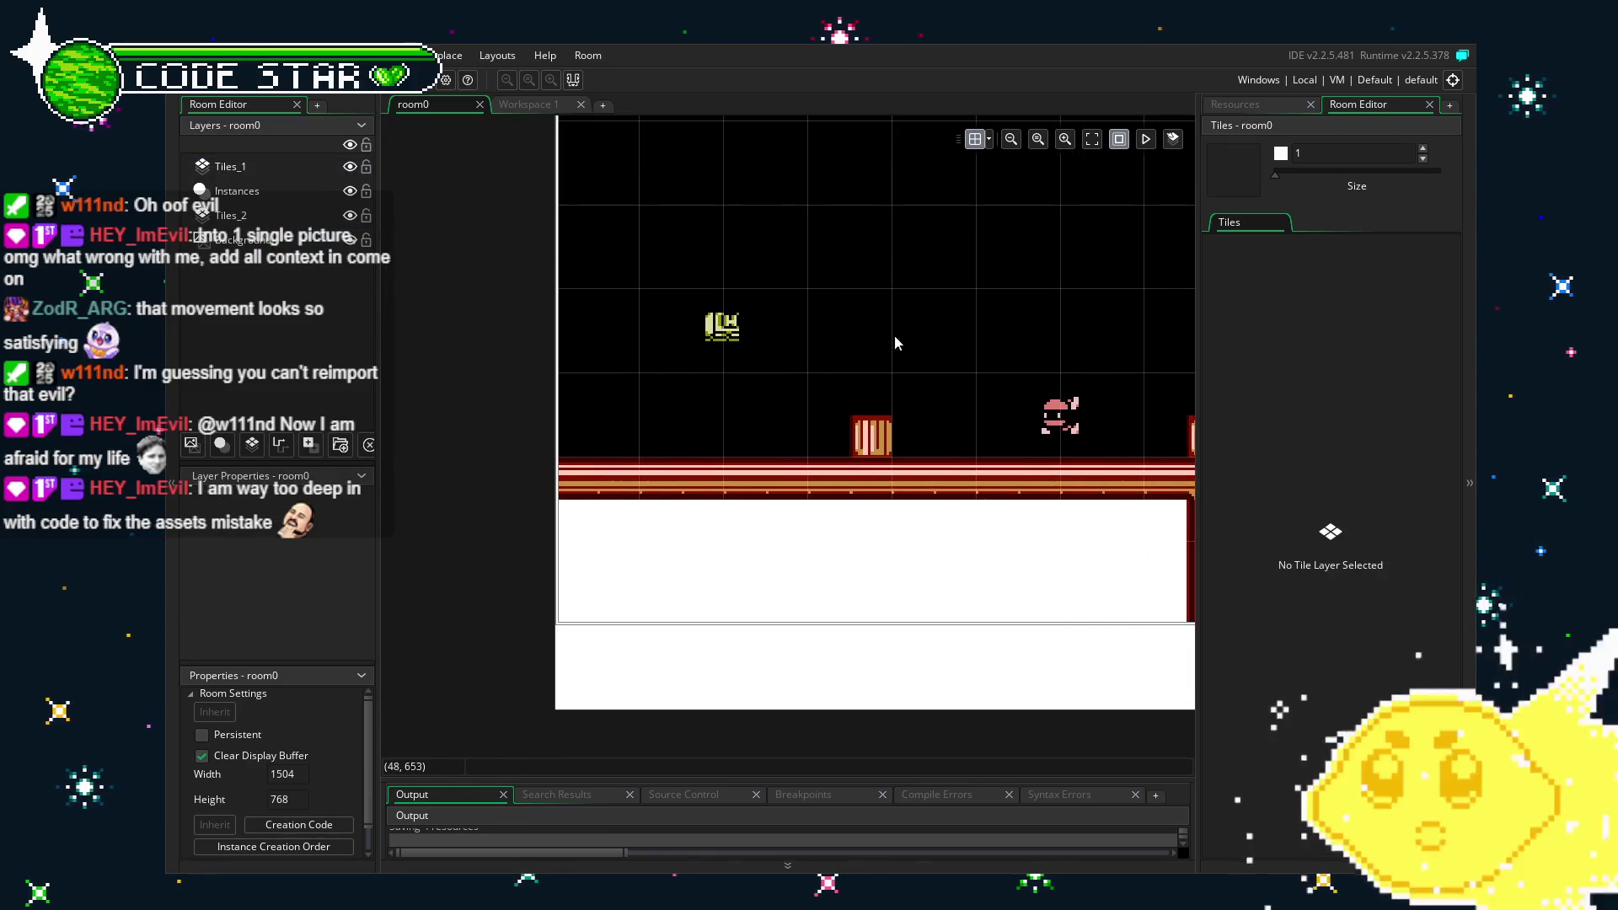
left_click(1275, 103)
left_click(1354, 103)
left_click(235, 221)
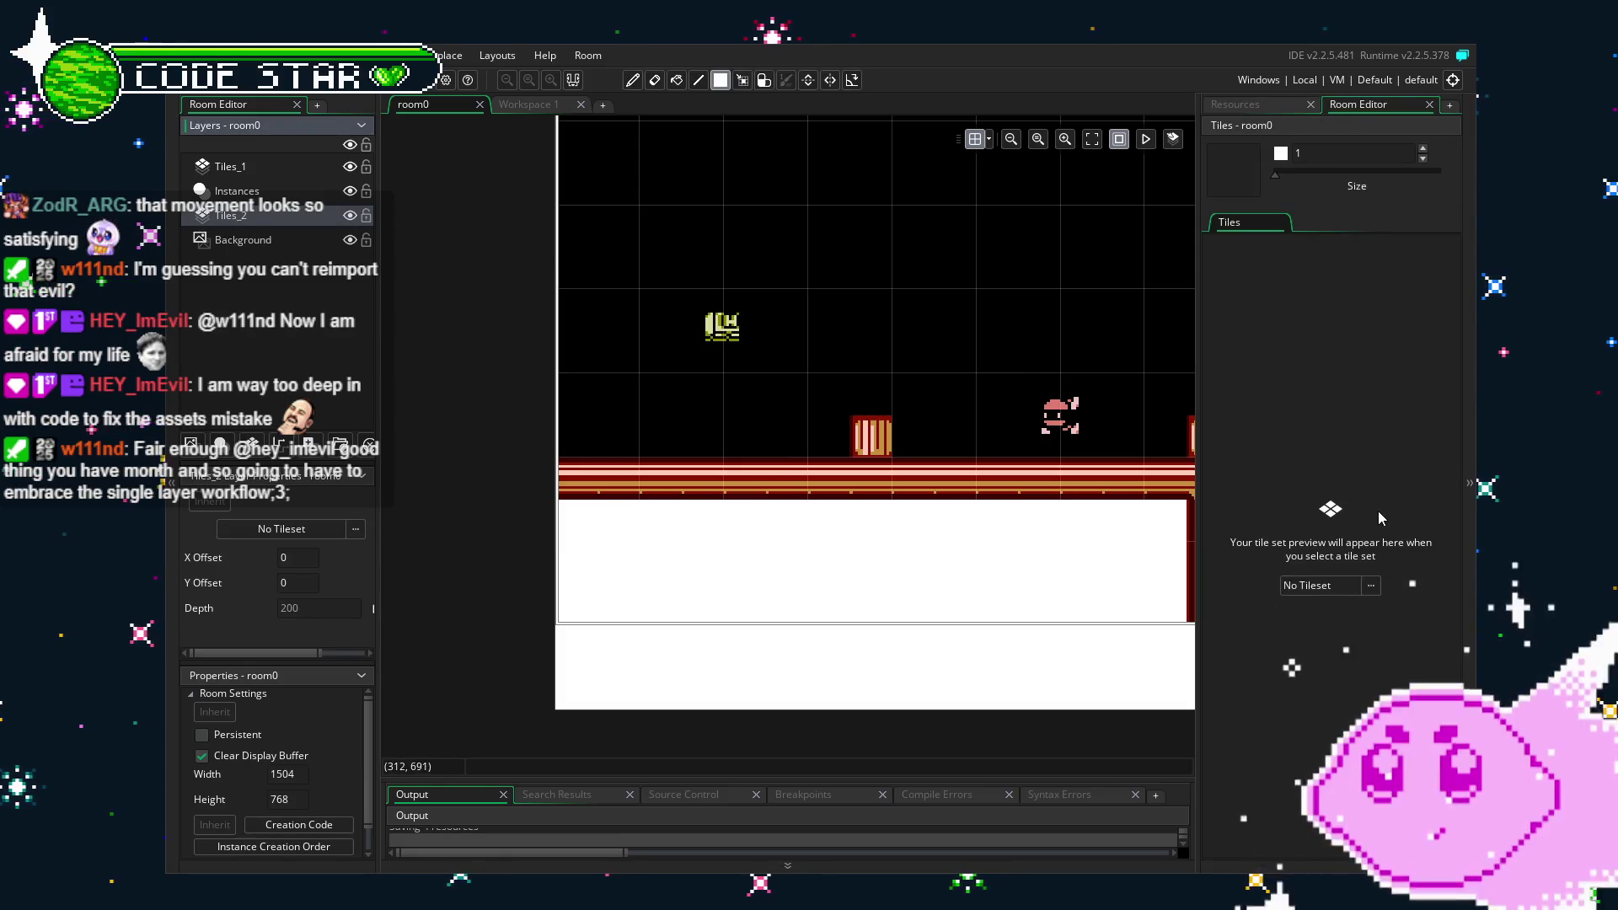
left_click(1327, 584)
left_click(1124, 636)
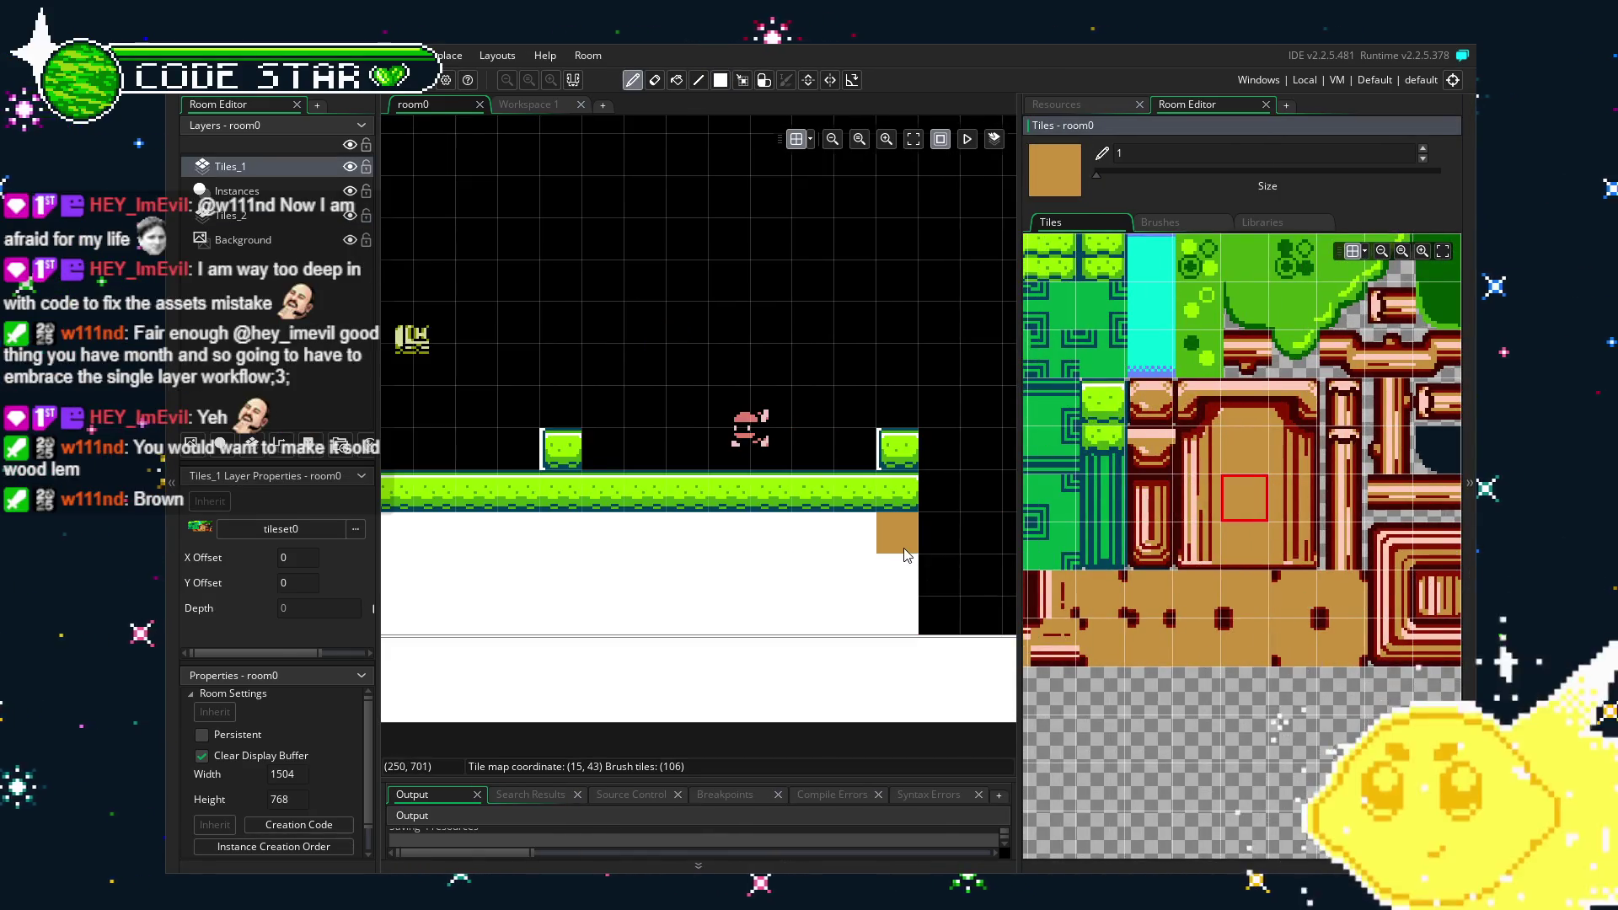
Rectangle-fill the area under the grass with tan tiles.
key("r")
mouse_move(895, 538)
left_mouse_down()
mouse_move(657, 603)
mouse_move(397, 610)
left_mouse_up()
mouse_move(792, 599)
left_mouse_down()
mouse_move(716, 512)
mouse_move(781, 528)
left_mouse_up()
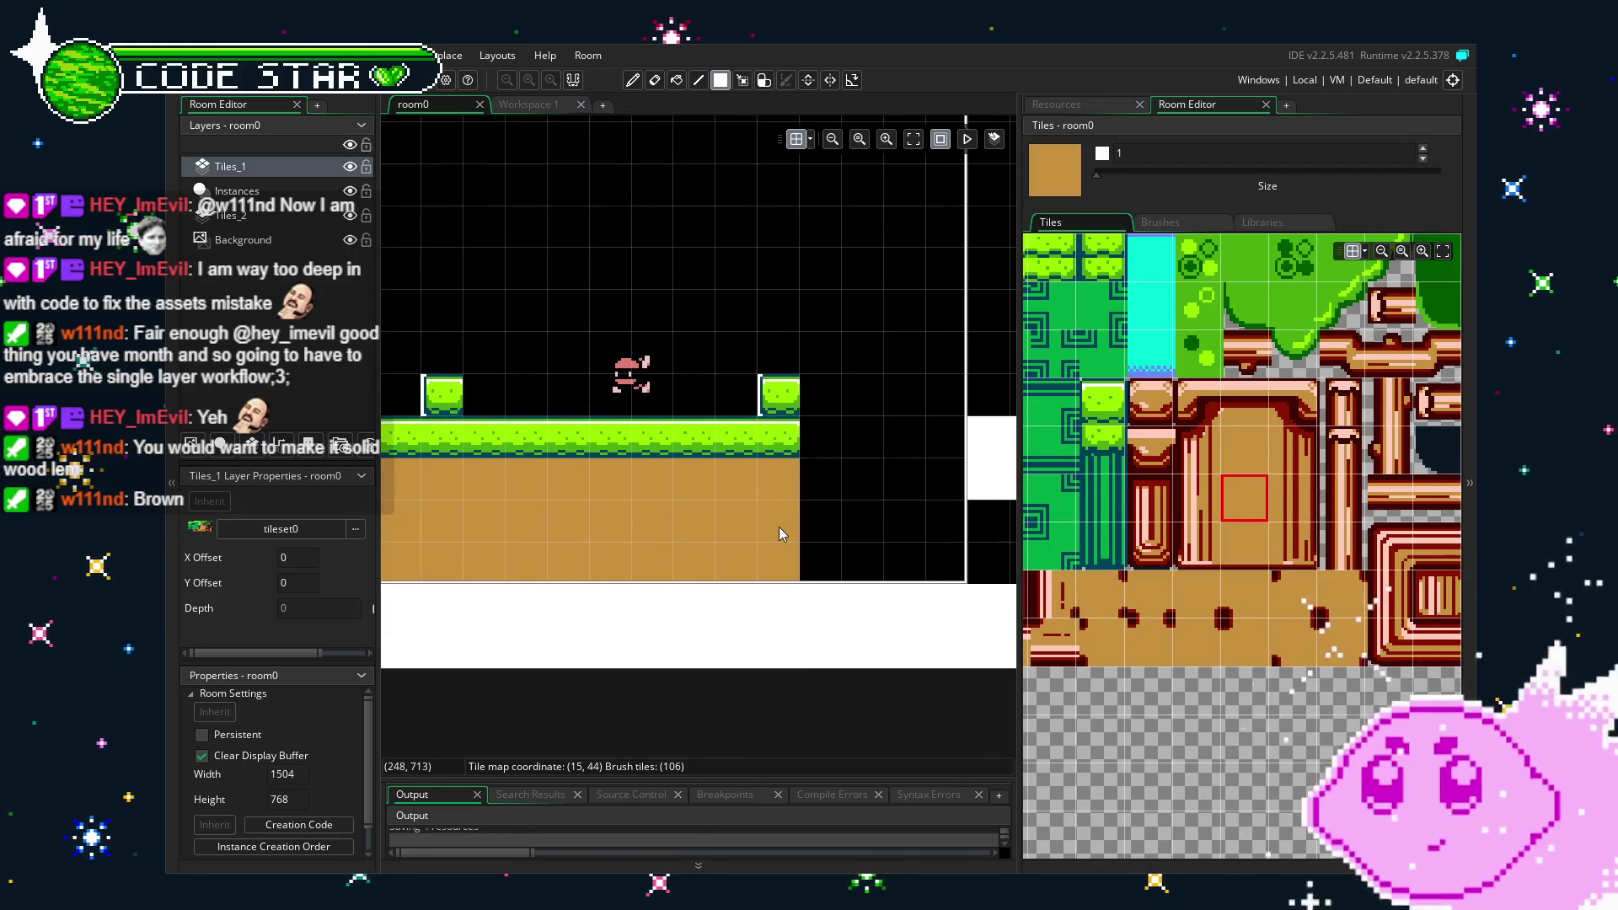
scroll(593, 522, "down", 2)
scroll(596, 522, "down", 1)
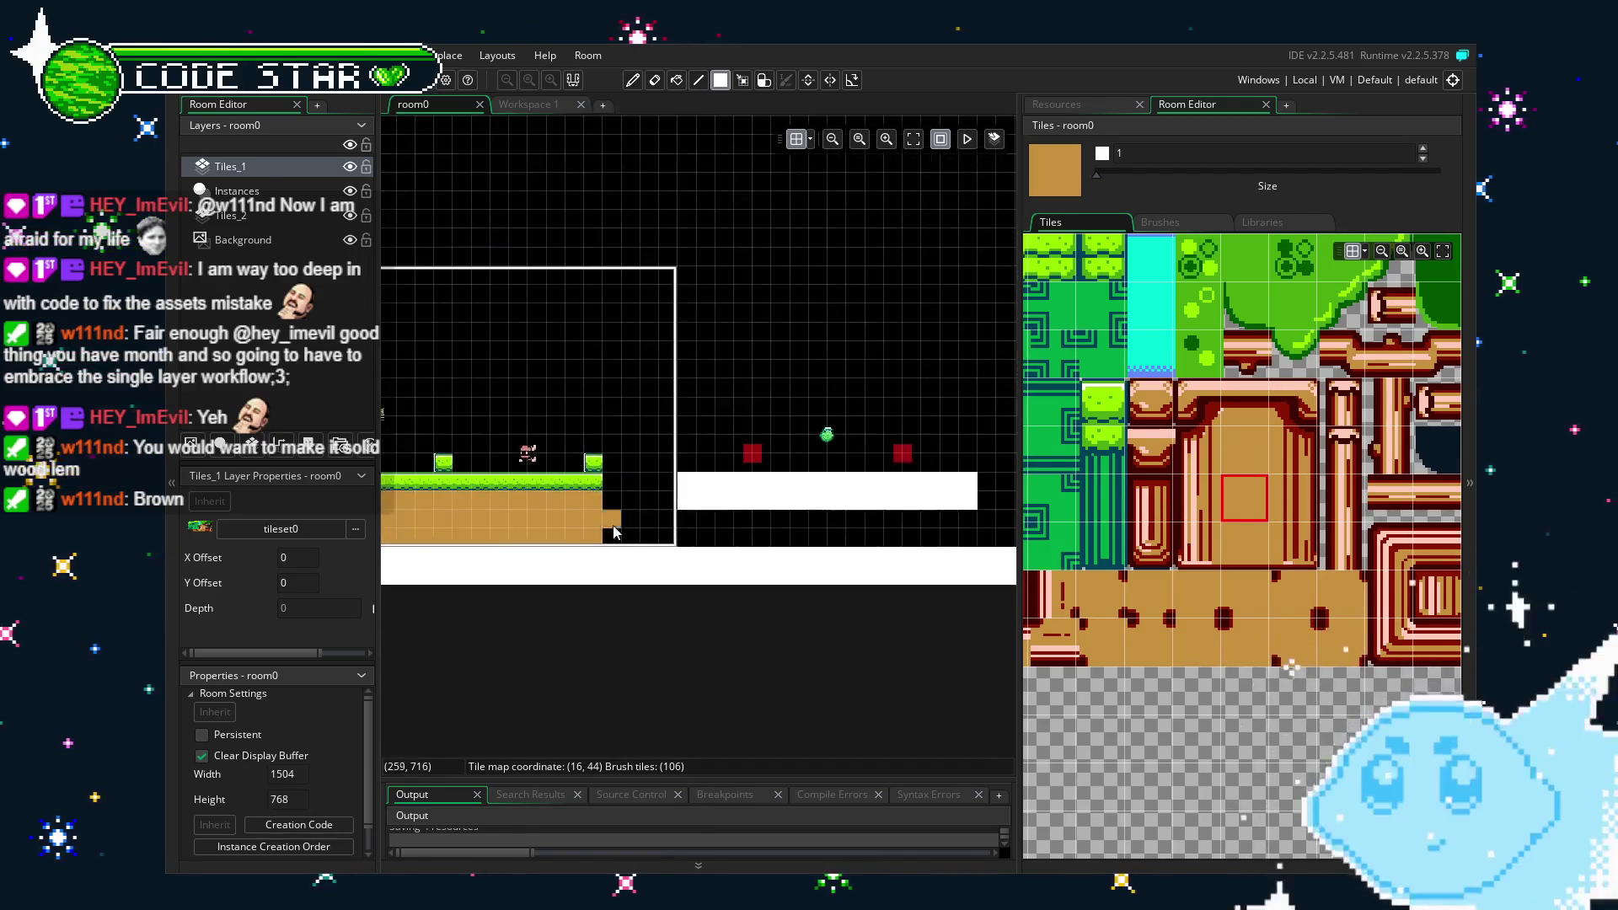
left_click_drag(613, 527, 708, 551)
Fill the lower-left gap of room0 with the tan ground tile.
left_click(1232, 402)
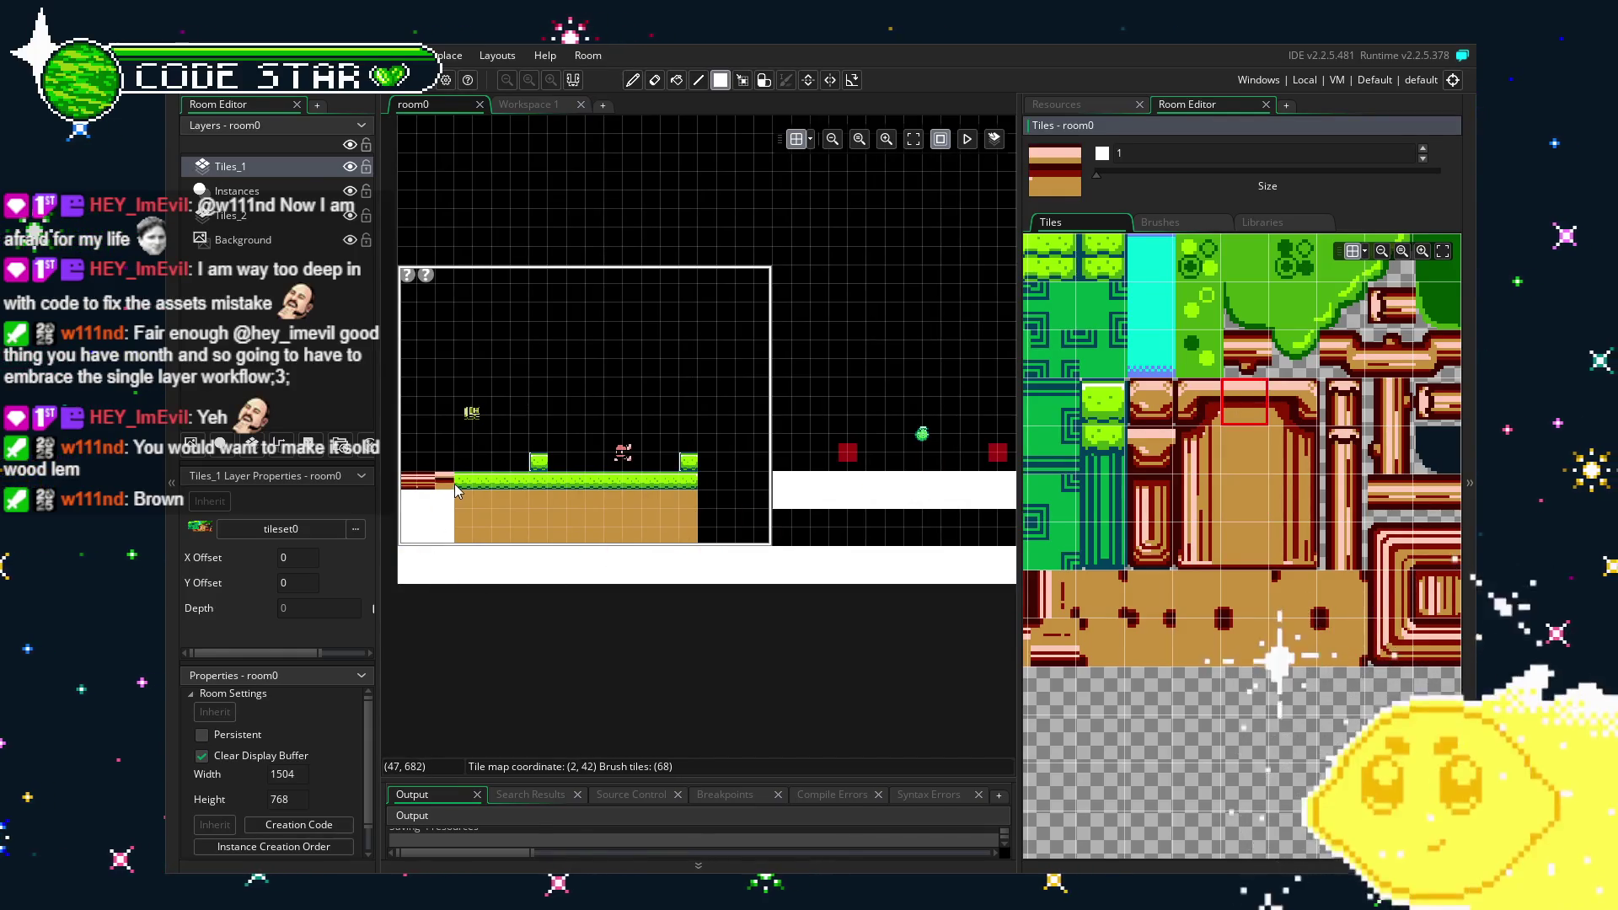
scroll(455, 492, "up", 2)
left_click(1246, 497)
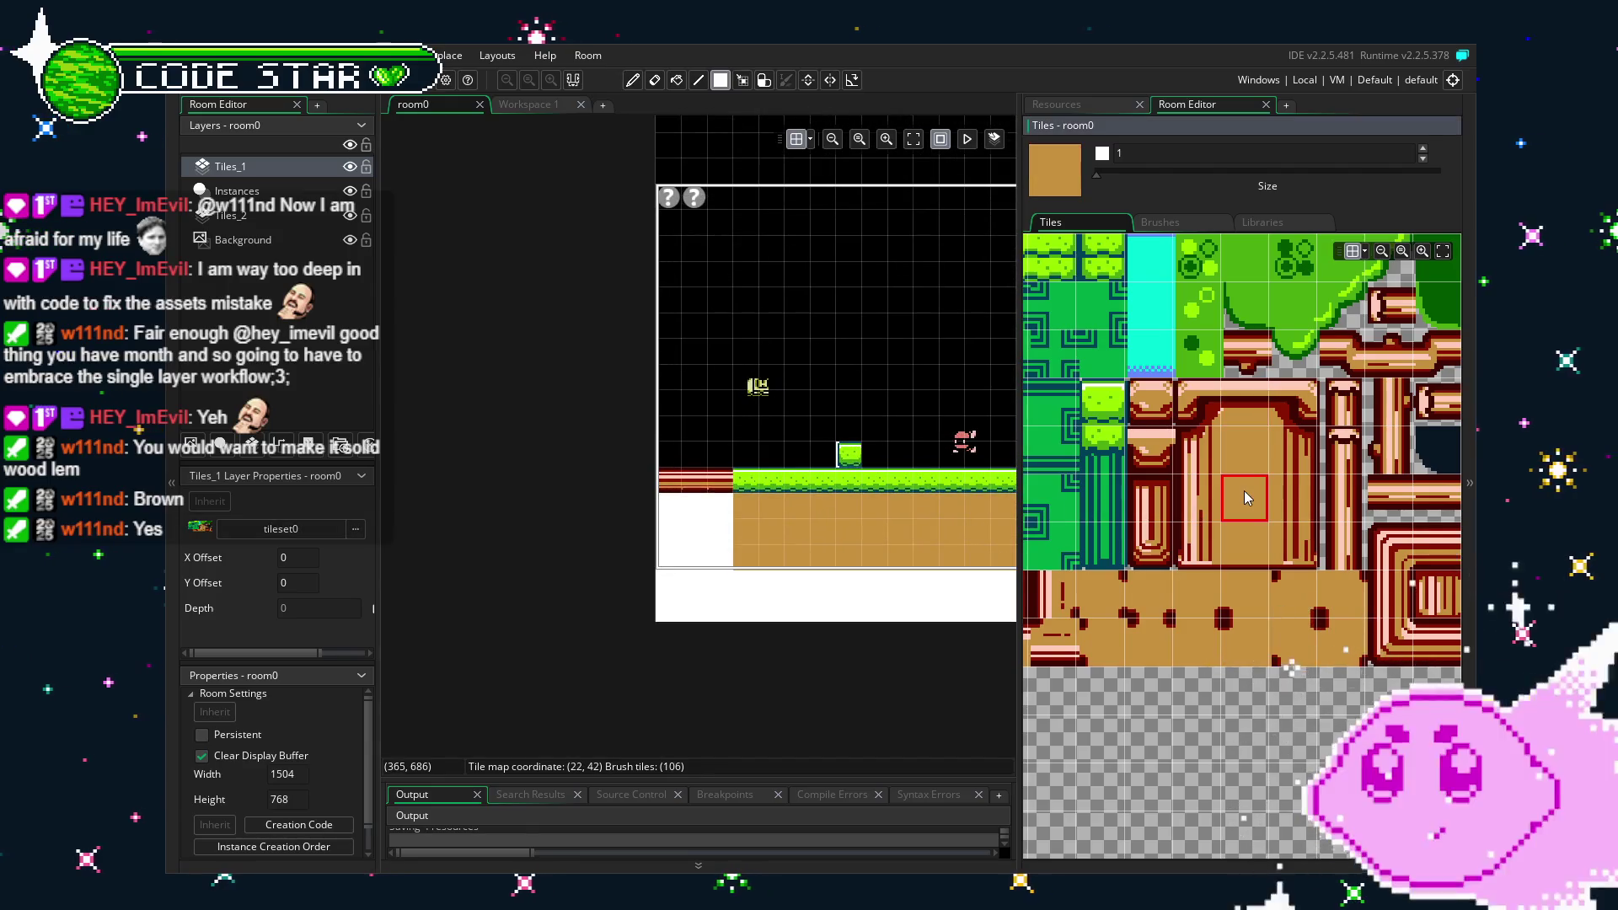
left_click_drag(716, 506, 661, 574)
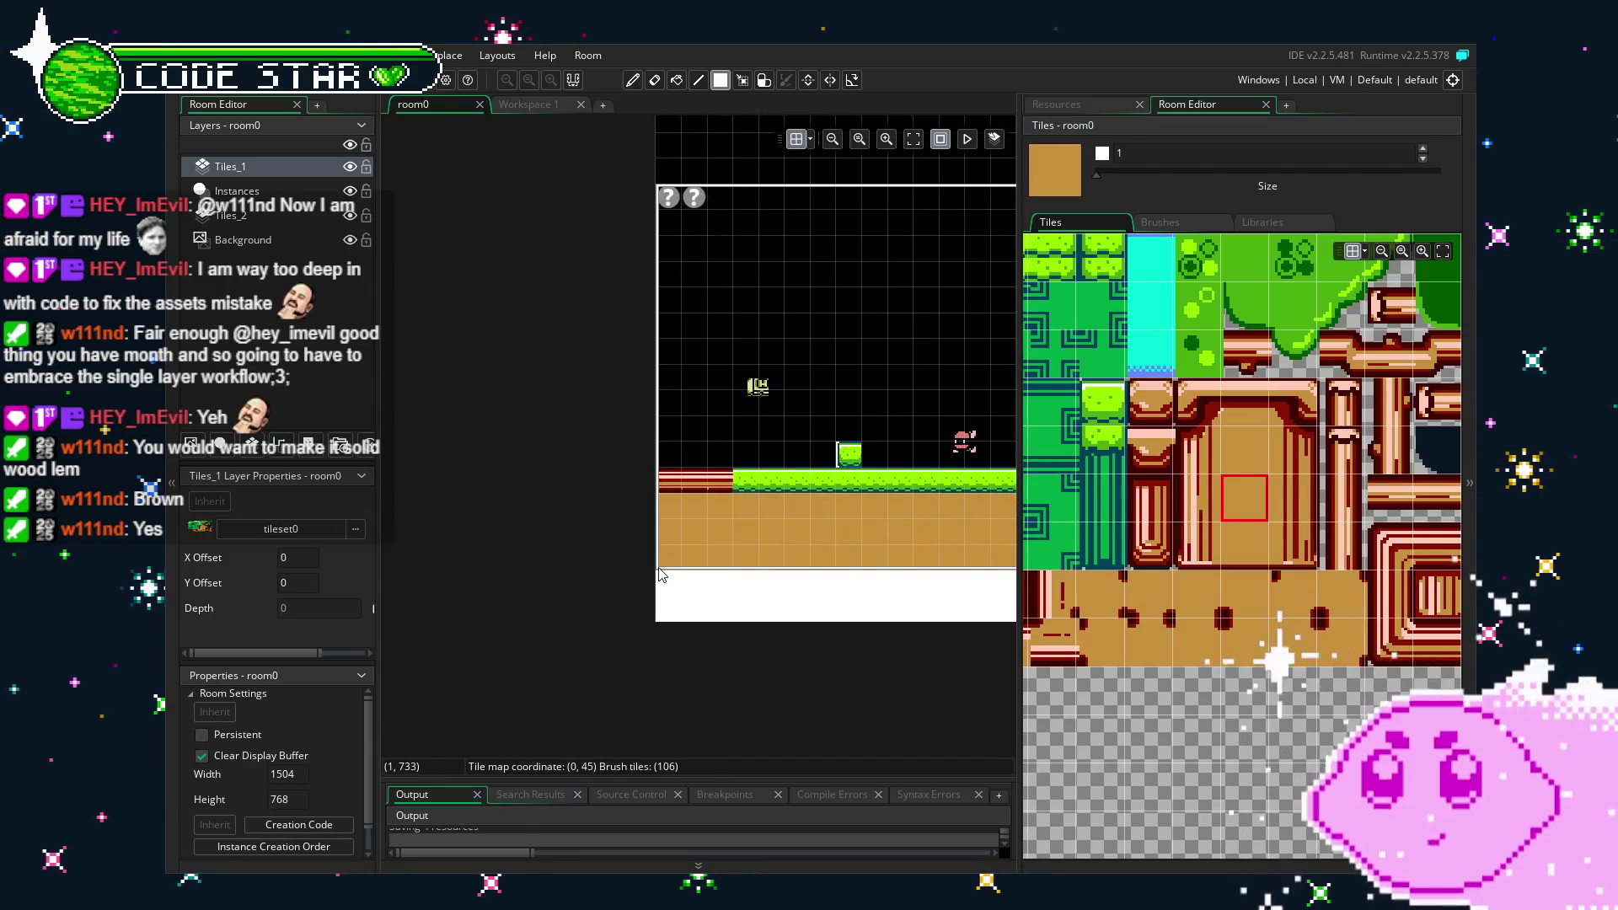
mouse_move(1237, 479)
left_mouse_down()
mouse_move(1361, 517)
mouse_move(1236, 540)
mouse_move(1445, 517)
mouse_move(1346, 593)
mouse_move(1018, 575)
left_mouse_up()
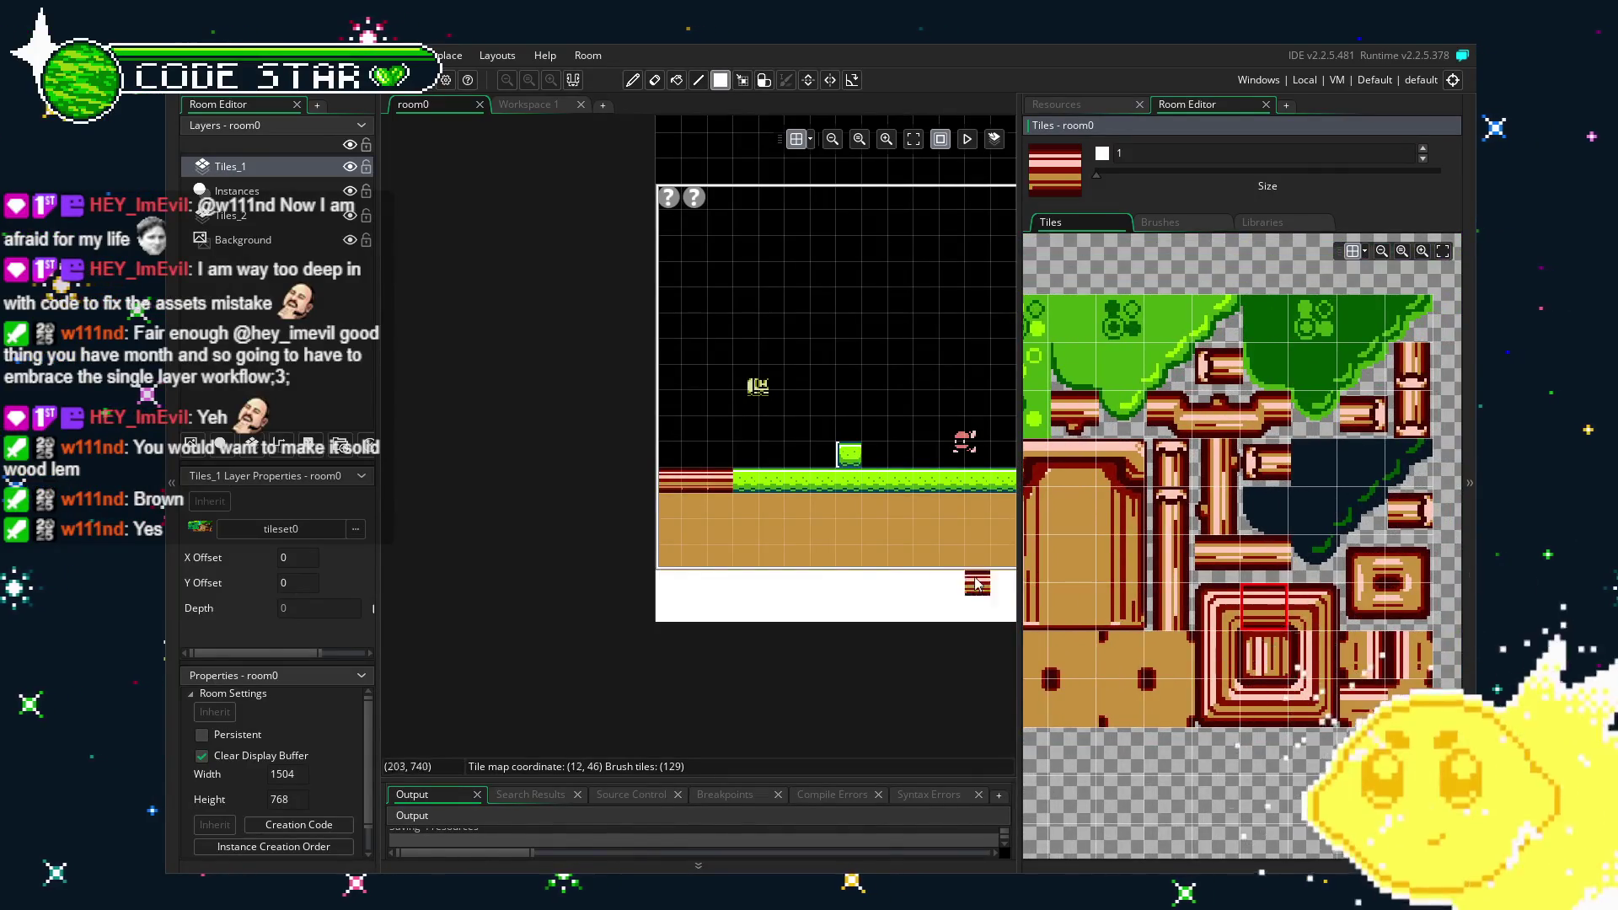
Extend the border edge down the ground's right side and turn a grass block into a post.
left_click_drag(798, 512, 647, 491)
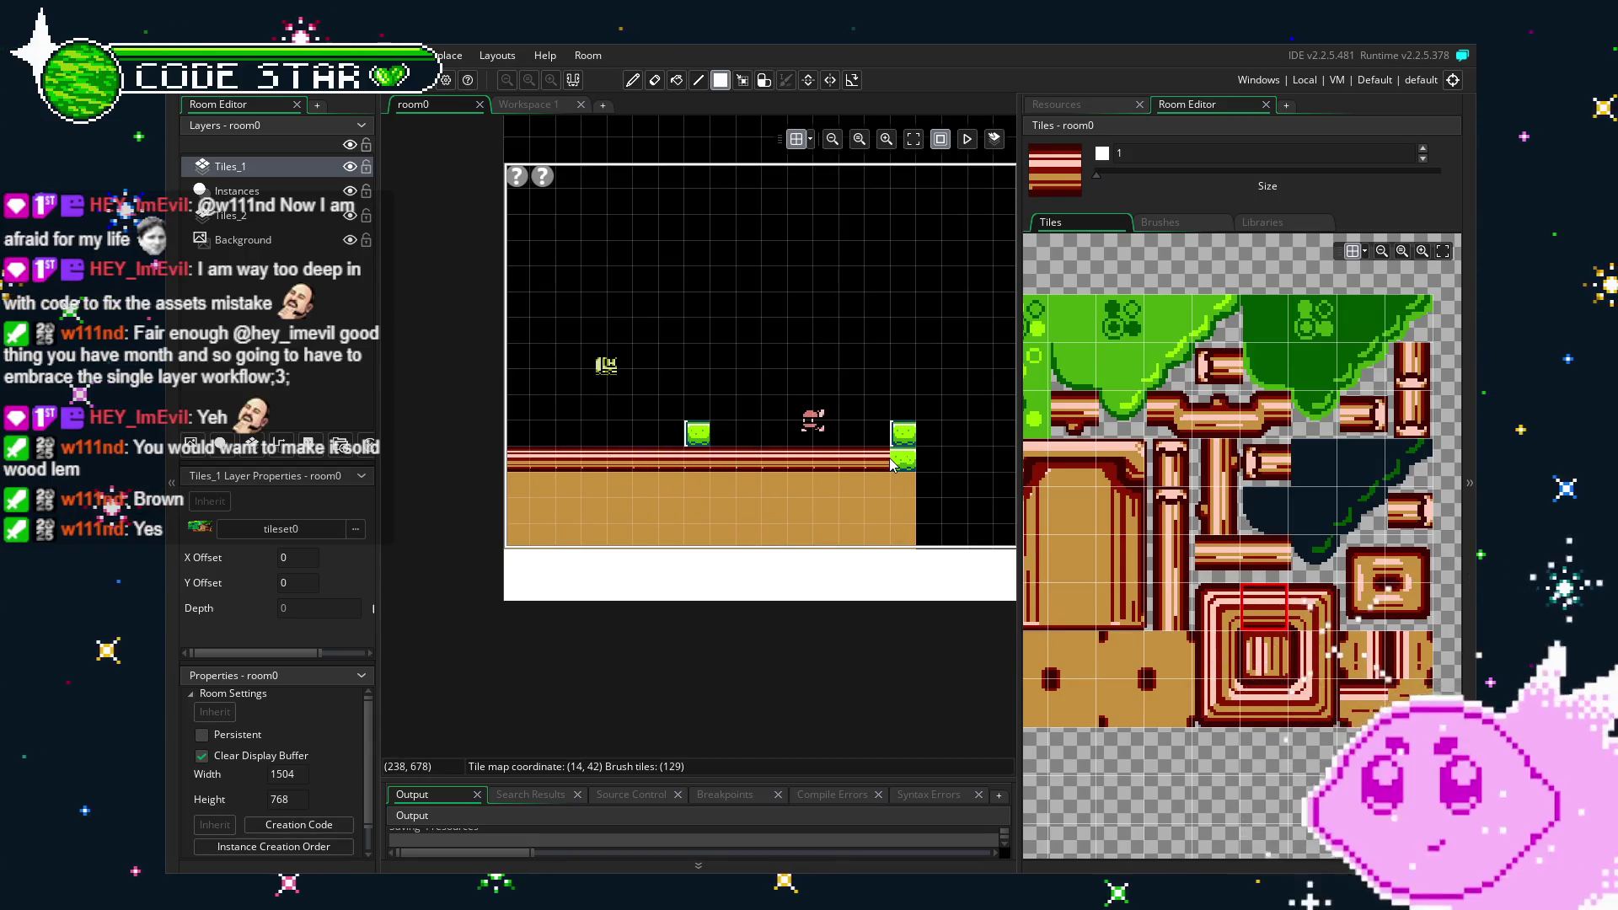
left_click(1288, 607)
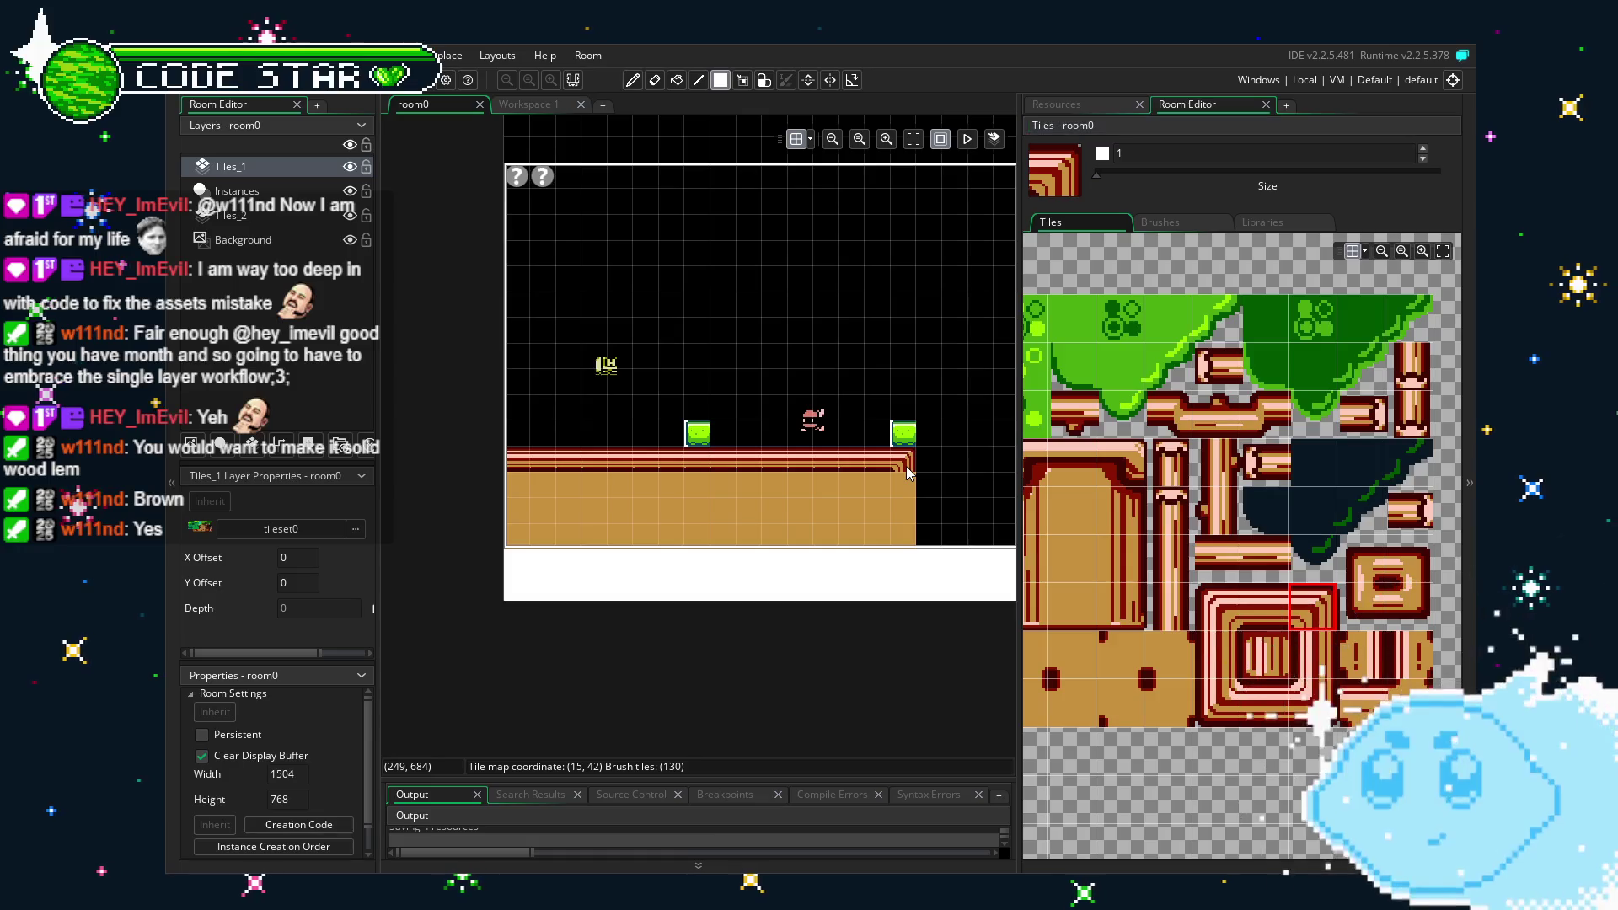
left_click(1300, 657)
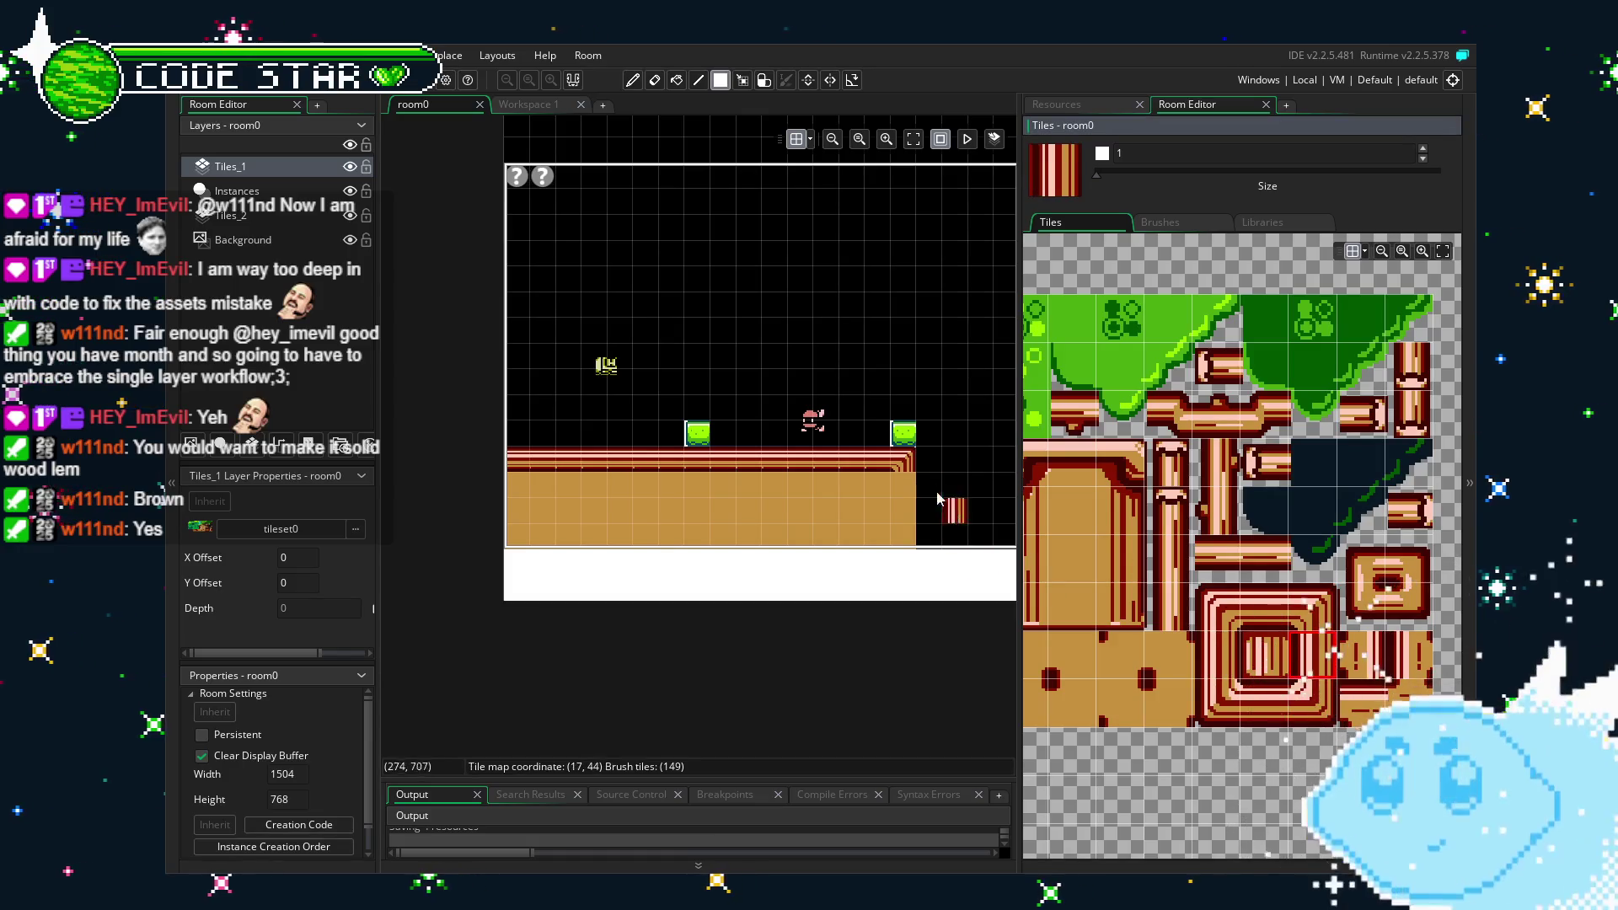
left_click(907, 528)
left_click(1268, 657)
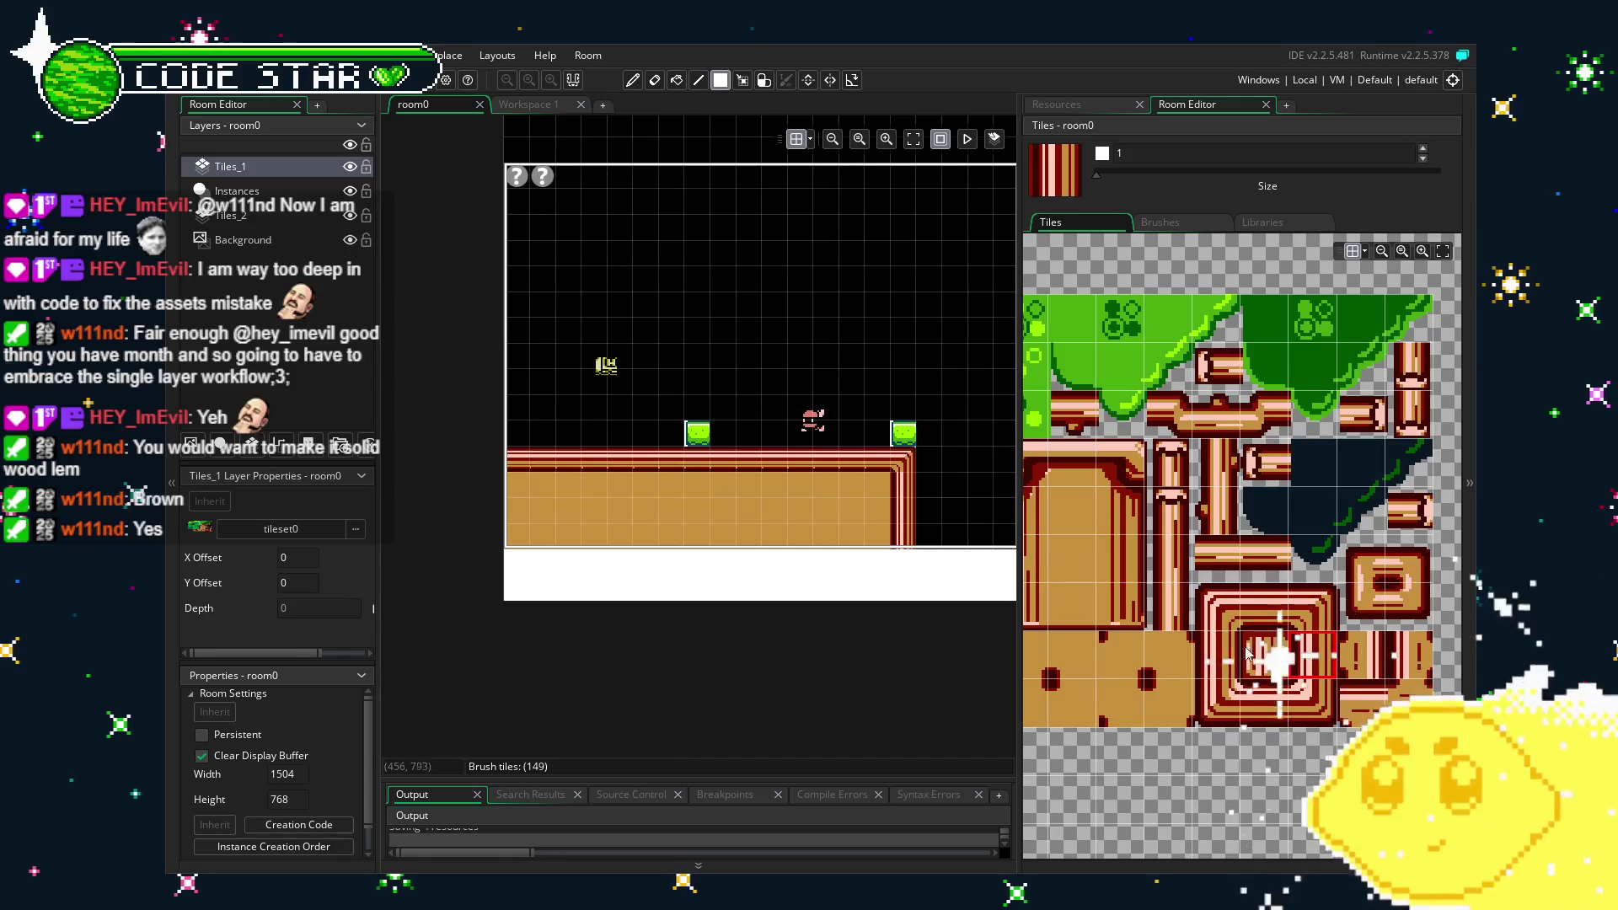
left_click(900, 438)
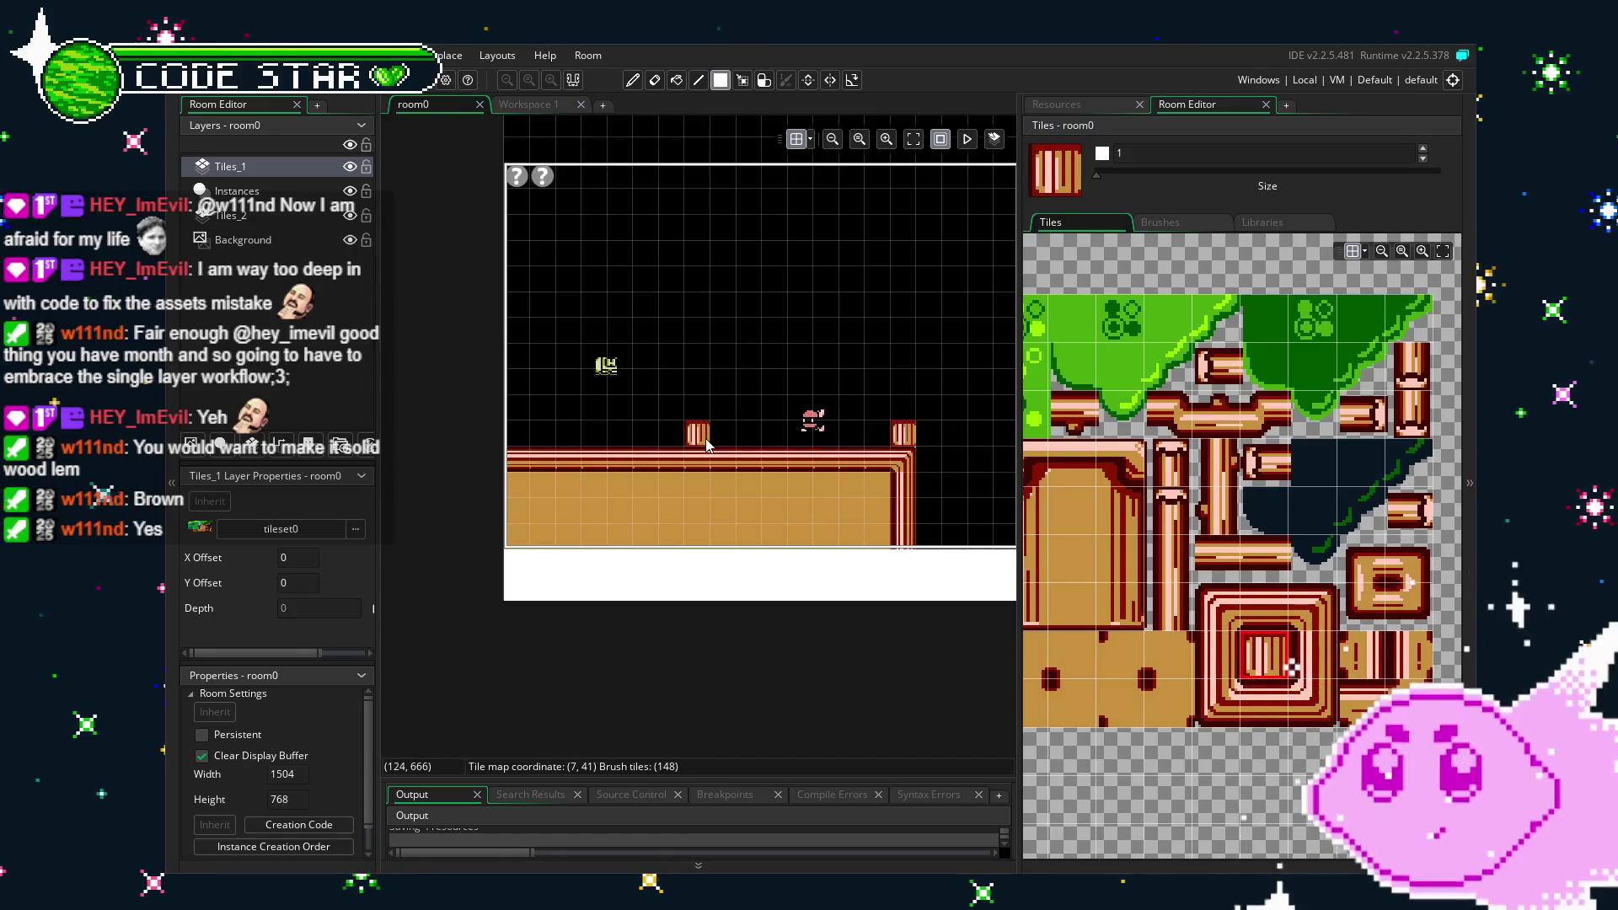
Paint a border strip with a bottom-left corner along the ground's bottom row.
scroll(716, 578, "up", 2, "ctrl")
key("e")
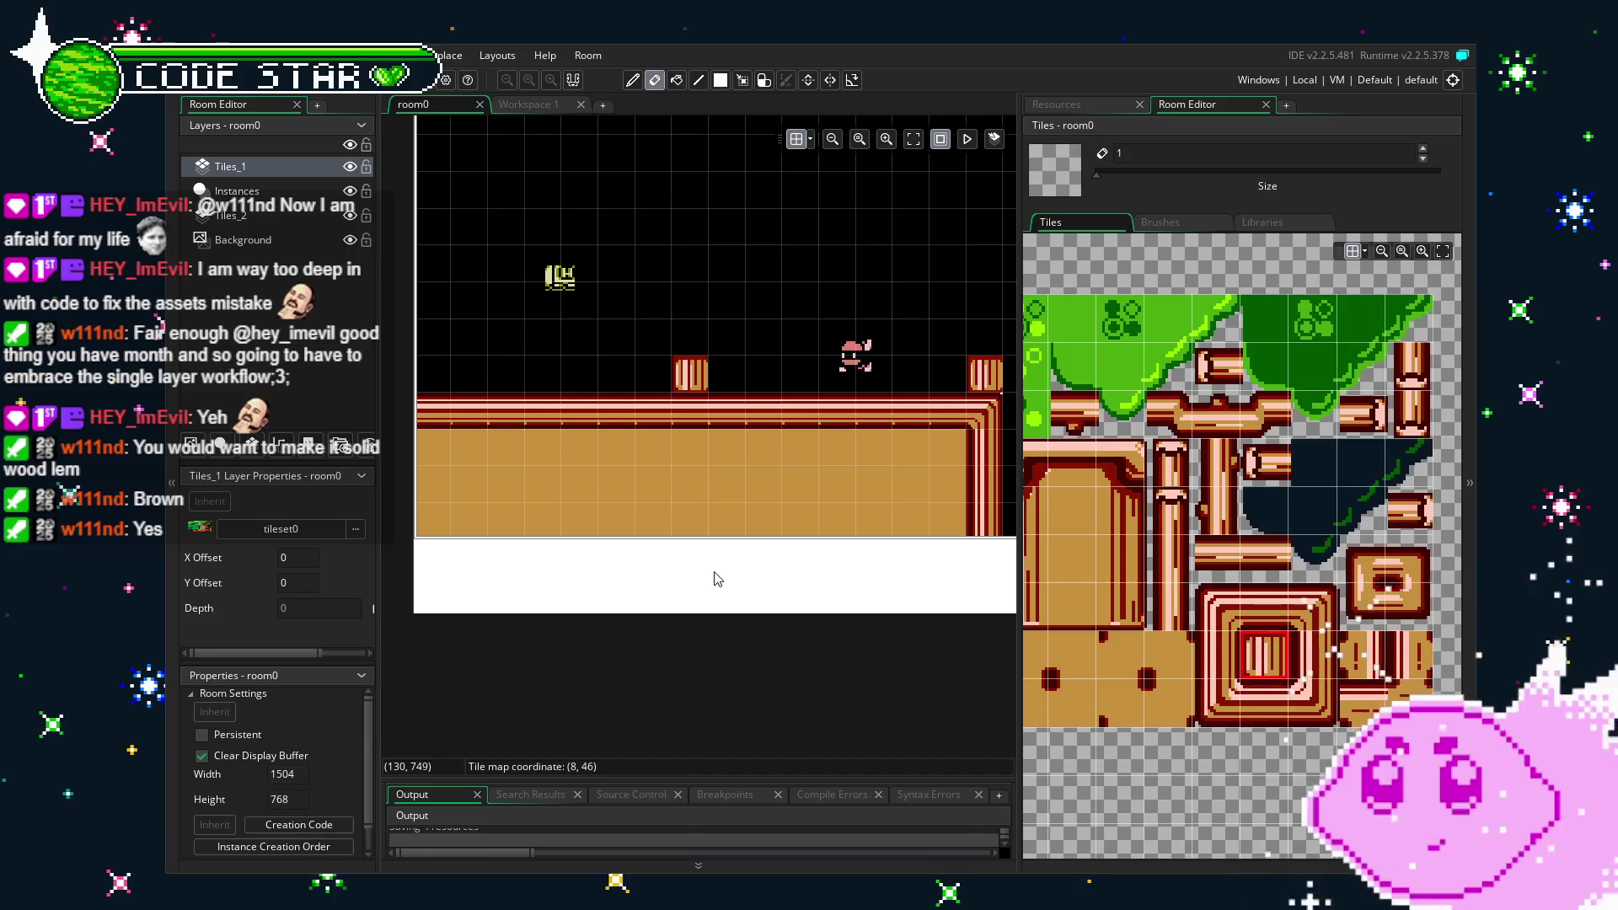
left_click_drag(656, 582, 777, 583)
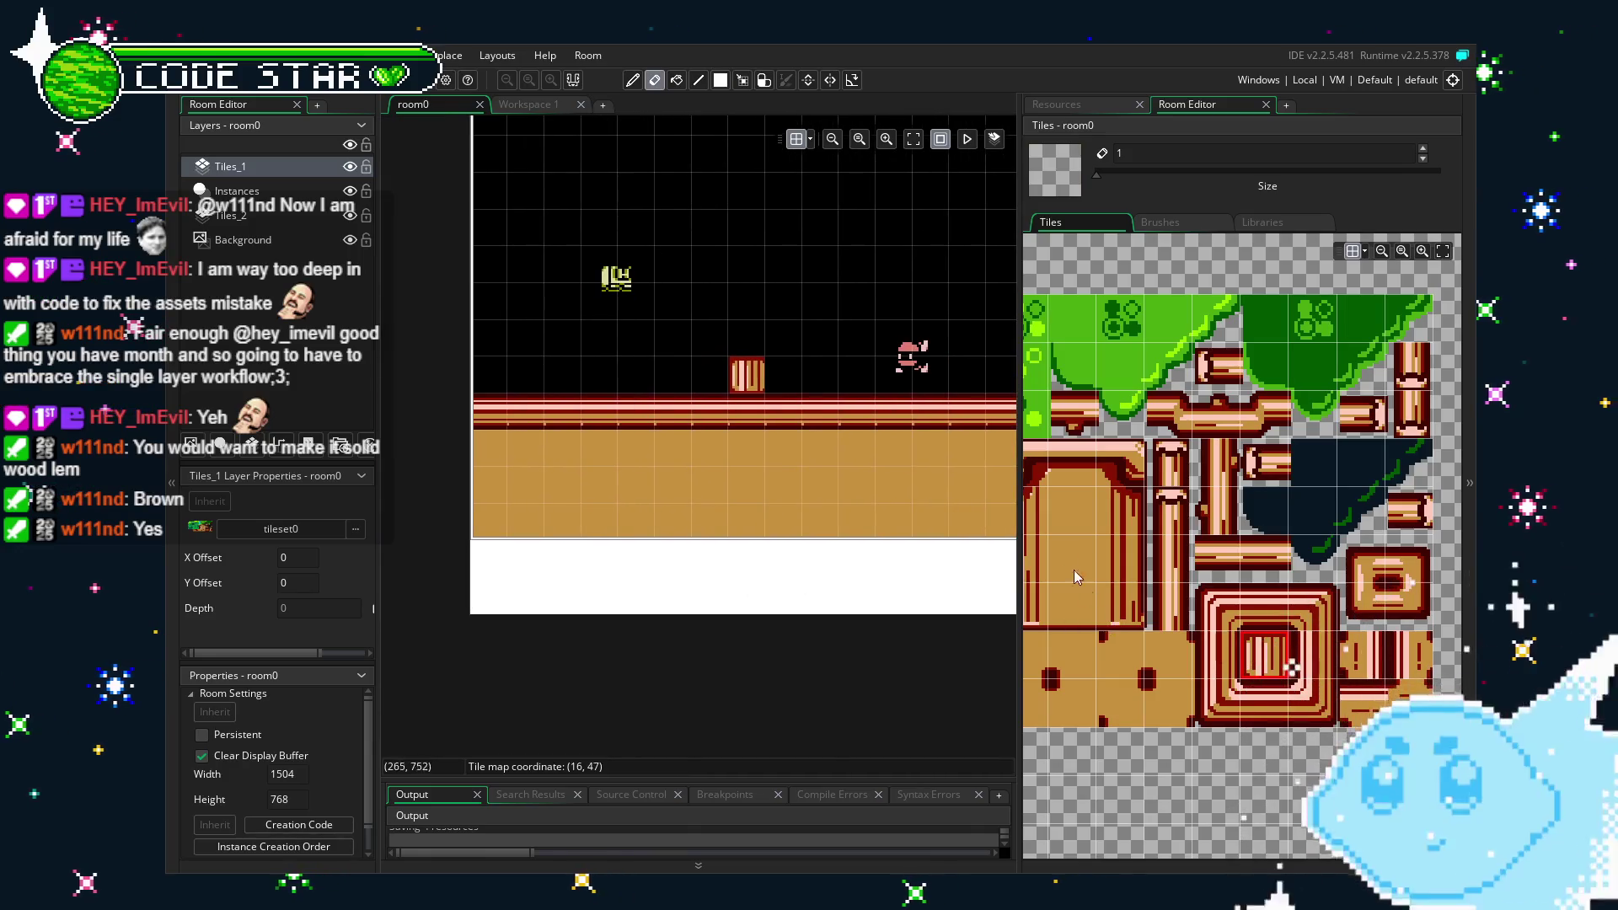
left_click(1228, 650)
scroll(624, 506, "left", 2)
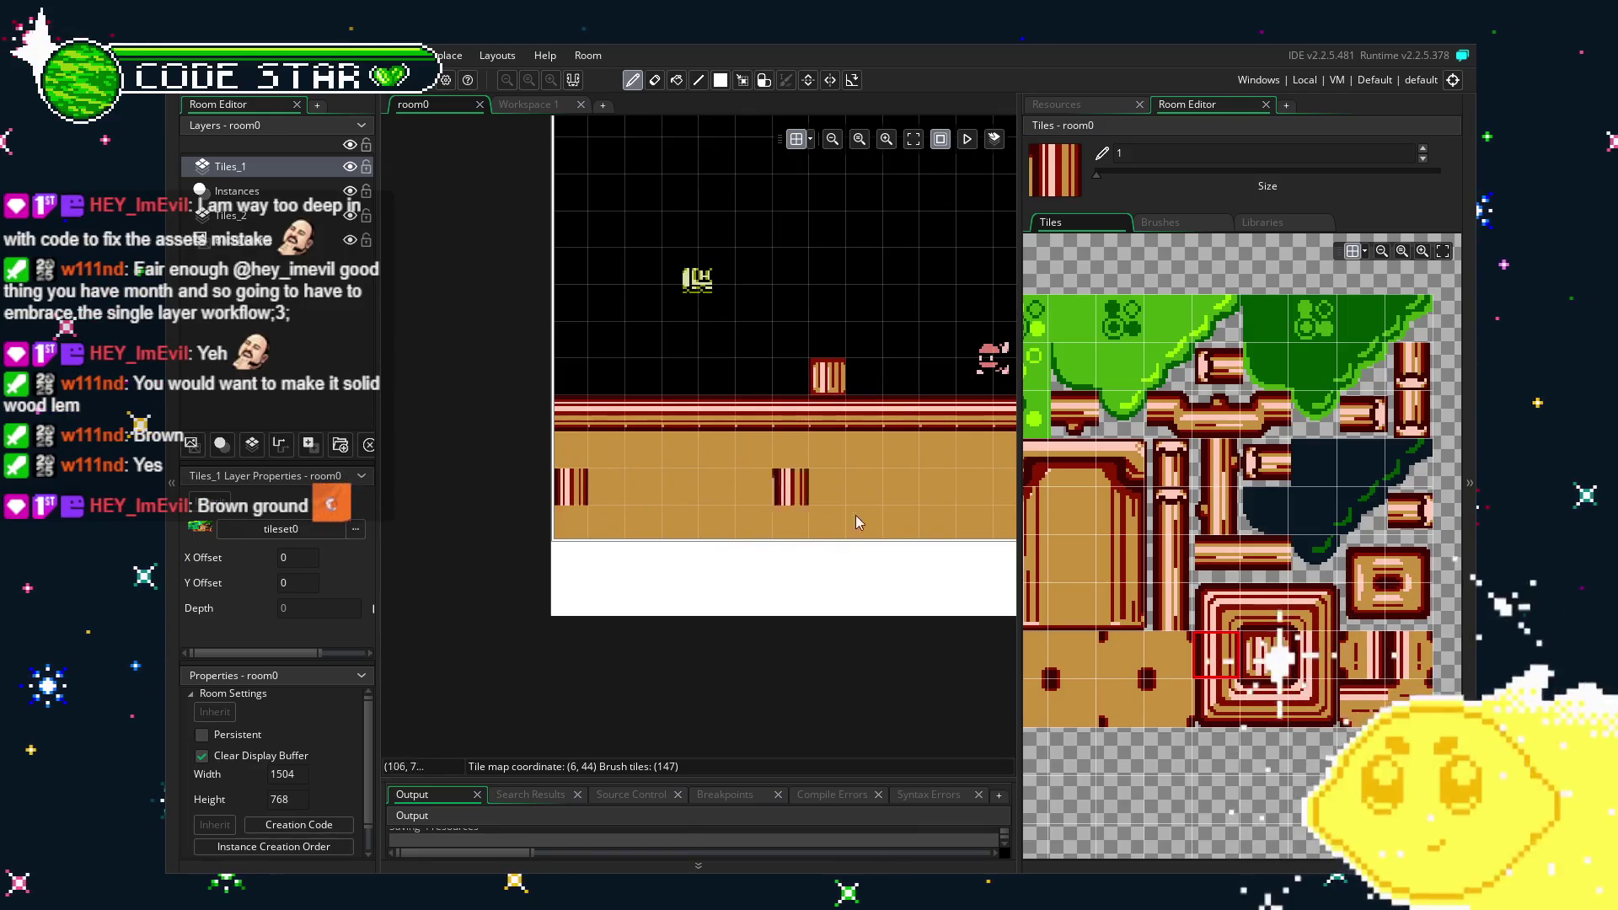
left_click(1213, 701)
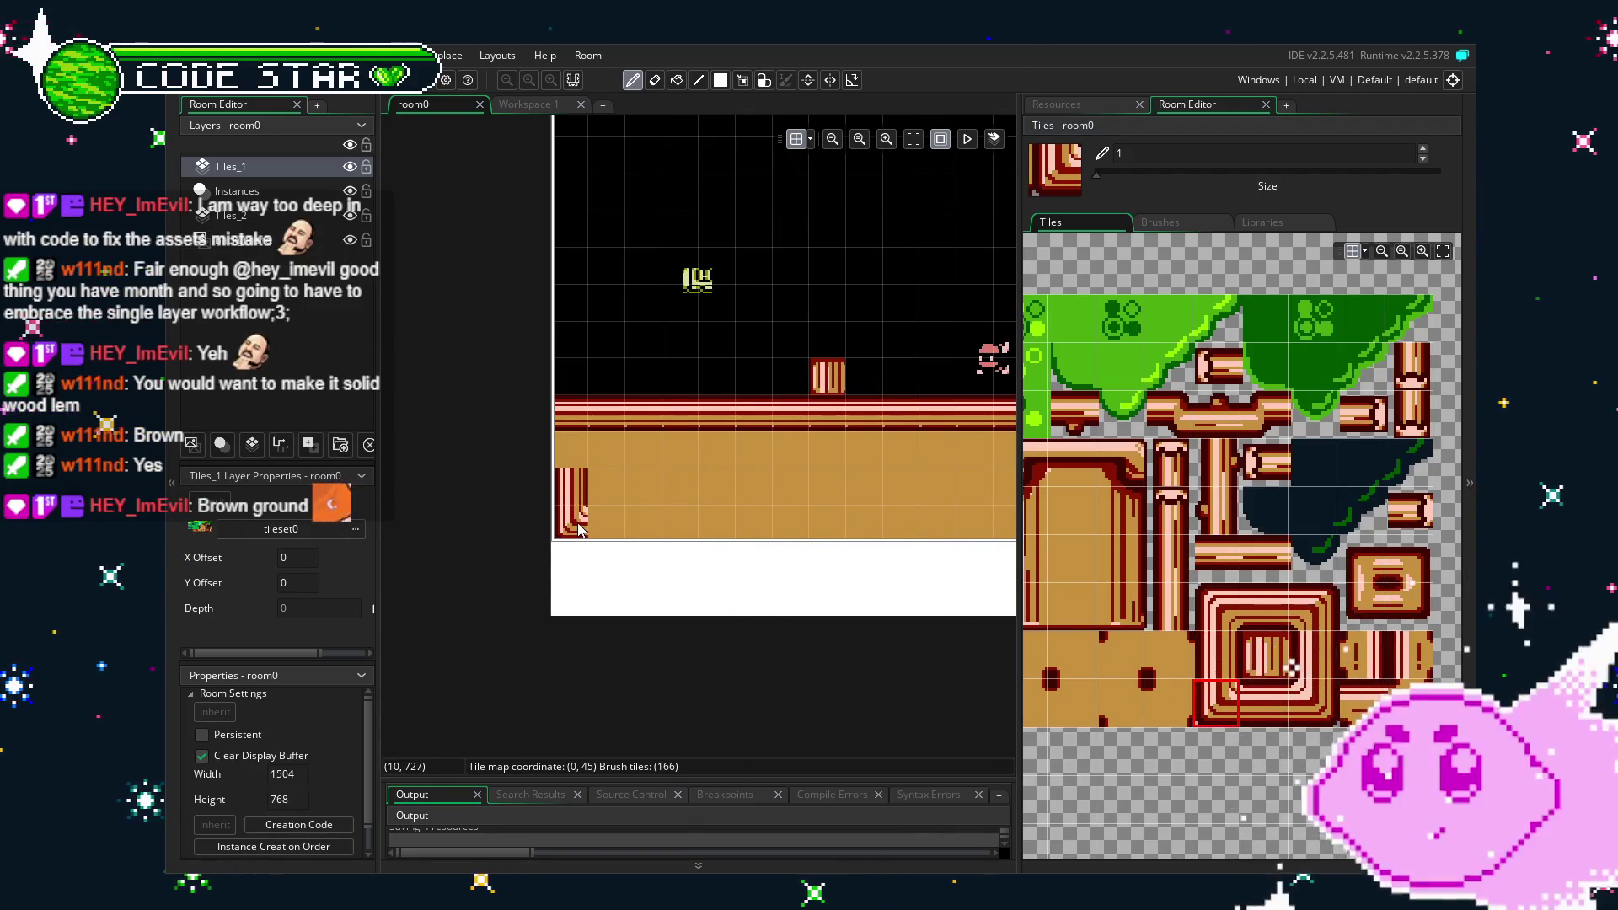
left_click(1269, 714)
left_click_drag(643, 522, 842, 522)
scroll(530, 528, "right", 5)
left_click_drag(530, 528, 703, 520)
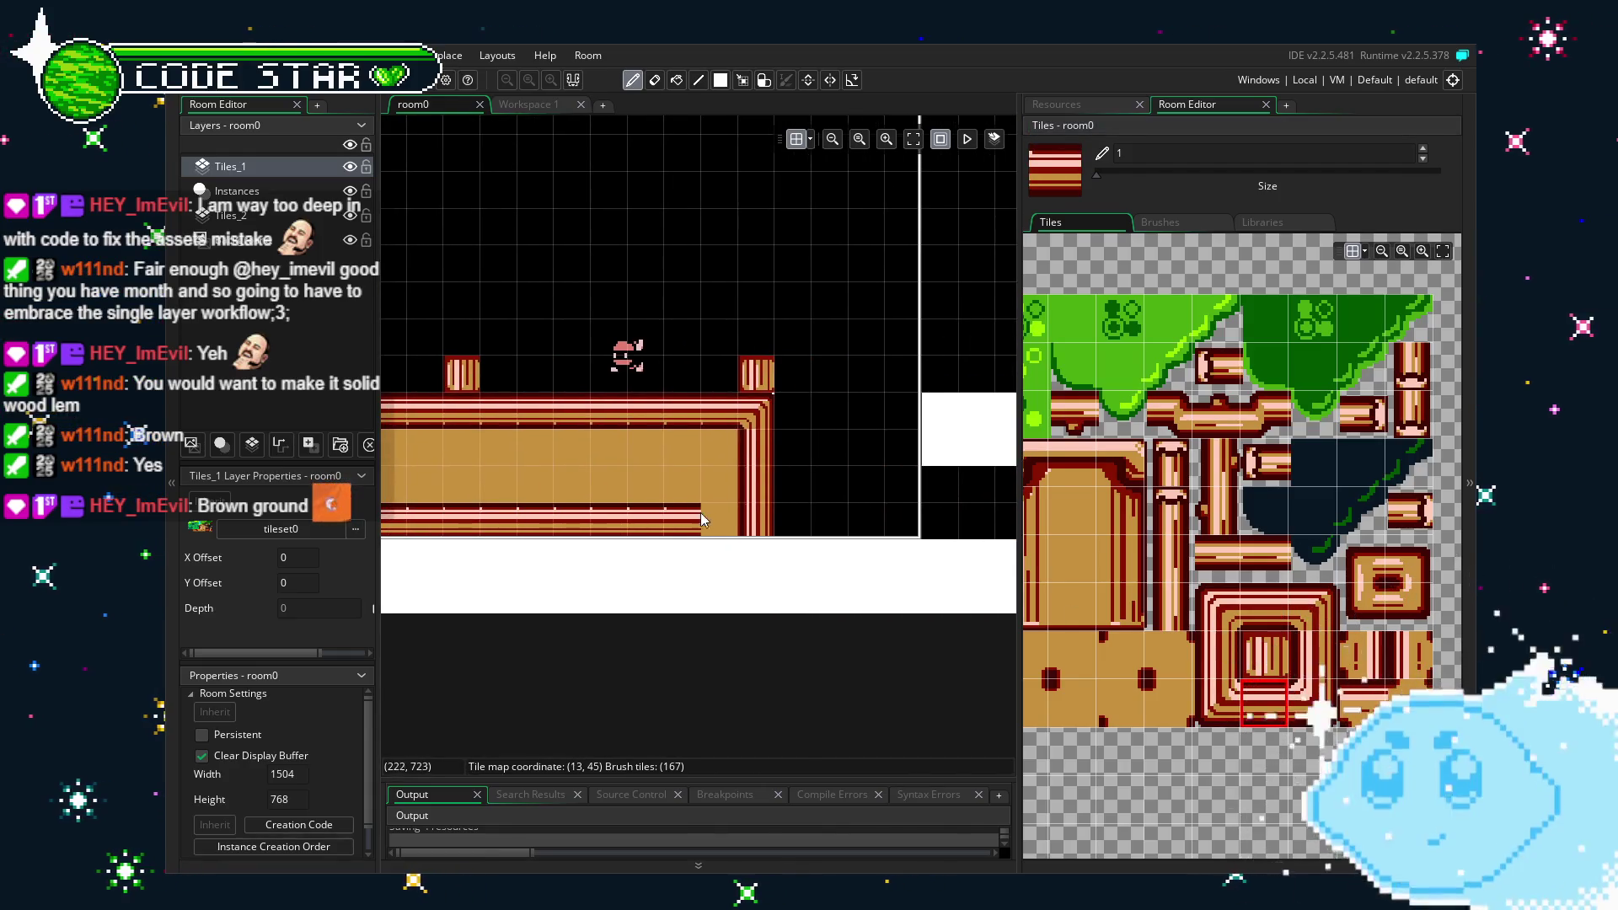
Add the remaining corner and left-edge border tiles and erase the stray tile below.
left_click(1310, 706)
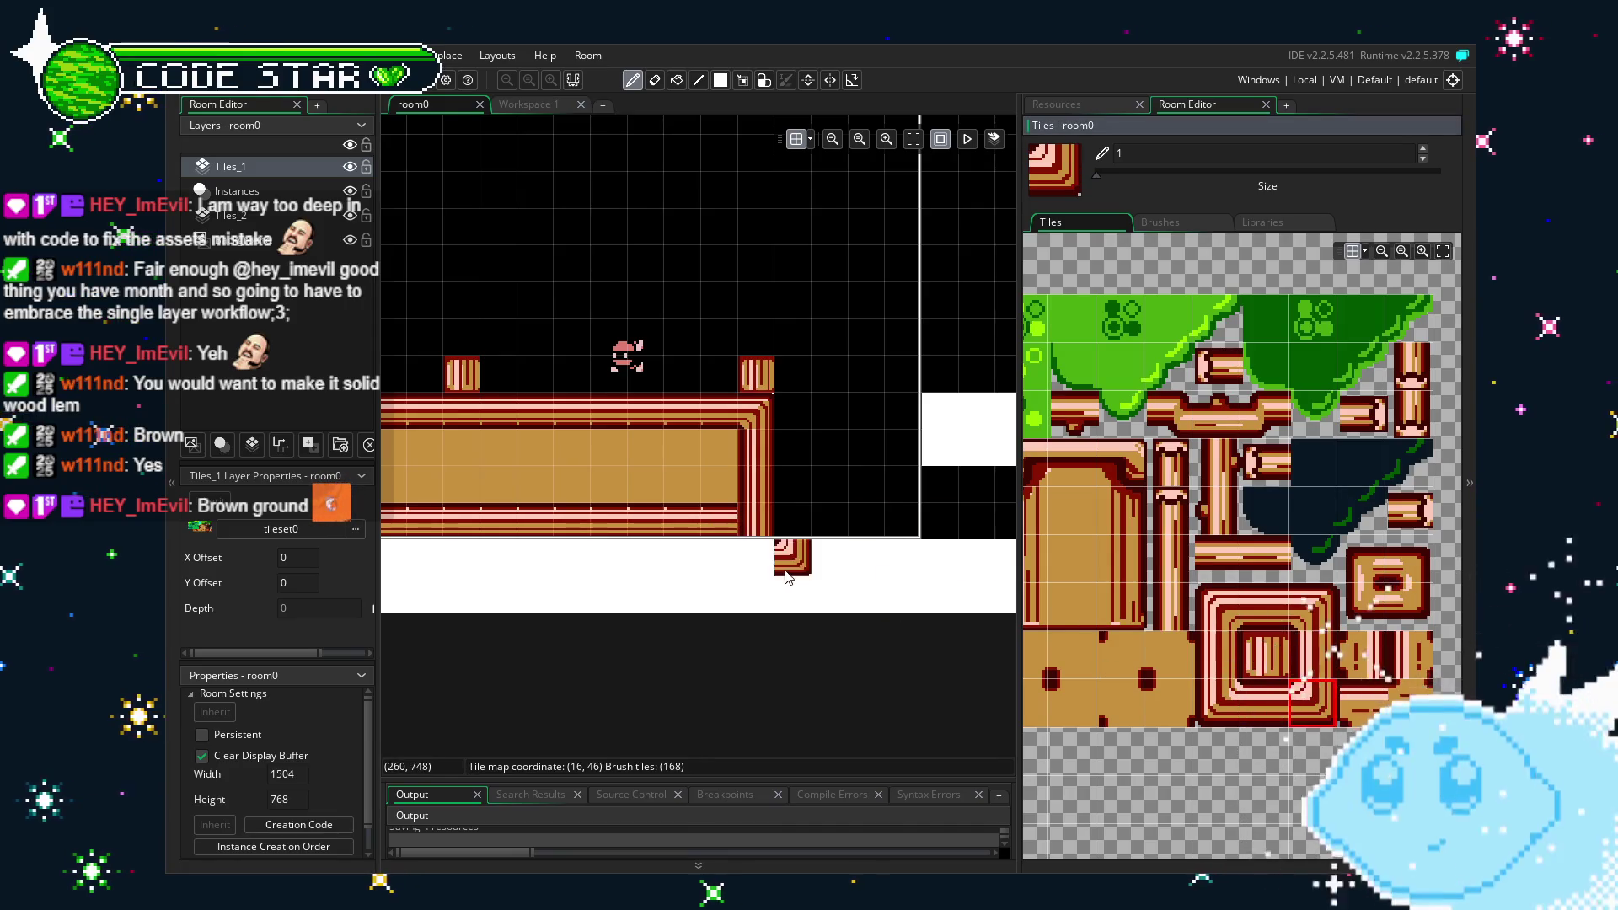
scroll(823, 589, "left", 5)
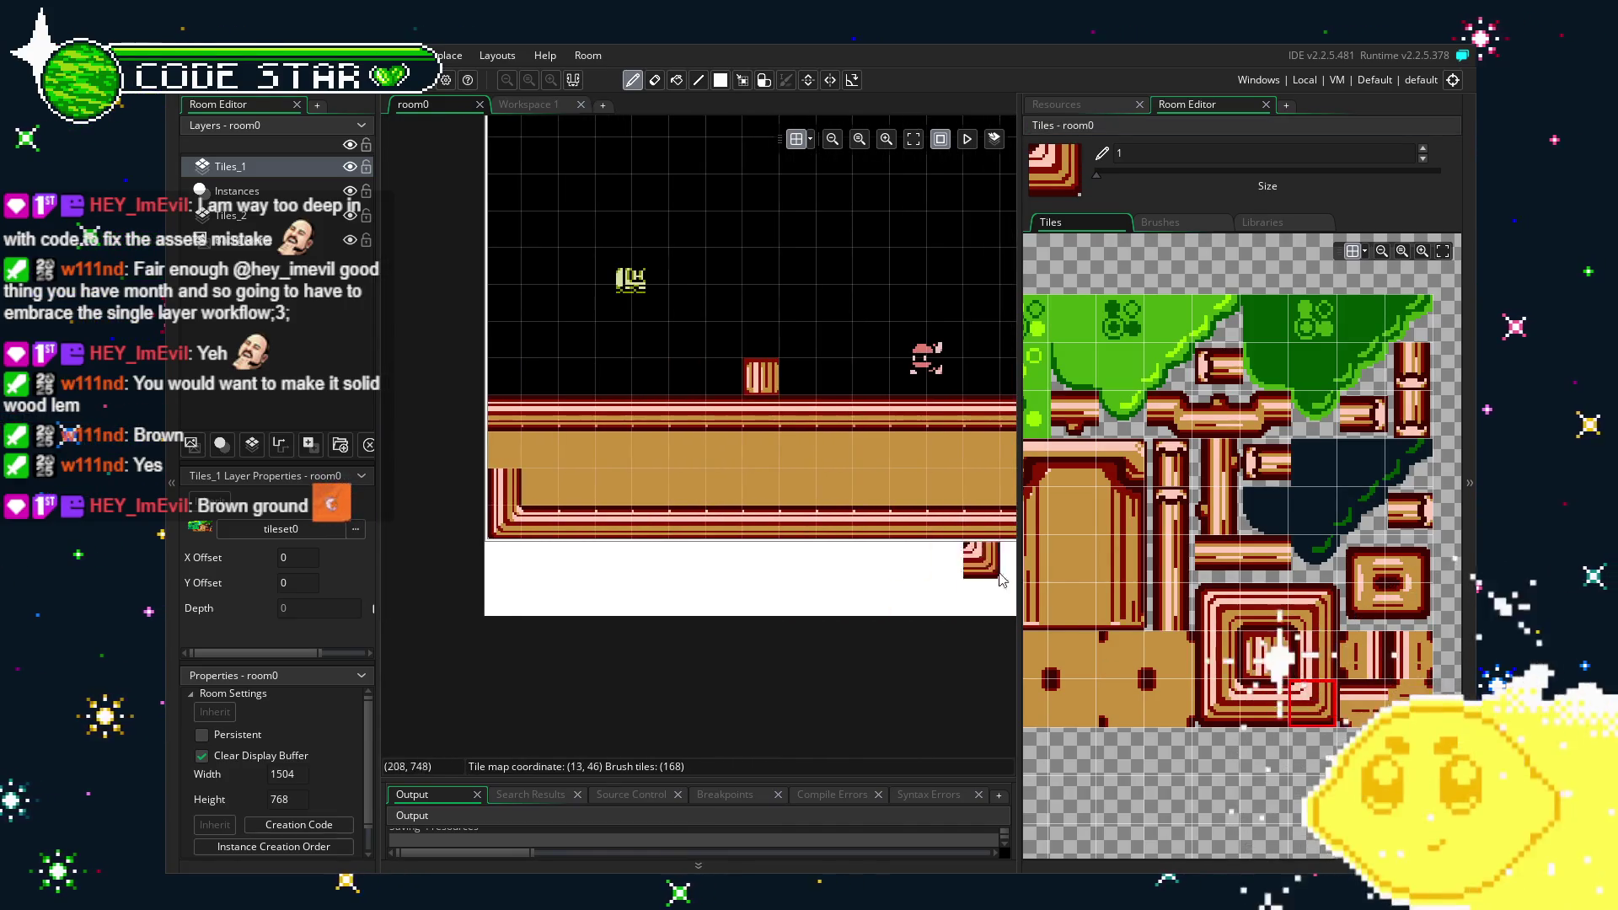
left_click(1229, 620)
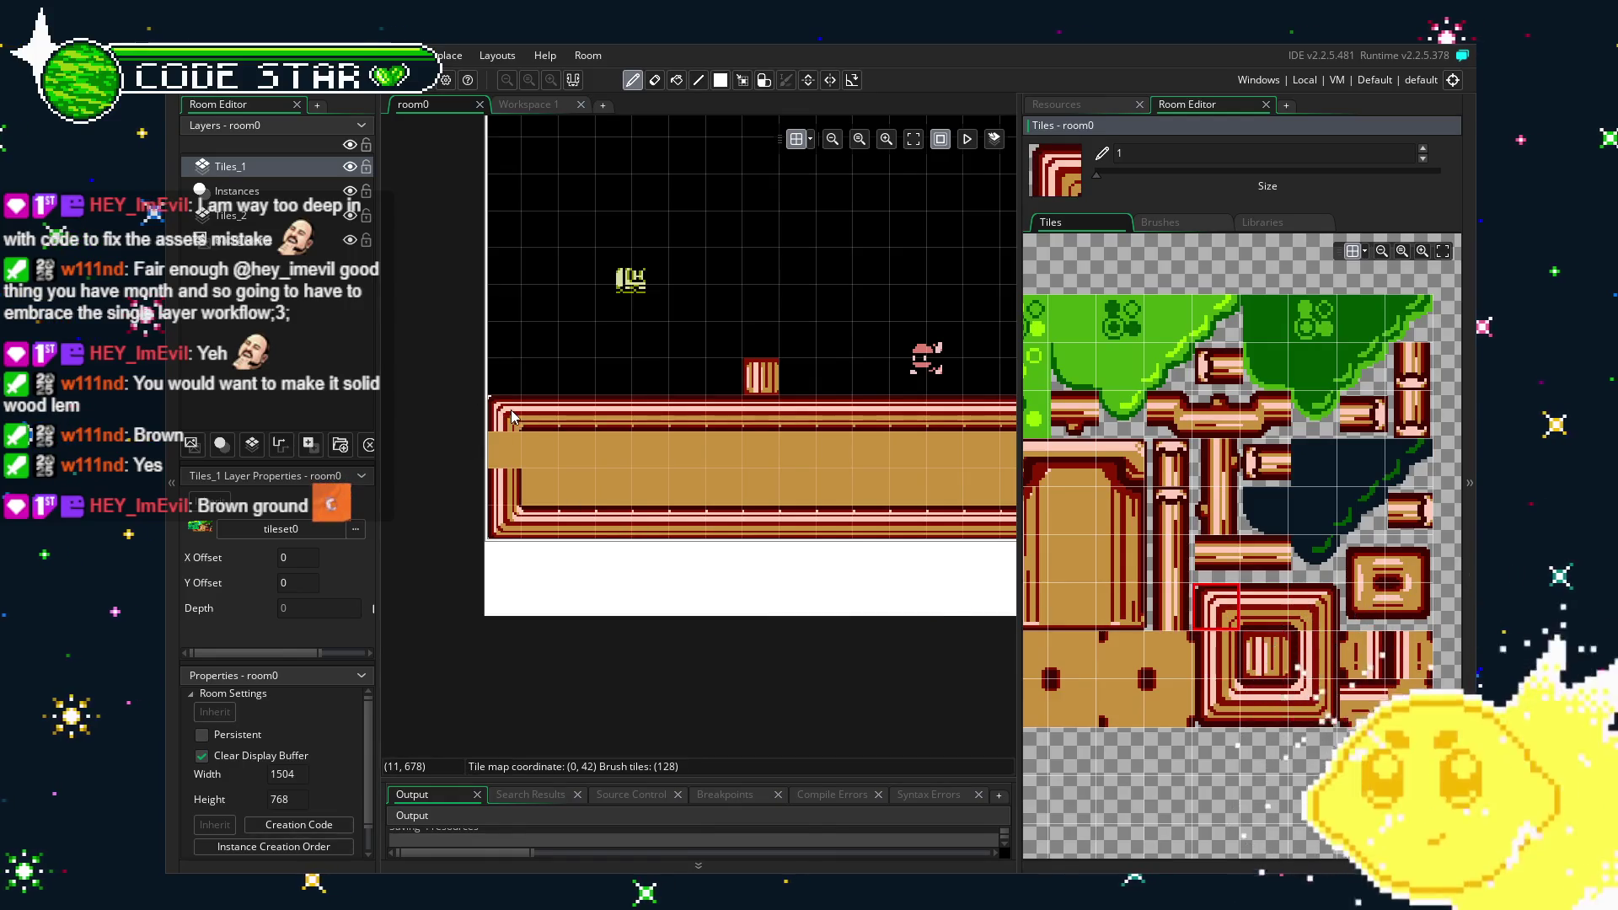
left_click(1226, 636)
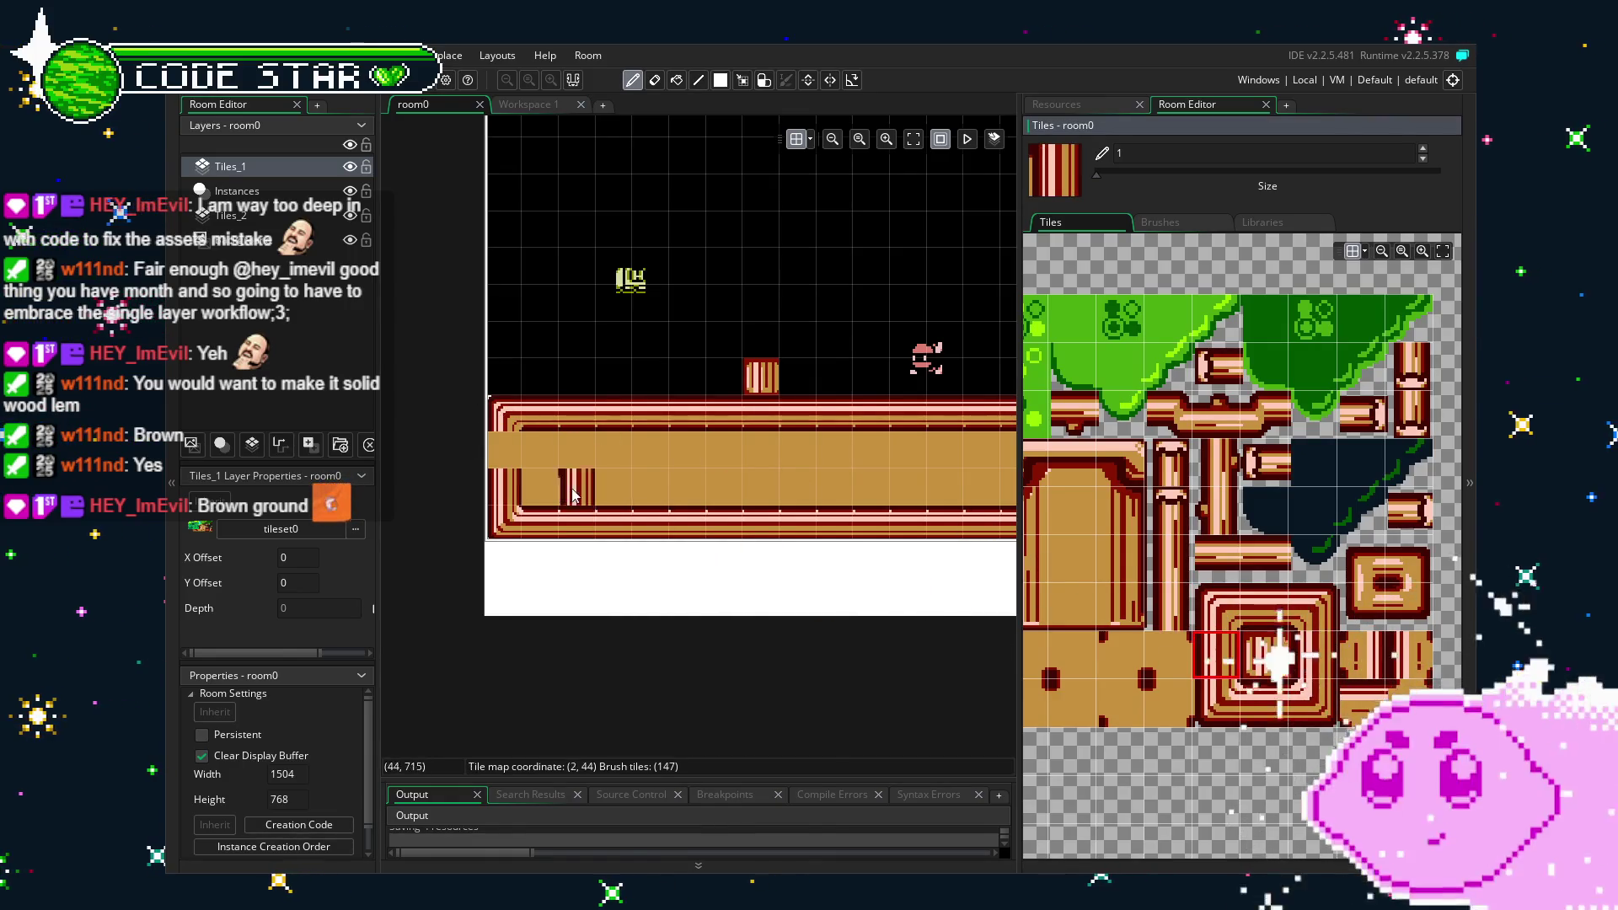
key("e")
scroll(666, 602, "down", 3)
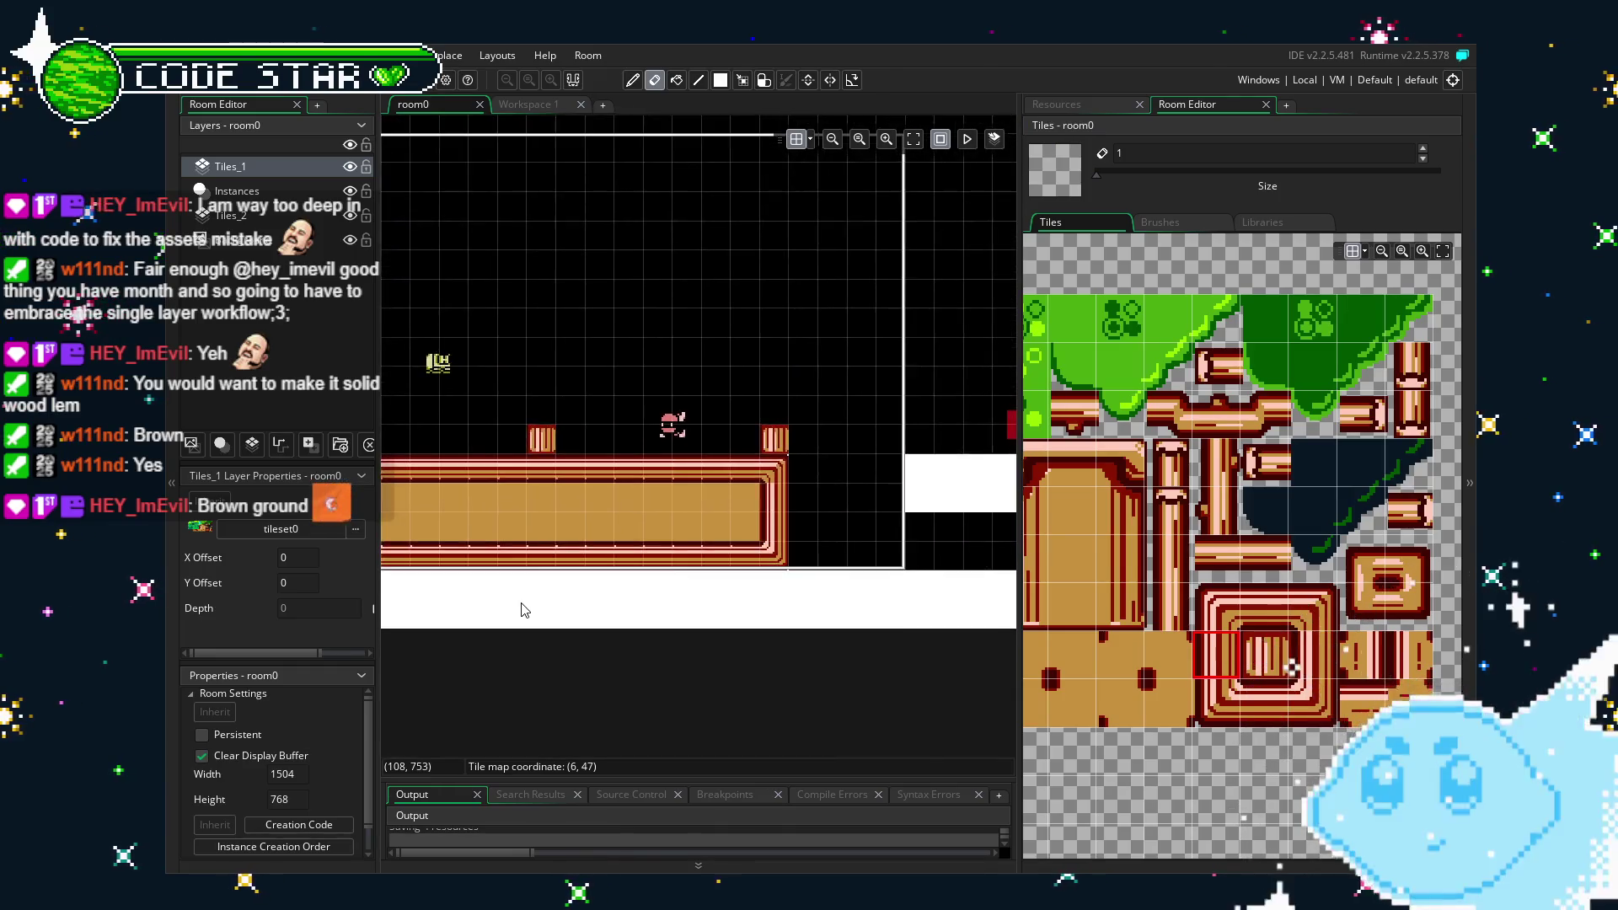
scroll(753, 675, "up", 2)
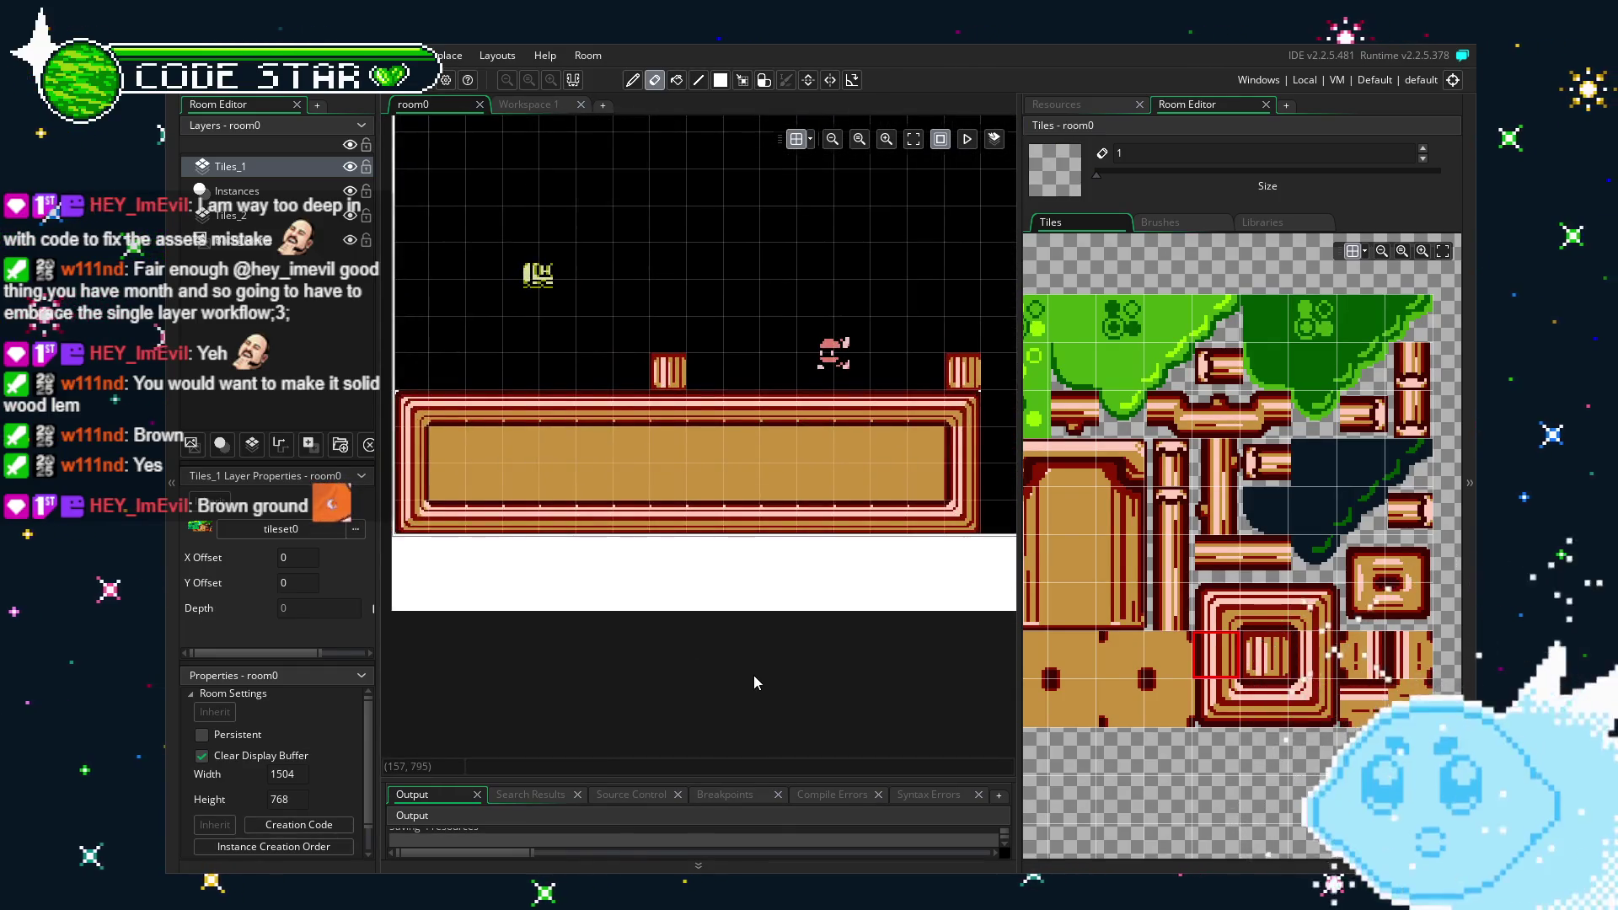
left_click_drag(754, 674, 538, 653)
scroll(1059, 469, "left", 1)
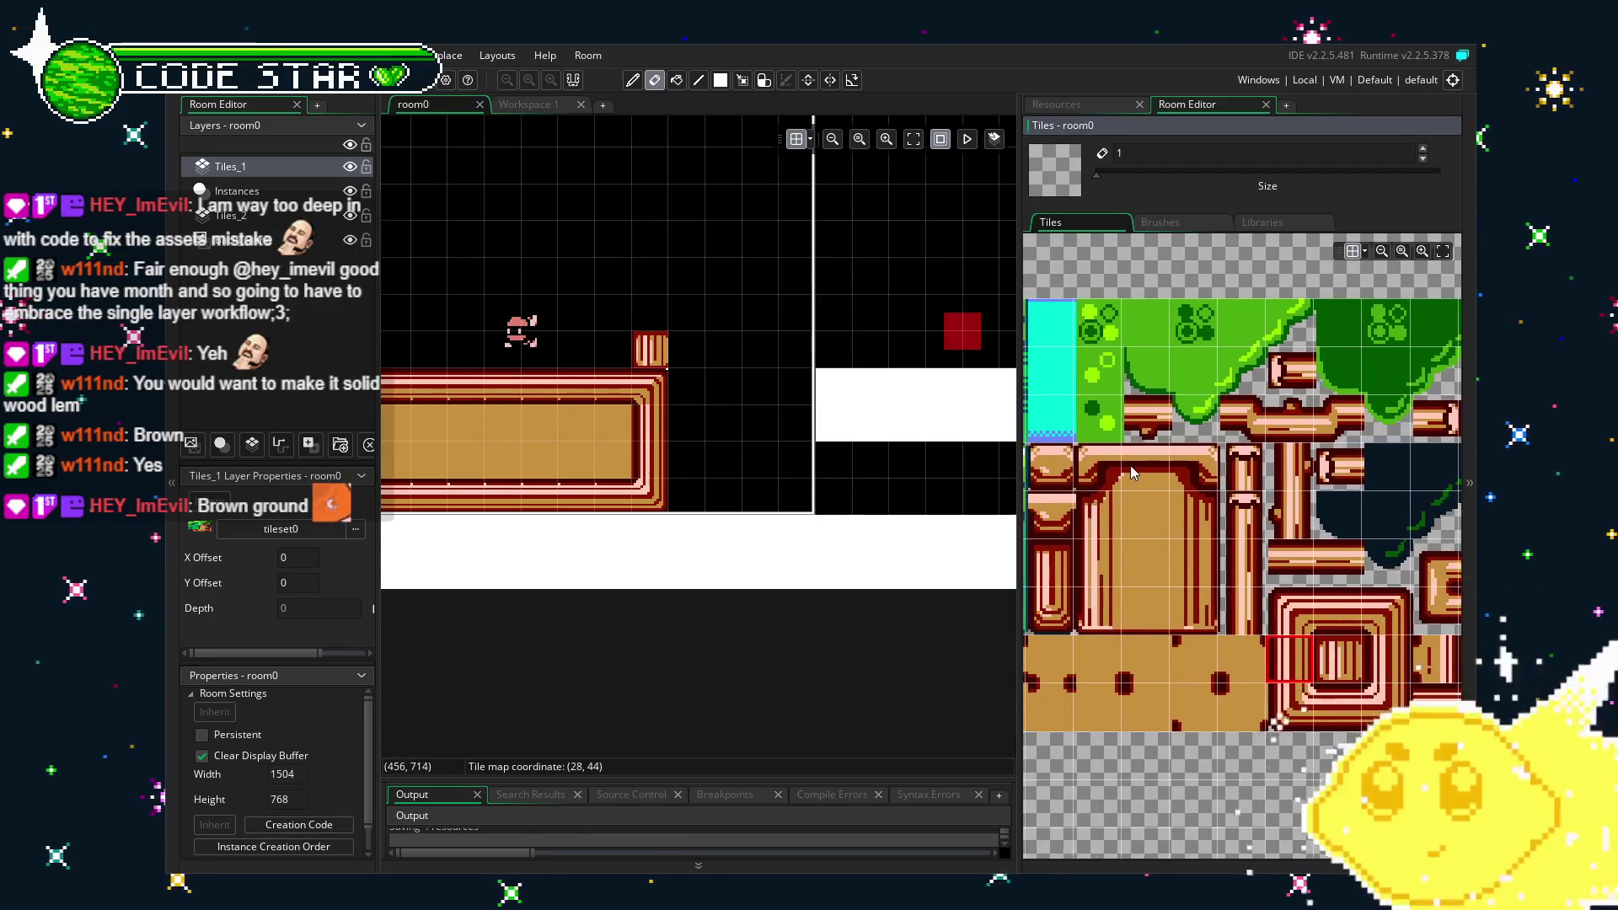
Try block top, side and fill tiles, painting block side tiles below the block top.
left_click(1111, 468)
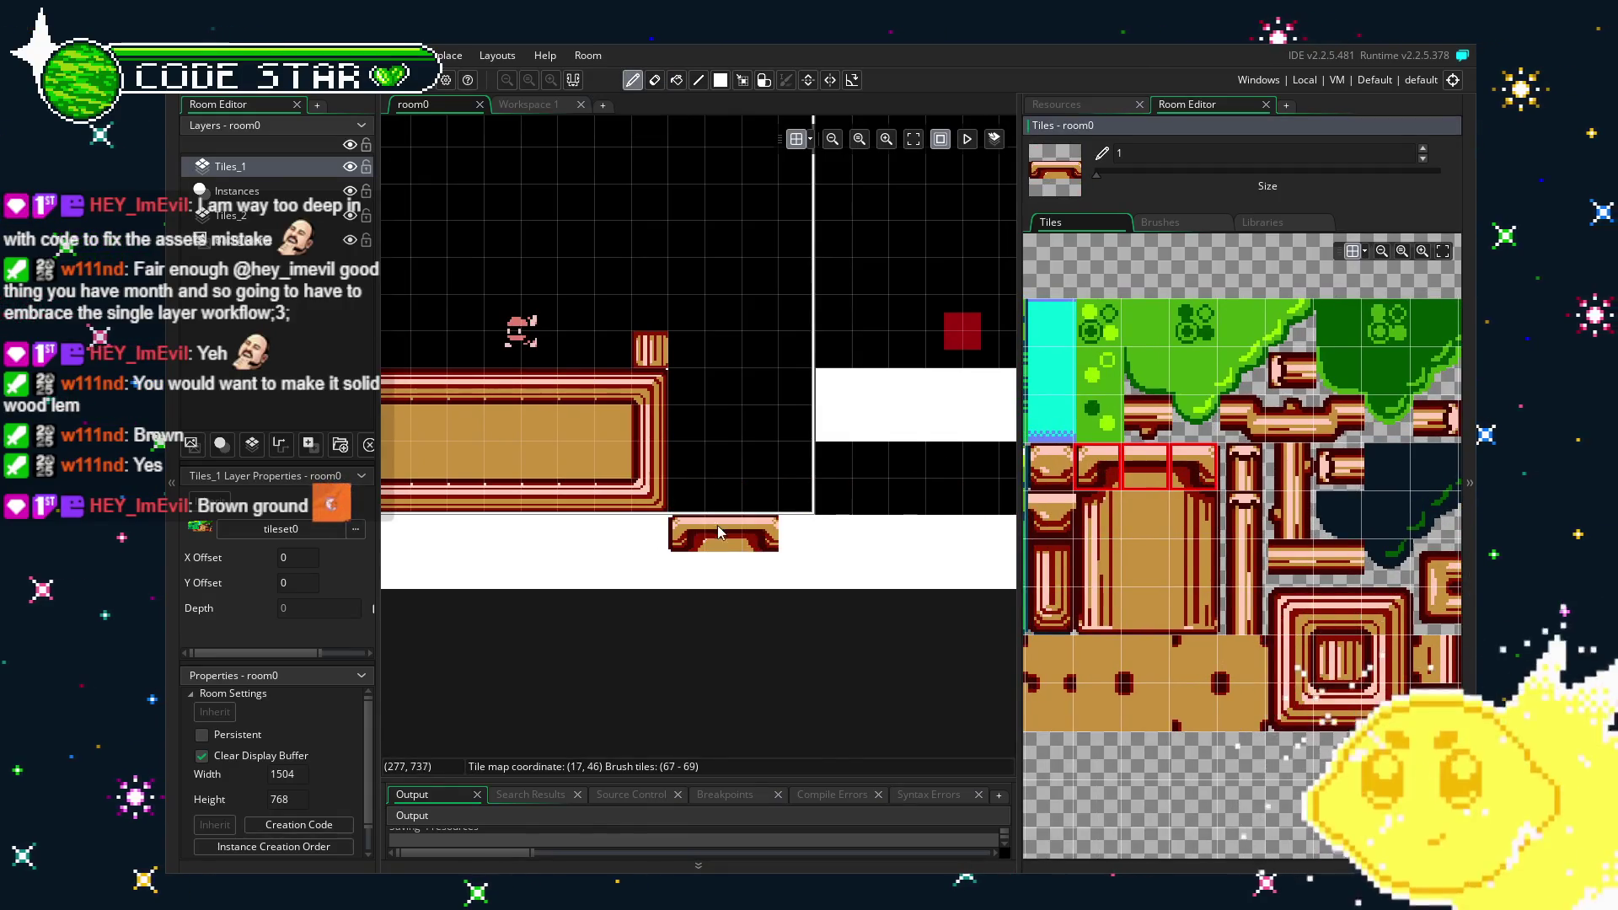
left_click_drag(1098, 469, 1144, 469)
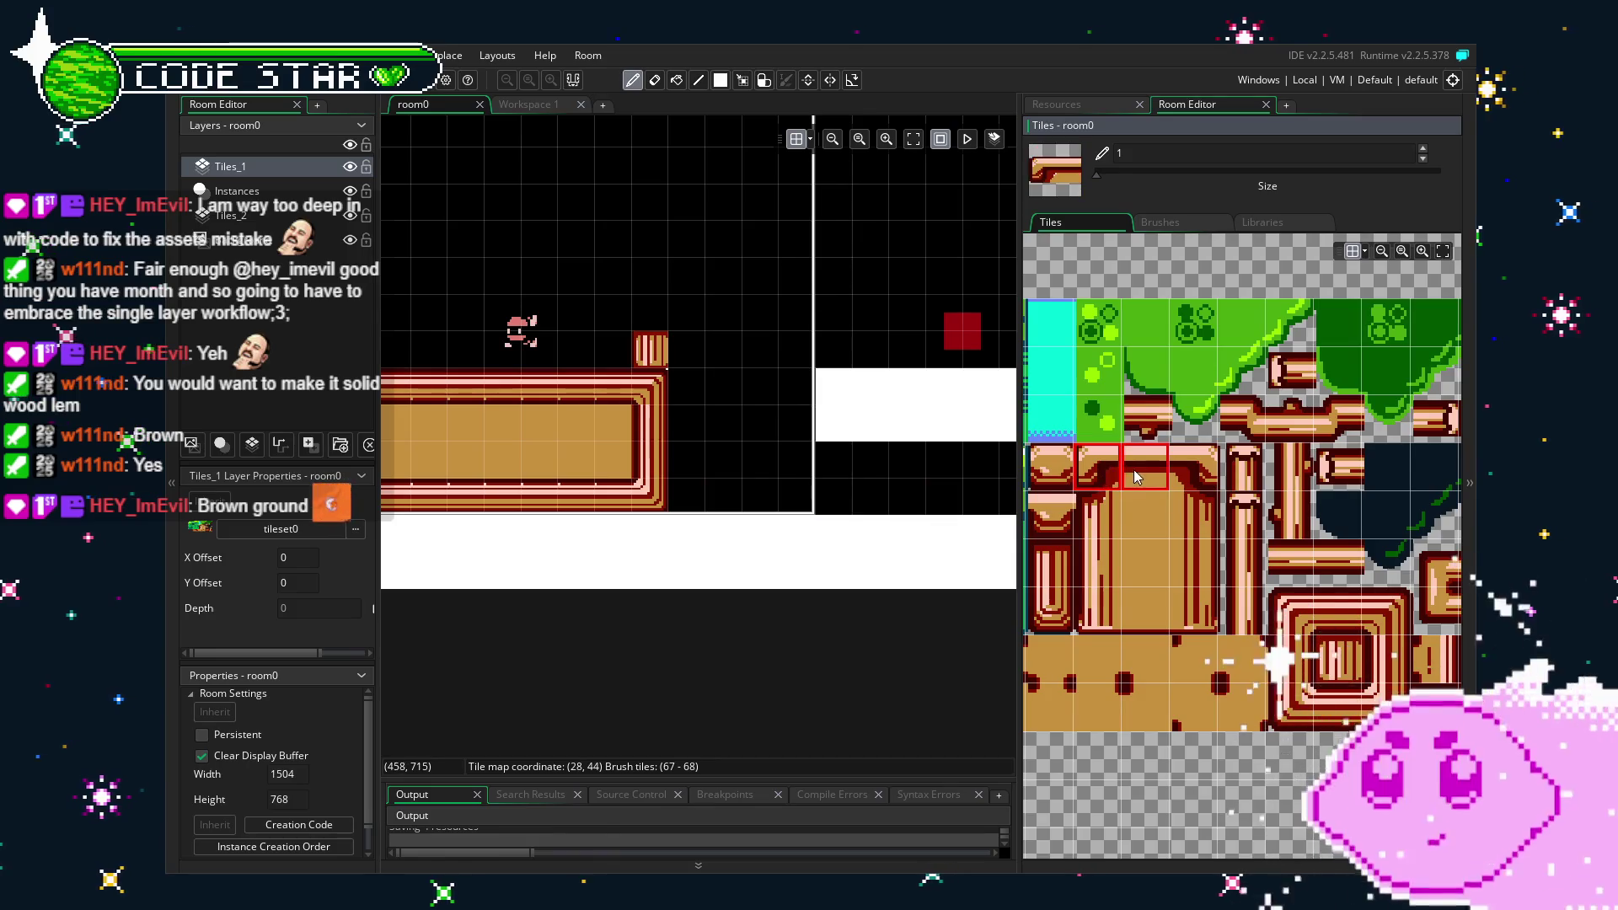
left_click(1178, 470)
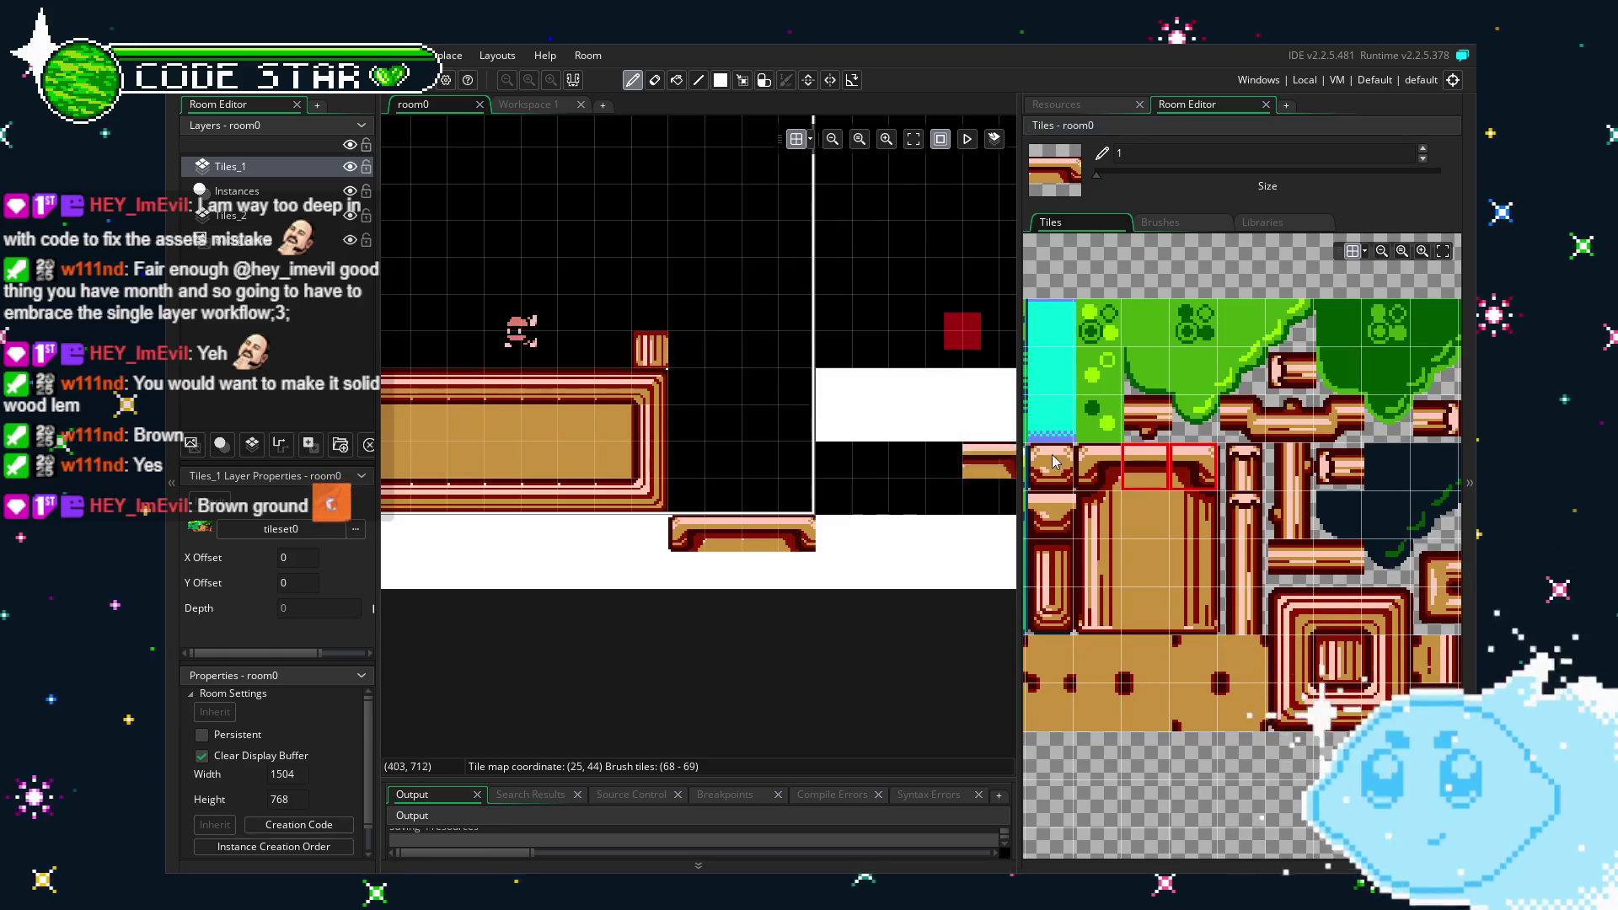
left_click_drag(1116, 533, 1144, 529)
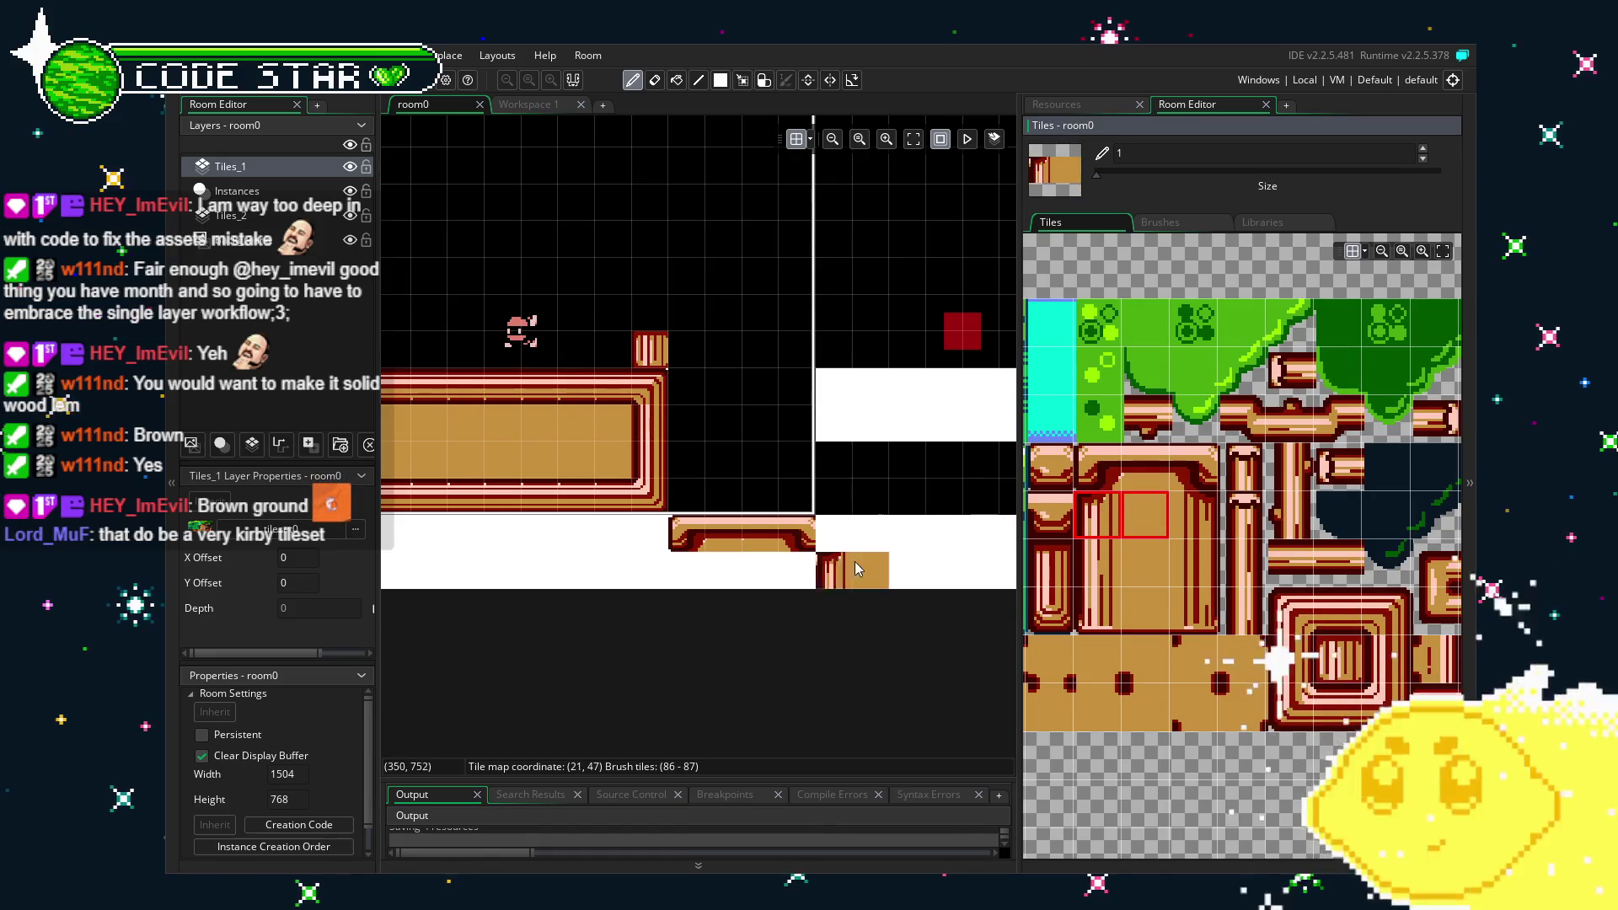
left_click(722, 569)
left_click(1210, 512)
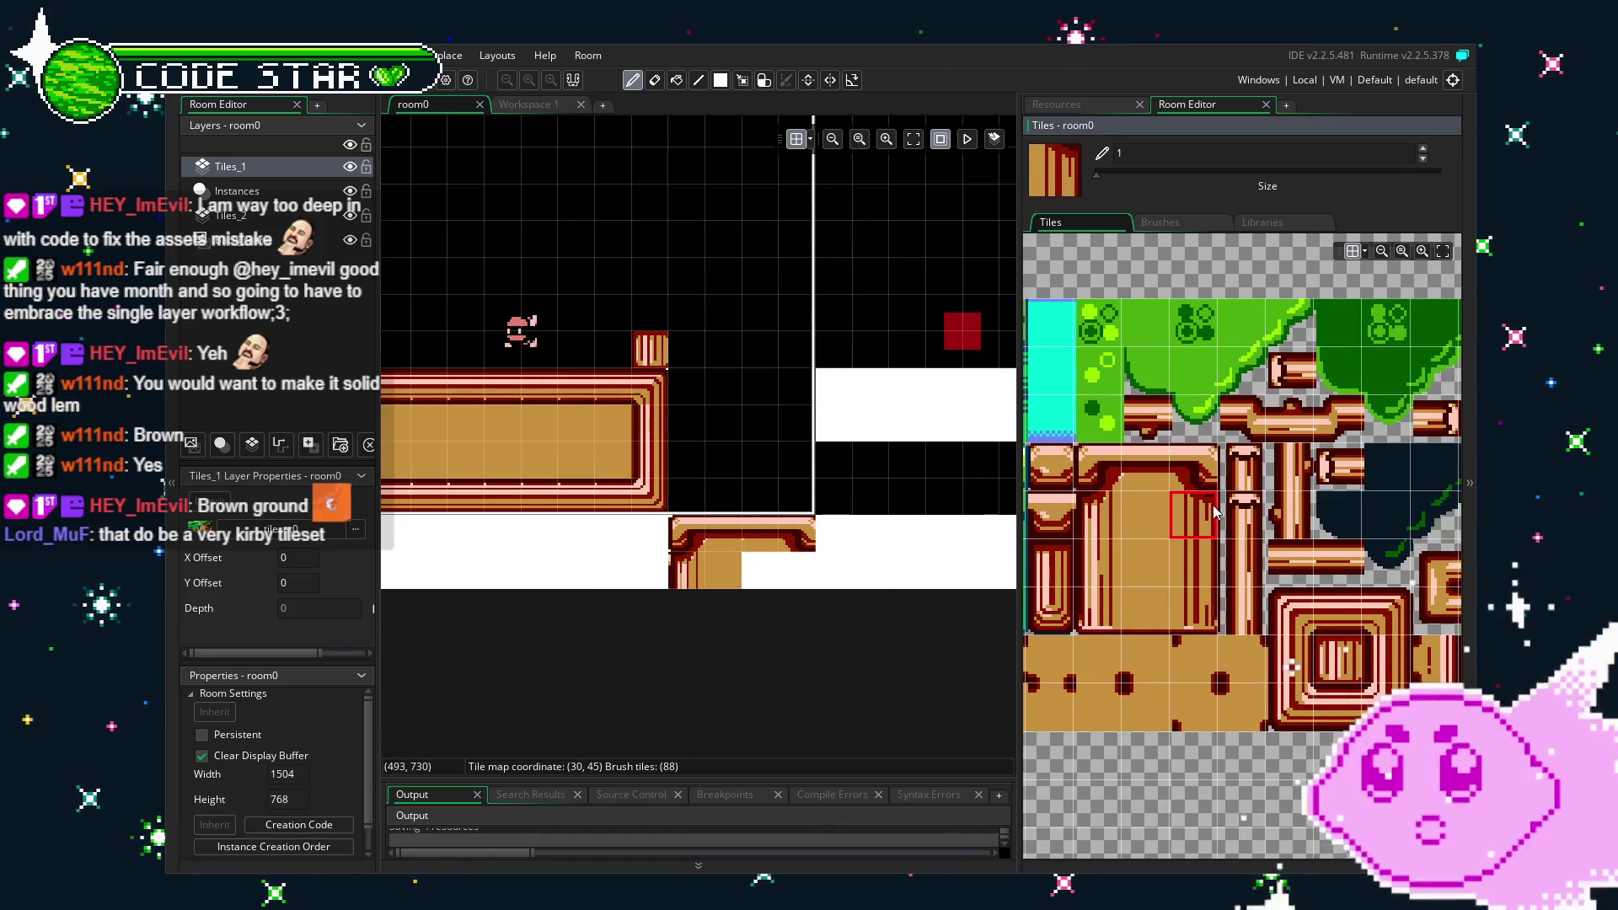
left_click_drag(1175, 524, 1167, 524)
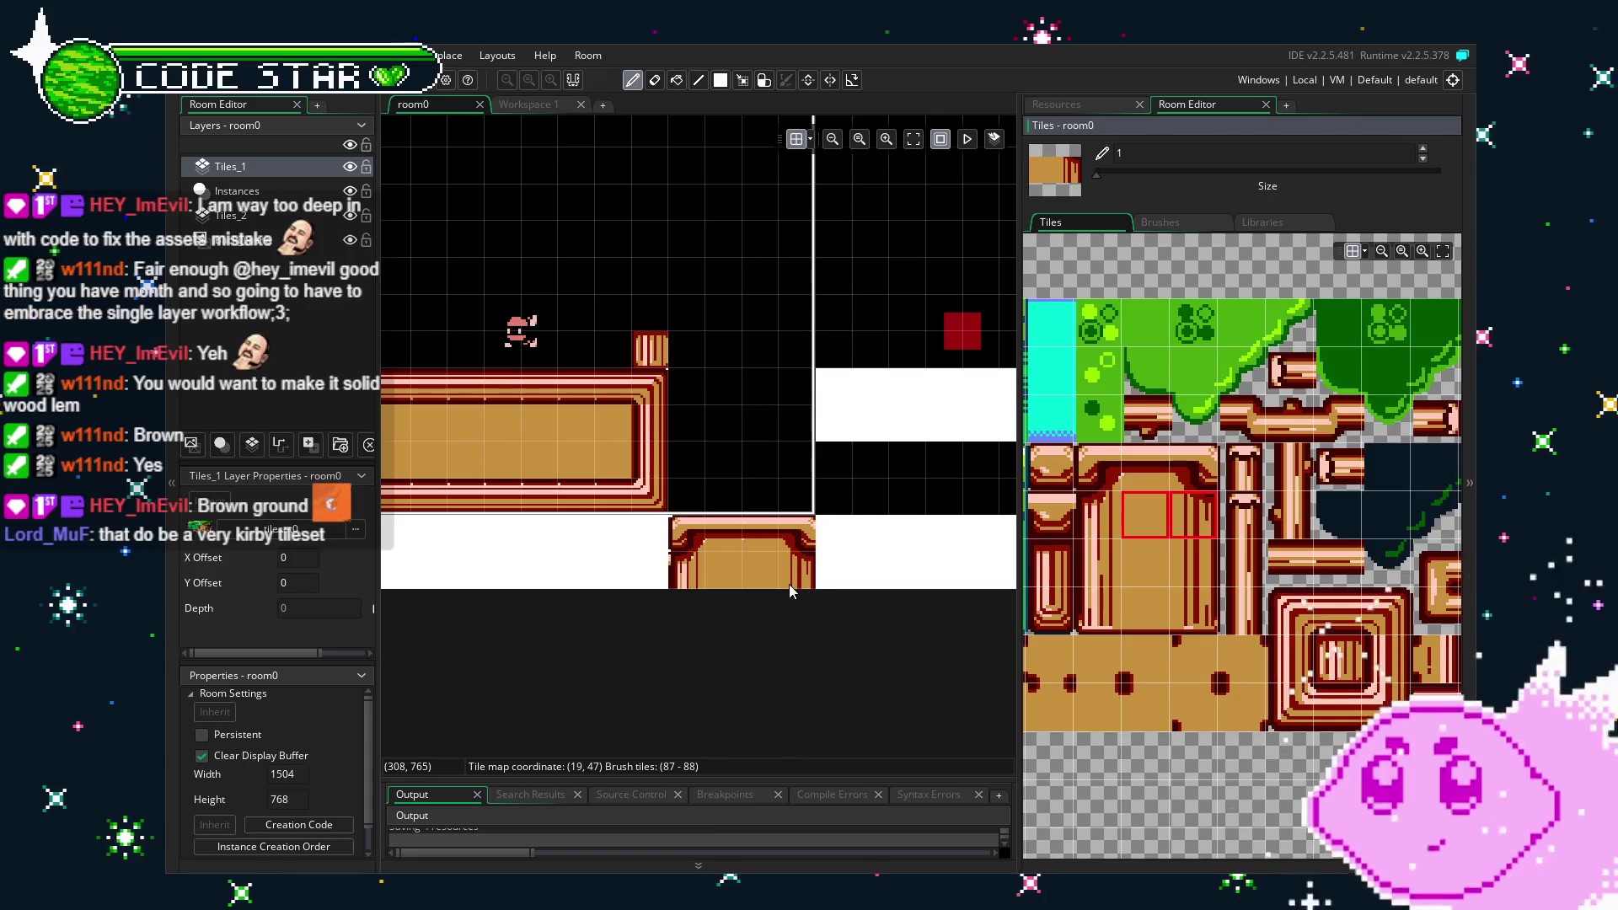
Paint a two-tile brown ground brush across the gap in the room's bottom row.
scroll(788, 584, "left", 2)
scroll(789, 584, "down", 1)
key("e")
scroll(753, 615, "down", 2)
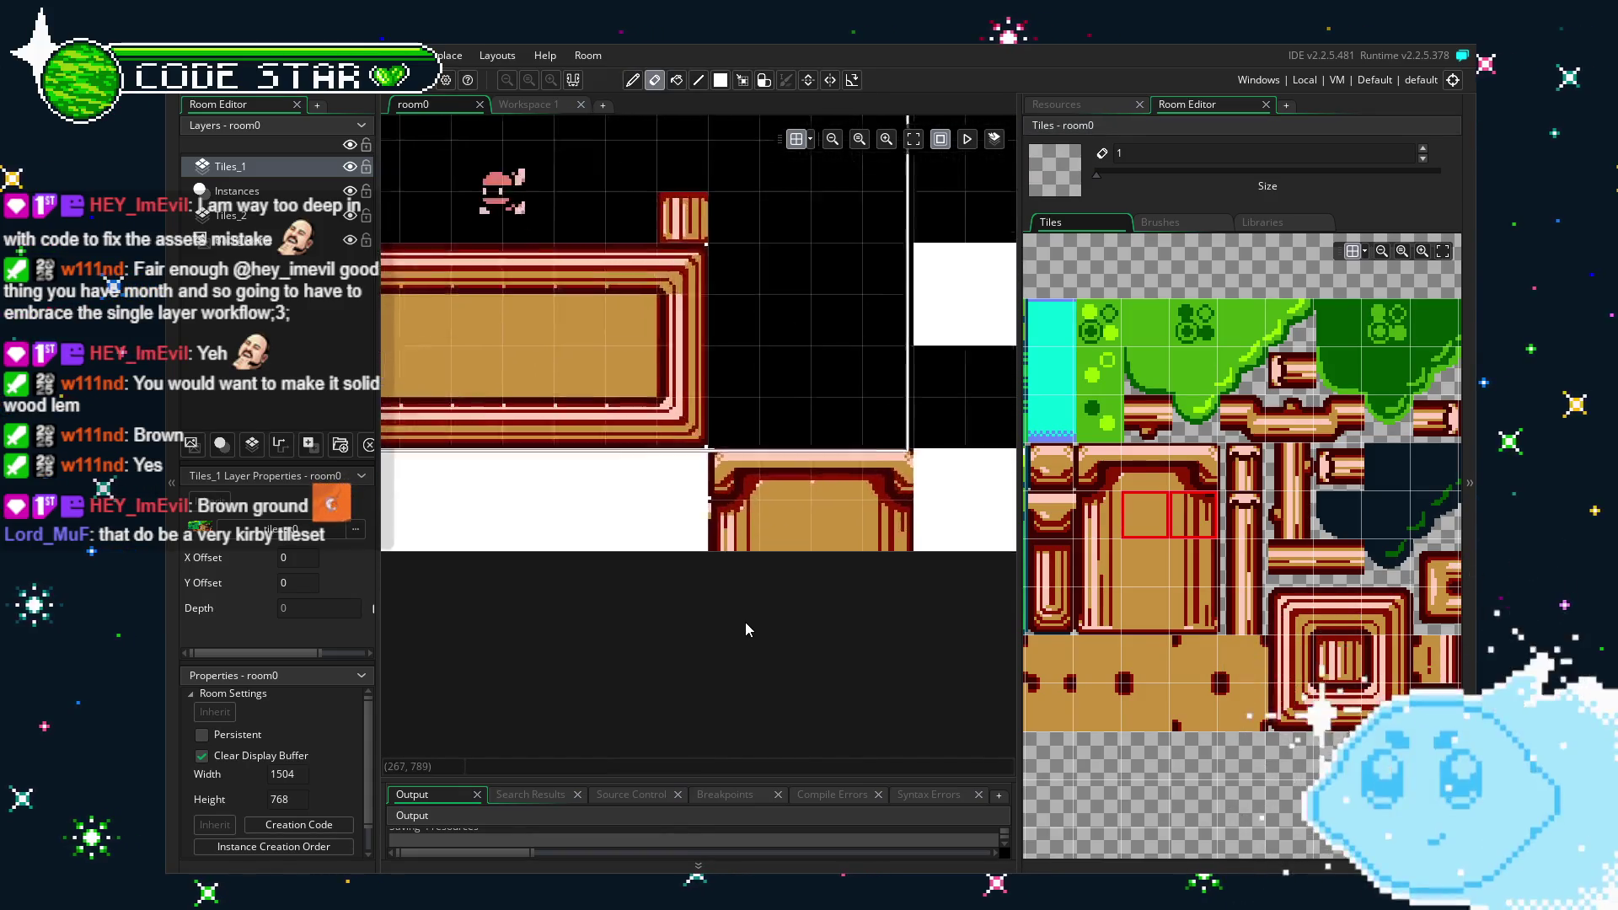
scroll(745, 629, "up", 3)
scroll(744, 621, "down", 2)
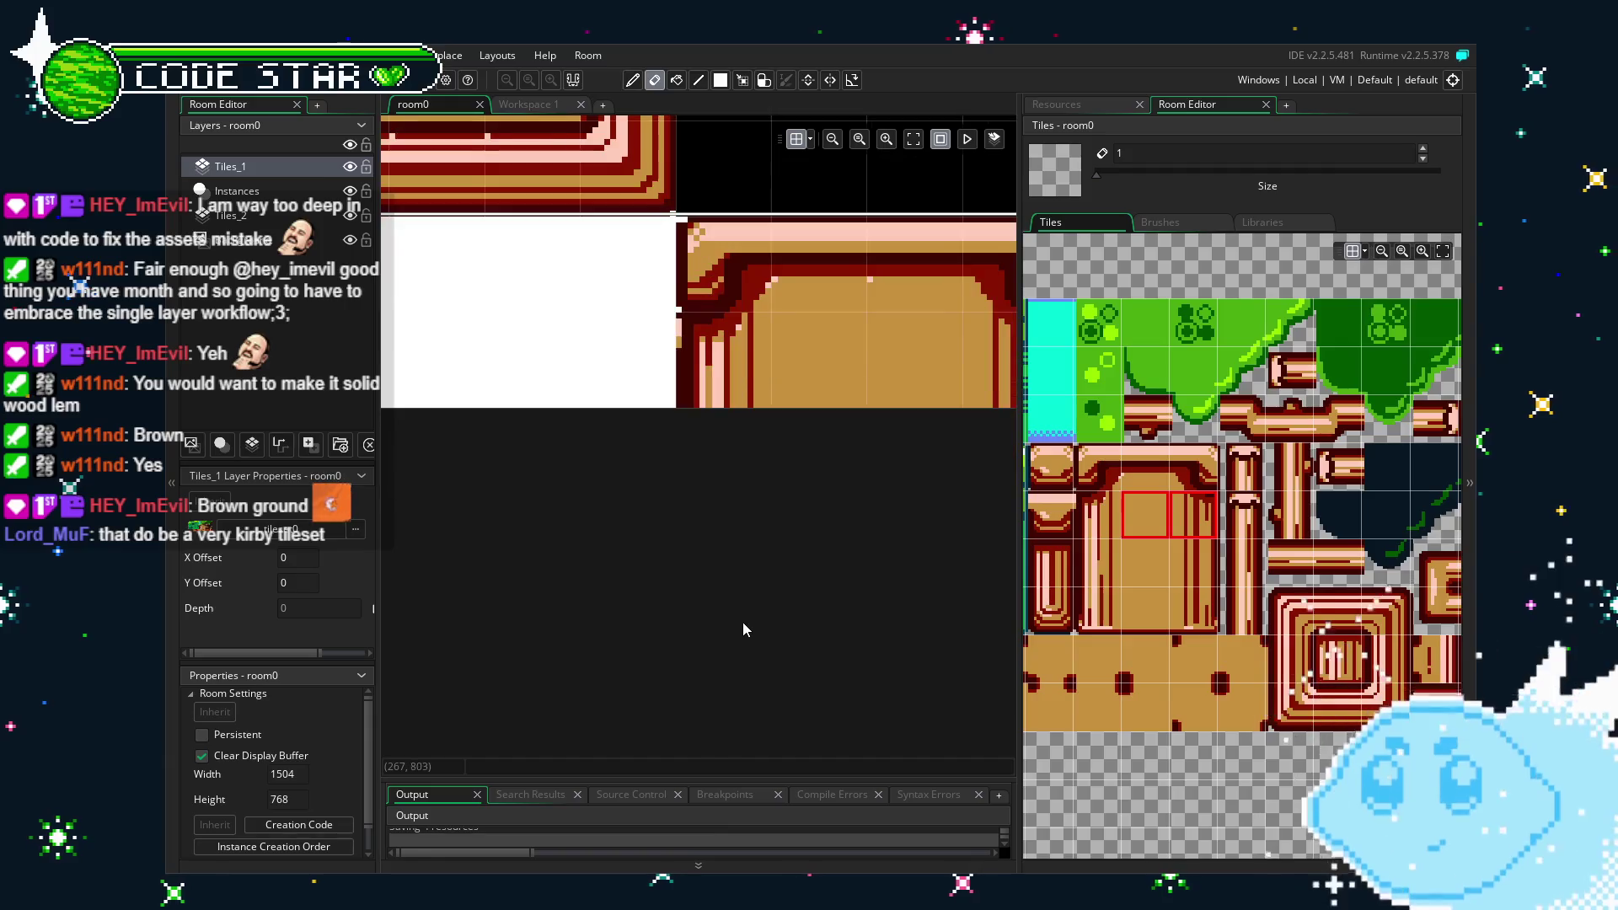
scroll(574, 638, "down", 2)
scroll(807, 633, "down", 3)
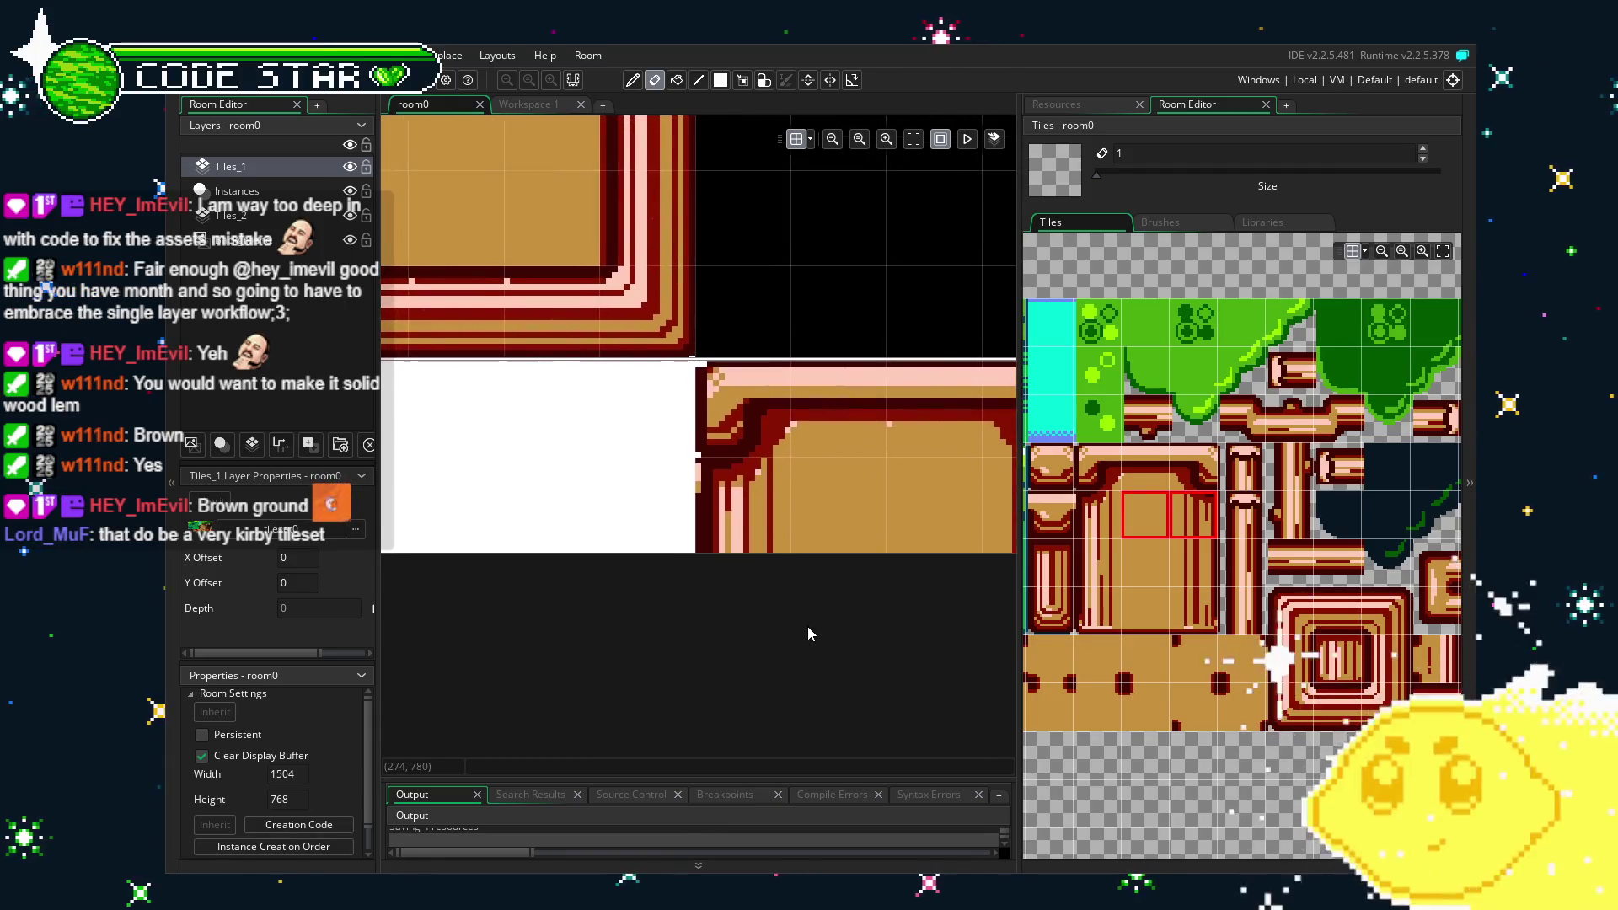
scroll(807, 625, "down", 1)
mouse_move(802, 625)
left_mouse_down()
mouse_move(953, 618)
mouse_move(873, 621)
left_mouse_up()
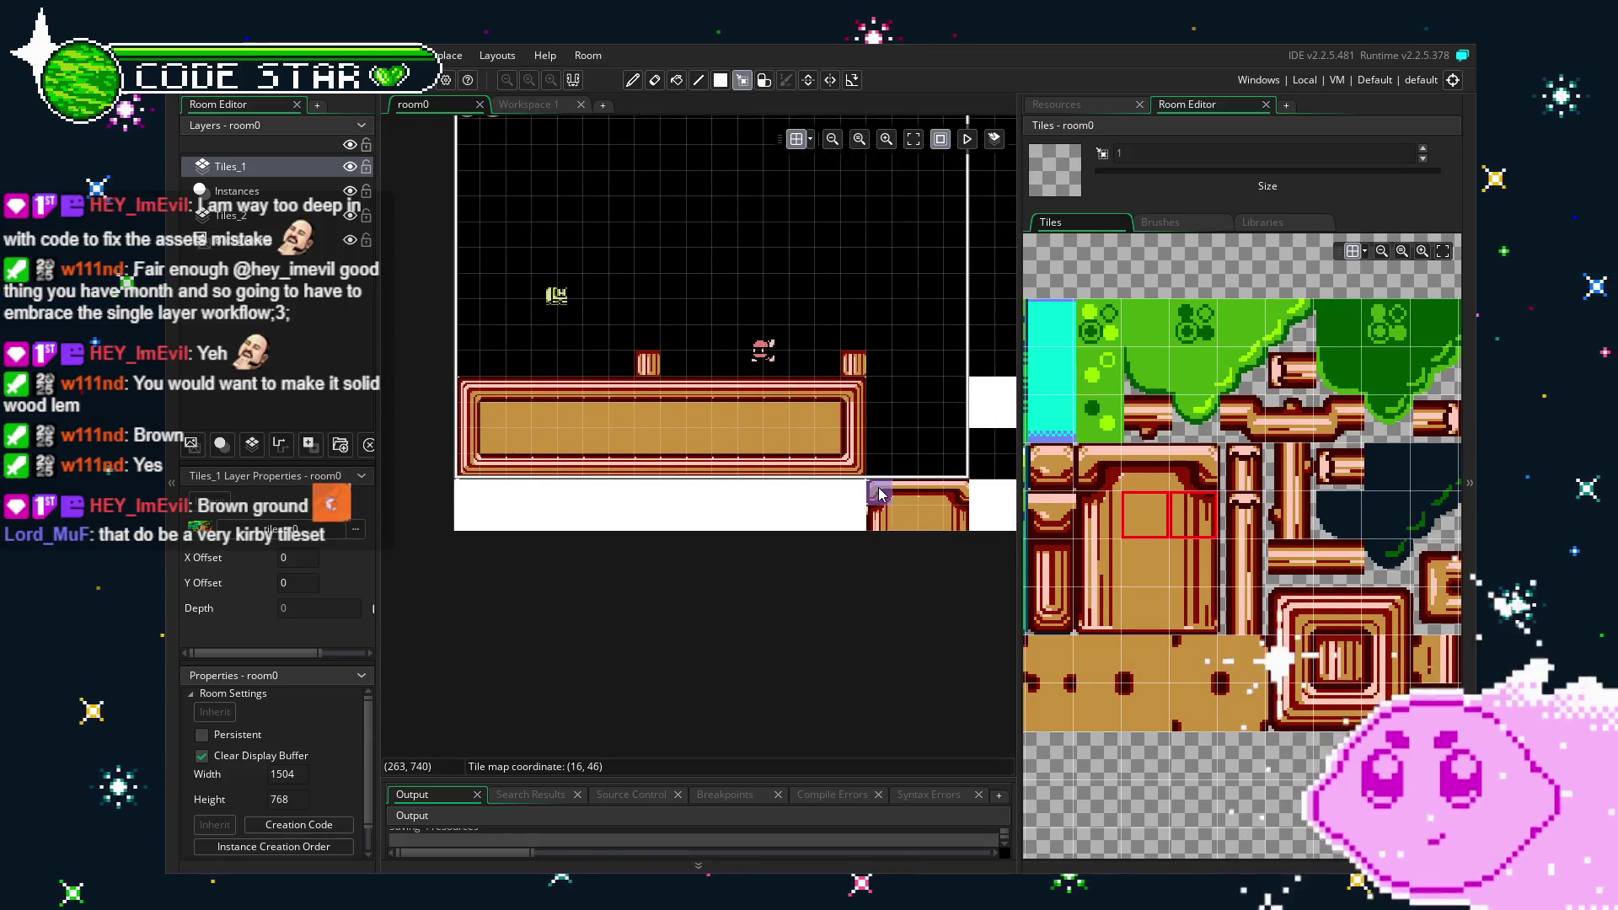
key("ctrl+c")
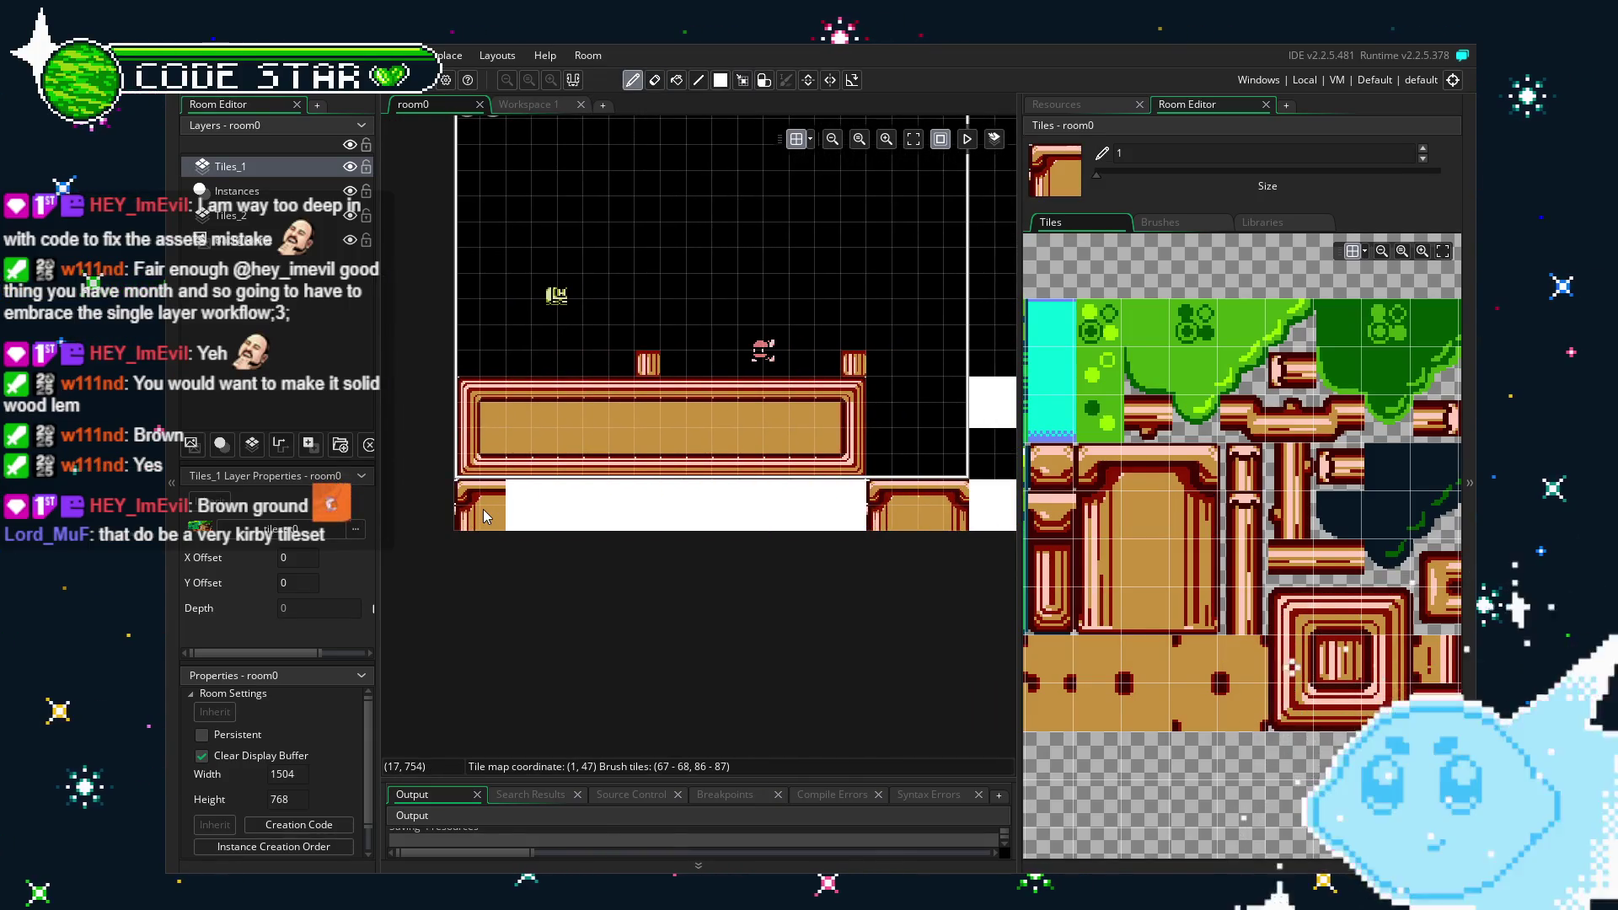
left_click_drag(1132, 477, 1143, 507)
left_click_drag(881, 517, 561, 527)
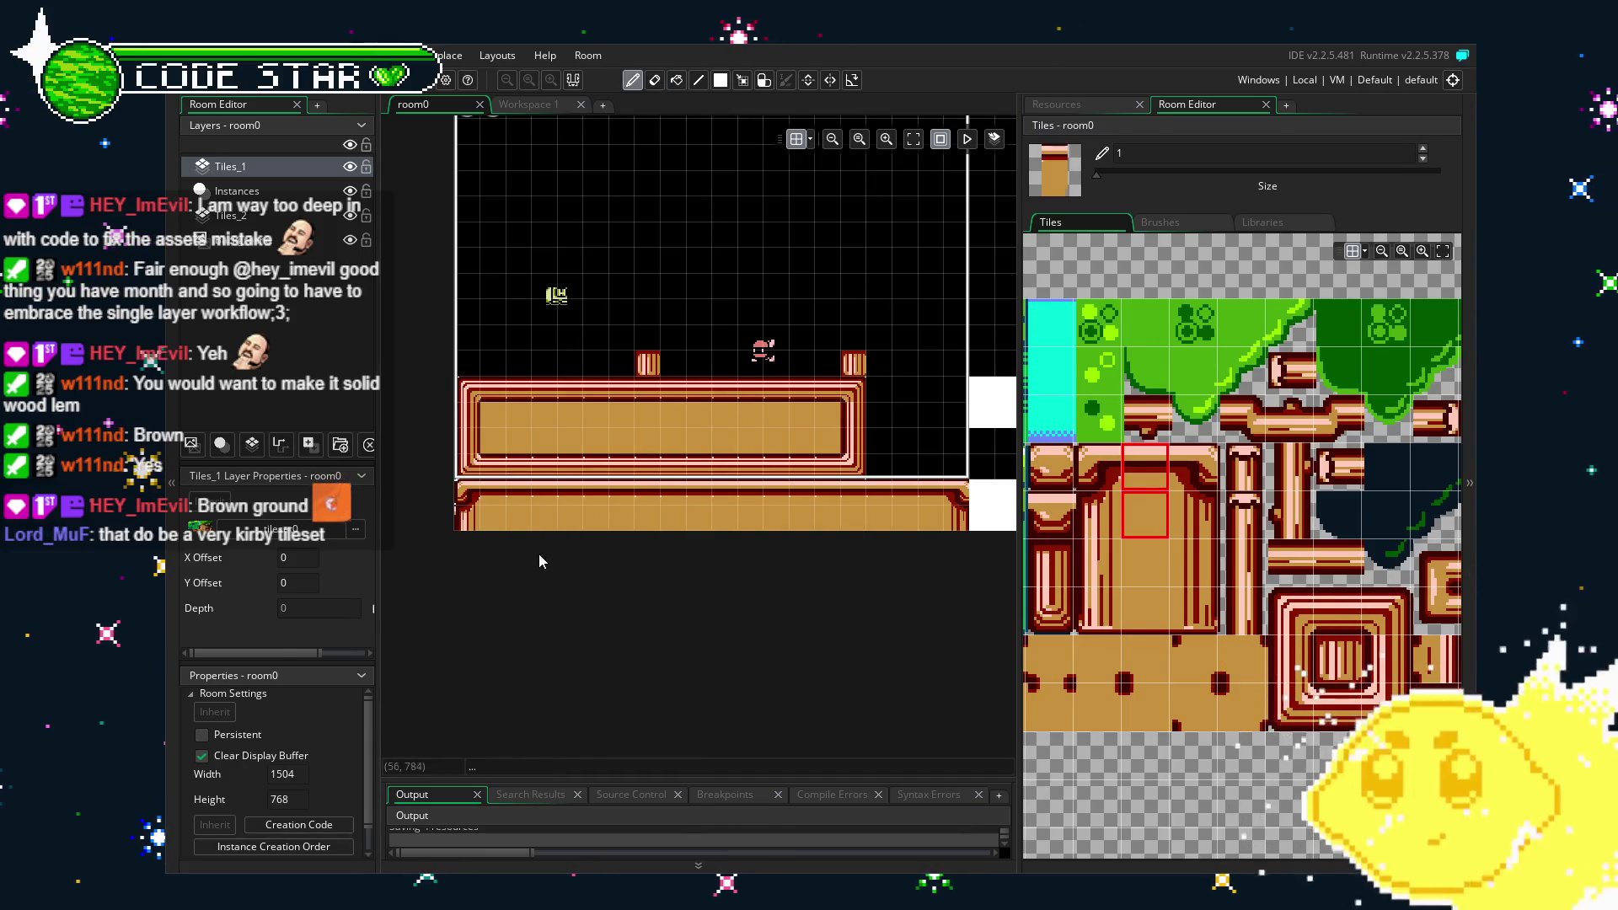
Inspect the top-left pipe corner and the pipes, and pick a single ground tile.
scroll(514, 544, "up", 5)
mouse_move(442, 349)
left_mouse_down()
mouse_move(647, 441)
mouse_move(726, 654)
mouse_move(640, 666)
left_mouse_up()
key("e")
scroll(629, 669, "down", 1)
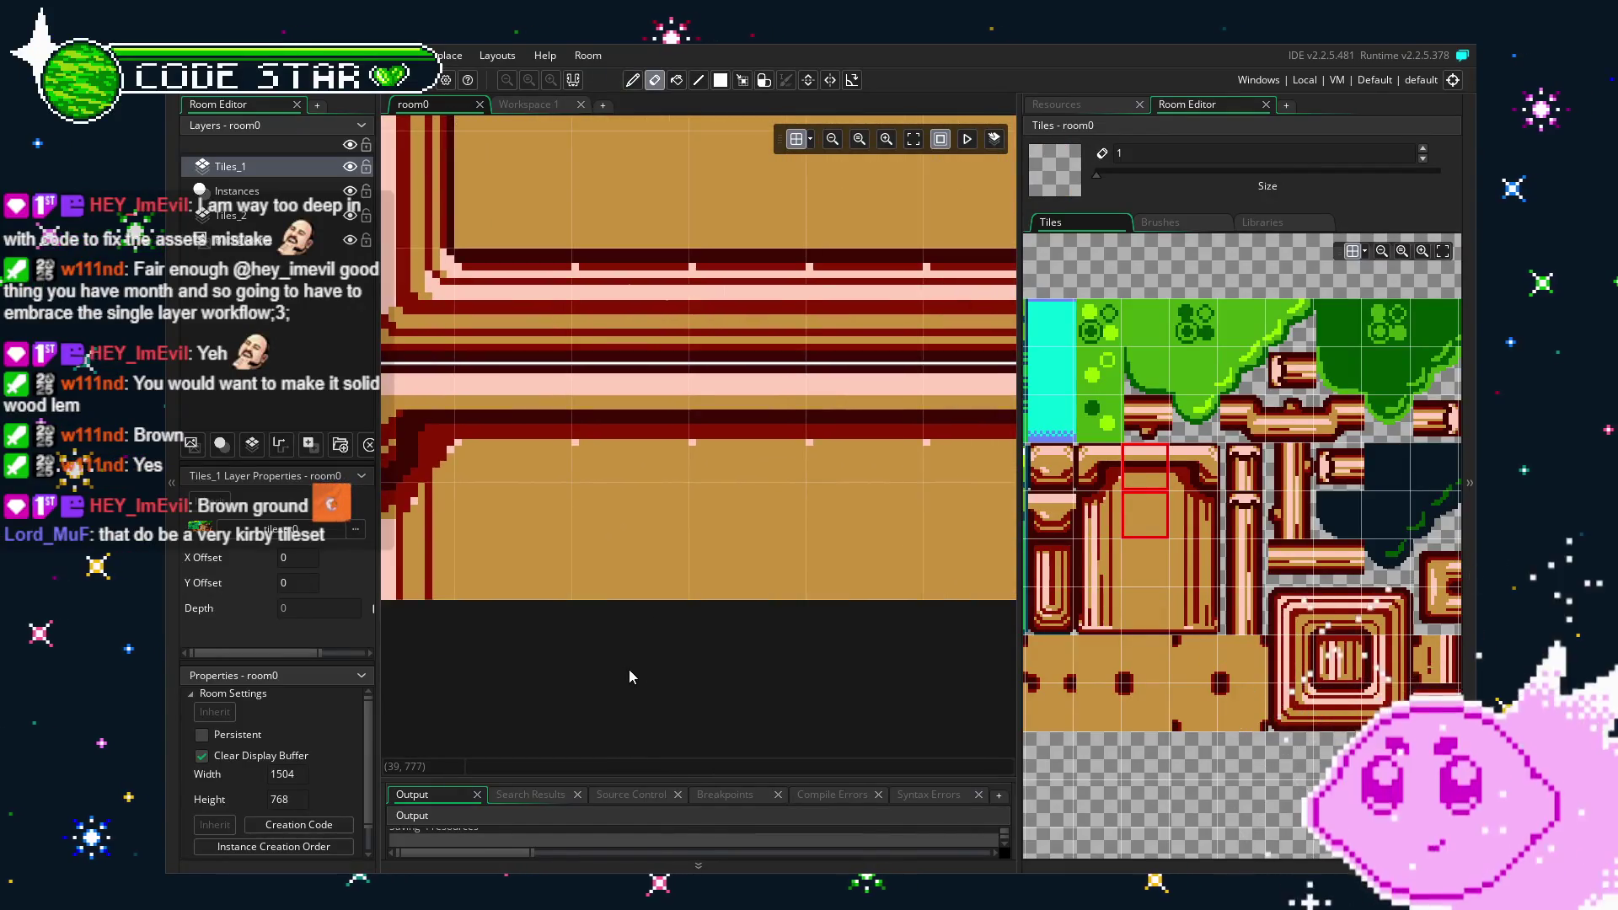
scroll(628, 668, "down", 1)
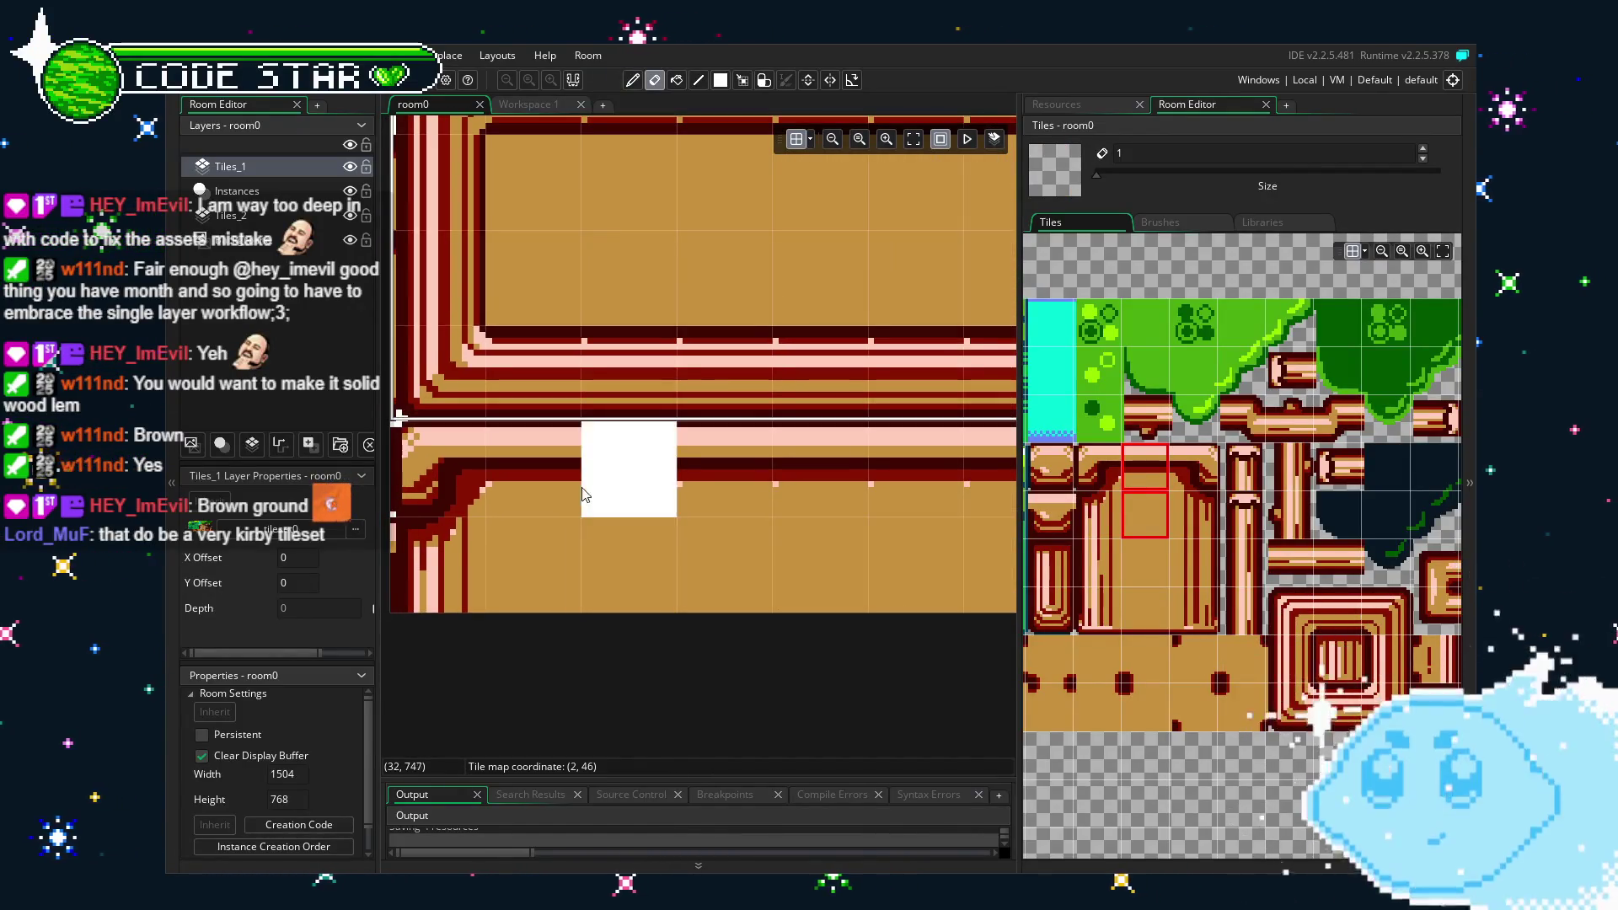
mouse_move(722, 686)
left_mouse_down()
mouse_move(602, 718)
mouse_move(518, 709)
mouse_move(629, 711)
left_mouse_up()
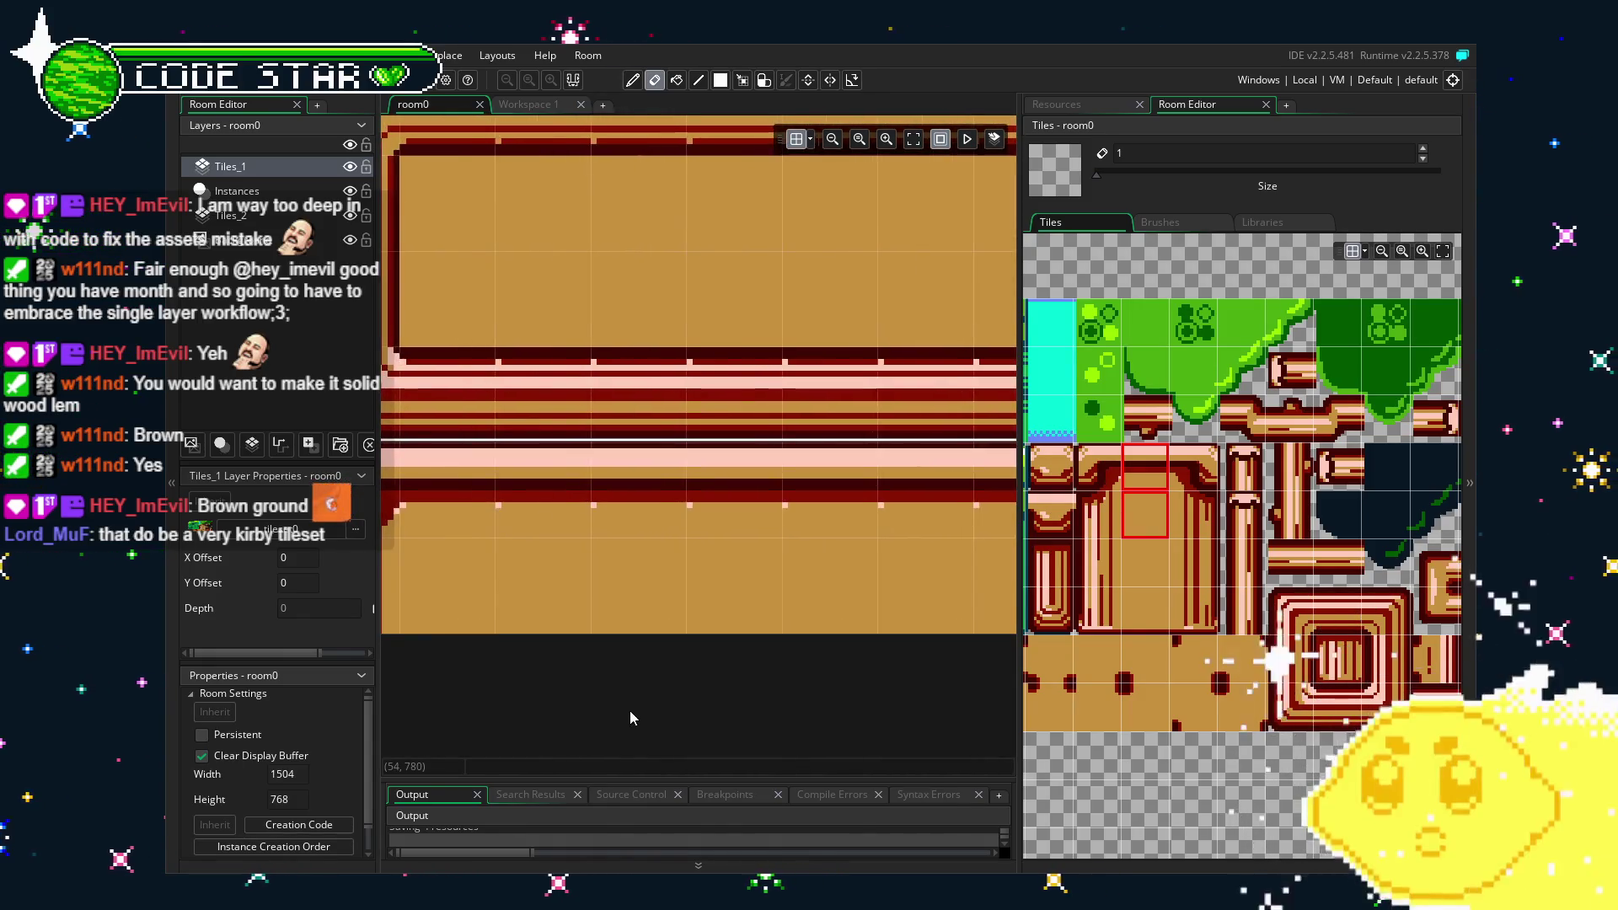
scroll(630, 711, "down", 2)
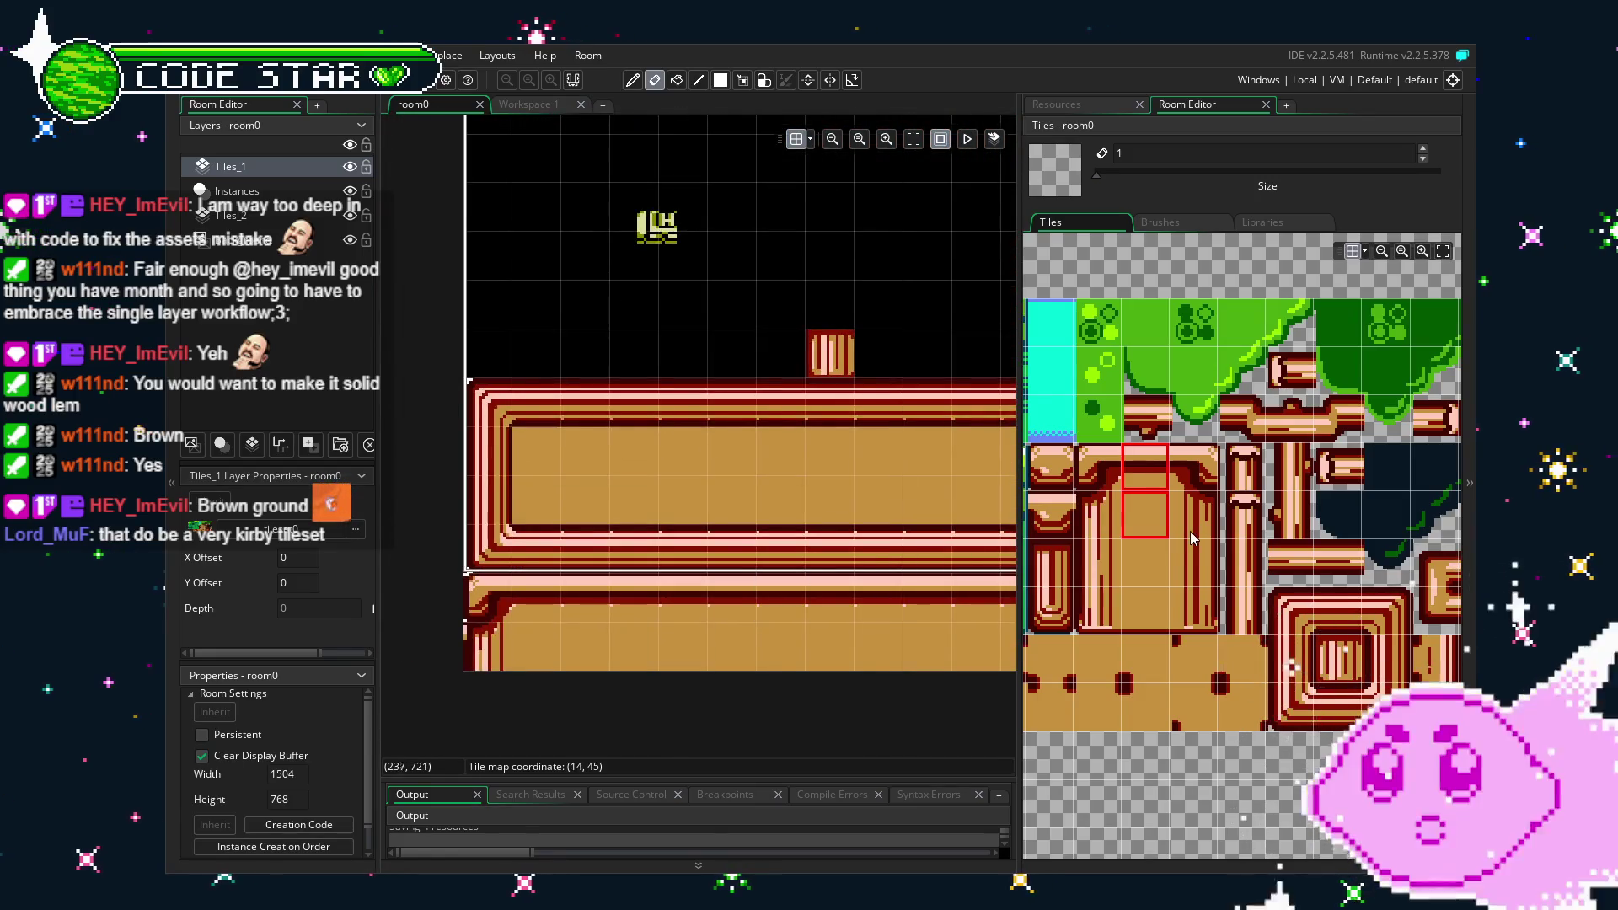
left_click(1189, 531)
scroll(1136, 482, "up", 4)
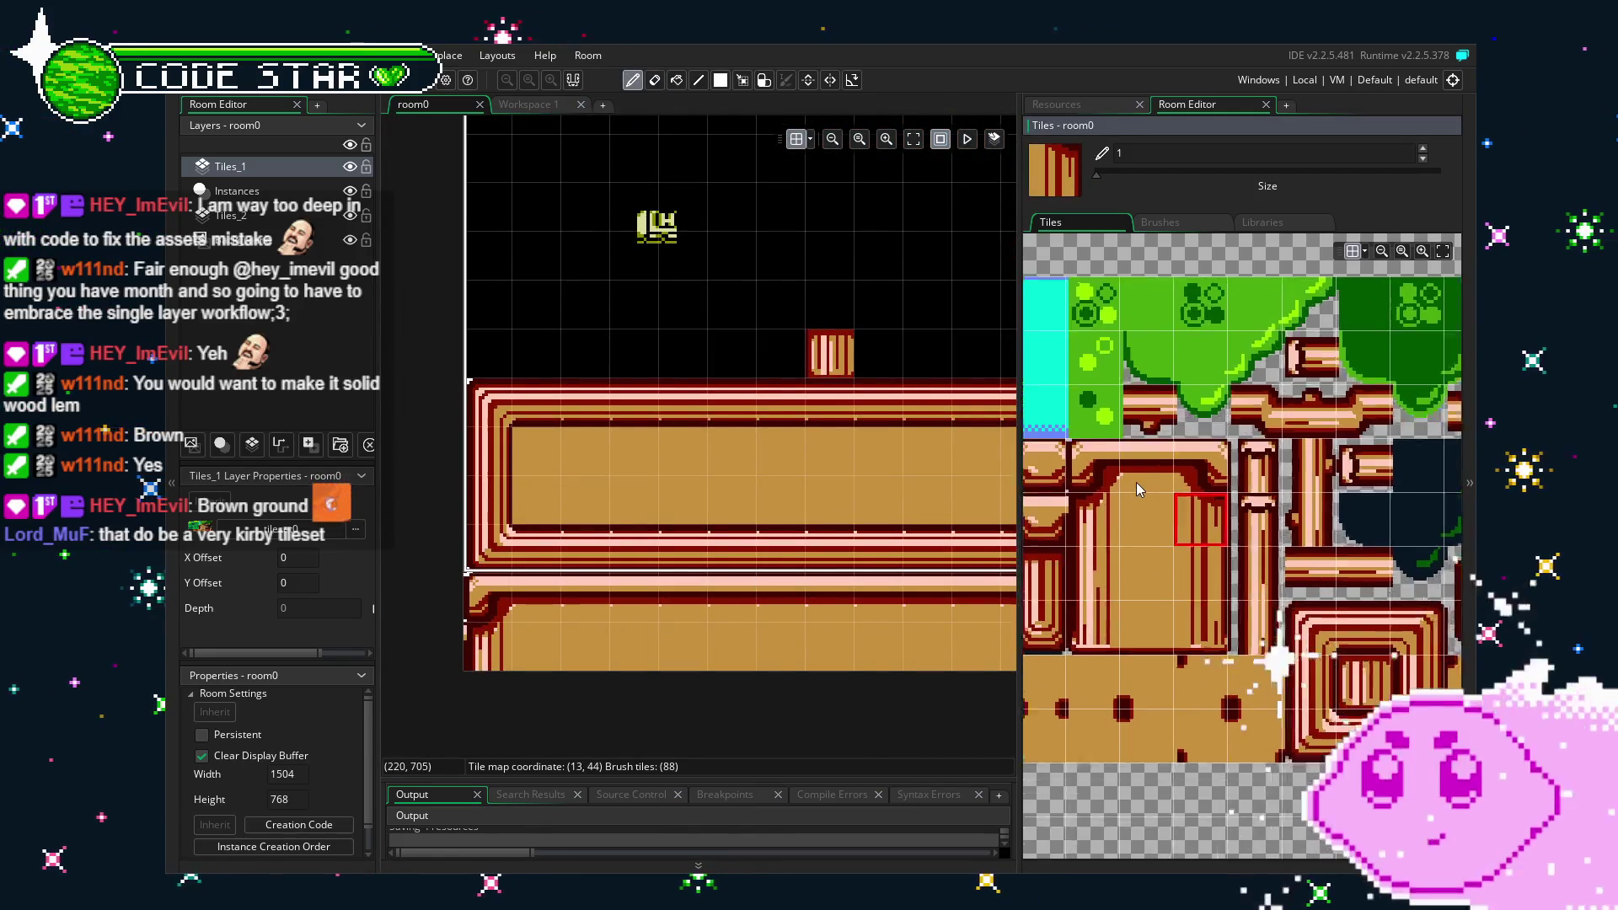
scroll(740, 595, "down", 2)
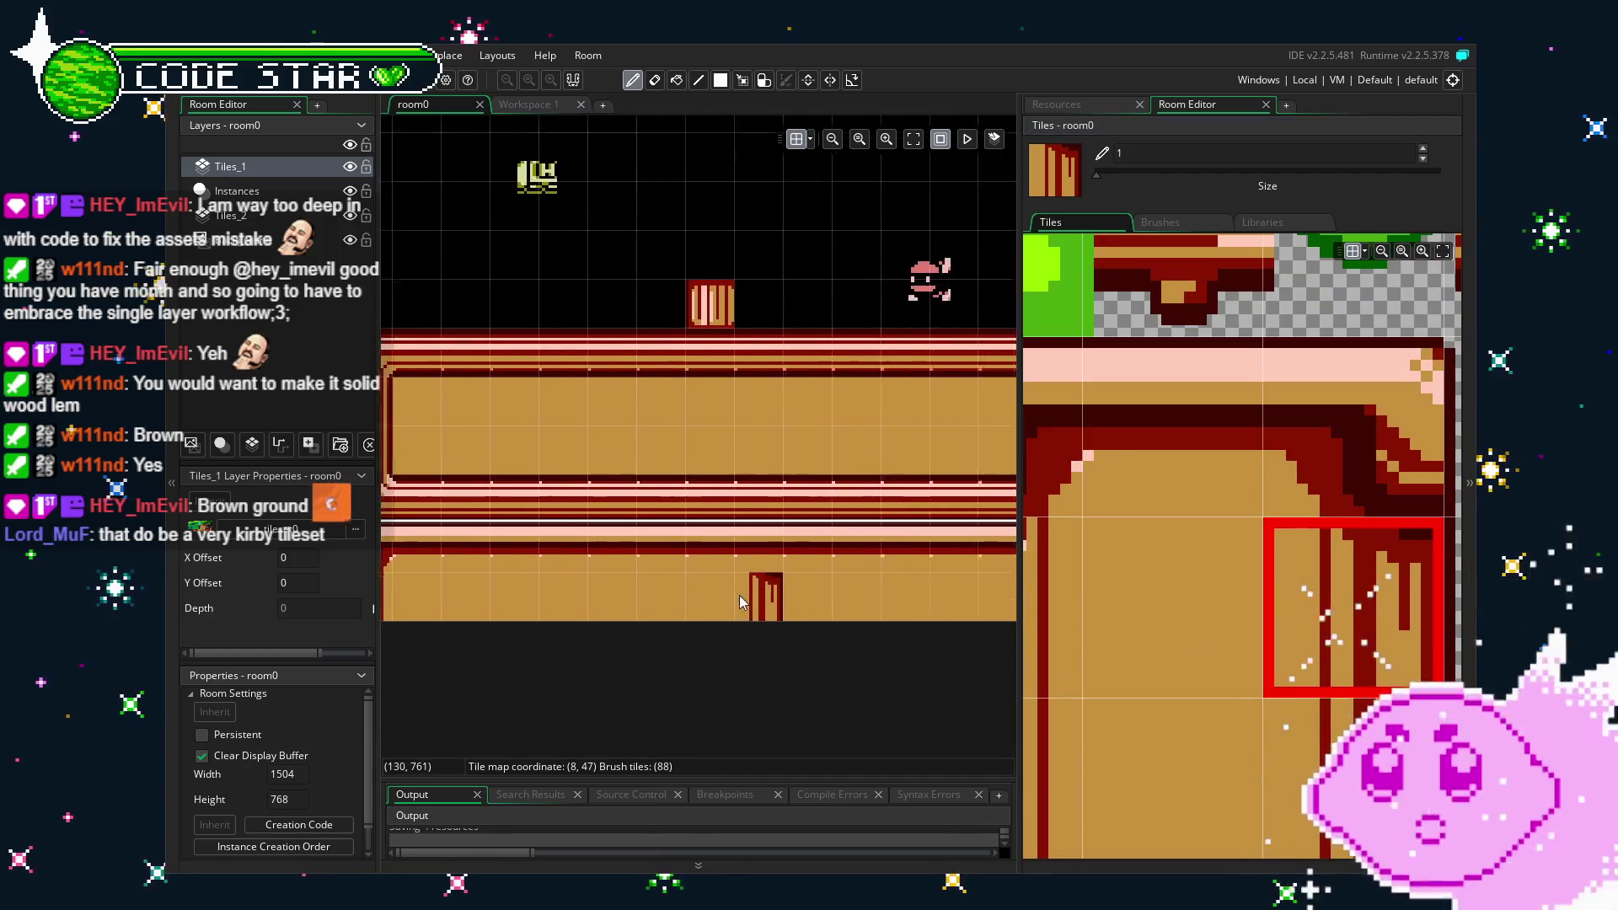
scroll(650, 573, "down", 2)
scroll(592, 541, "down", 1)
Zoom and pan across the room to check the enemy, the pillars and the right edge.
key("e")
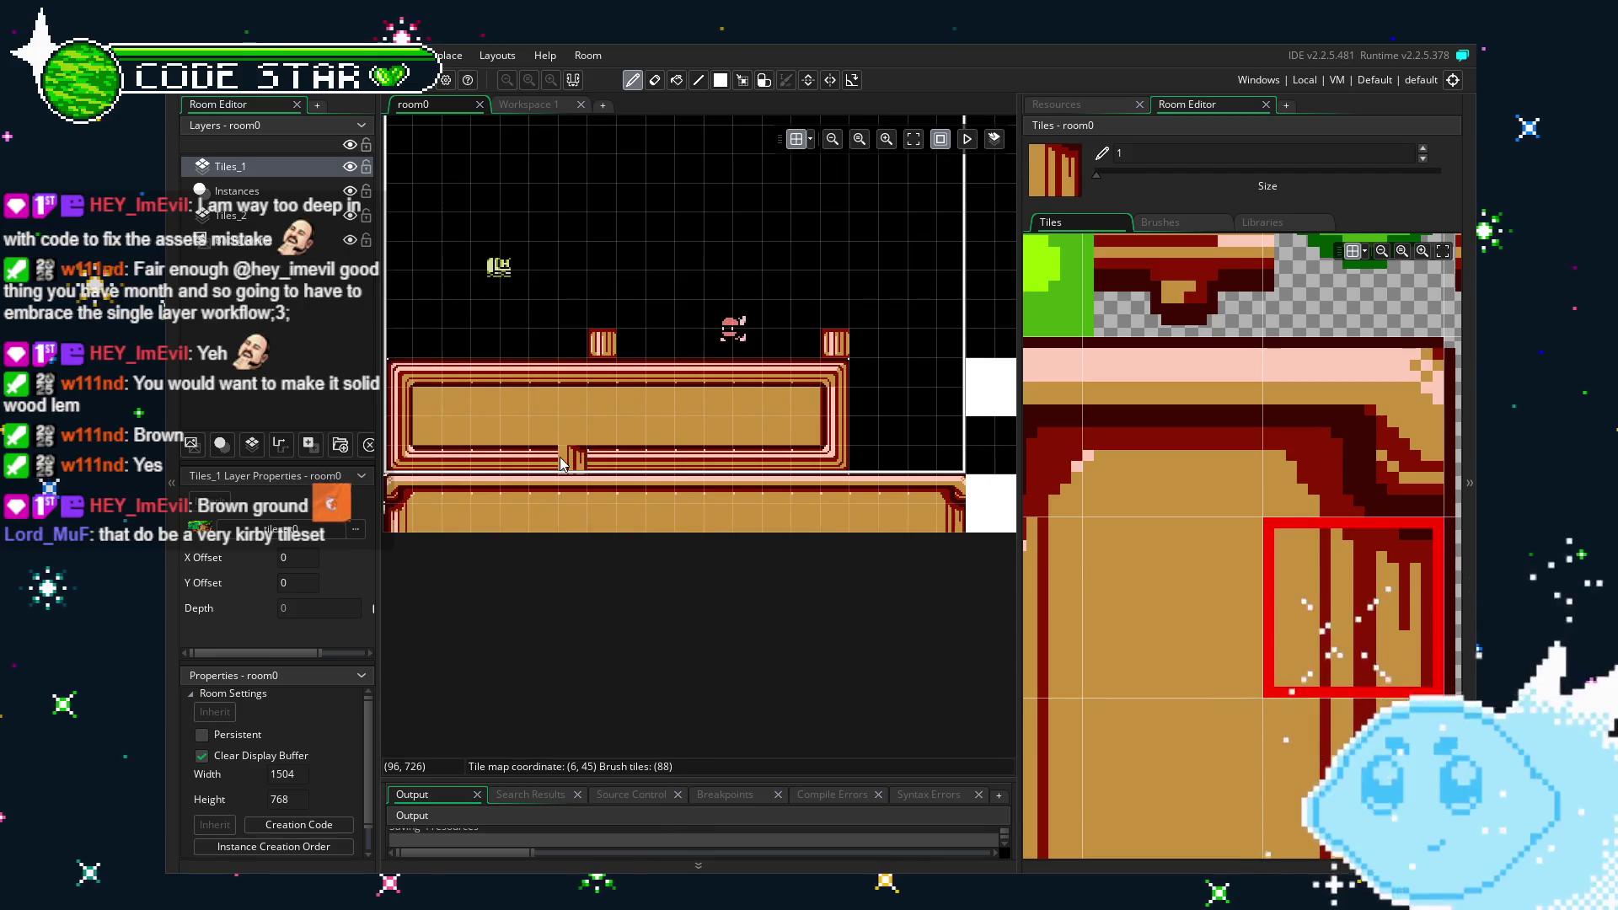
scroll(559, 456, "up", 5)
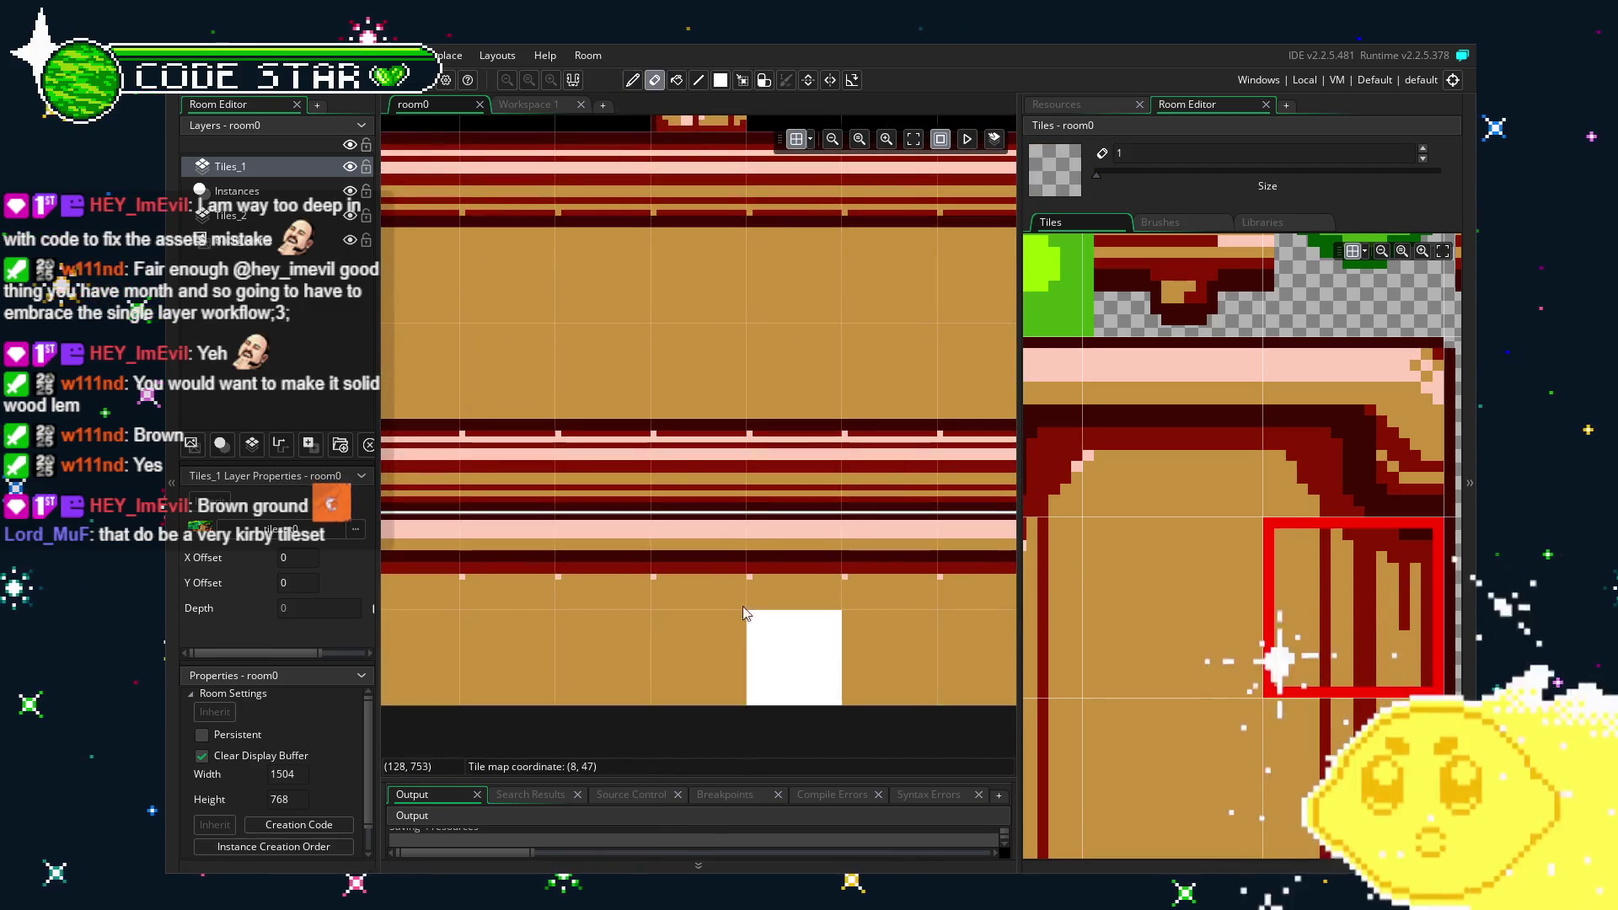
mouse_move(584, 537)
left_mouse_down()
mouse_move(798, 600)
mouse_move(987, 625)
left_mouse_up()
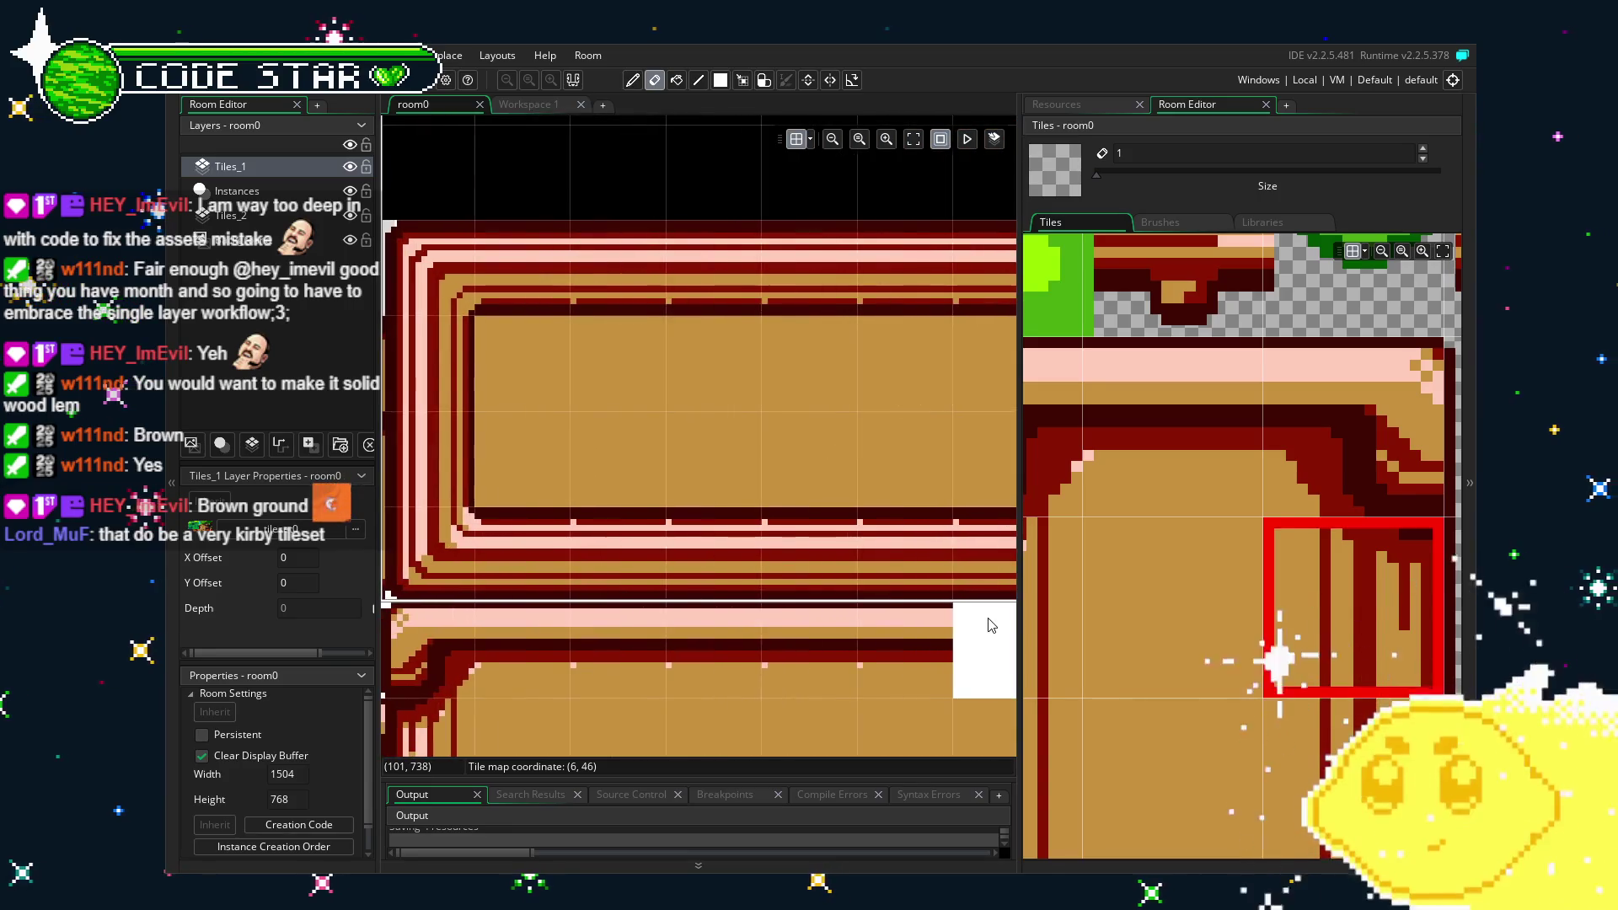
scroll(1252, 629, "down", 4)
mouse_move(1191, 687)
left_mouse_down()
mouse_move(1197, 581)
mouse_move(1371, 579)
left_mouse_up()
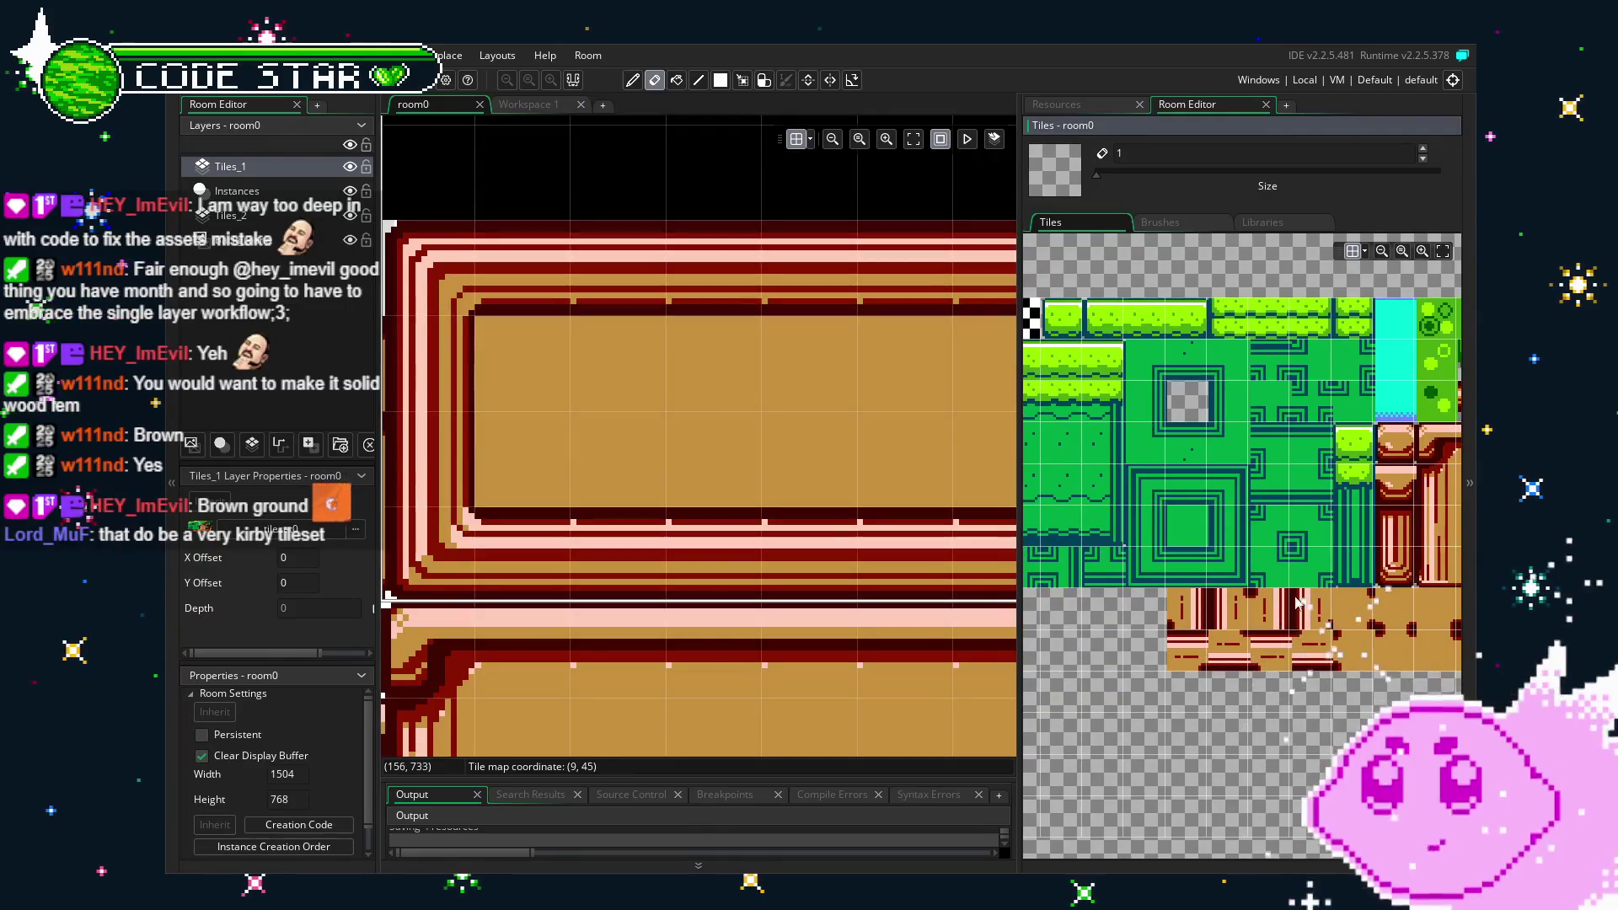
left_click_drag(969, 653, 768, 608)
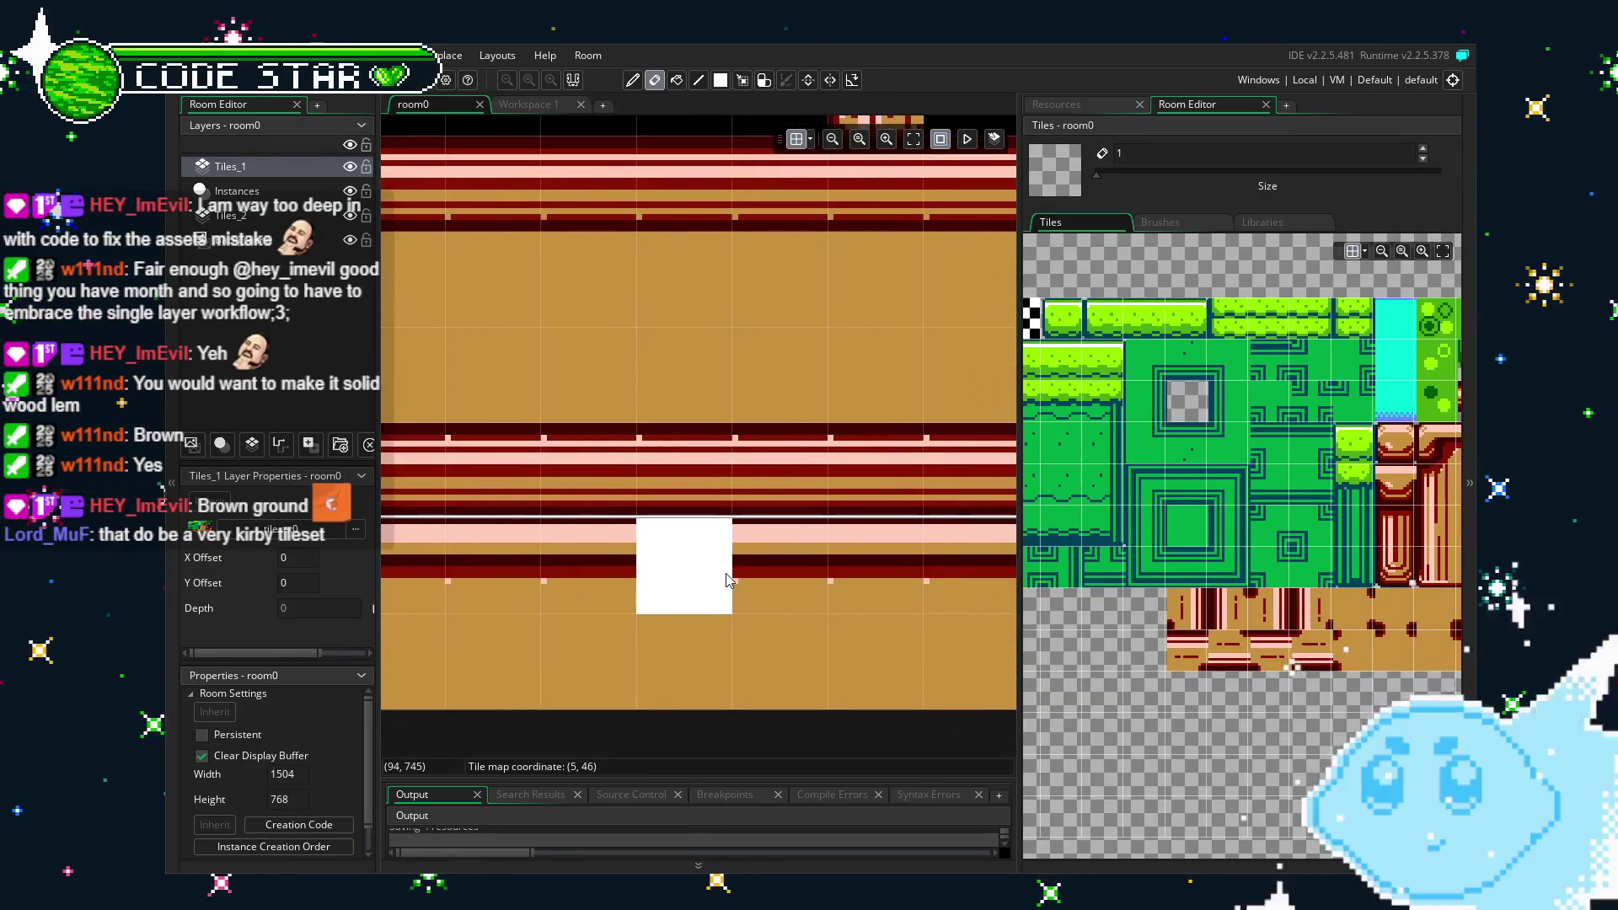
scroll(756, 613, "down", 2)
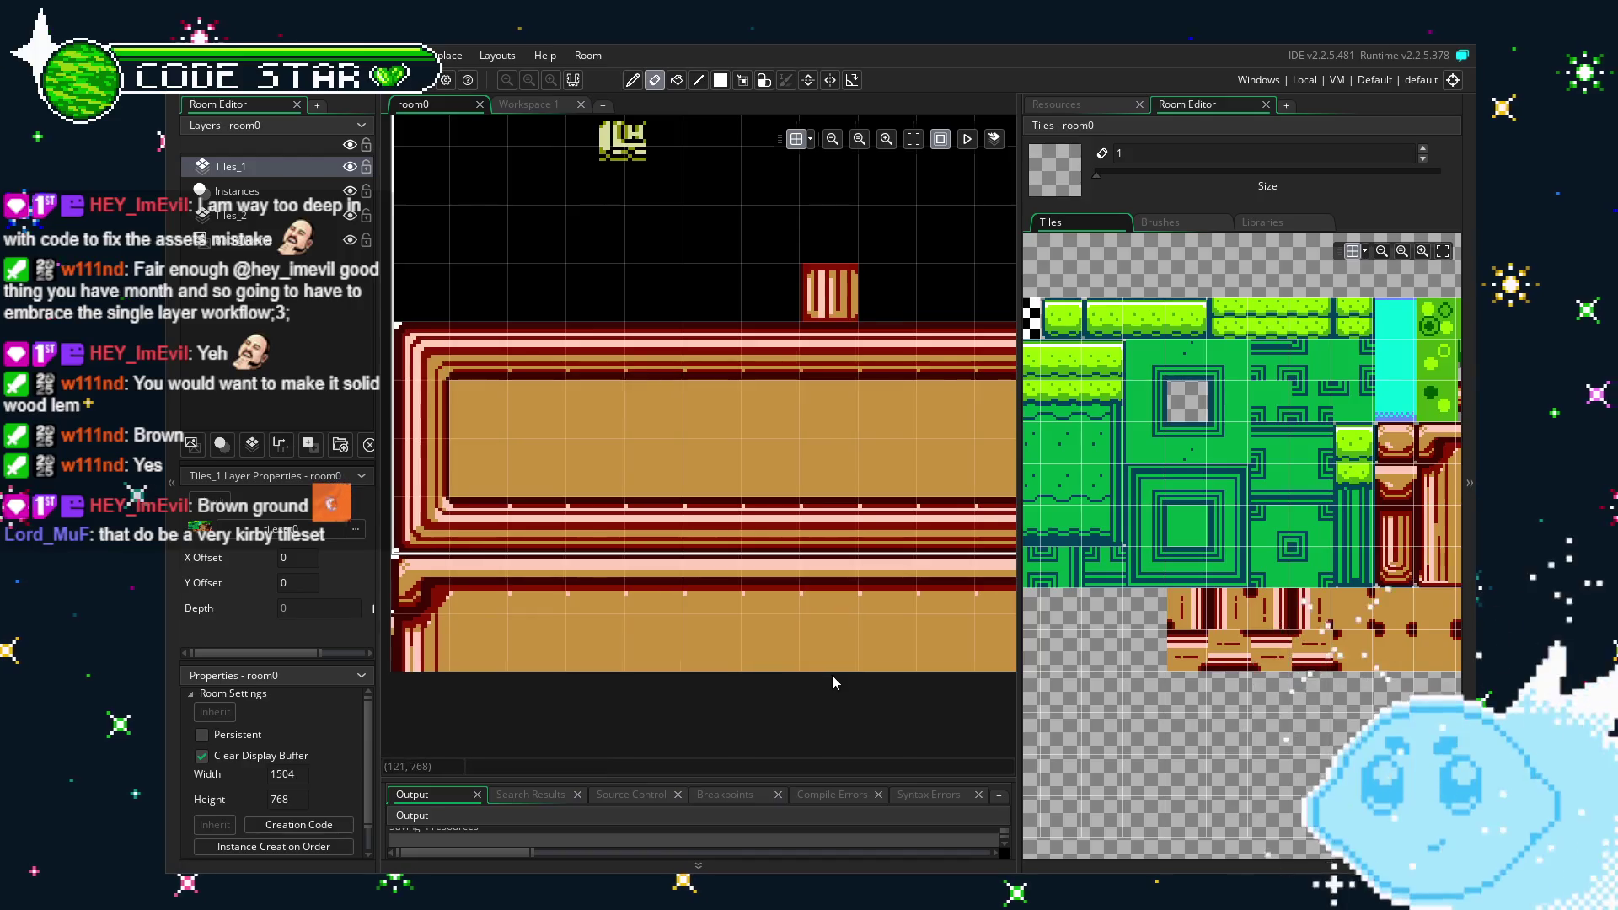
left_click_drag(831, 675, 497, 597)
left_click_drag(910, 562, 741, 580)
scroll(742, 580, "down", 1)
mouse_move(861, 629)
left_mouse_down()
mouse_move(909, 642)
mouse_move(623, 637)
mouse_move(981, 620)
left_mouse_up()
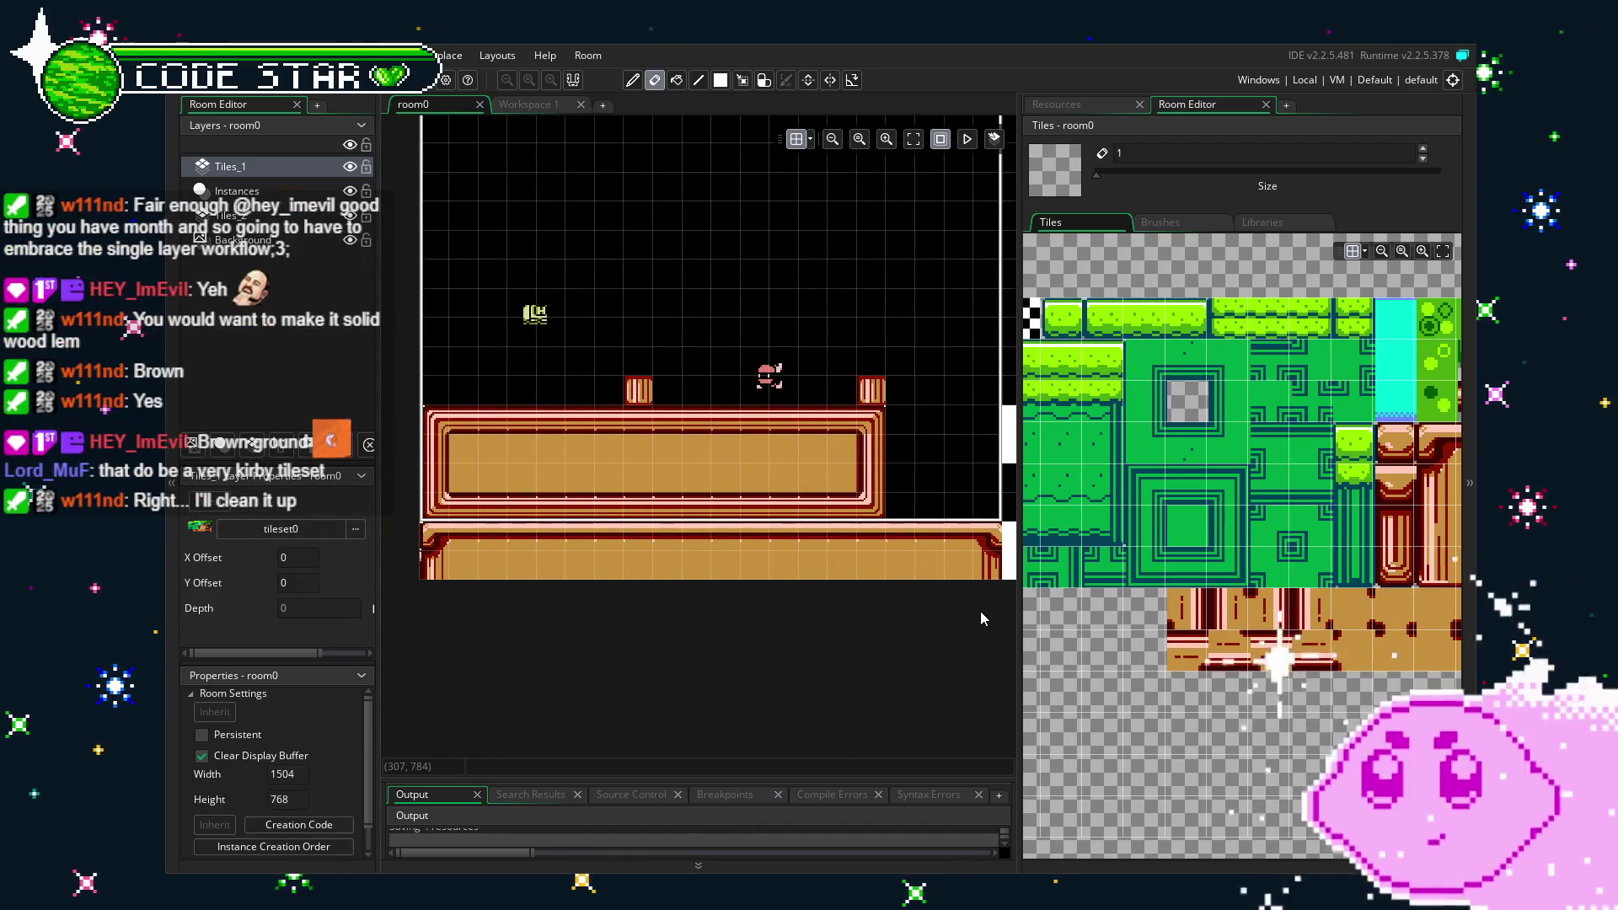
scroll(701, 546, "up", 1)
scroll(701, 546, "up", 1)
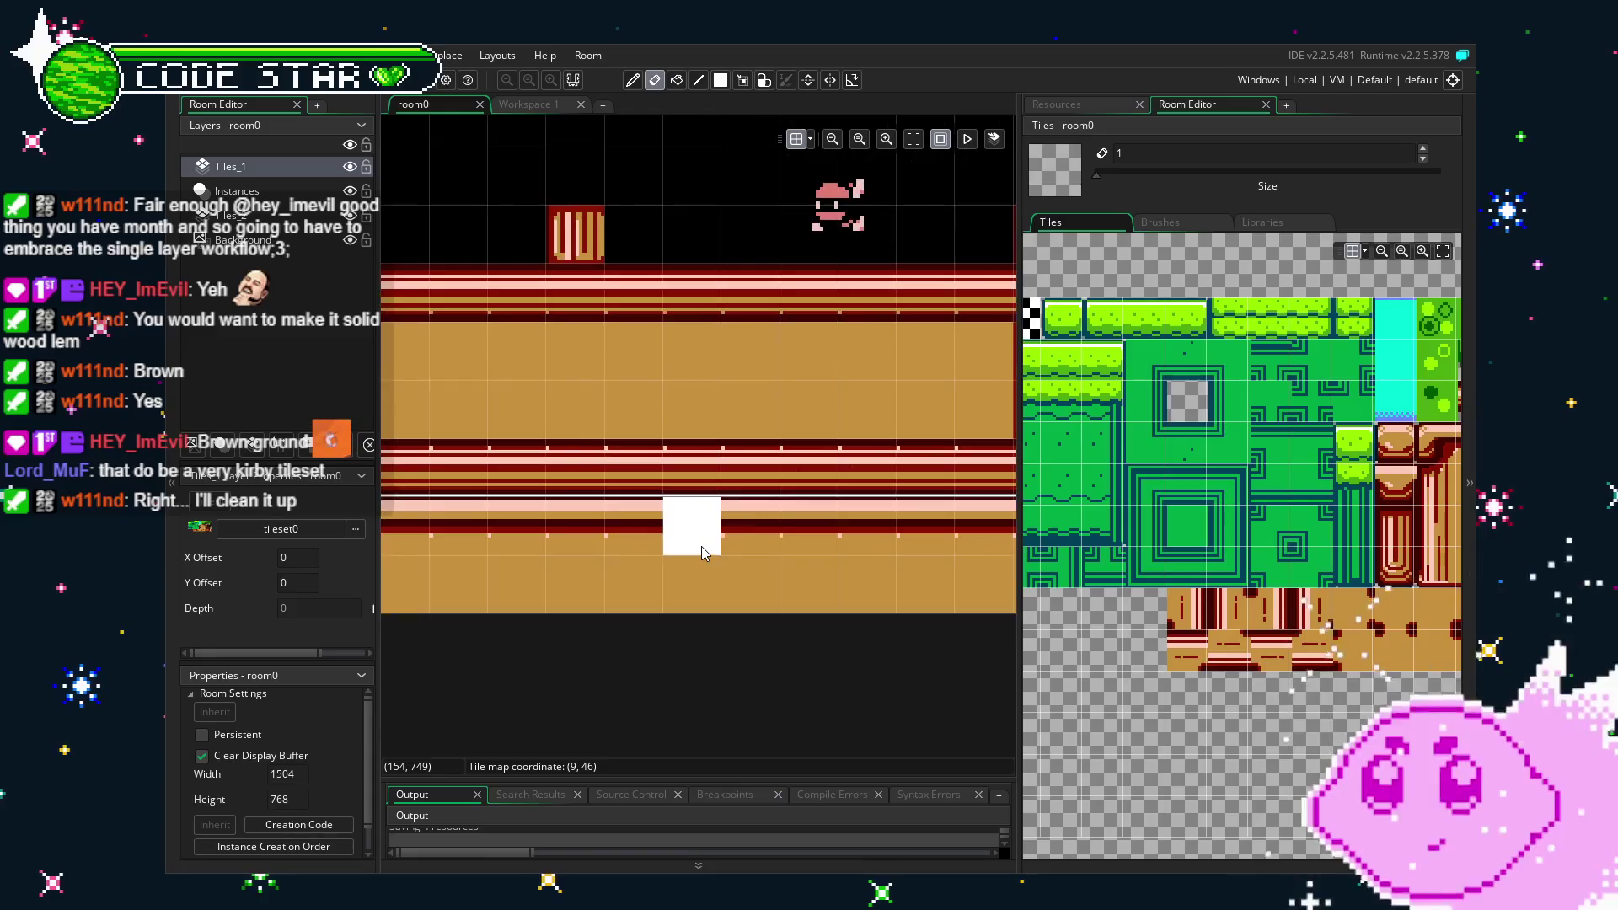
scroll(786, 605, "down", 1)
scroll(828, 741, "up", 1)
scroll(827, 741, "down", 2)
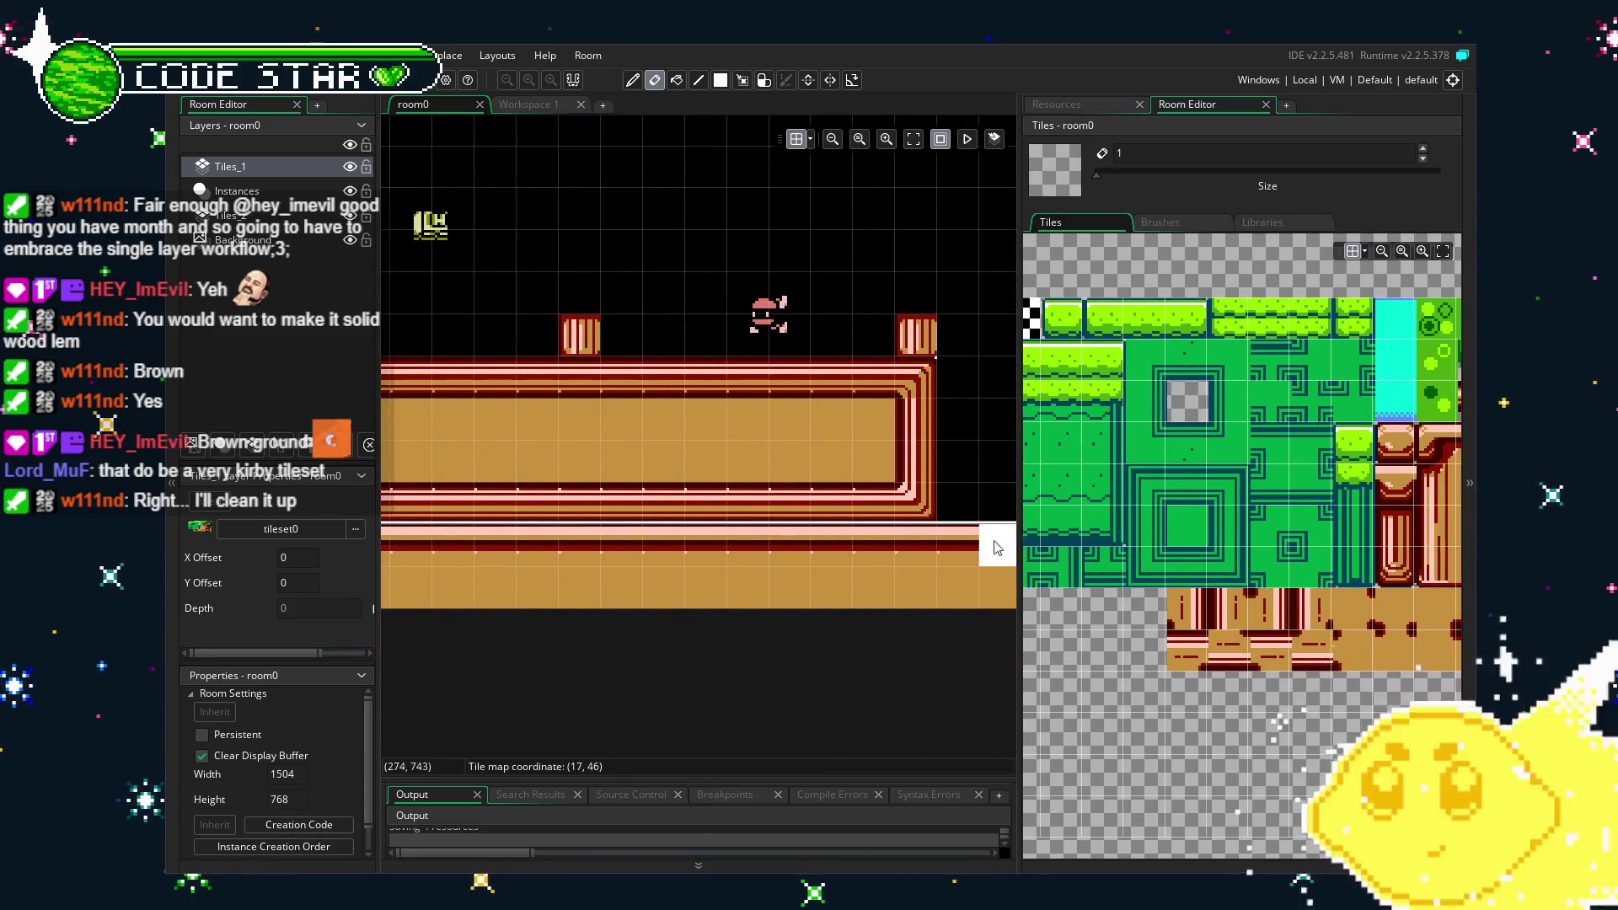
left_click_drag(975, 506, 573, 525)
Stamp a two-tile grass block and paint a first grass row along the platform.
left_click(1218, 323)
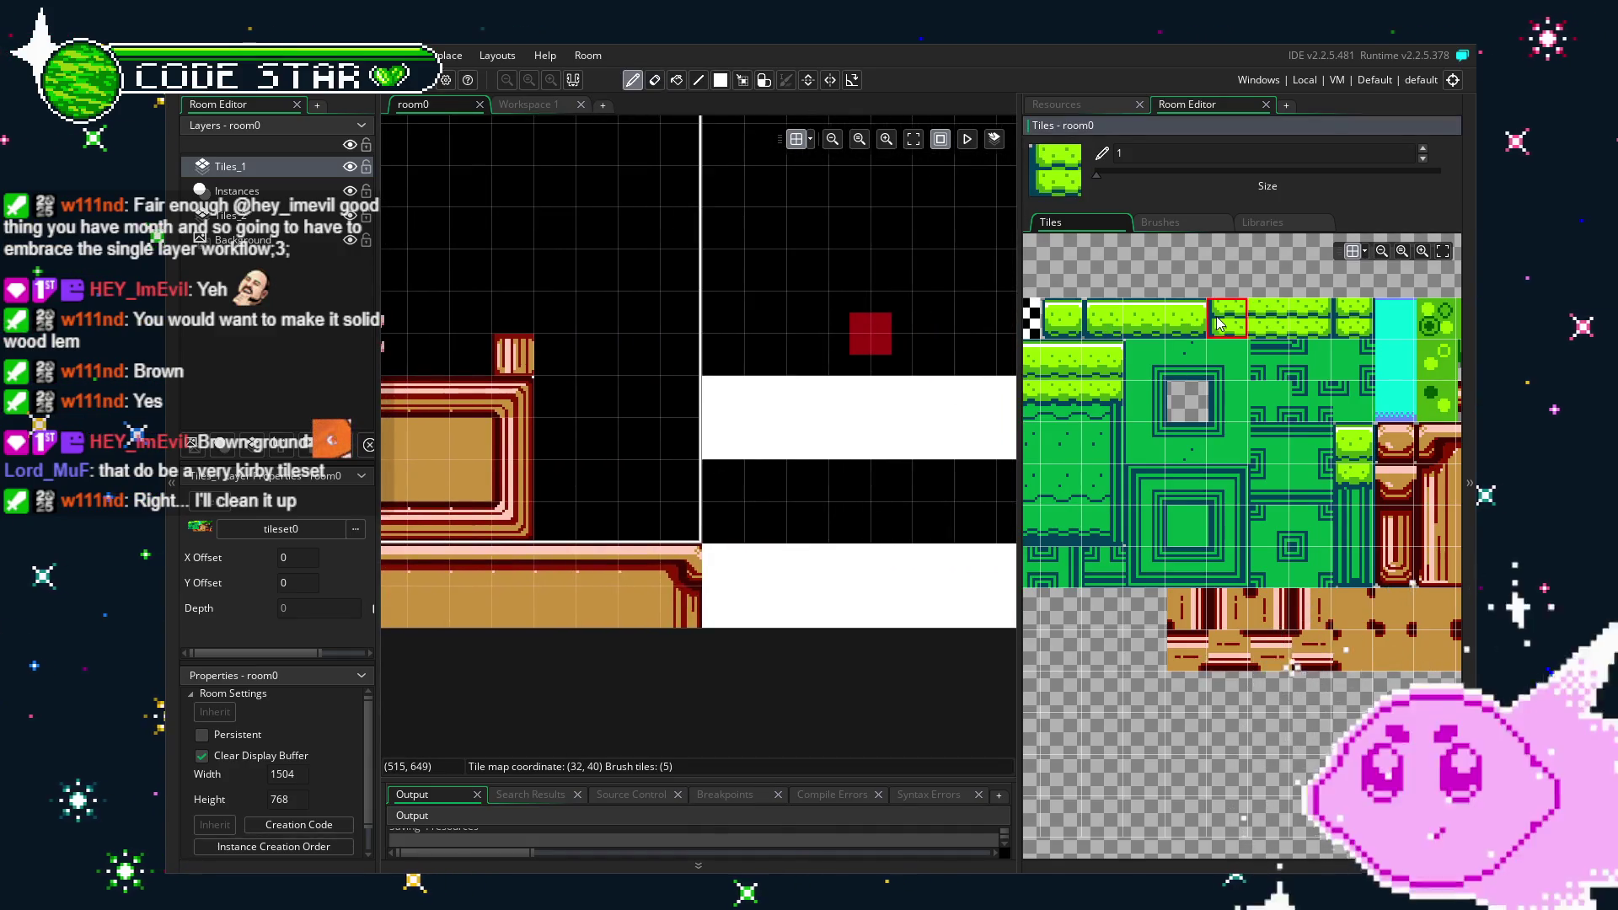
left_click_drag(1218, 324, 1308, 322)
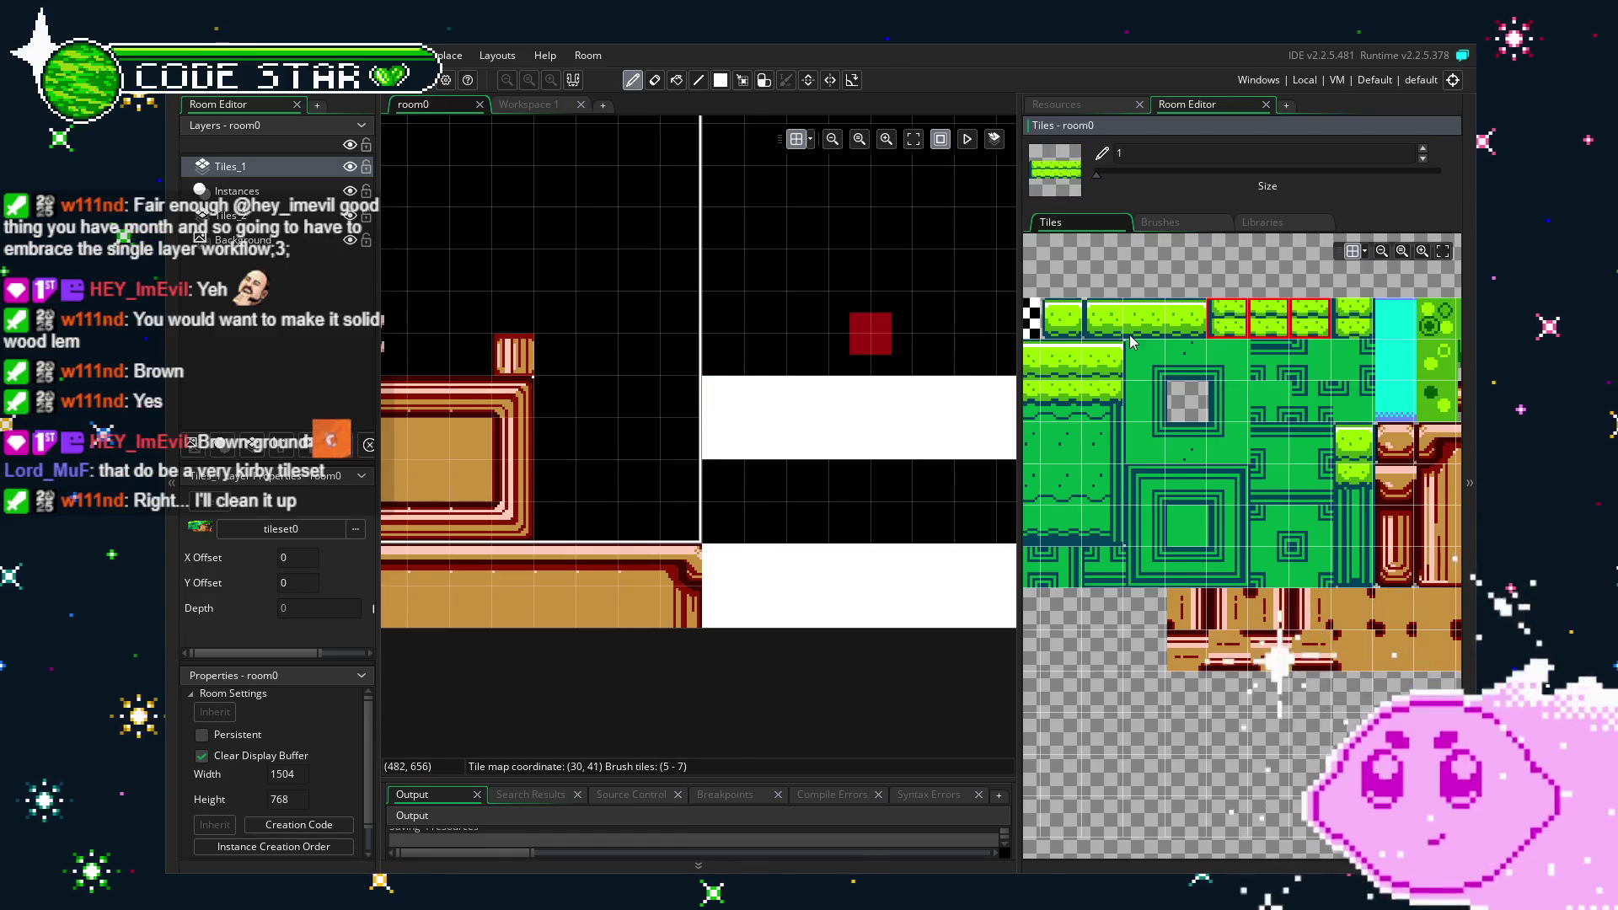
left_click(1245, 327)
left_click_drag(1235, 326, 1266, 326)
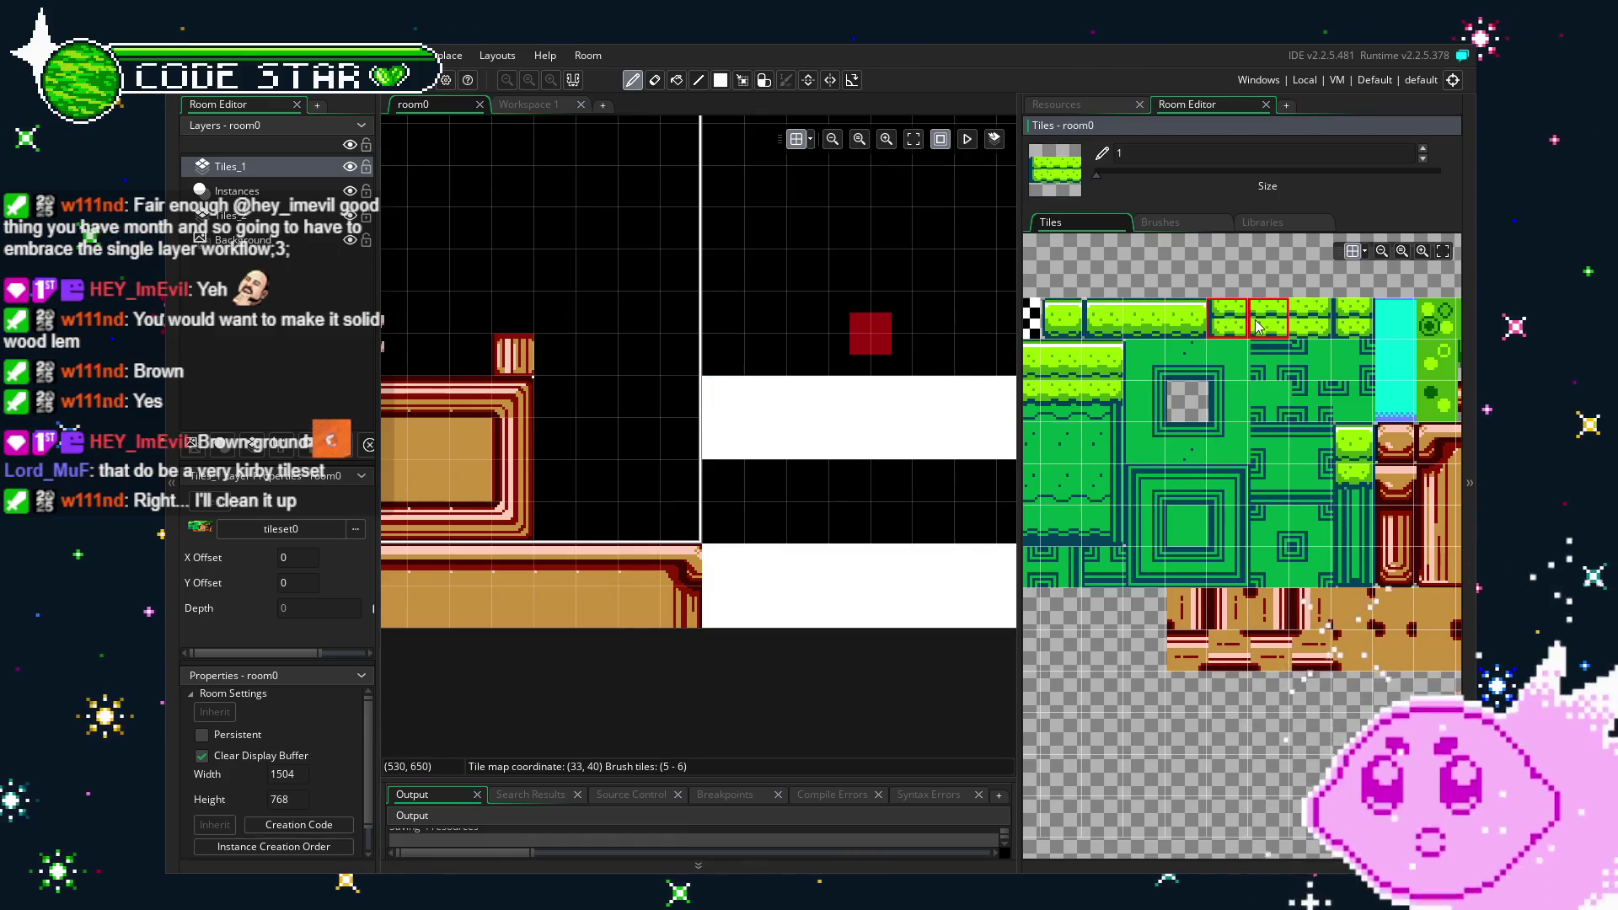
left_click(726, 396)
left_click(1268, 318)
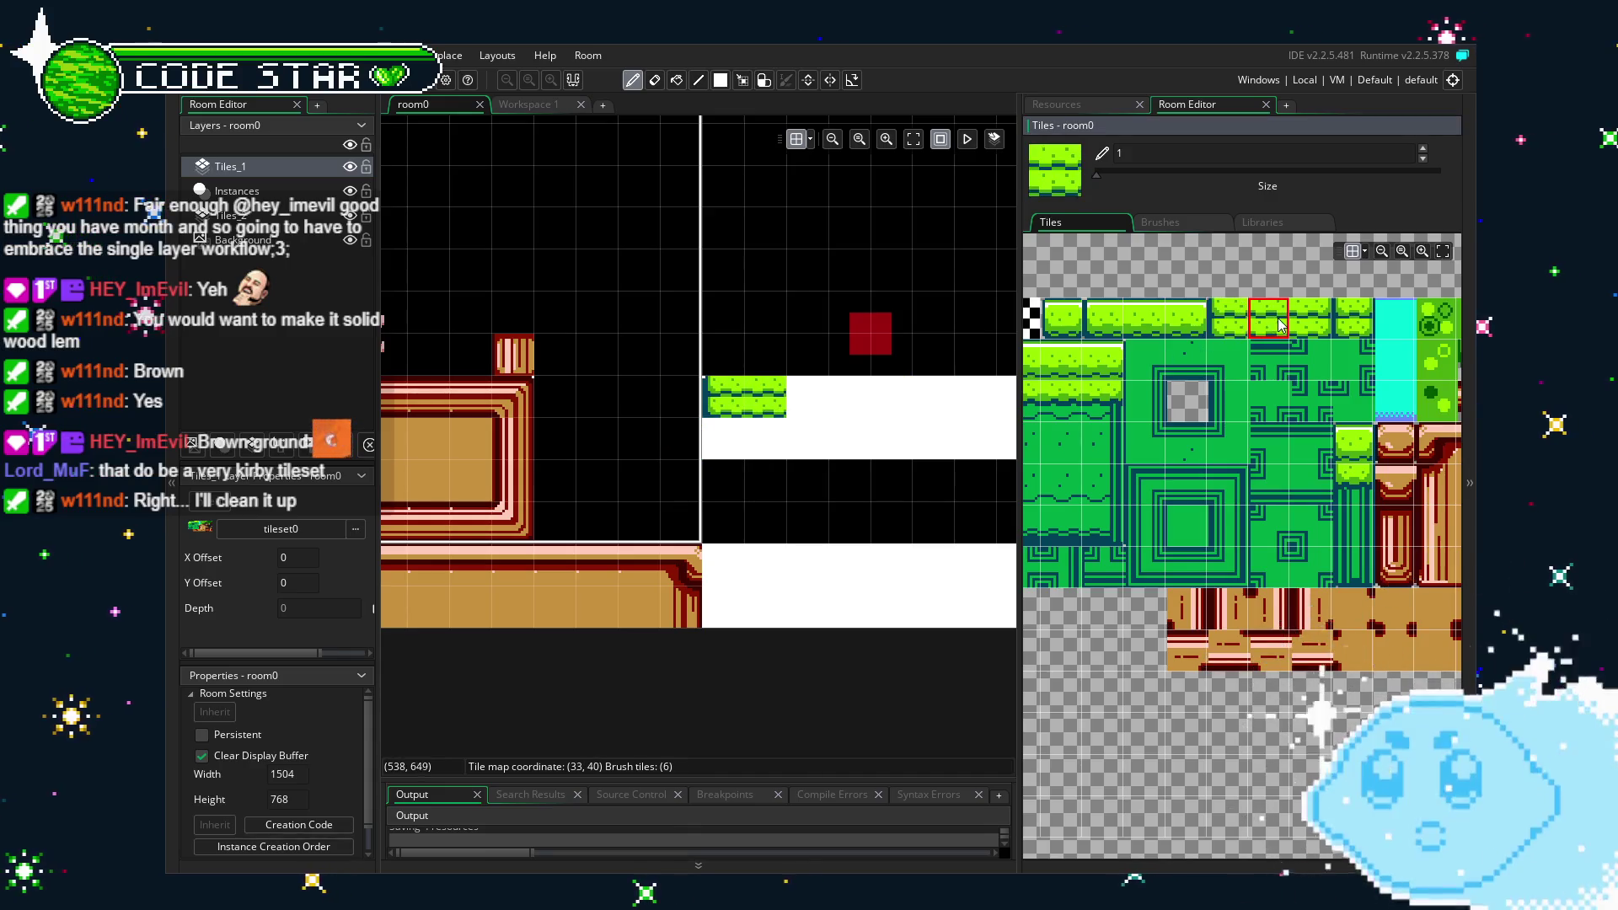
scroll(722, 421, "right", 3)
mouse_move(602, 405)
left_mouse_down()
mouse_move(901, 421)
mouse_move(703, 421)
mouse_move(851, 424)
left_mouse_up()
scroll(902, 421, "right", 3)
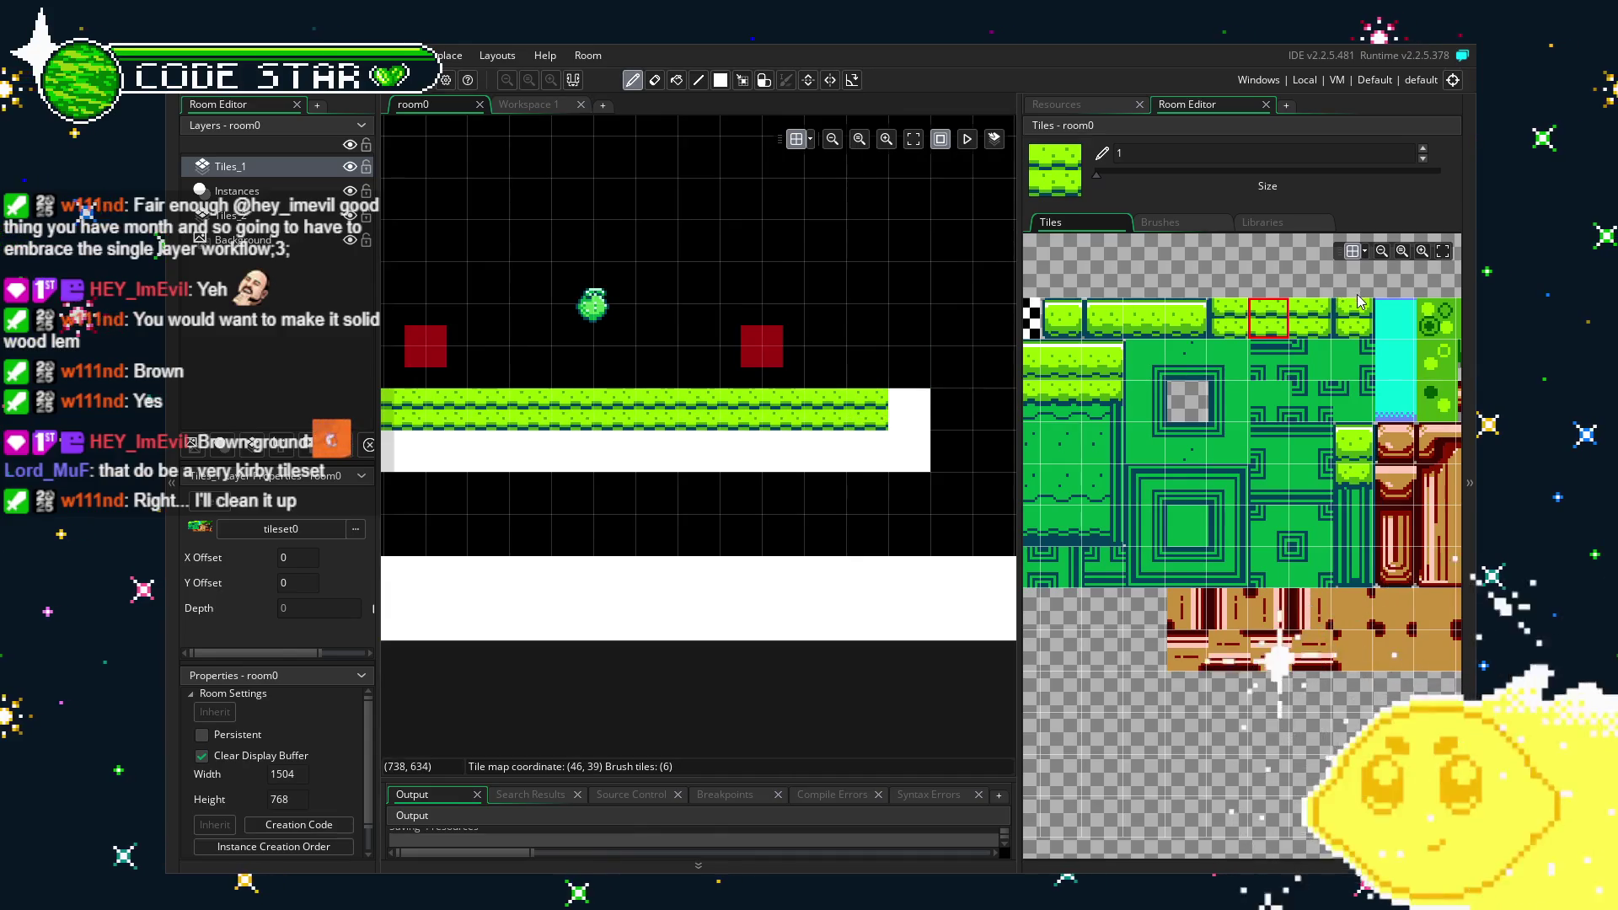
Repaint the grass row using a single grass top tile.
left_click(1316, 320)
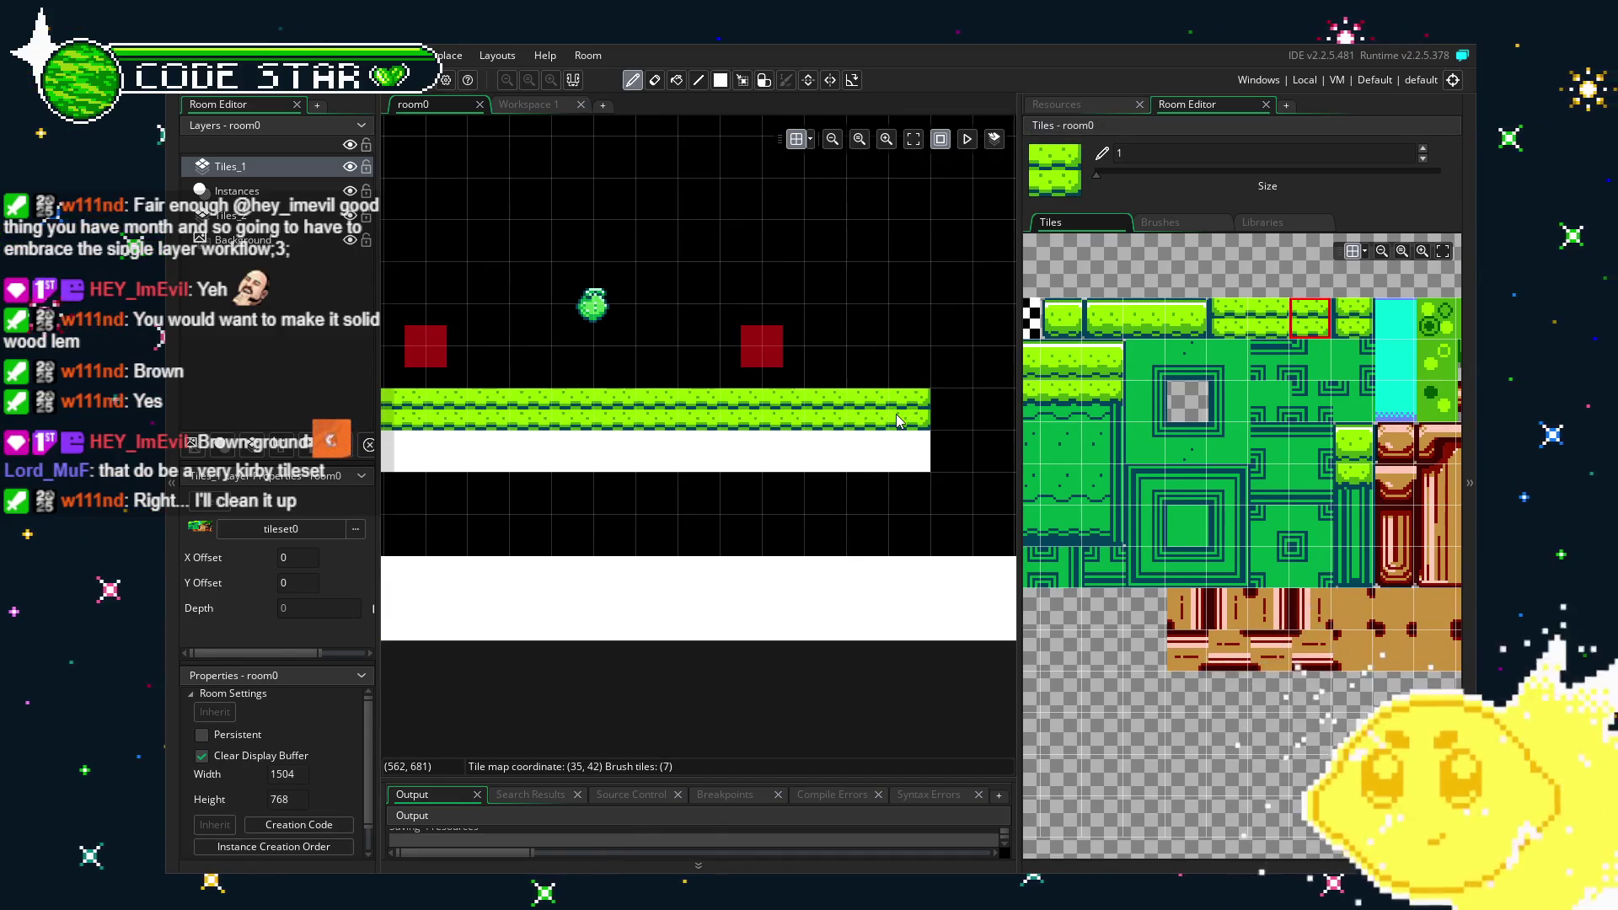
left_click_drag(1124, 322, 1100, 322)
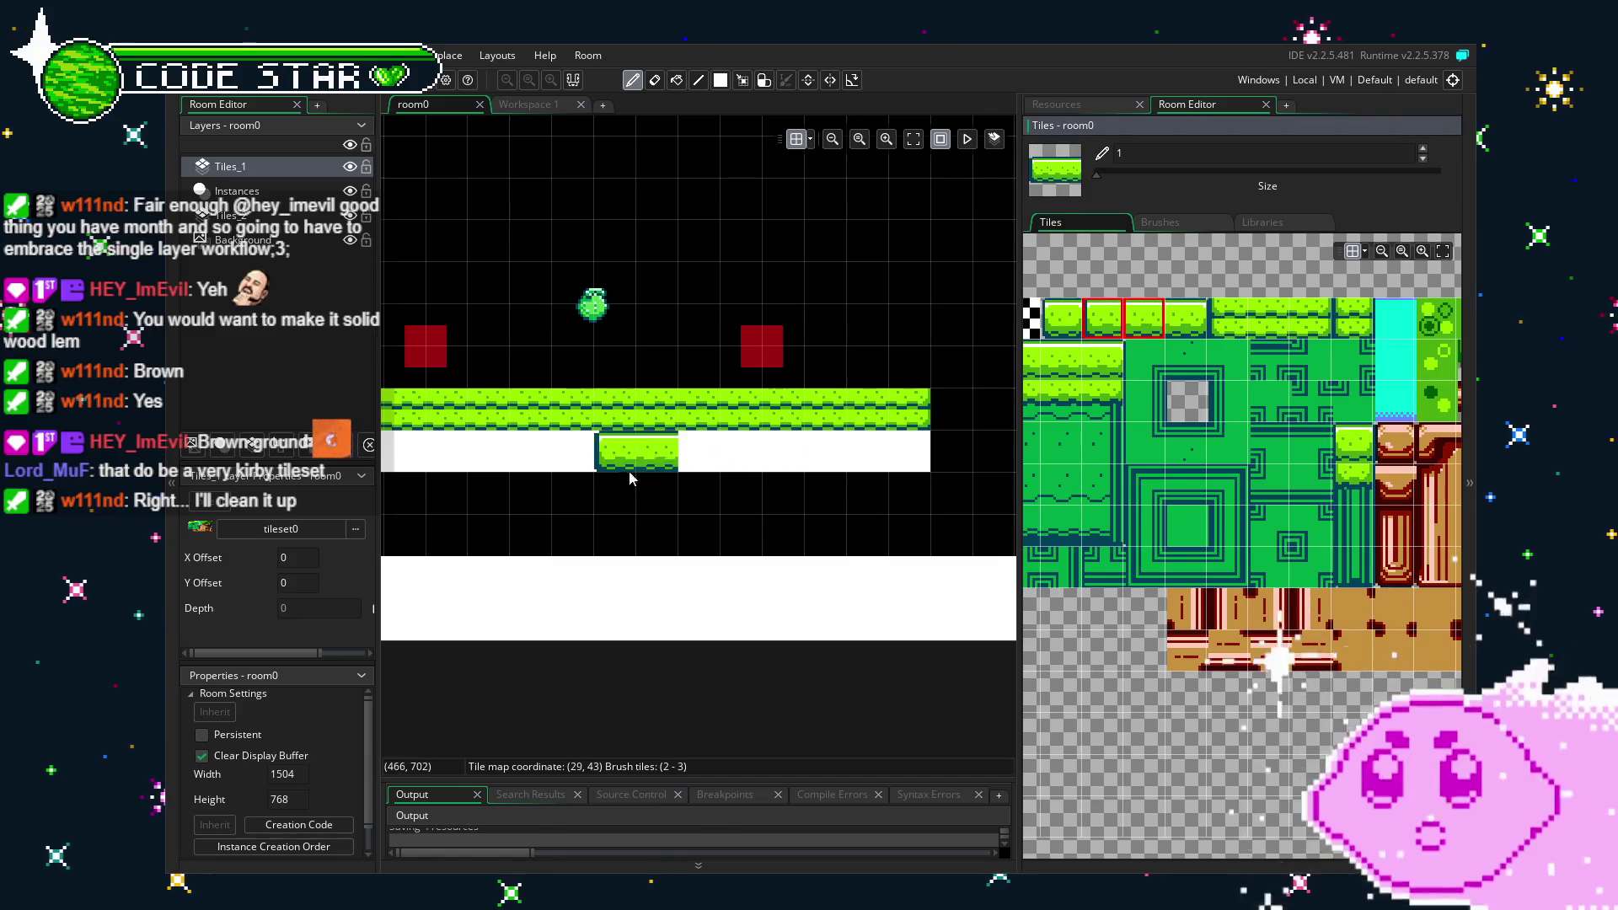
scroll(742, 455, "left", 3)
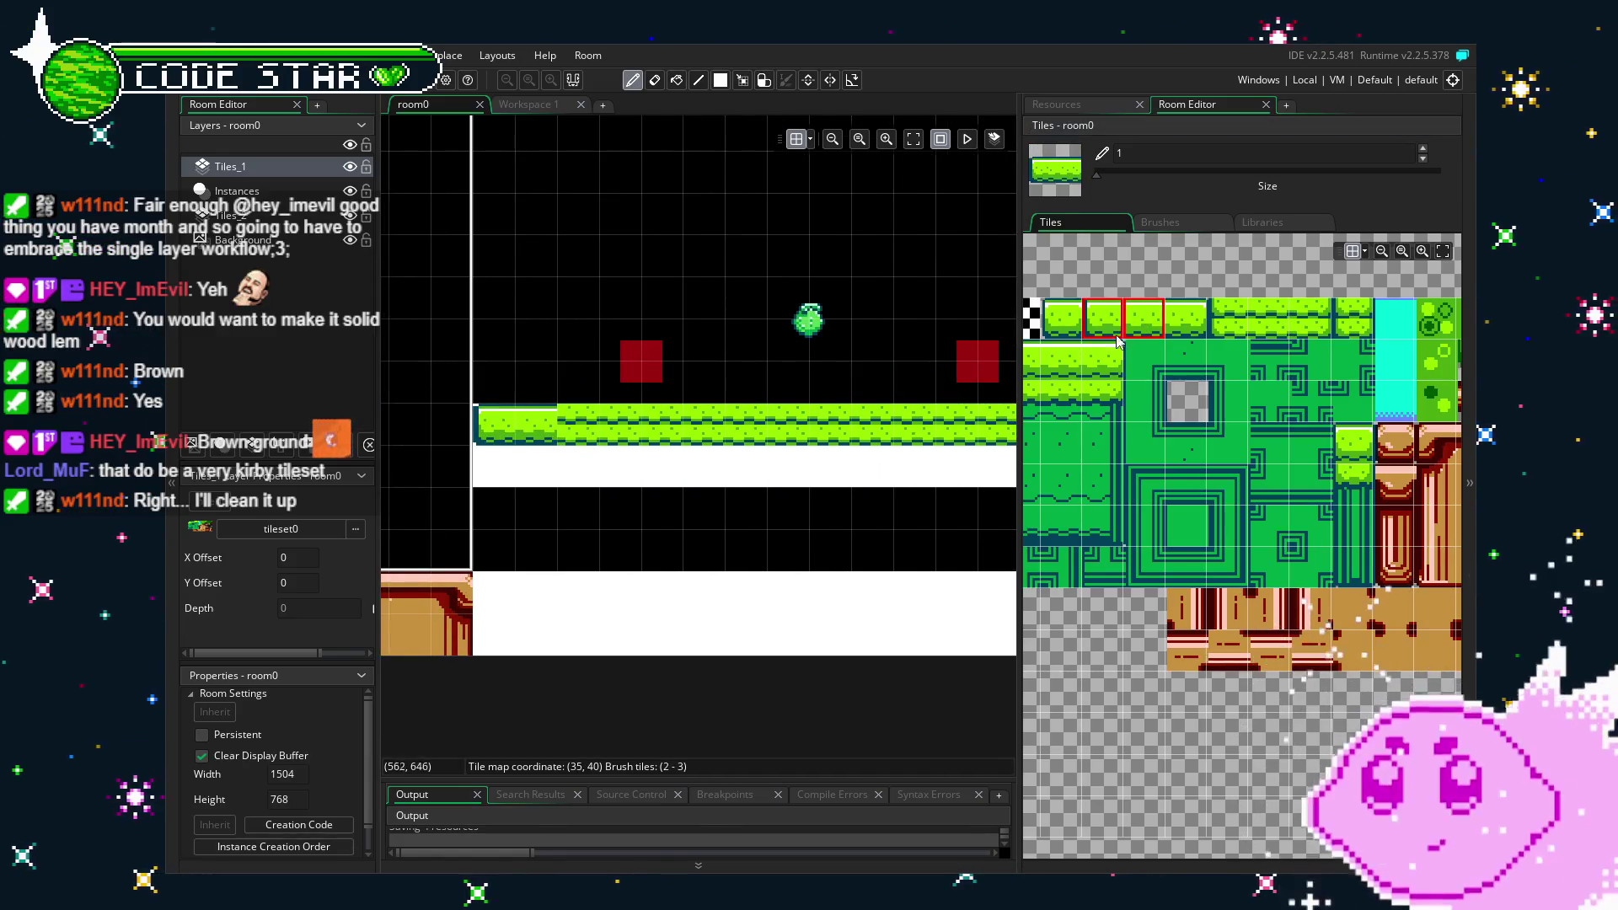
left_click(1143, 319)
mouse_move(581, 428)
left_mouse_down()
mouse_move(922, 435)
mouse_move(691, 435)
mouse_move(849, 440)
left_mouse_up()
scroll(923, 435, "right", 3)
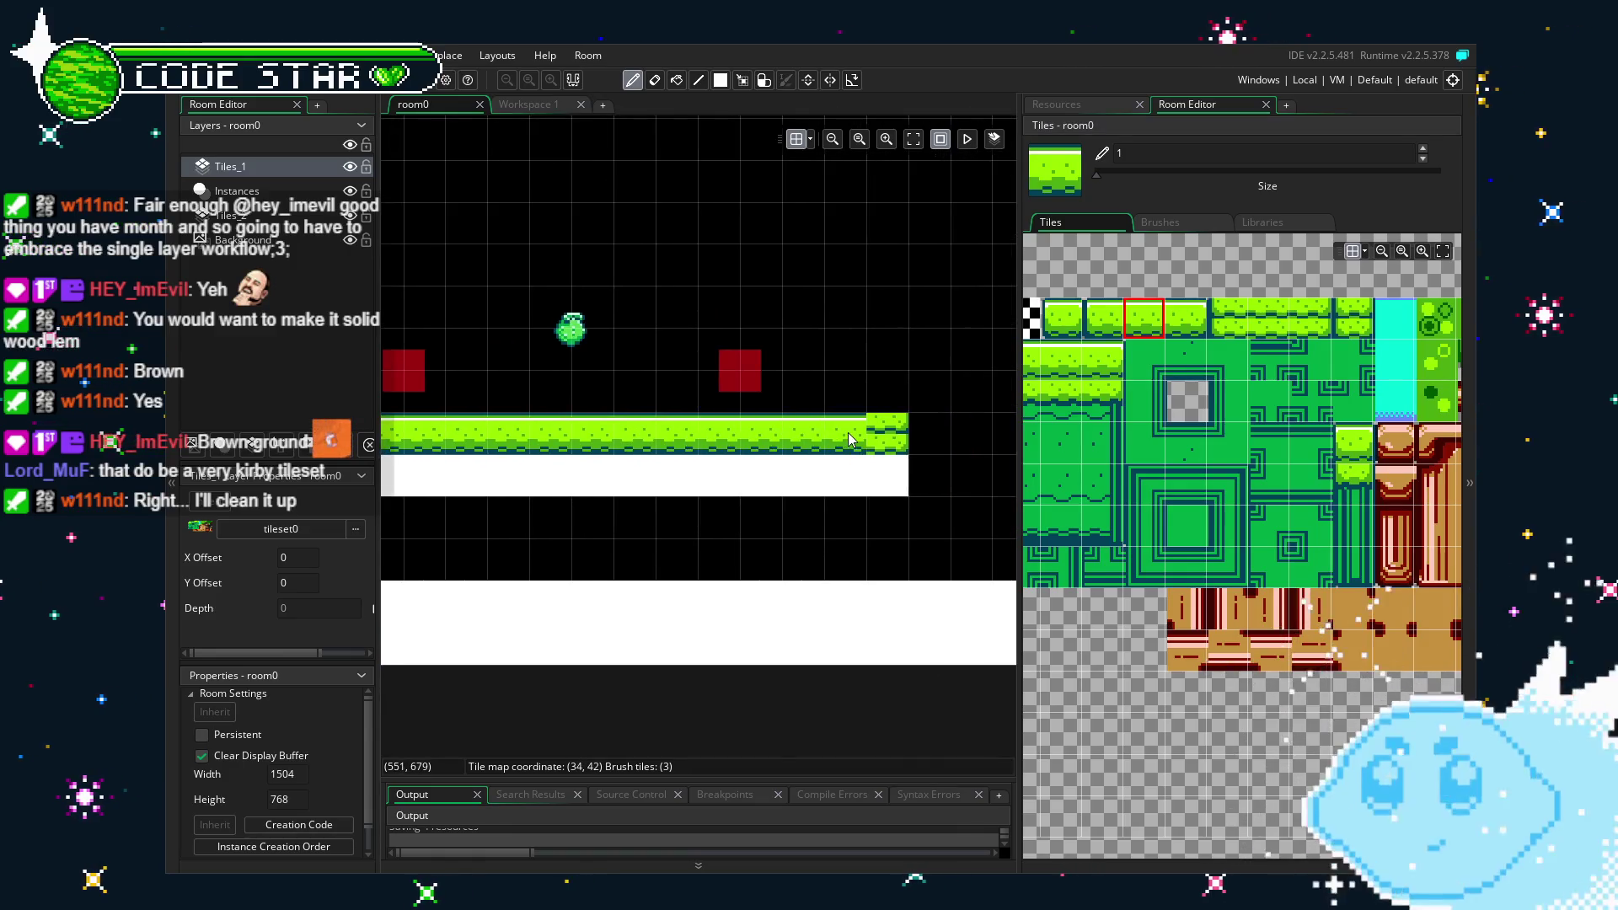
Stamp a grass block at the room's left edge and erase the misplaced block.
left_click(1180, 324)
left_click_drag(1242, 331, 1268, 325)
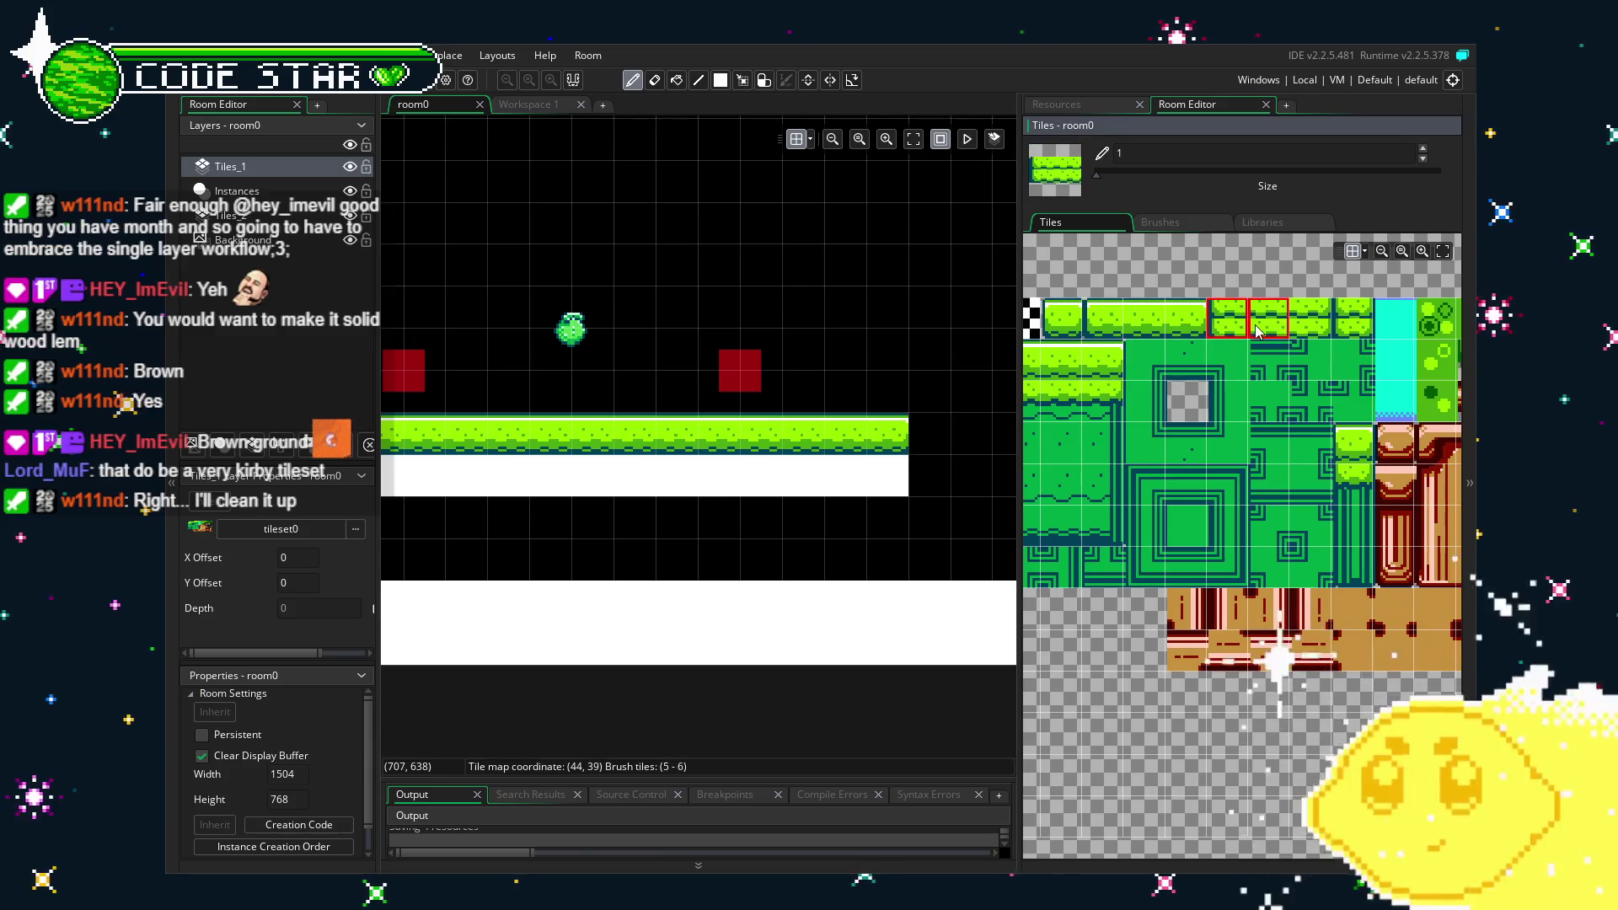
scroll(926, 564, "left", 3)
left_click(590, 441)
scroll(706, 531, "right", 3)
right_click(590, 581)
Paint the second grass row and rectangle-fill the remaining white gap with grass.
left_click(1268, 318)
left_click(602, 459)
left_click_drag(484, 456, 1007, 456)
scroll(926, 505, "right", 3)
key("r")
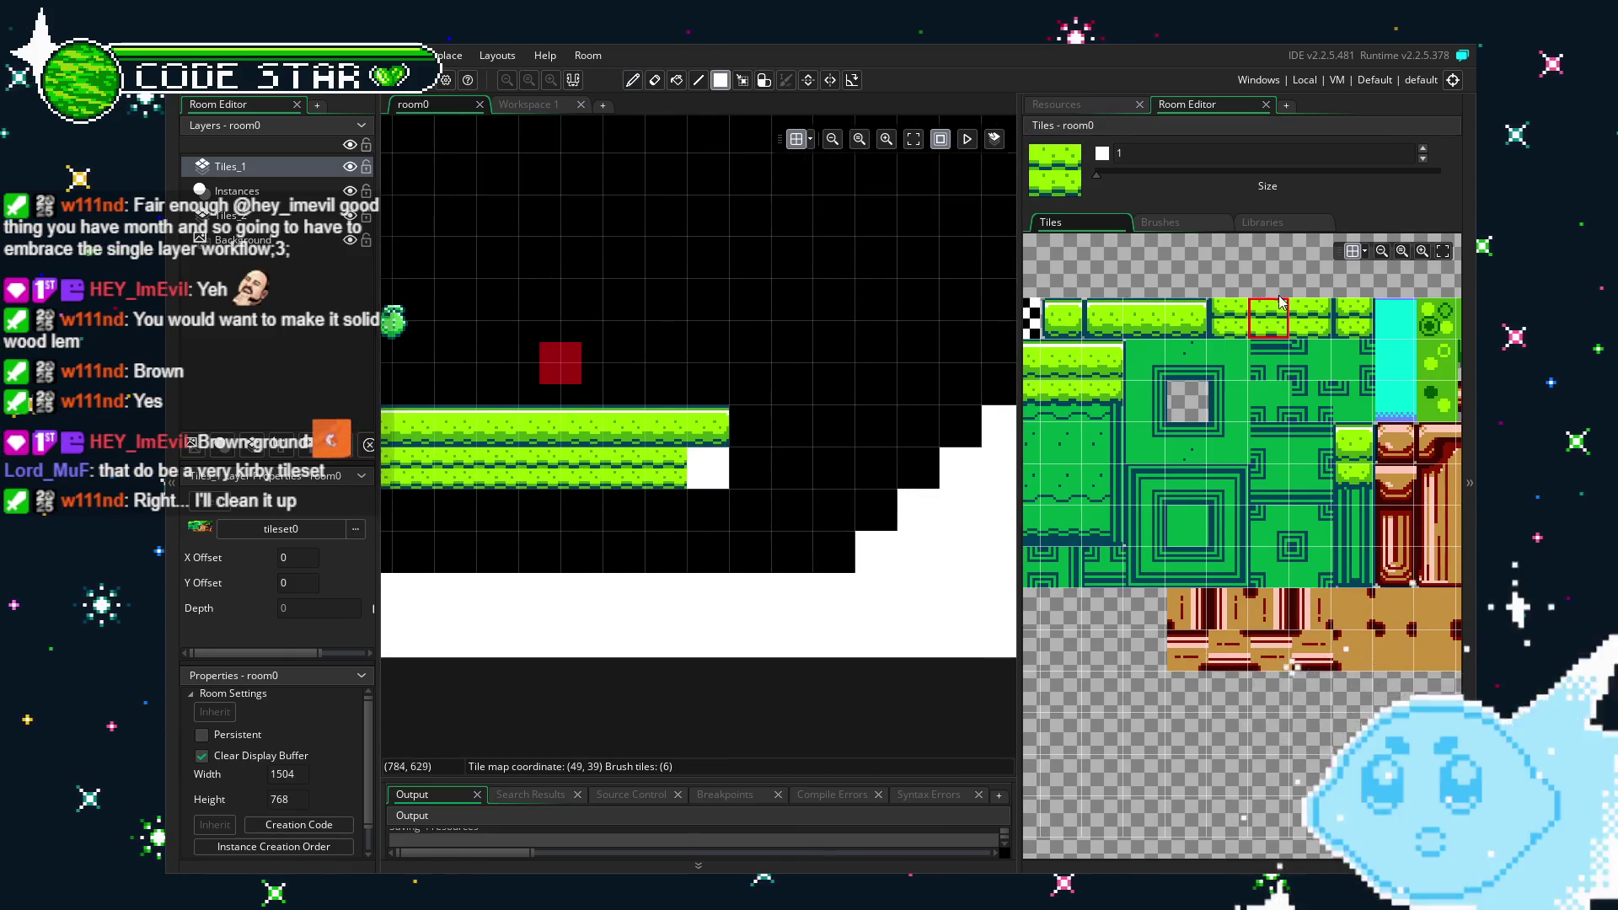
left_click(1309, 318)
left_click(708, 468)
key("e")
scroll(845, 585, "right", 3)
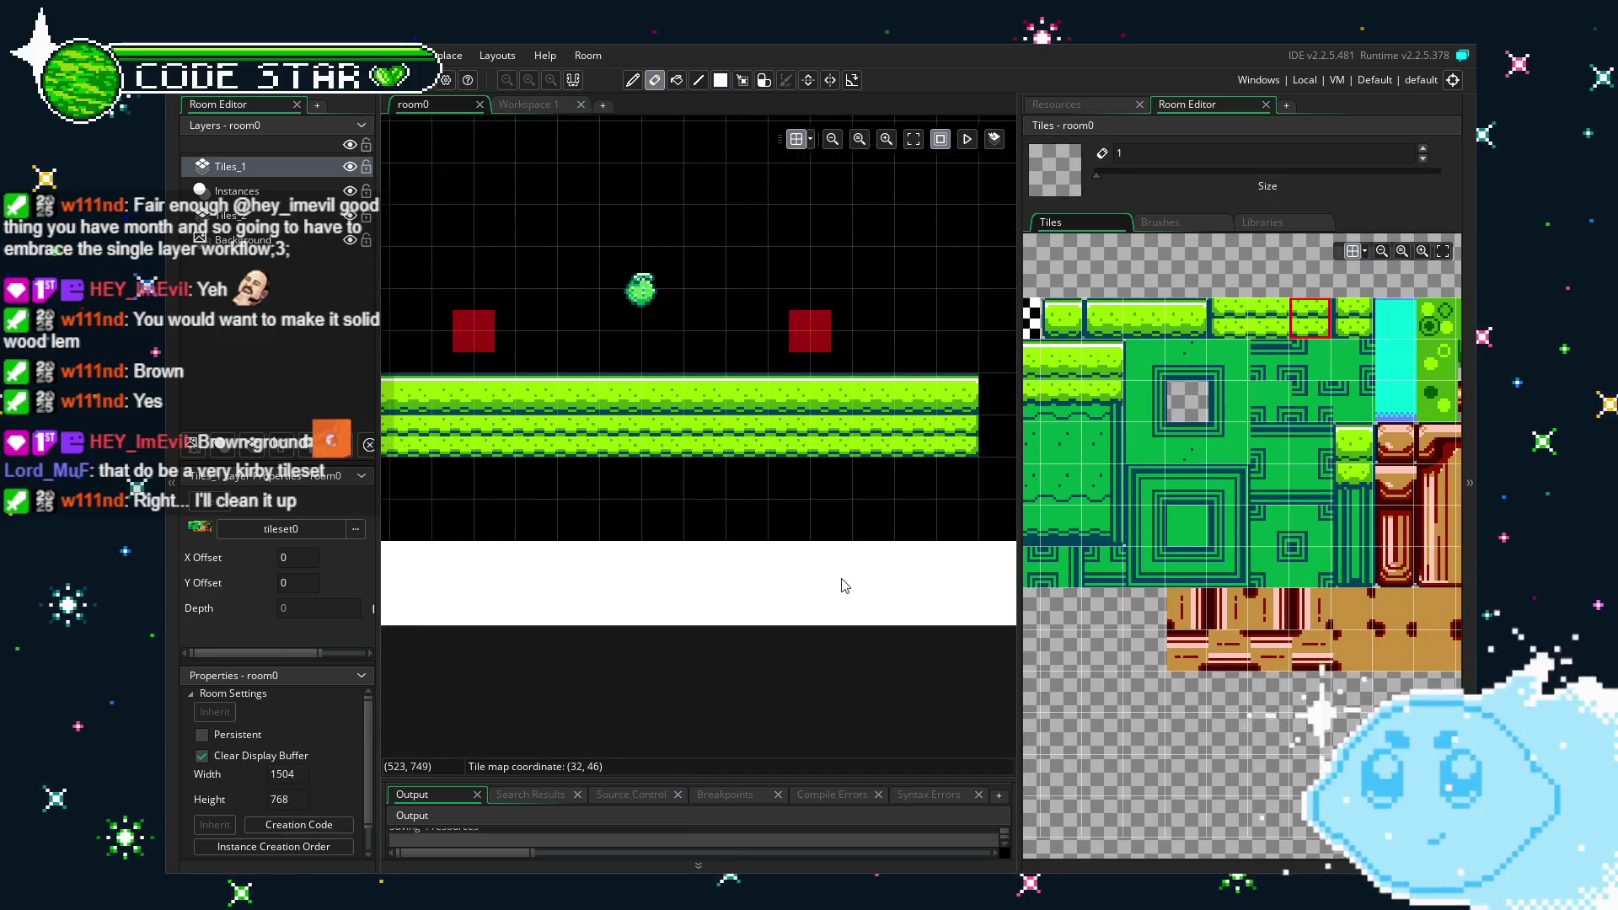
Try several green tiles from the tileset and paint a solid green tile in the room.
scroll(1167, 369, "left", 3)
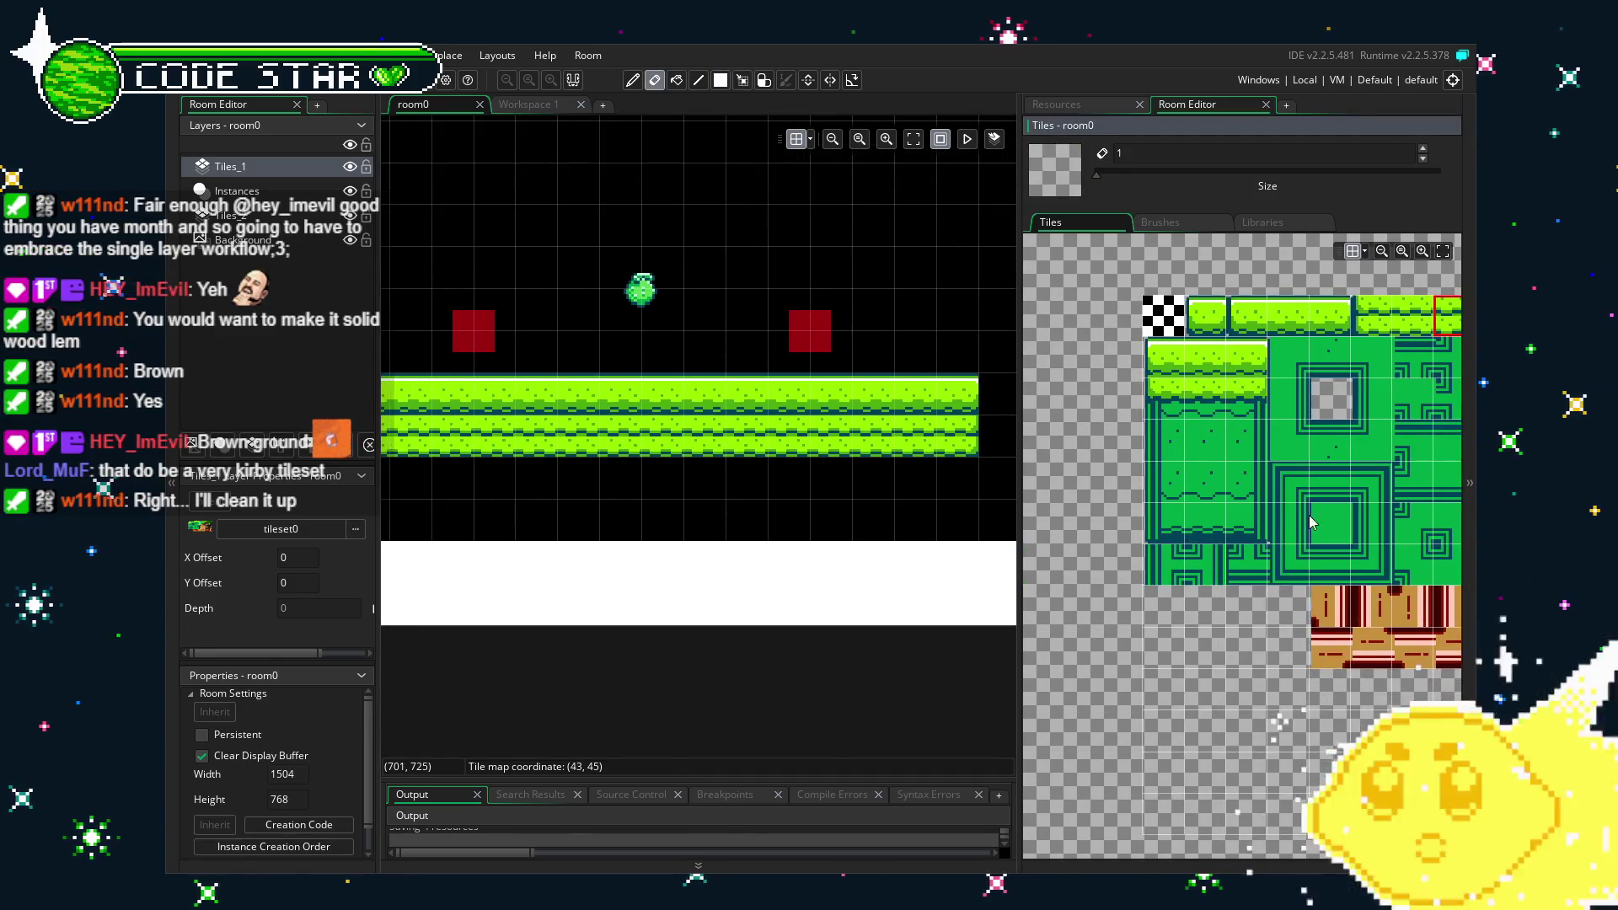
left_click(1306, 524)
scroll(1125, 527, "right", 4)
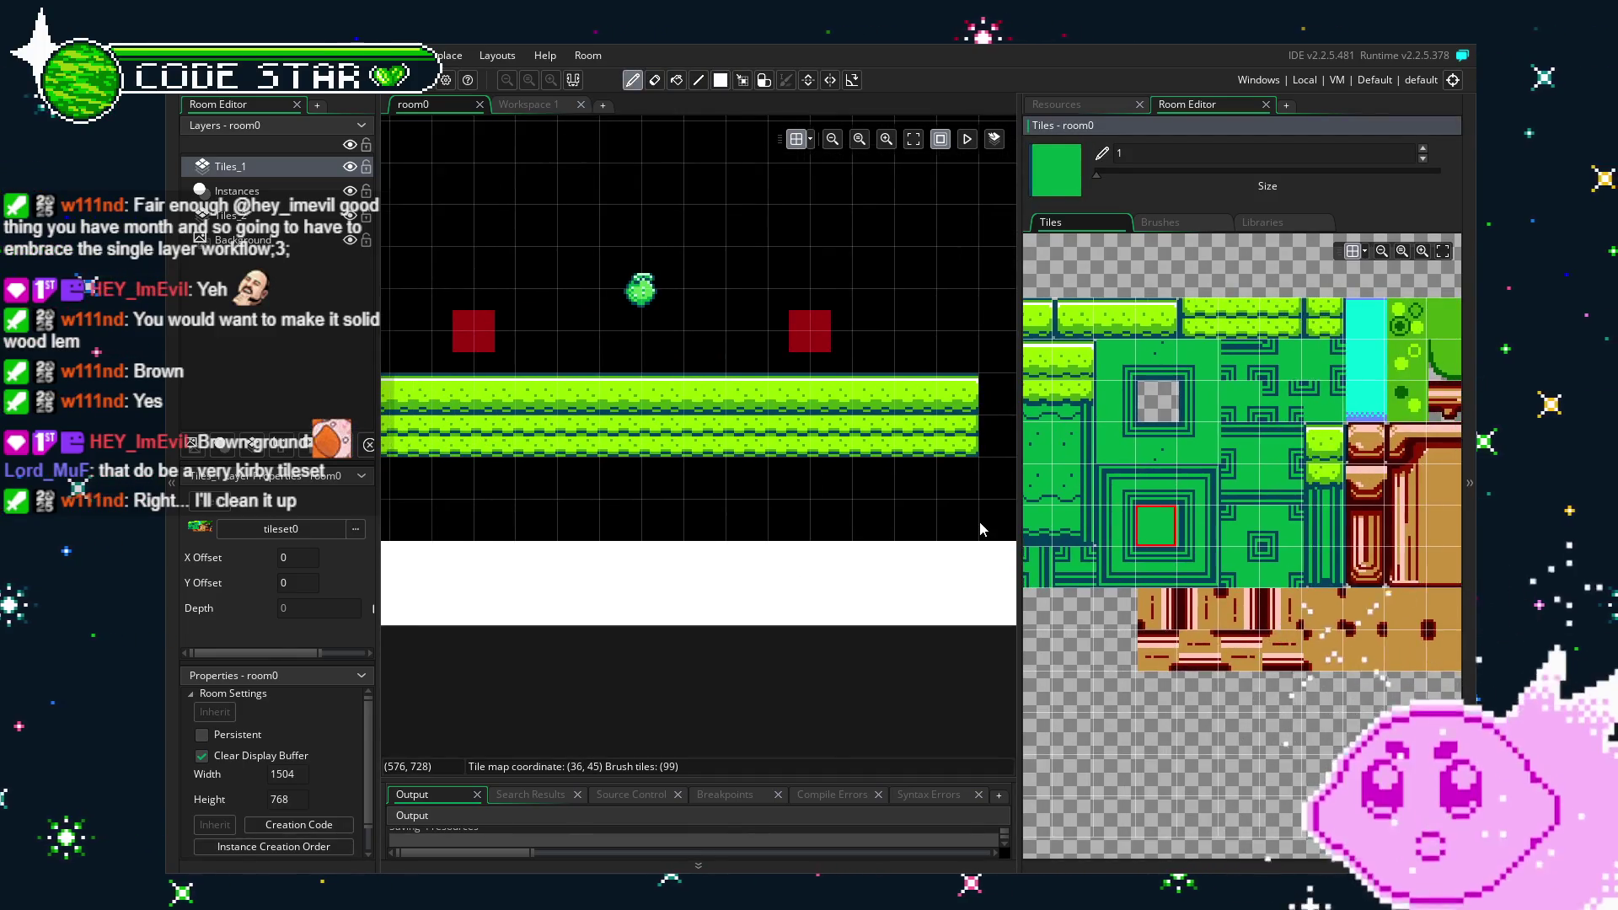
left_click(1115, 400)
left_click(1280, 363)
mouse_move(1232, 486)
left_mouse_down()
mouse_move(1292, 448)
mouse_move(1380, 433)
left_mouse_up()
left_click(1326, 472)
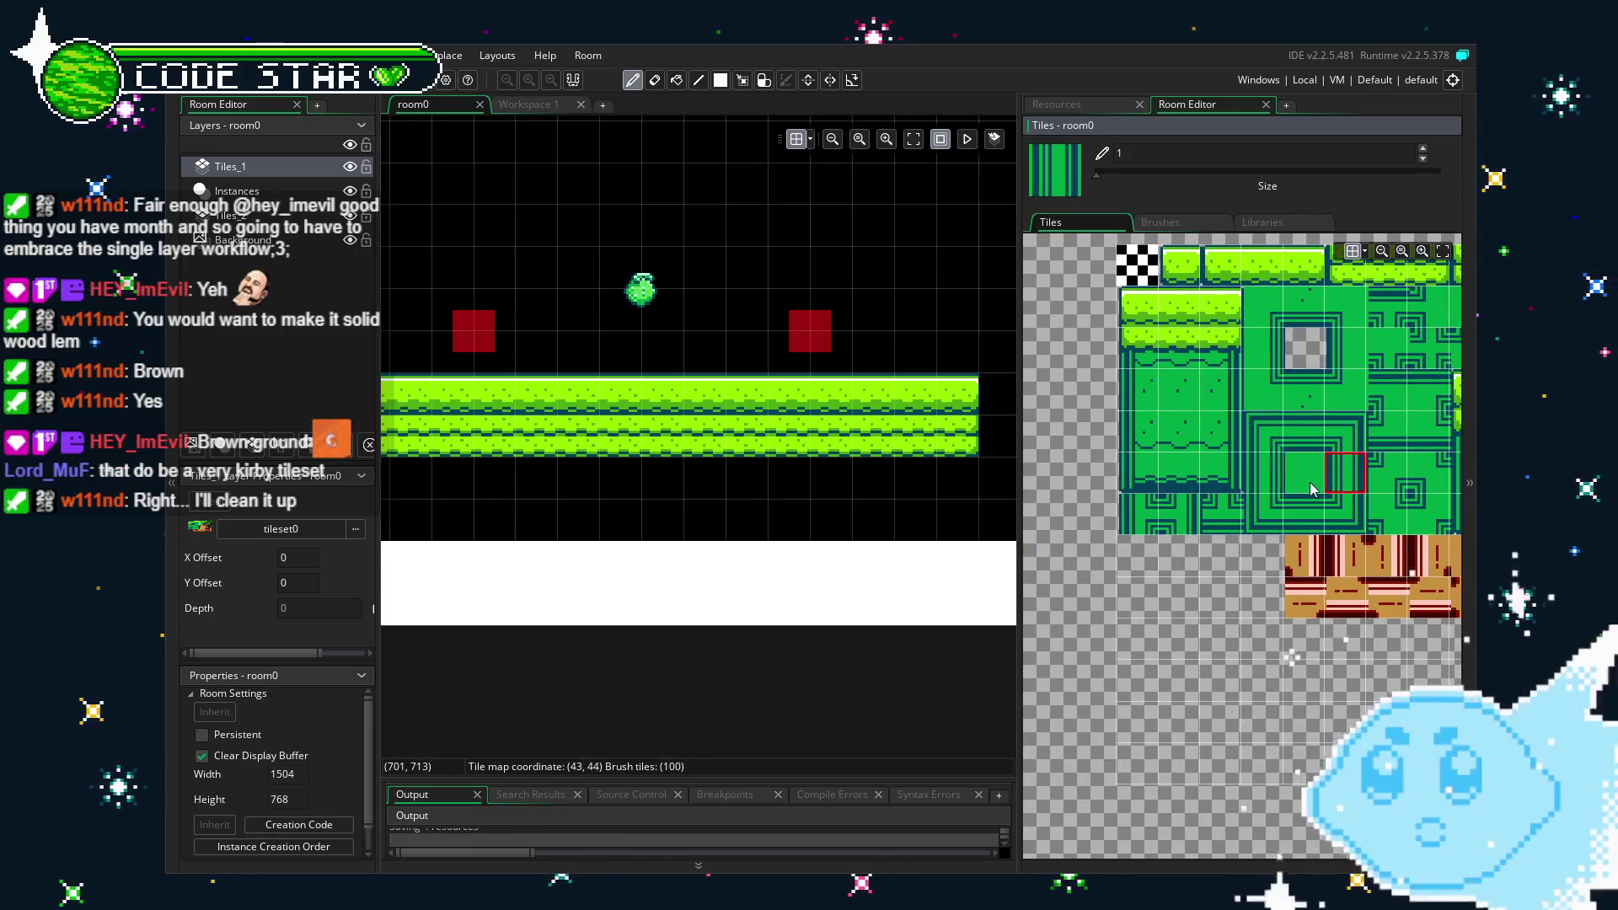
left_click(1311, 488)
left_click(885, 436)
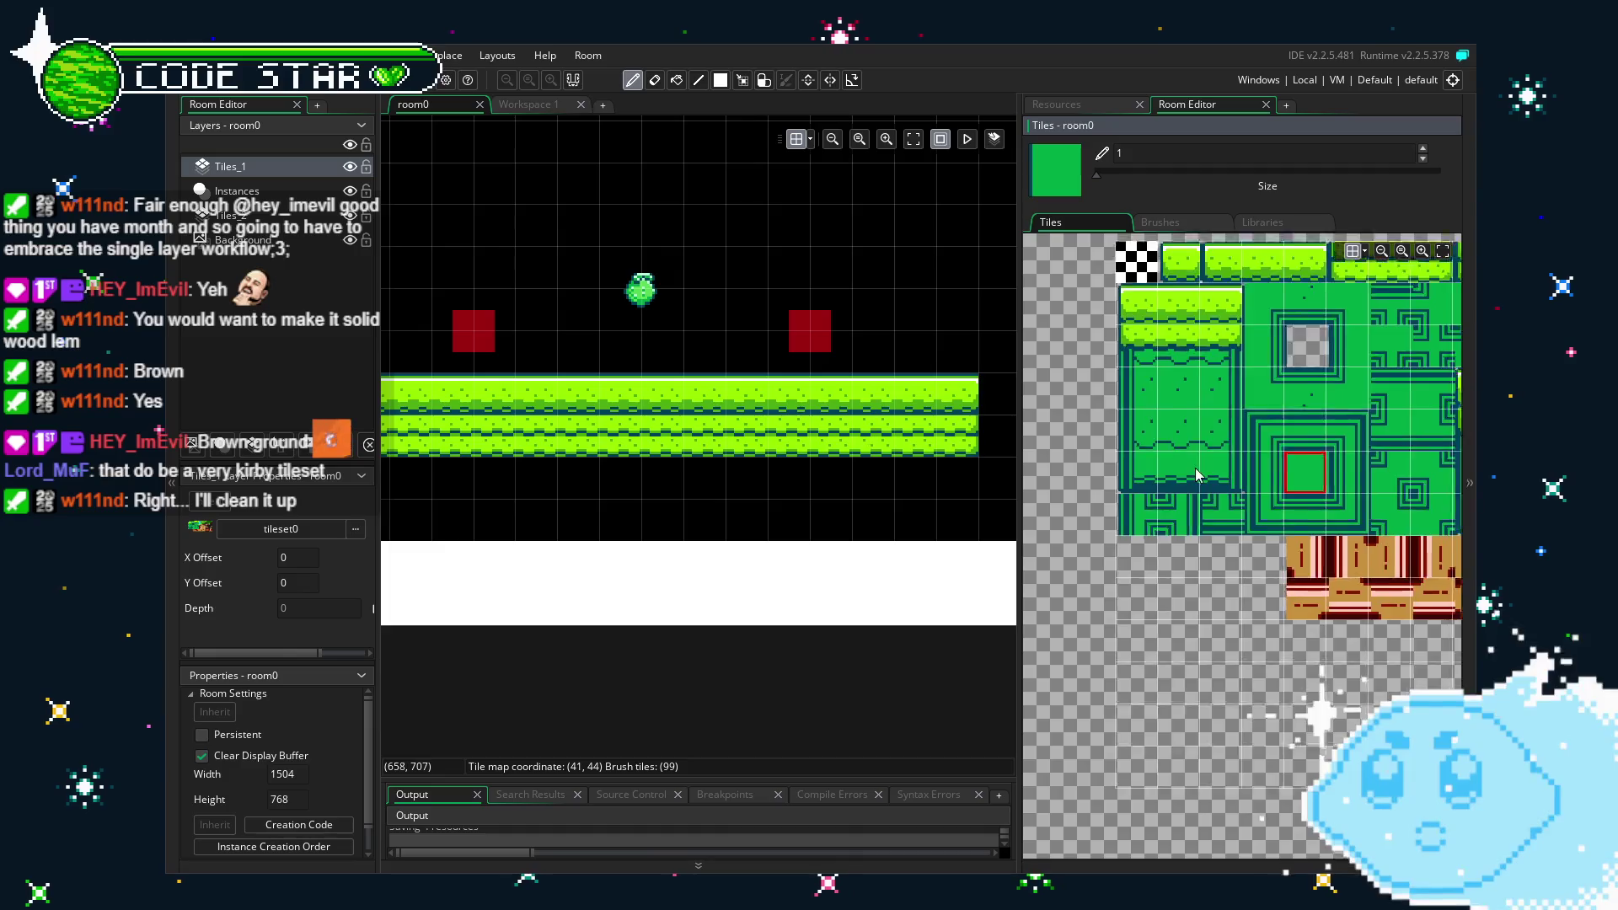
Test other green brushes, pan the room view, and bring up the Resources list.
scroll(883, 437, "up", 2)
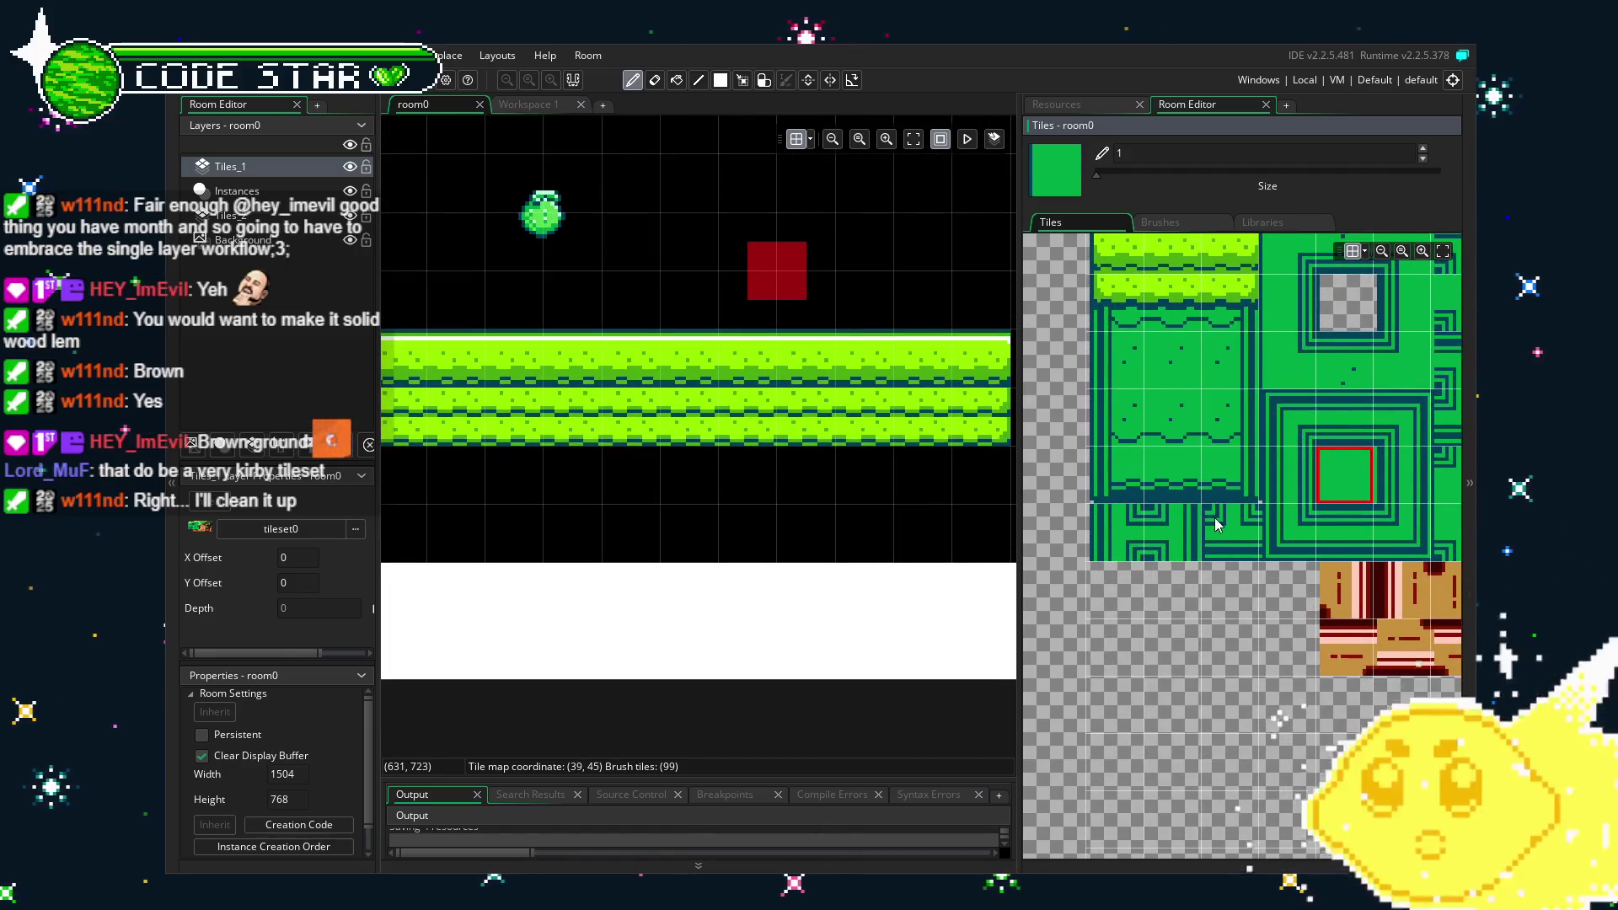
scroll(1263, 547, "right", 3)
key("e")
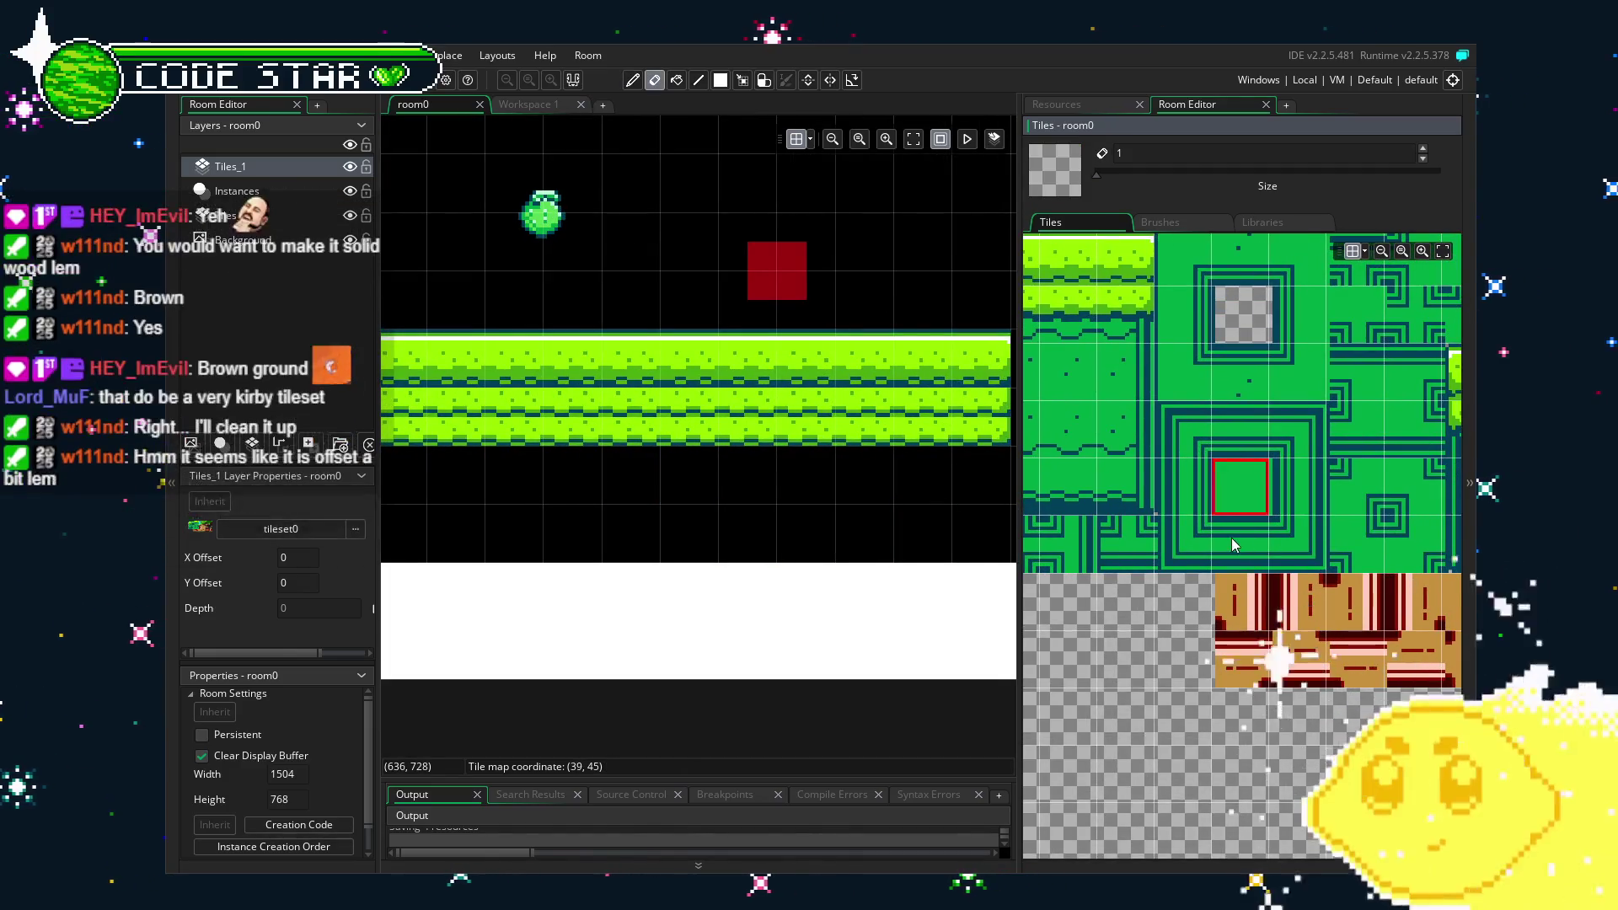
left_click(1231, 537)
left_click(1222, 395)
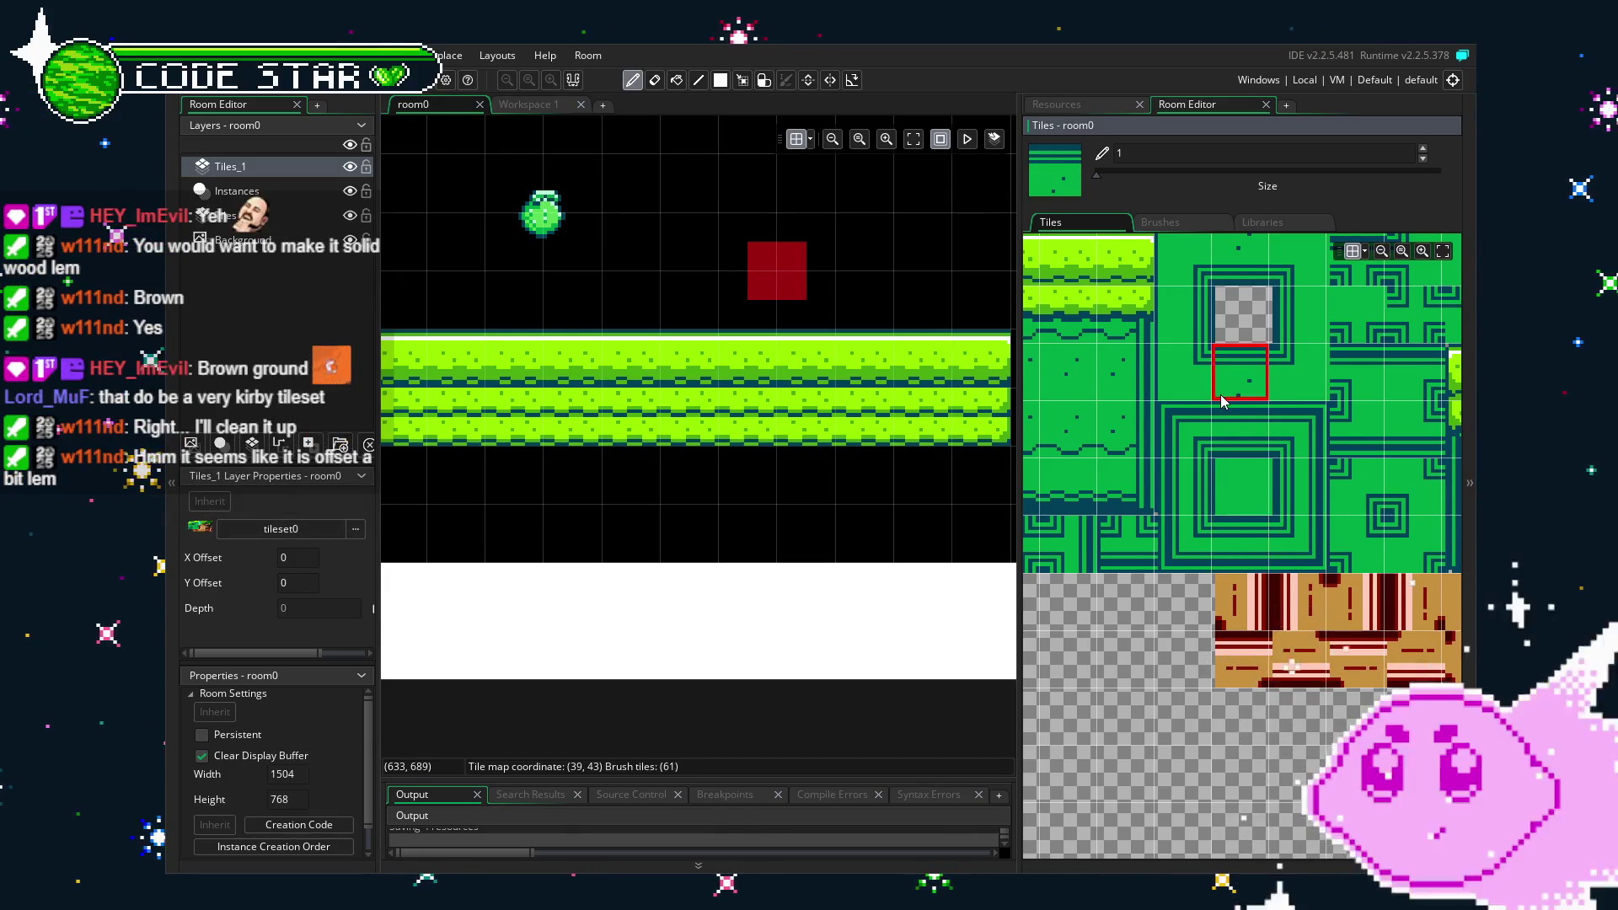
scroll(1201, 583, "down", 2)
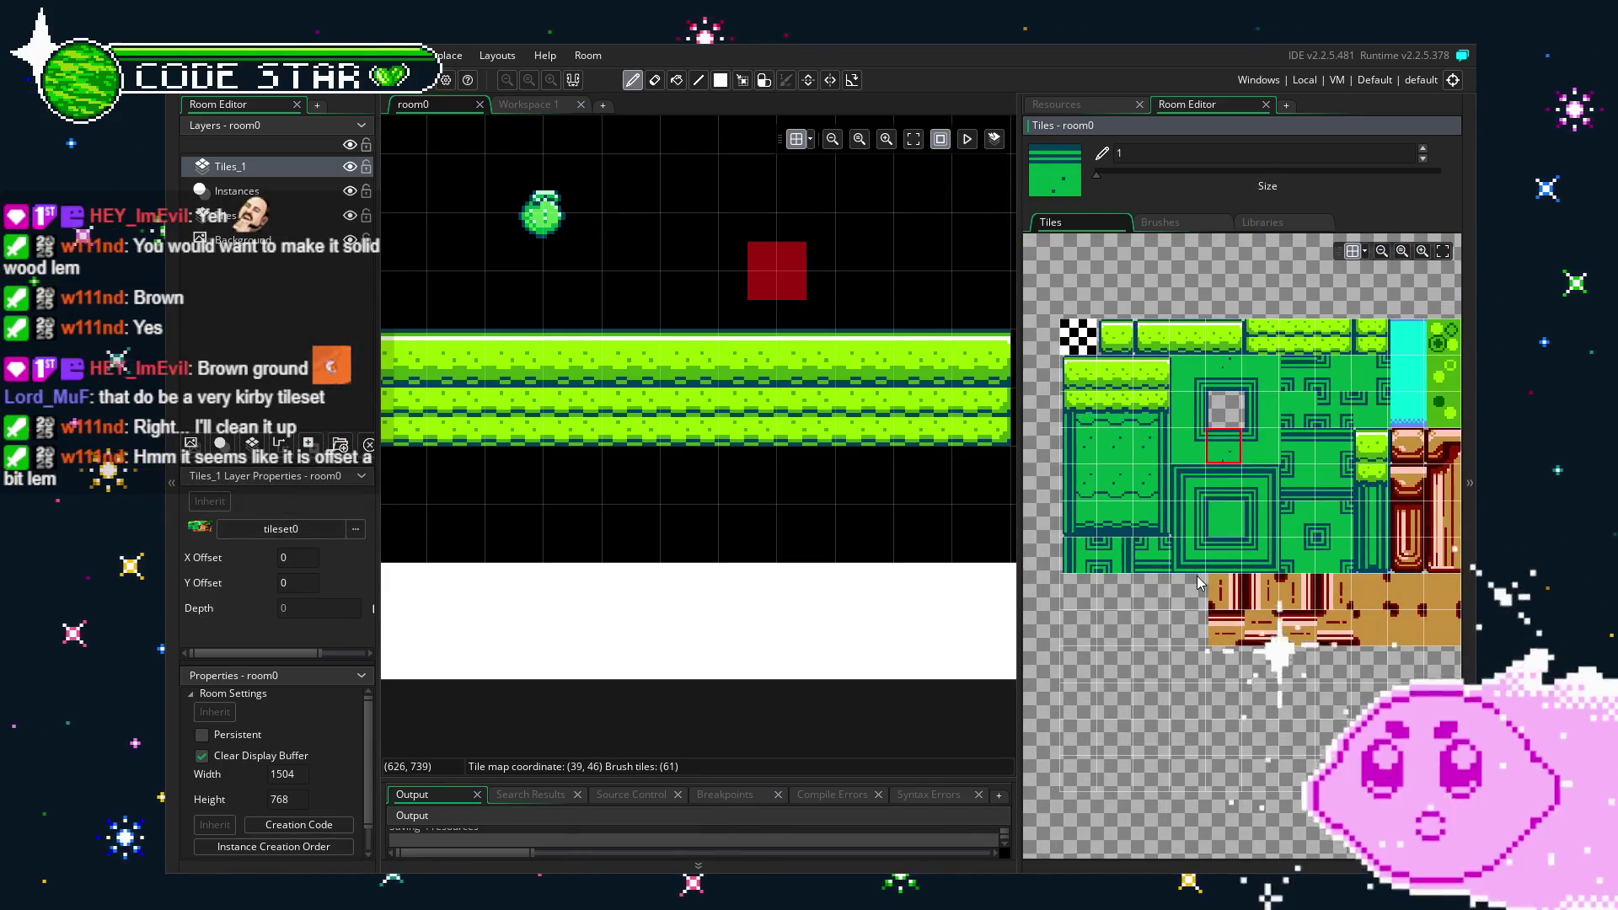
left_click_drag(846, 641, 694, 640)
scroll(692, 641, "down", 1)
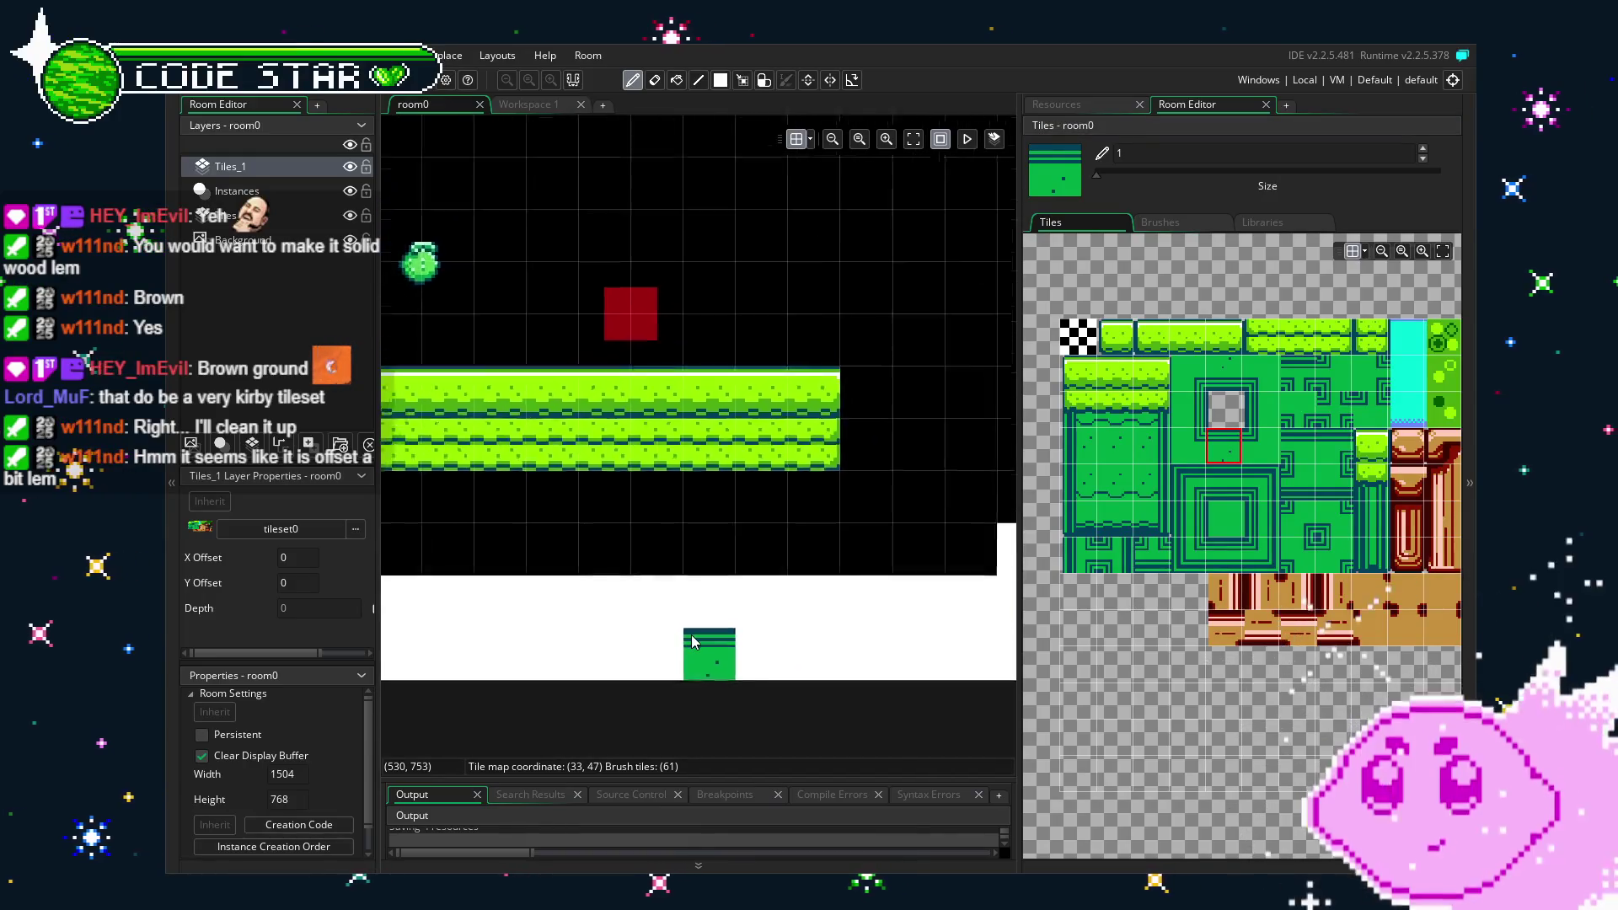
scroll(692, 641, "down", 1)
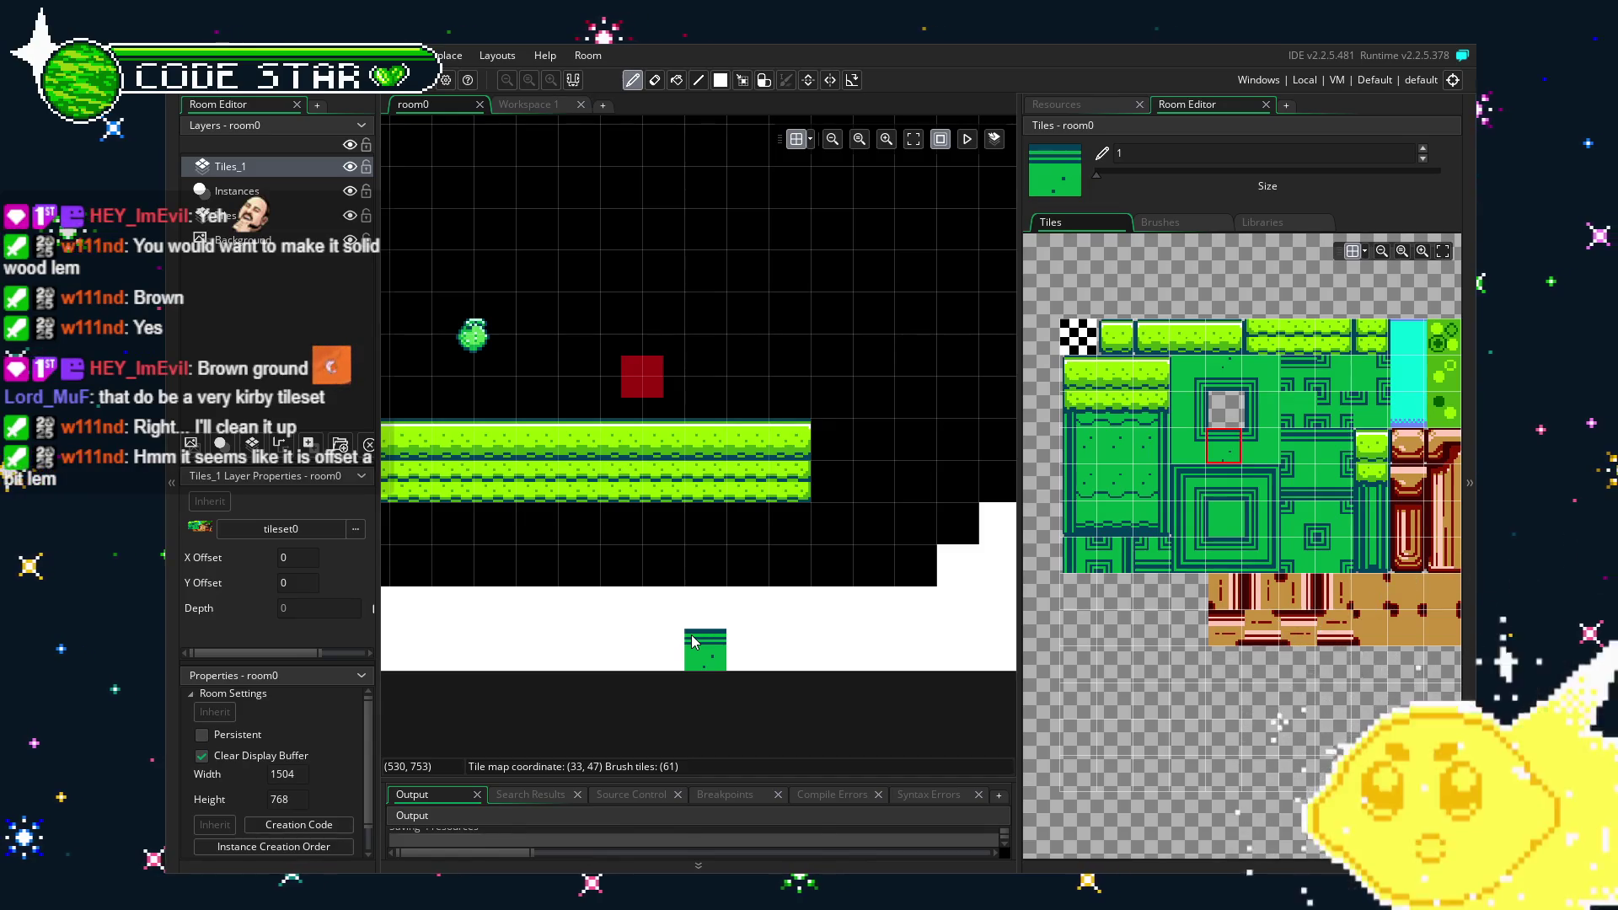
key("e")
mouse_move(513, 549)
left_mouse_down()
mouse_move(797, 540)
mouse_move(708, 549)
left_mouse_up()
scroll(654, 544, "up", 1)
left_click(1118, 105)
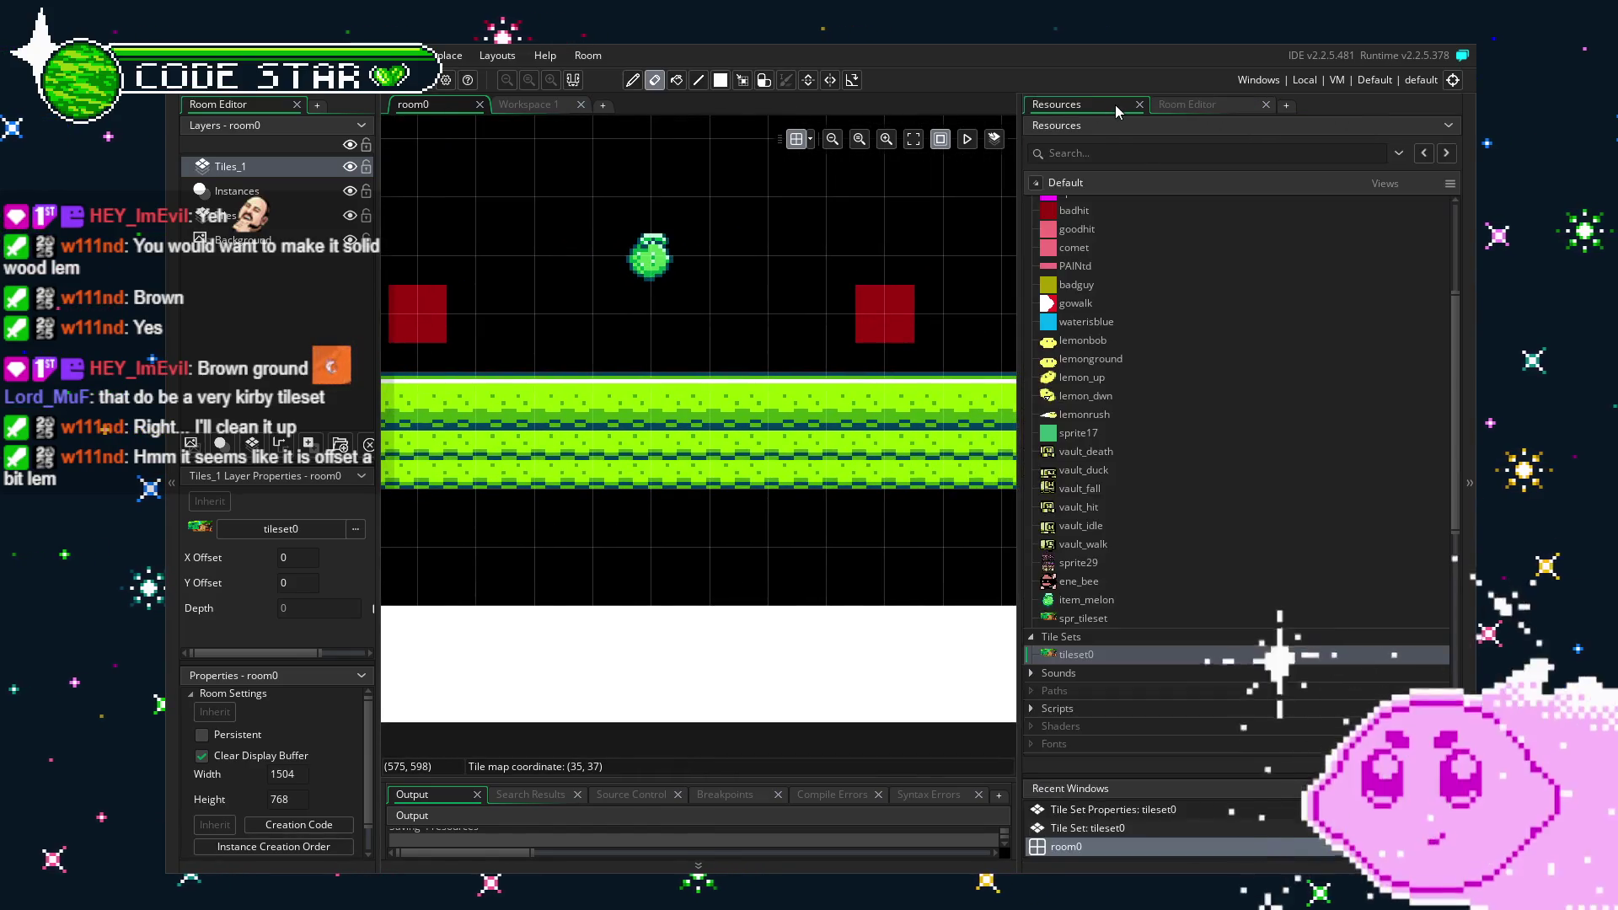
Open tileset0 and change its Tile Offset X from -1 to 1.
double_click(1084, 654)
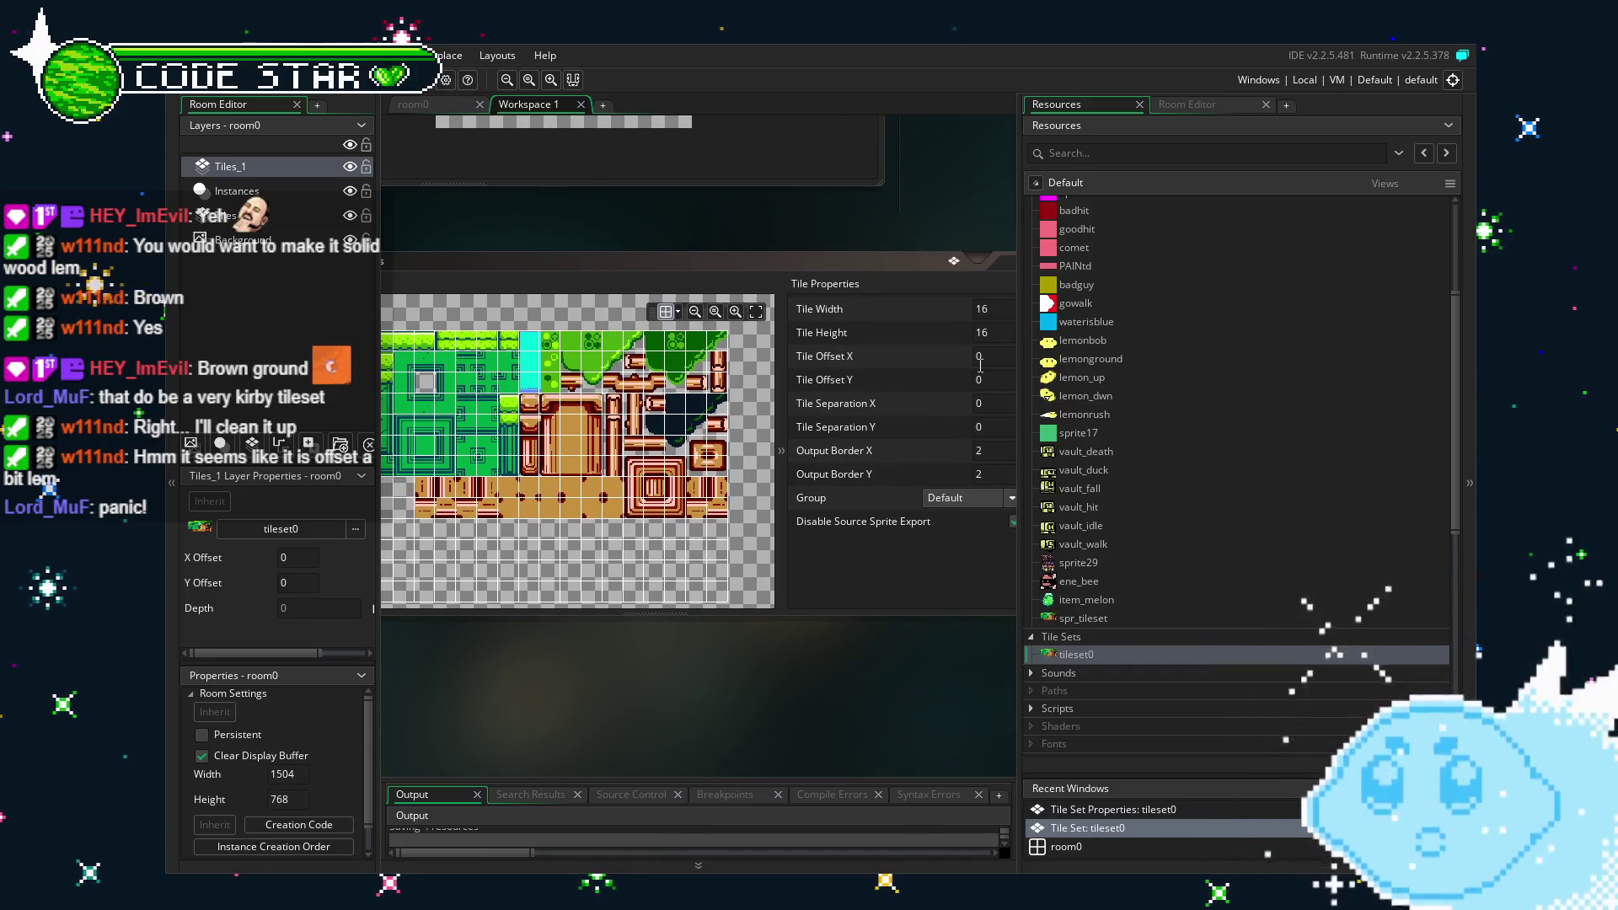
left_click(994, 352)
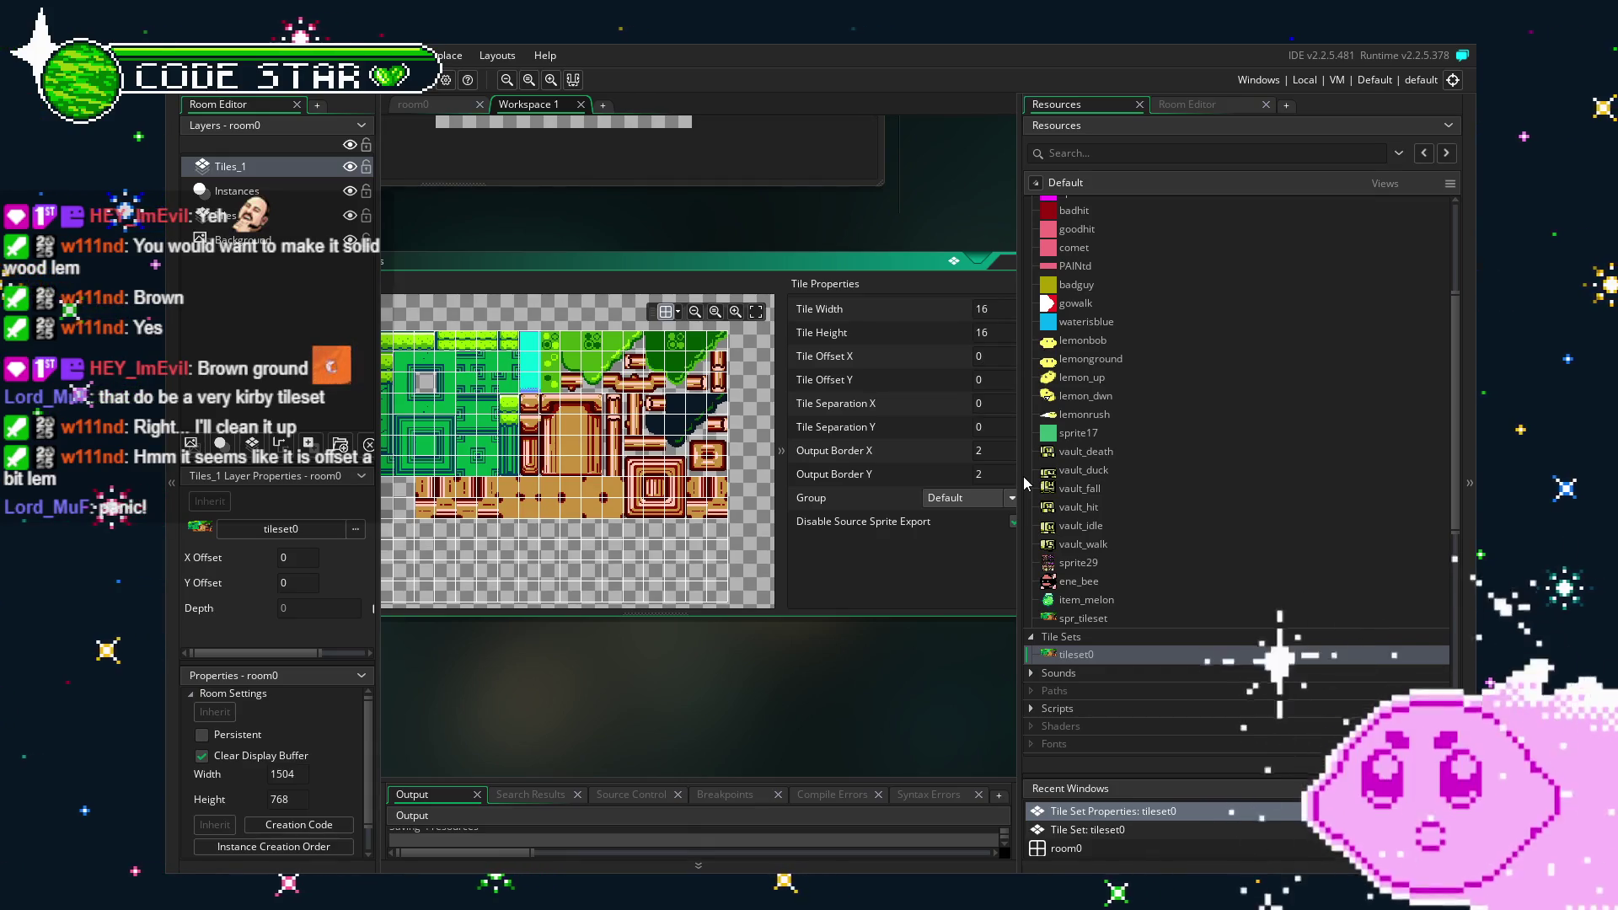
key("BackSpace")
type("-1")
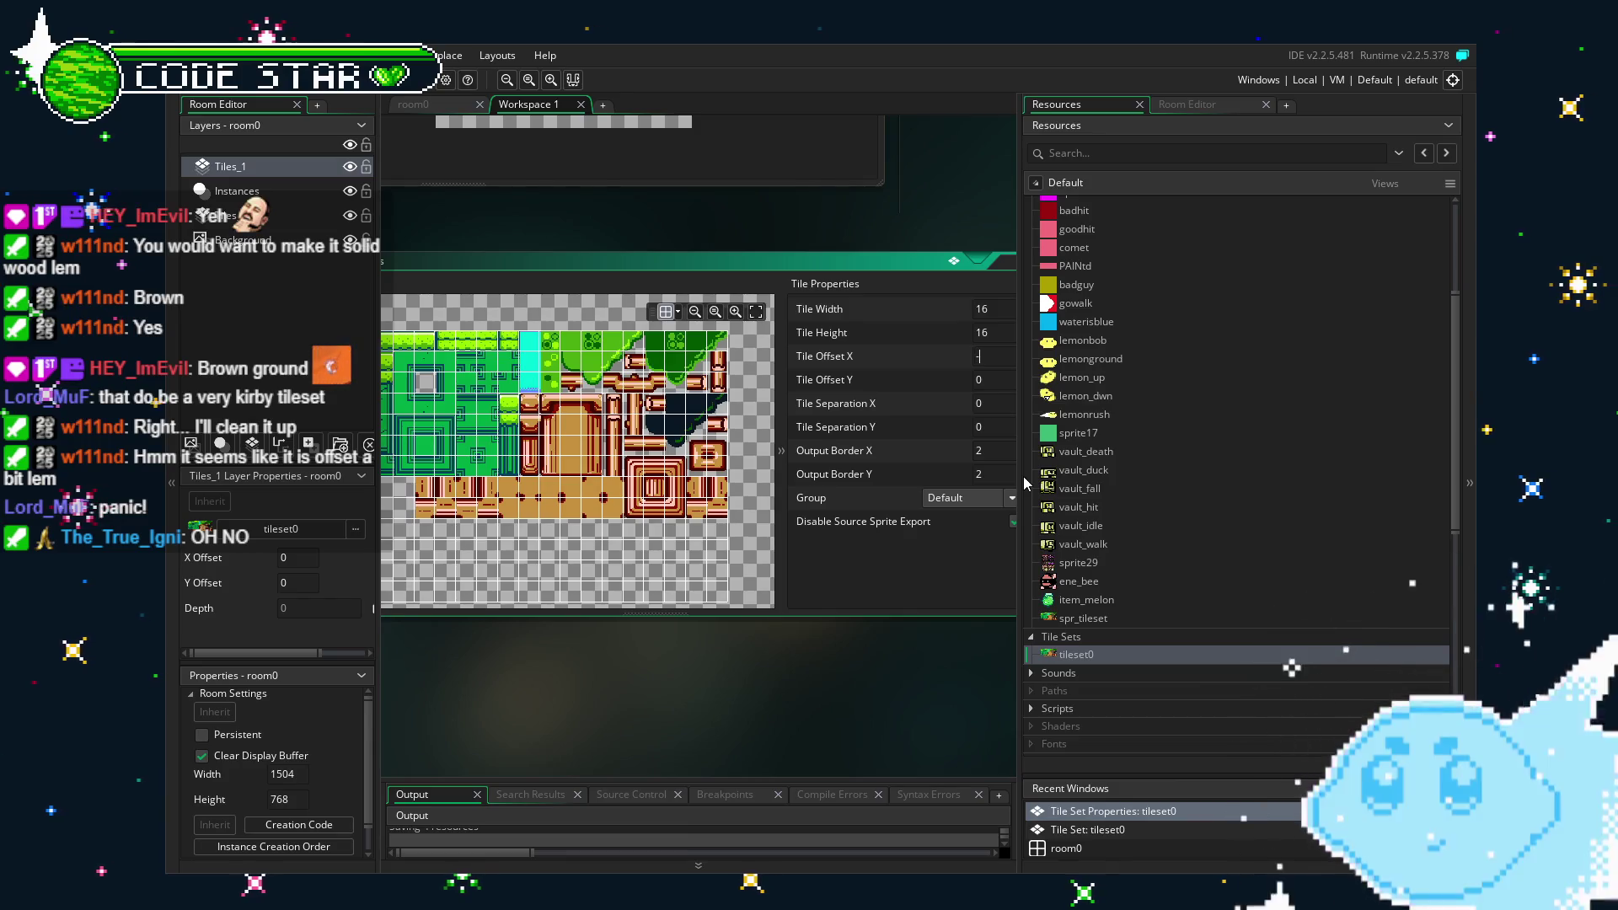
key("Return")
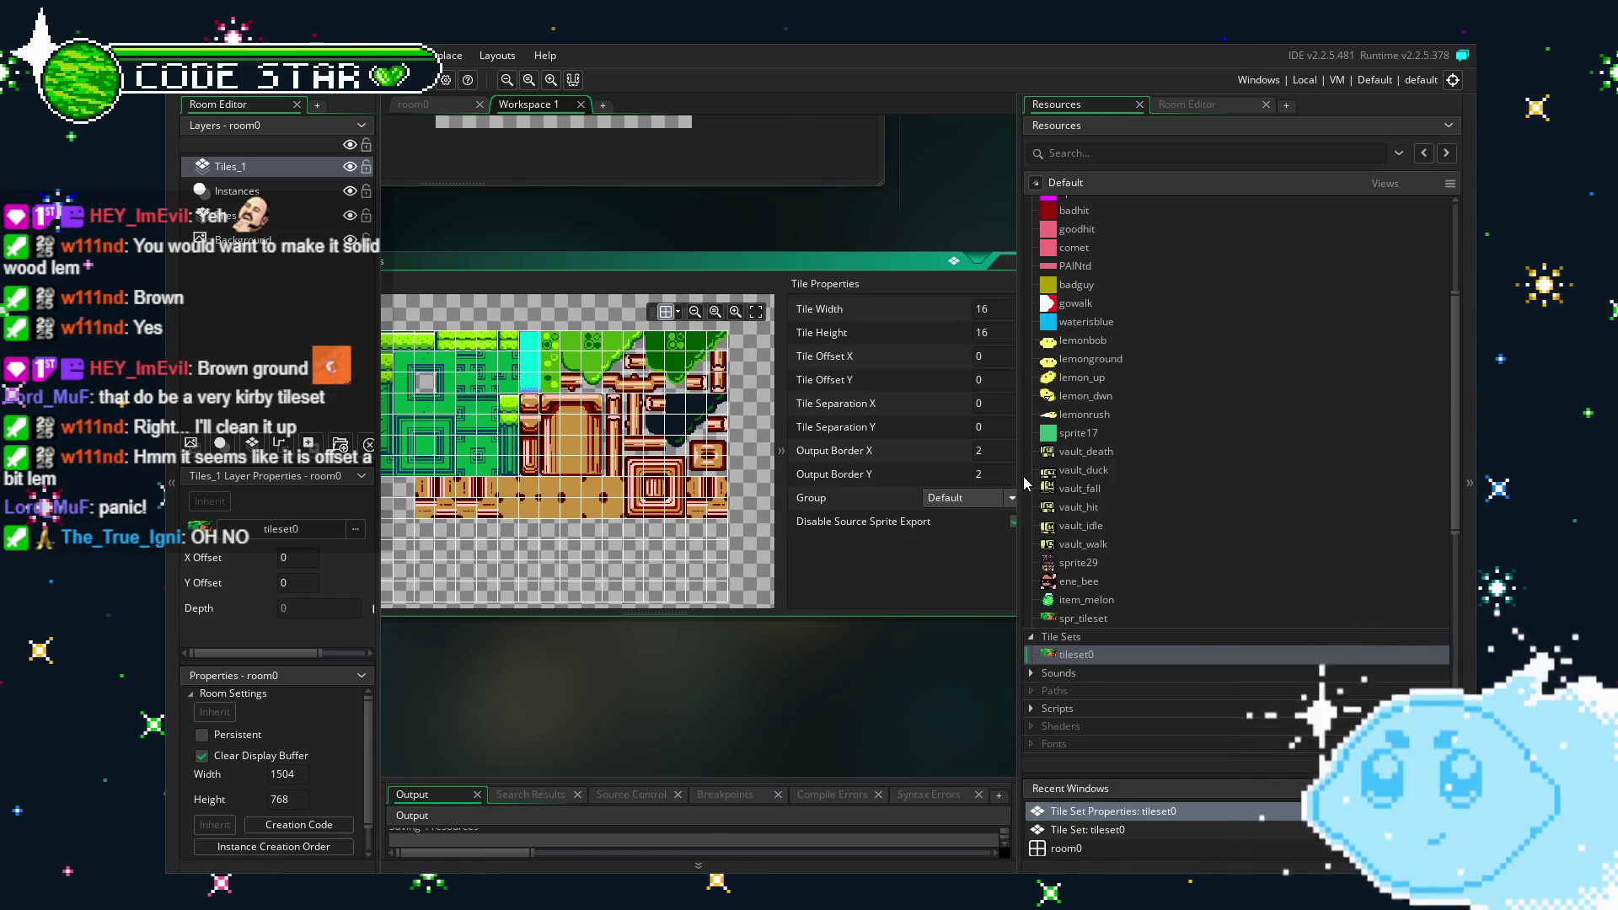
key("BackSpace")
type("1")
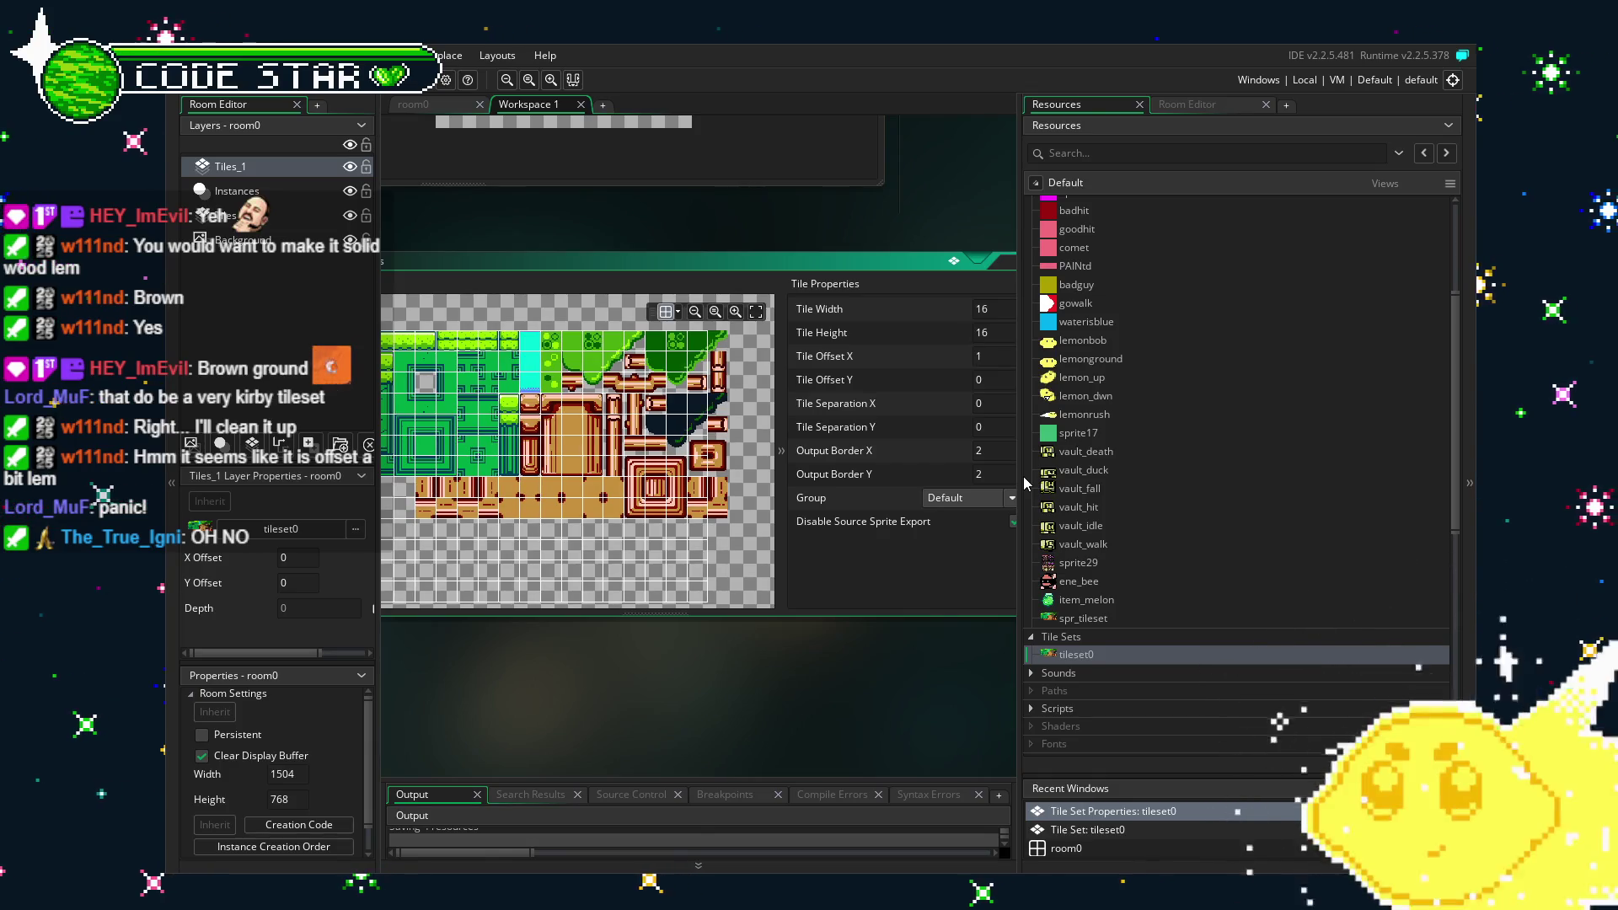
Scroll through tileset0's properties and return to the room0 editor.
scroll(604, 504, "up", 3)
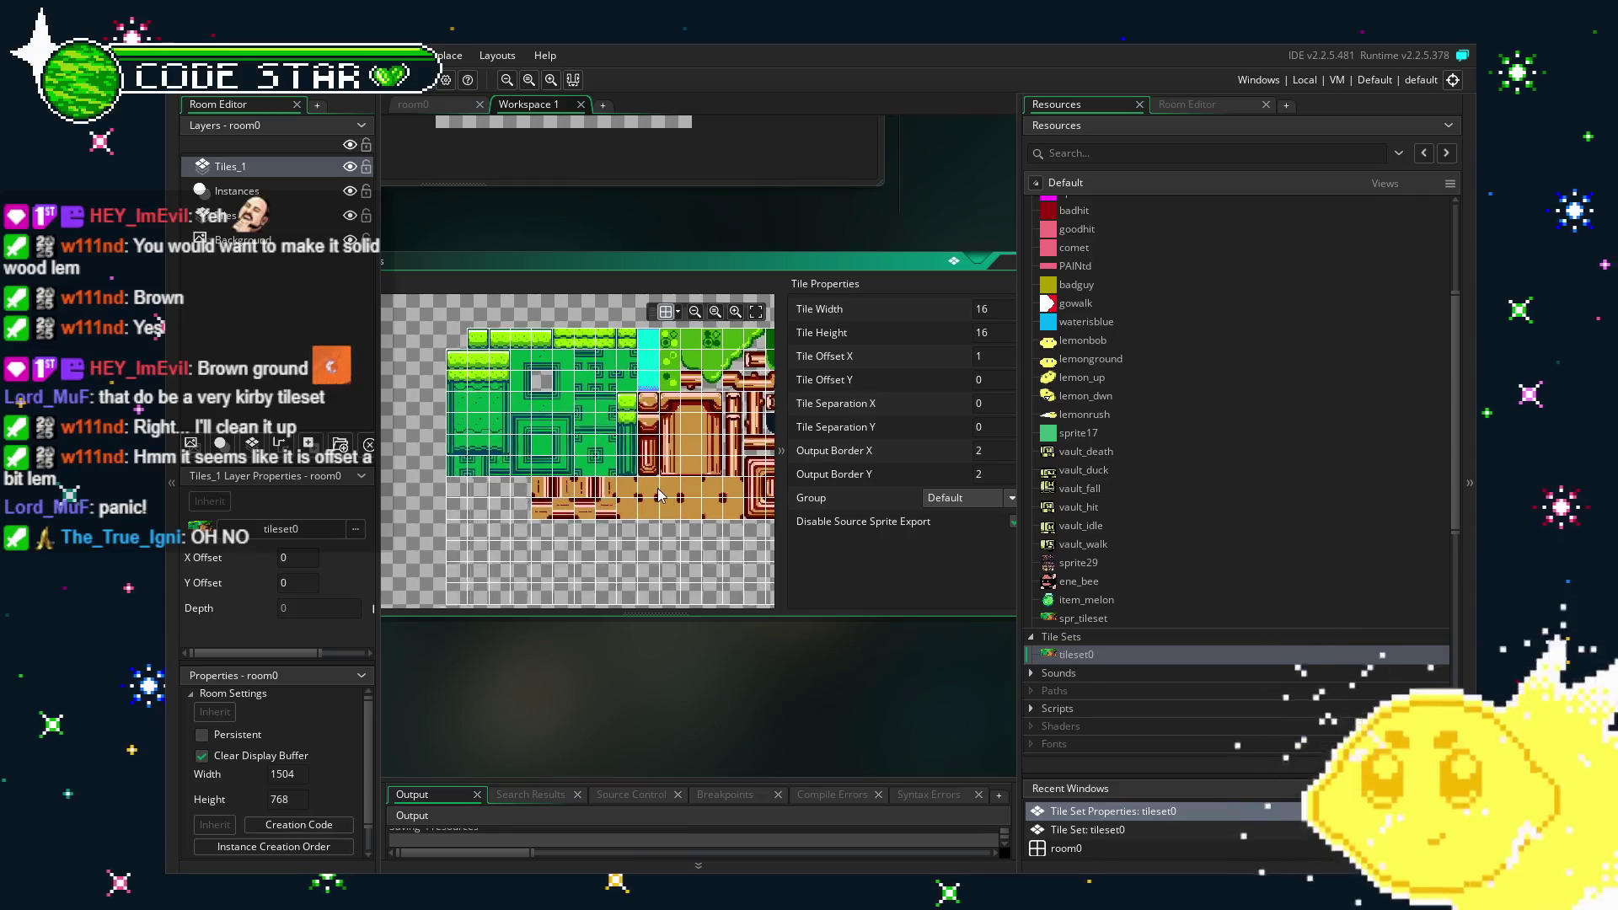
scroll(603, 504, "up", 2)
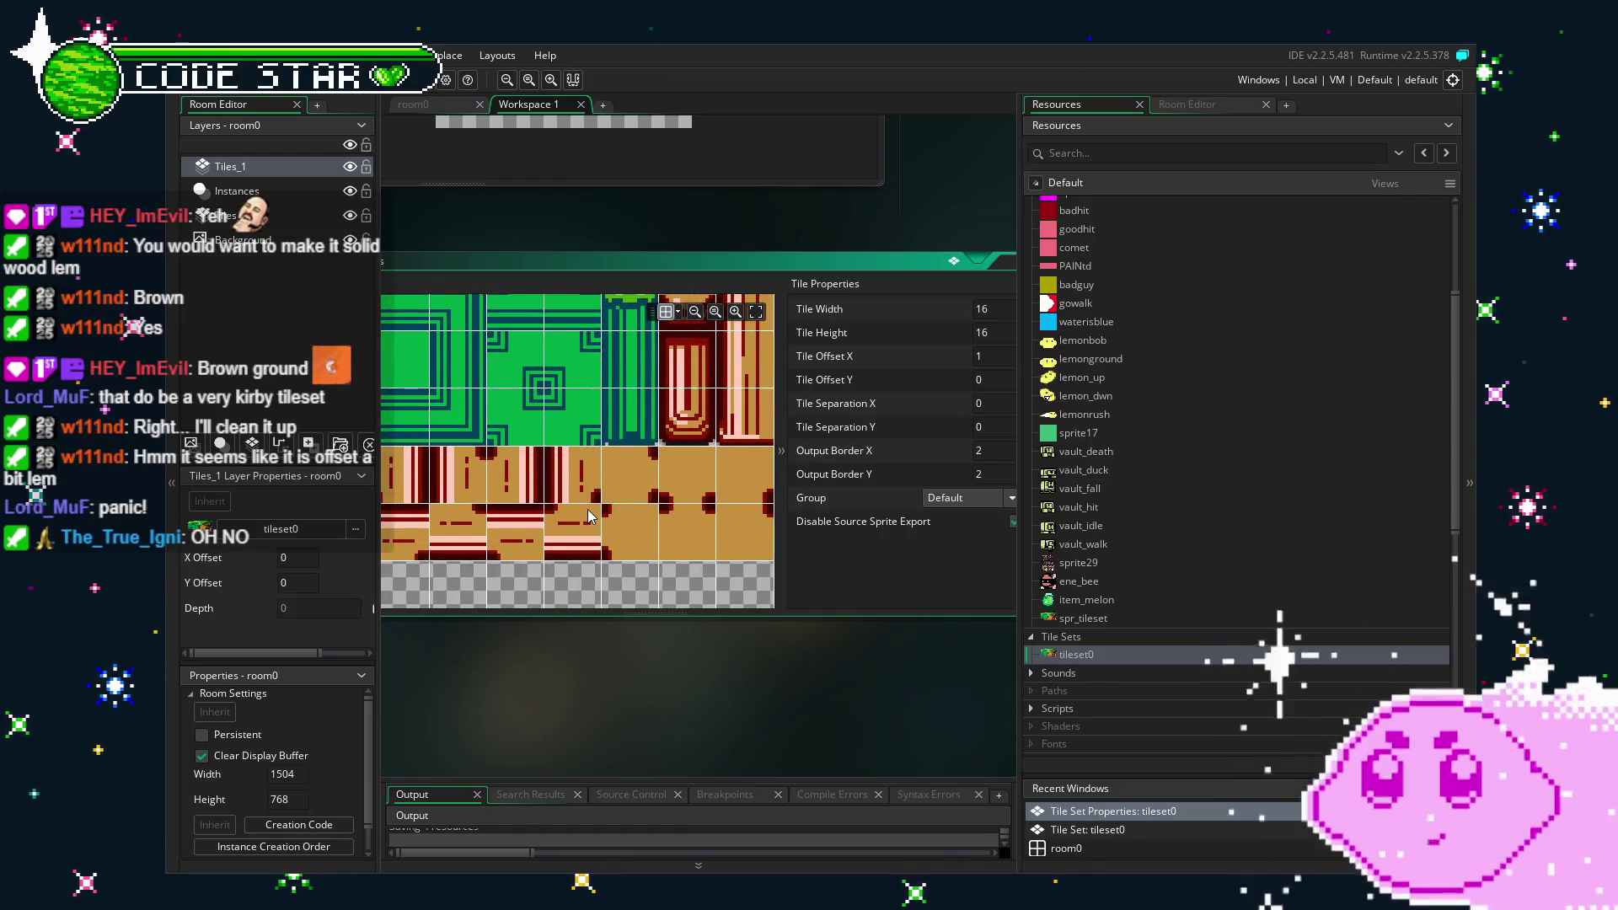
scroll(589, 515, "down", 5)
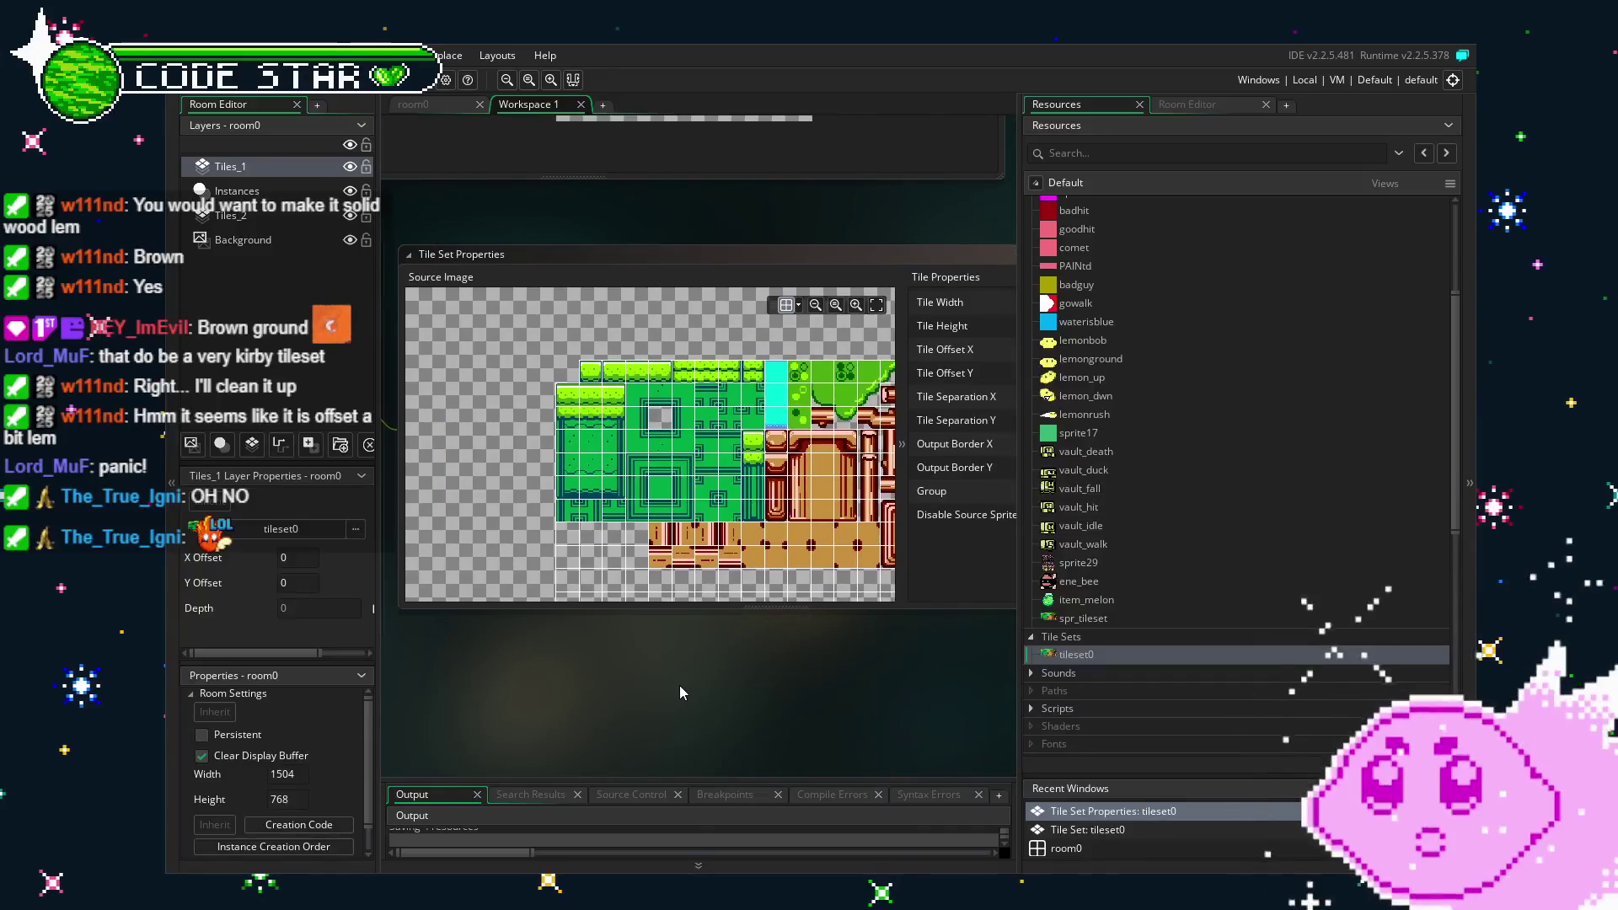
scroll(670, 684, "down", 3)
scroll(669, 684, "up", 2)
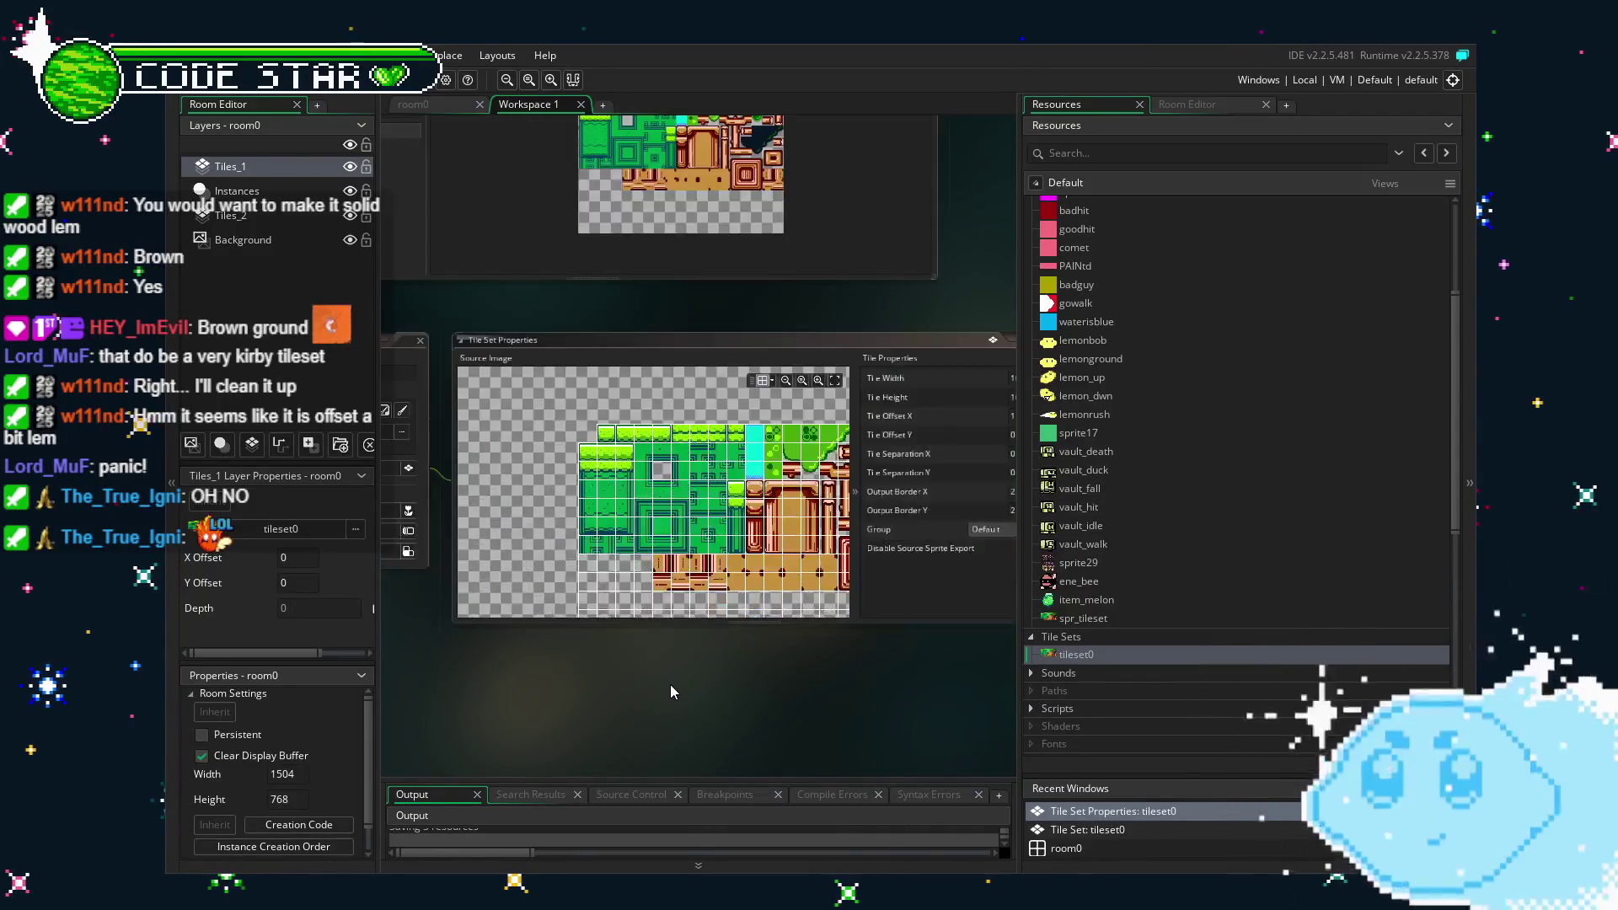
scroll(669, 684, "up", 3)
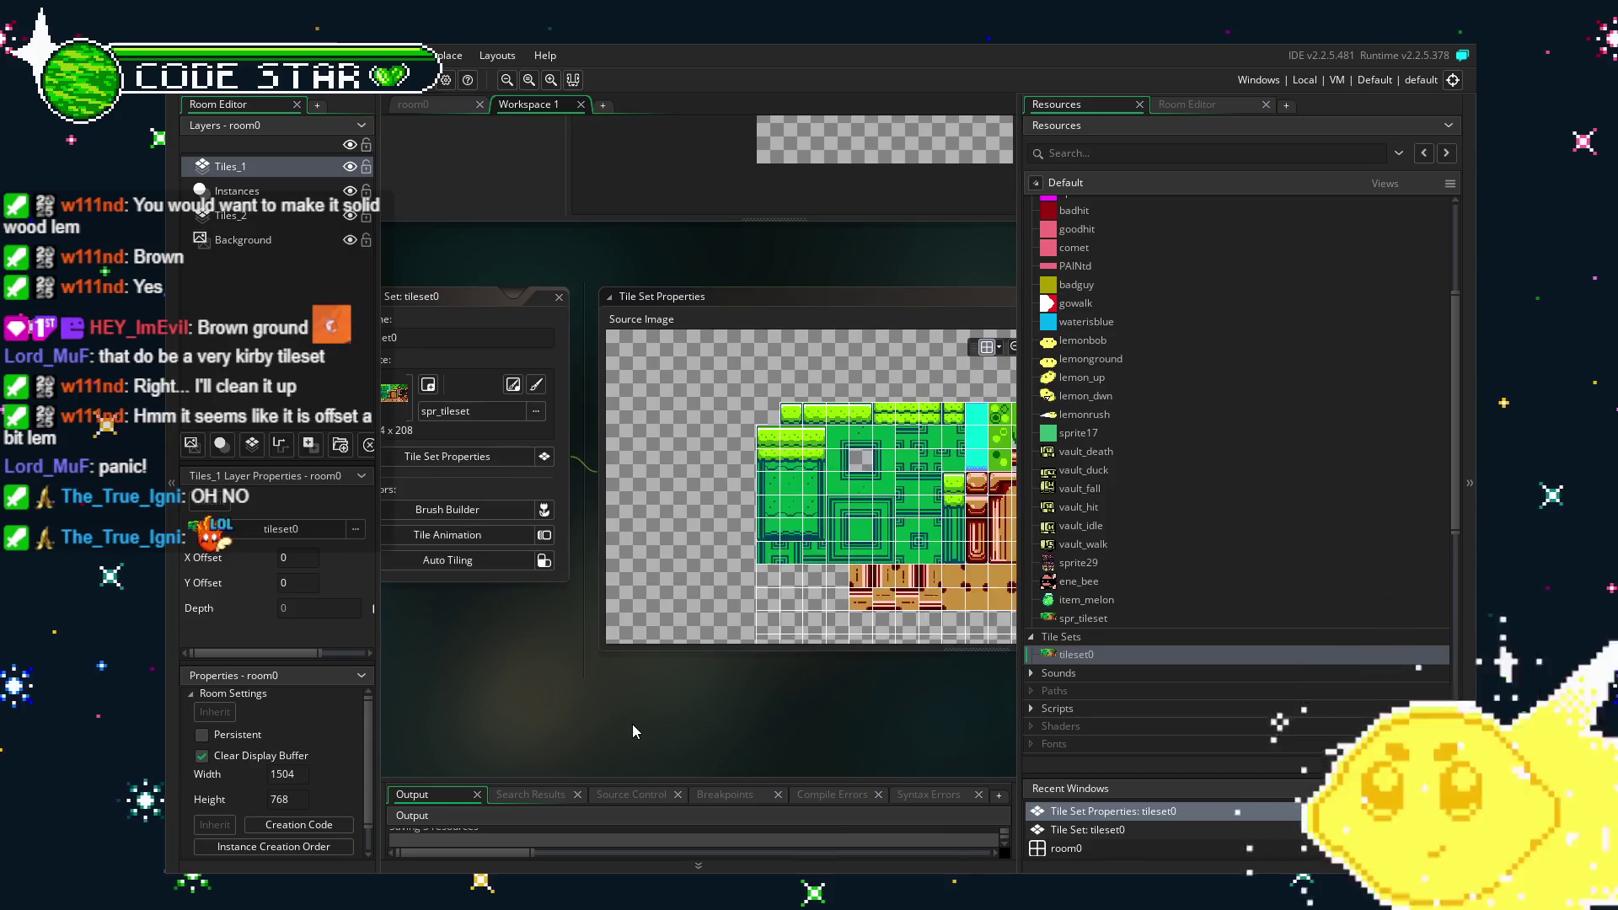
scroll(666, 705, "up", 3)
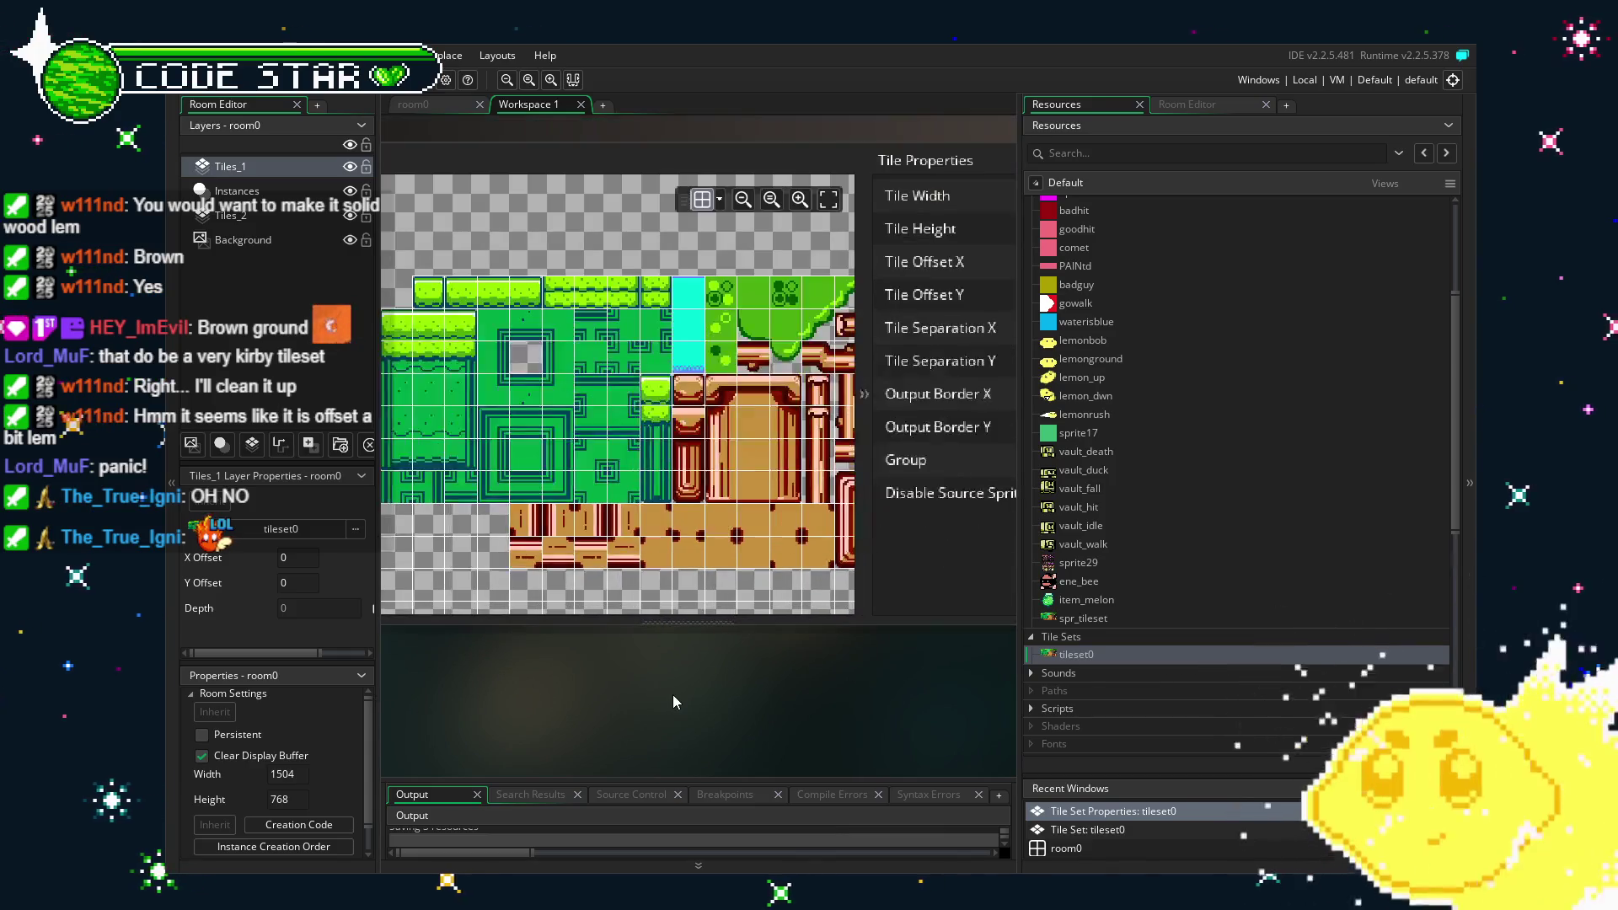
left_click(453, 103)
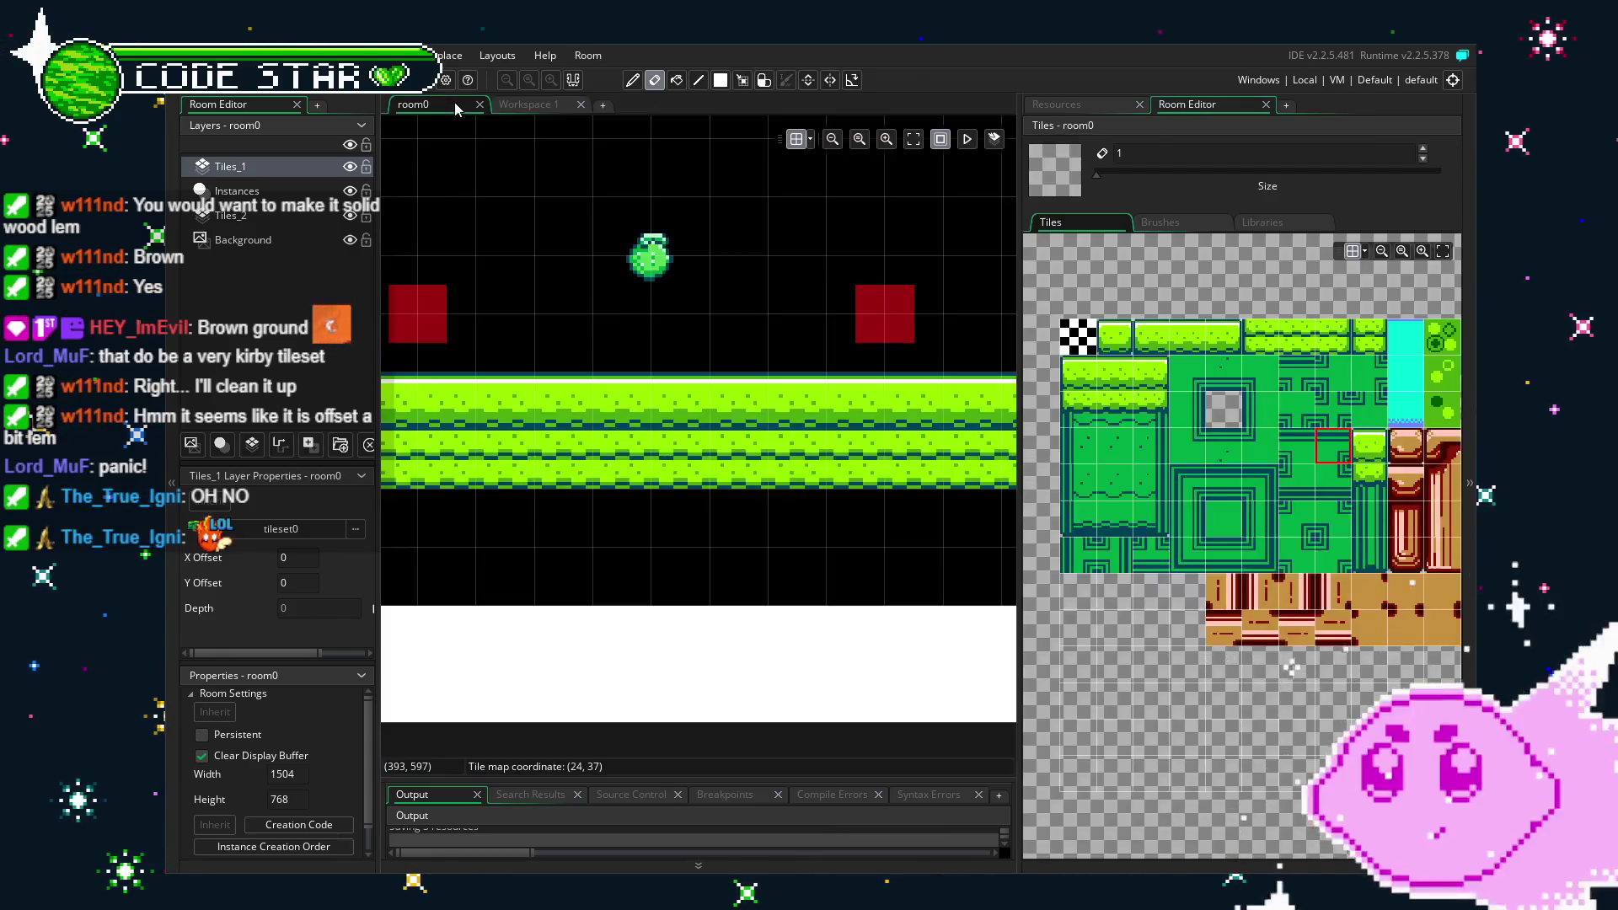
Fill the rows beneath the grass floor and the black staircase cells with solid green tiles.
scroll(805, 554, "down", 3)
left_click(1202, 523)
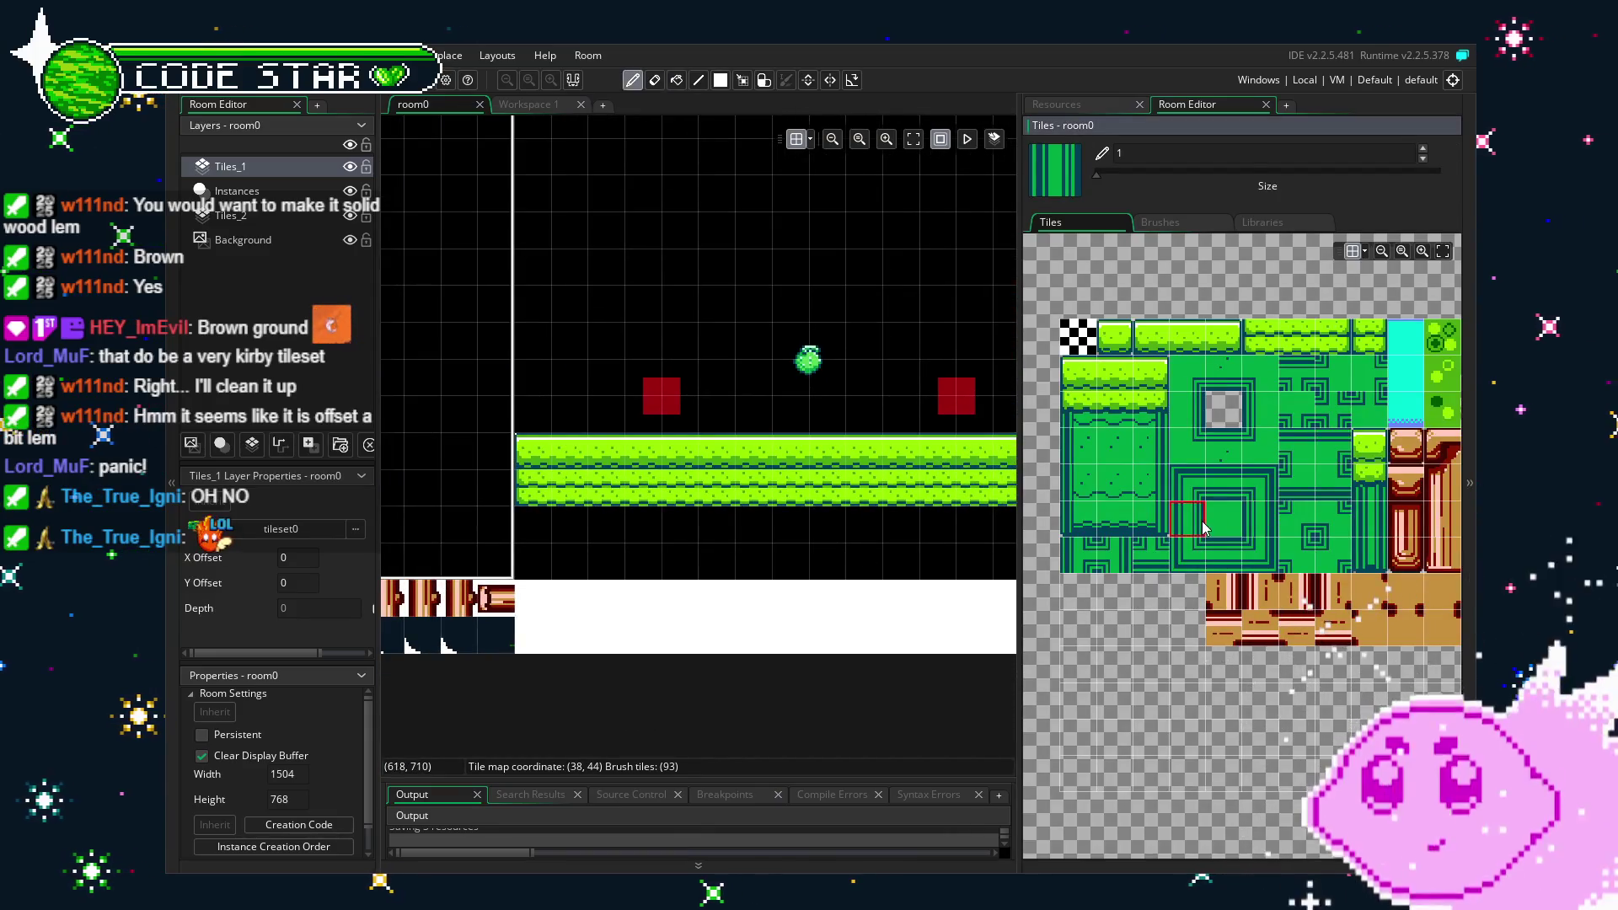
scroll(701, 558, "left", 5)
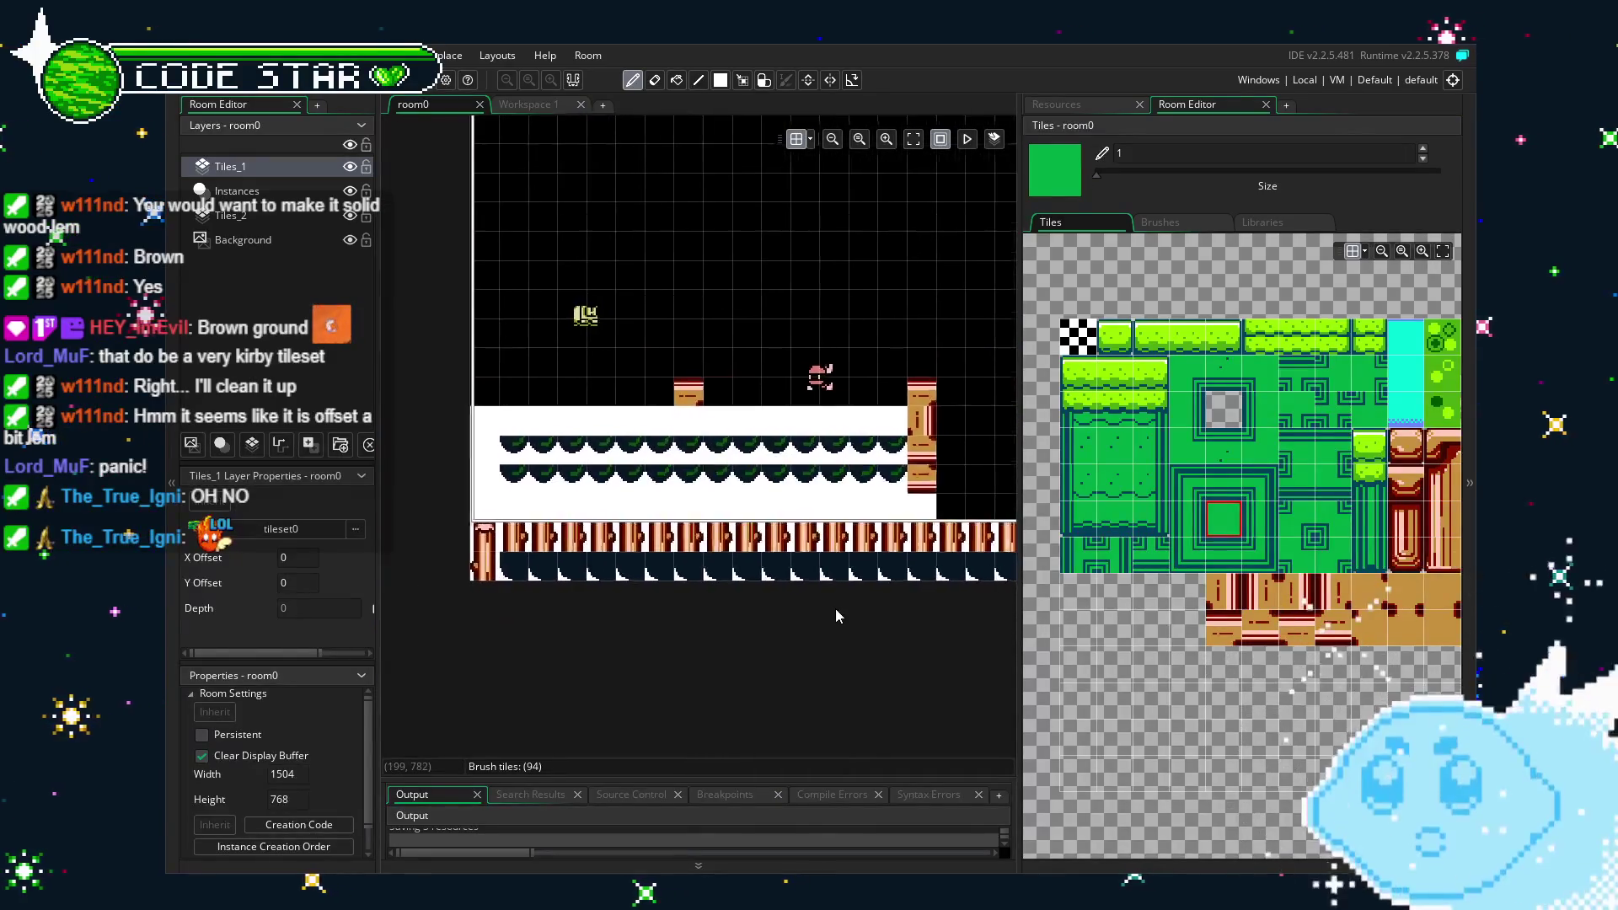
scroll(837, 615, "up", 2)
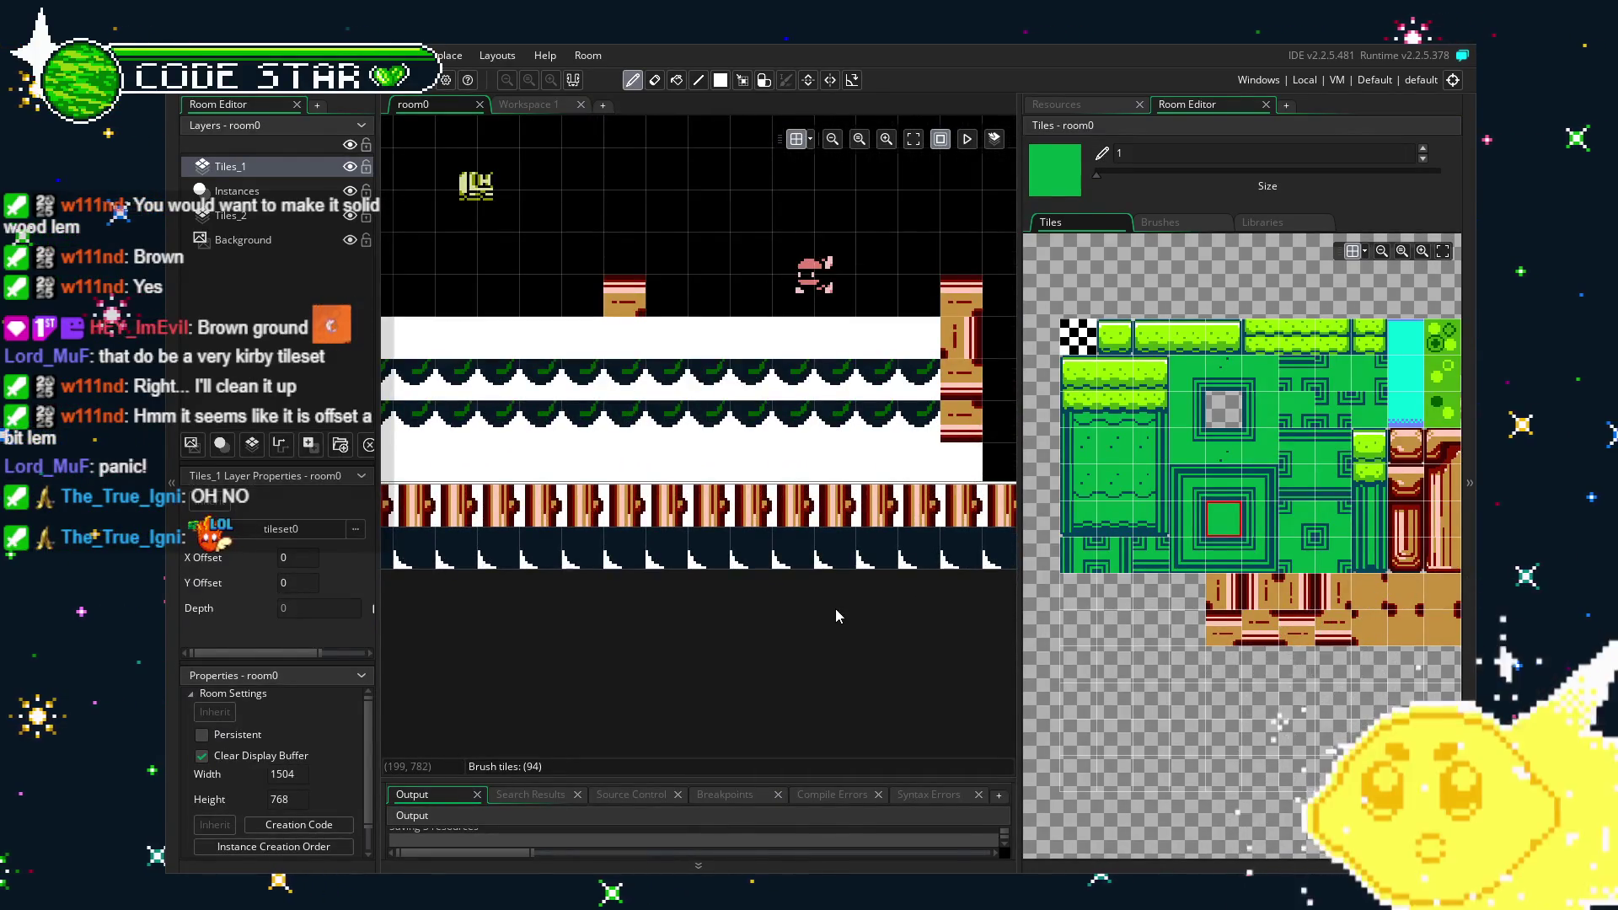
scroll(836, 608, "left", 5)
scroll(706, 691, "up", 1)
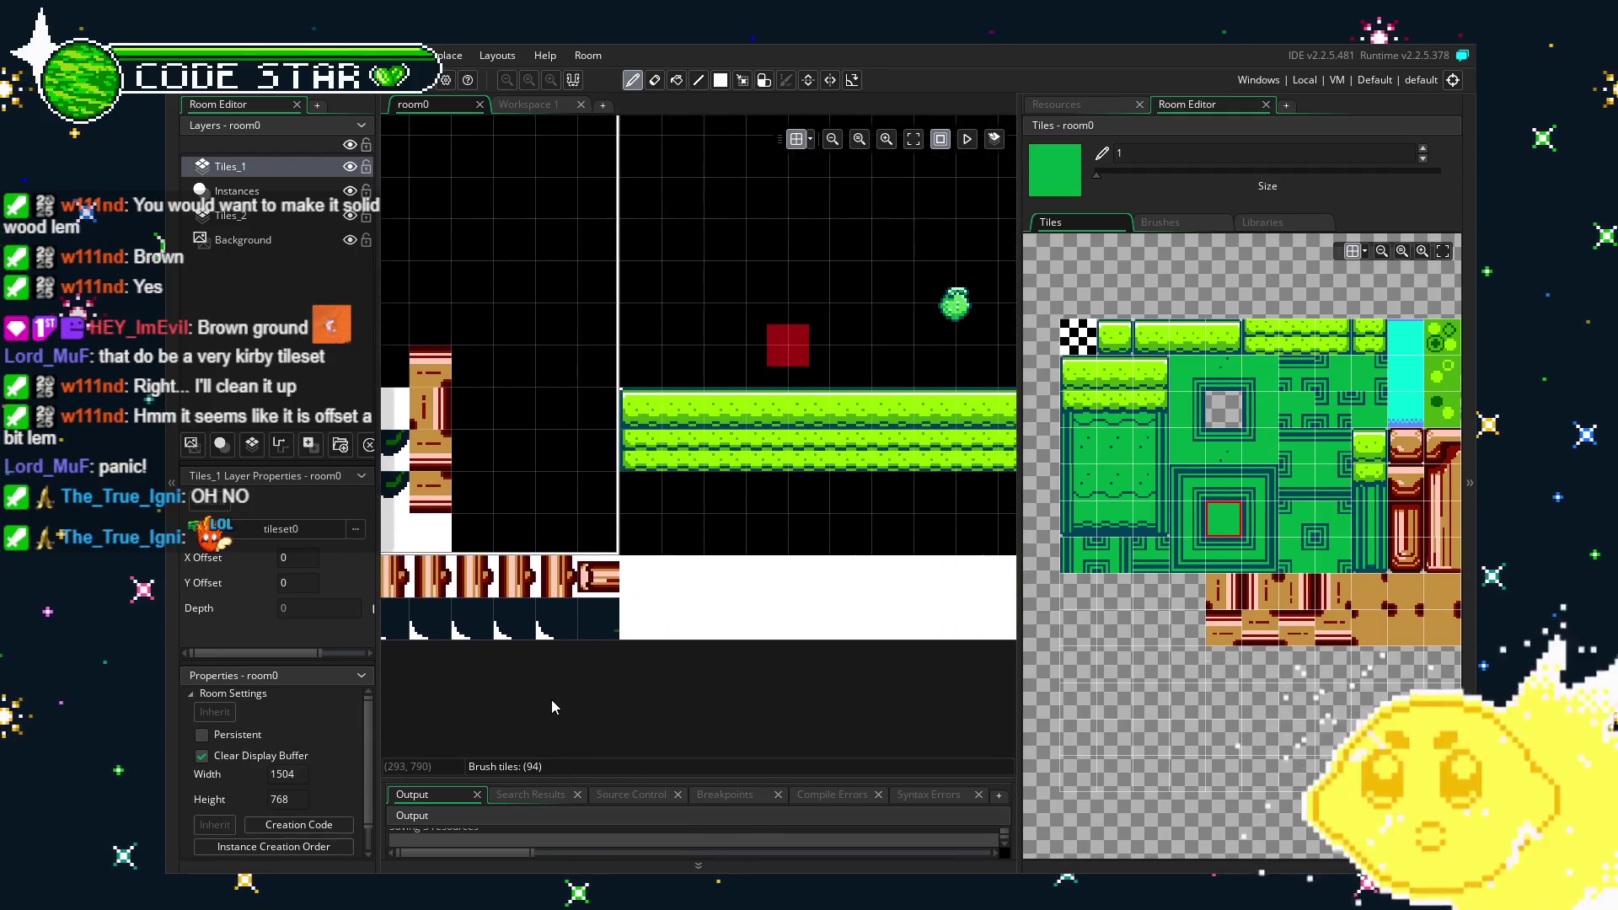
scroll(657, 699, "right", 2)
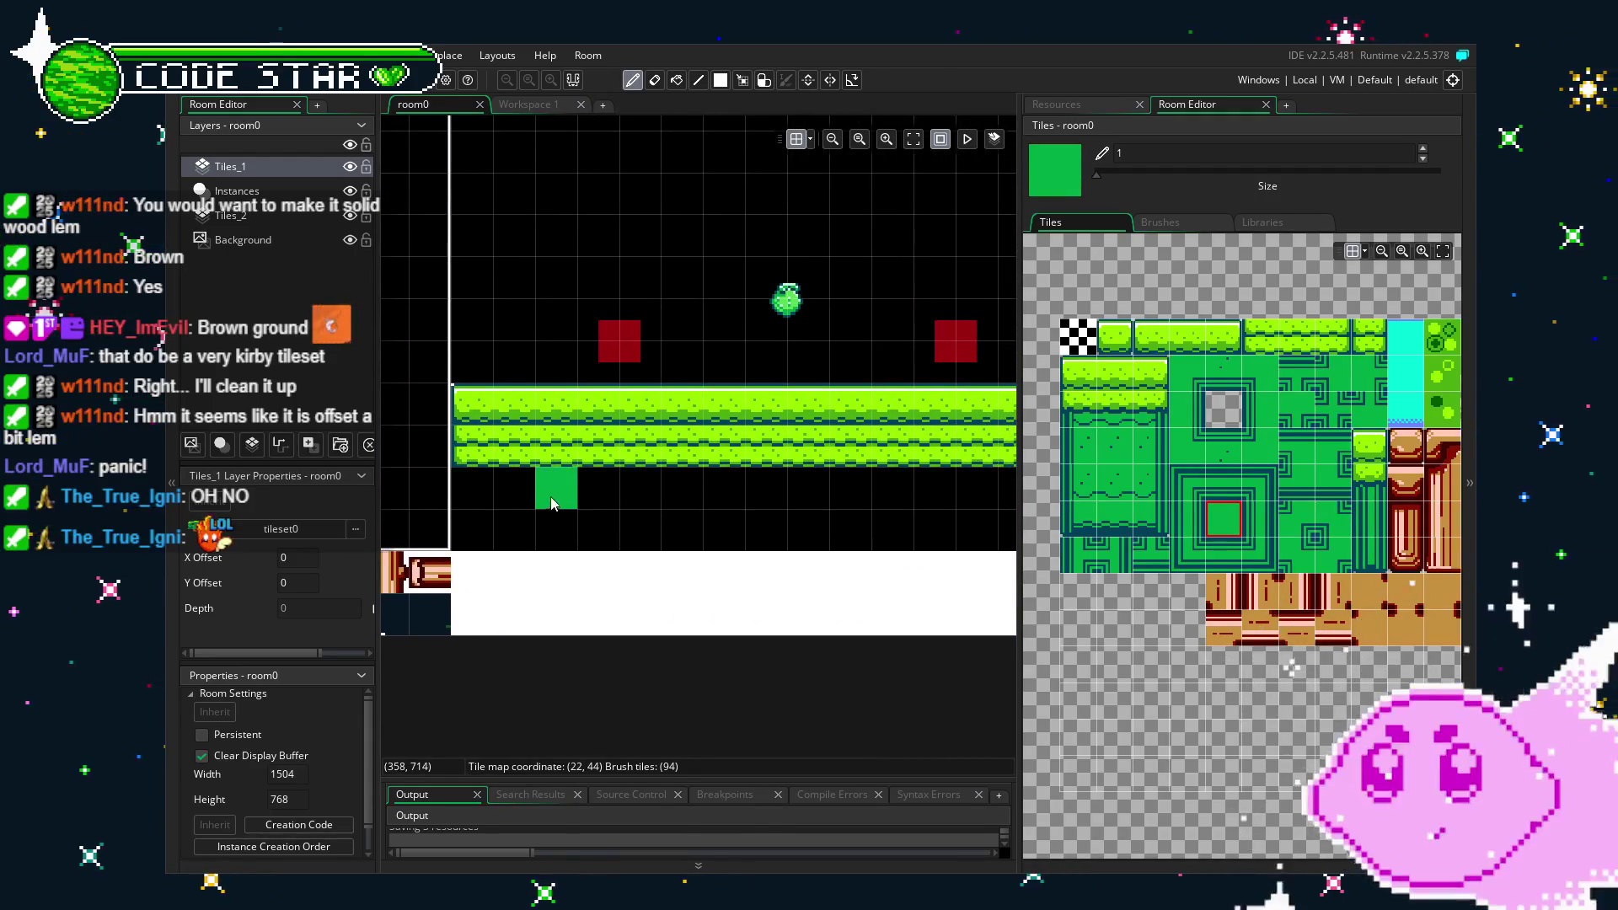
mouse_move(516, 503)
left_mouse_down()
mouse_move(712, 552)
mouse_move(1444, 549)
left_mouse_up()
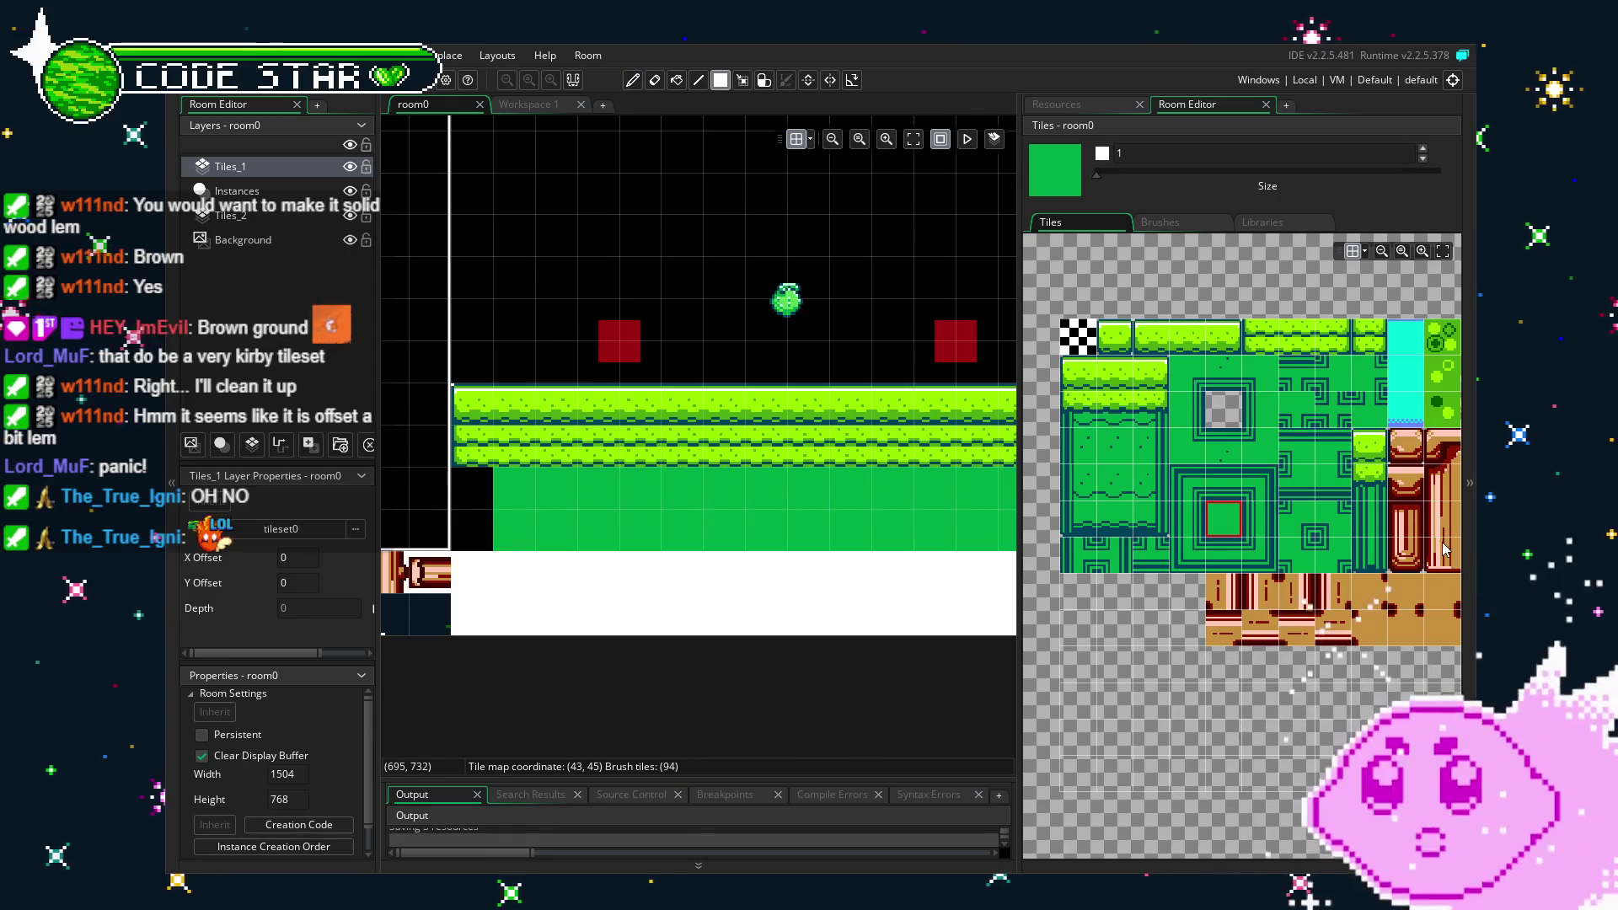
mouse_move(1268, 544)
left_mouse_down()
mouse_move(967, 502)
mouse_move(963, 516)
left_mouse_up()
scroll(854, 529, "right", 4)
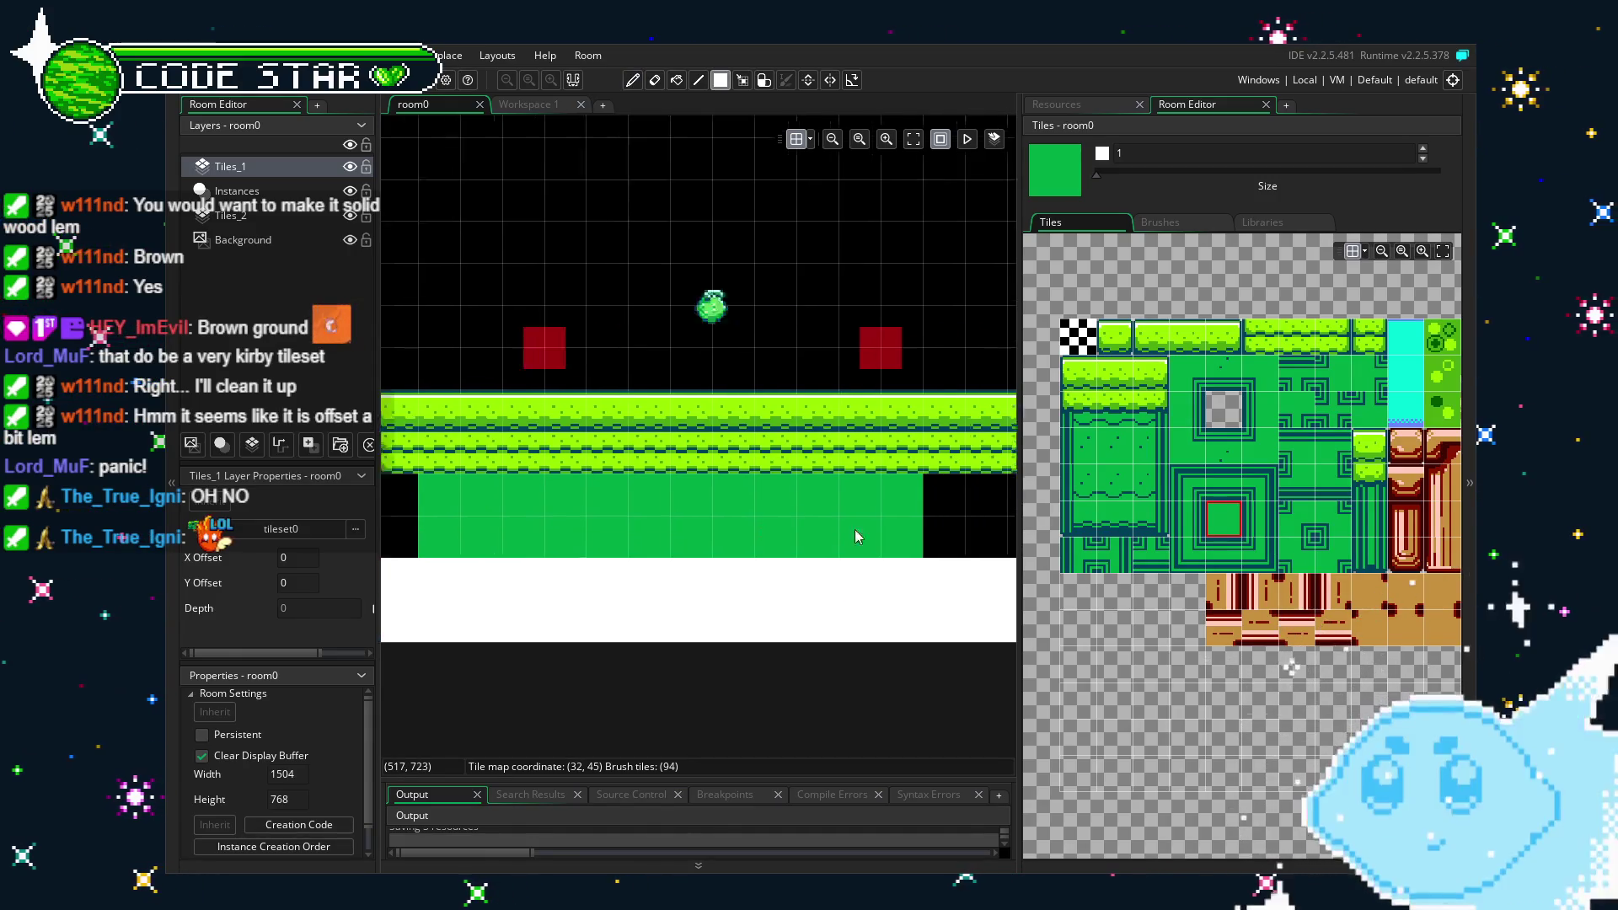
left_click_drag(684, 512, 718, 546)
scroll(650, 625, "left", 2)
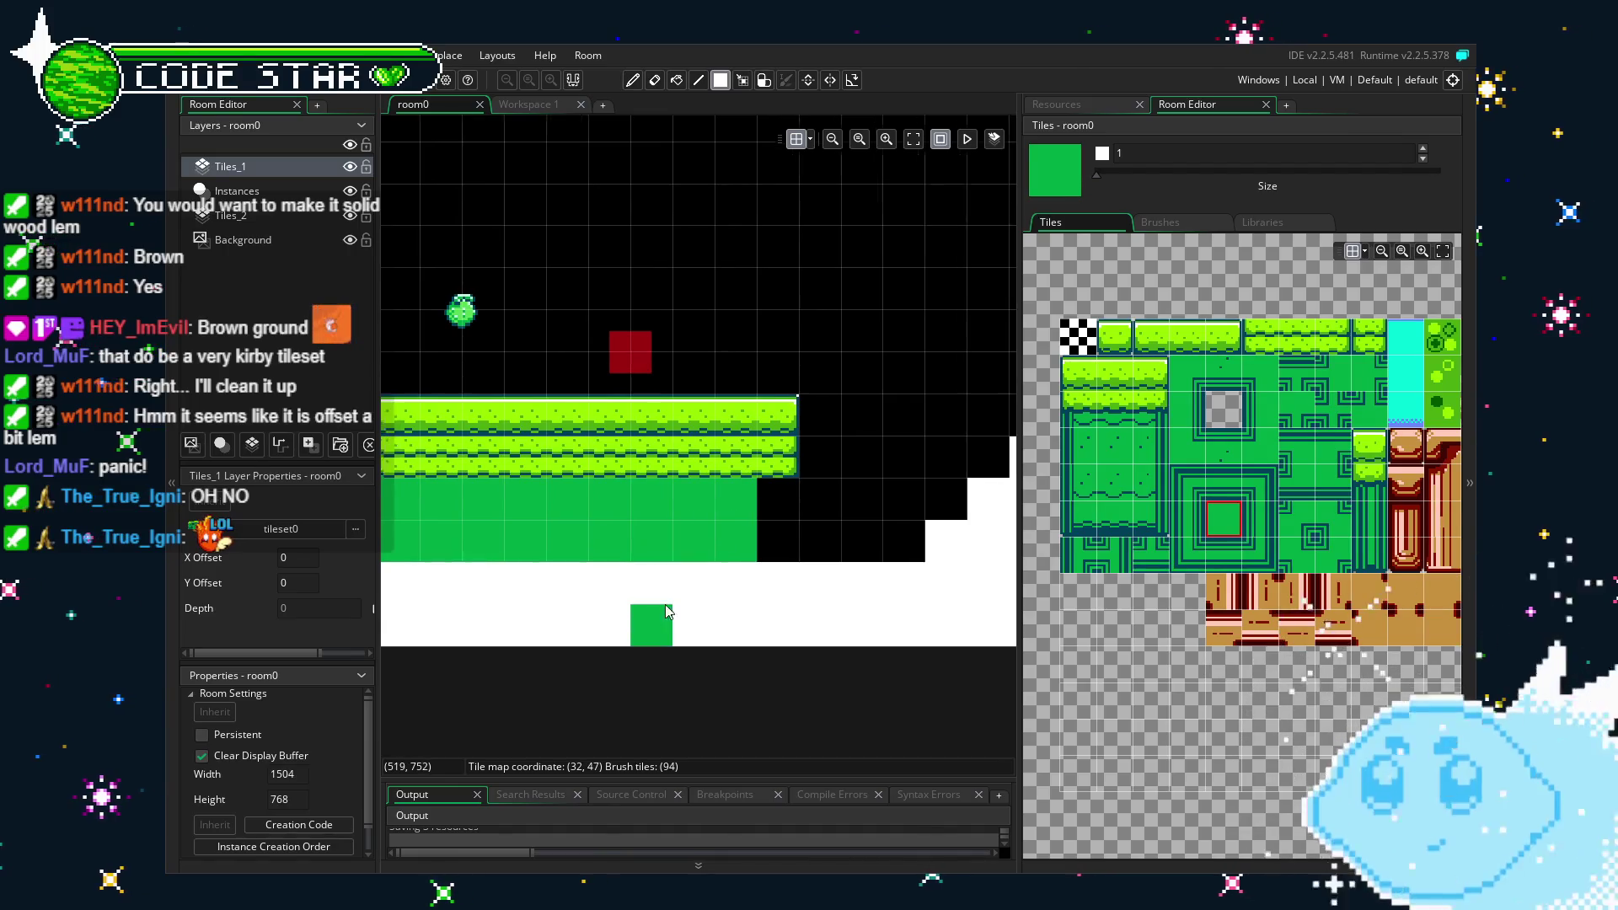
Try striped edge tiles at the ground's right corner, then undo them.
left_click(1257, 519)
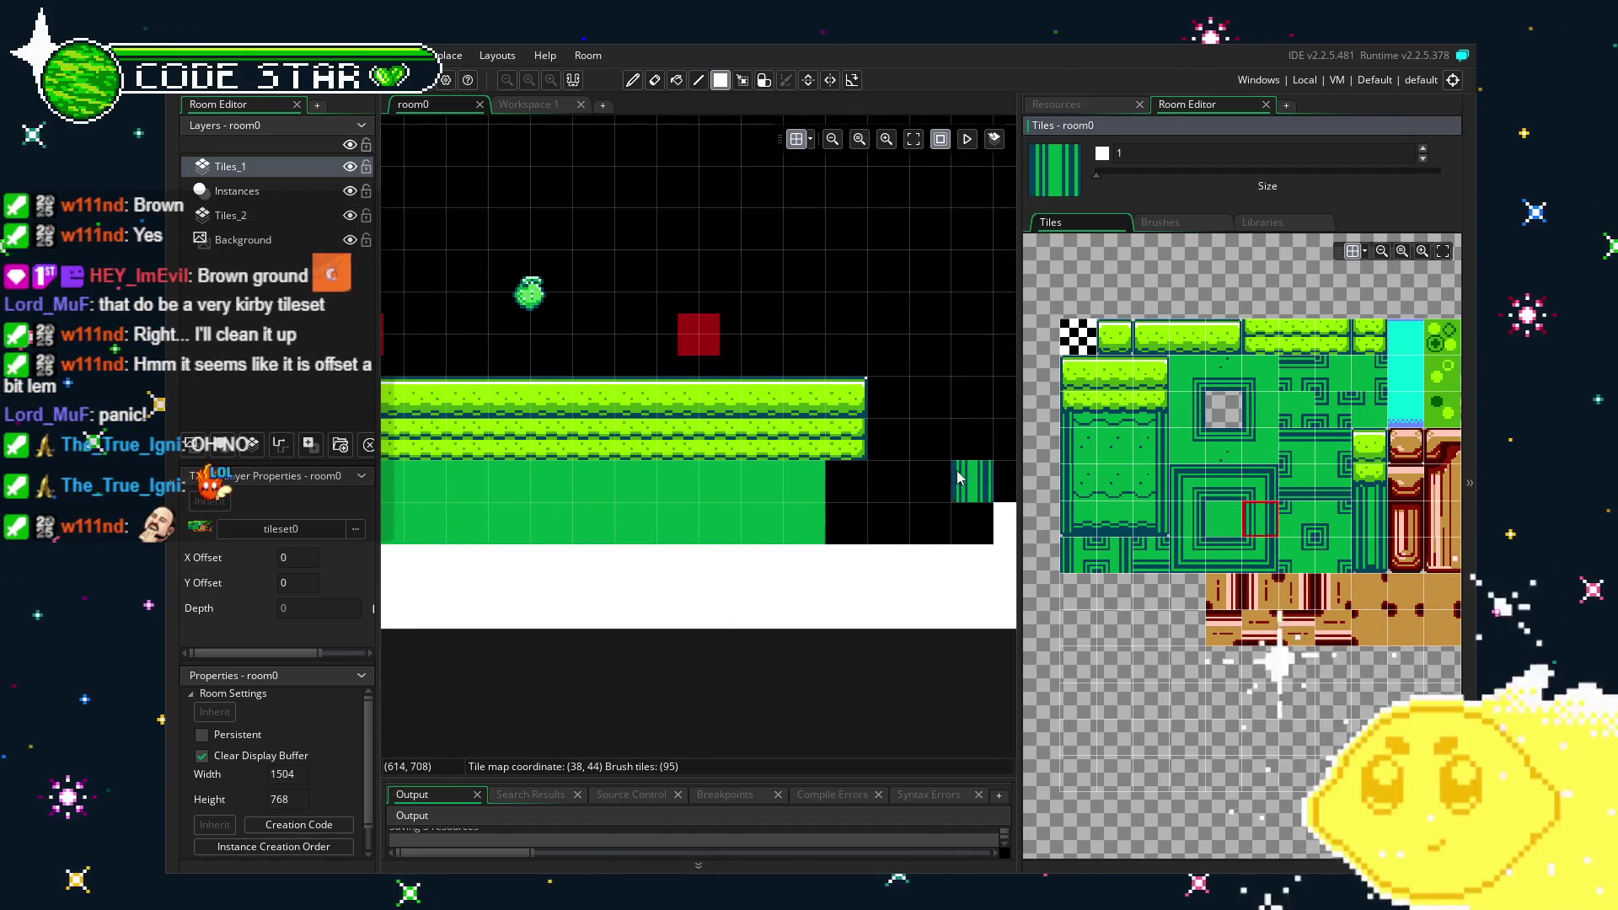
left_click(843, 523)
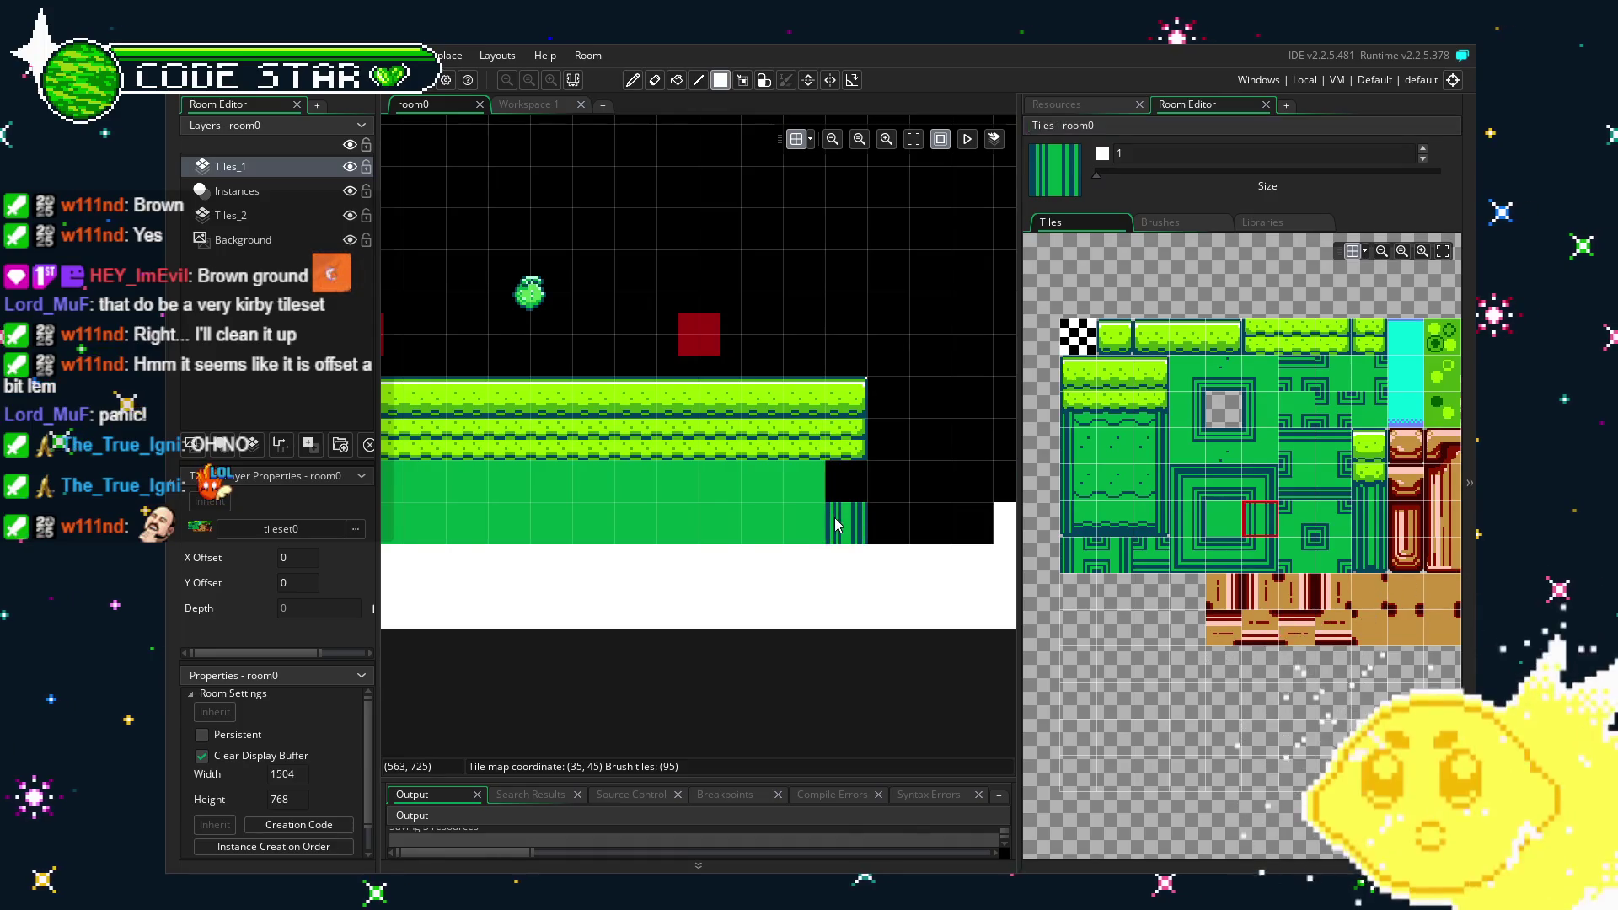
left_click(1262, 482)
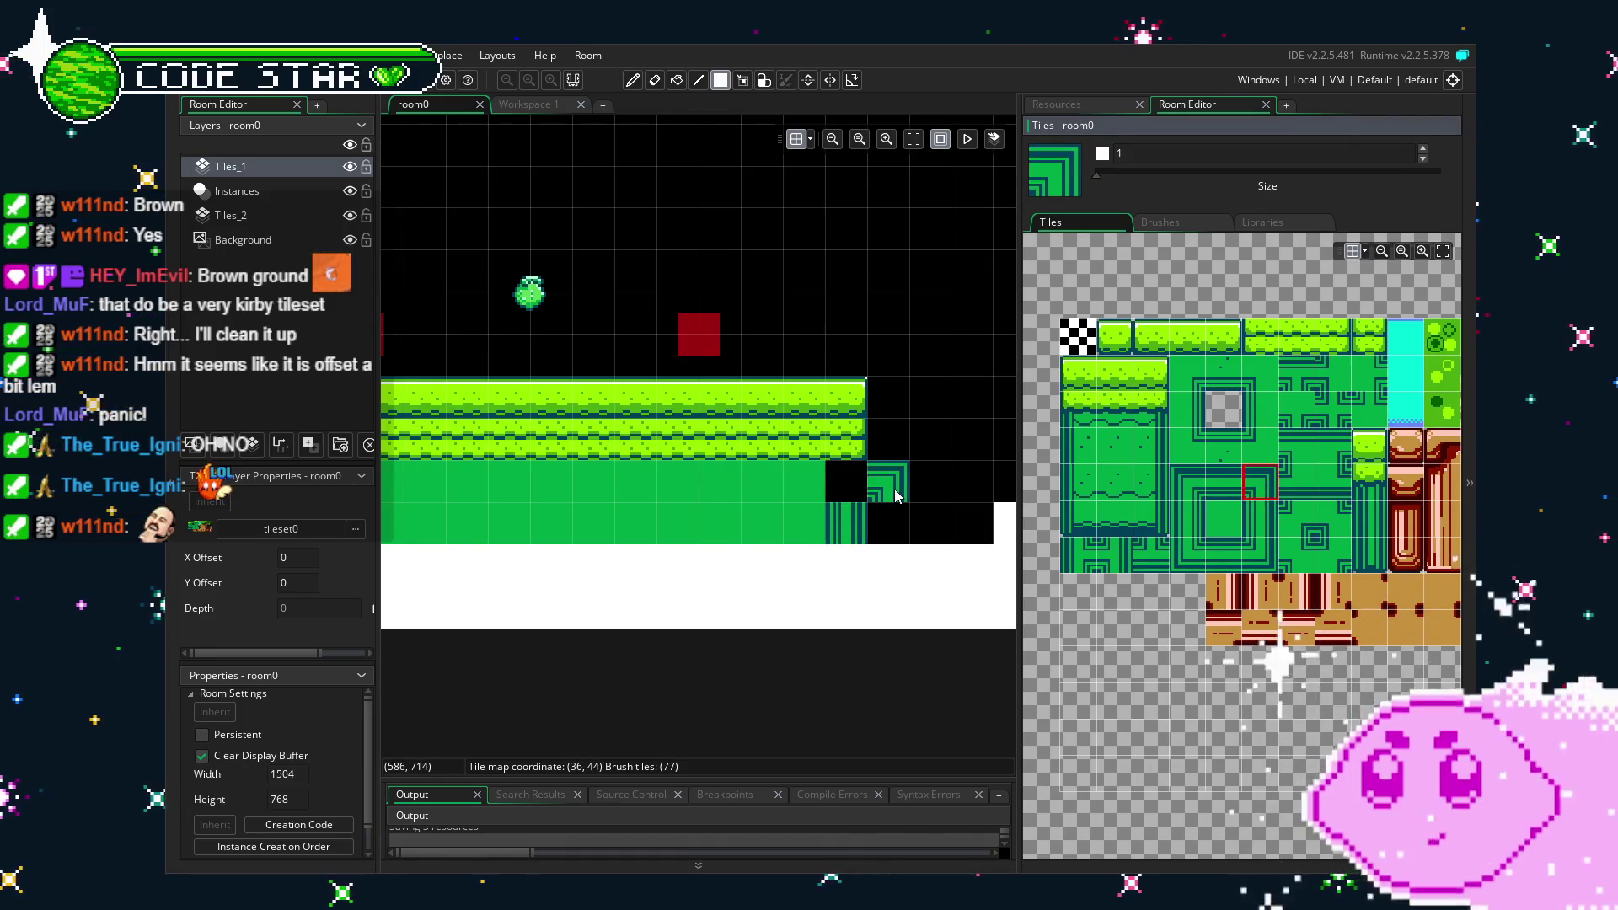
left_click(1232, 495)
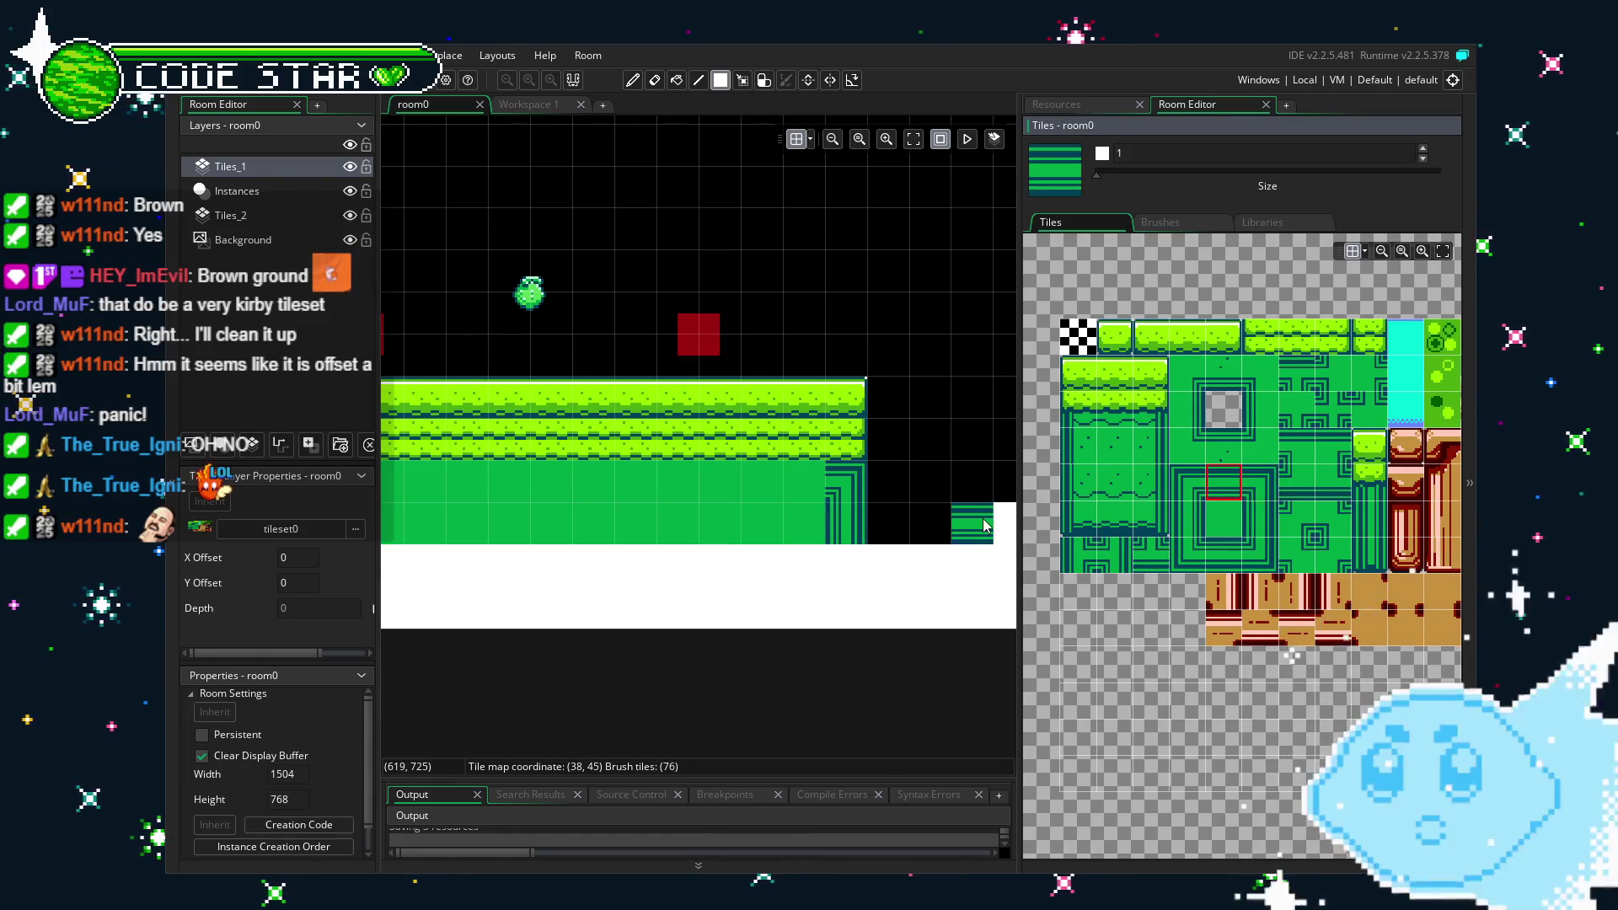
key("ctrl+z")
key("ctrl+z")
left_click(1120, 451)
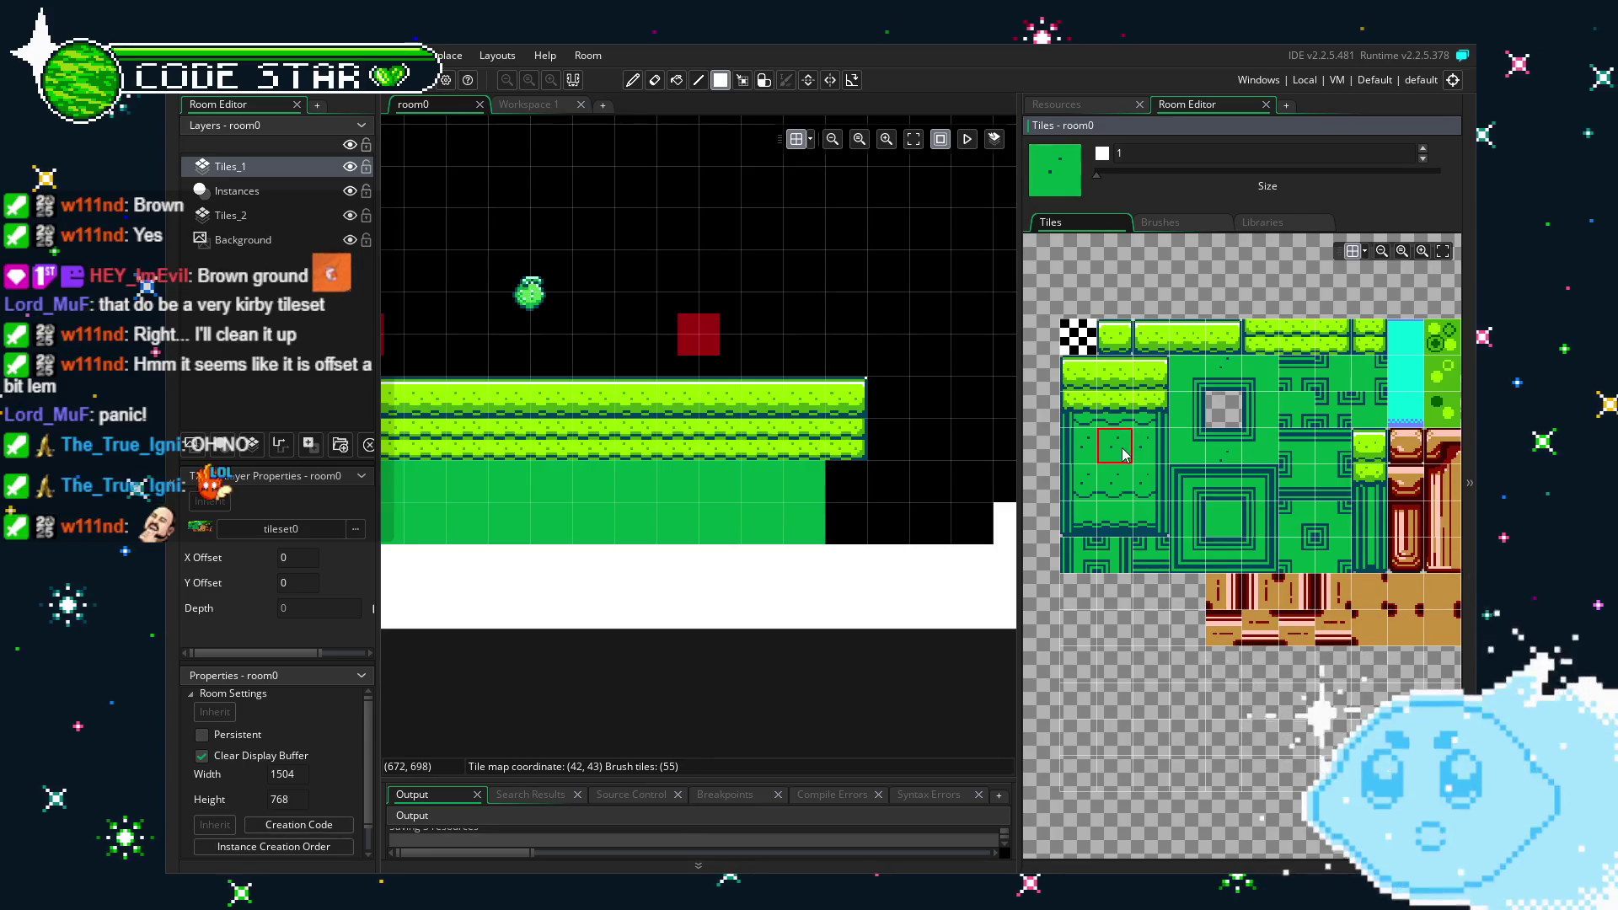
Repaint the second grass row along the platform with a pair of grass tiles.
left_click(1127, 413)
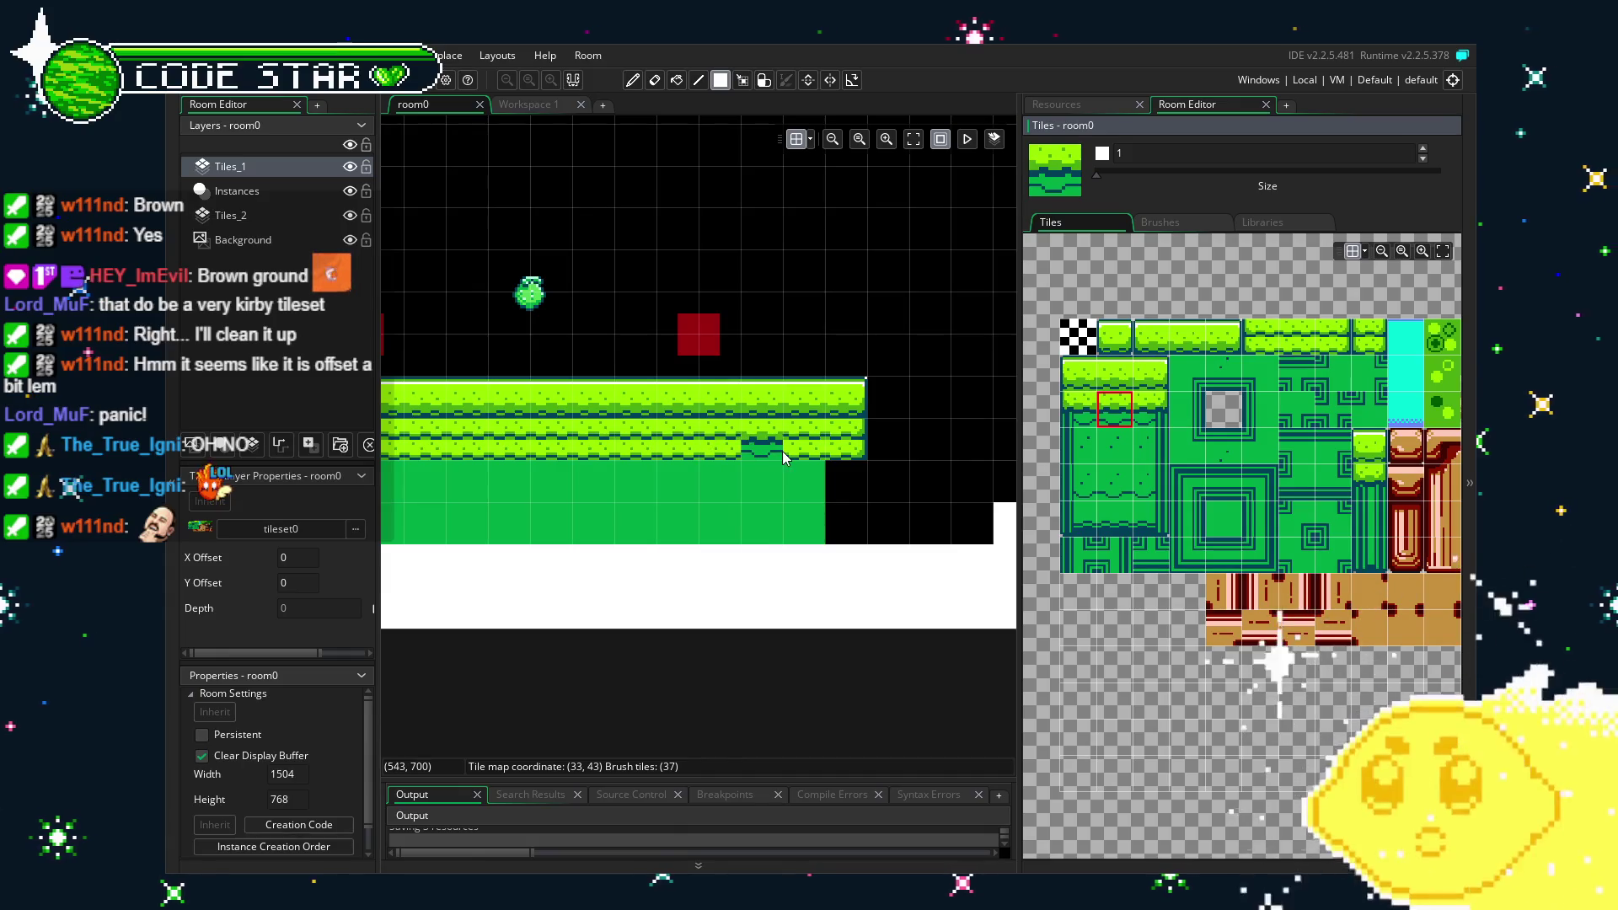
key("e")
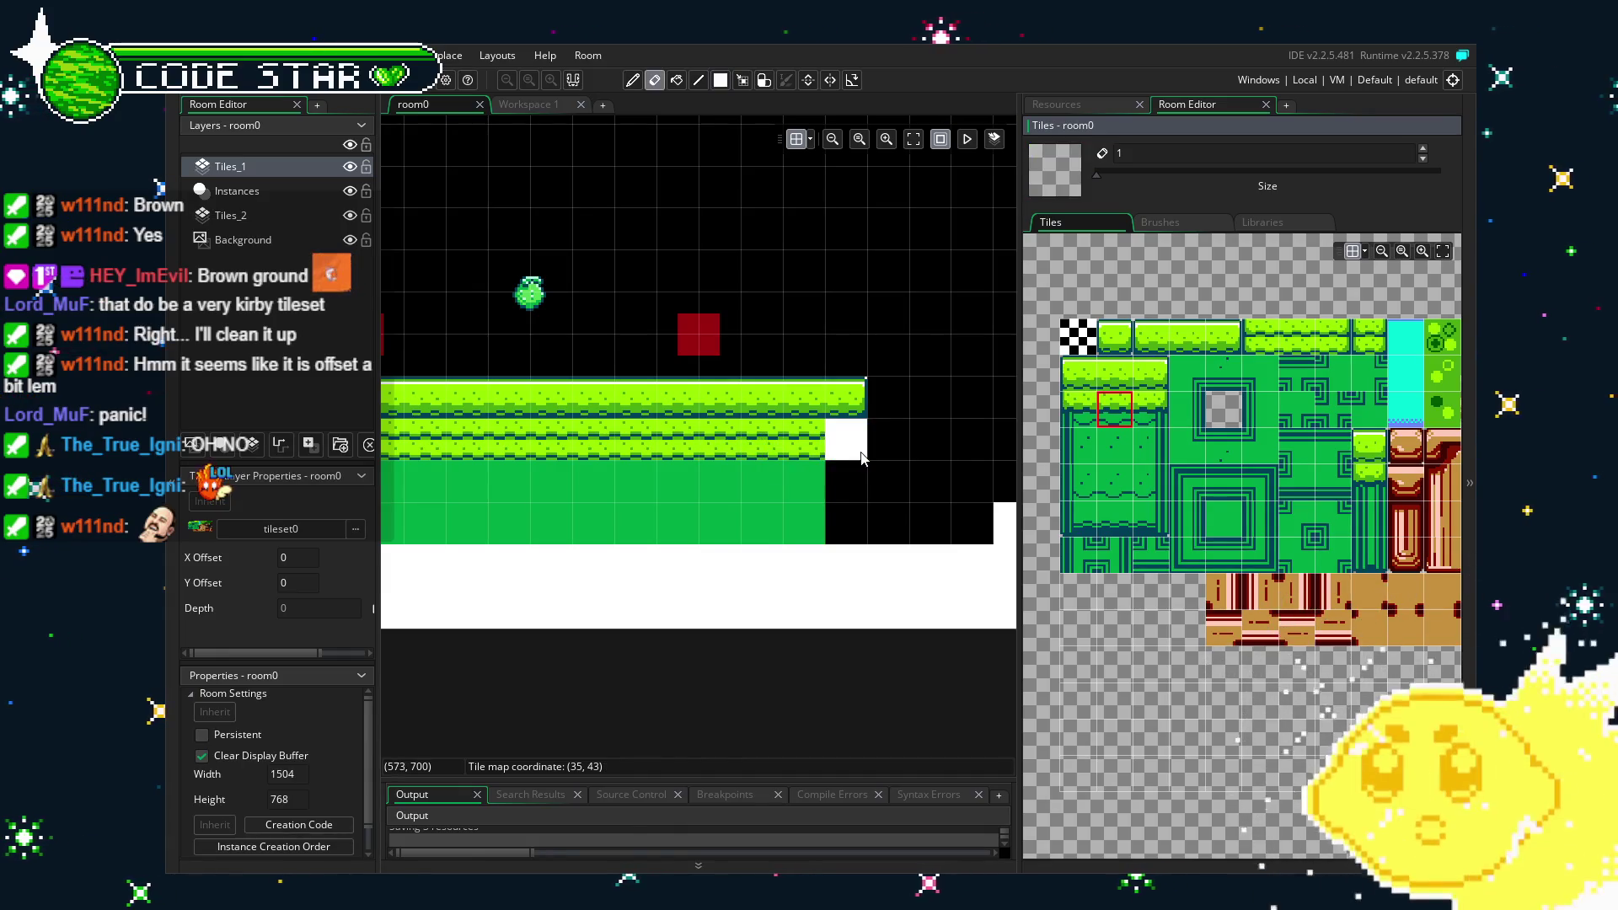
scroll(798, 561, "left", 5)
scroll(716, 561, "down", 1)
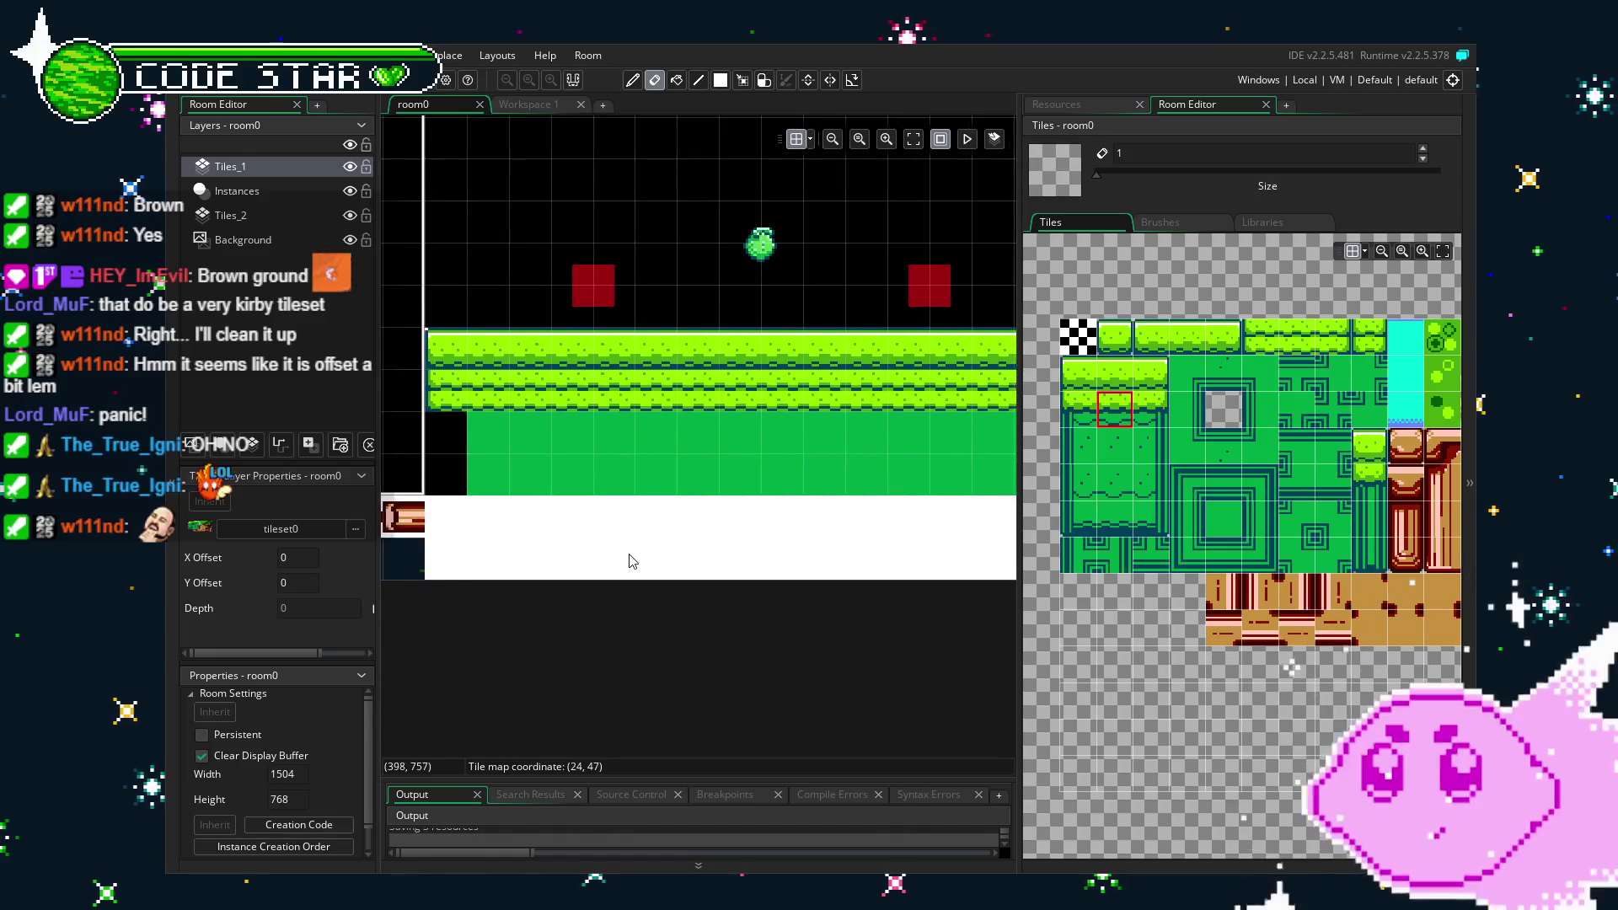
left_click(1100, 412)
mouse_move(900, 419)
left_mouse_down()
mouse_move(560, 413)
mouse_move(840, 418)
left_mouse_up()
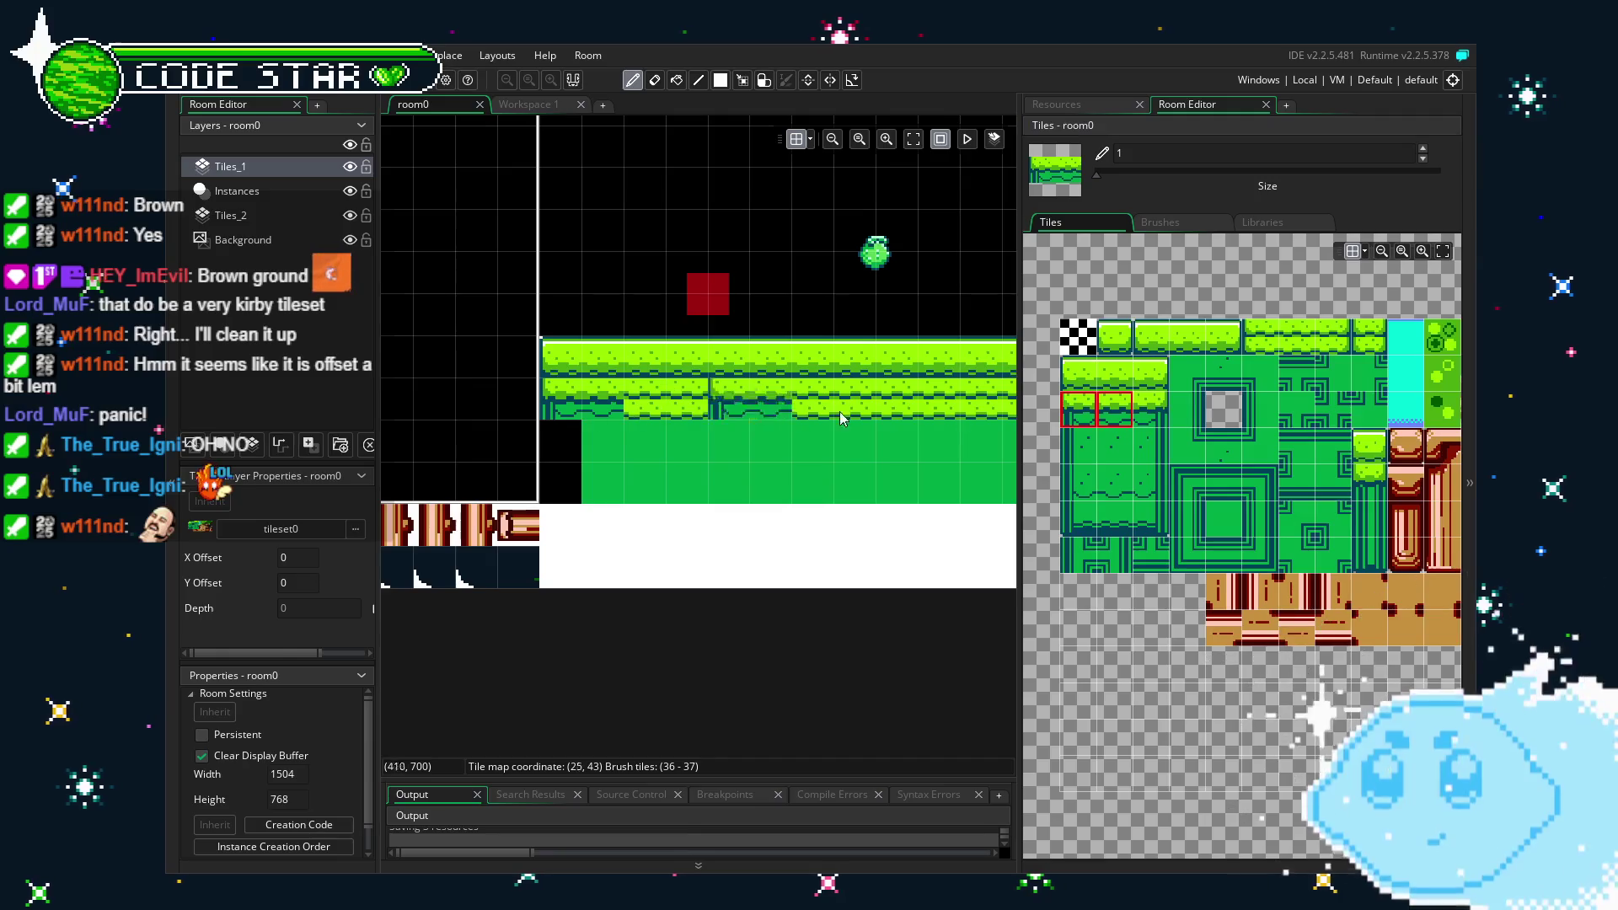
Paint grass underside tiles along the second row and at the platform's right end.
left_click(1113, 410)
mouse_move(645, 402)
left_mouse_down()
mouse_move(885, 411)
mouse_move(558, 445)
left_mouse_up()
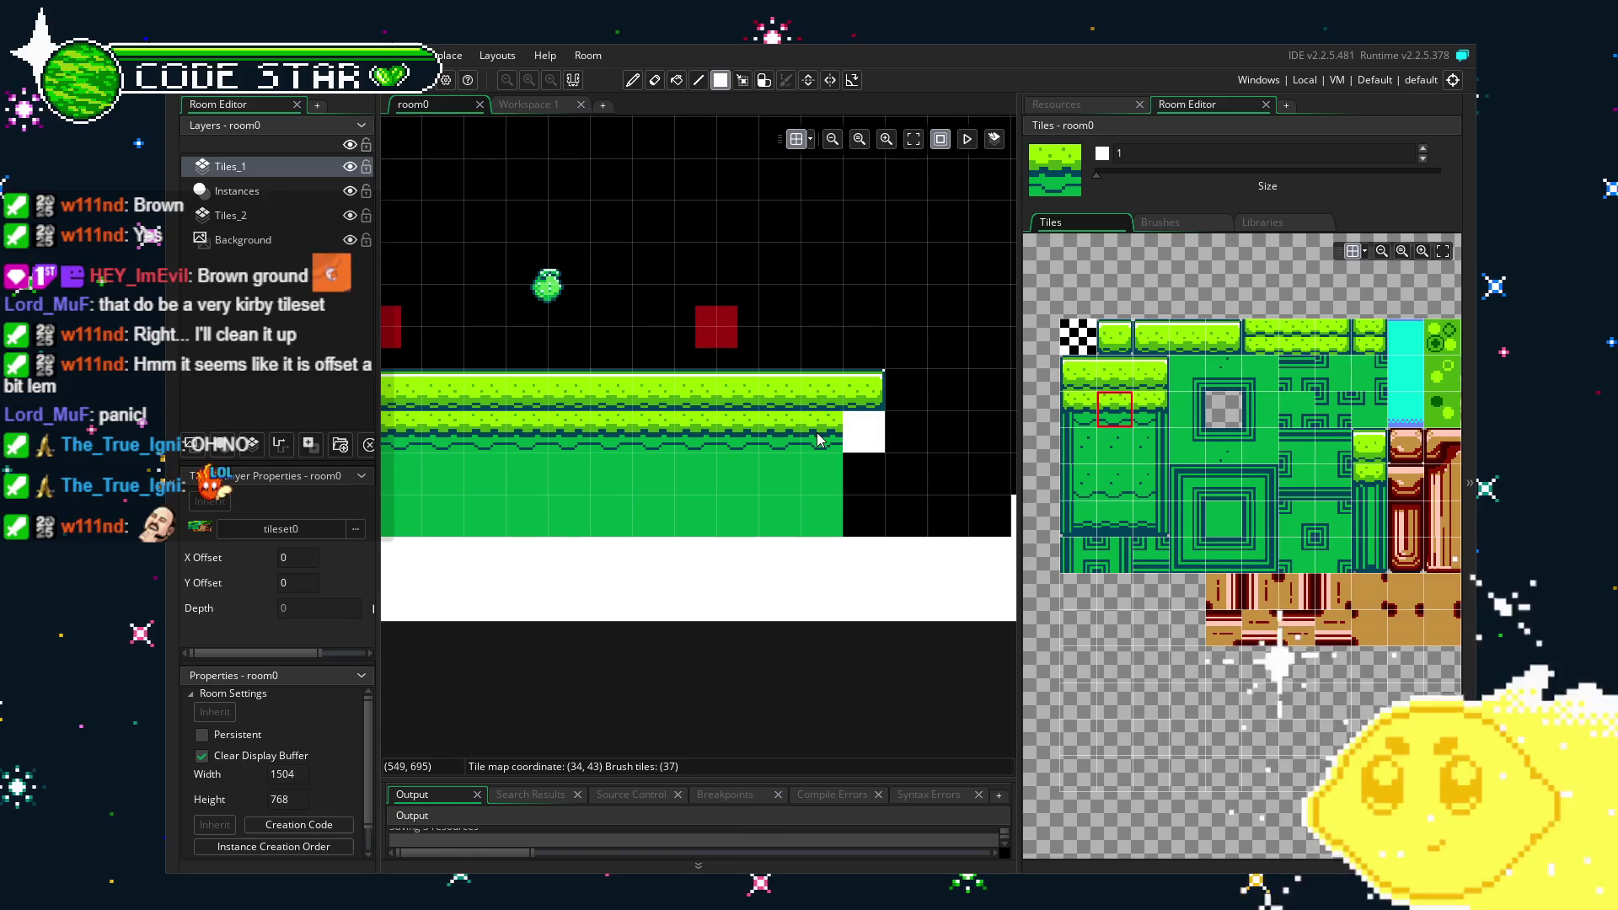
left_click(1154, 411)
left_click(873, 436)
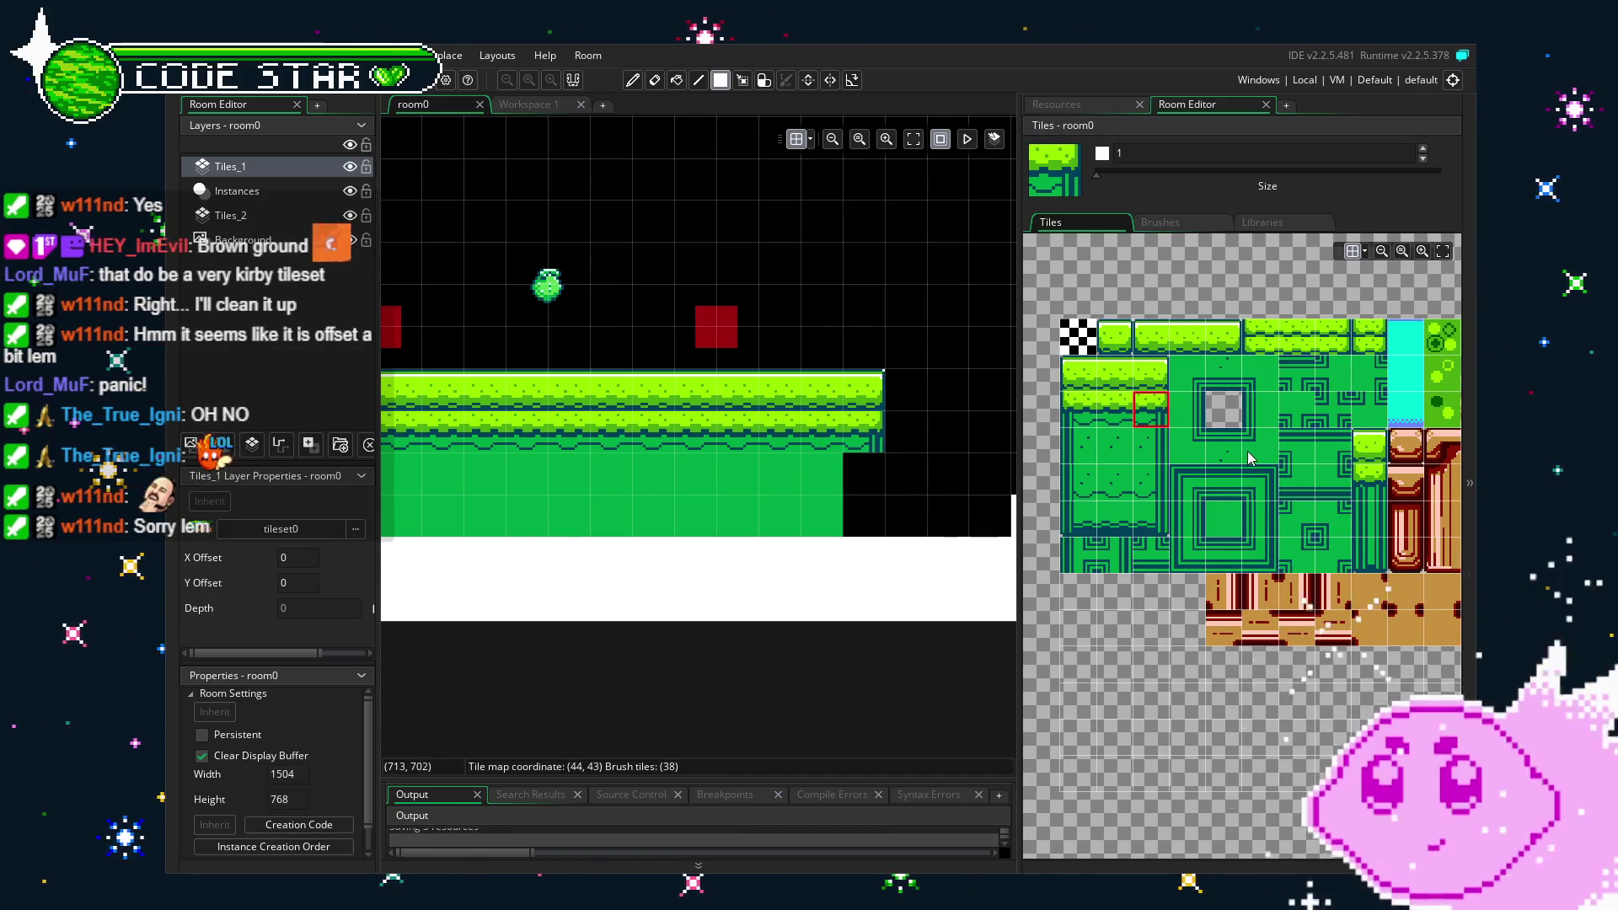
left_click(1262, 530)
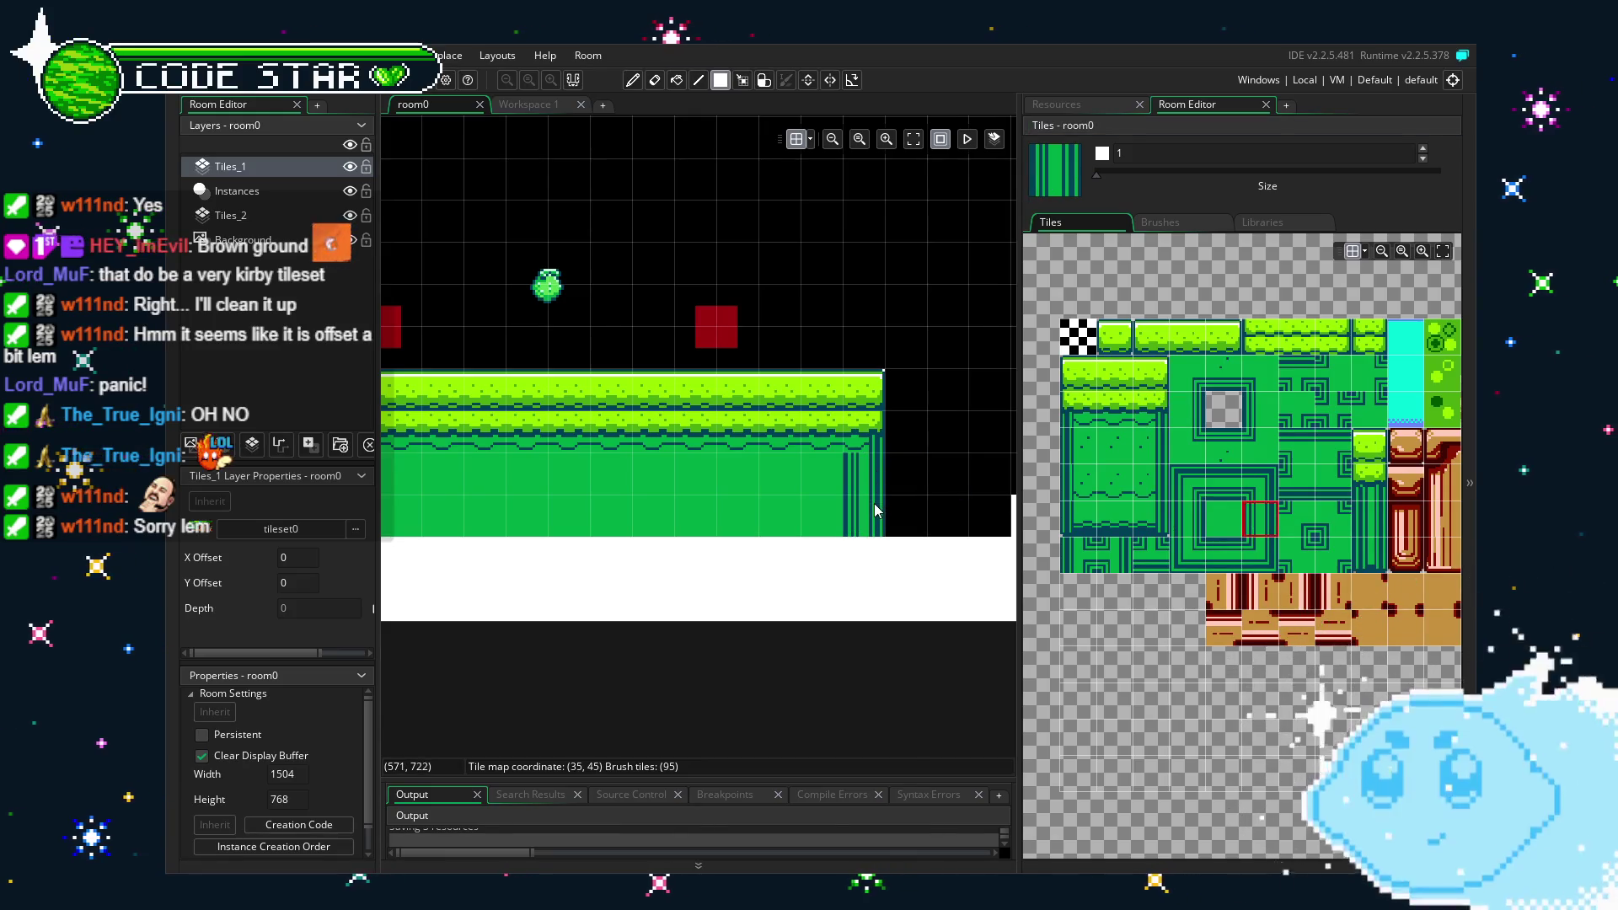
left_click_drag(670, 654, 948, 634)
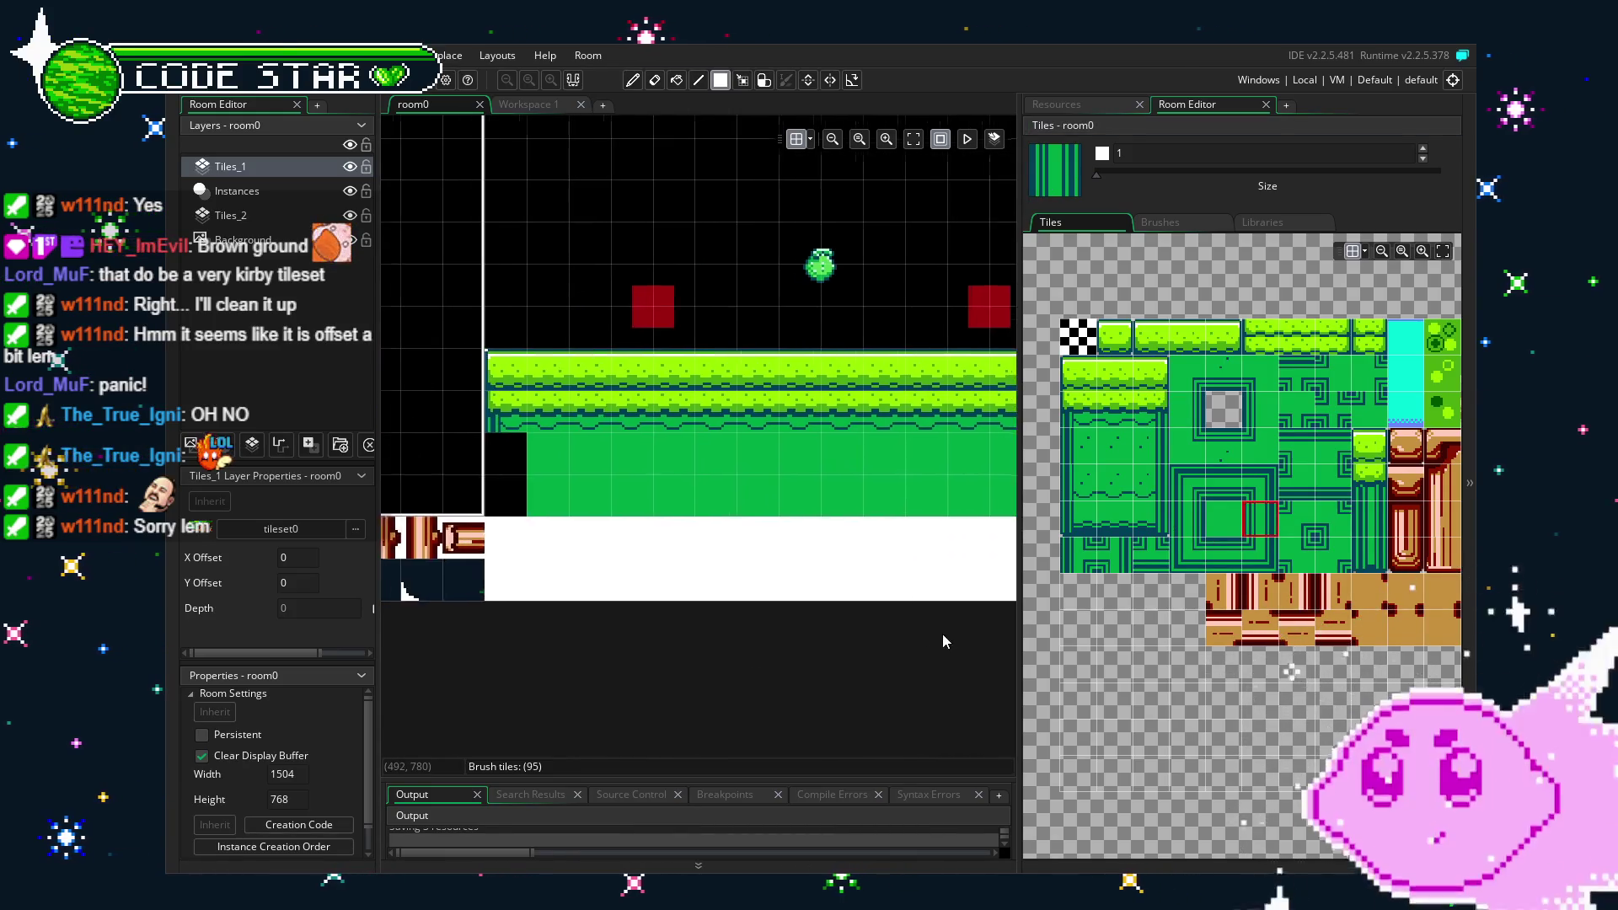
Select the old tile block at the room's left and move it to the right.
left_click(1177, 526)
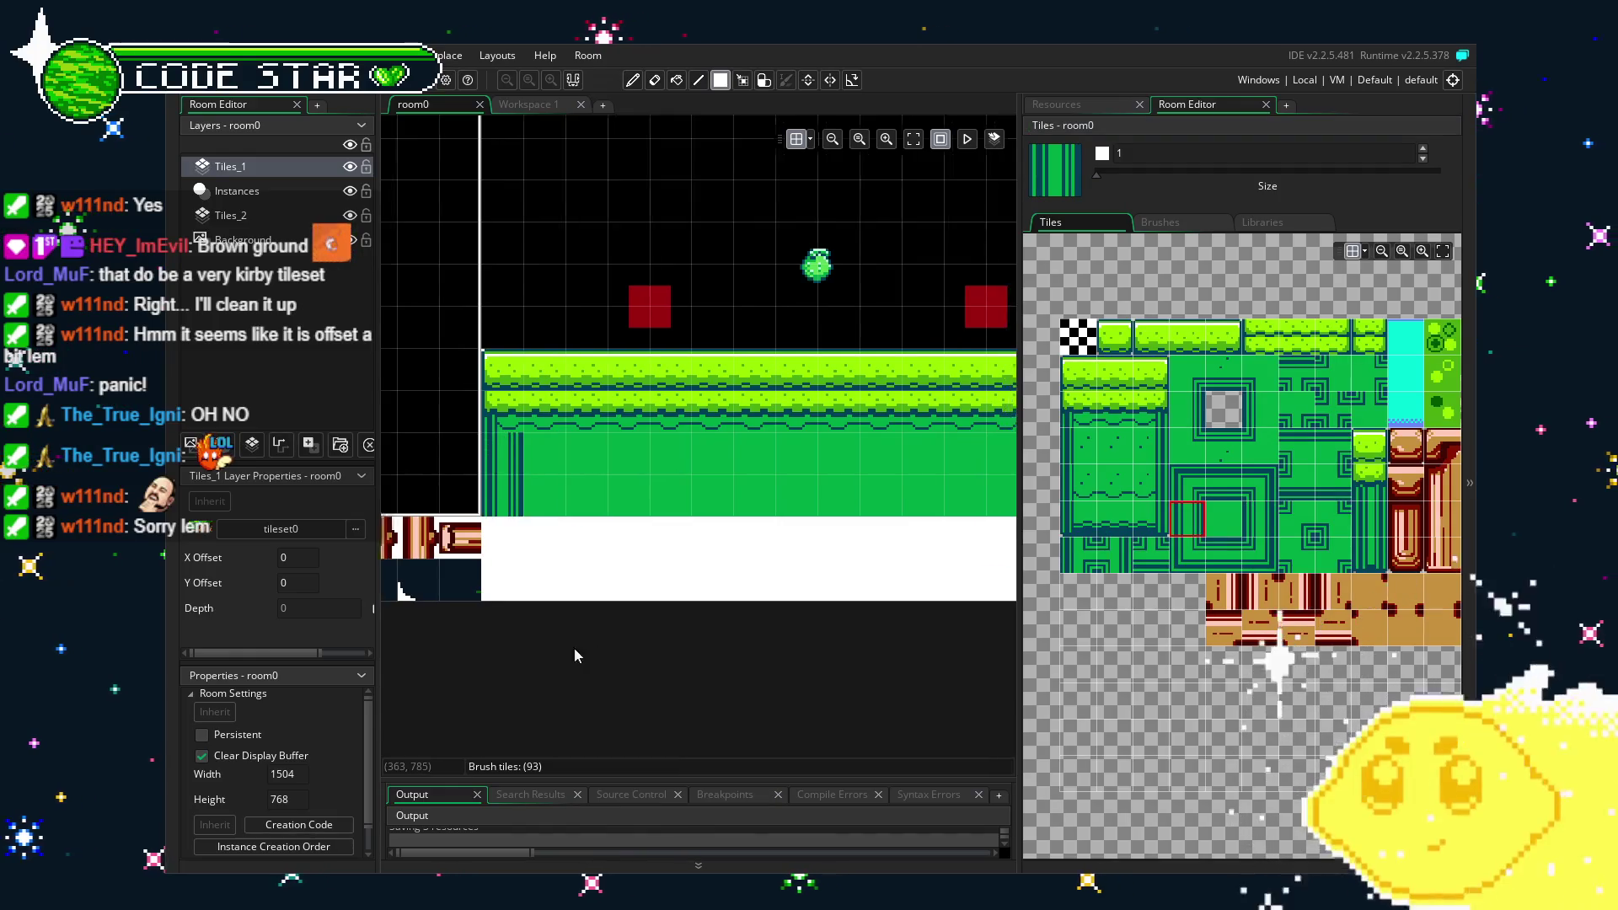
key("e")
scroll(658, 611, "down", 2)
left_click_drag(680, 564, 829, 559)
scroll(717, 562, "up", 1)
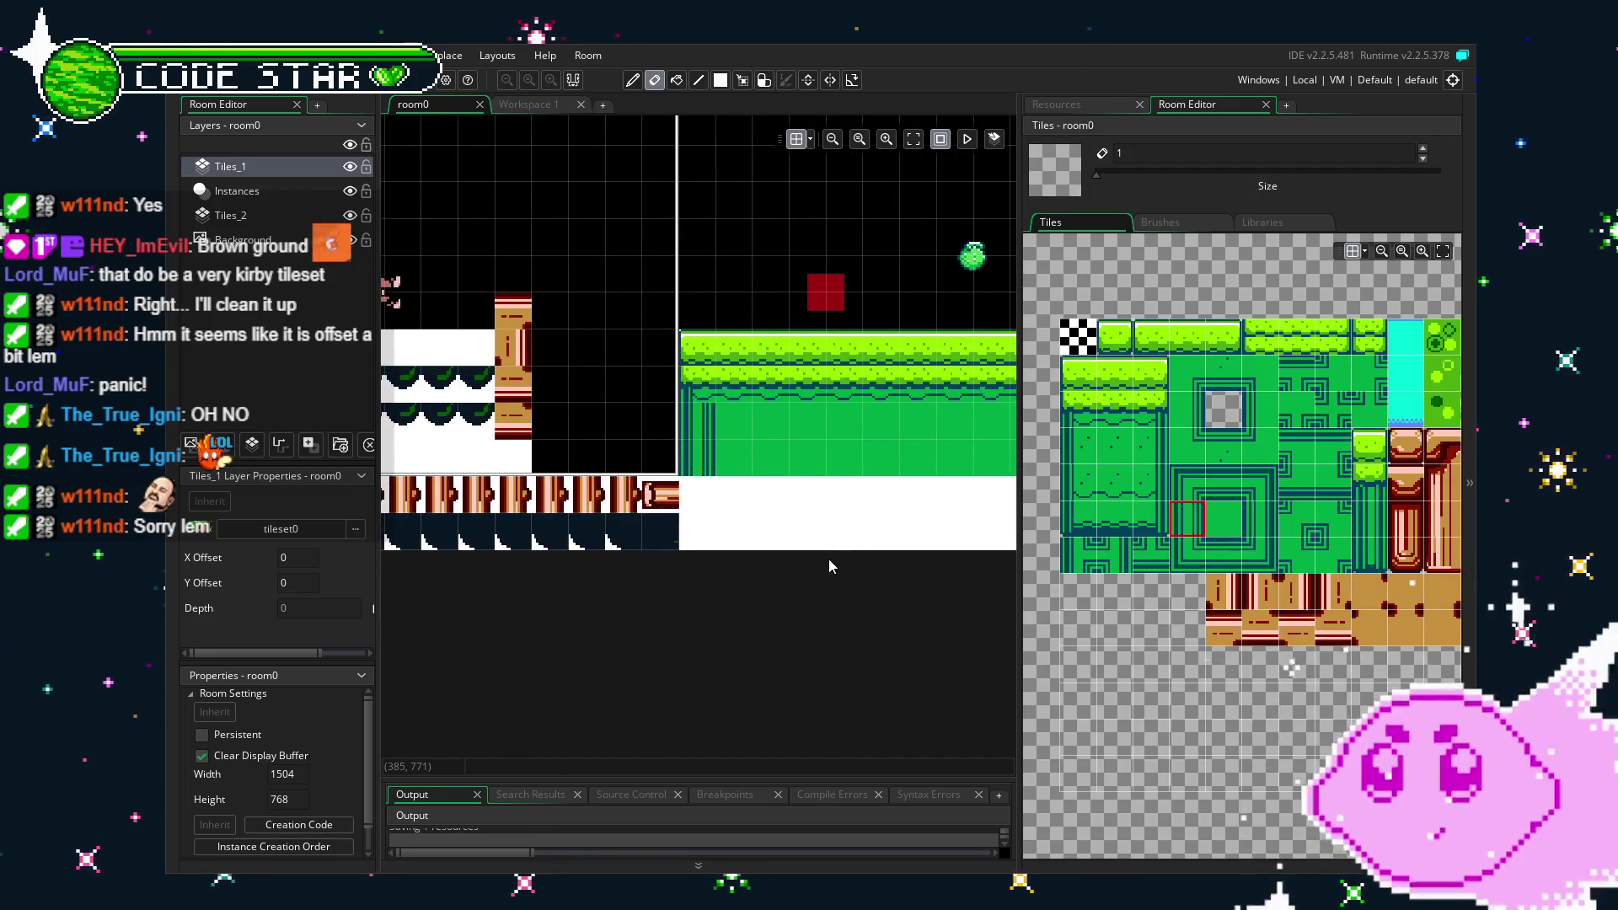
scroll(765, 614, "left", 8)
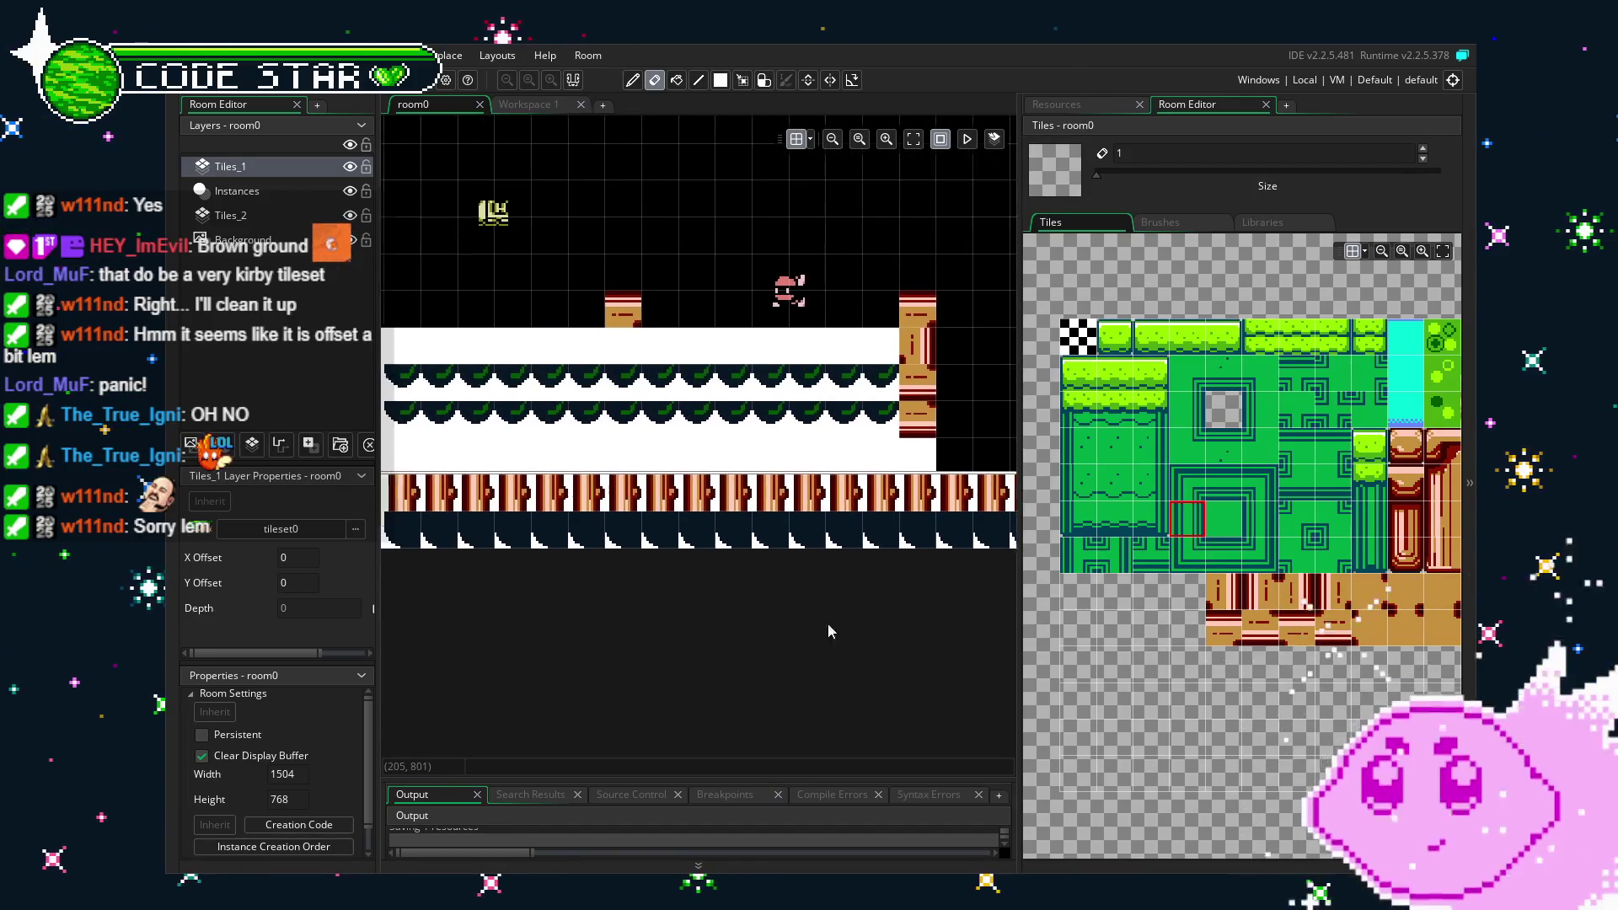
scroll(872, 614, "down", 3)
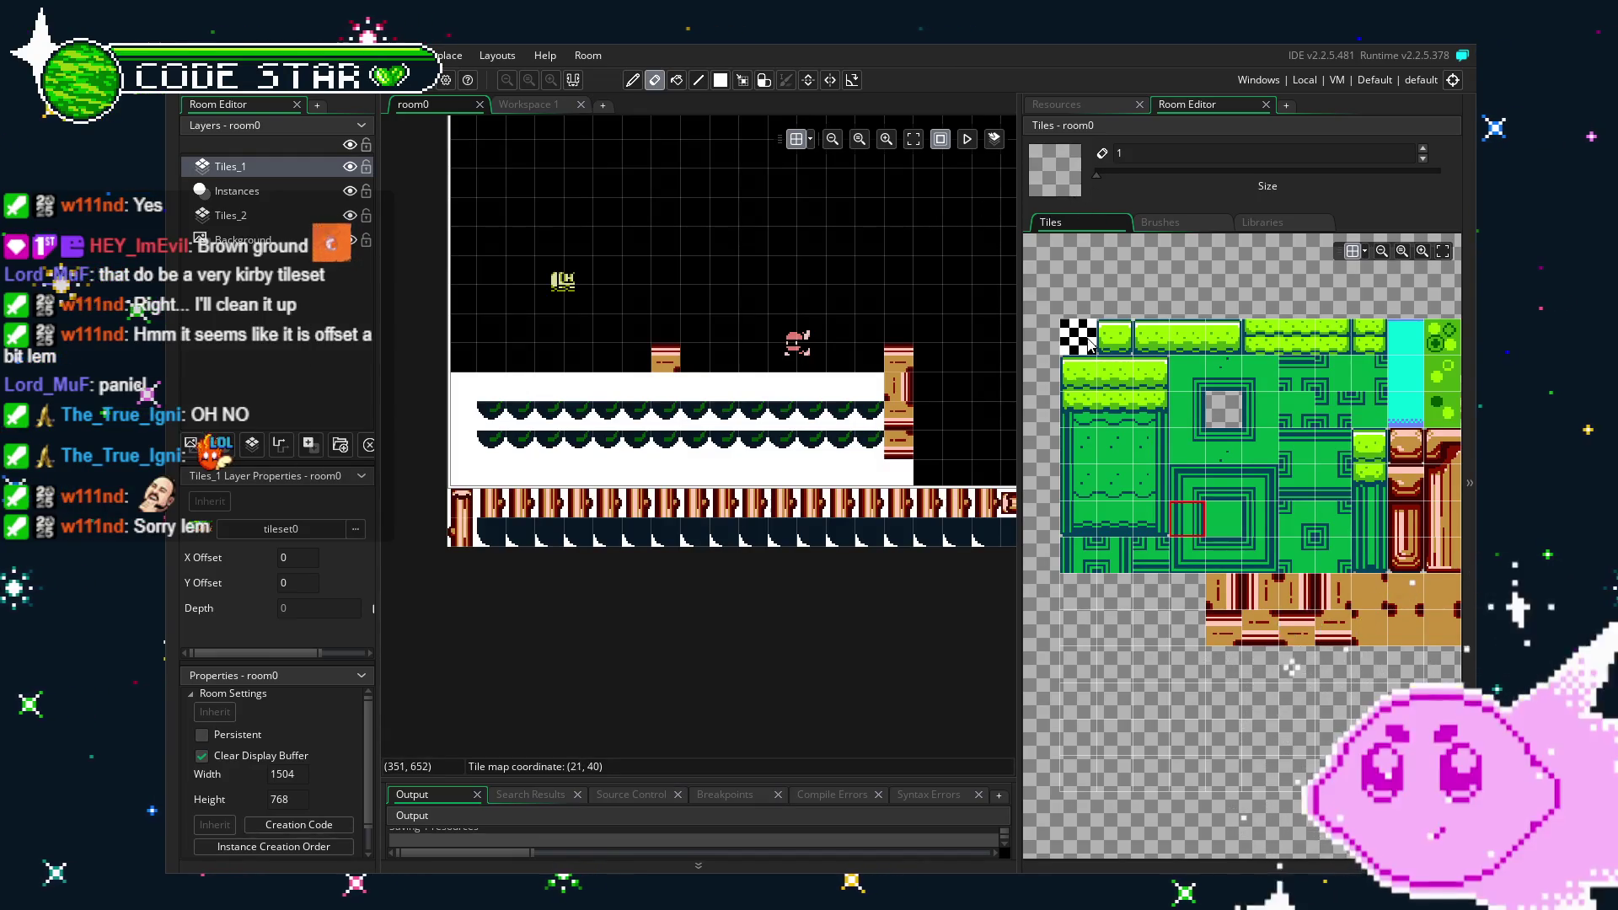
key("m")
mouse_move(446, 378)
left_mouse_down()
mouse_move(556, 510)
mouse_move(701, 600)
left_mouse_up()
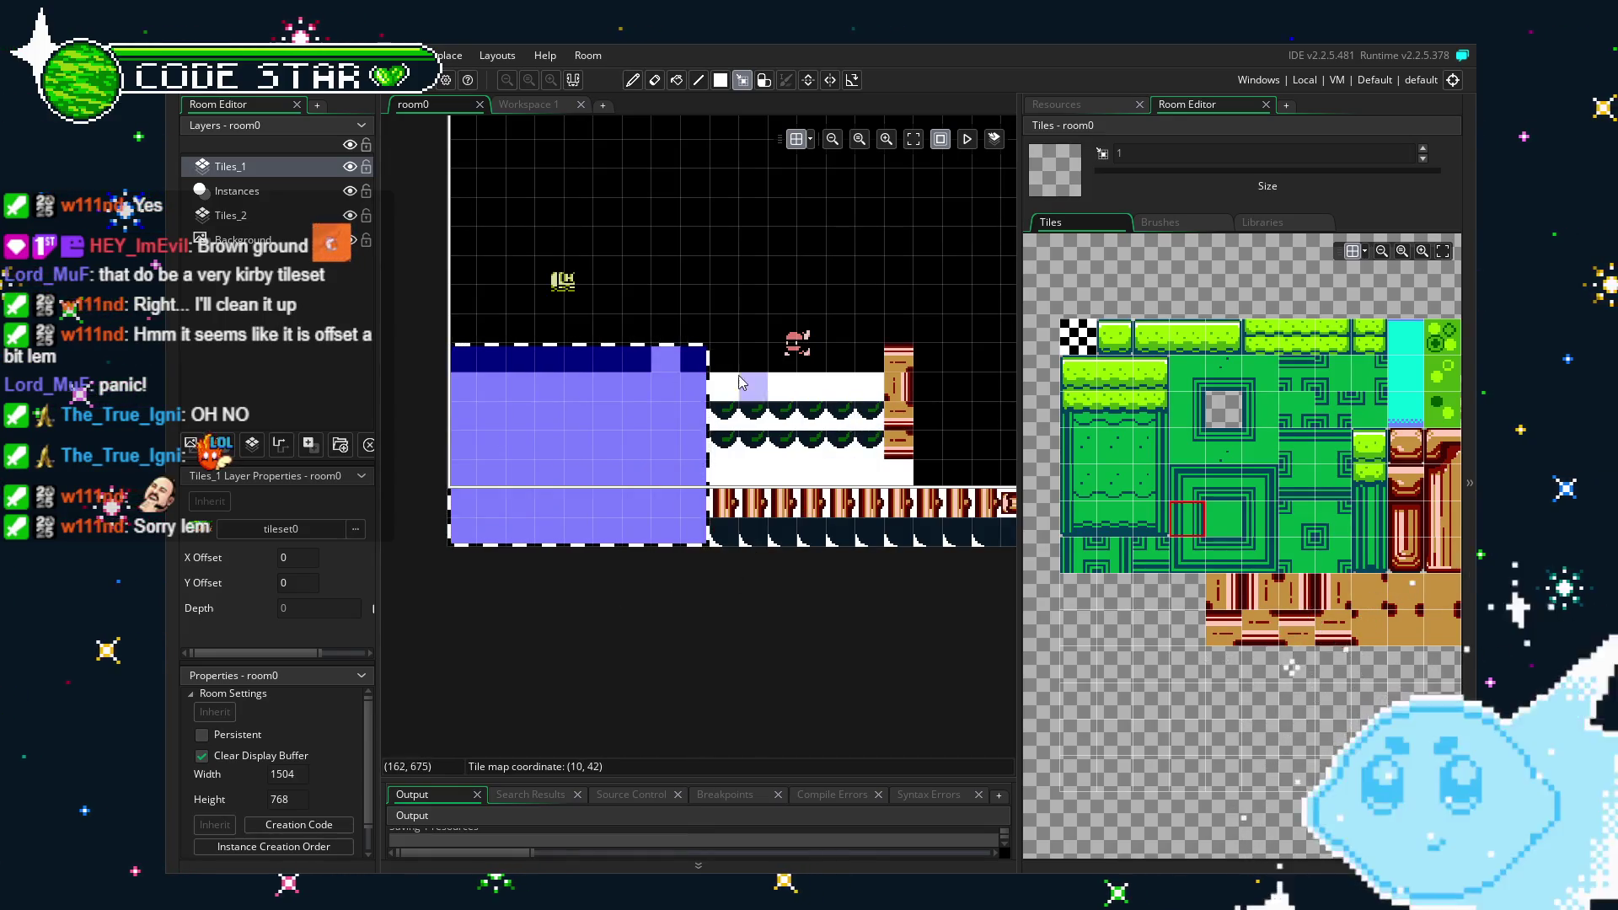
left_click_drag(717, 364, 935, 371)
Box-select the green fill tiles under the grass on Tiles_1 and delete them.
scroll(758, 421, "right", 5)
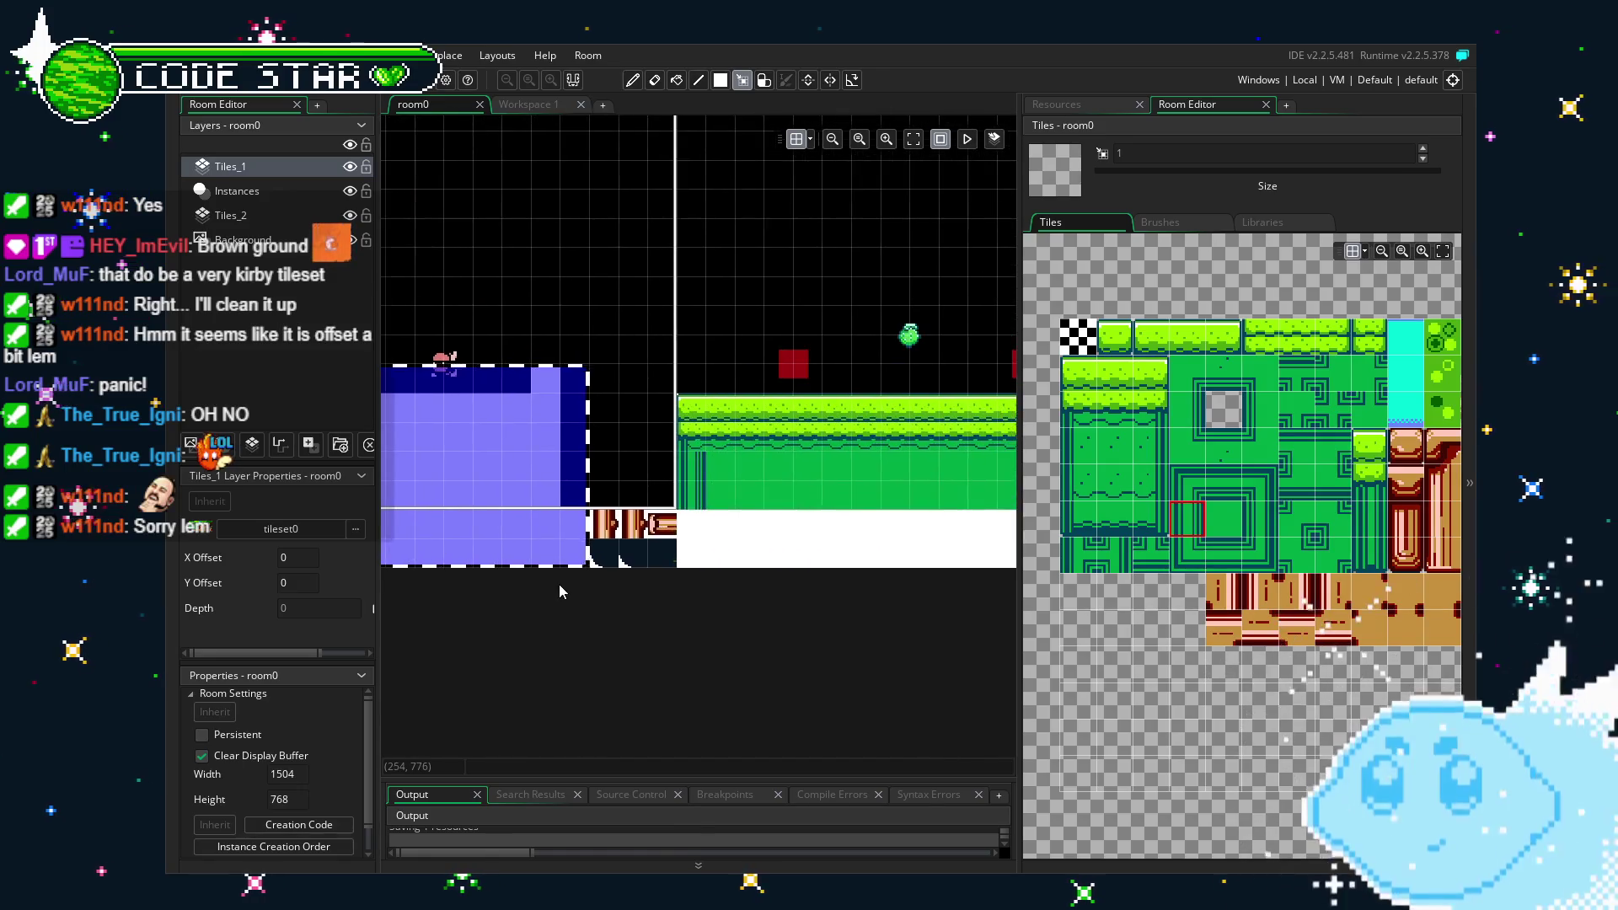
left_click_drag(608, 469, 660, 595)
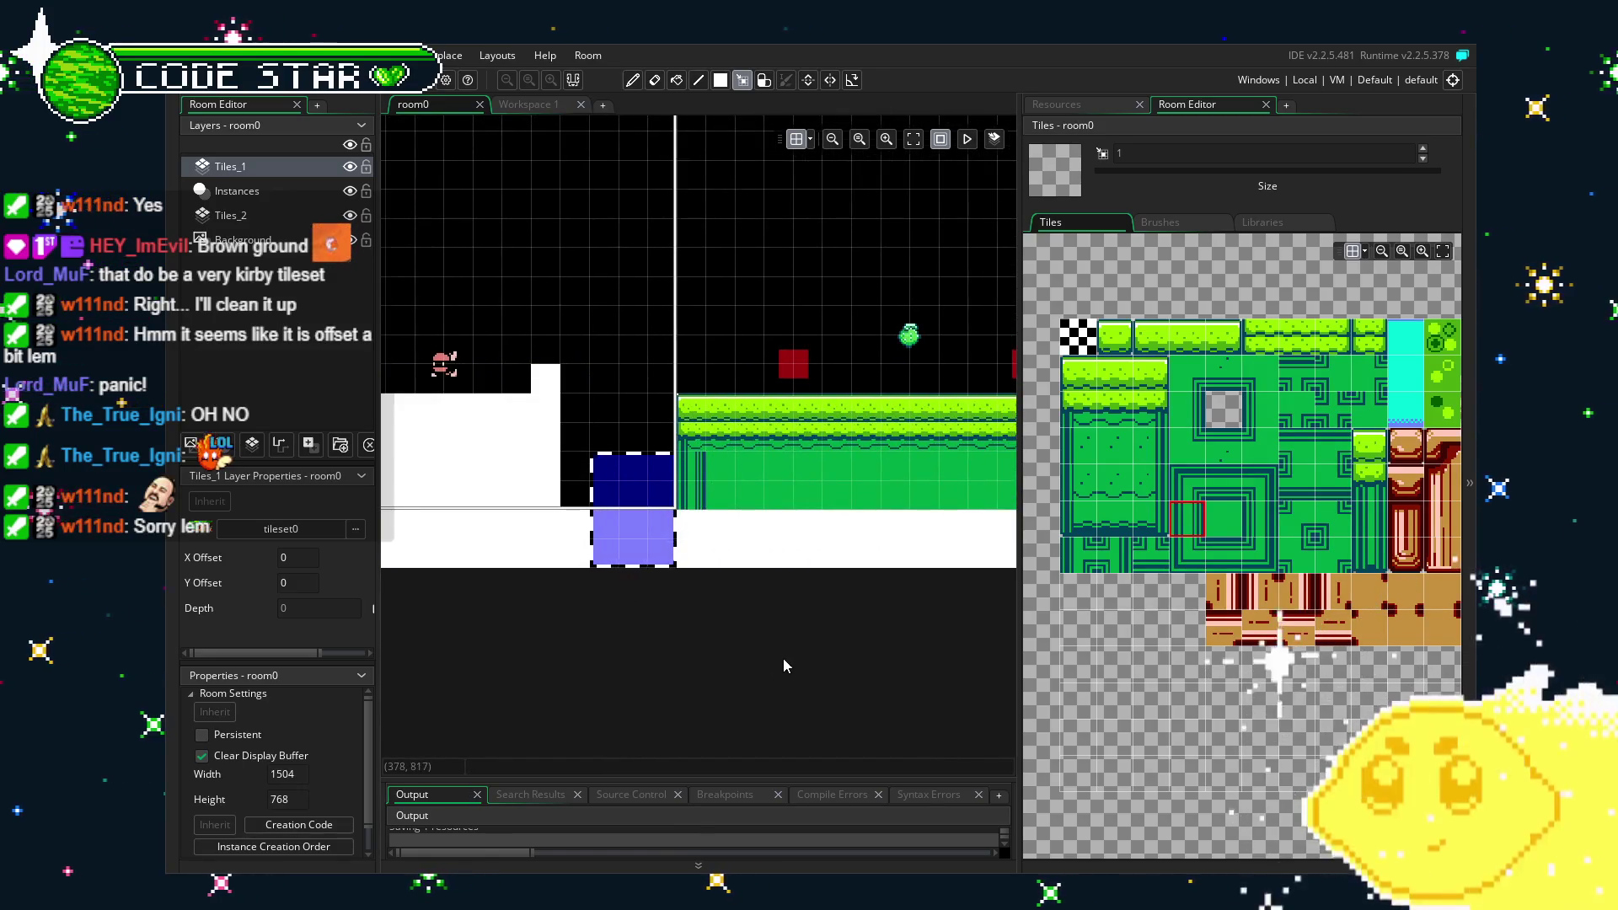
scroll(590, 631, "right", 3)
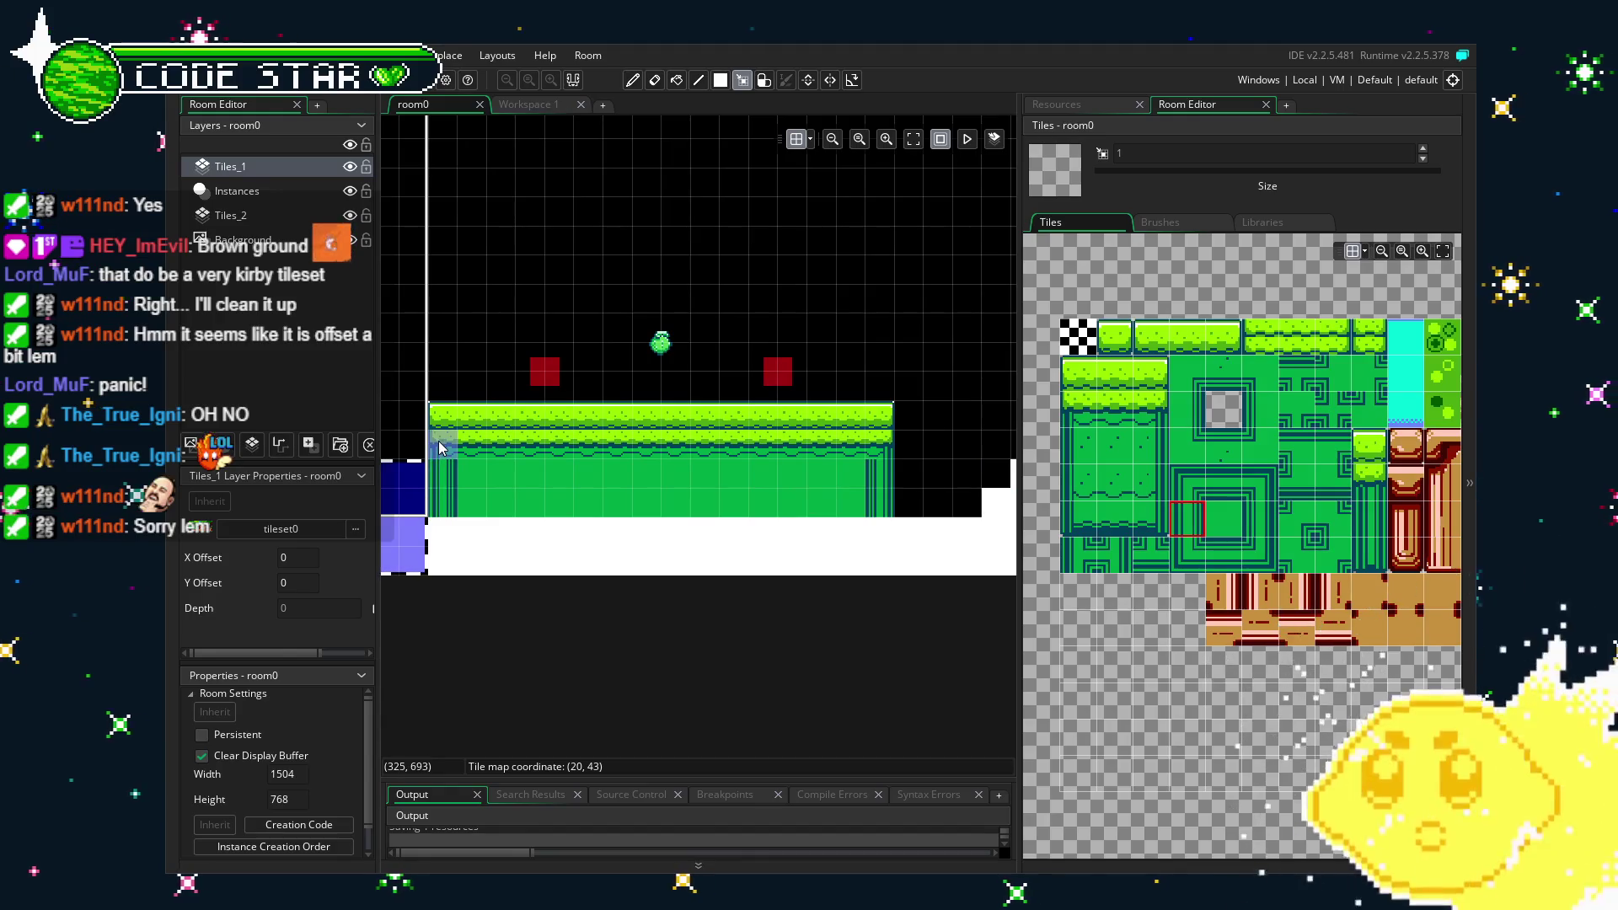
mouse_move(439, 452)
left_mouse_down()
mouse_move(685, 510)
mouse_move(884, 505)
left_mouse_up()
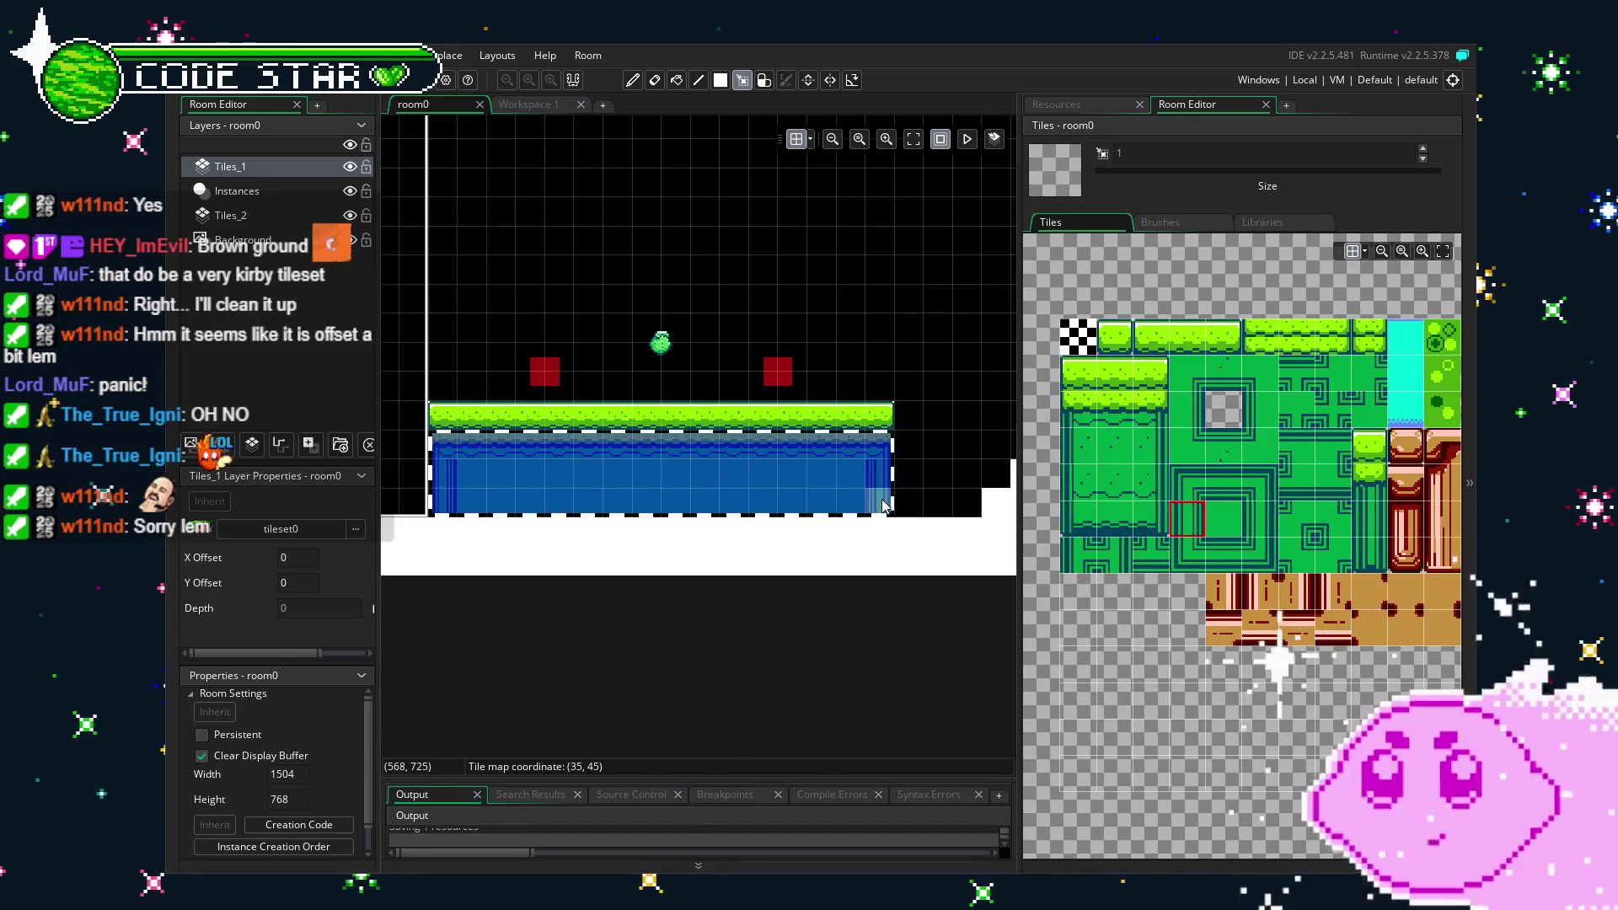
key("Delete")
left_click(238, 237)
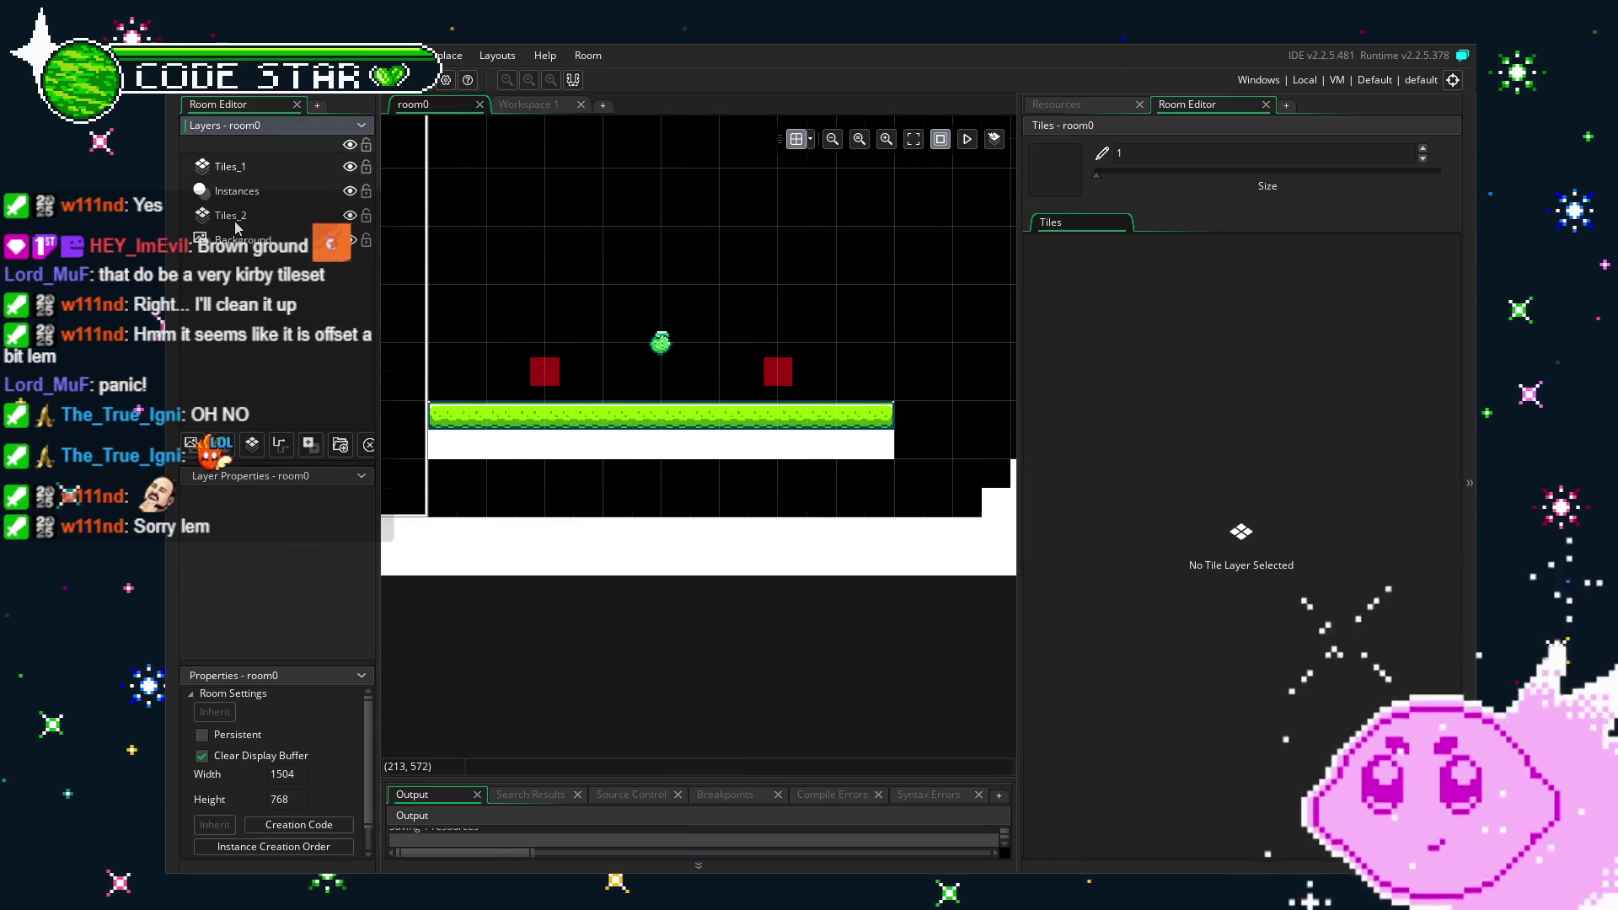
Cut the platform's lower green rows out of the Tiles_1 layer.
left_click(237, 219)
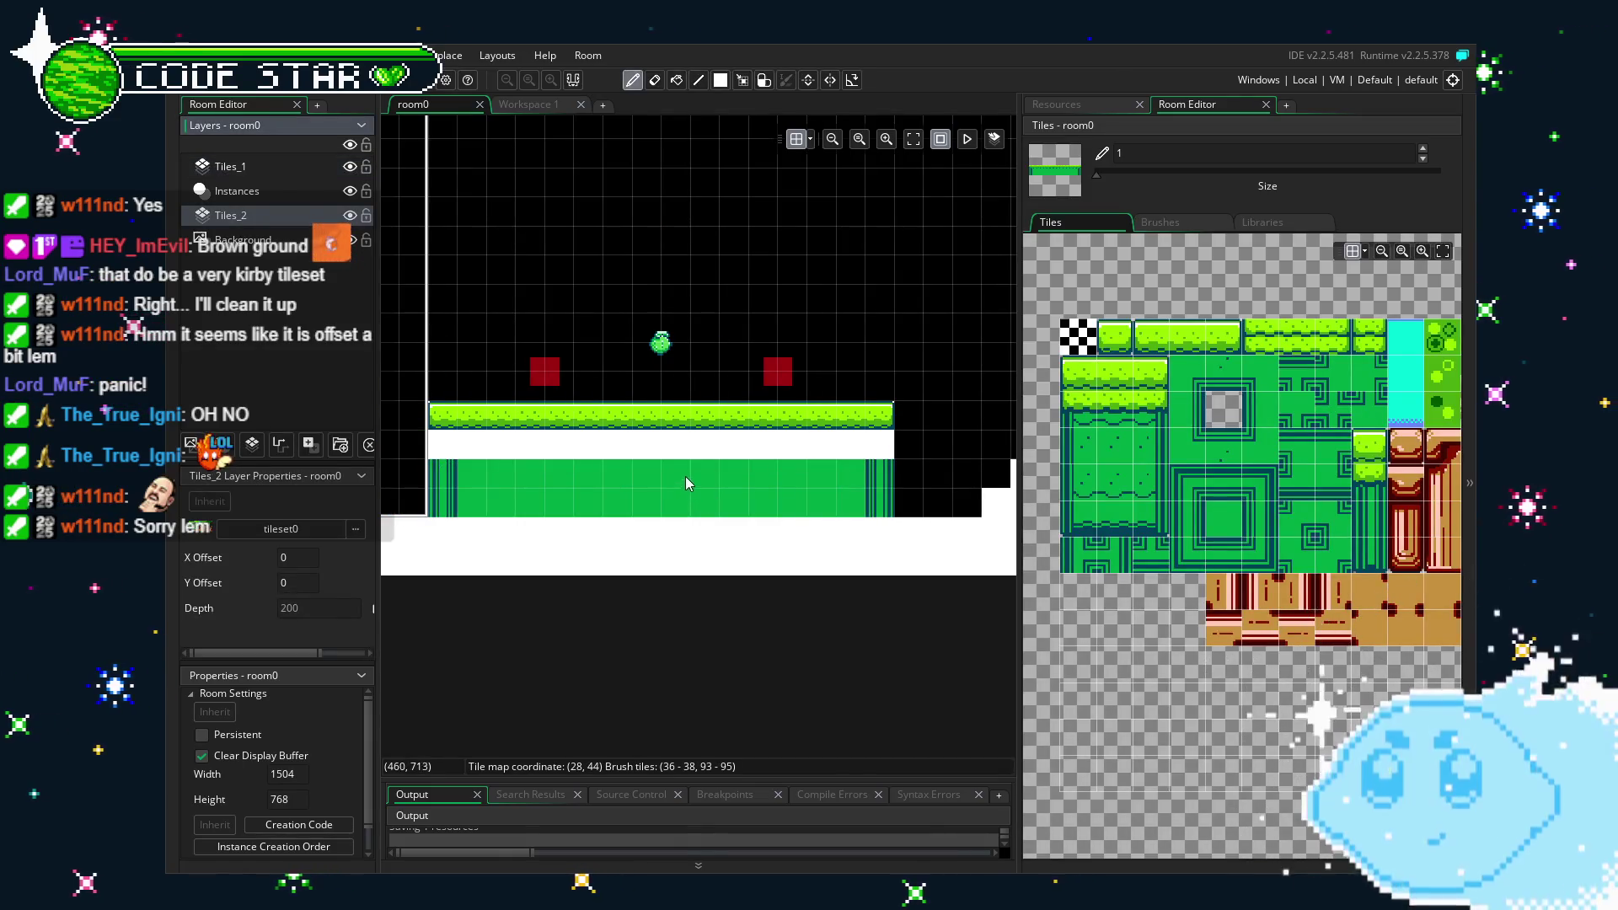
key("e")
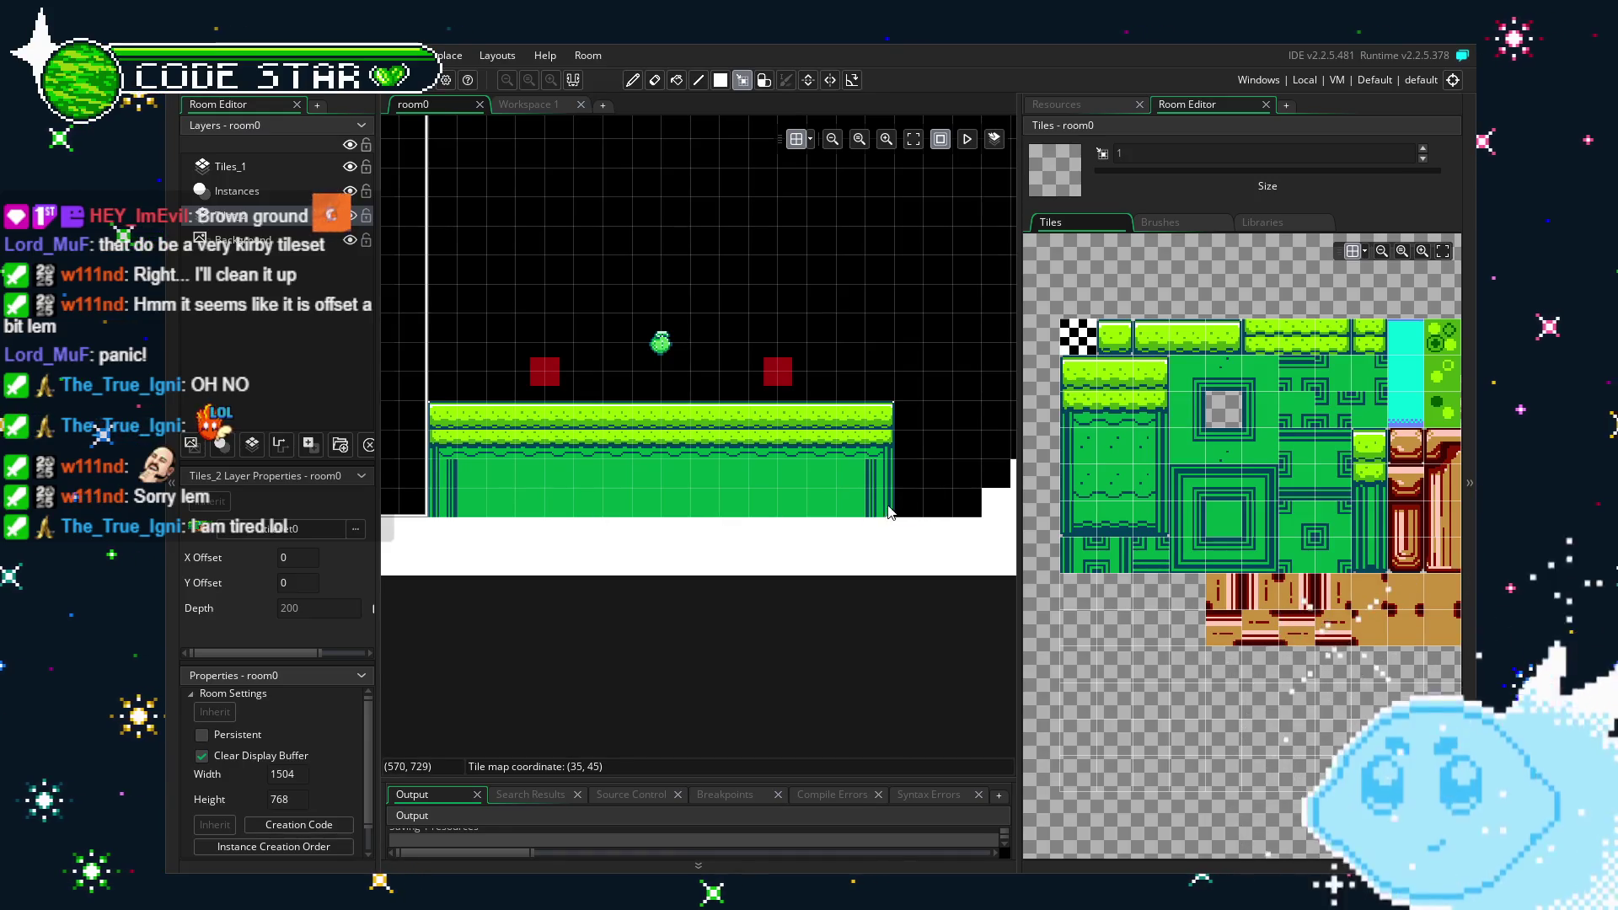
left_click(253, 172)
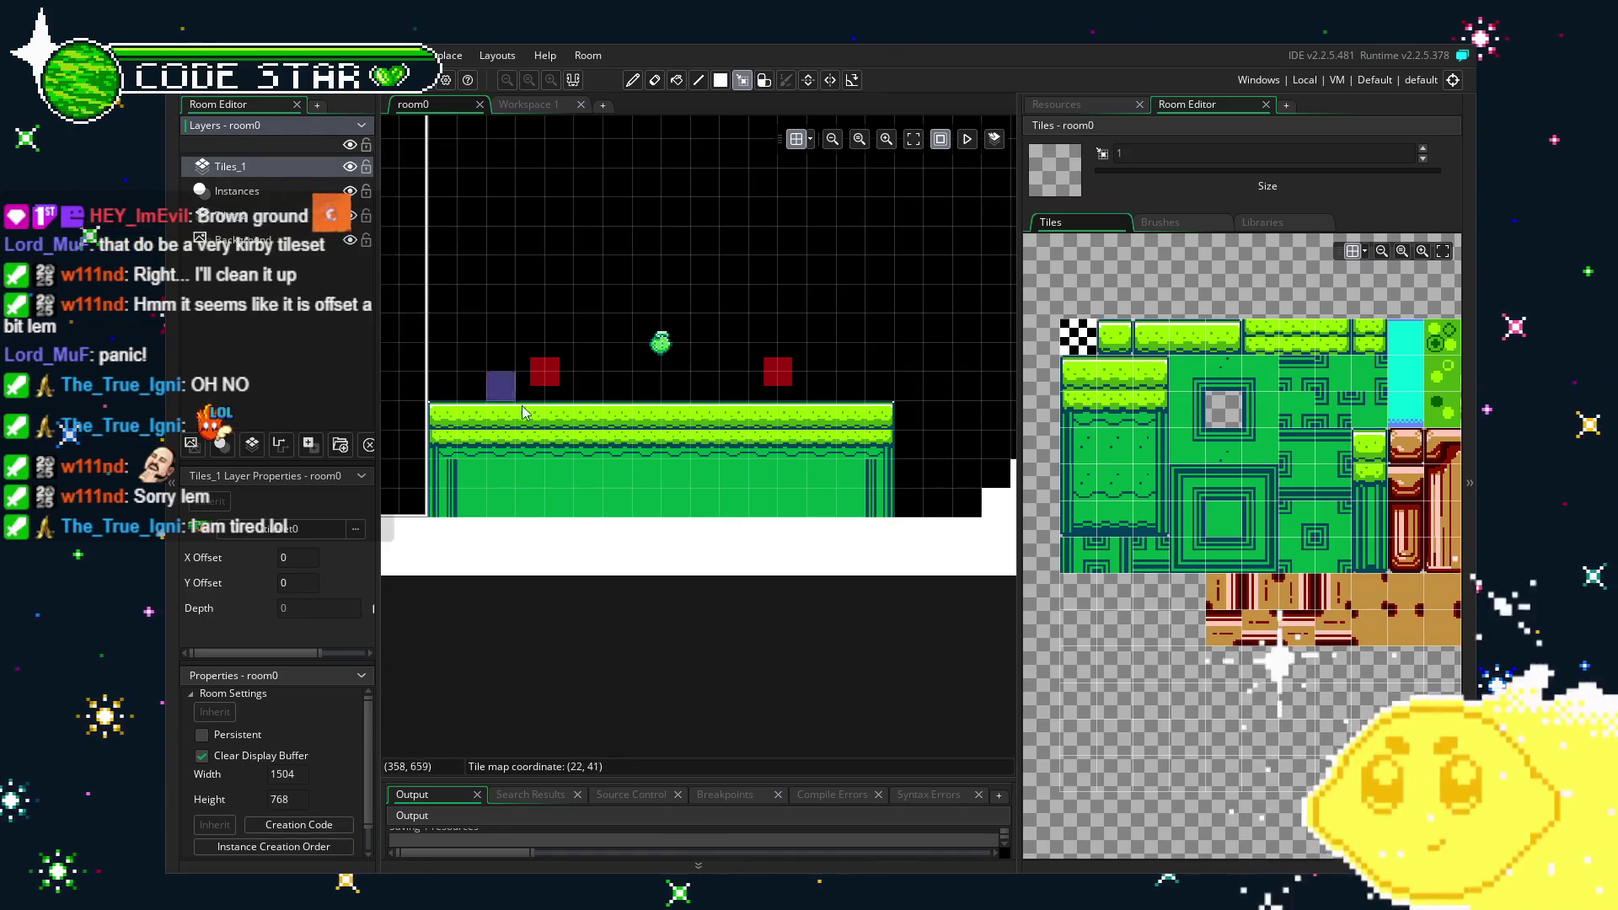
left_click_drag(437, 497, 891, 512)
key("ctrl+x")
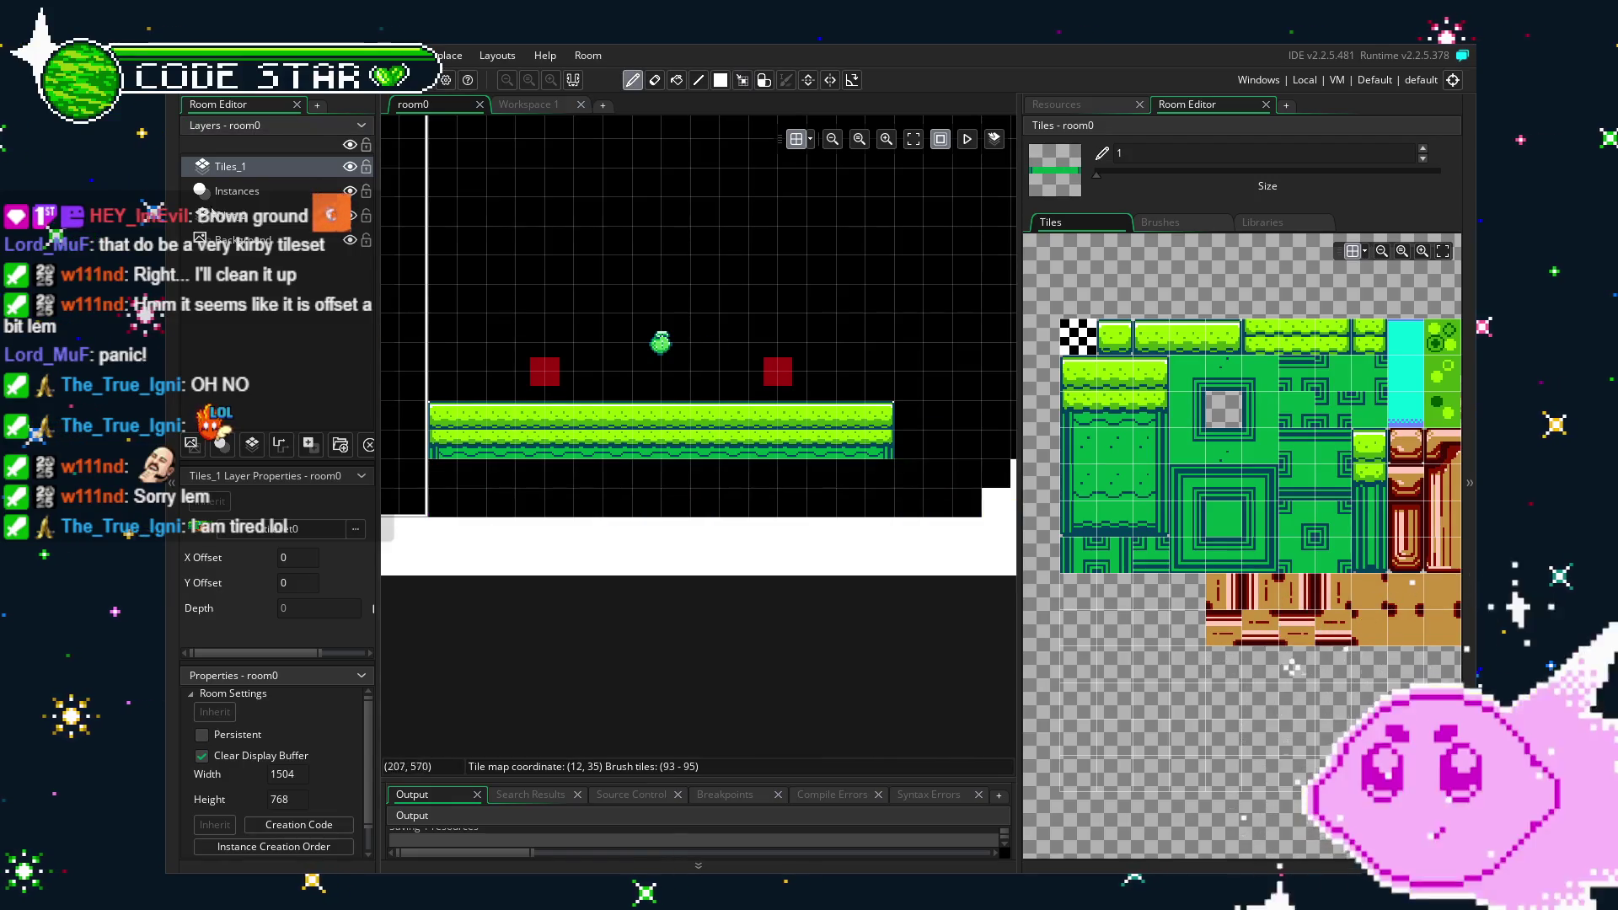
Return to the Tiles_2 layer in erase mode, then build and run the game.
left_click(255, 220)
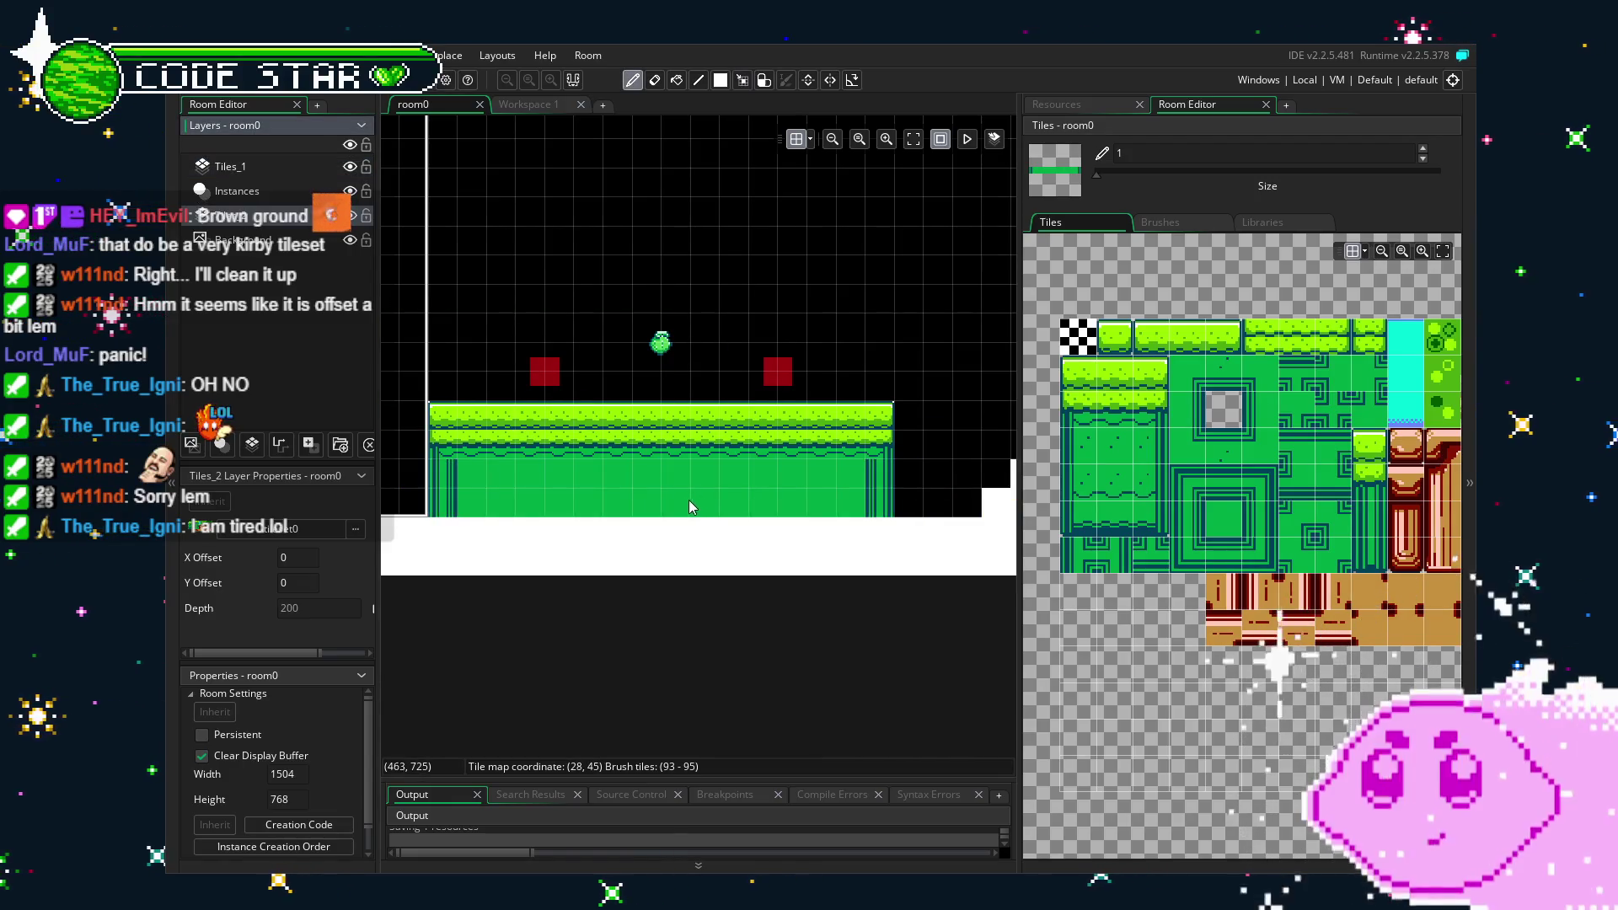
key("e")
left_click_drag(487, 291, 606, 216)
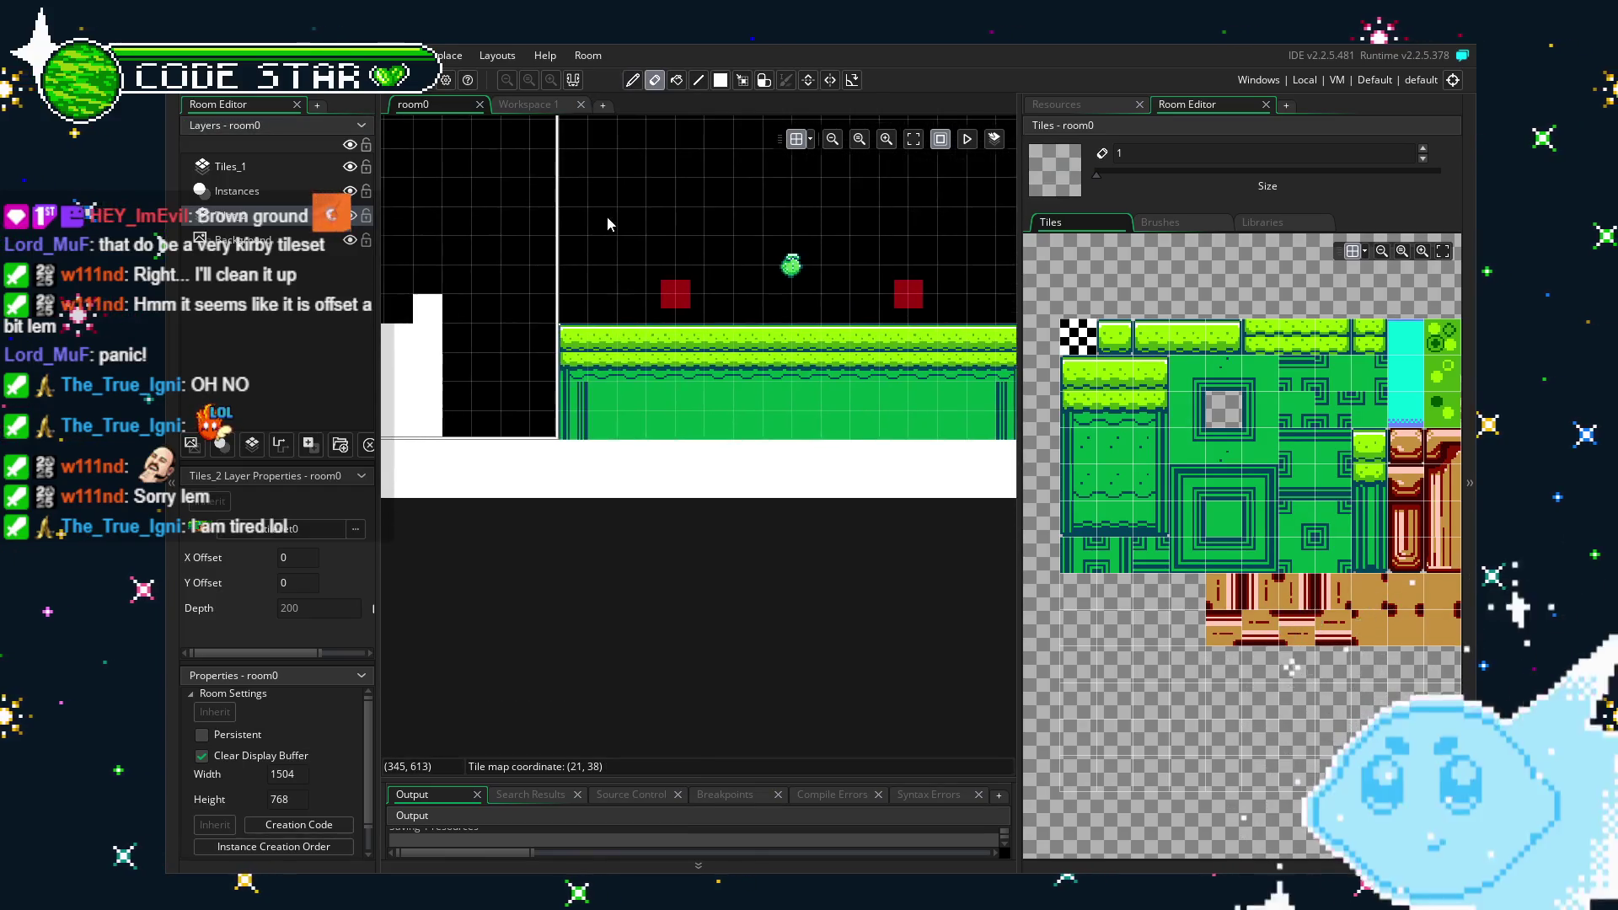
scroll(606, 216, "up", 2)
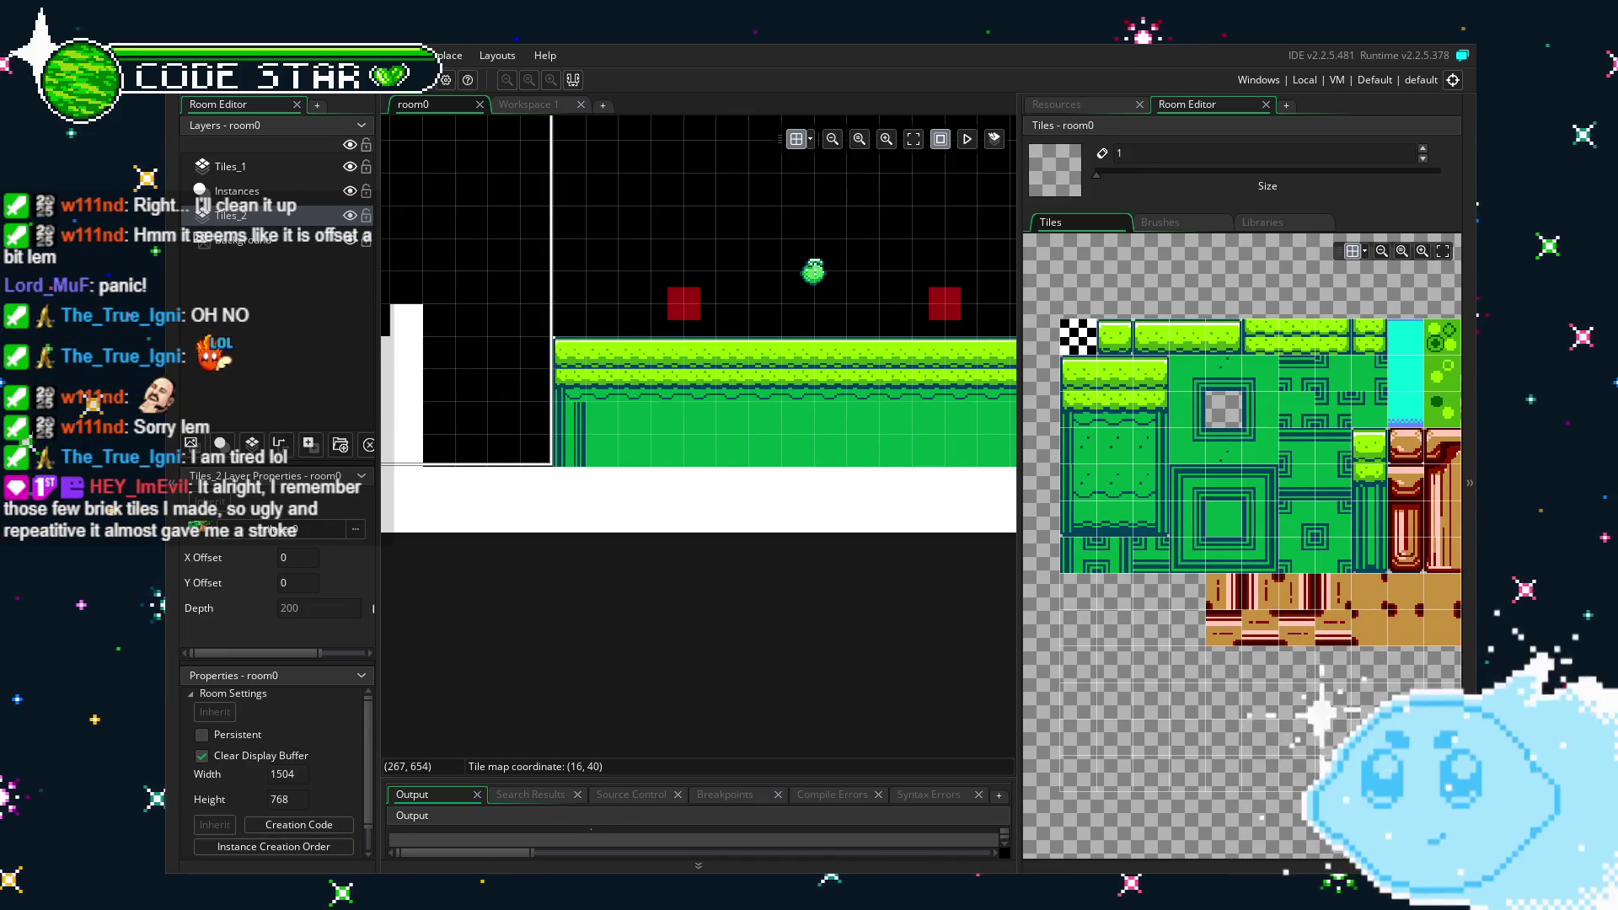
key("Left")
Walk the player left along the grass platform, then right toward the stairs, and close the game.
key("Right")
key("Right")
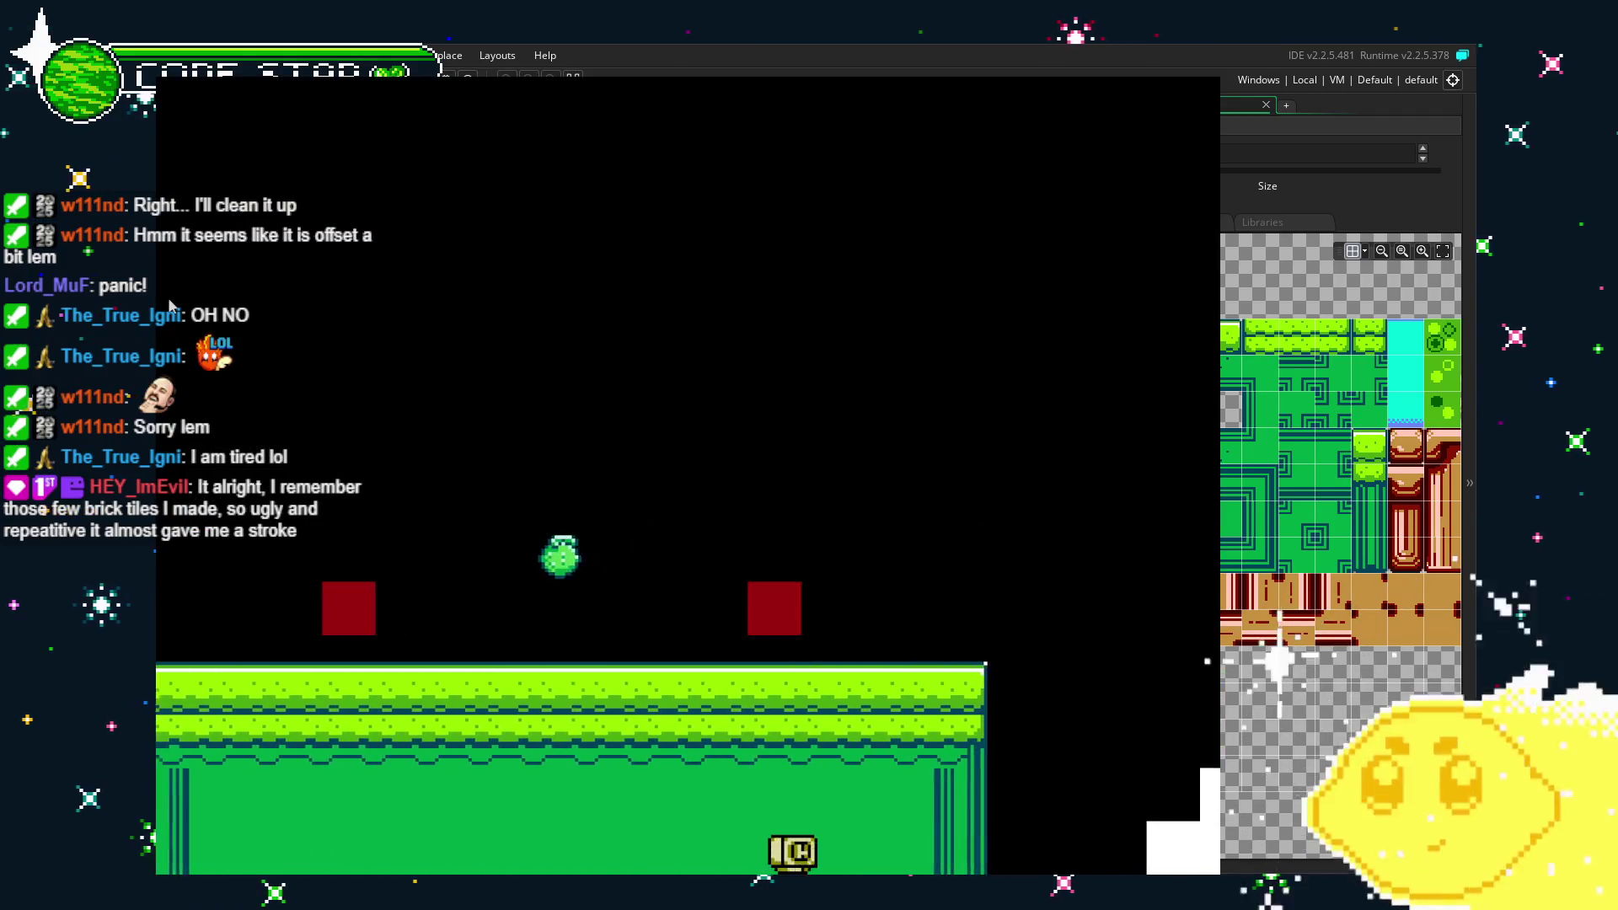
key("Left")
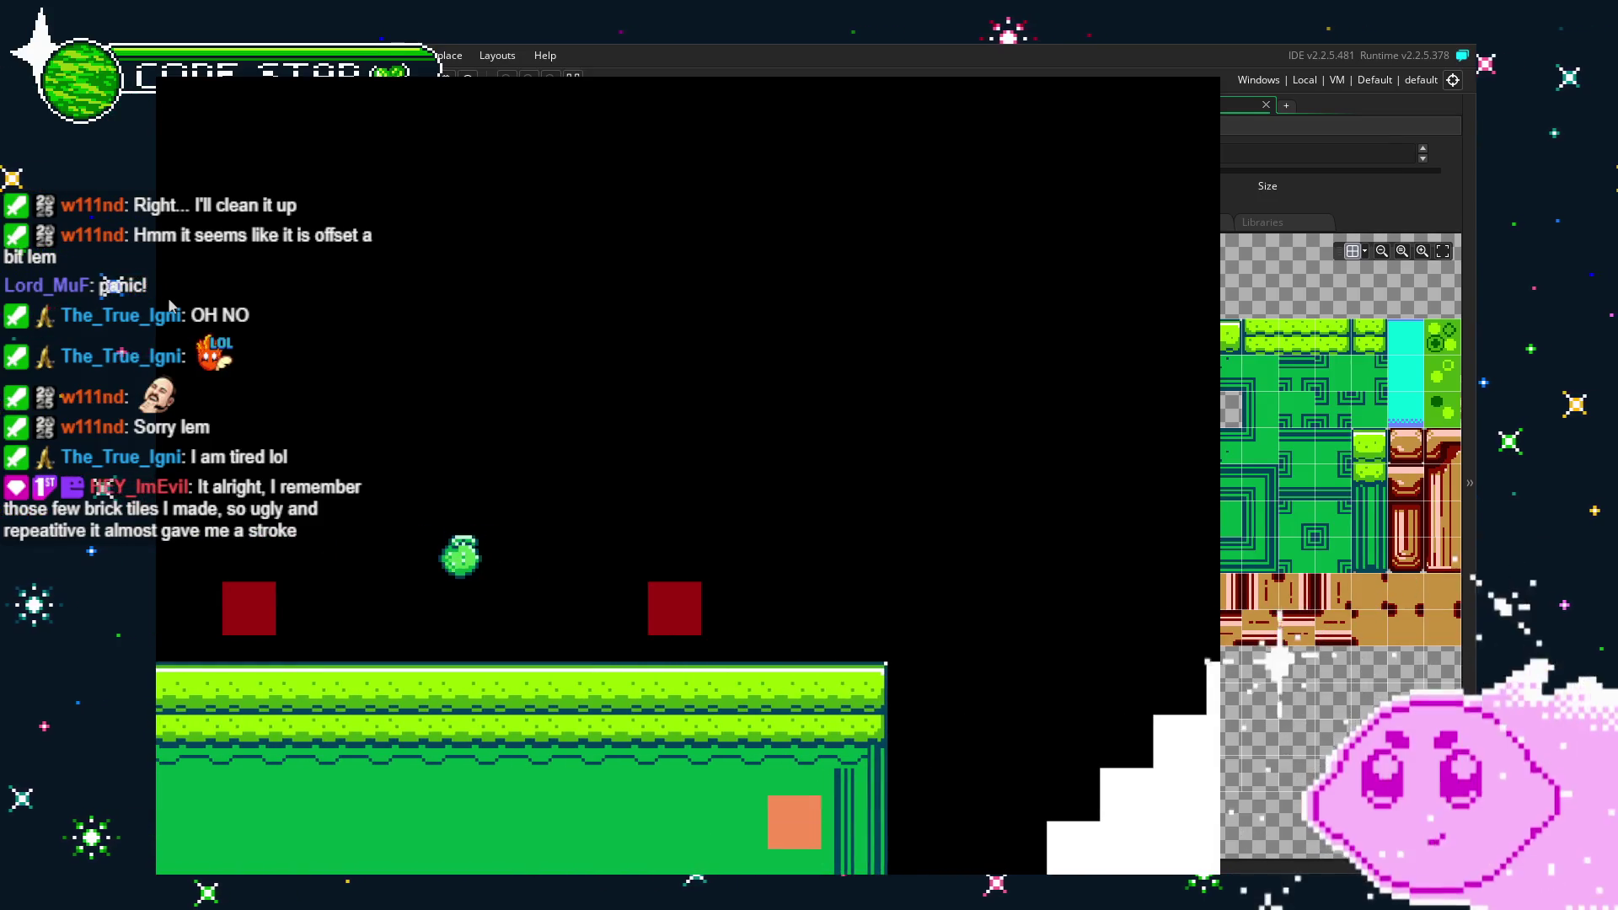
key("Left")
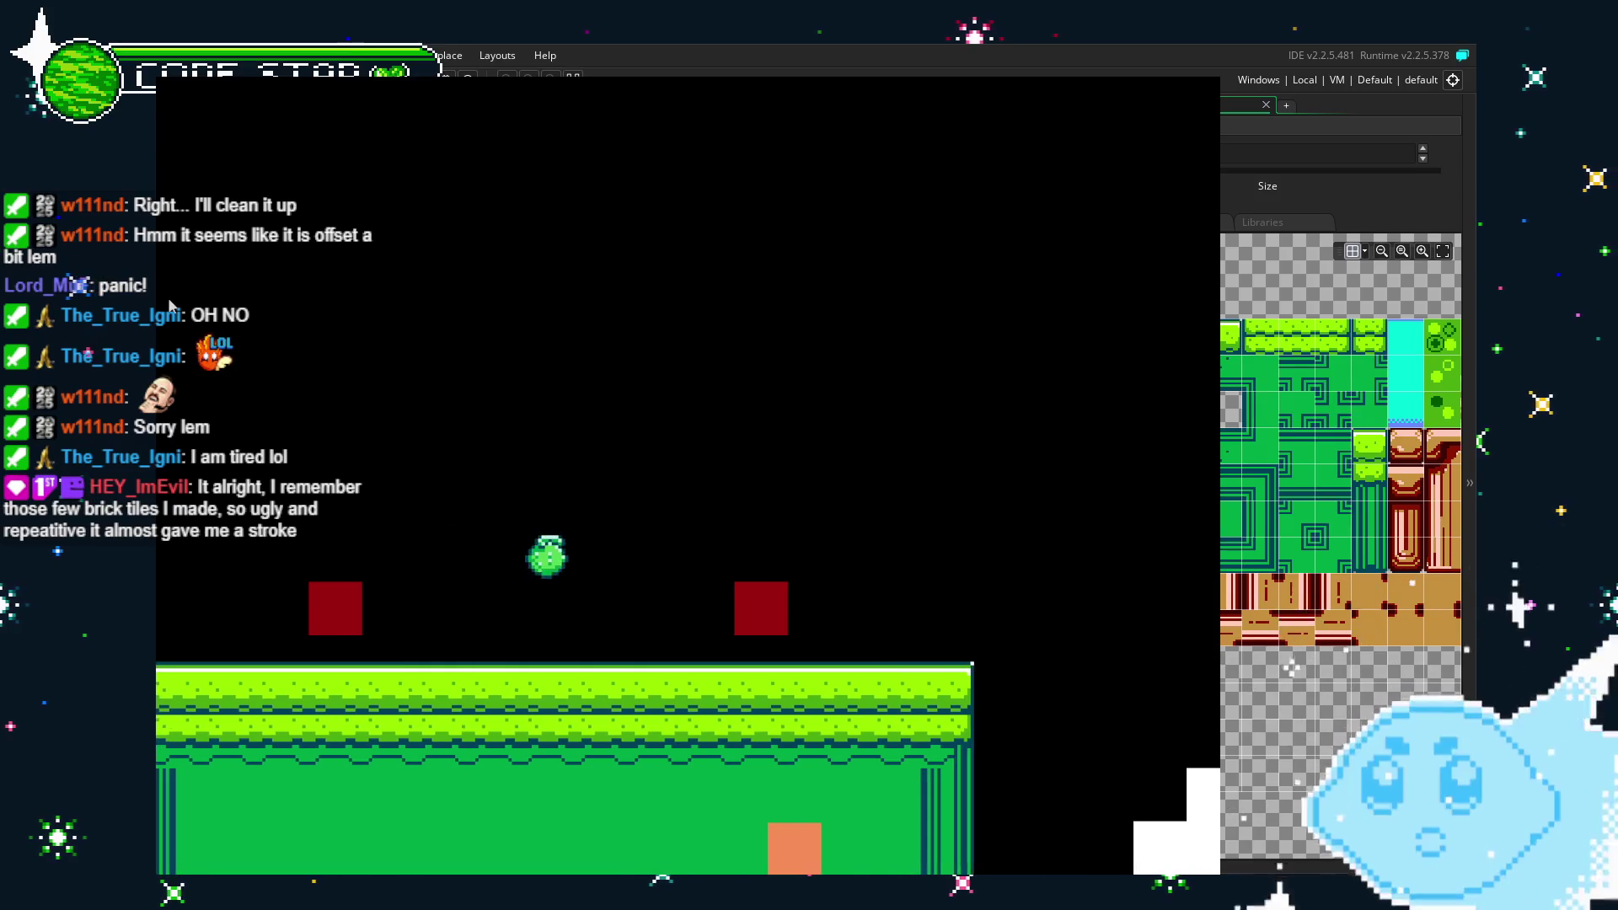
key("Left")
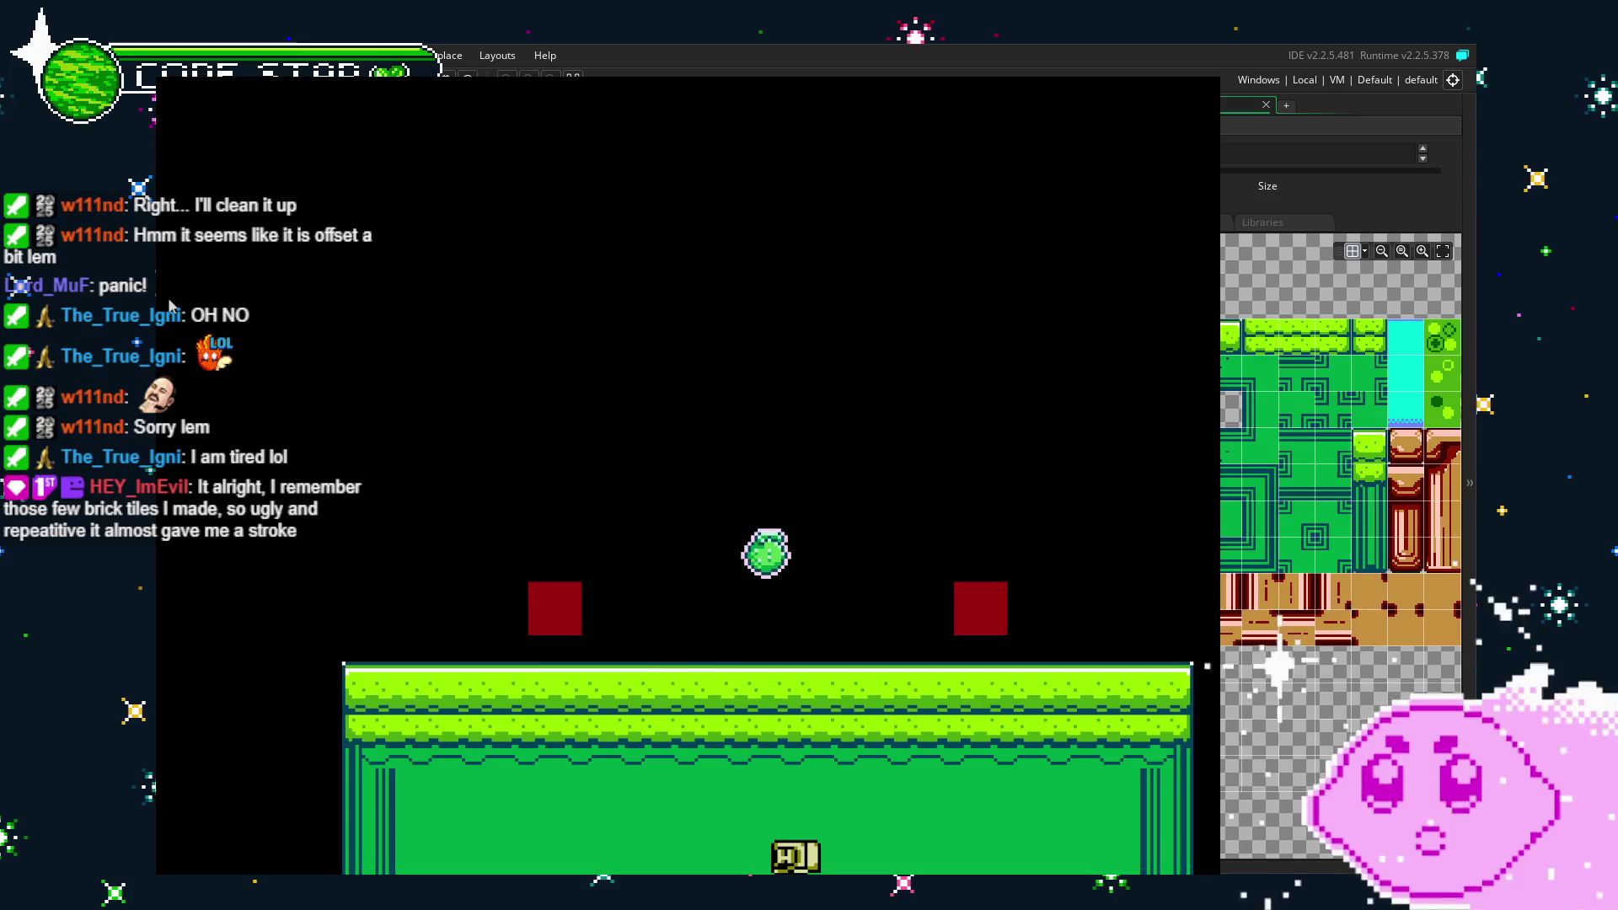
key("Right")
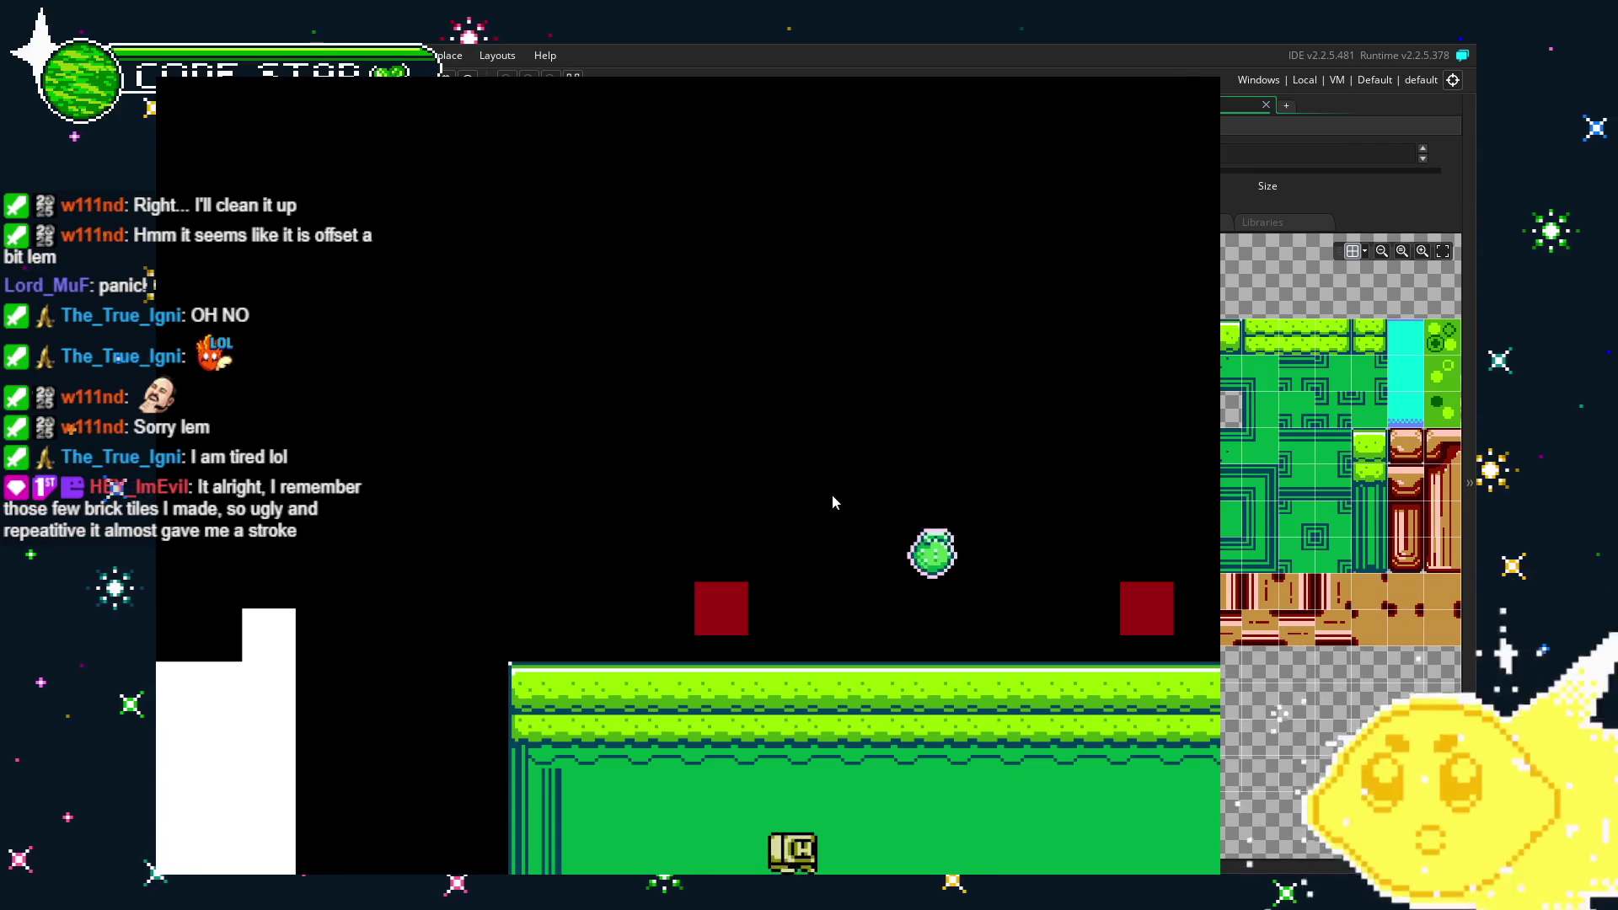
key("Escape")
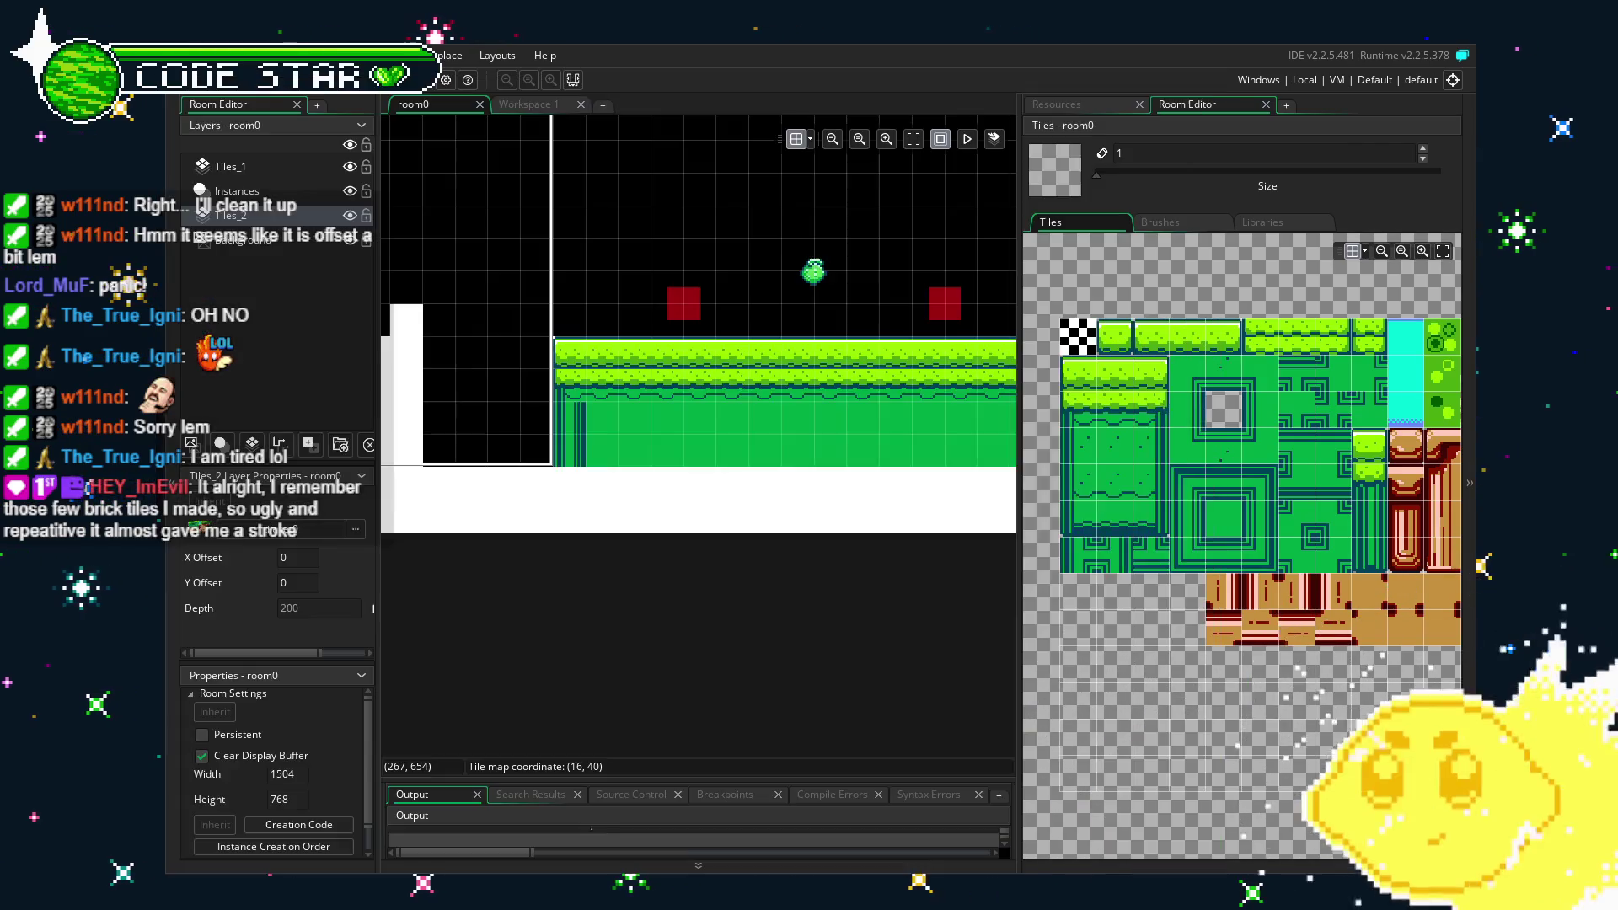
Pan the room to its left side and choose the grass tile in the tileset.
mouse_move(724, 633)
left_mouse_down()
mouse_move(847, 649)
mouse_move(634, 636)
mouse_move(910, 629)
left_mouse_up()
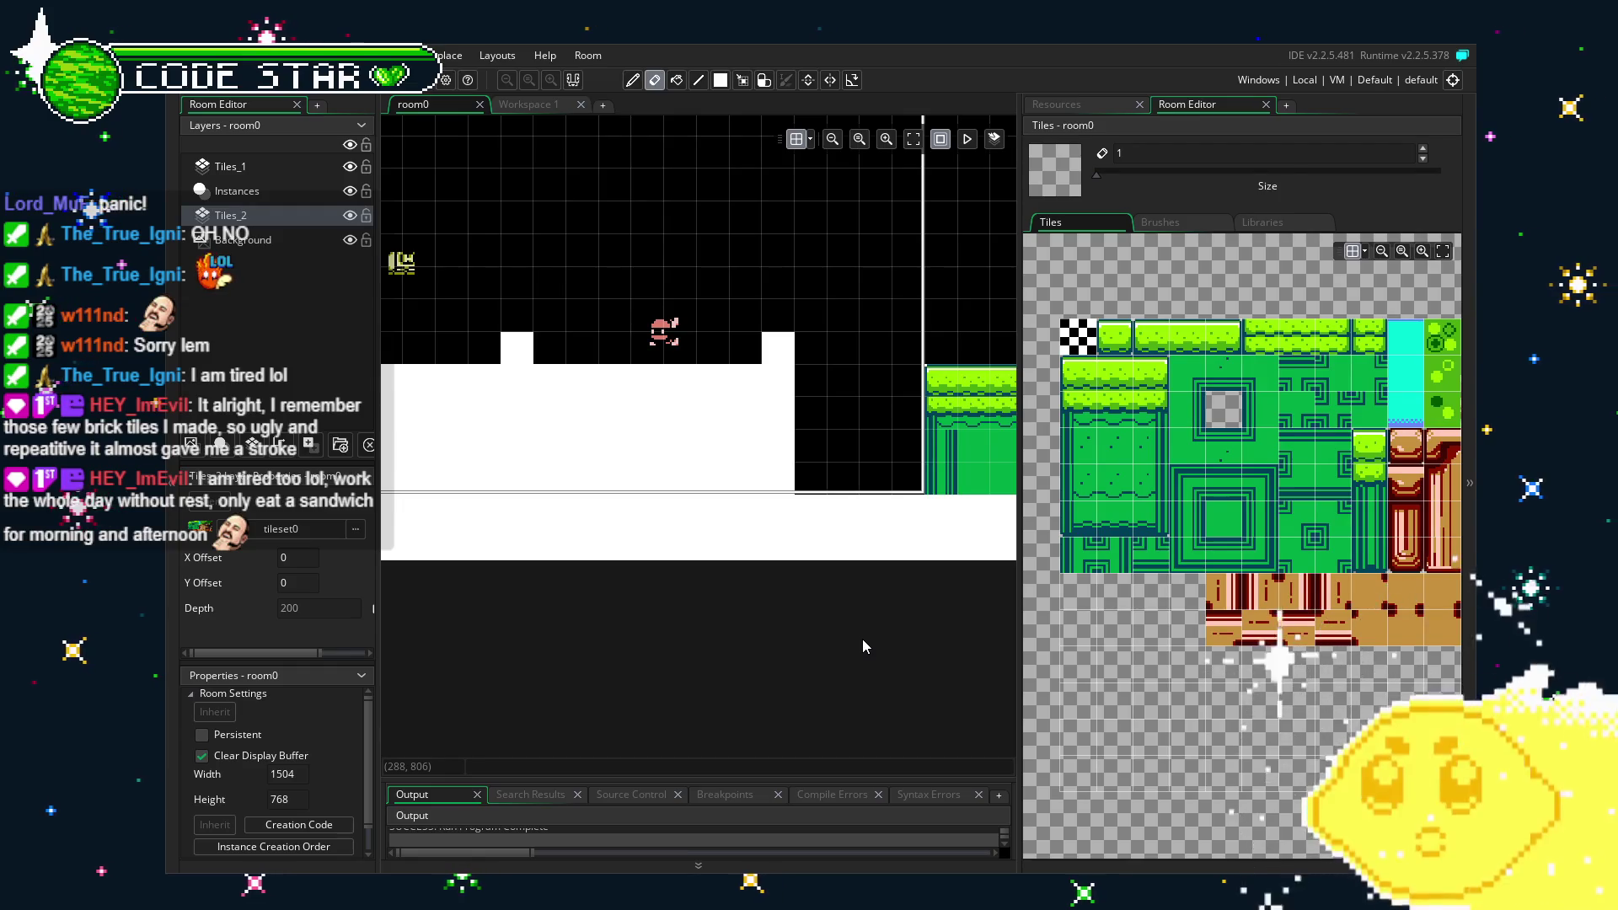
left_click_drag(818, 652, 979, 647)
mouse_move(725, 659)
left_mouse_down()
mouse_move(779, 681)
mouse_move(745, 679)
left_mouse_up()
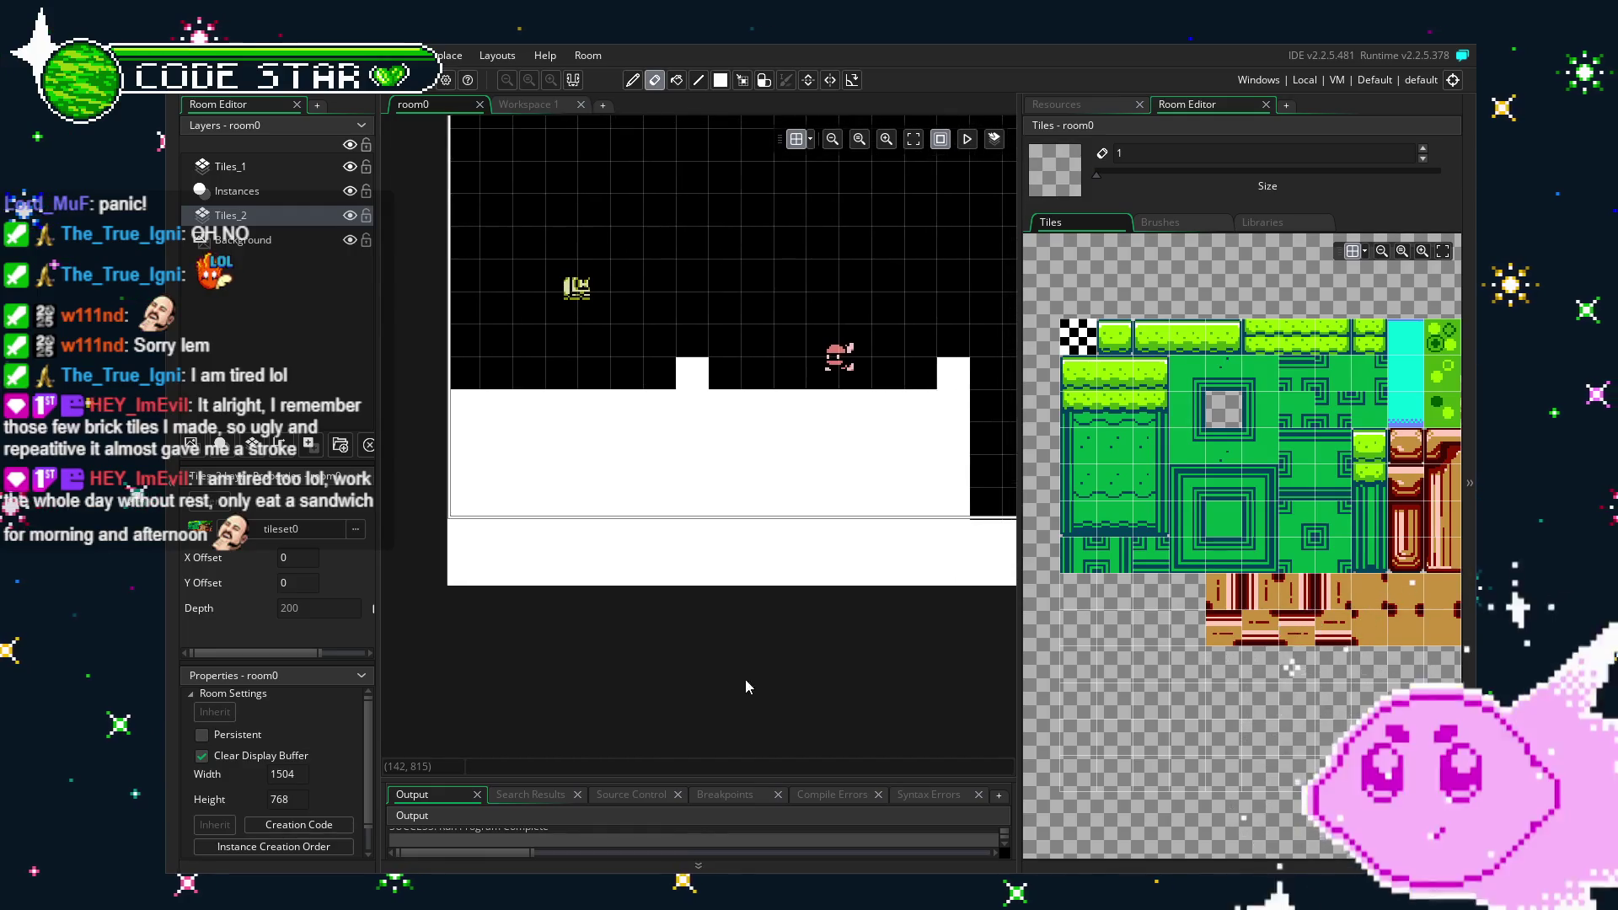
mouse_move(1186, 588)
left_mouse_down()
mouse_move(996, 635)
mouse_move(847, 634)
left_mouse_up()
left_click_drag(1117, 664, 1254, 650)
scroll(1180, 709, "left", 3)
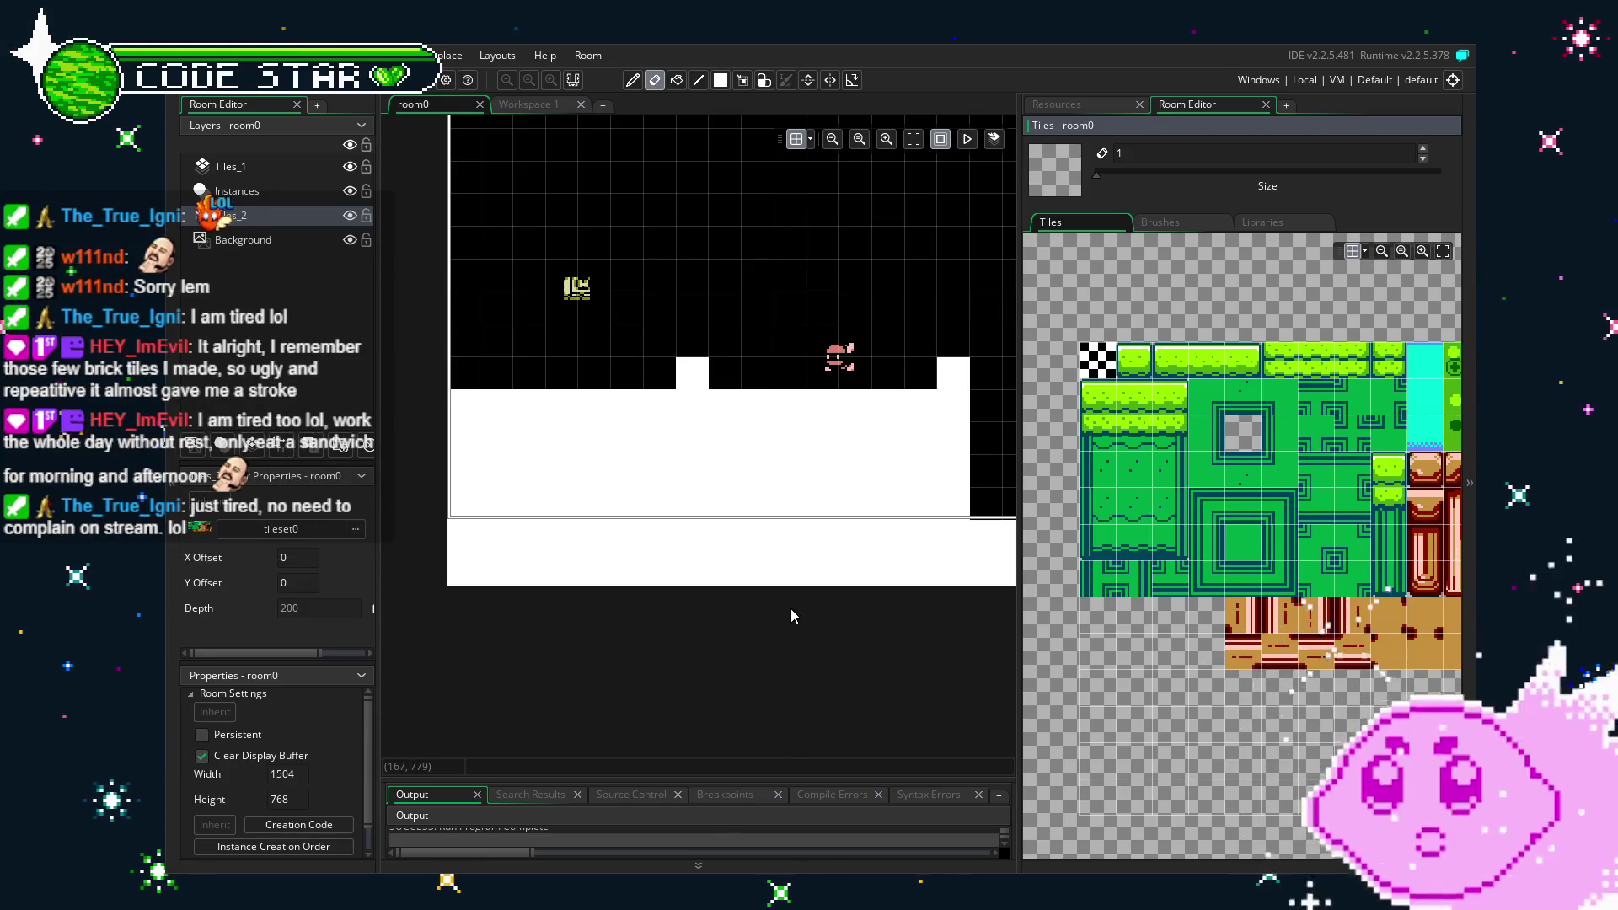
left_click_drag(790, 608, 734, 635)
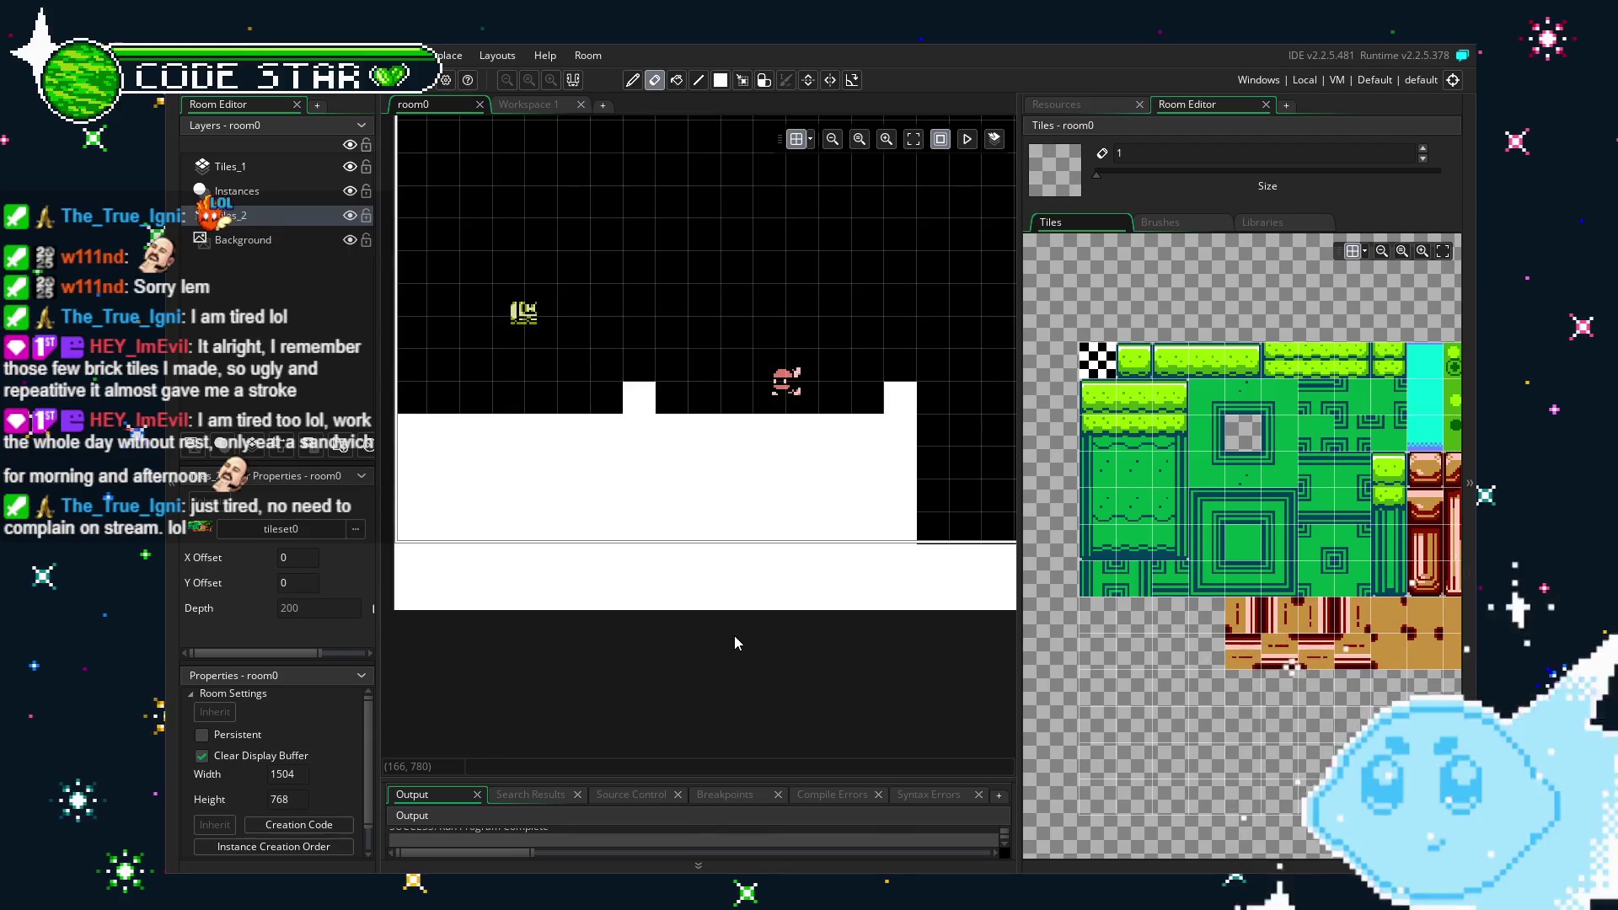
left_click(1207, 360)
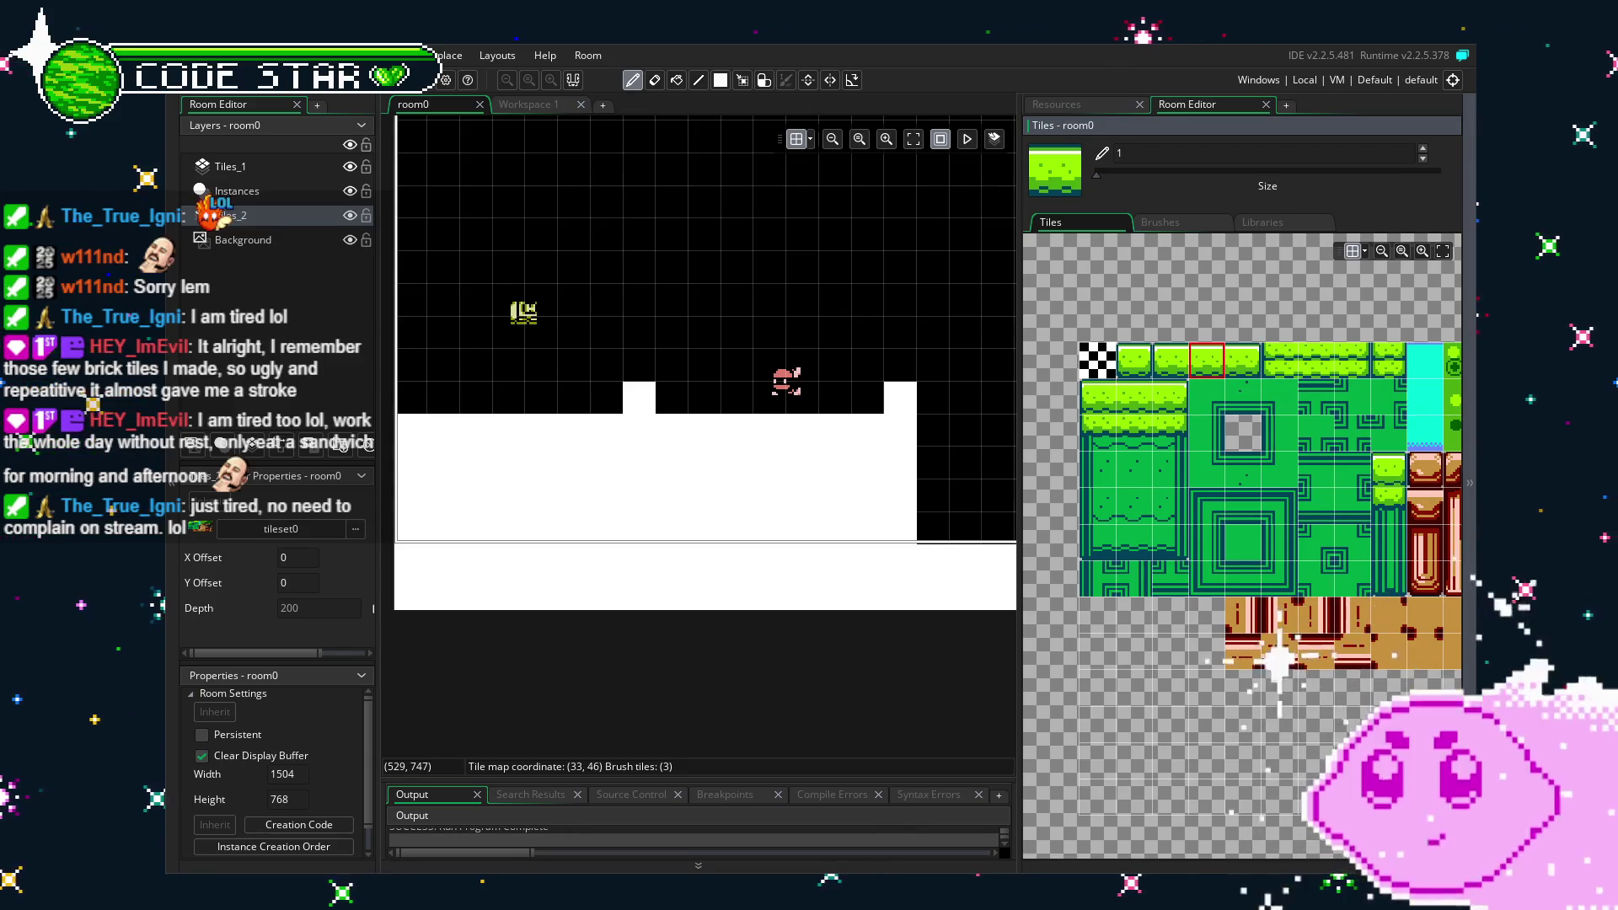
Bring the tan brick tiles into view and pick a 4x4 block of them.
left_click_drag(653, 614, 666, 617)
mouse_move(1129, 610)
left_mouse_down()
mouse_move(930, 626)
mouse_move(1023, 635)
mouse_move(857, 669)
mouse_move(1117, 701)
mouse_move(948, 700)
mouse_move(1367, 694)
mouse_move(1075, 710)
mouse_move(1201, 685)
mouse_move(1197, 669)
mouse_move(1299, 598)
left_mouse_up()
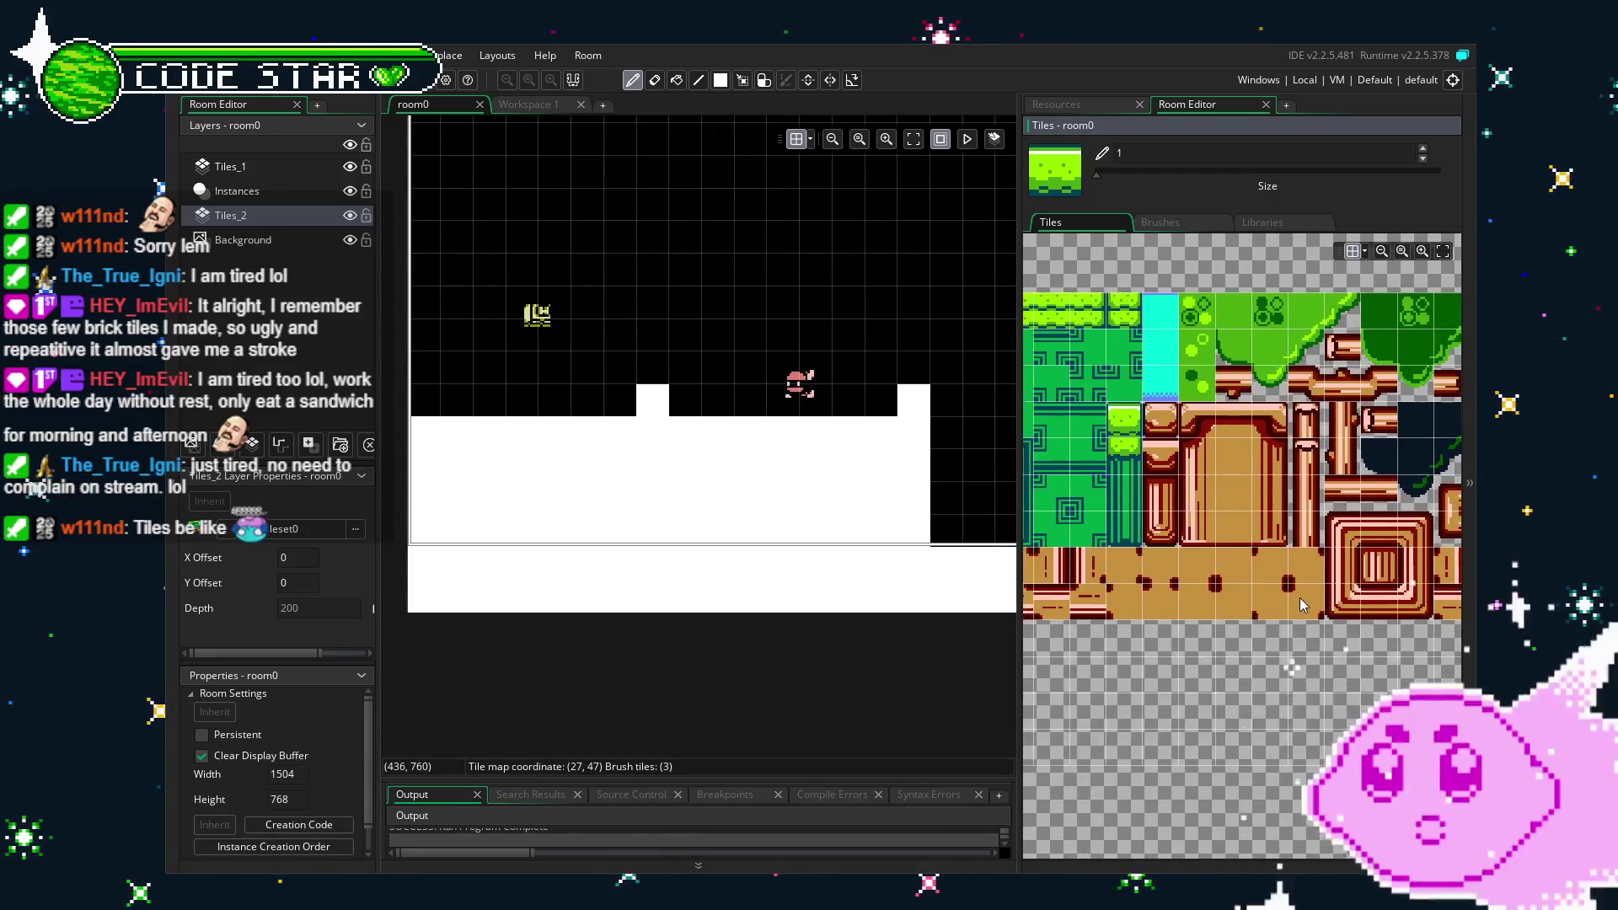
mouse_move(1168, 696)
left_mouse_down()
mouse_move(1259, 696)
mouse_move(1125, 716)
mouse_move(1270, 724)
mouse_move(1028, 749)
mouse_move(1190, 726)
mouse_move(1086, 735)
left_mouse_up()
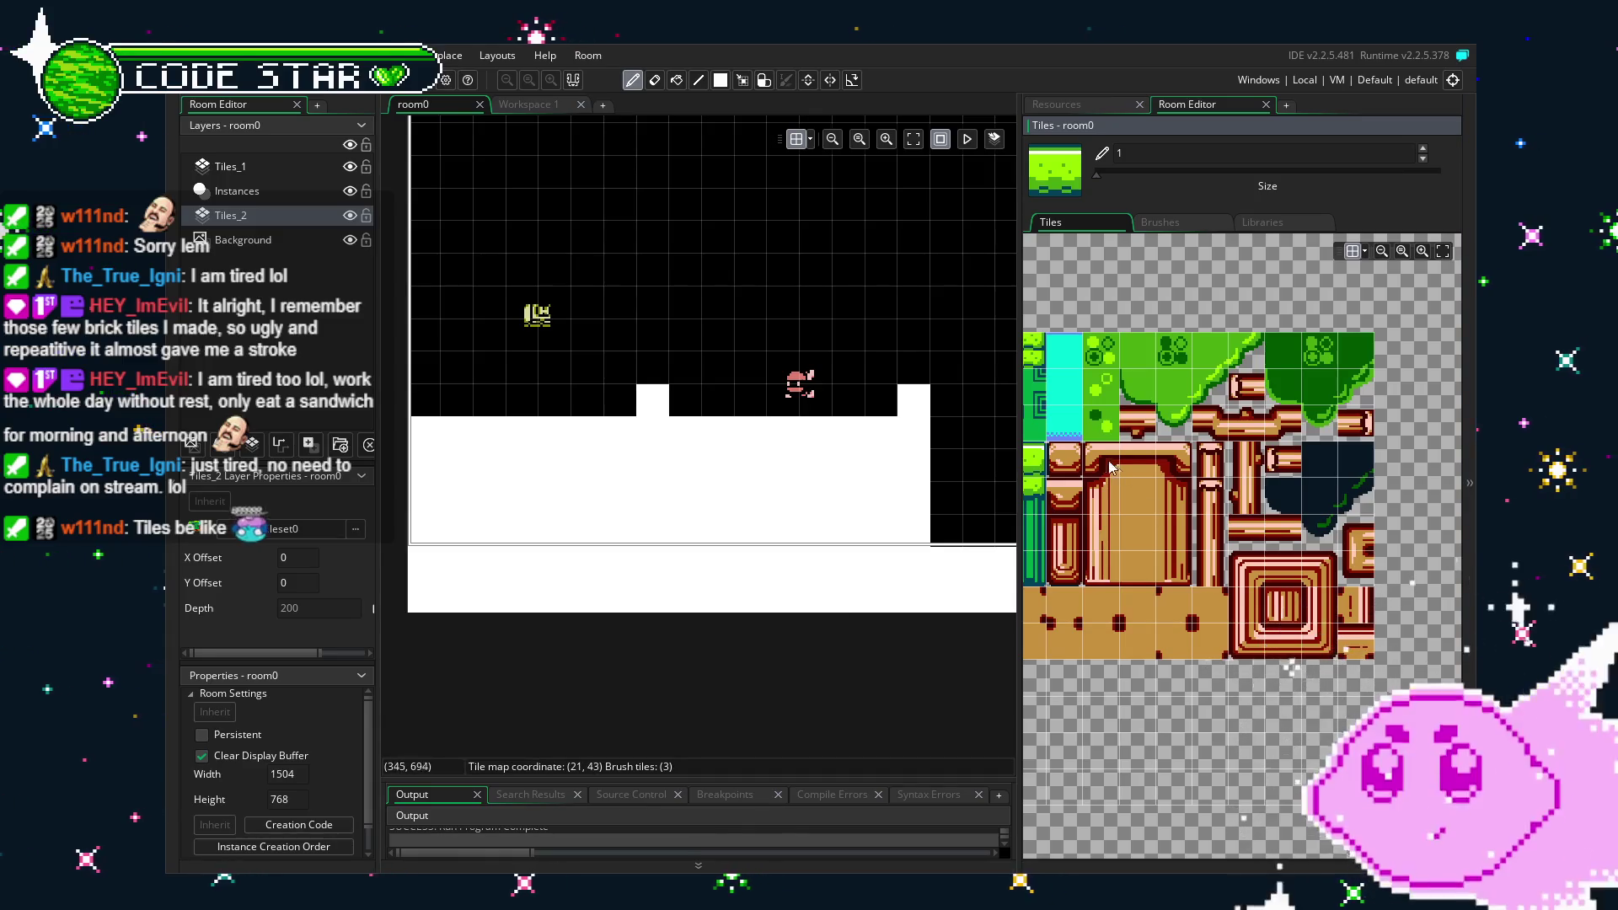
mouse_move(1104, 465)
left_mouse_down()
mouse_move(1180, 510)
mouse_move(1179, 577)
left_mouse_up()
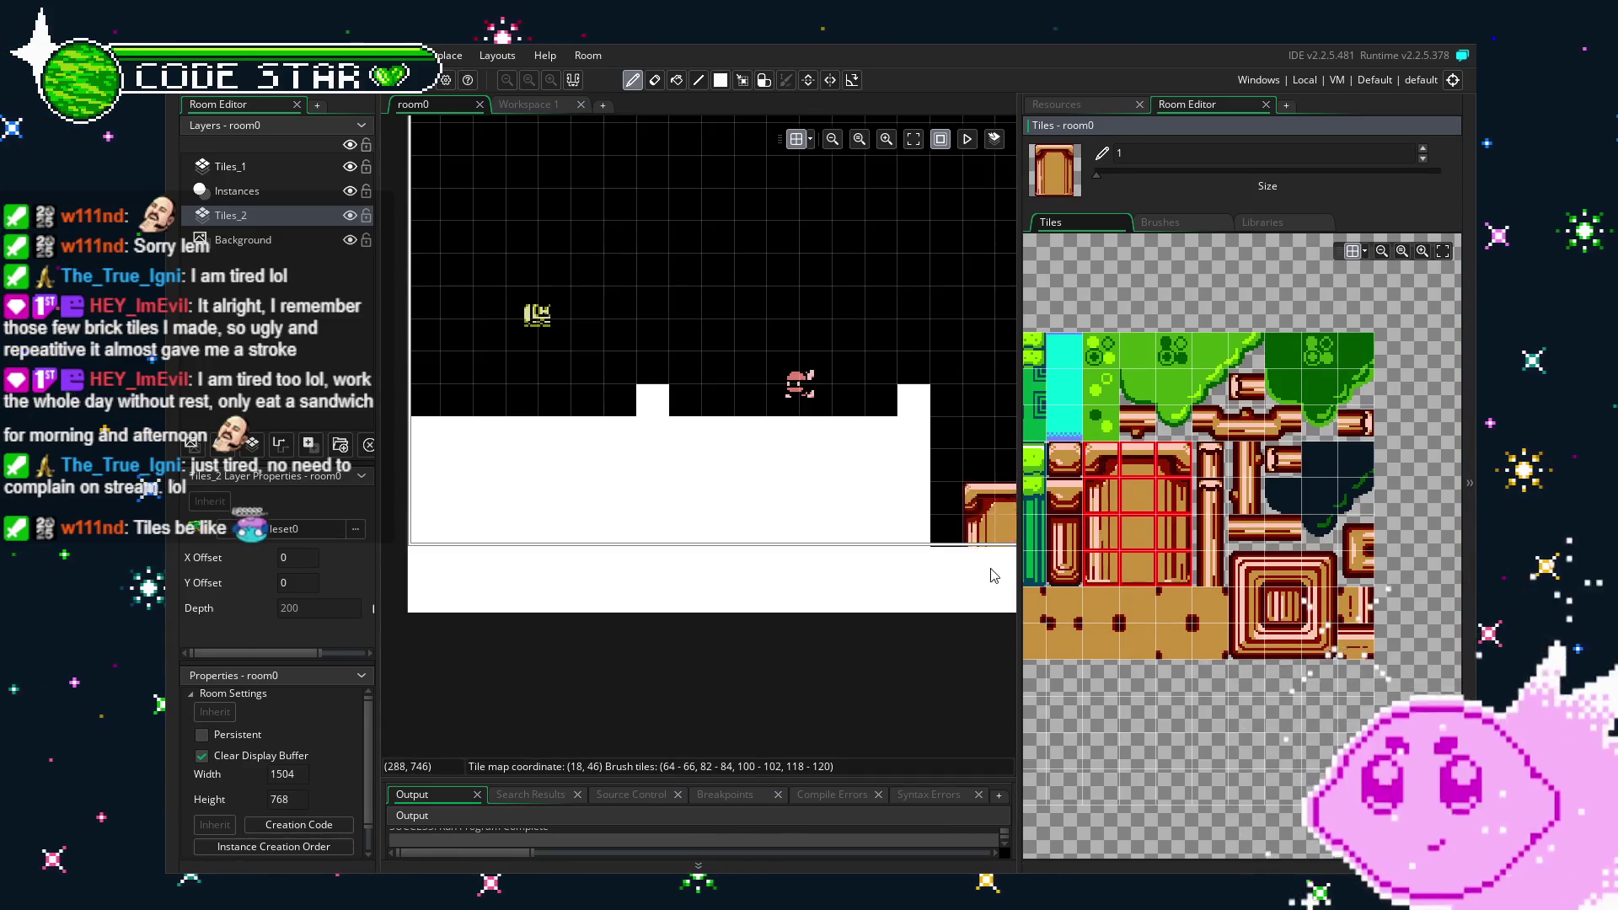
On the Tiles_1 layer, paint a brick corner tile at the staircase's top step.
scroll(558, 573, "right", 5)
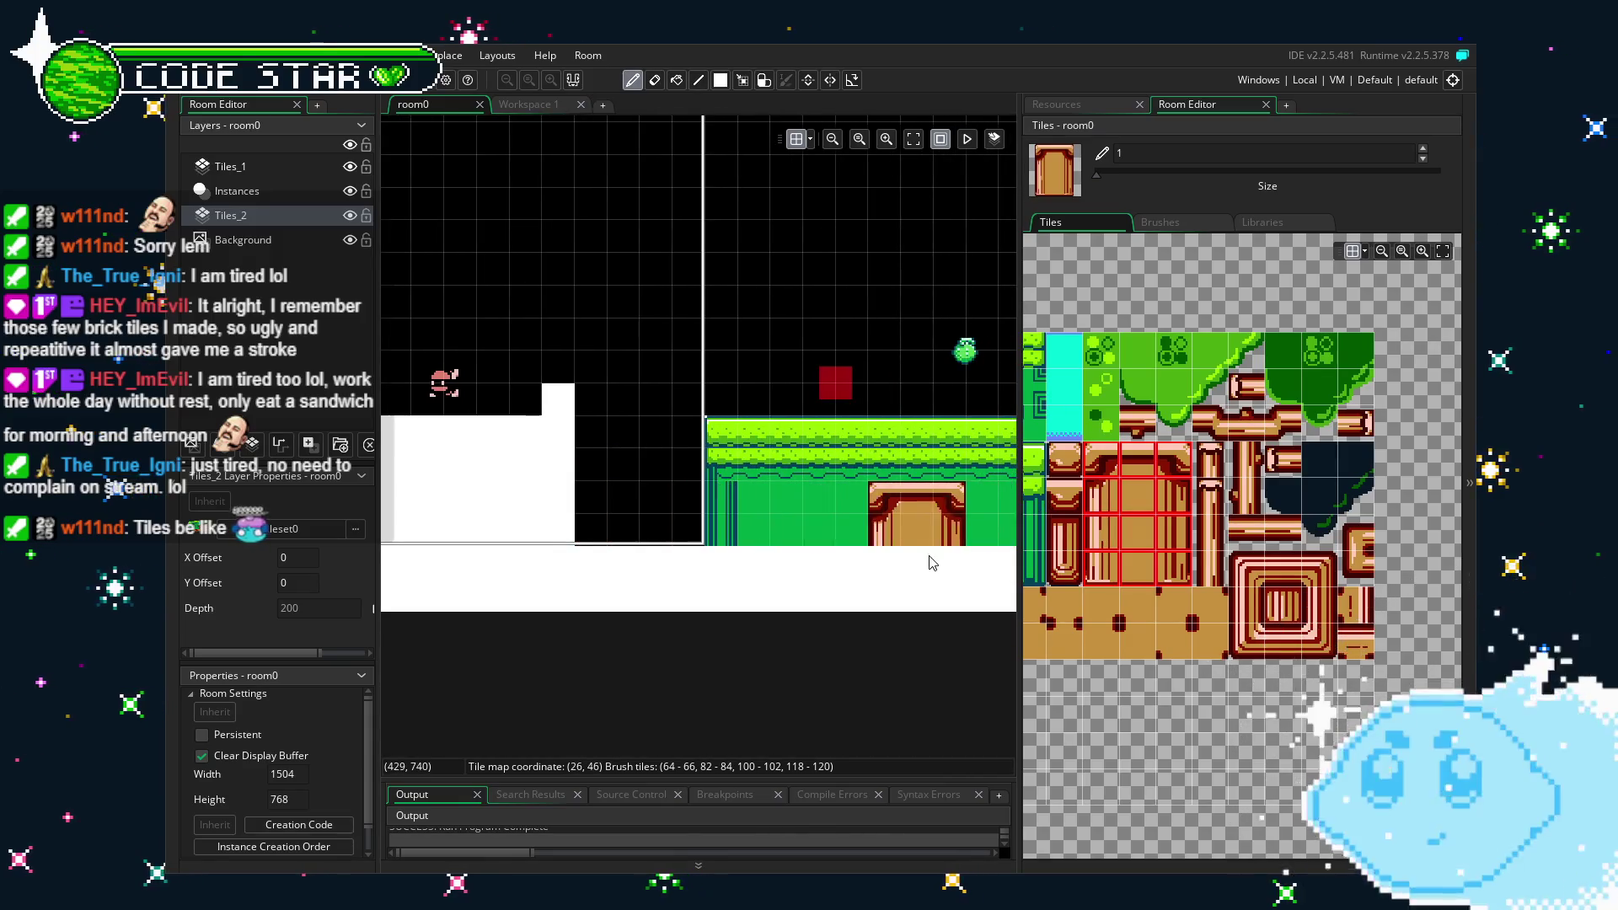
scroll(931, 553, "right", 5)
scroll(939, 548, "right", 3)
left_click(230, 166)
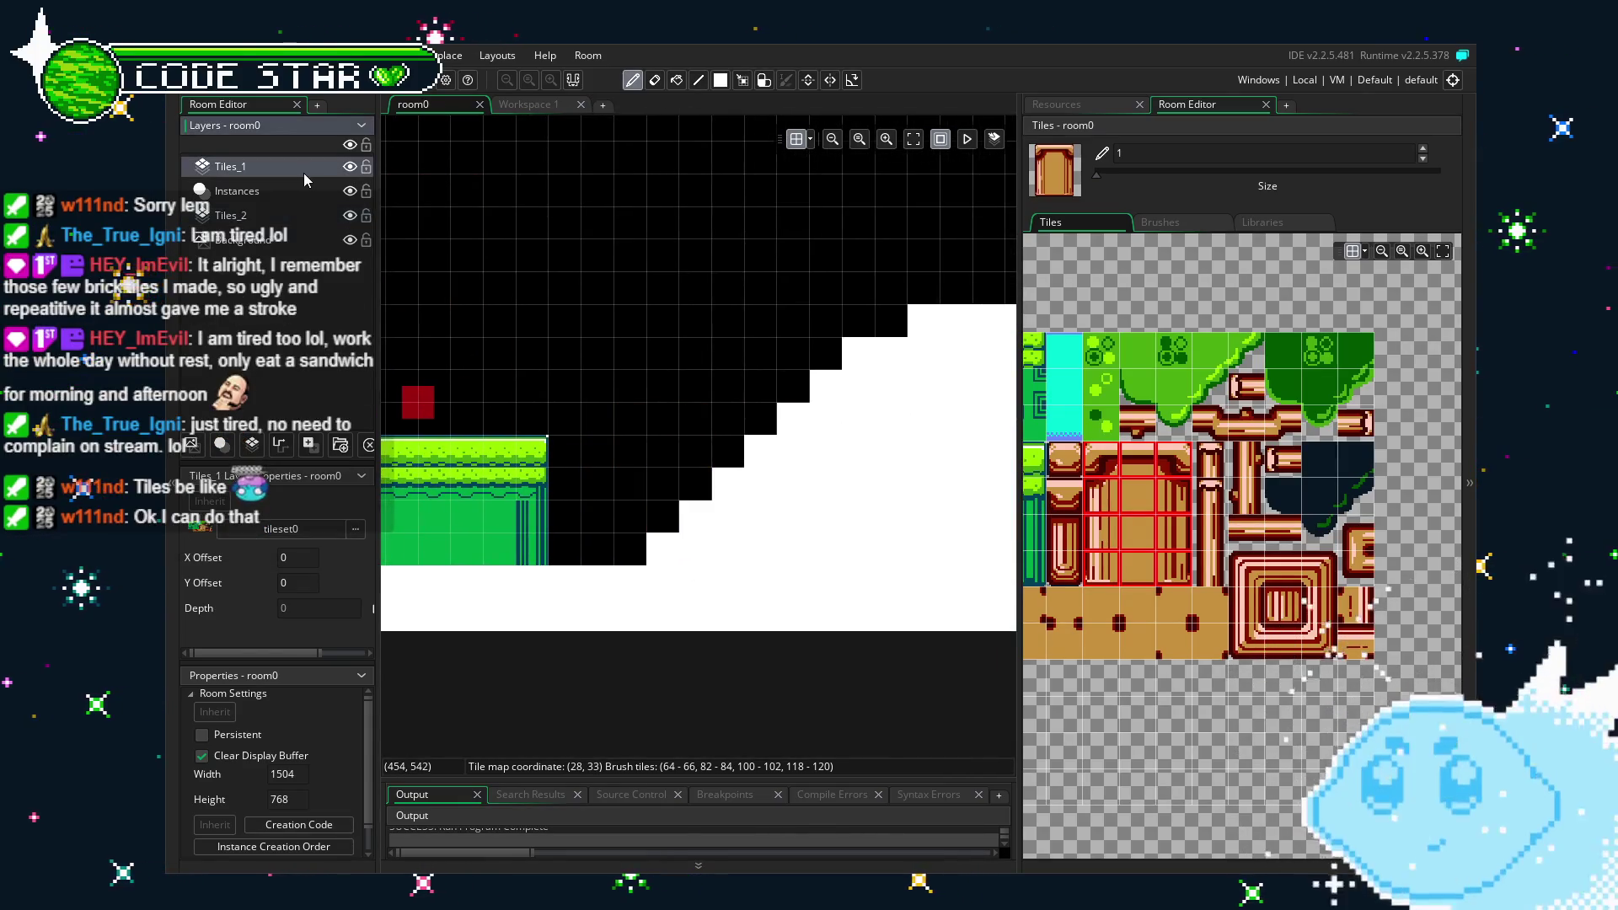
left_click_drag(807, 459, 477, 520)
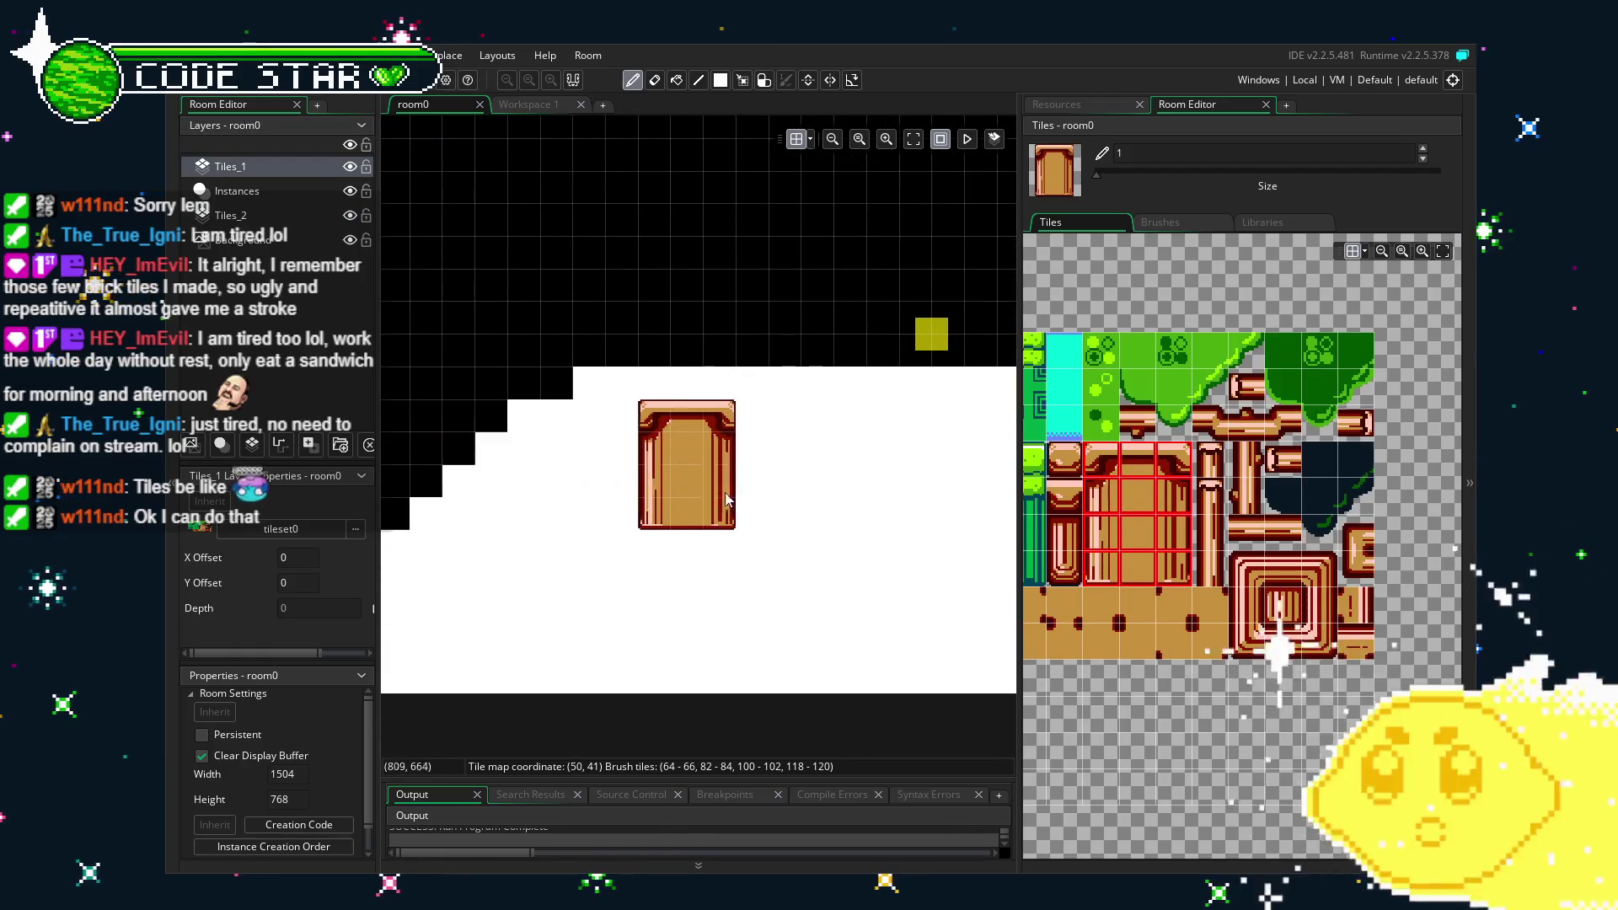
mouse_move(743, 553)
left_mouse_down()
mouse_move(412, 537)
mouse_move(836, 541)
mouse_move(714, 544)
left_mouse_up()
left_click(1262, 590)
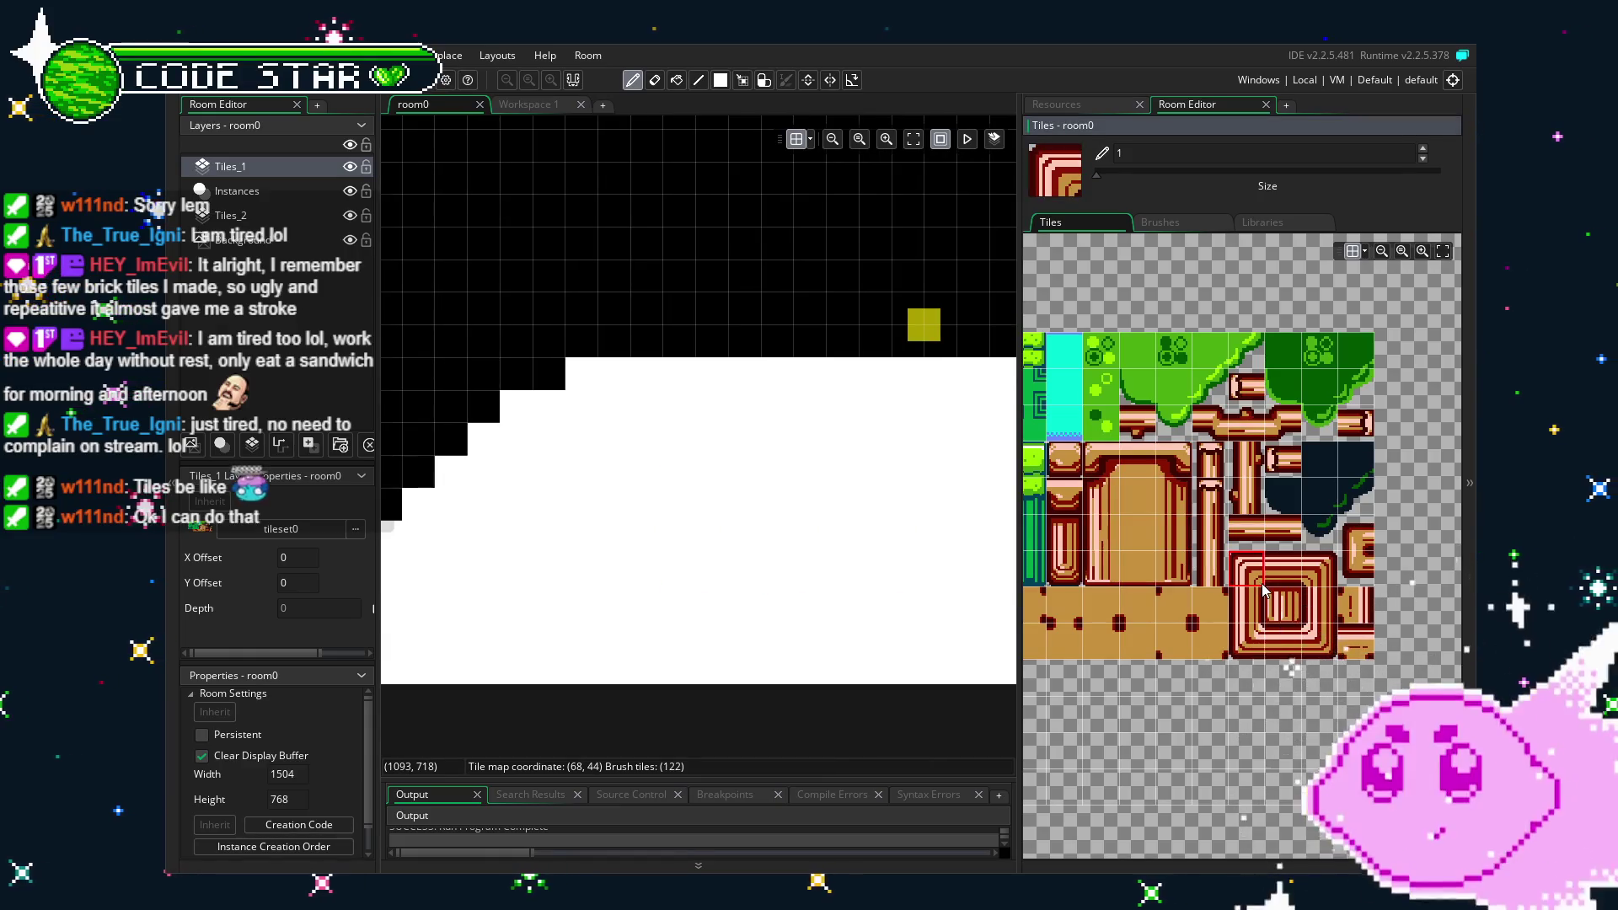
left_click_drag(614, 469, 832, 455)
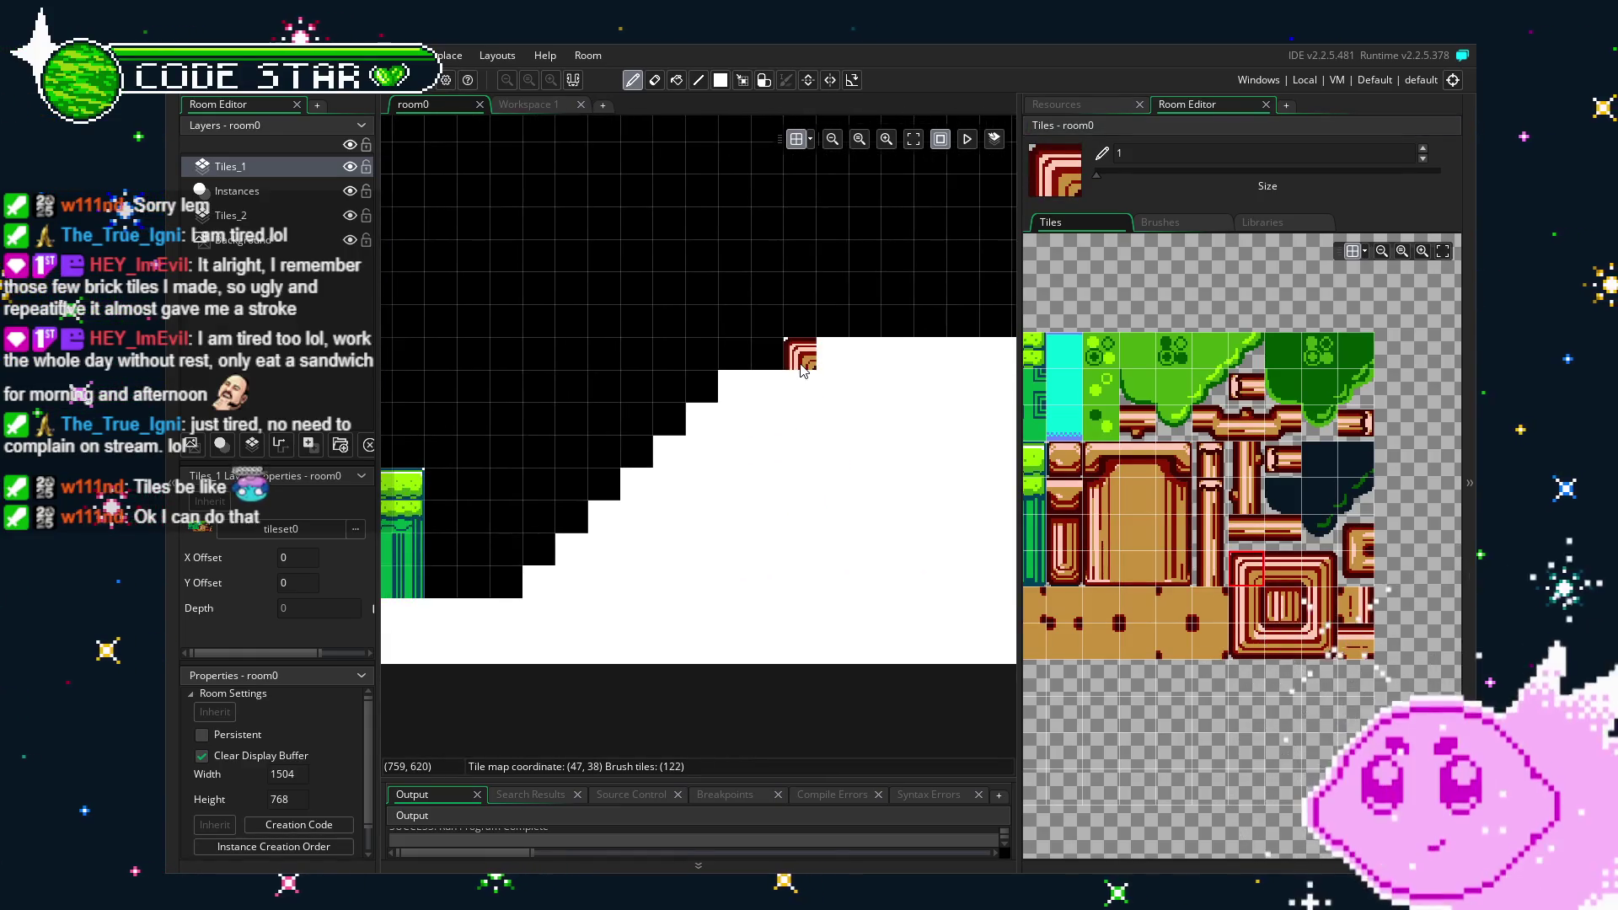
left_click(1323, 640)
left_click(799, 386)
Paint a striped tile and corner tiles down the next steps to the zigzag's left end.
left_click(1279, 637)
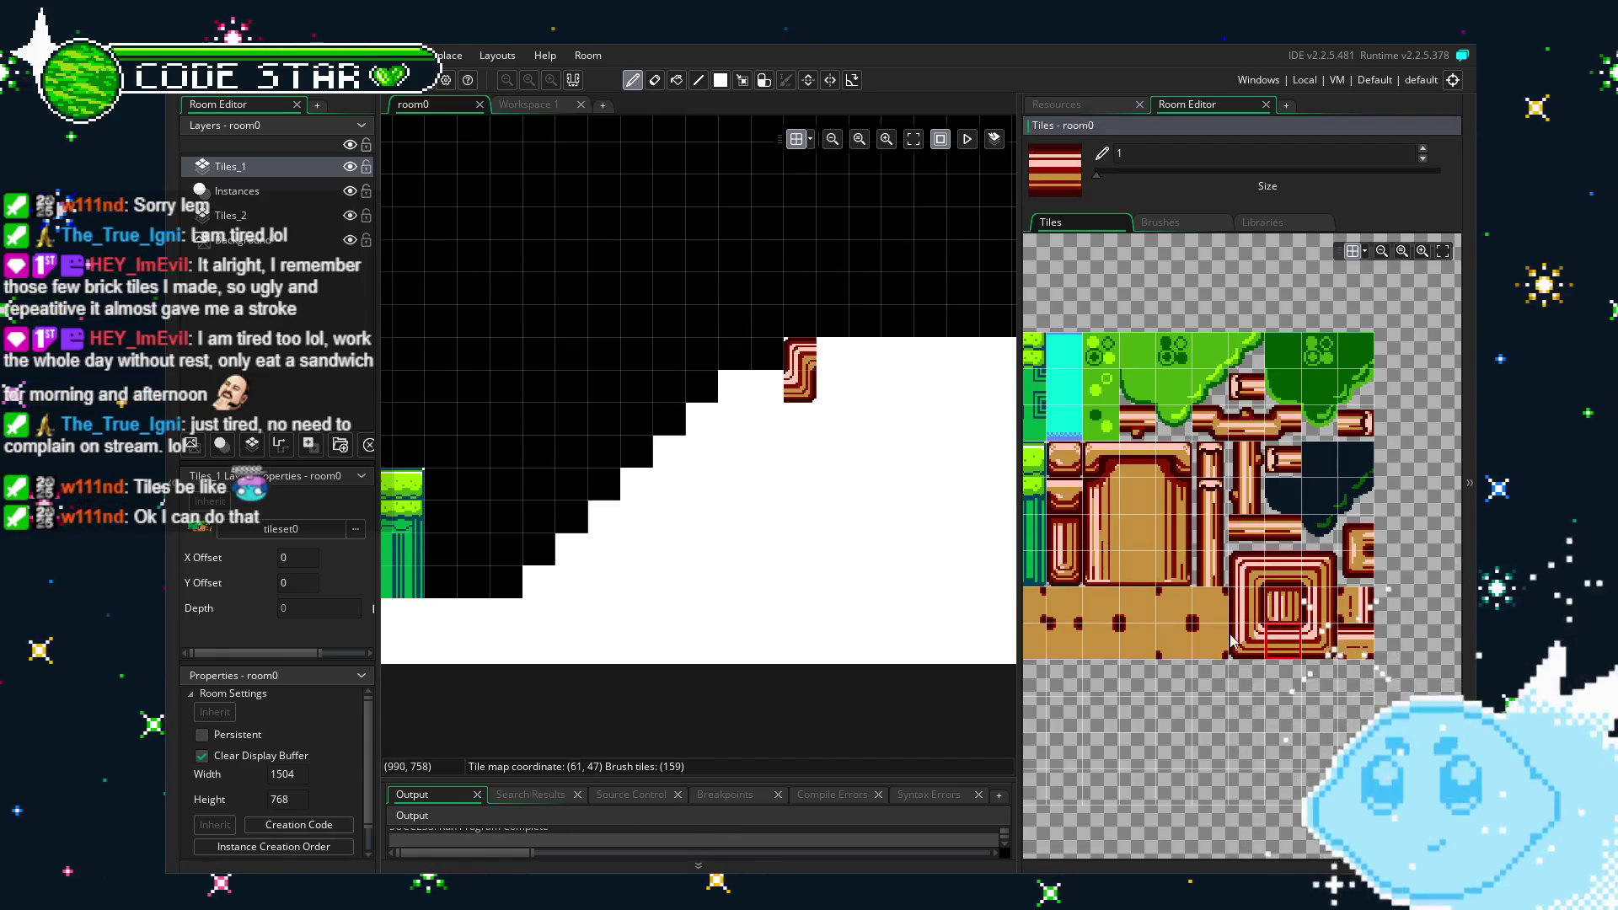
left_click(767, 386)
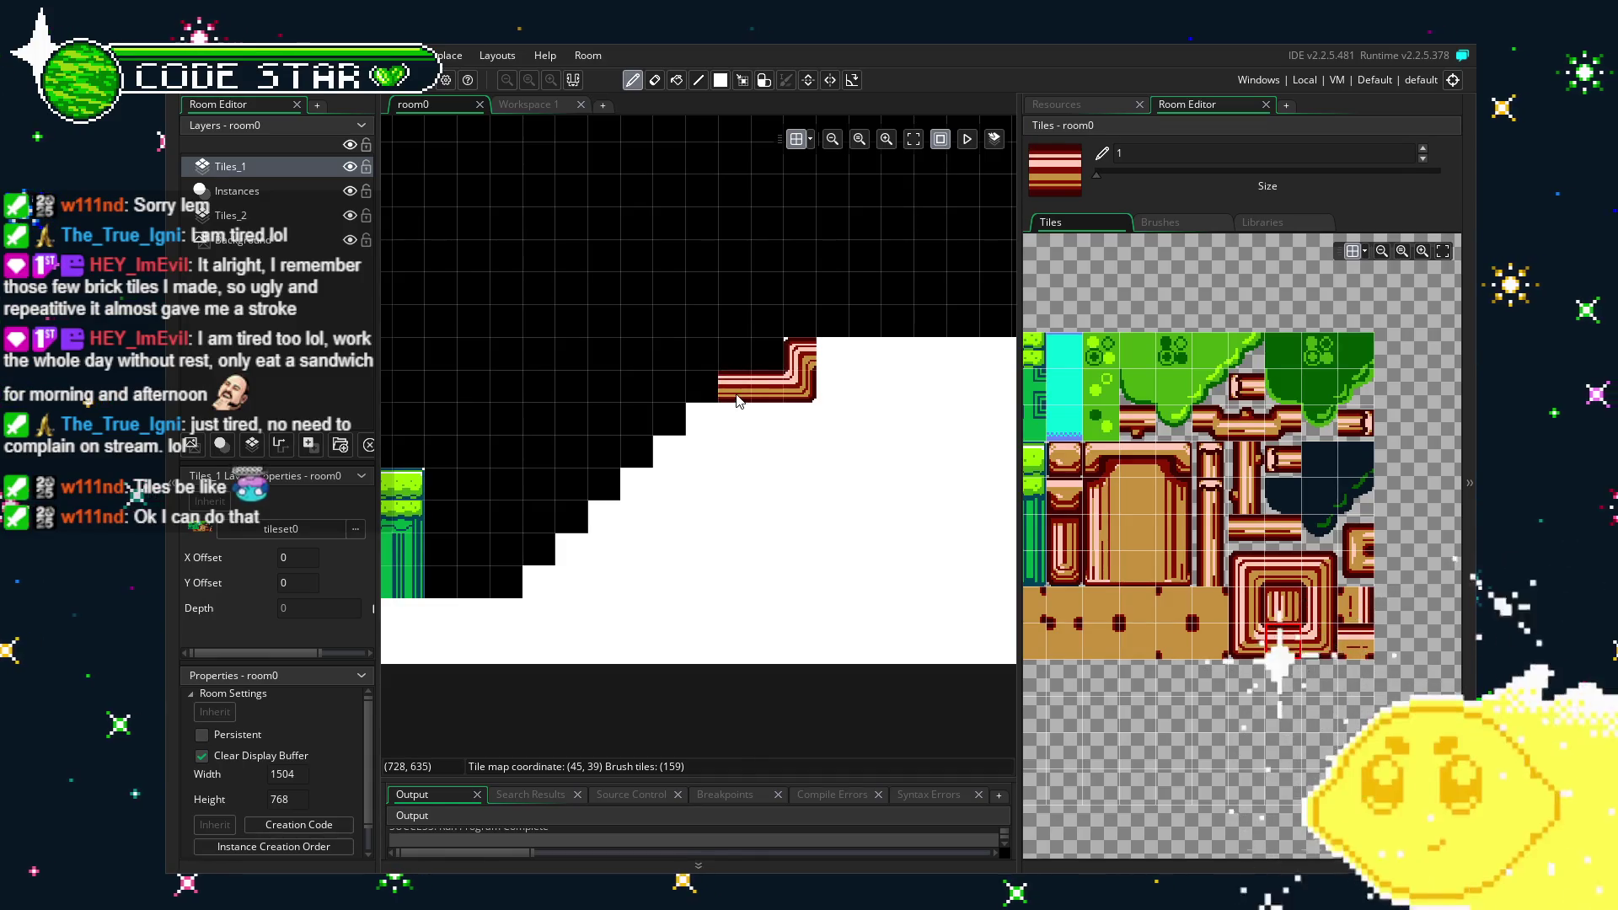
left_click(1256, 579)
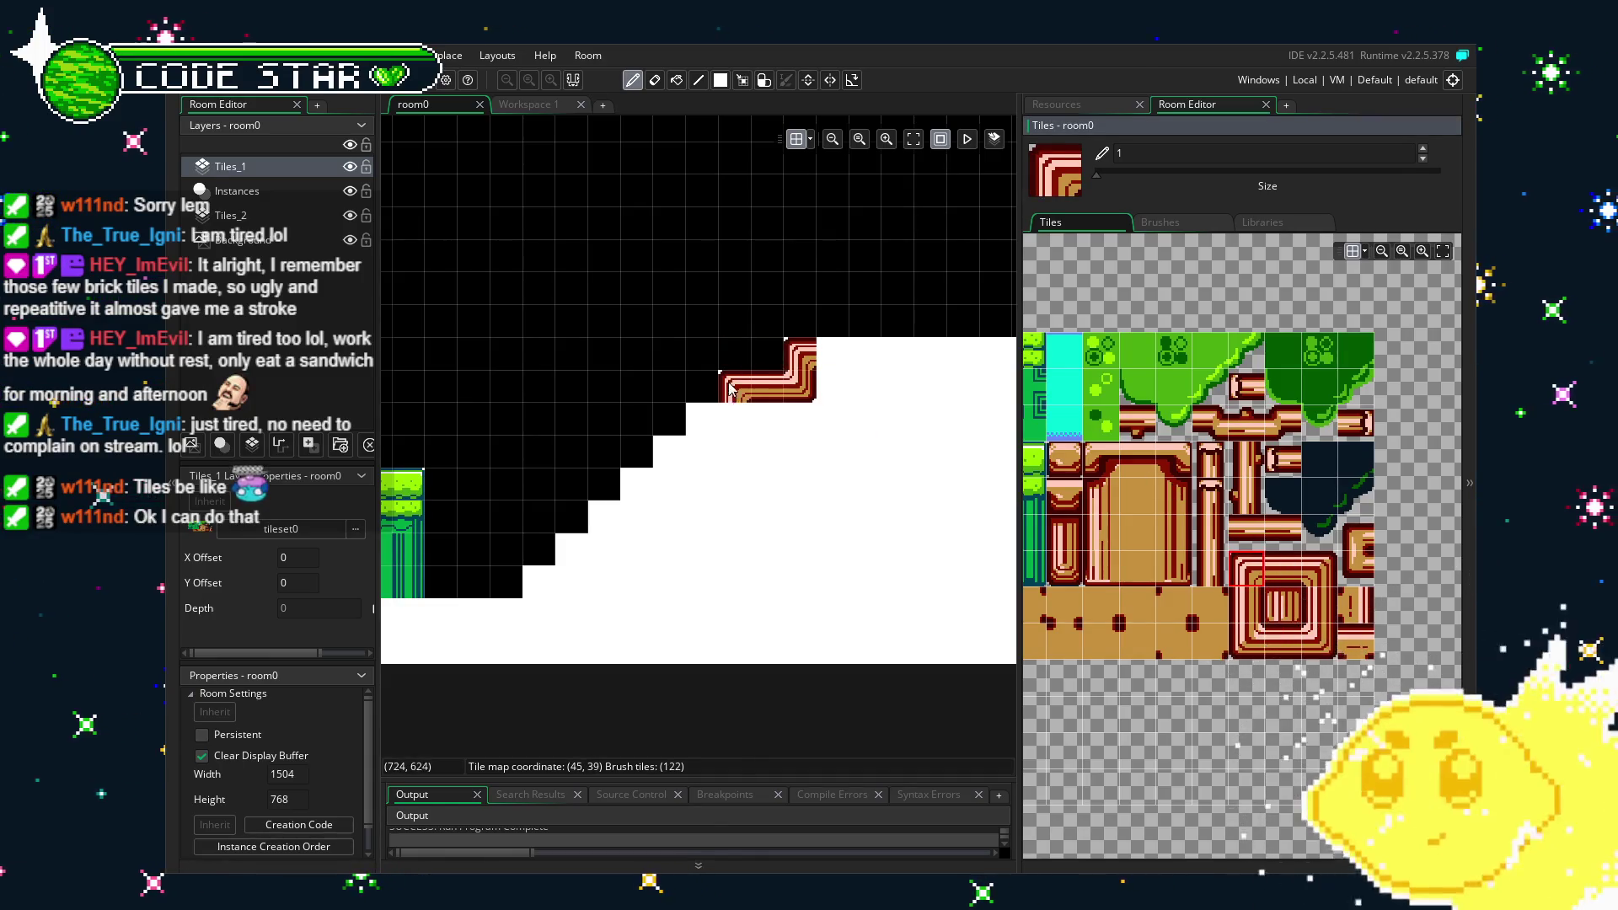
left_click(1319, 641)
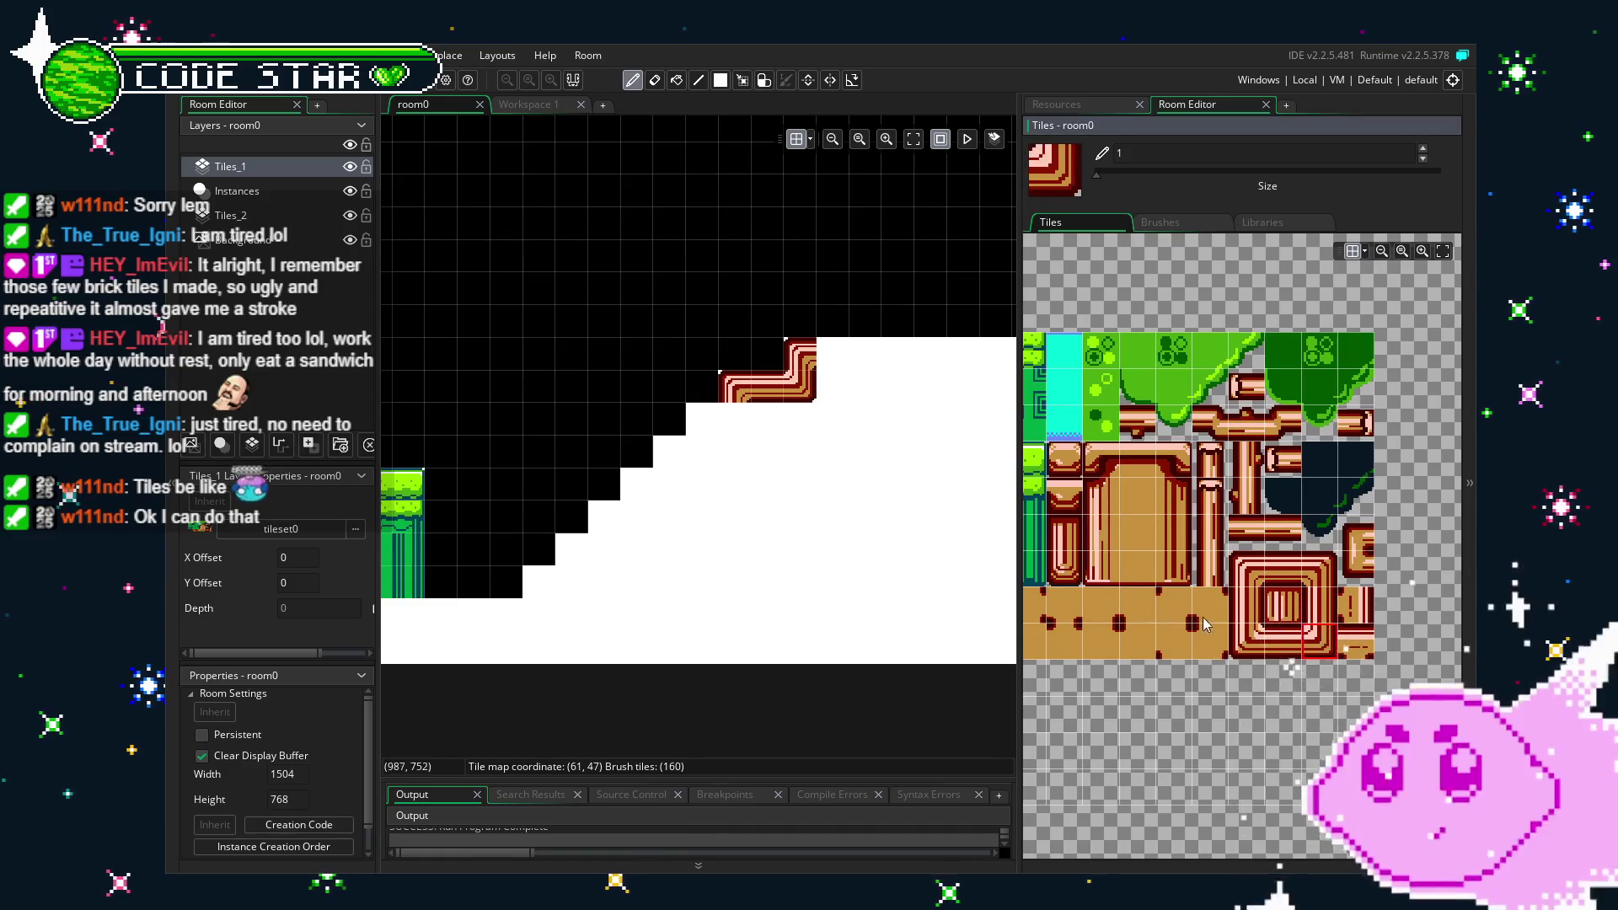
left_click(832, 484)
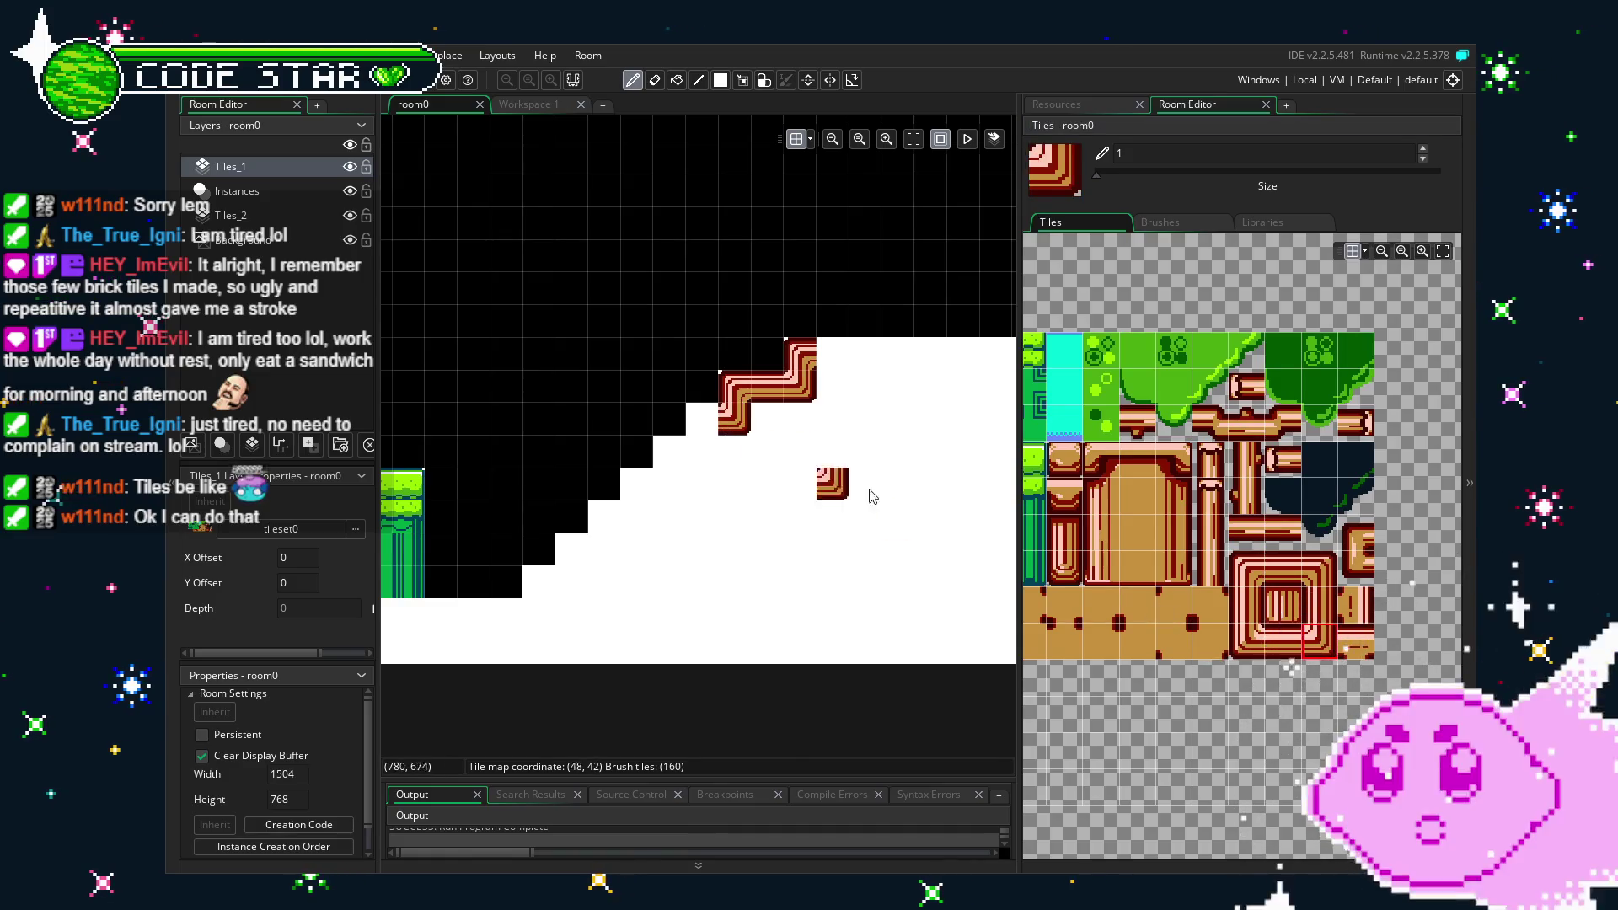
left_click(1246, 569)
left_click(701, 419)
left_click(603, 550)
left_click_drag(602, 549, 782, 535)
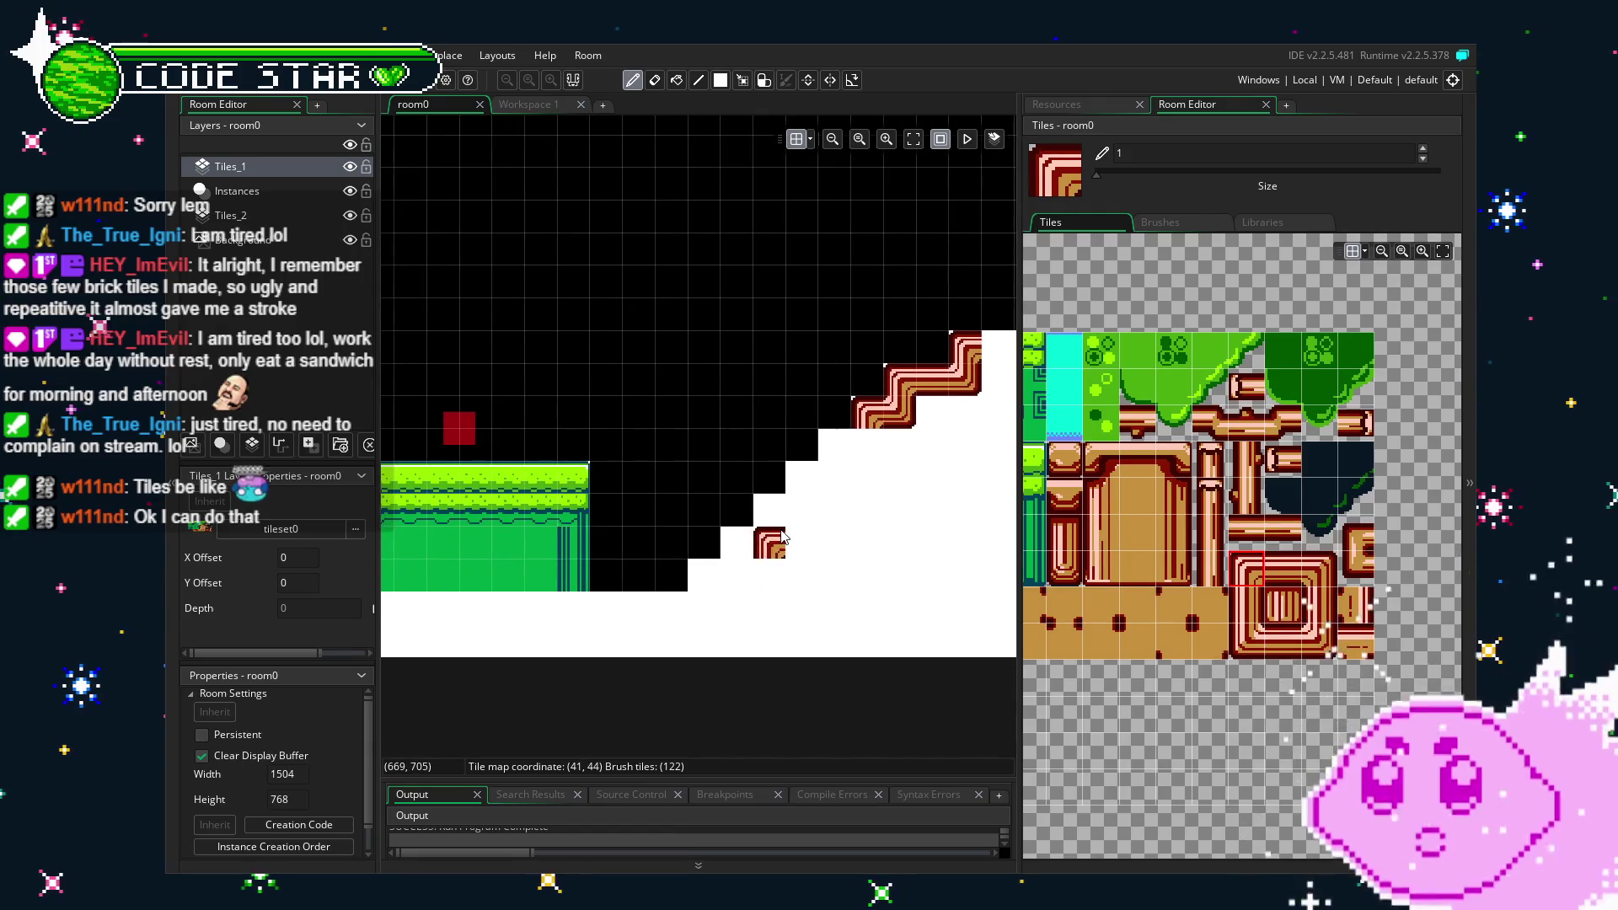
Paint corner tiles on the lower steps down to the zigzag's lower-left.
left_click(1332, 647)
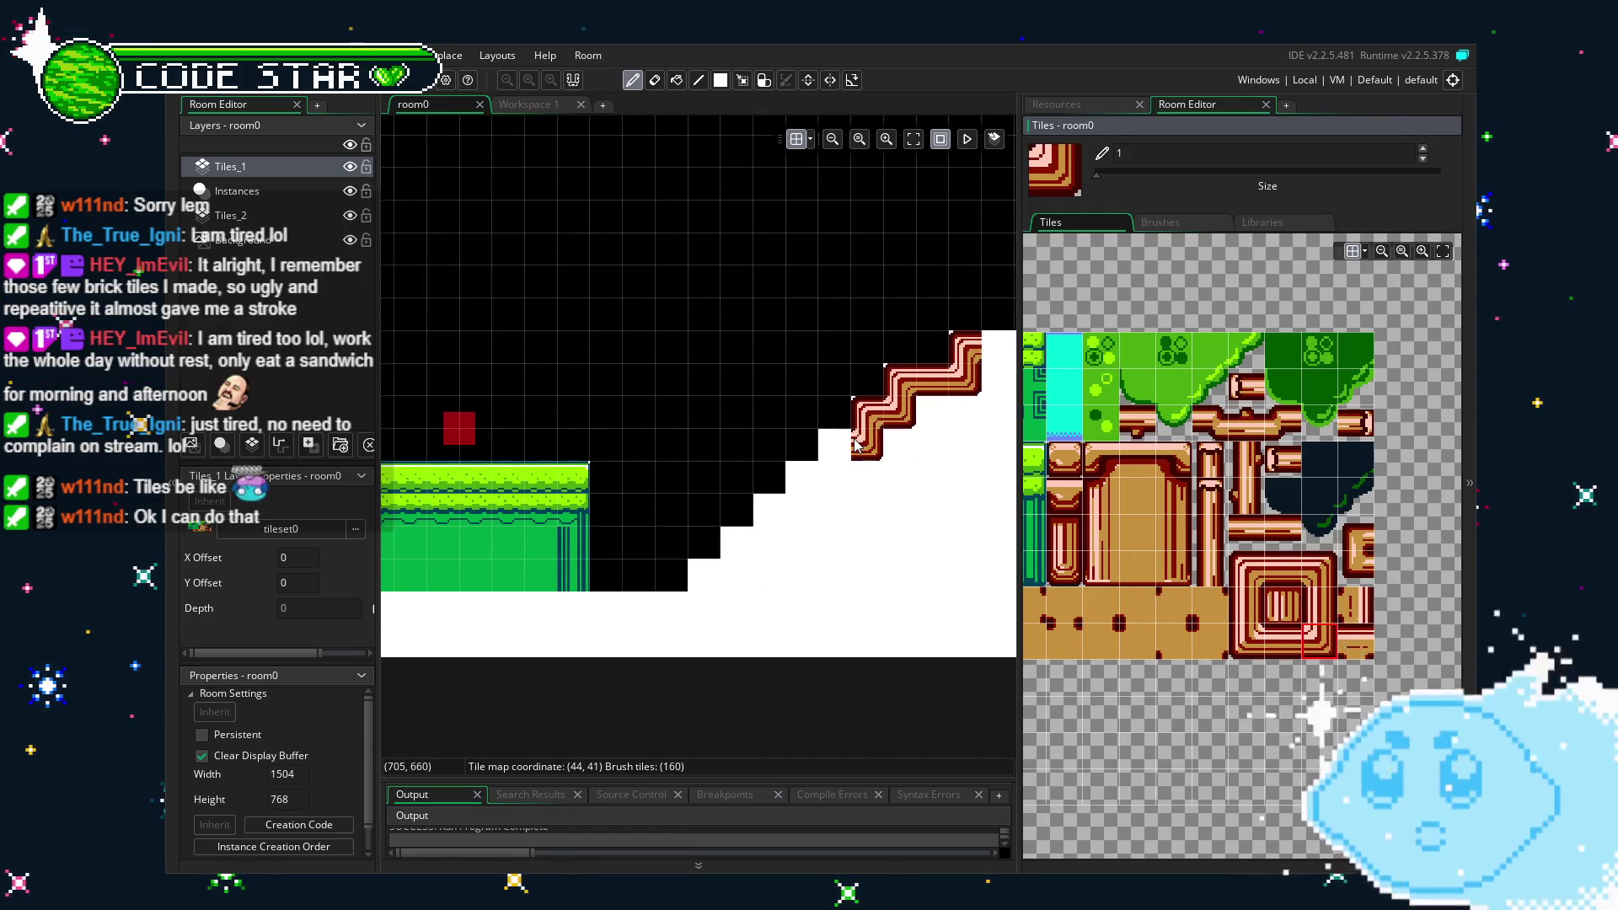
left_click(856, 447)
left_click(1247, 568)
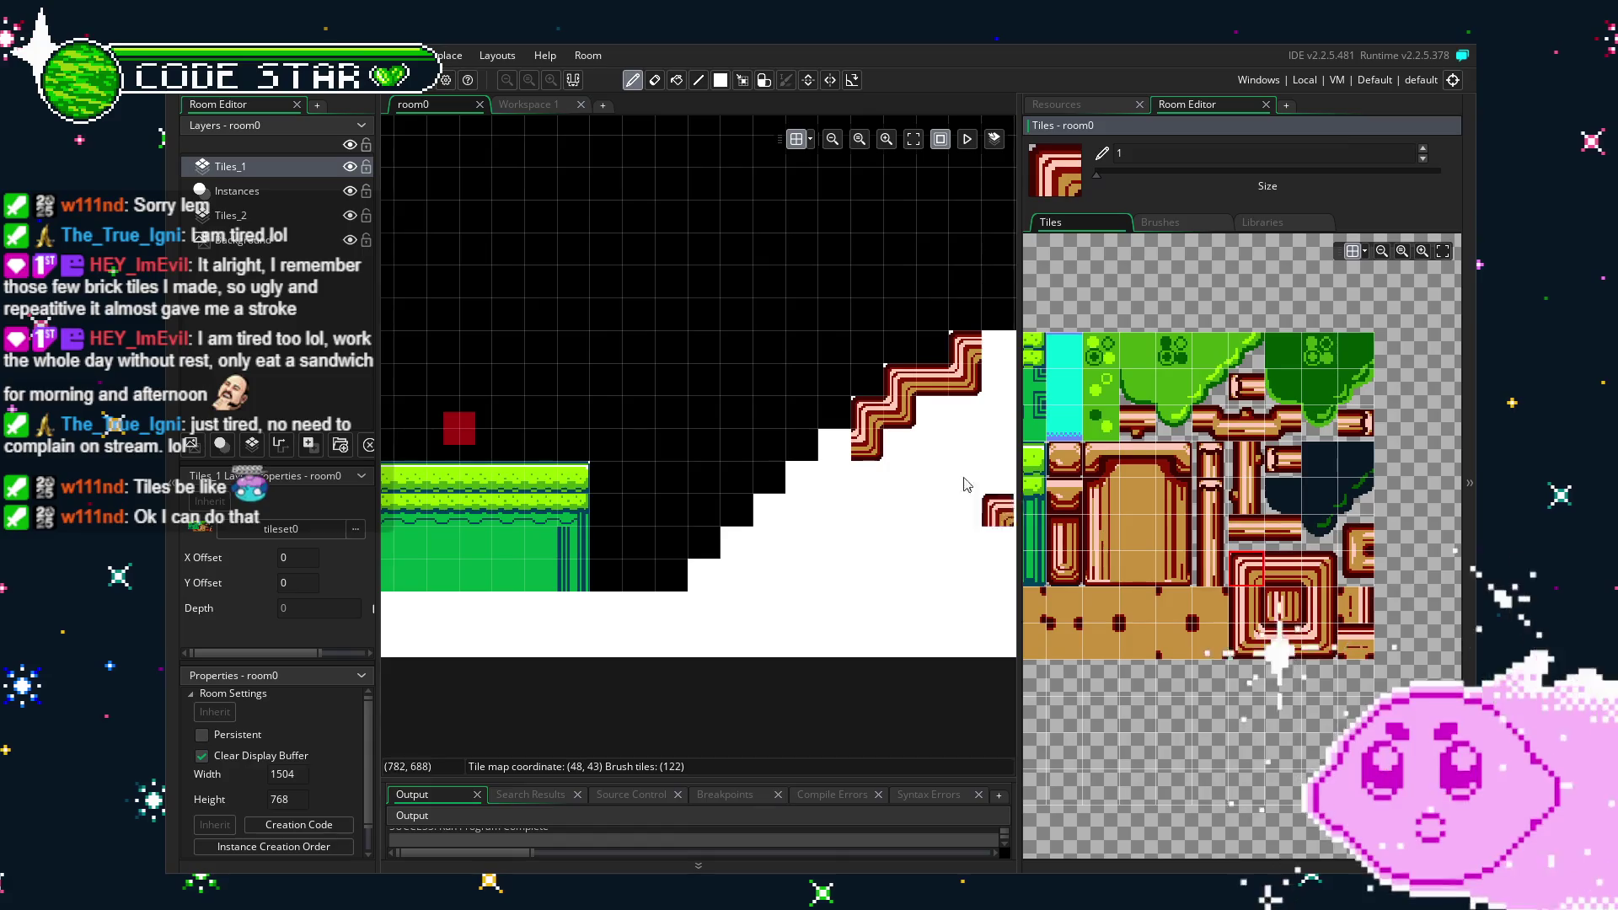
left_click(830, 456)
left_click(1304, 639)
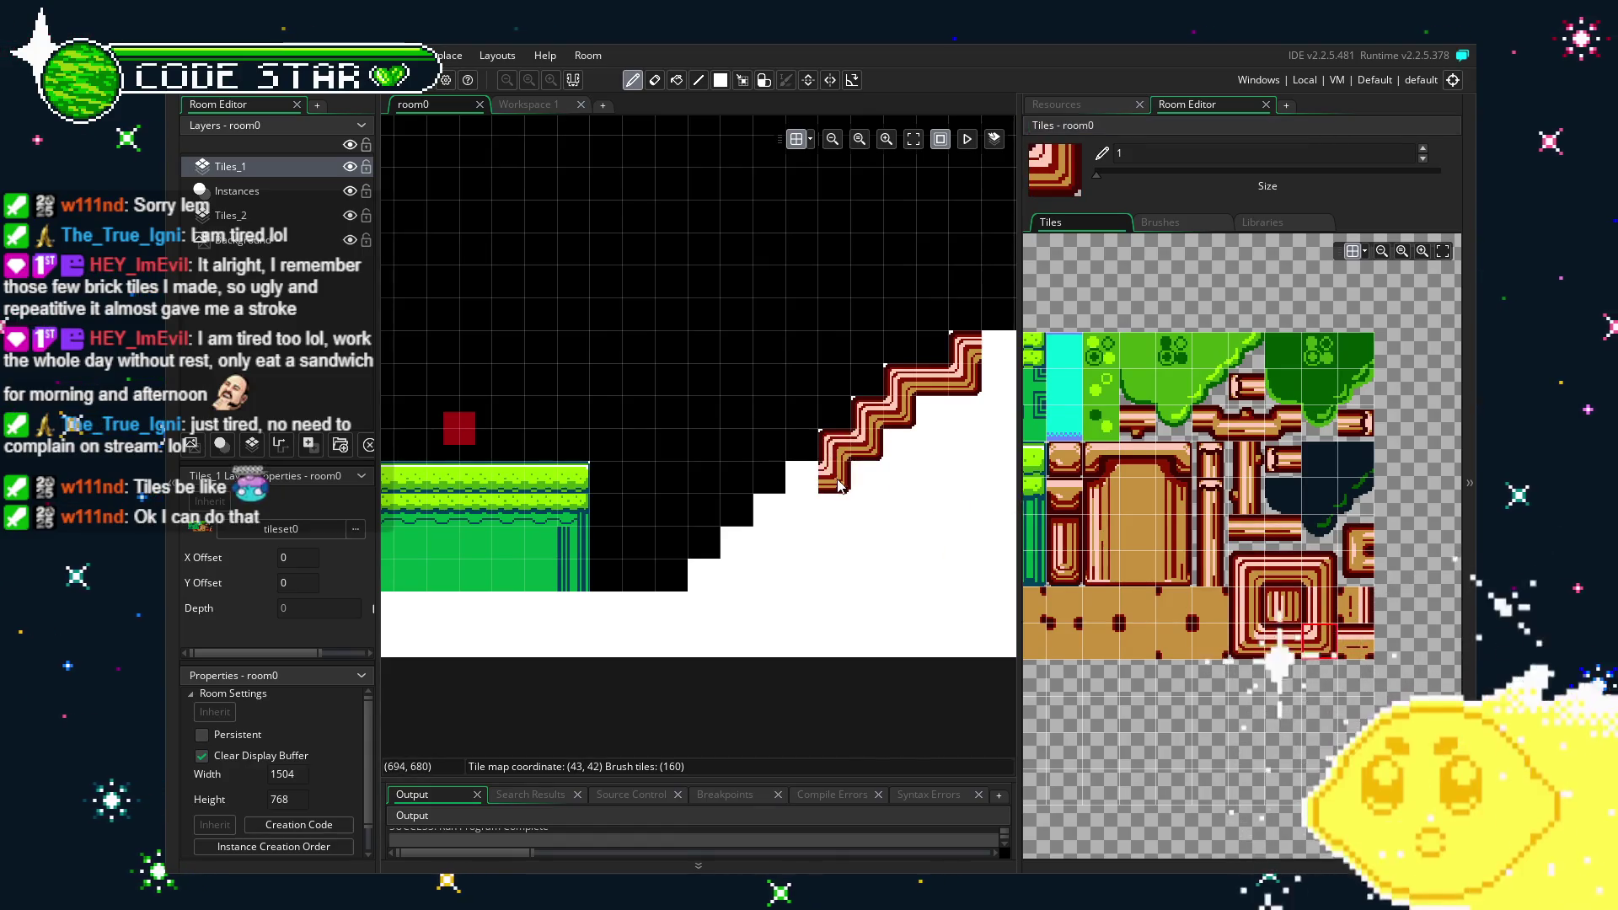
left_click(1232, 565)
left_click(796, 473)
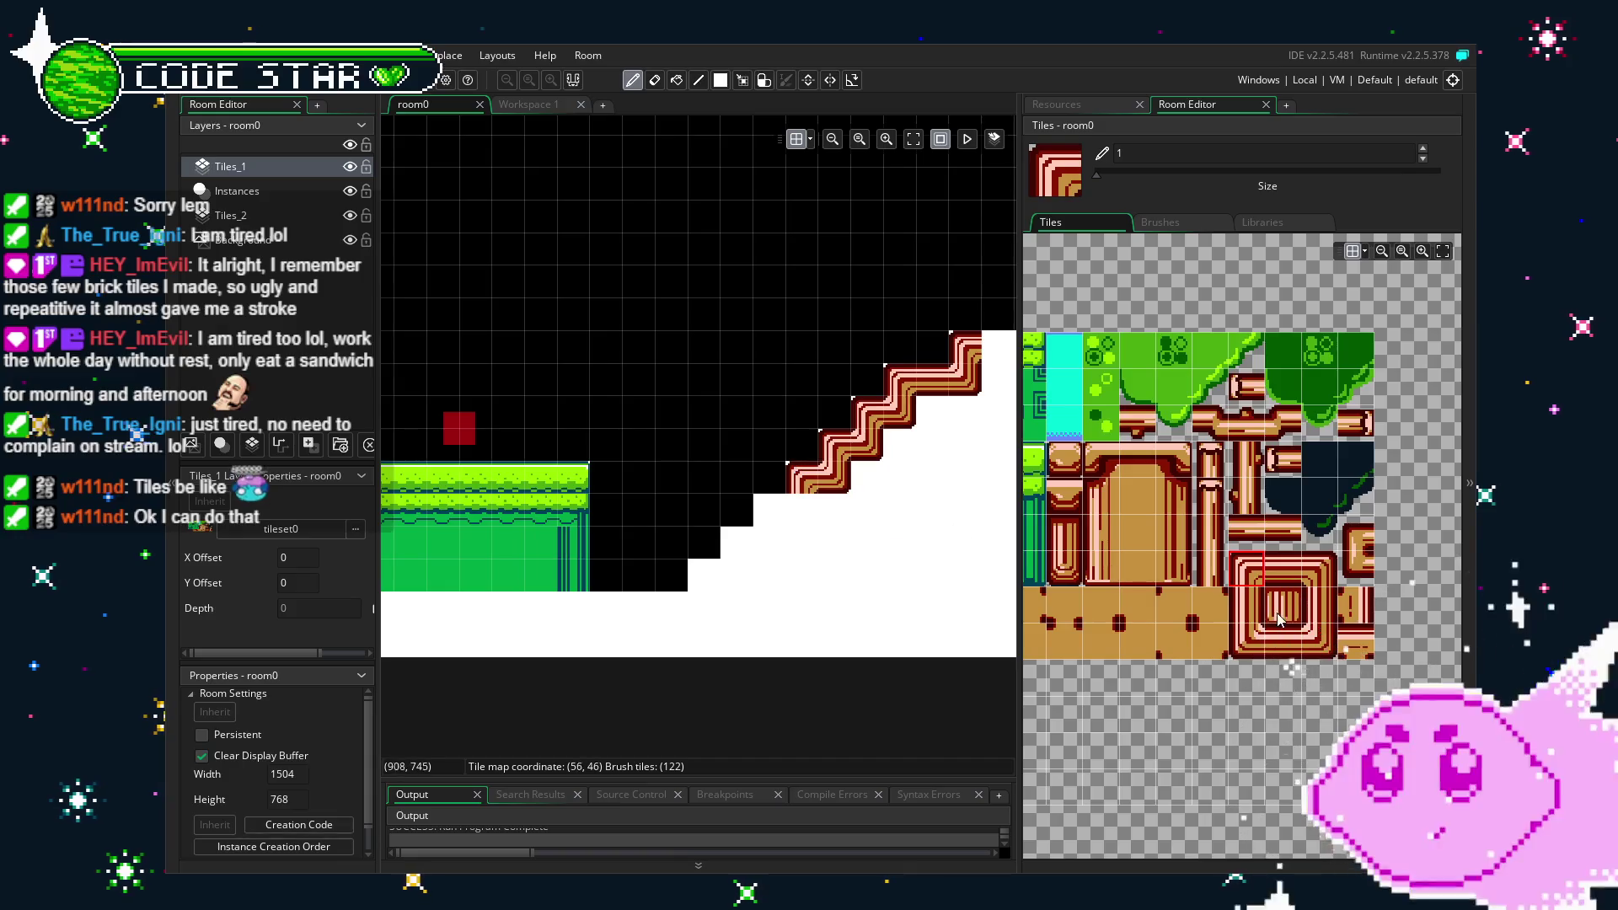
Try placing capped brick blocks at the staircase foot and down the steps, then undo them.
left_click(1214, 470)
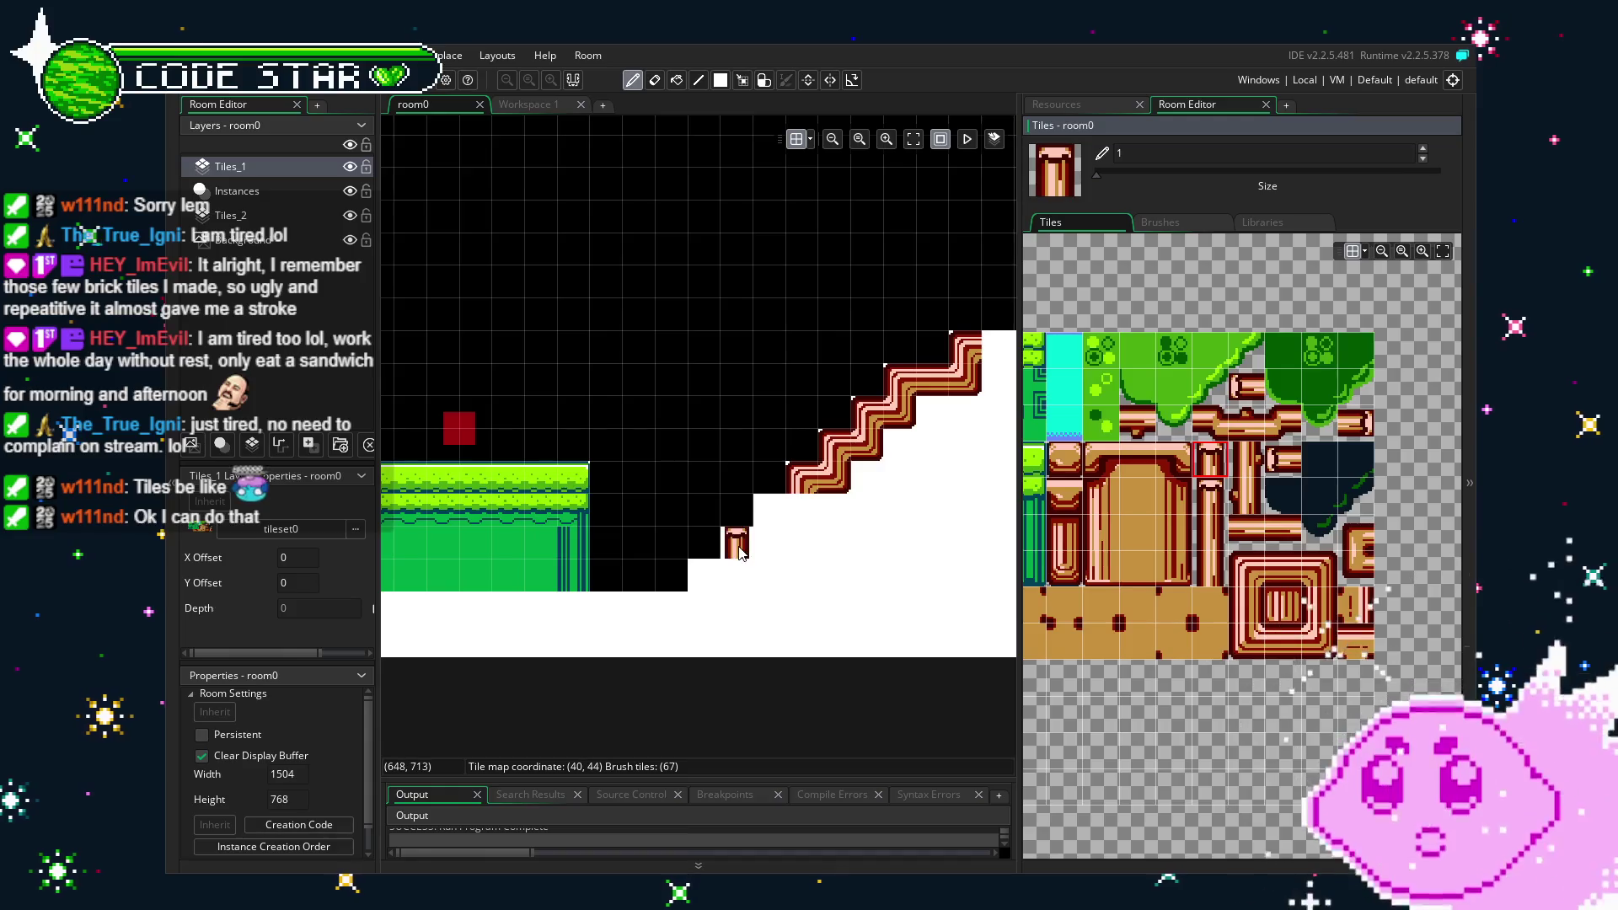
scroll(1125, 647, "left", 3)
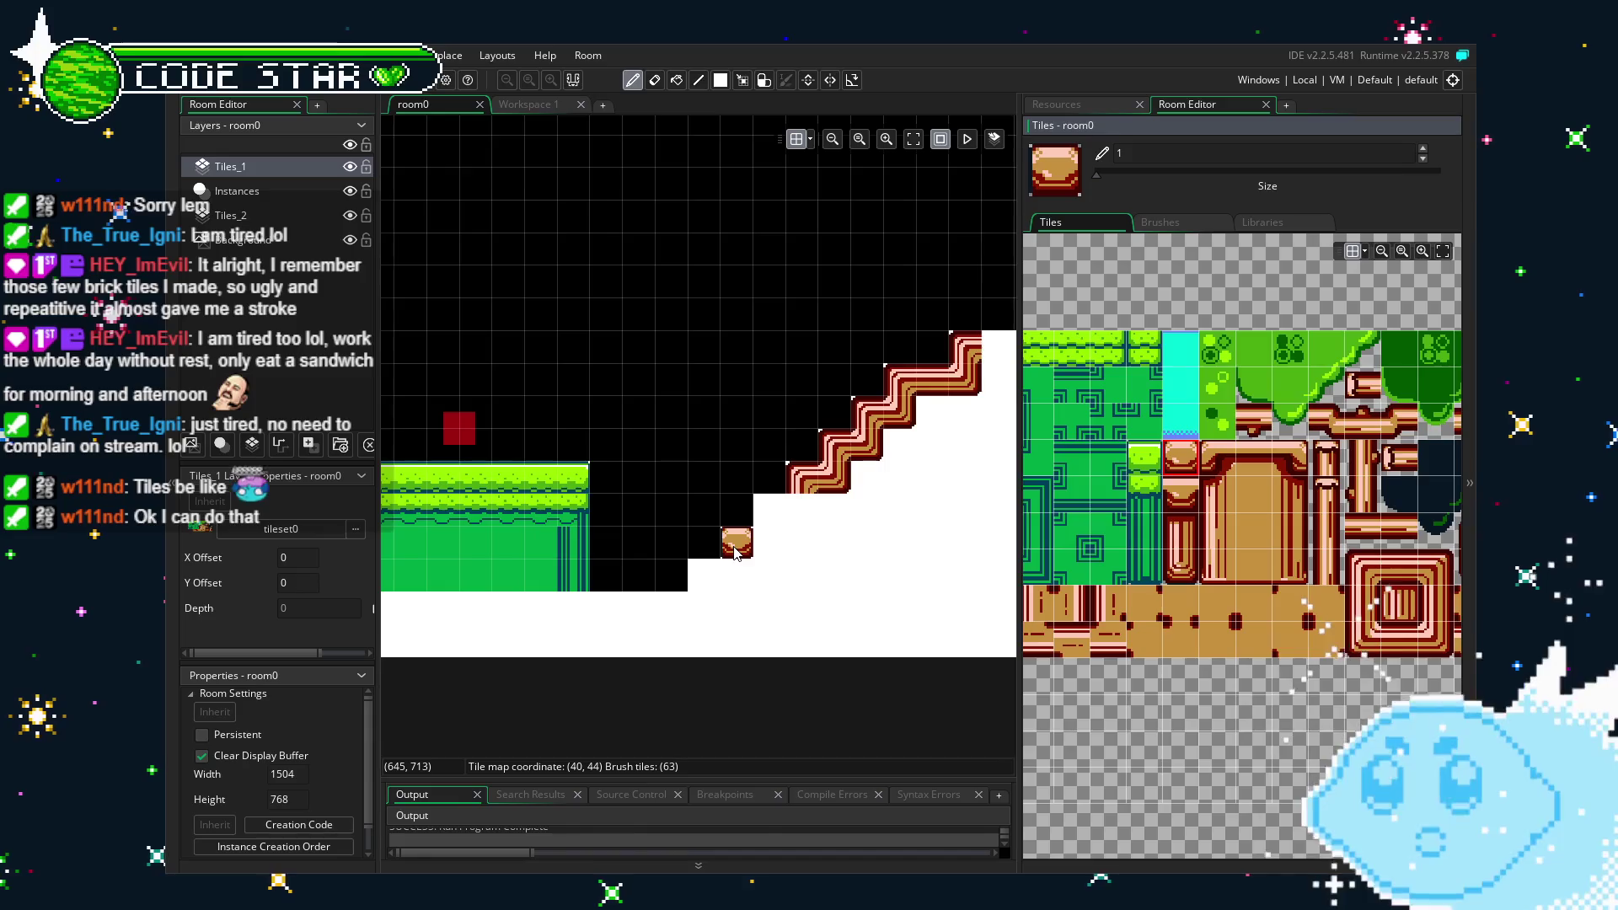
left_click(734, 552)
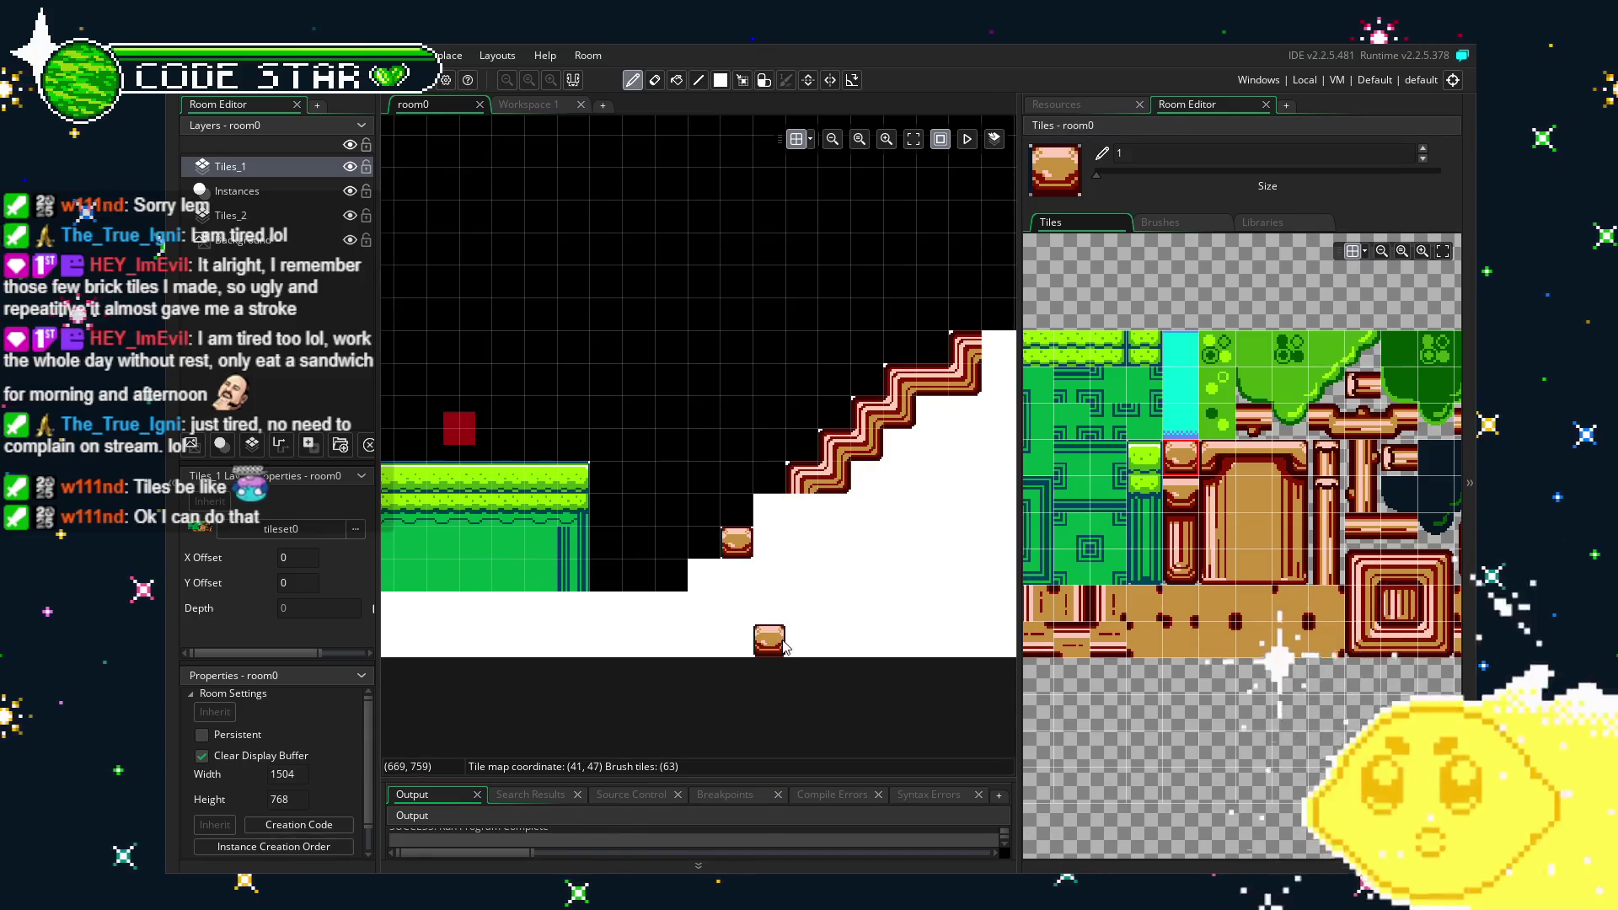
scroll(783, 645, "up", 3)
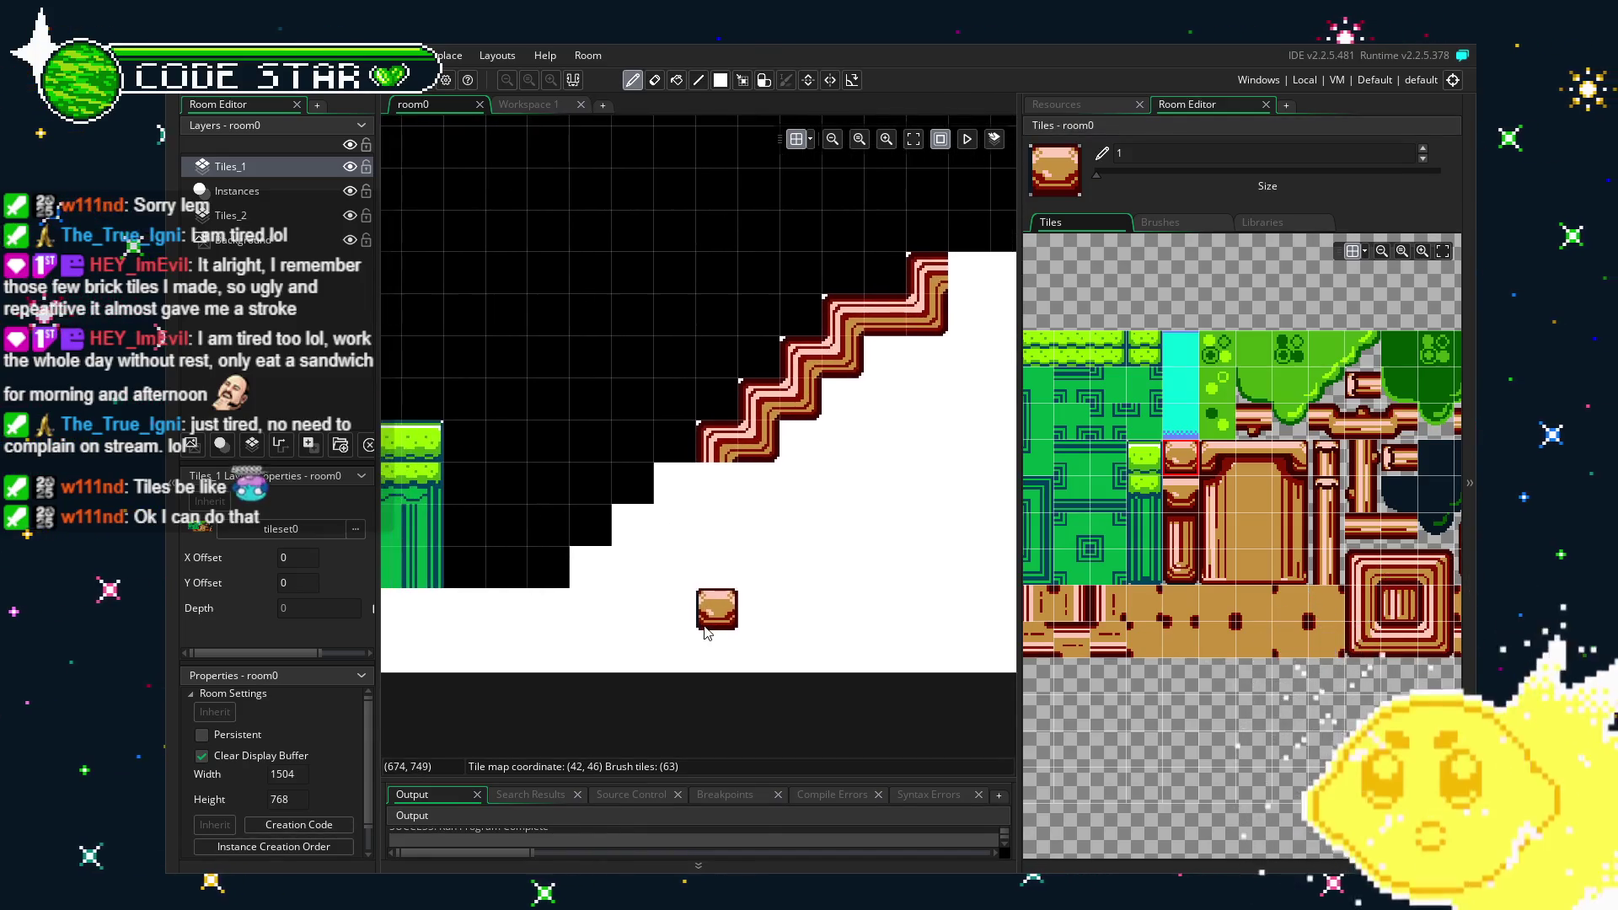
left_click(674, 483)
left_click(632, 524)
left_click(590, 566)
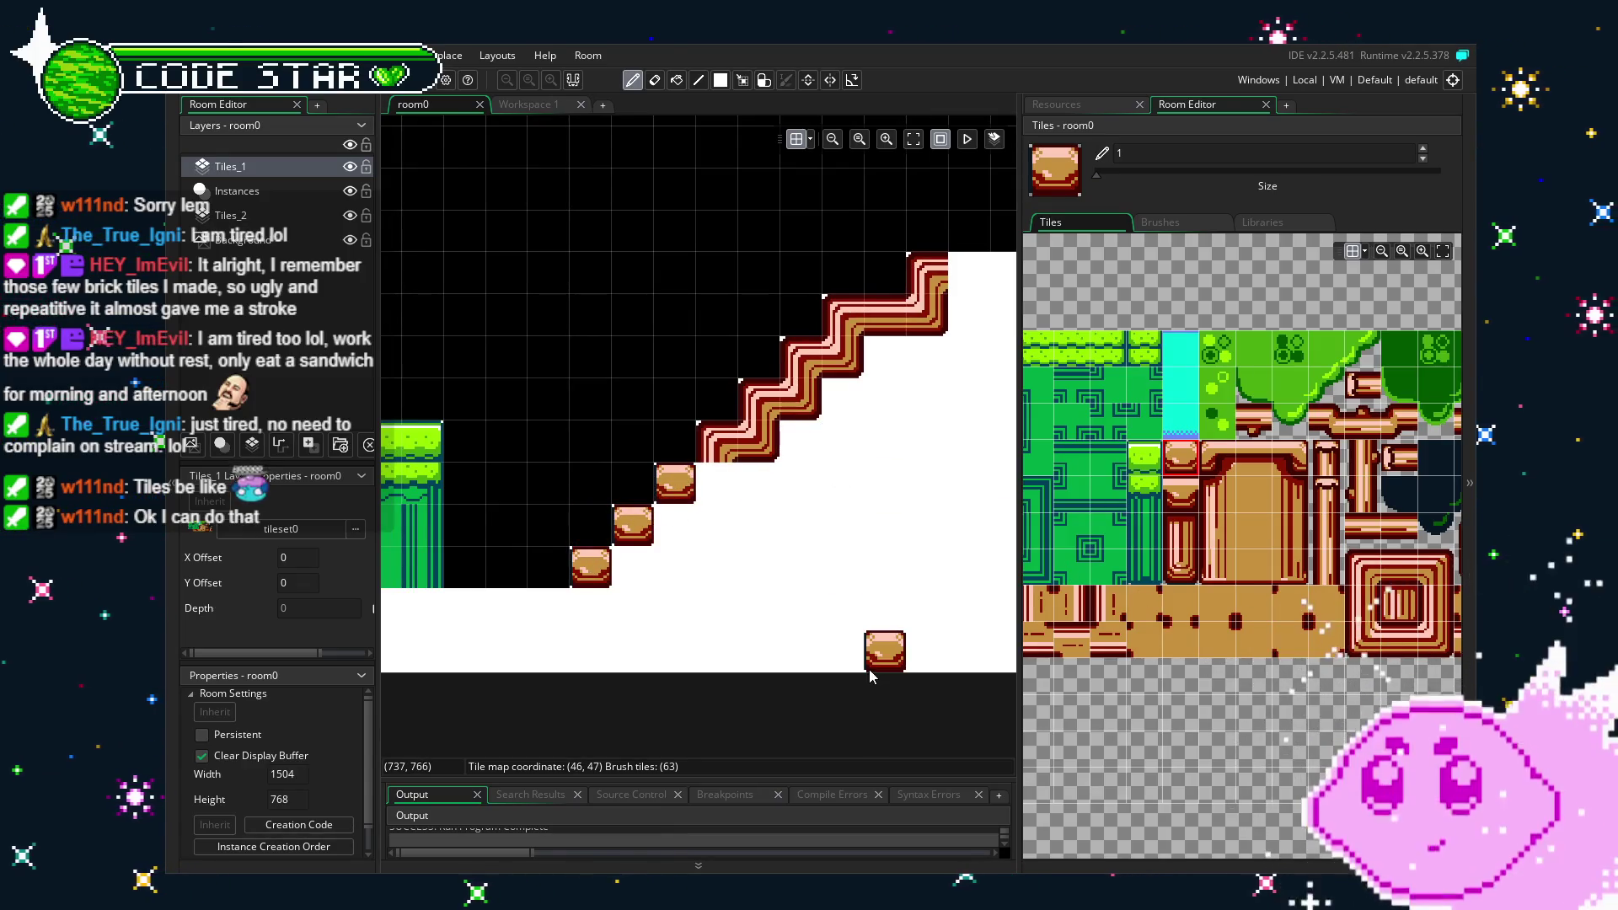
key("ctrl+z")
key("ctrl+z")
key("ctrl+z")
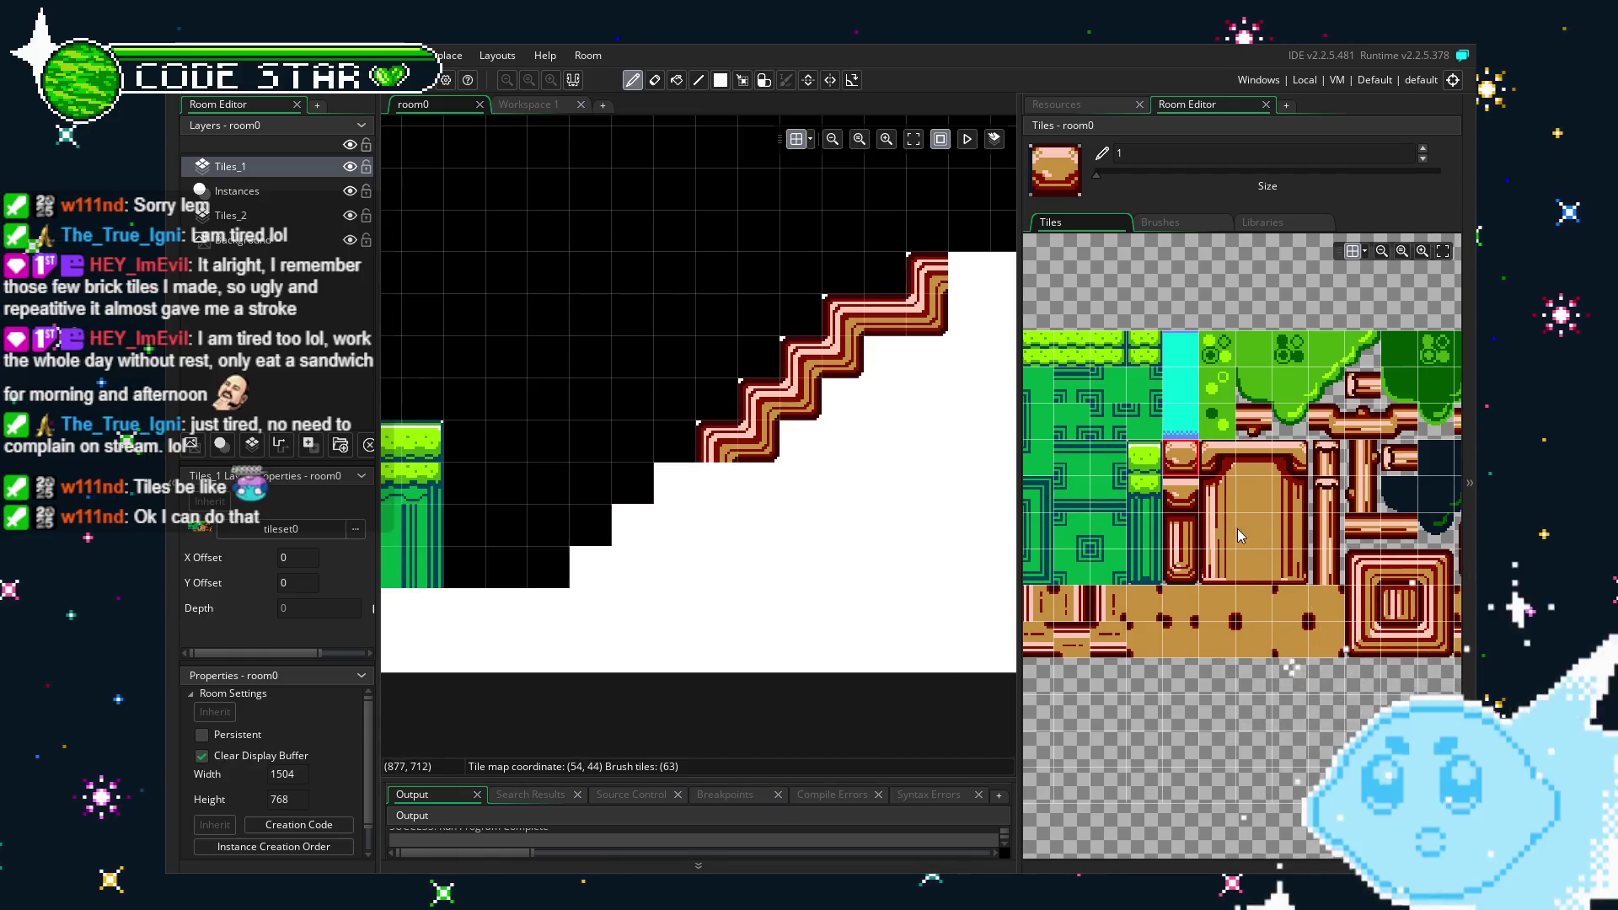
Paint brick corner tiles onto the stair cells near the staircase's lower end.
left_click_drag(1338, 539, 1222, 541)
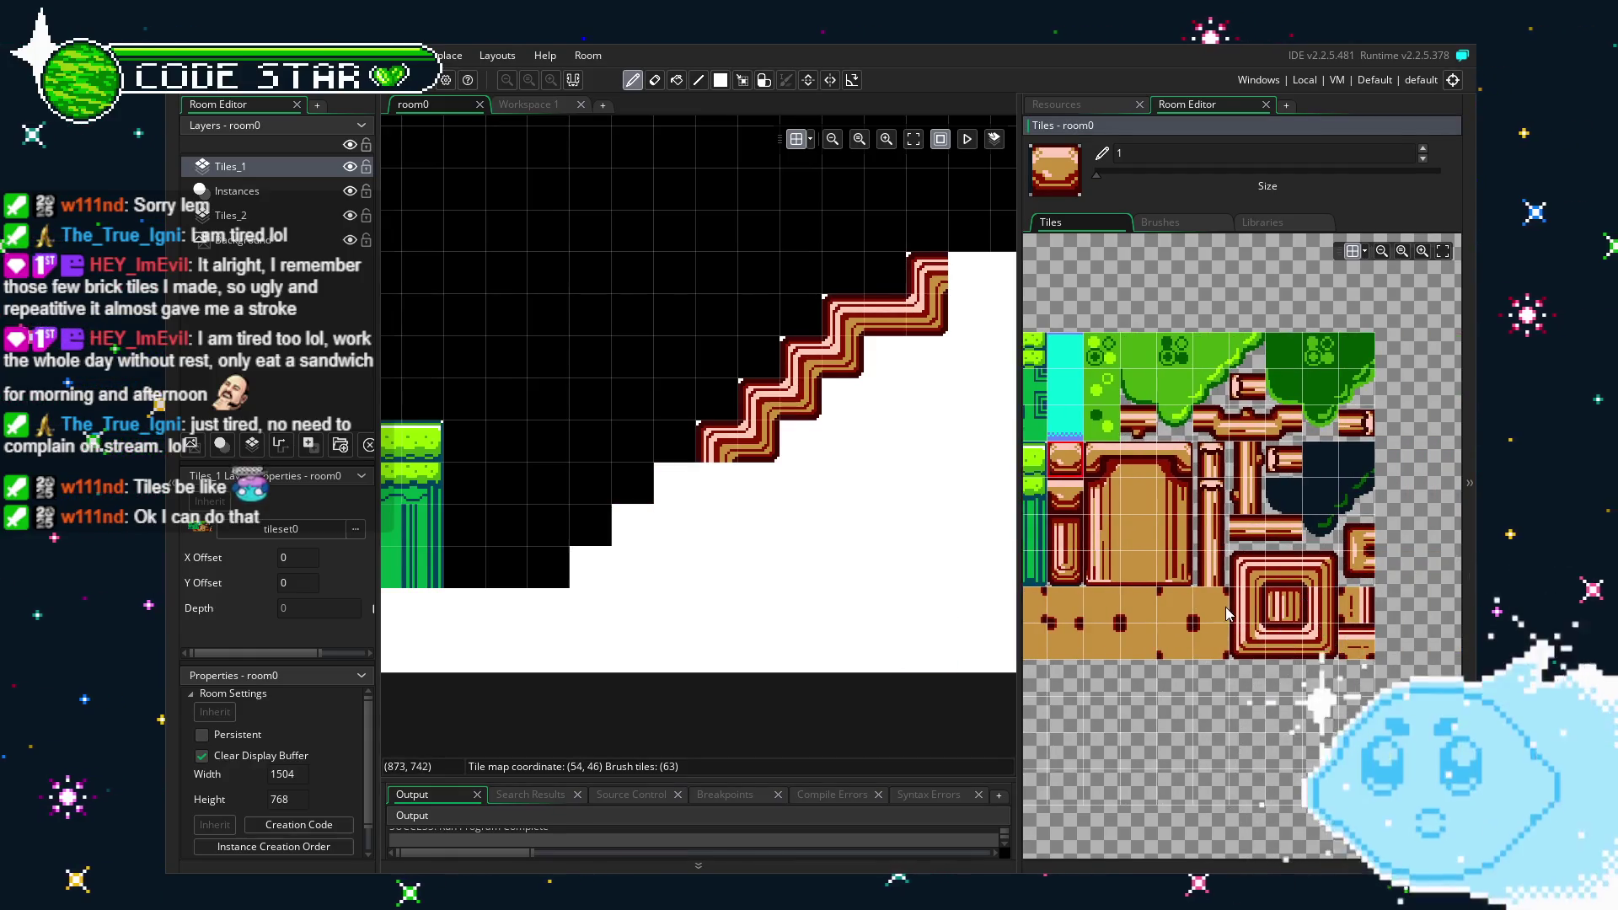
left_click(1323, 637)
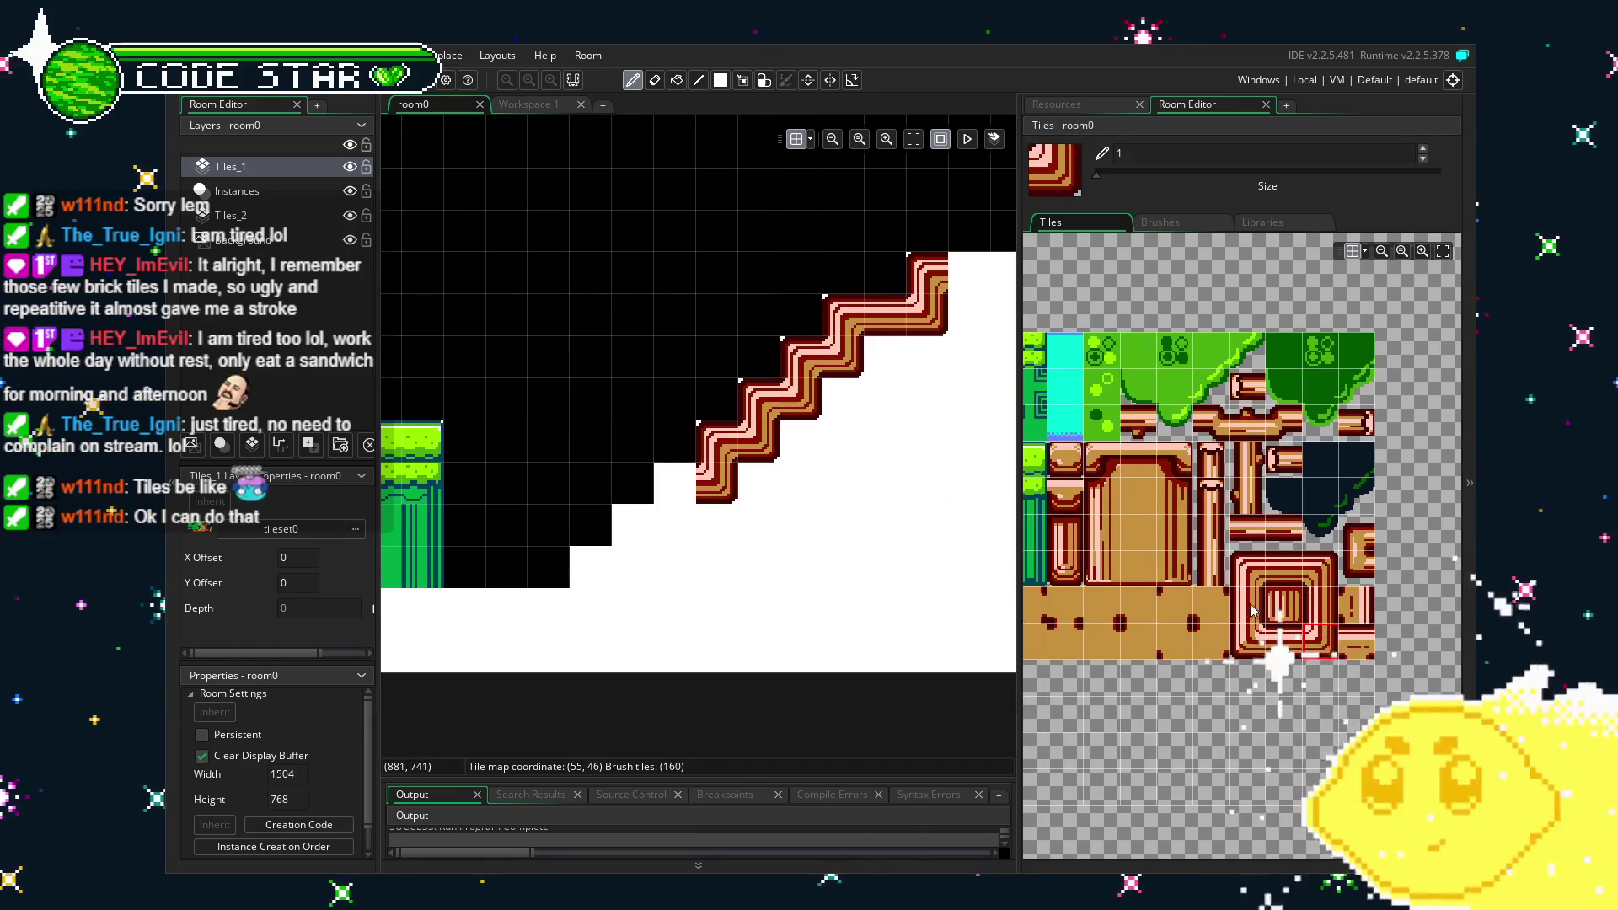
left_click(1247, 570)
left_click(674, 483)
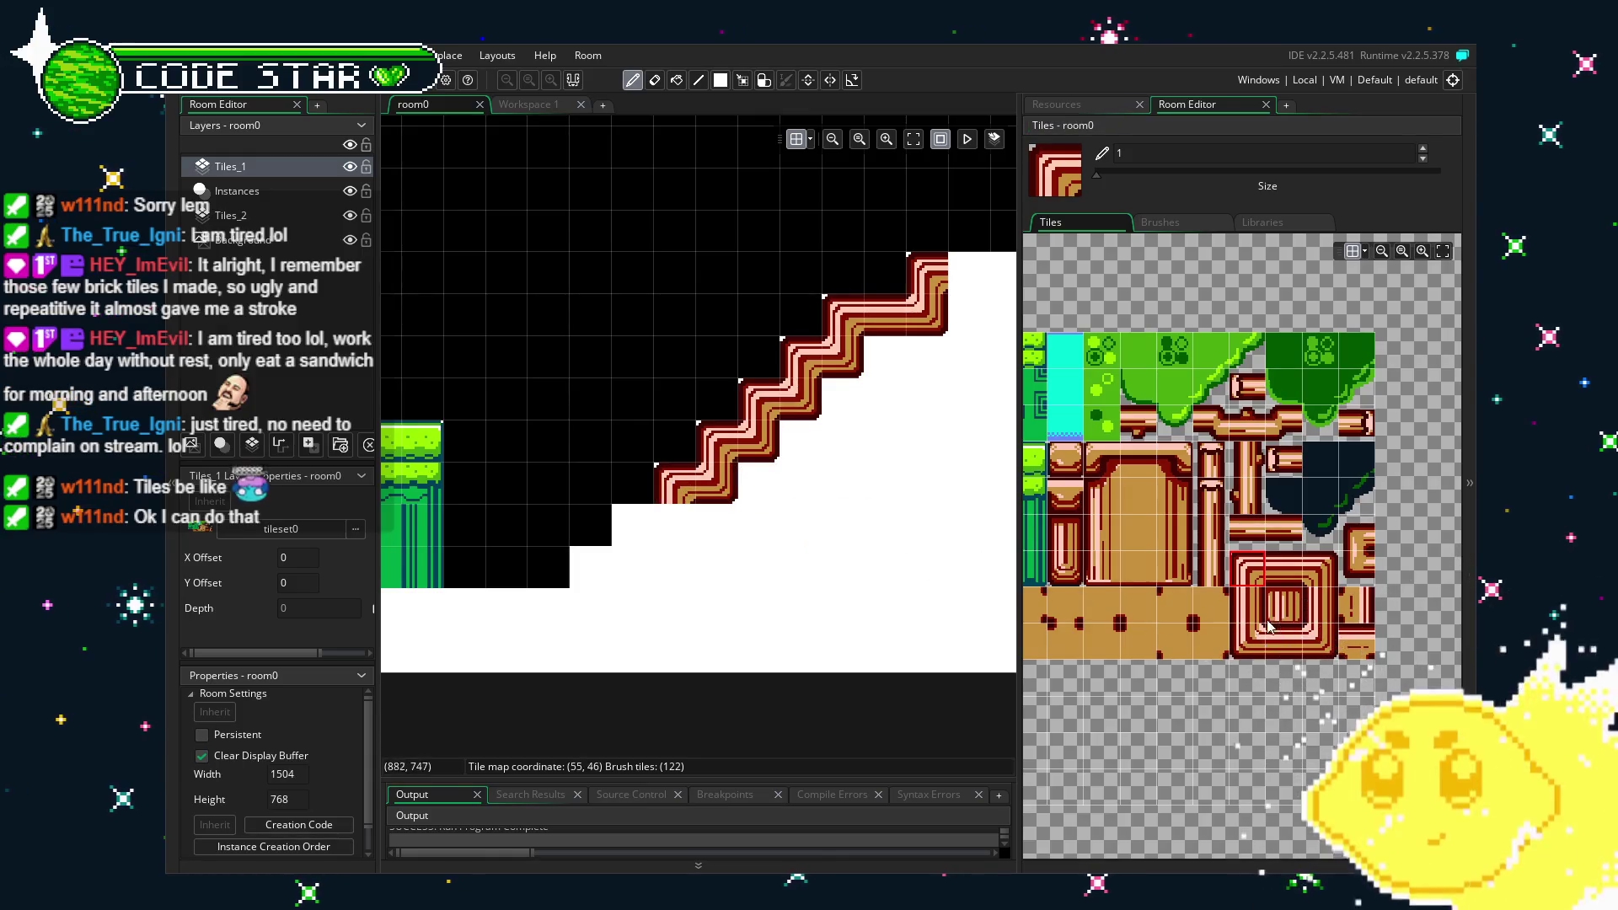
left_click(1319, 642)
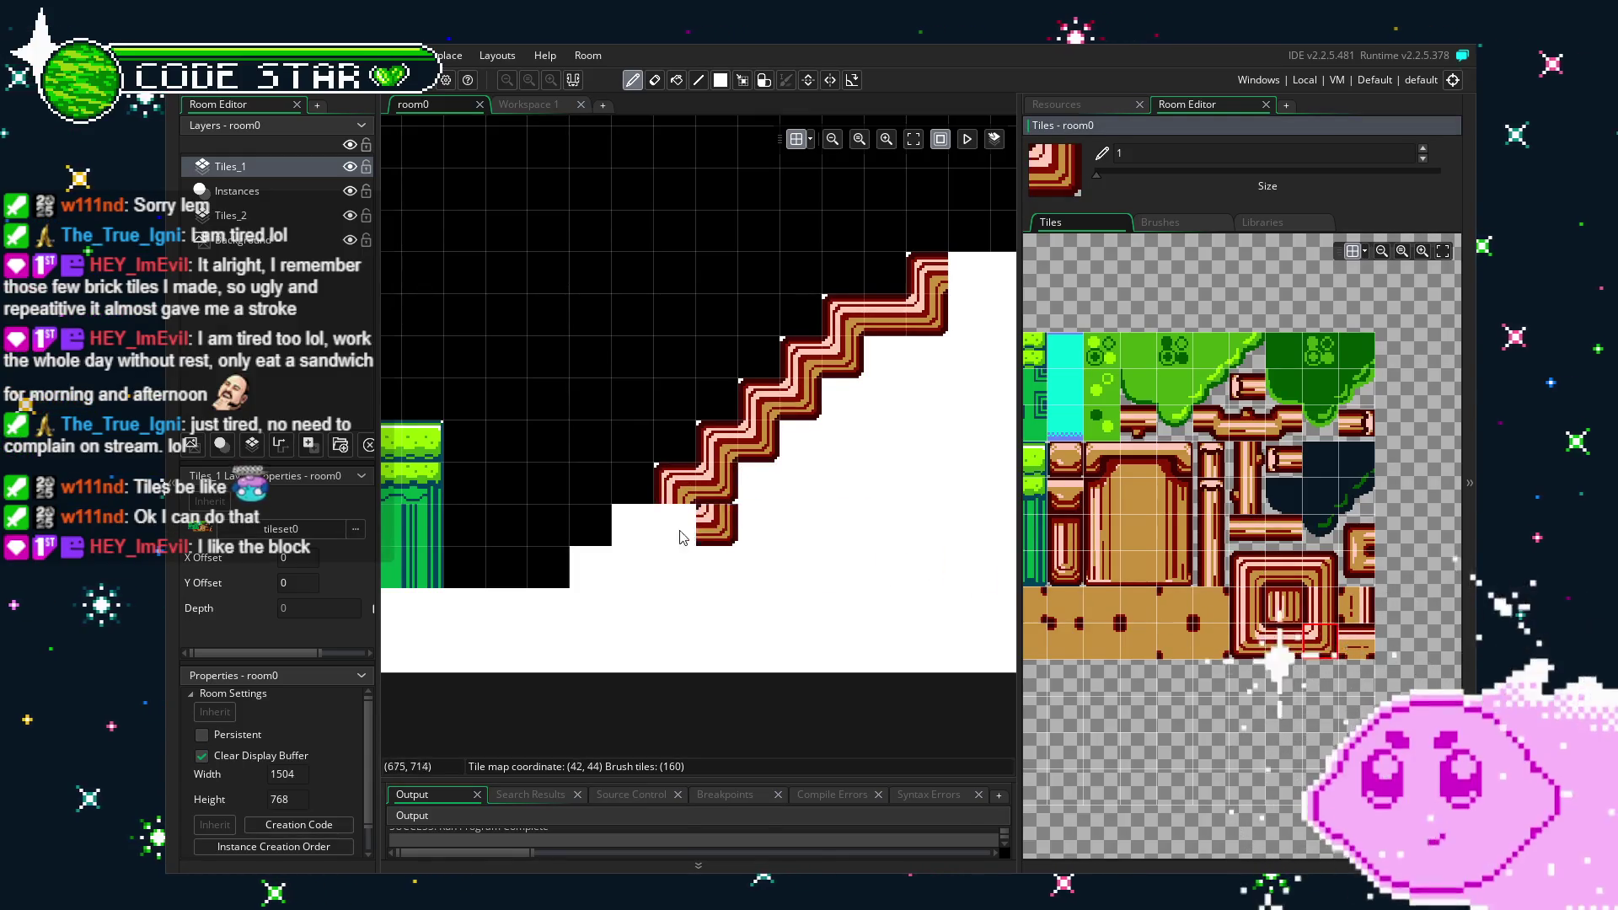
left_click(1247, 570)
left_click(609, 542)
left_click(620, 539)
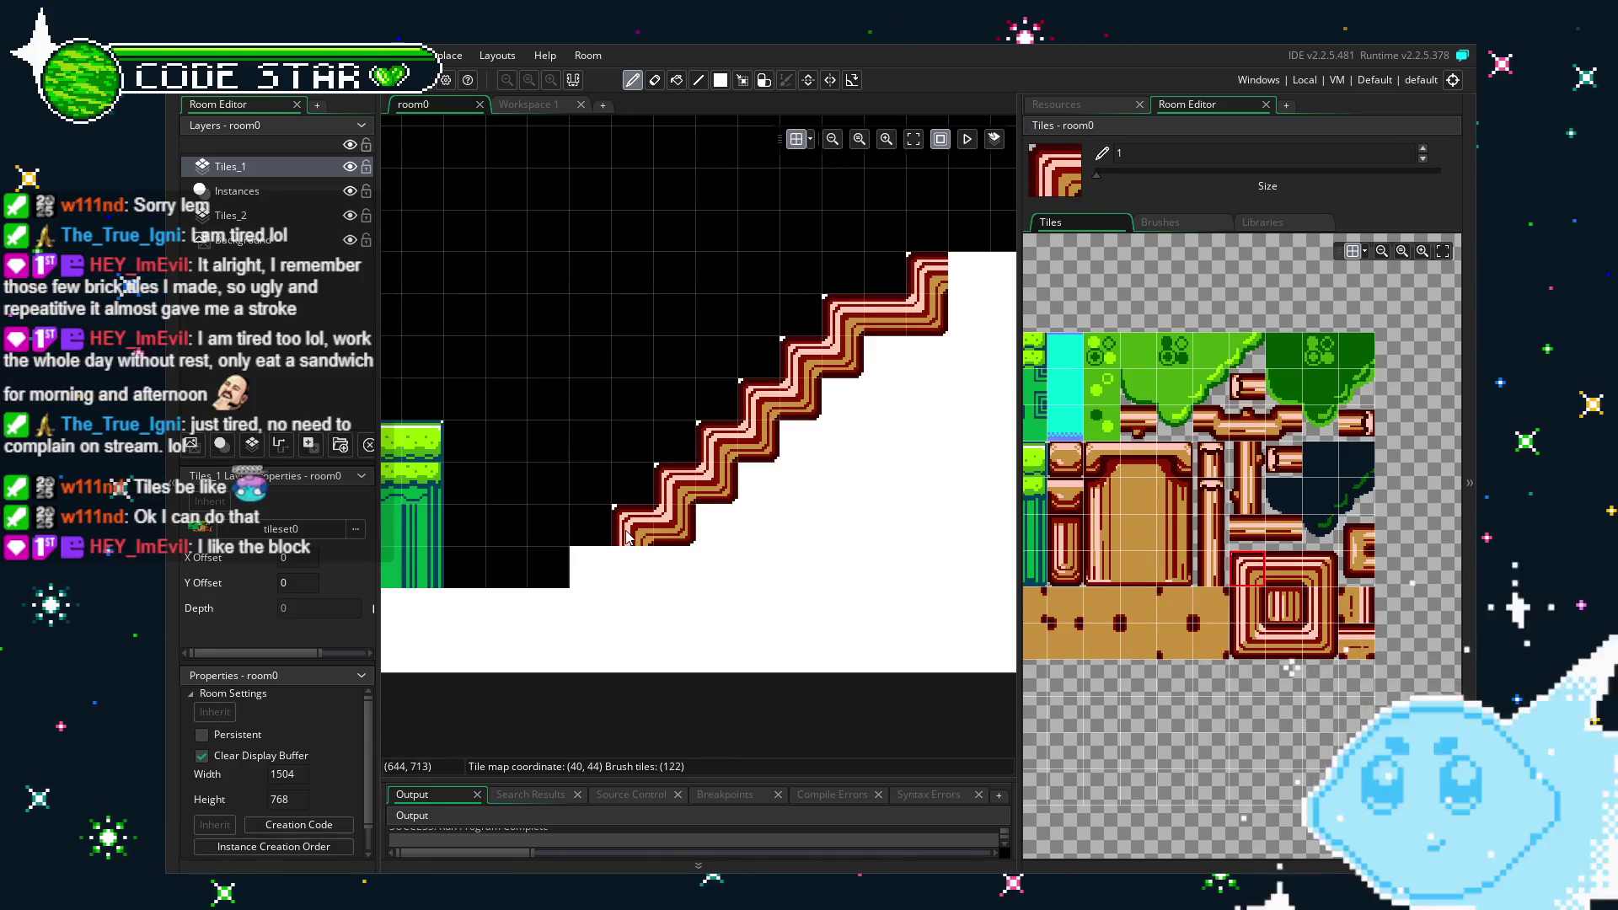
left_click(1311, 651)
left_click(634, 566)
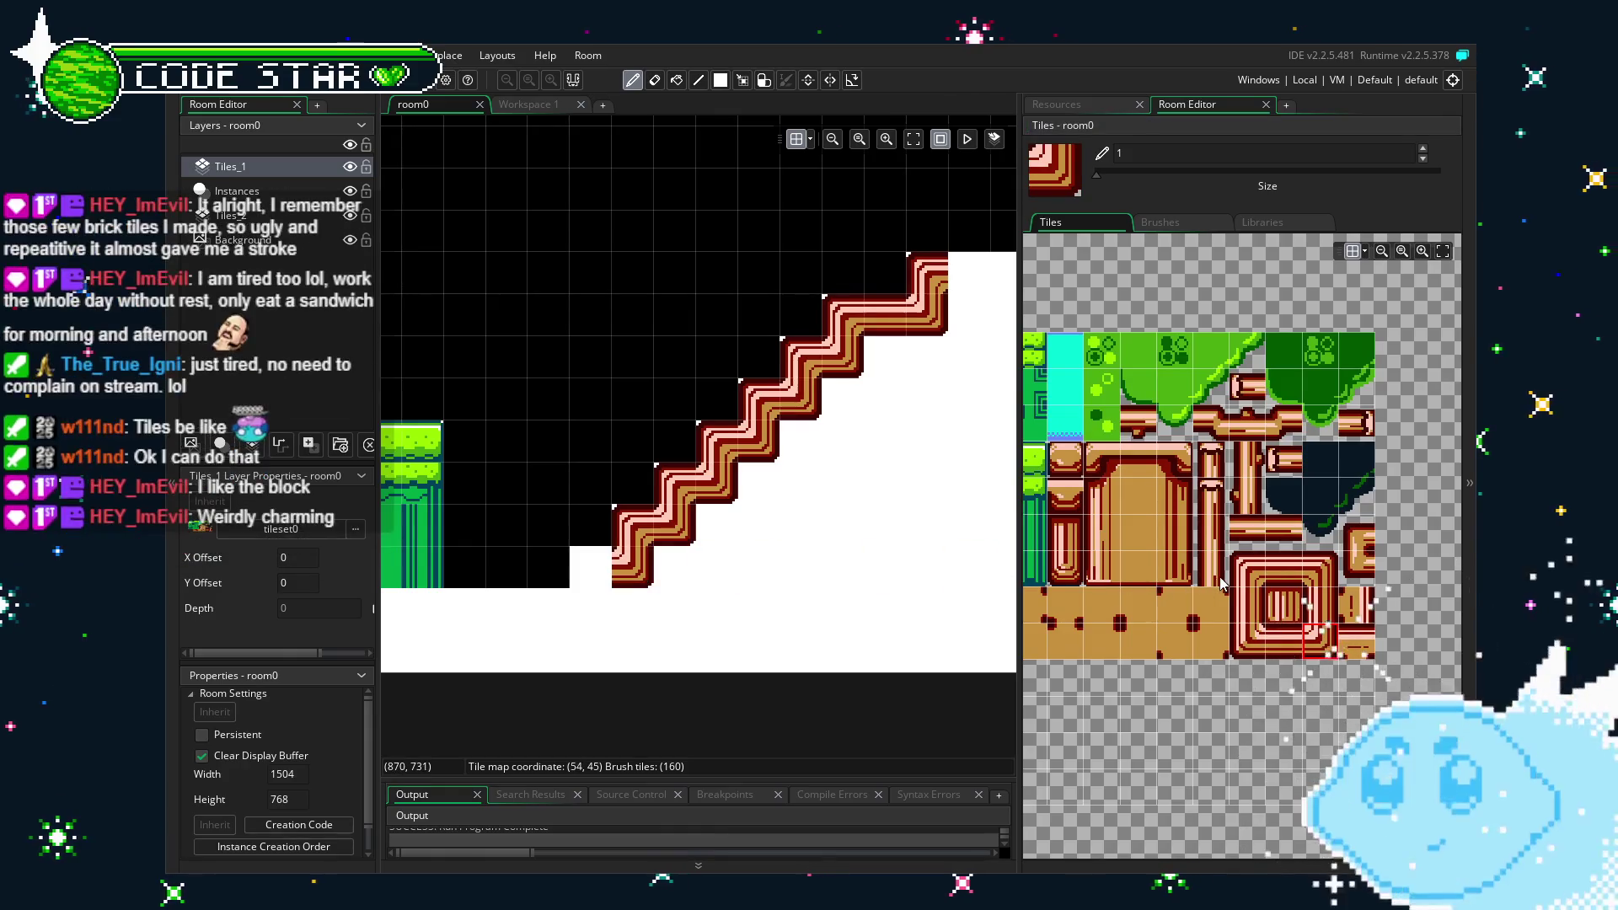
Finish the stair foot with a corner brick and a column of vertical bar bricks below it.
left_click(1281, 570)
left_click(595, 576)
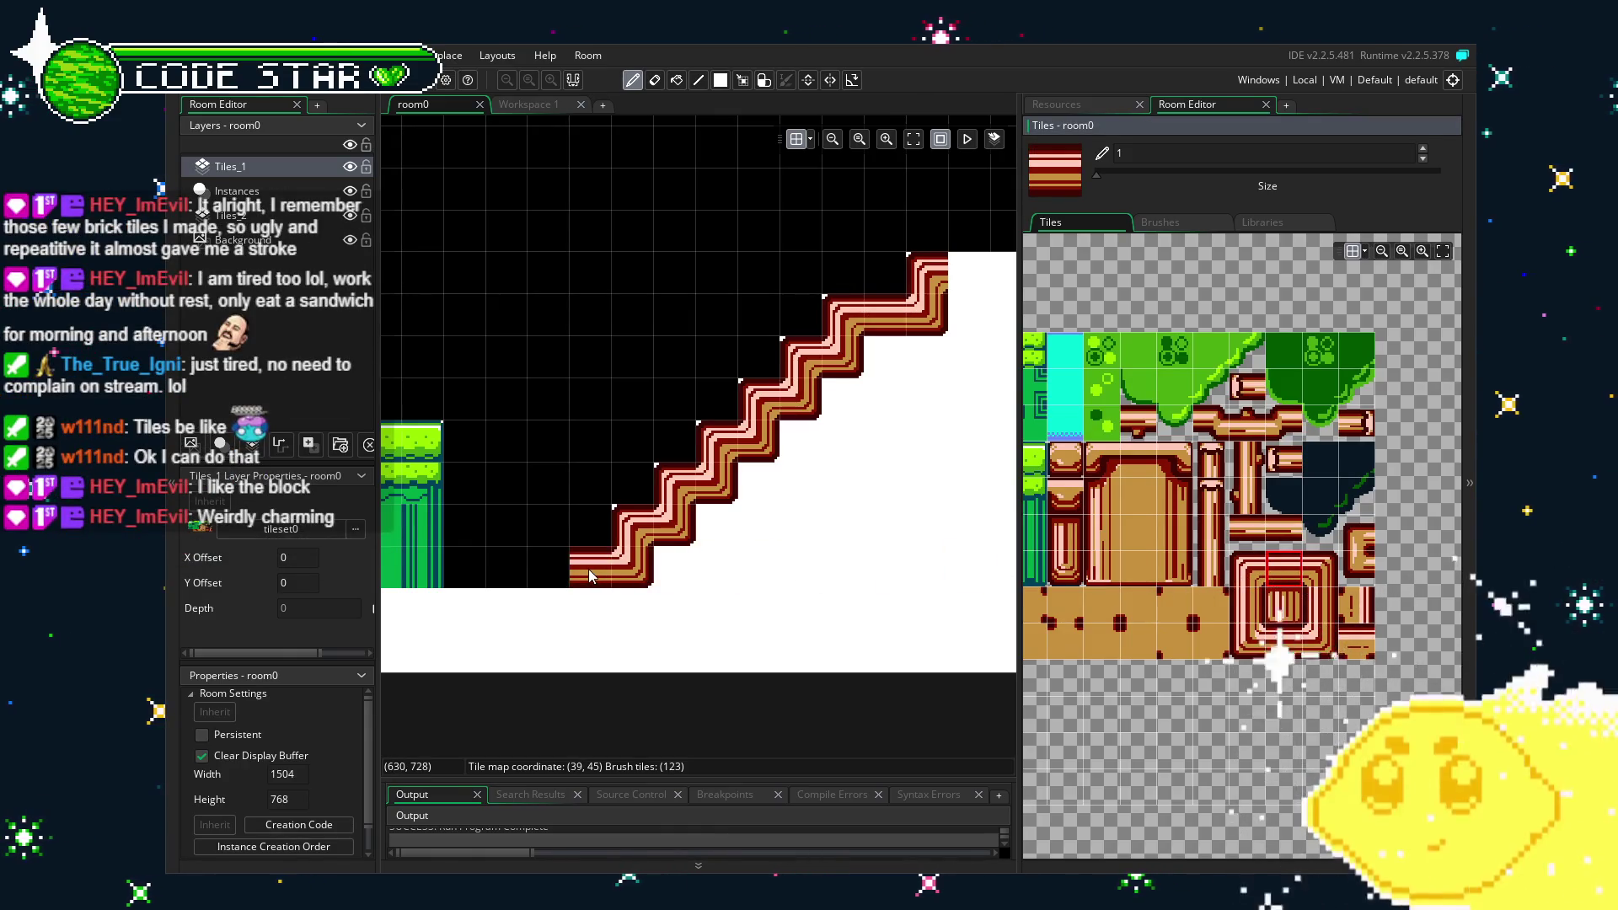
left_click(1243, 571)
left_click(1282, 605)
left_click(589, 567)
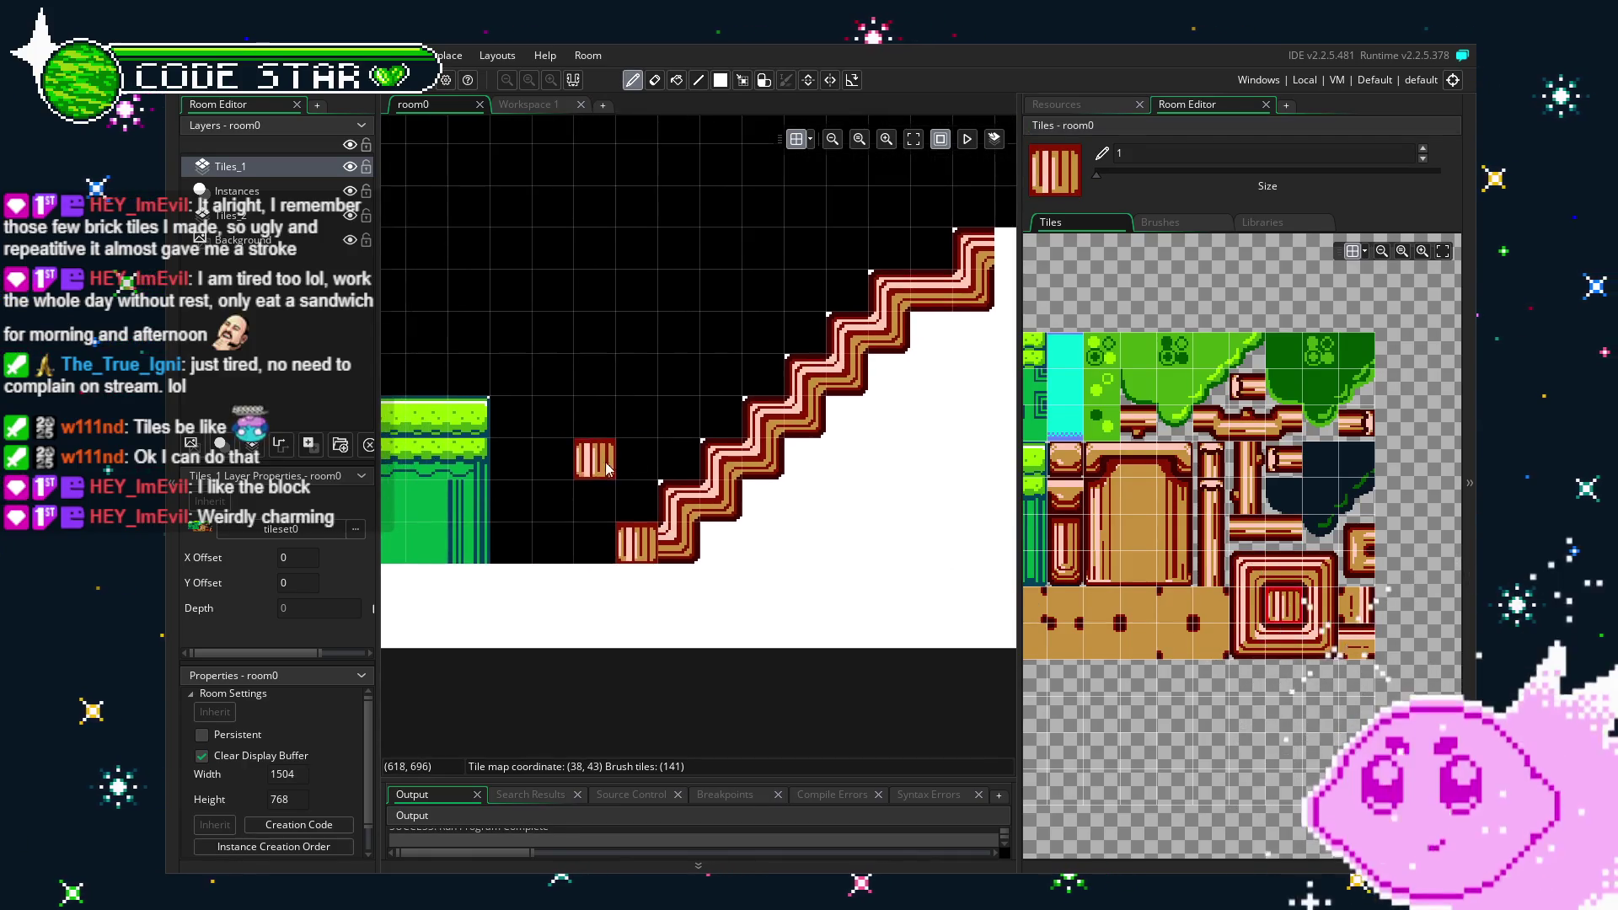
left_click(1247, 569)
left_click(637, 544)
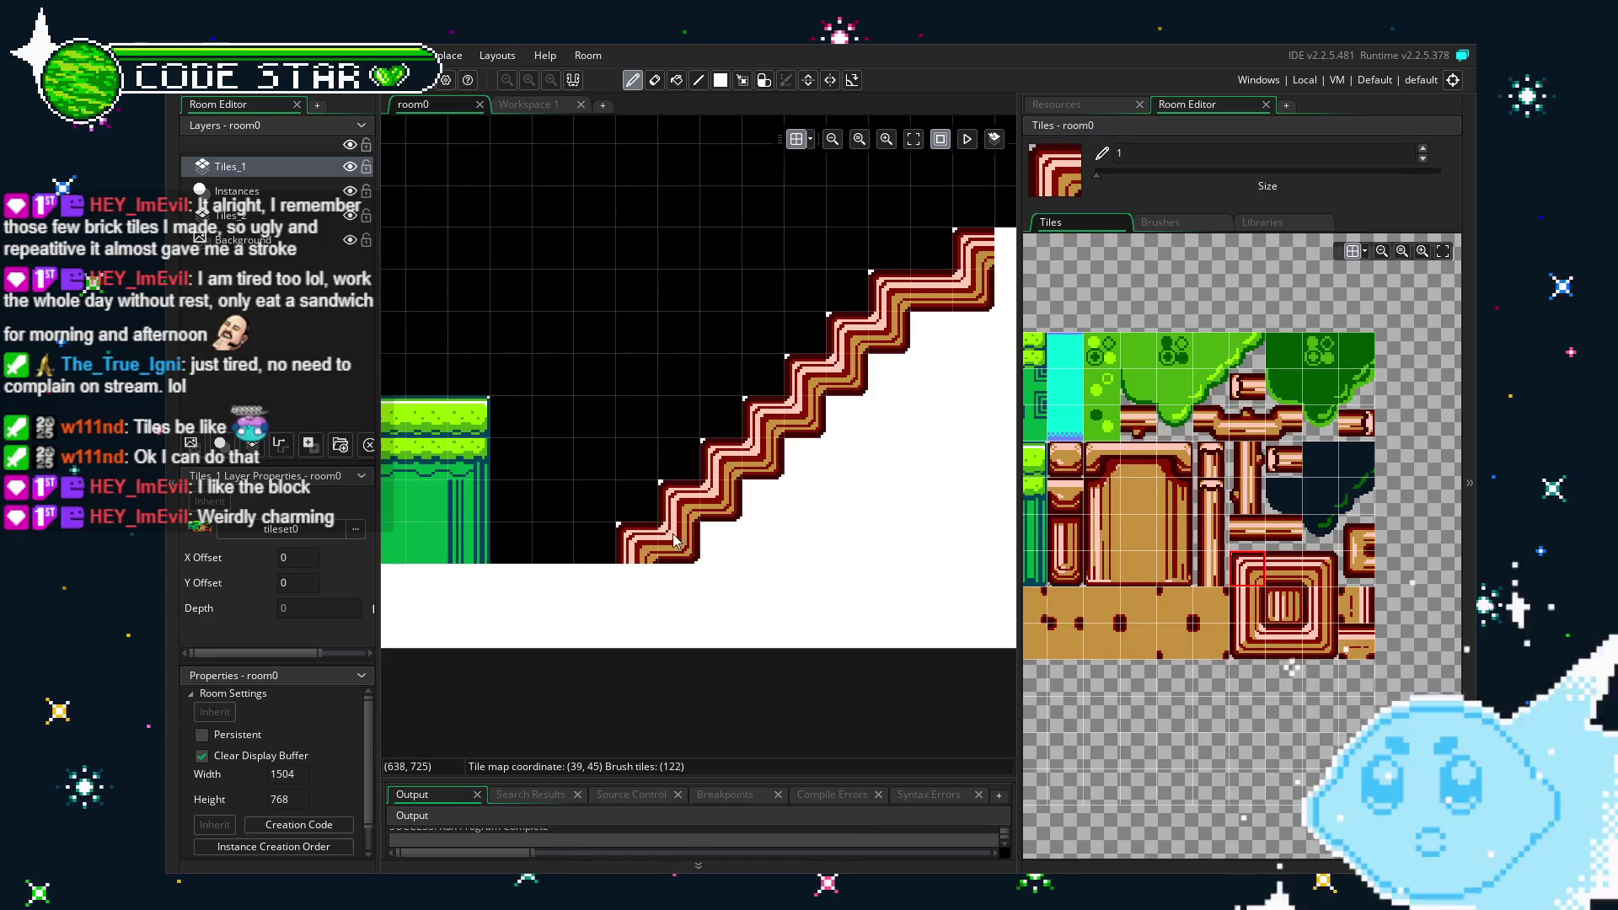
left_click(1247, 605)
left_click(634, 628)
scroll(625, 594, "up", 2)
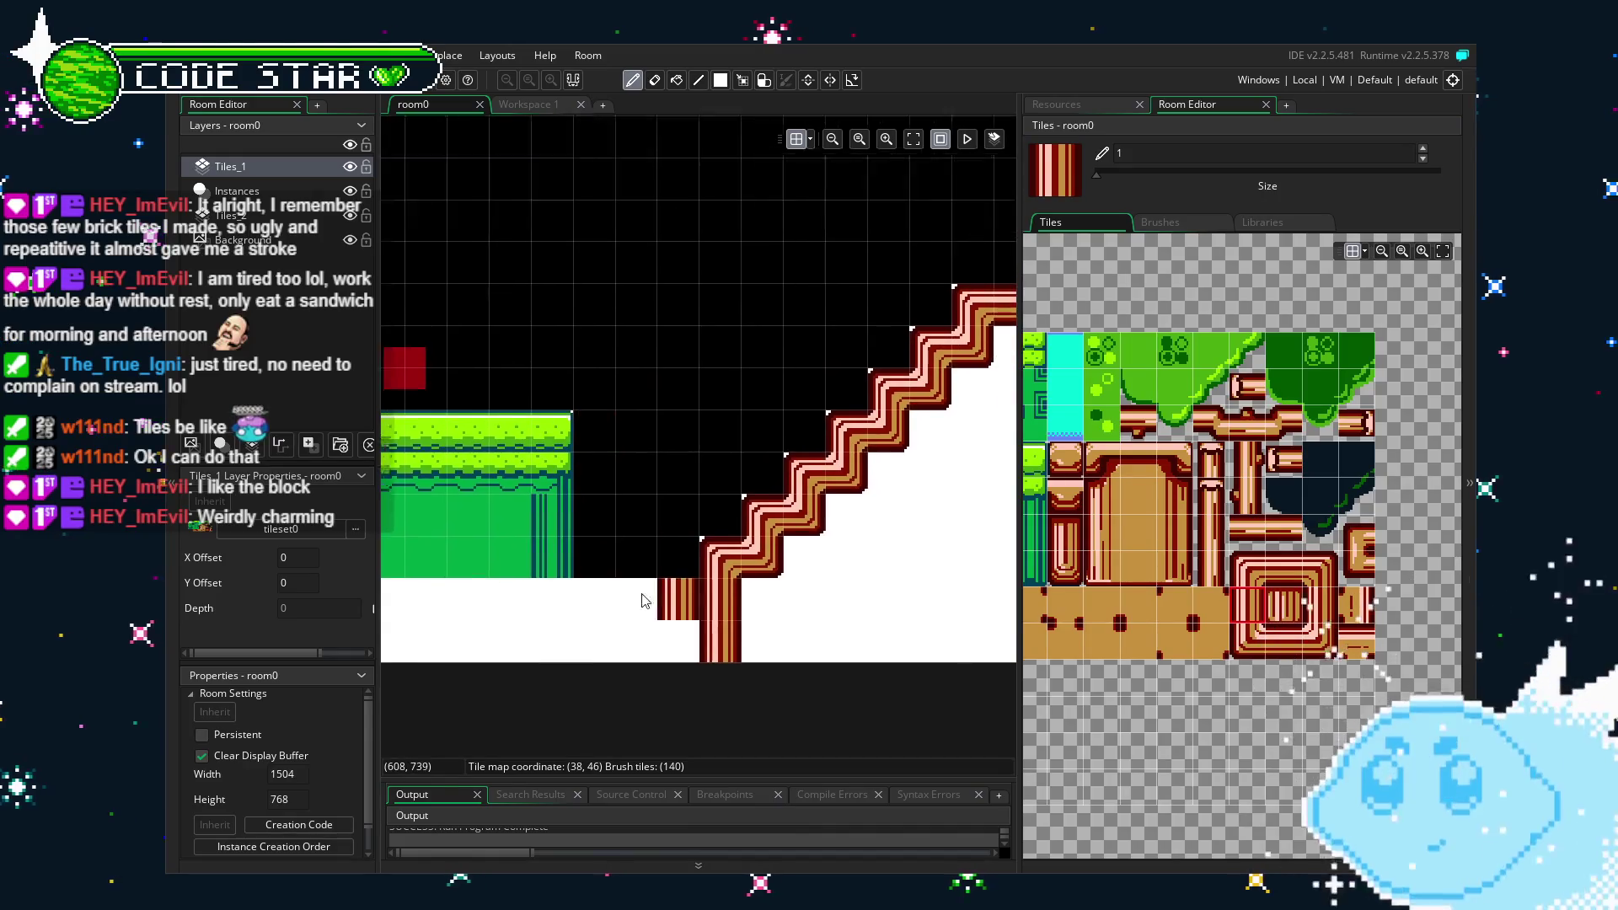
scroll(576, 682, "down", 2)
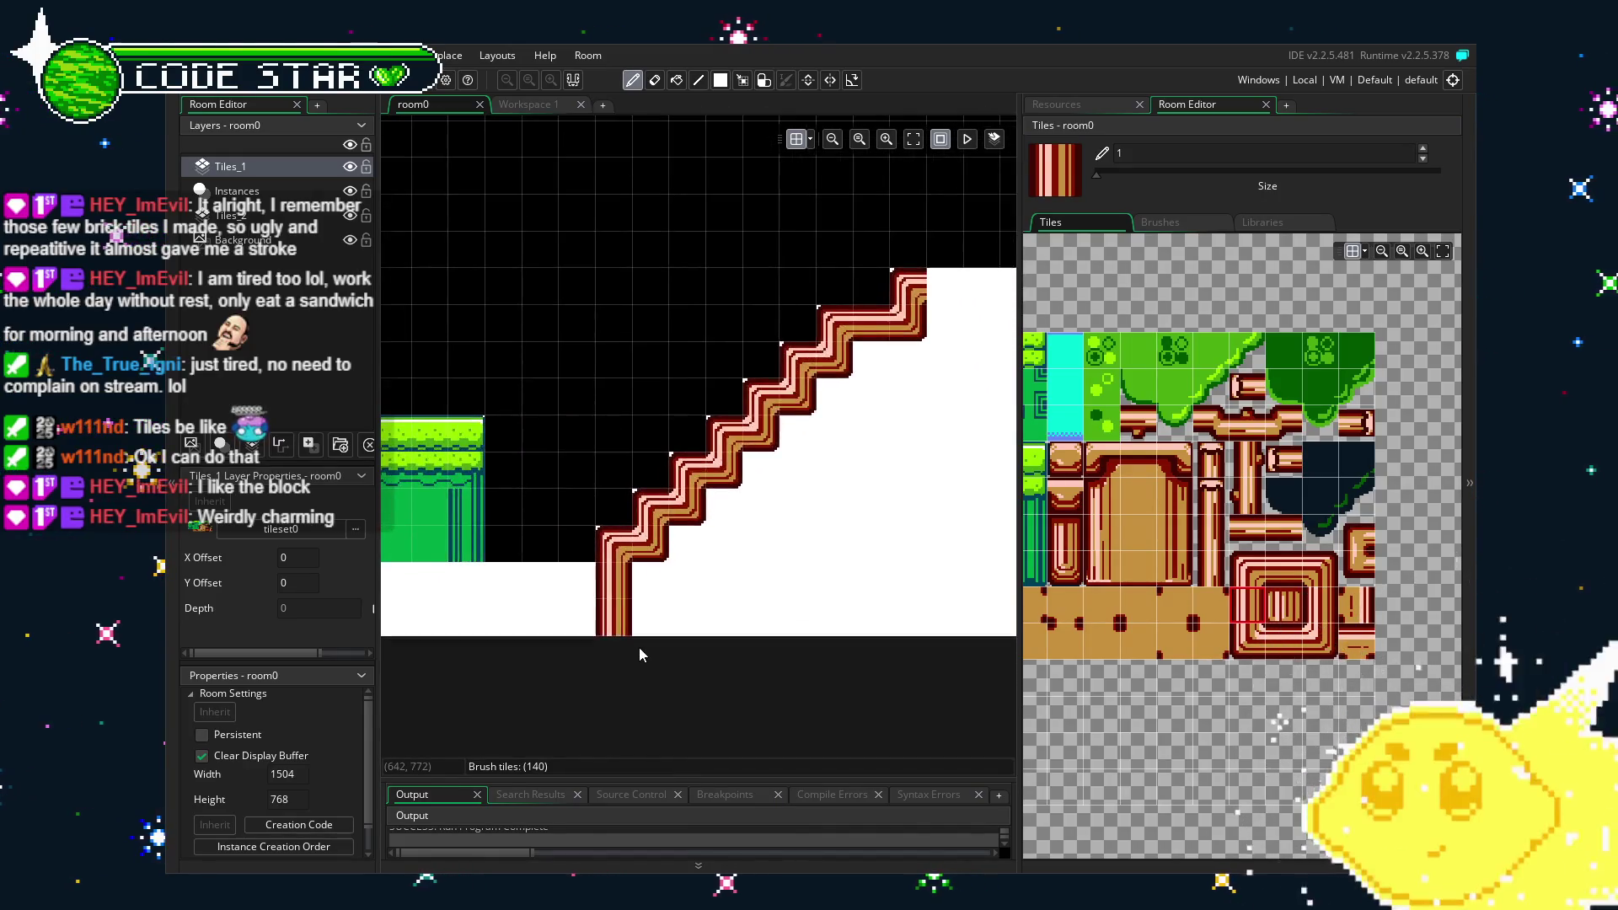
Place capped brick blocks on every stair step, from the lowest up to the top.
left_click(1065, 459)
left_click(613, 543)
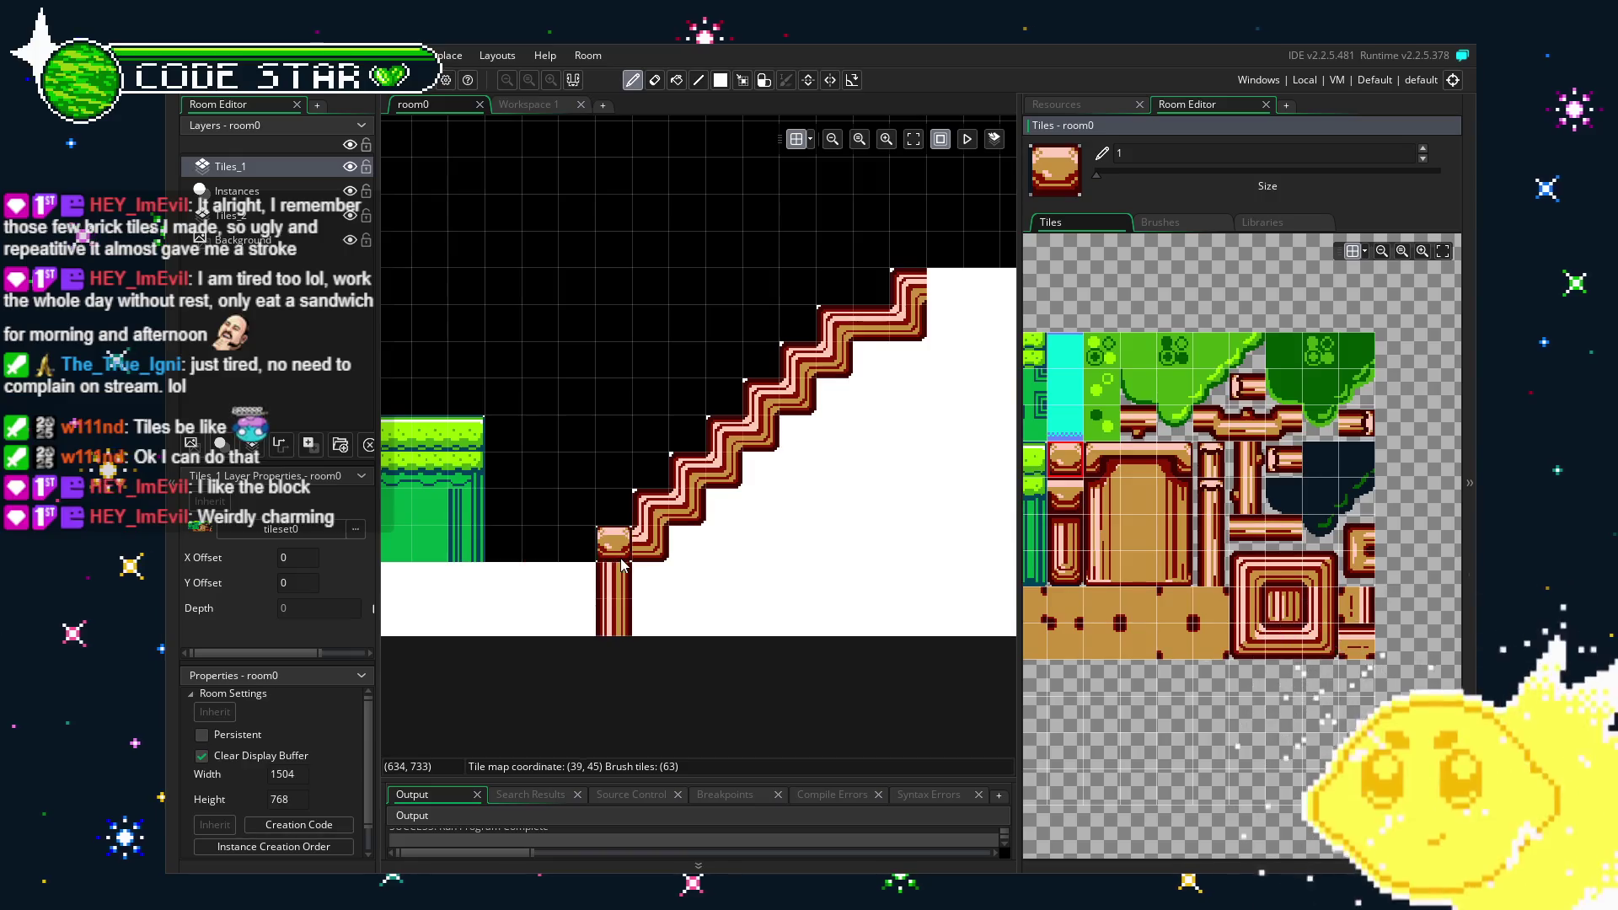
left_click(650, 506)
left_click(698, 465)
left_click(734, 425)
left_click(772, 389)
left_click(809, 353)
left_click(846, 317)
left_click(899, 315)
left_click(870, 320)
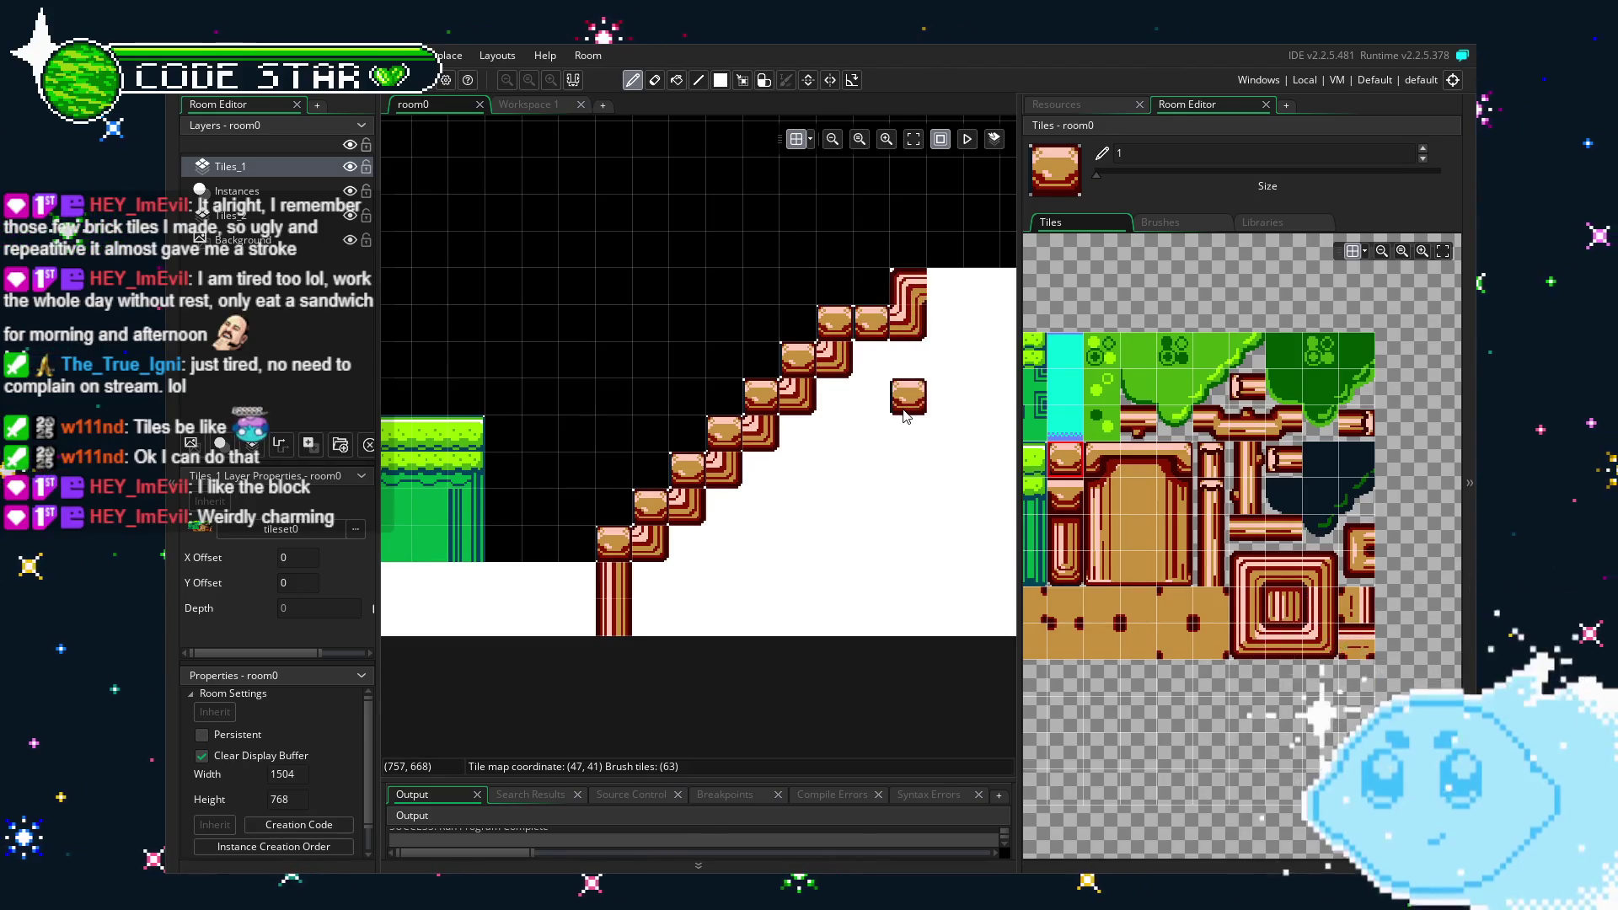
Erase the leftover top corner brick and the pillar tiles below the lowest step.
key("e")
left_click(909, 324)
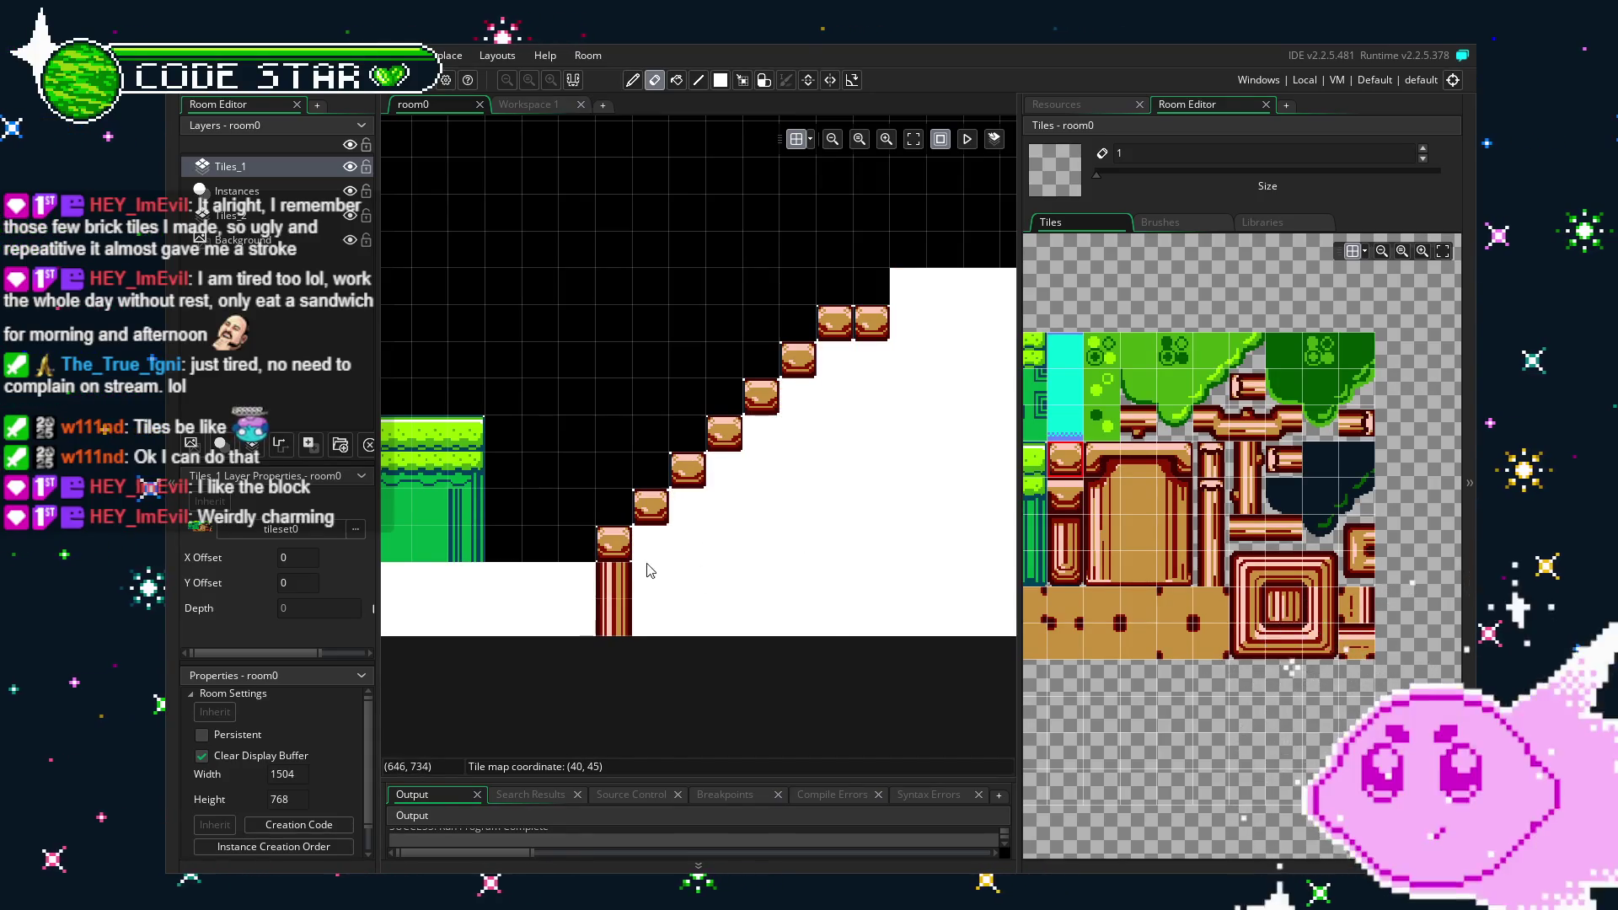
left_click_drag(613, 577, 611, 622)
left_click(1074, 466)
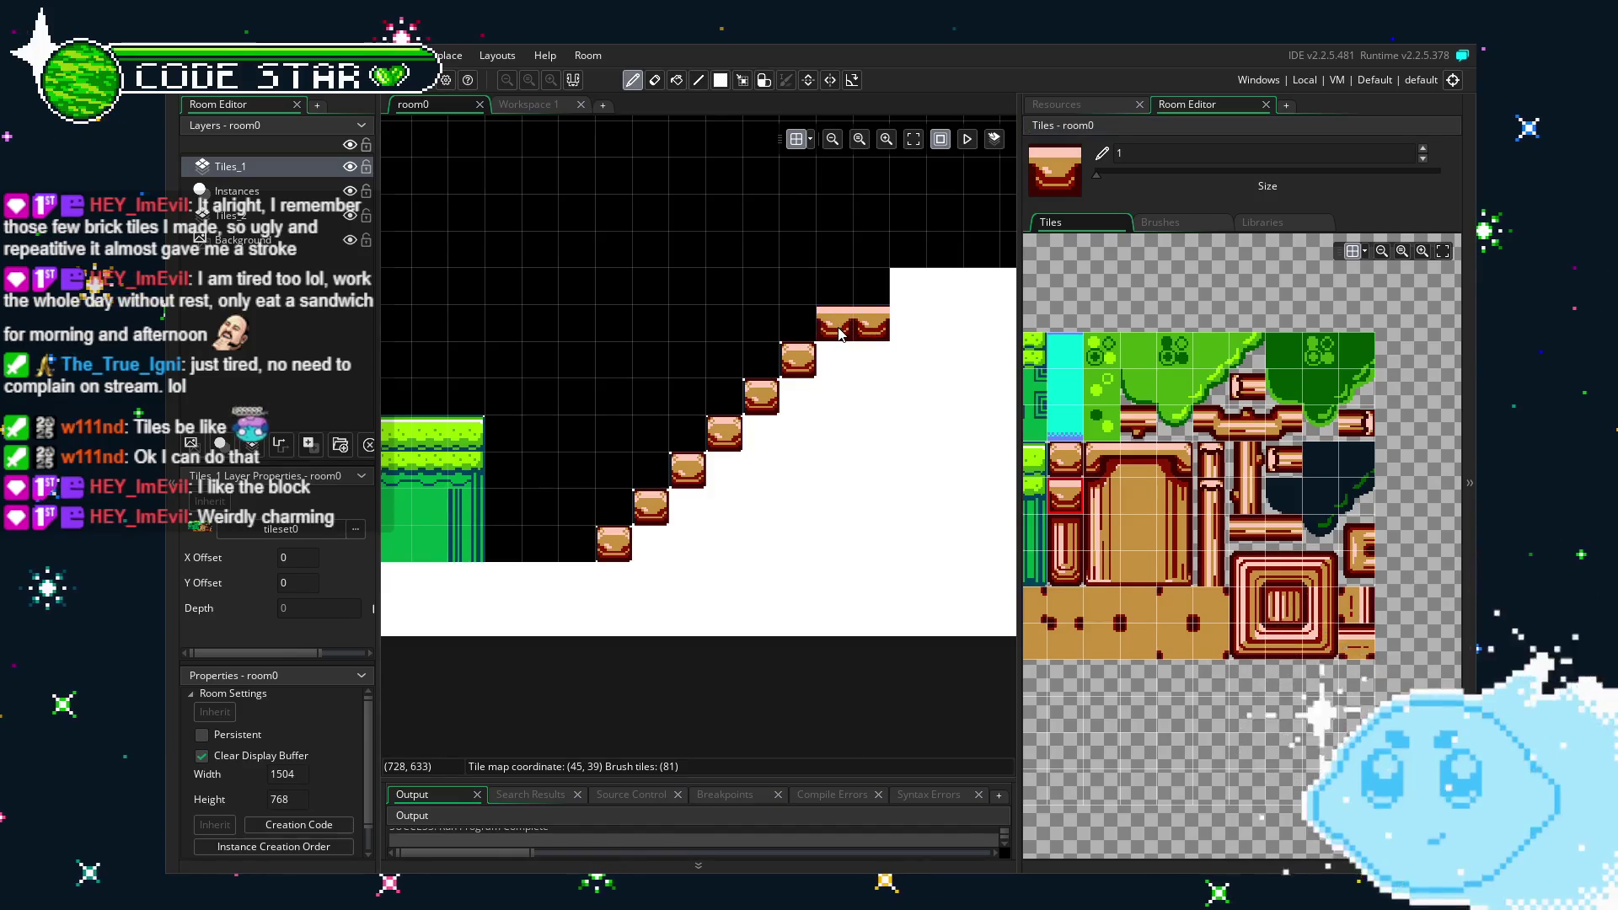
left_click_drag(884, 552, 822, 602)
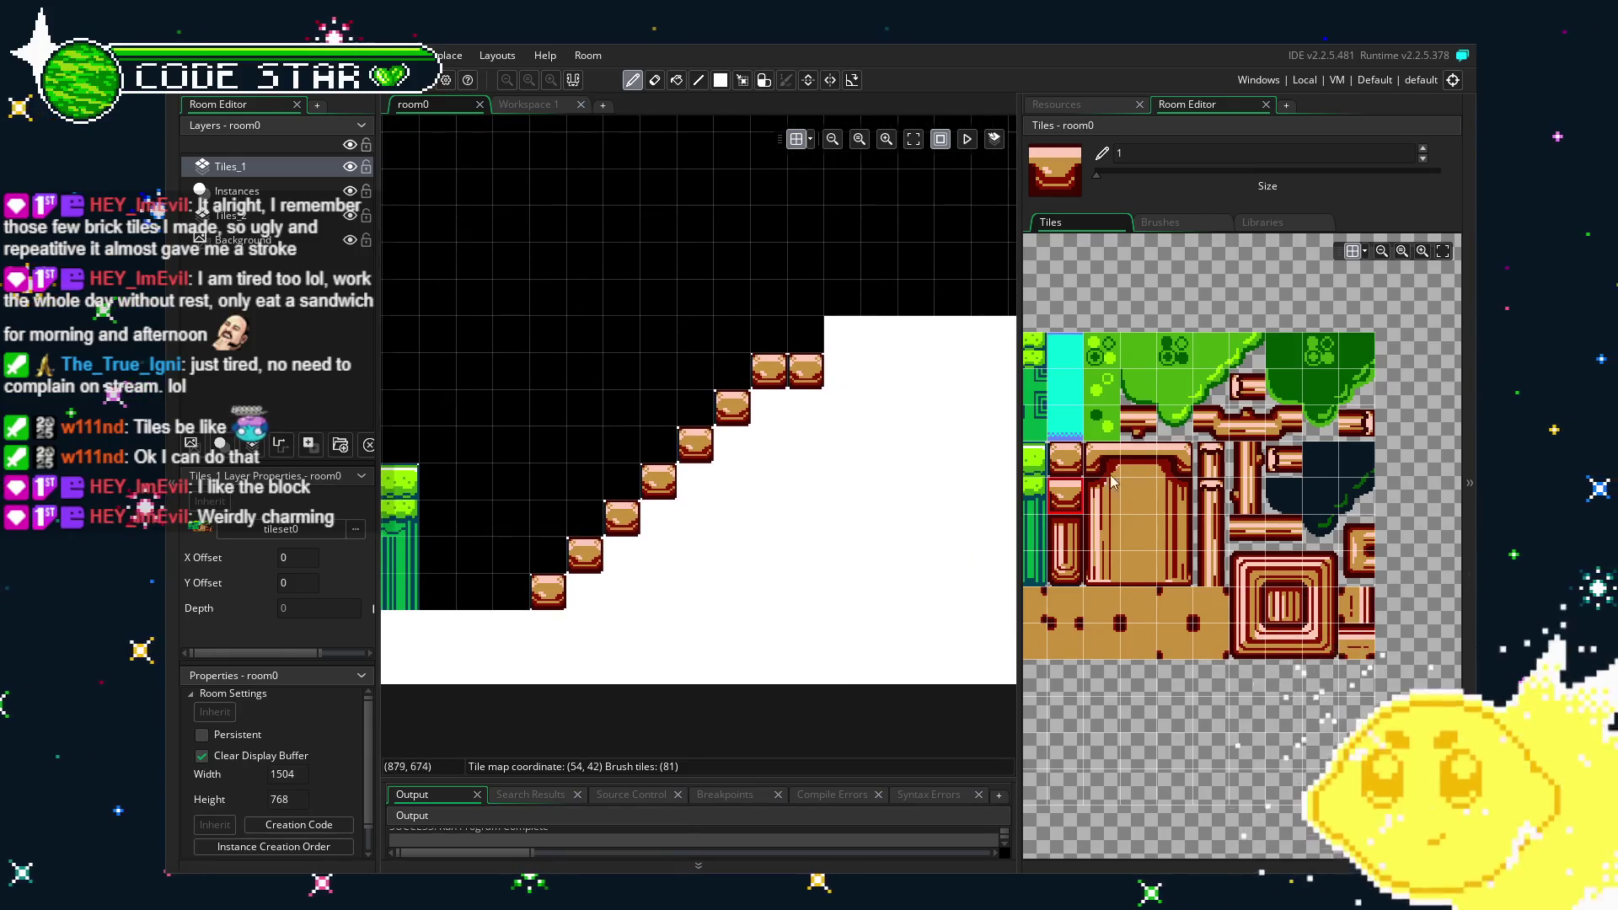
left_click(1134, 524)
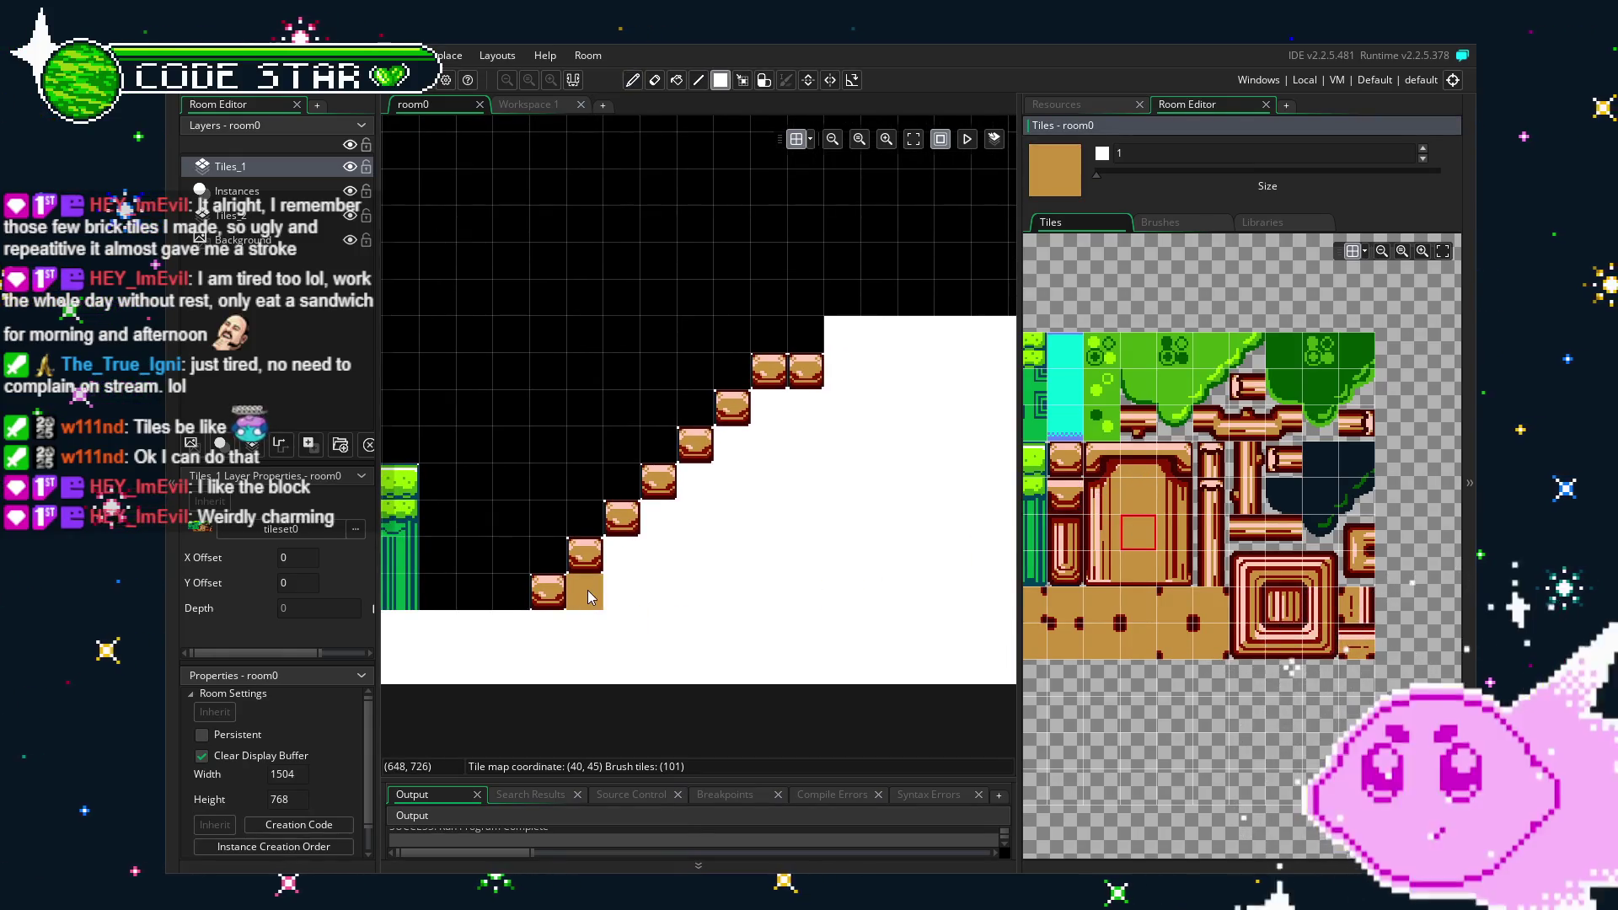
Paint the area beneath the brick-block staircase with plain tan tiles.
mouse_move(708, 632)
left_mouse_down()
mouse_move(857, 595)
mouse_move(812, 548)
mouse_move(992, 546)
mouse_move(730, 558)
left_mouse_up()
mouse_move(664, 380)
left_mouse_down()
mouse_move(711, 549)
mouse_move(740, 564)
mouse_move(613, 443)
mouse_move(619, 523)
mouse_move(591, 472)
mouse_move(583, 506)
mouse_move(551, 501)
left_mouse_up()
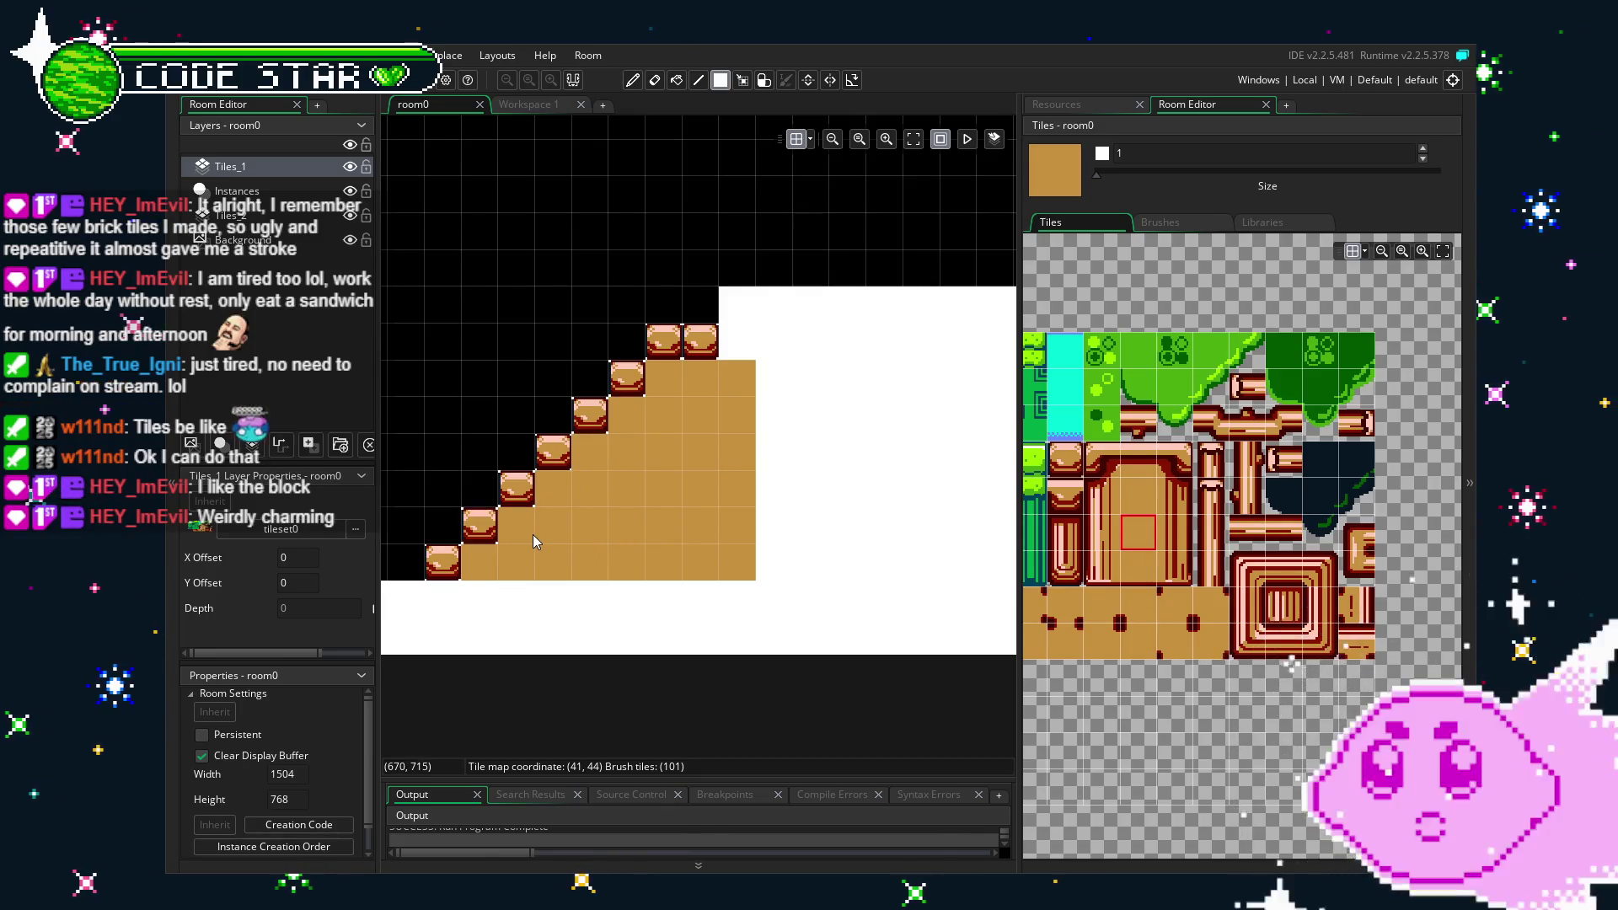
scroll(539, 540, "left", 3)
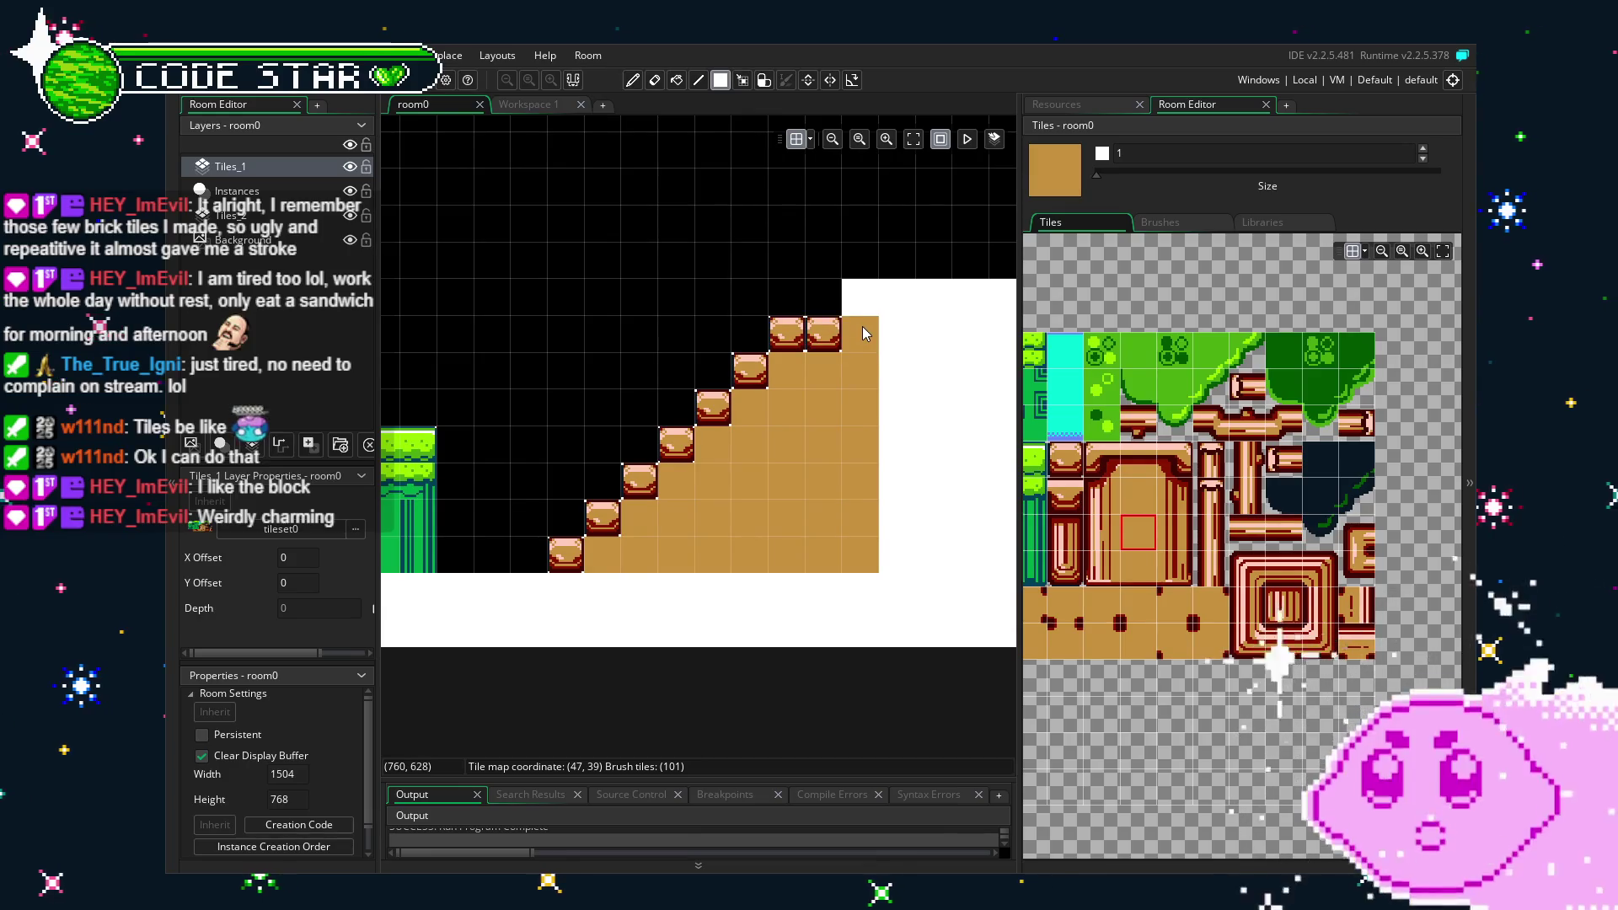
scroll(862, 333, "up", 2)
scroll(862, 333, "right", 2)
Add a capped brick block on a new top step of the staircase.
left_click(1064, 459)
left_click(777, 375)
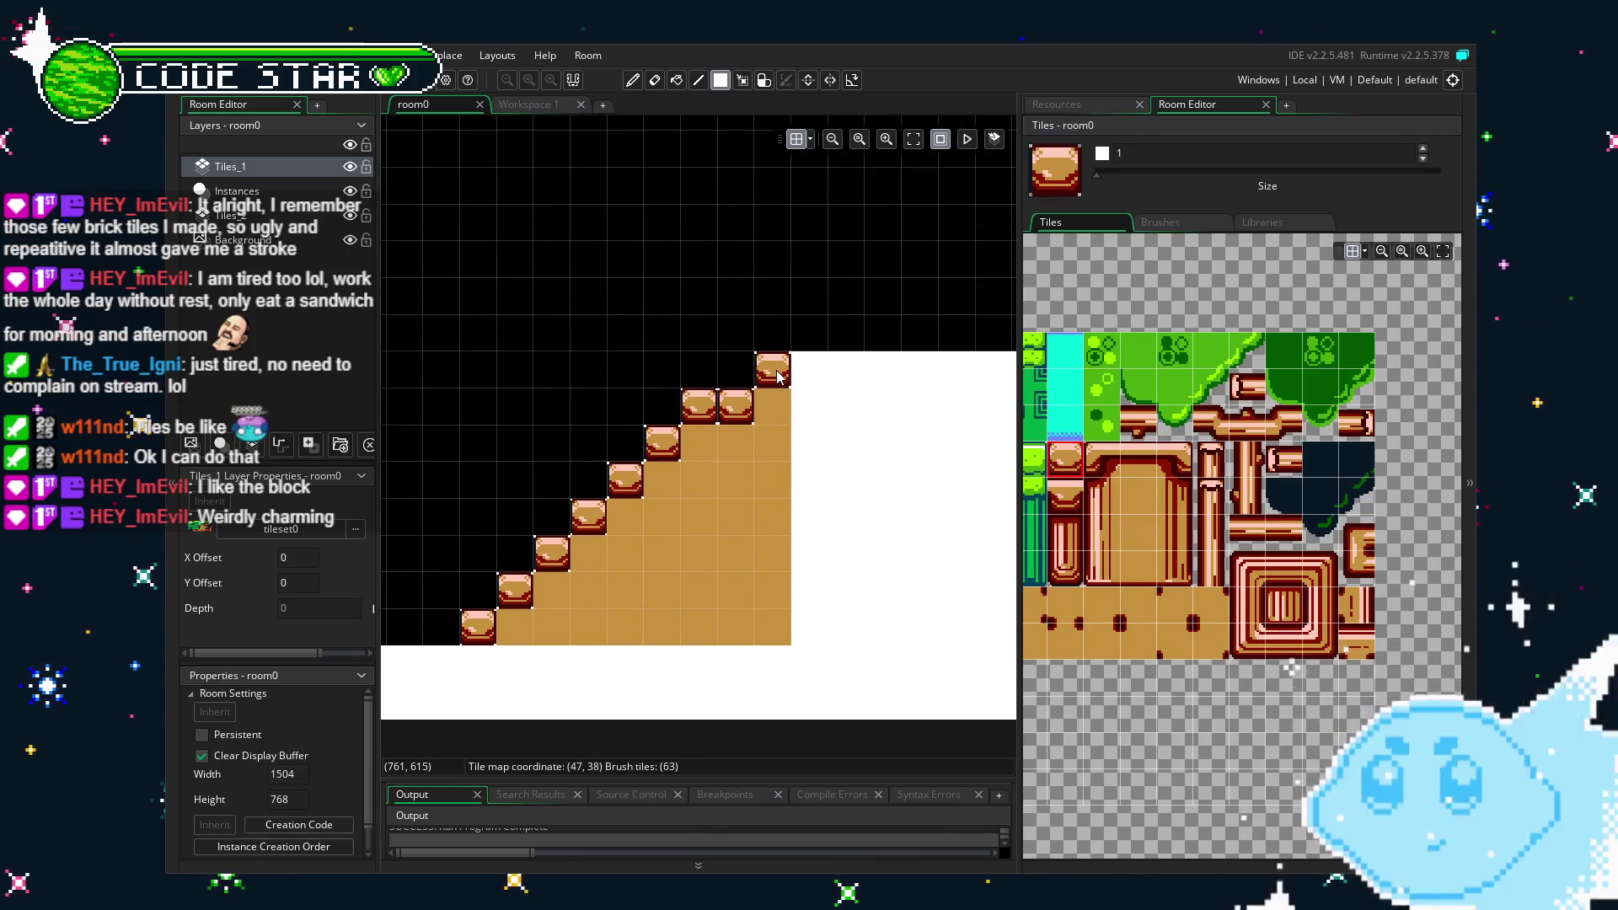
scroll(620, 578, "down", 3)
scroll(624, 583, "up", 2)
scroll(623, 584, "up", 1)
left_click(1059, 506)
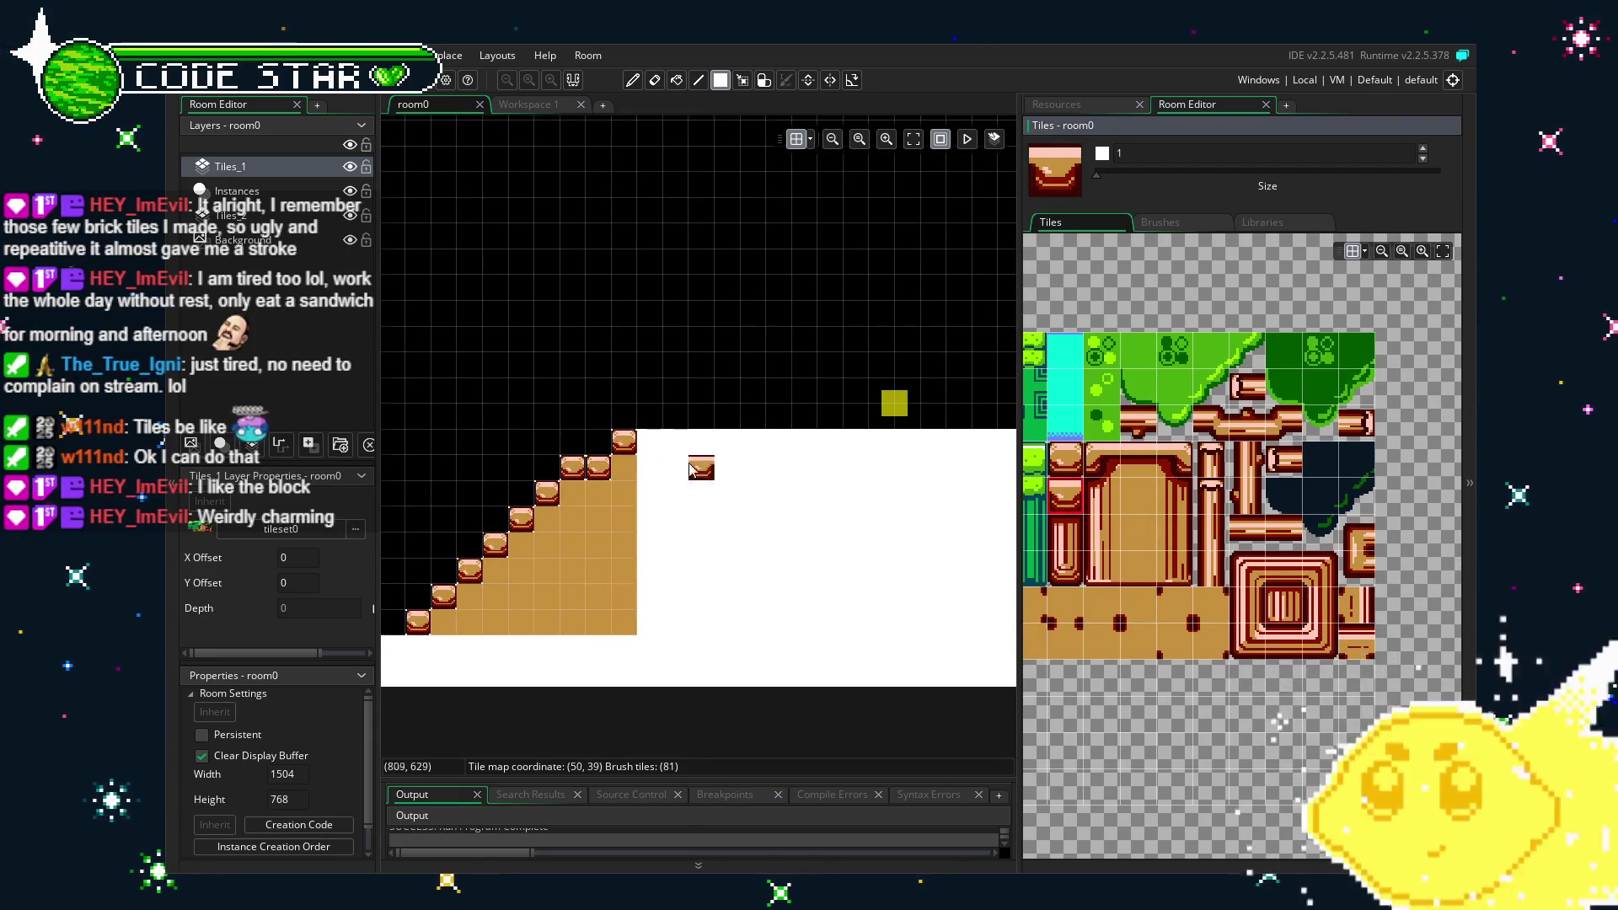
left_click_drag(655, 567, 856, 546)
left_click_drag(1060, 556, 1273, 600)
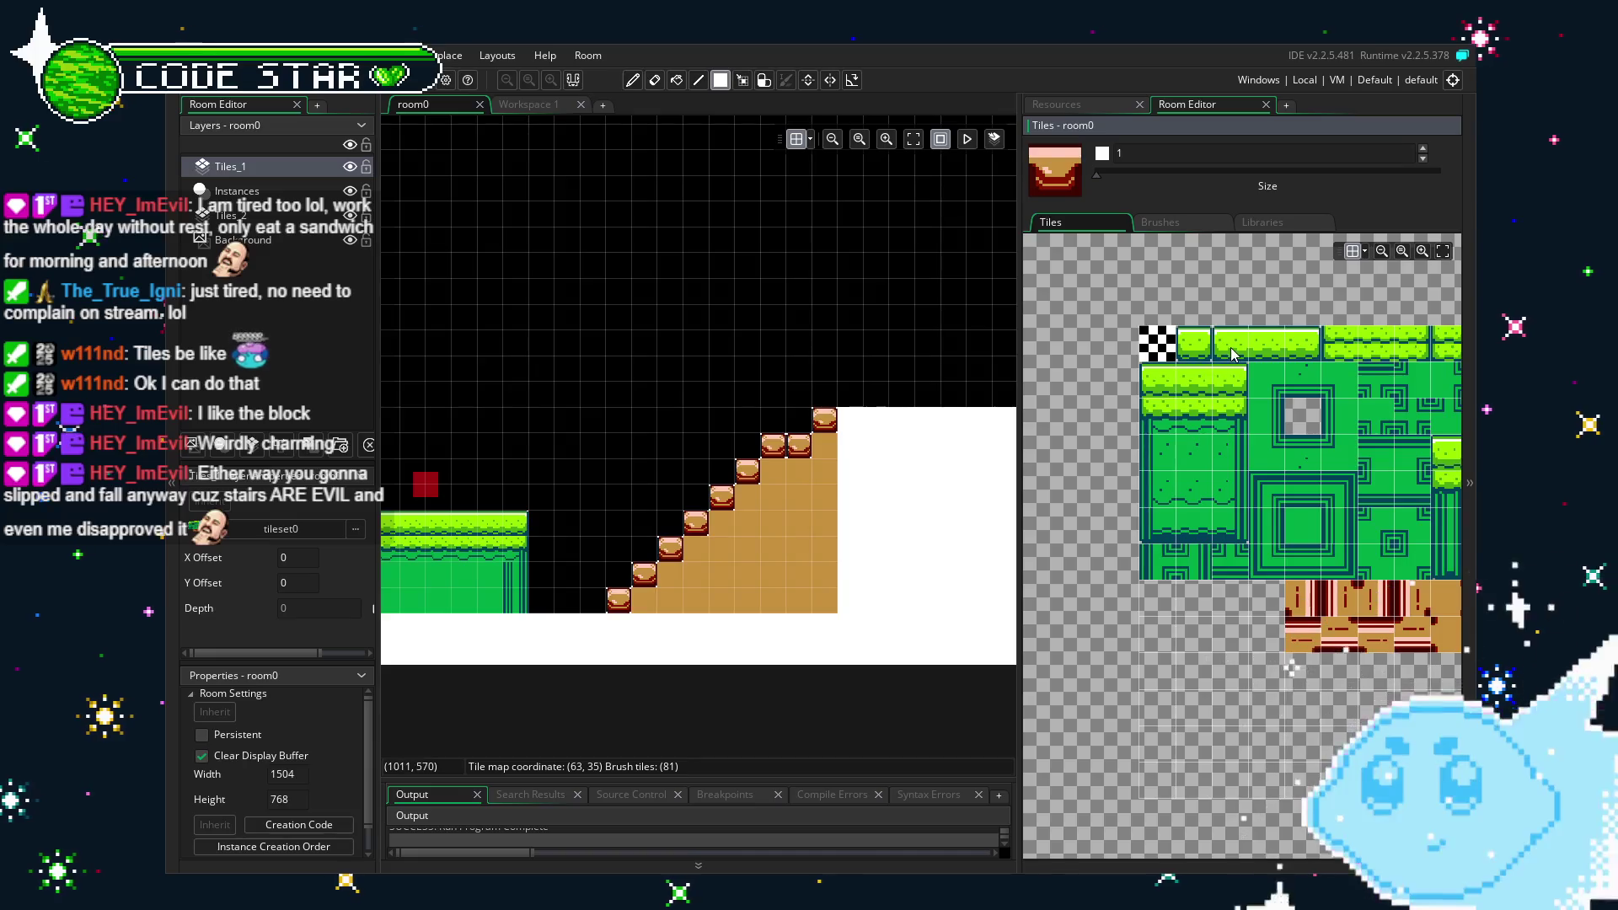
Paint a grass strip right of the stair top and close the gap at its end.
left_click_drag(1232, 354, 1265, 346)
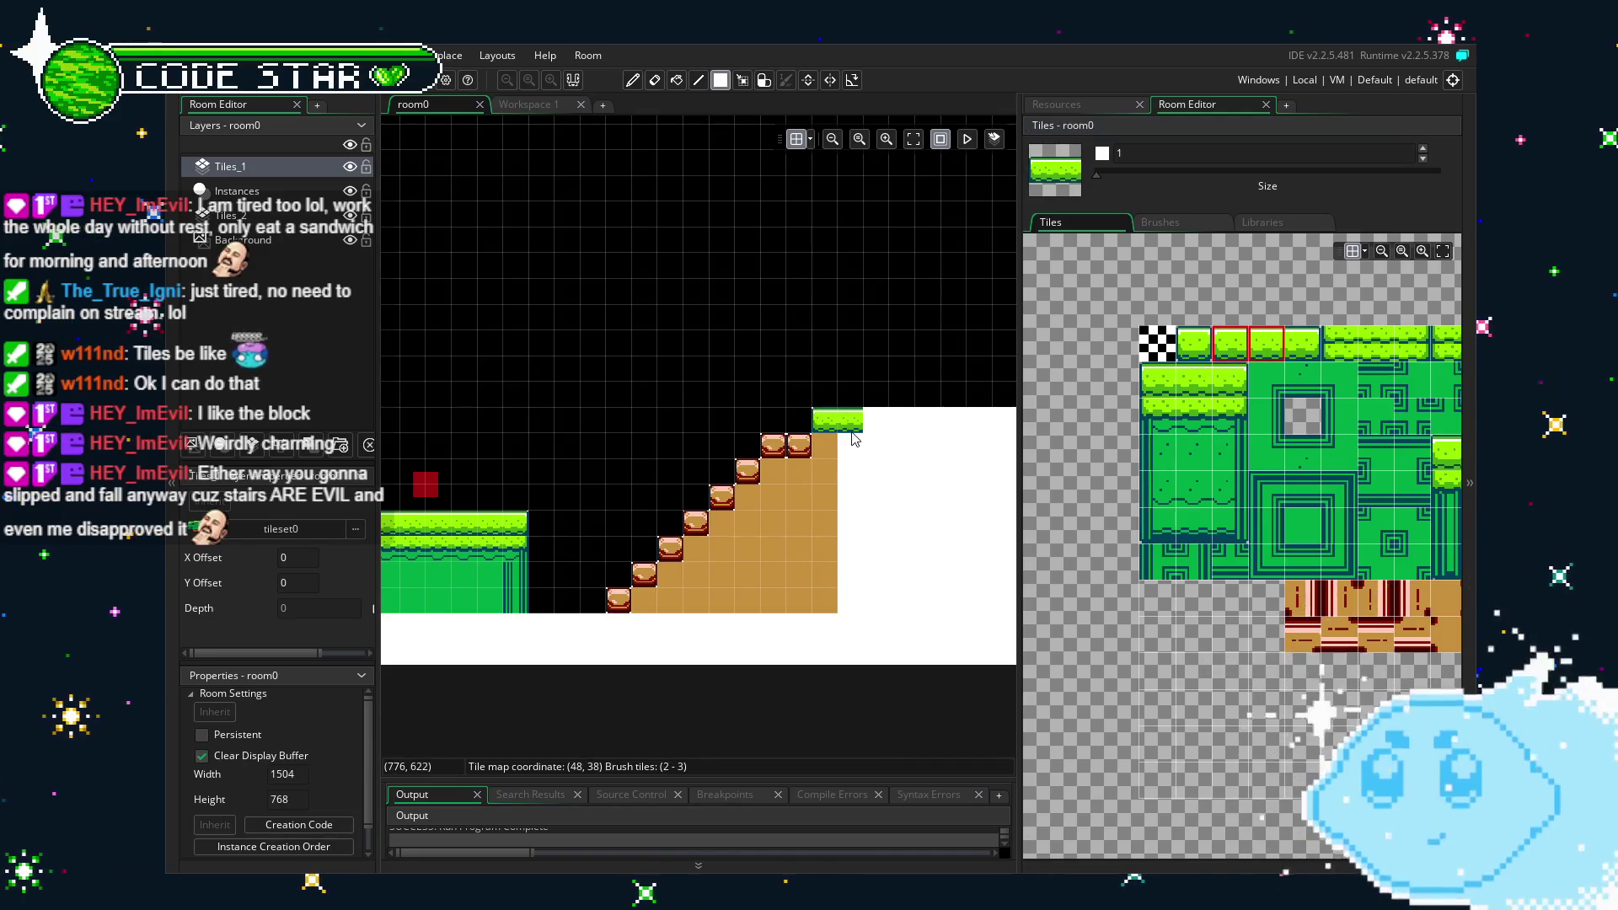
left_click_drag(855, 438, 636, 463)
left_click(1245, 351)
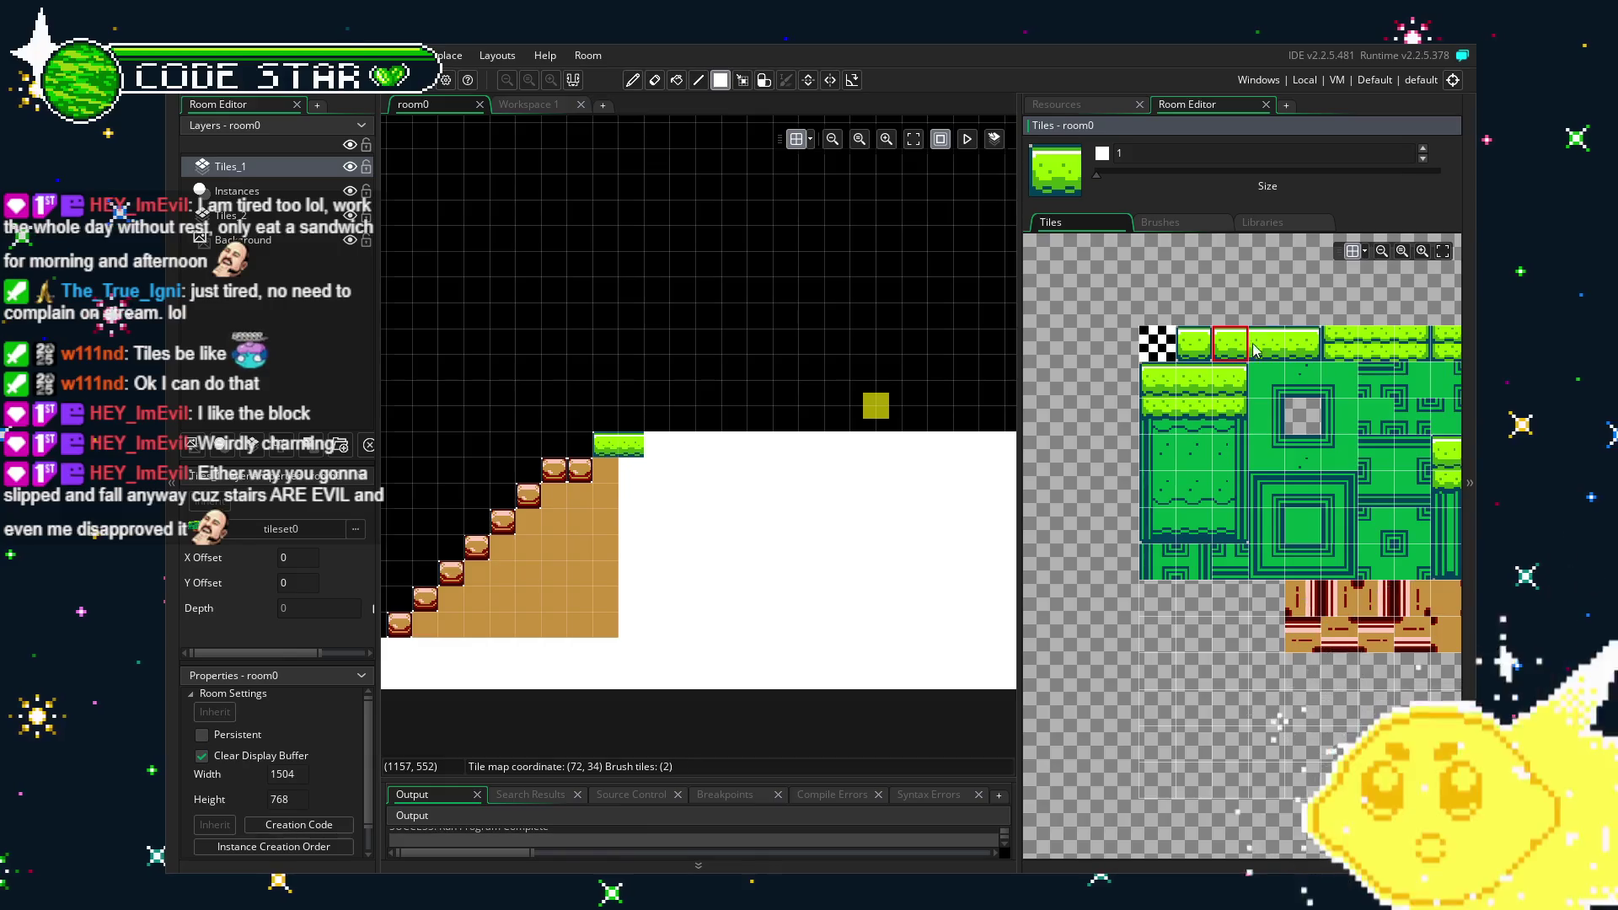
left_click_drag(1255, 351, 1230, 353)
left_click(1255, 343)
left_click(660, 445)
left_click_drag(660, 449, 902, 448)
left_click_drag(592, 459, 676, 465)
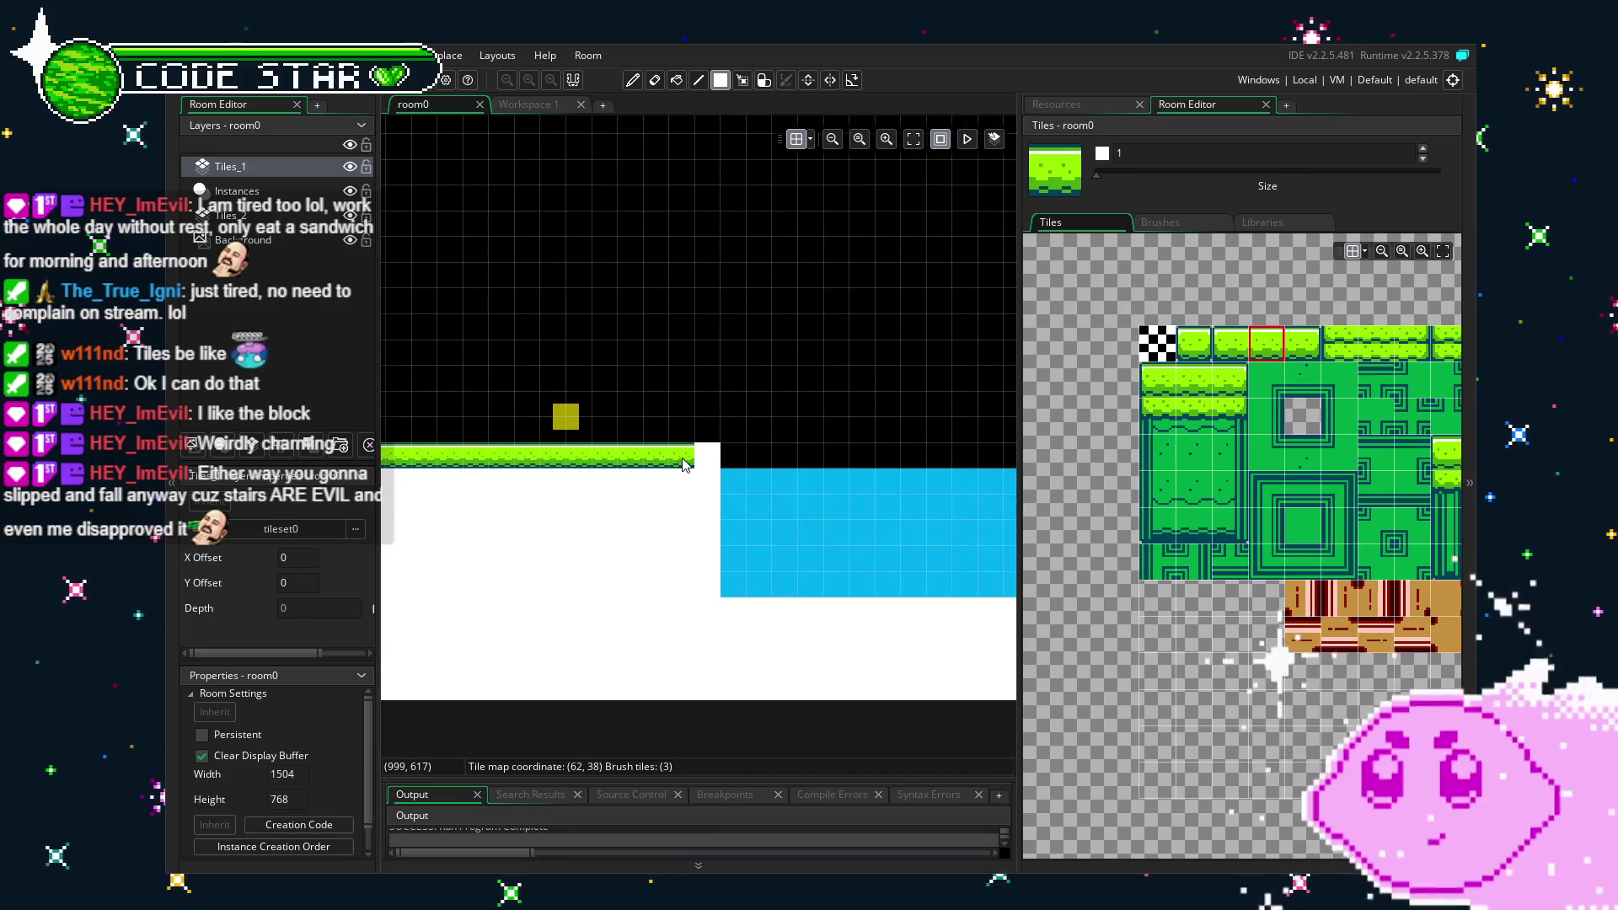
left_click(1303, 343)
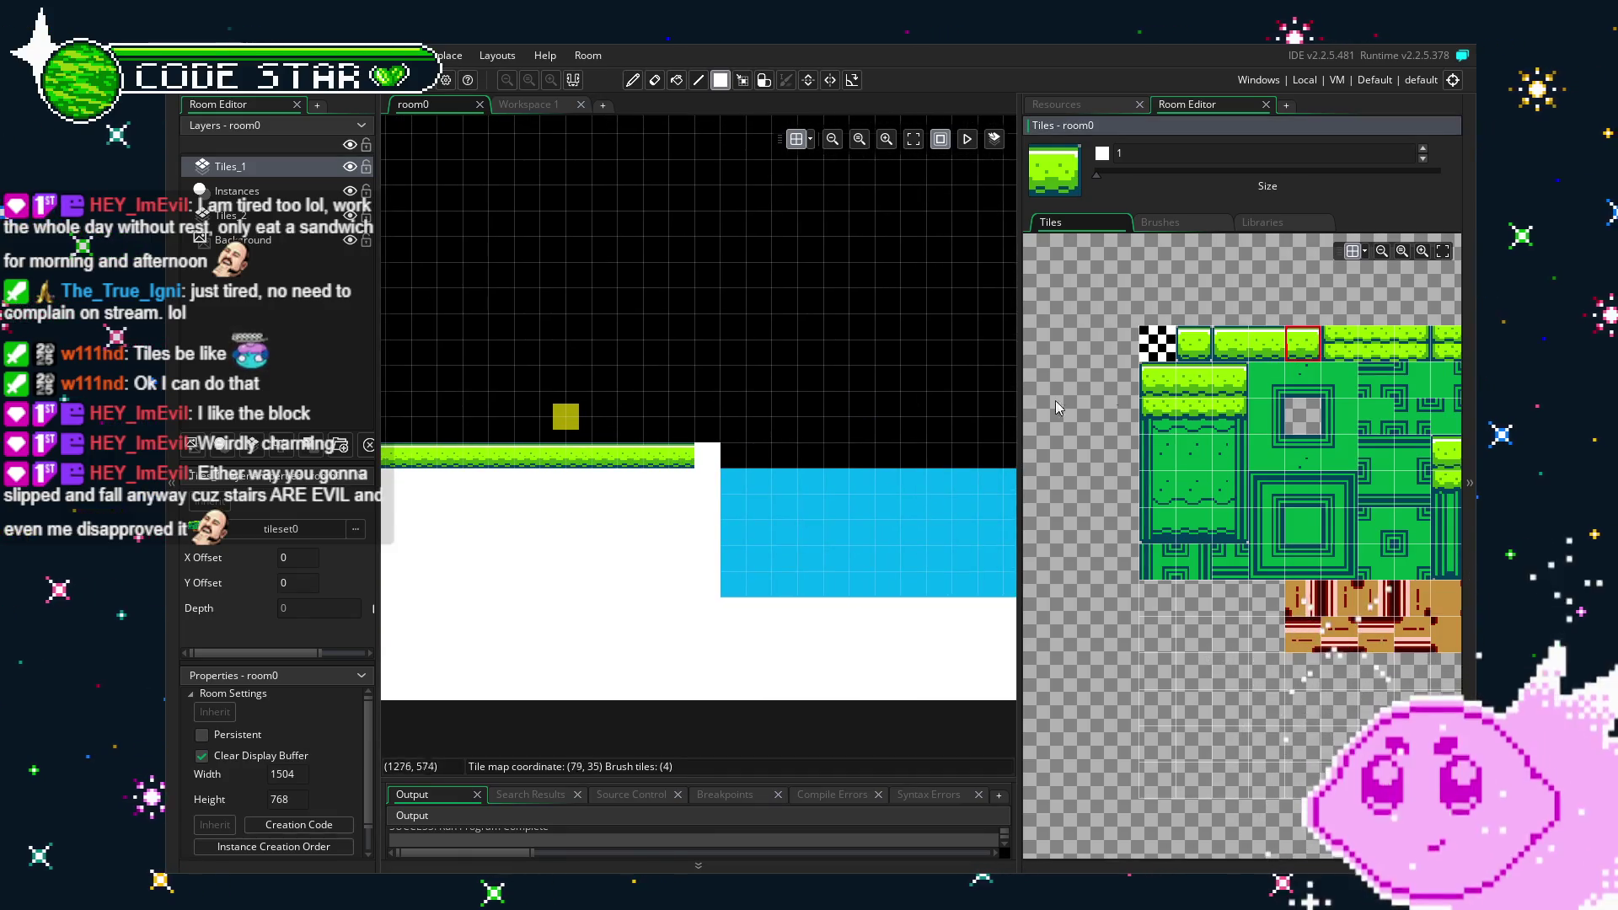
left_click(706, 468)
Fill the area beneath the grass platform beside the stairs with the tan fill tile.
scroll(758, 590, "left", 5)
scroll(774, 644, "down", 1)
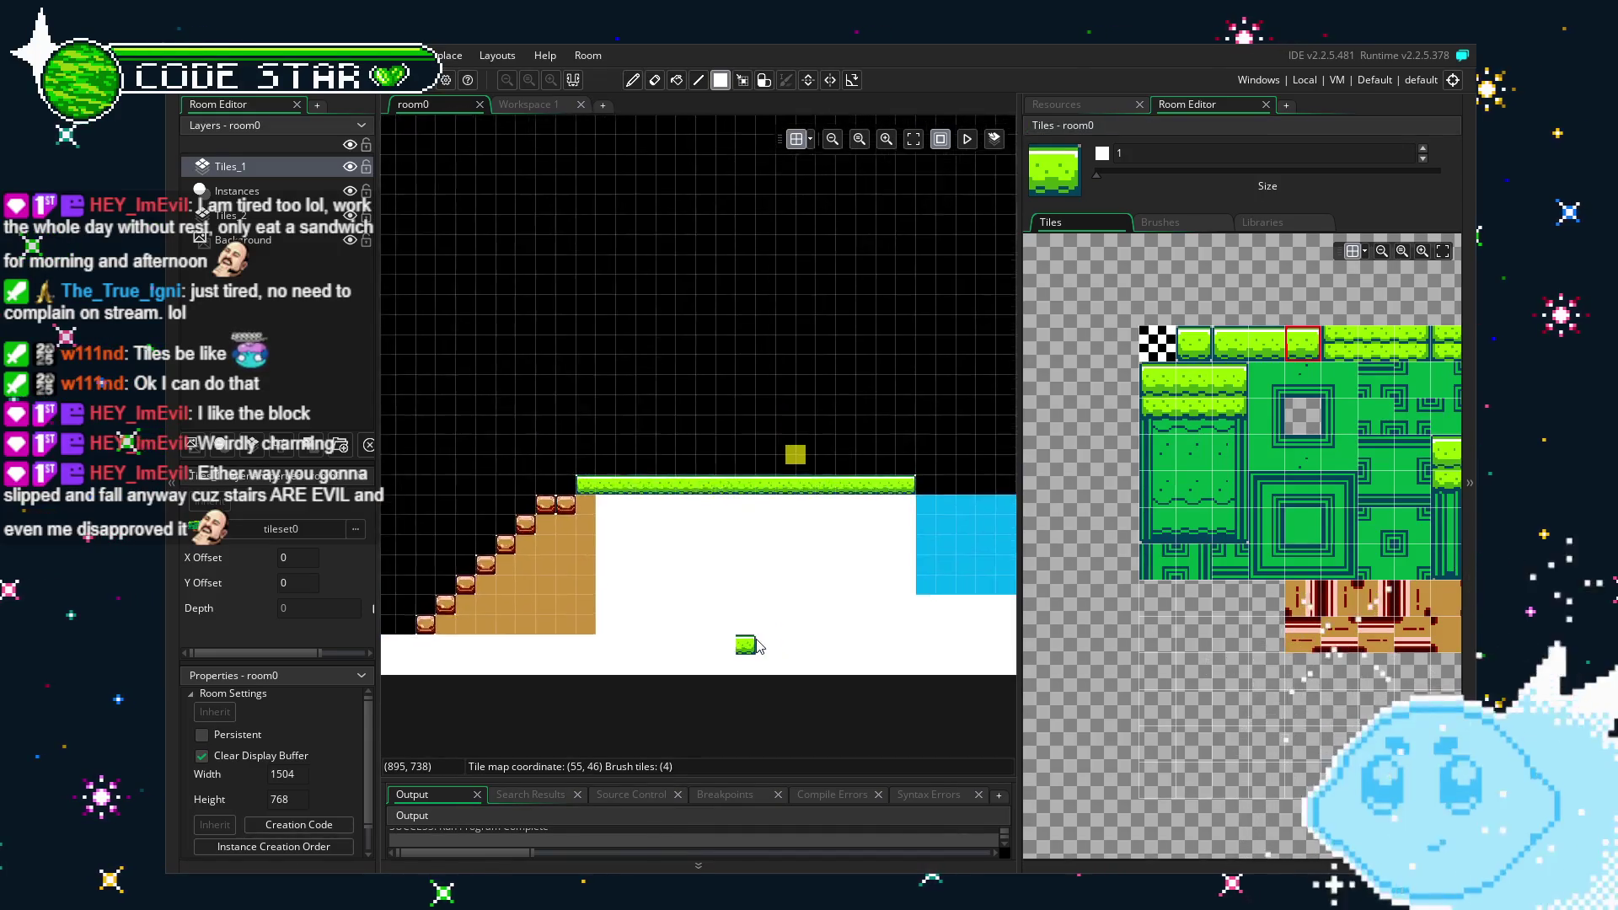
left_click(505, 596, "ctrl")
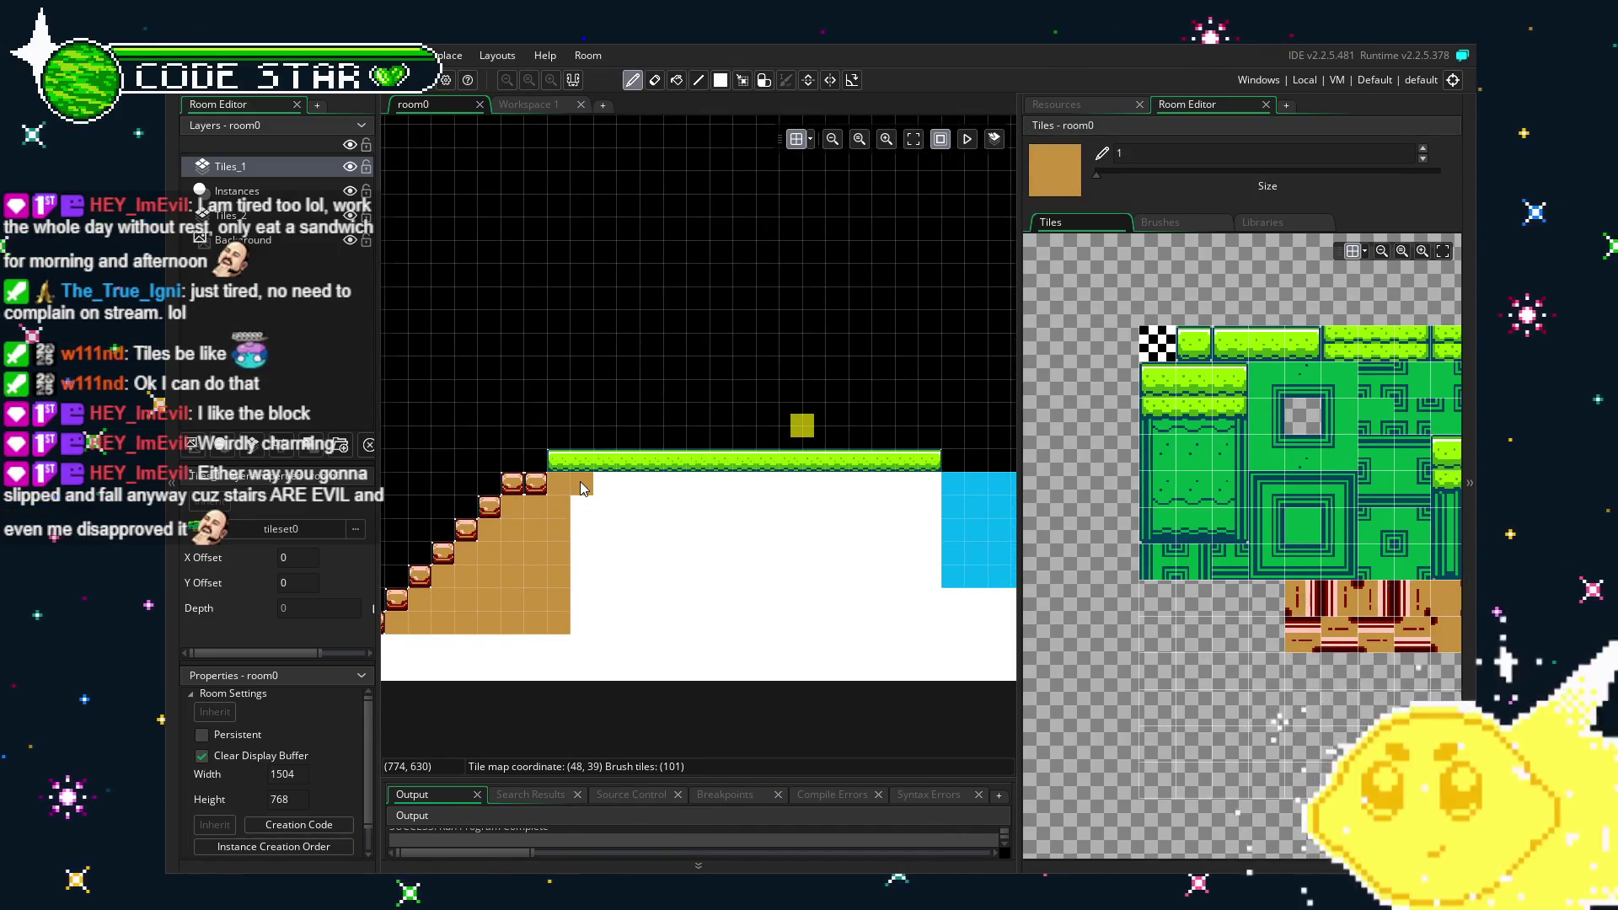
mouse_move(582, 487)
left_mouse_down()
mouse_move(822, 582)
mouse_move(918, 514)
mouse_move(927, 620)
left_mouse_up()
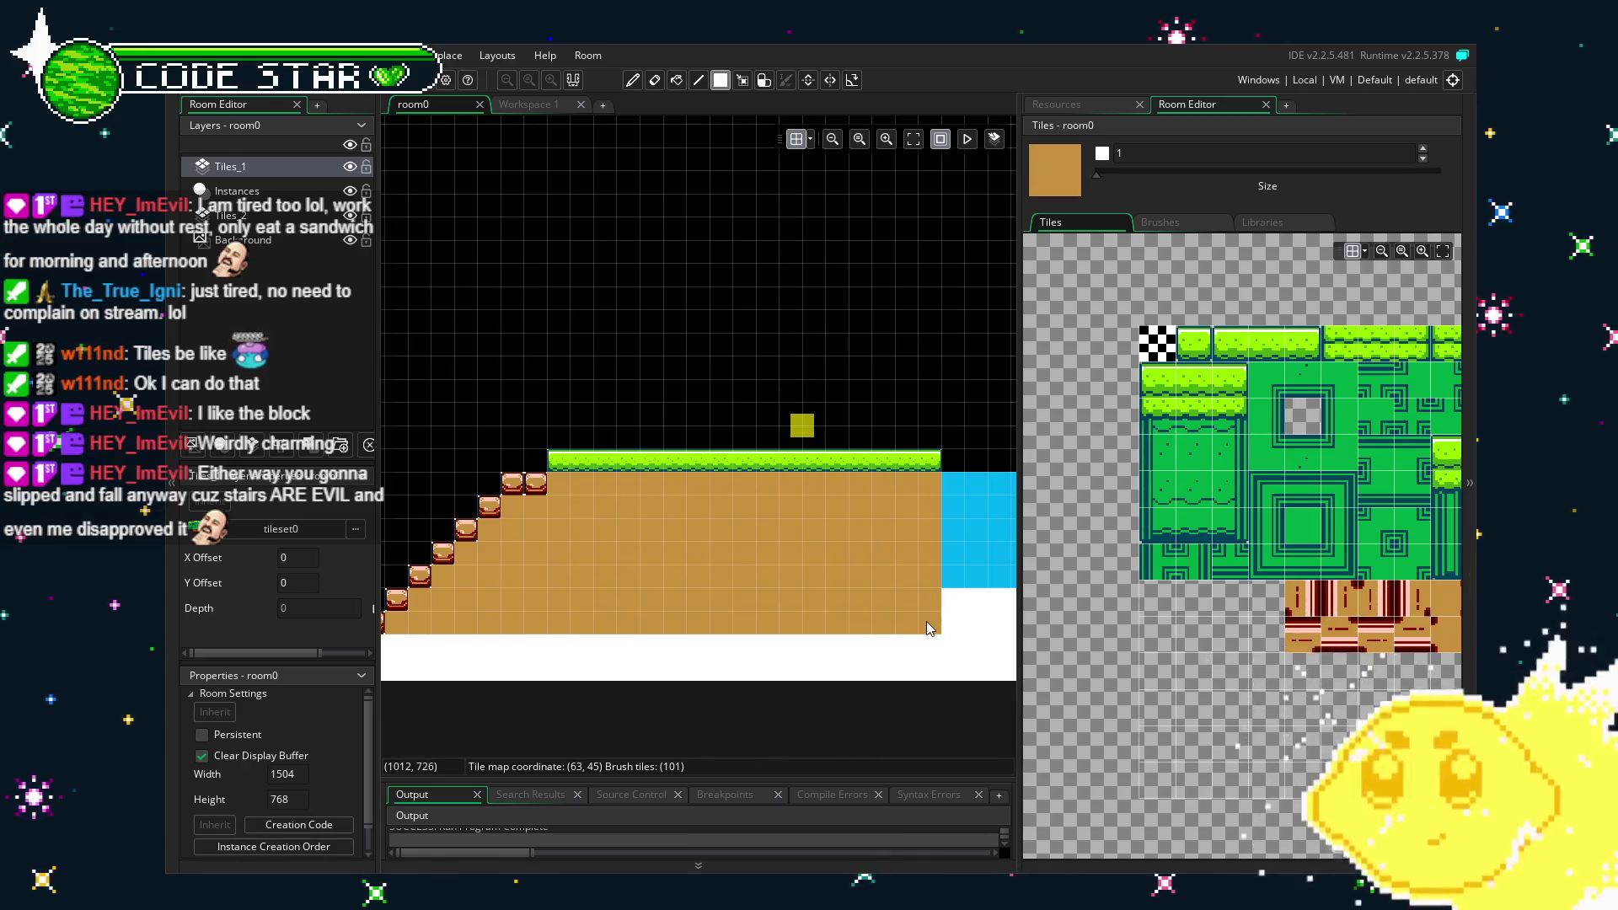
Look over the stairs, platforms, tan ground and water, then run the game to test the room.
scroll(607, 585, "left", 5)
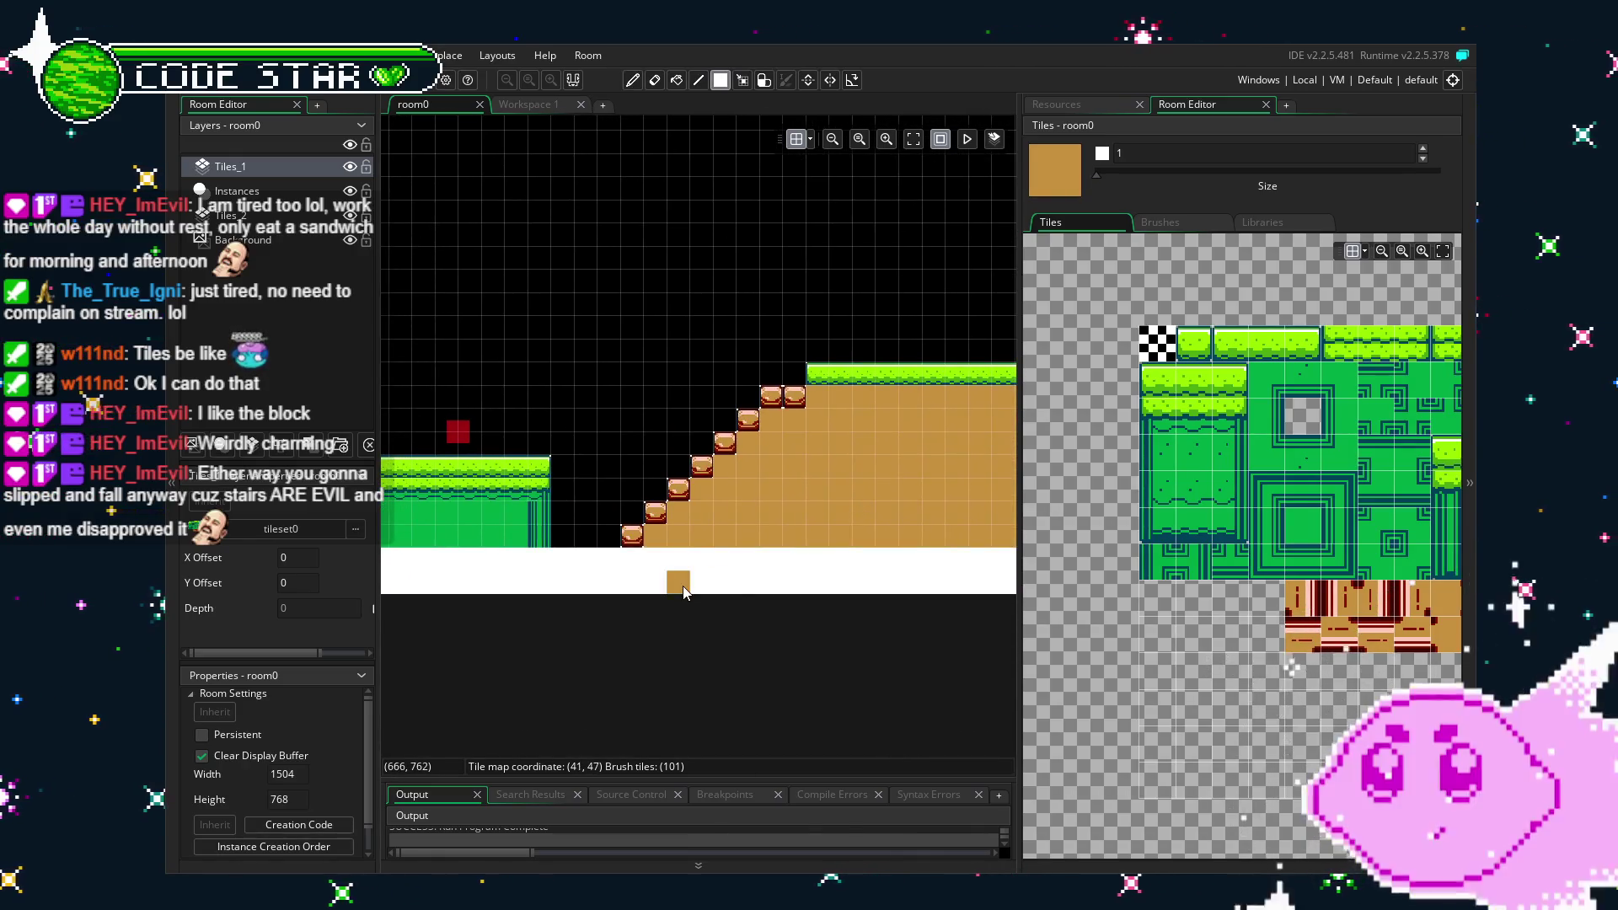
scroll(682, 585, "down", 2)
scroll(840, 502, "up", 1)
left_click_drag(849, 497, 578, 573)
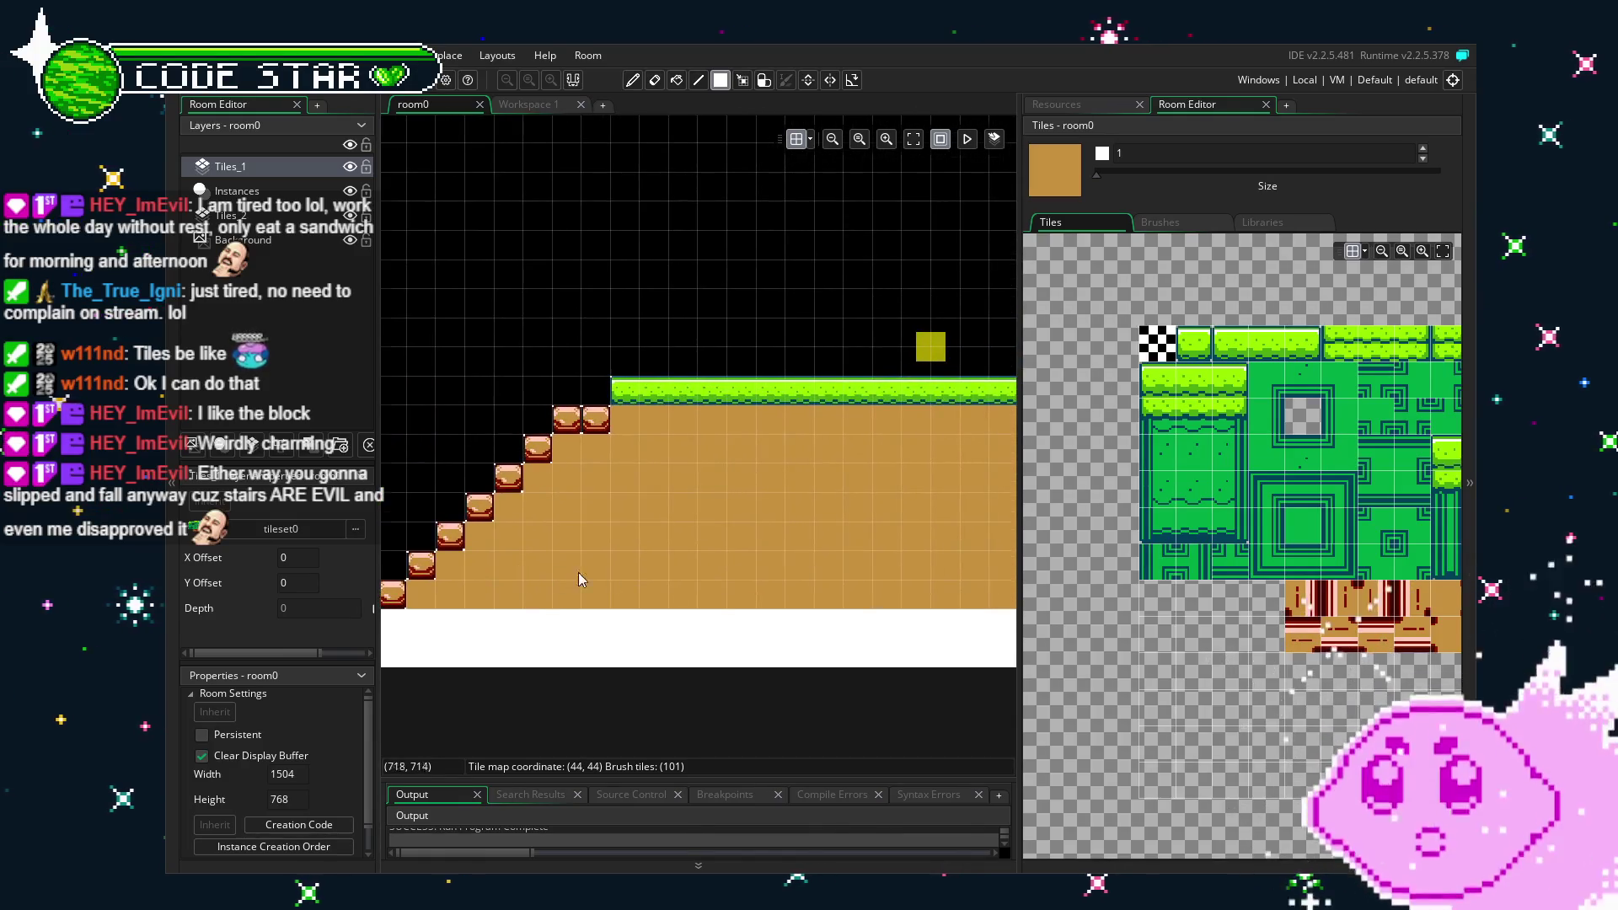
mouse_move(718, 581)
left_mouse_down()
mouse_move(446, 599)
mouse_move(481, 598)
left_mouse_up()
scroll(1095, 644, "right", 5)
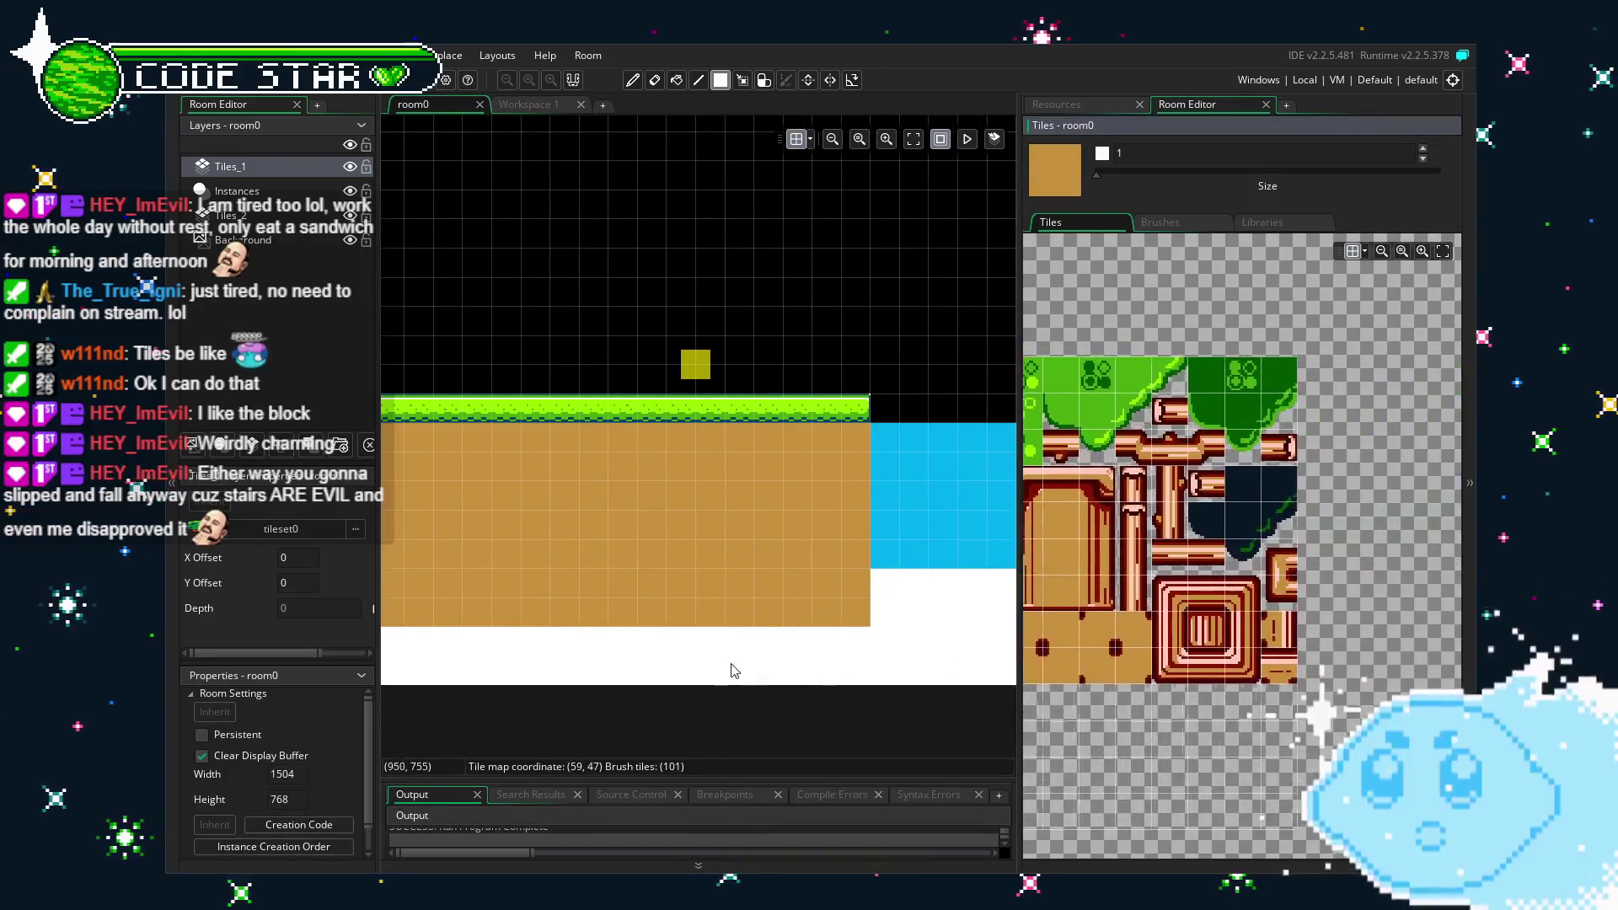
left_click_drag(503, 662, 905, 611)
mouse_move(589, 598)
left_mouse_down()
mouse_move(910, 581)
mouse_move(801, 608)
mouse_move(993, 578)
mouse_move(343, 630)
left_mouse_up()
left_click_drag(643, 621, 493, 644)
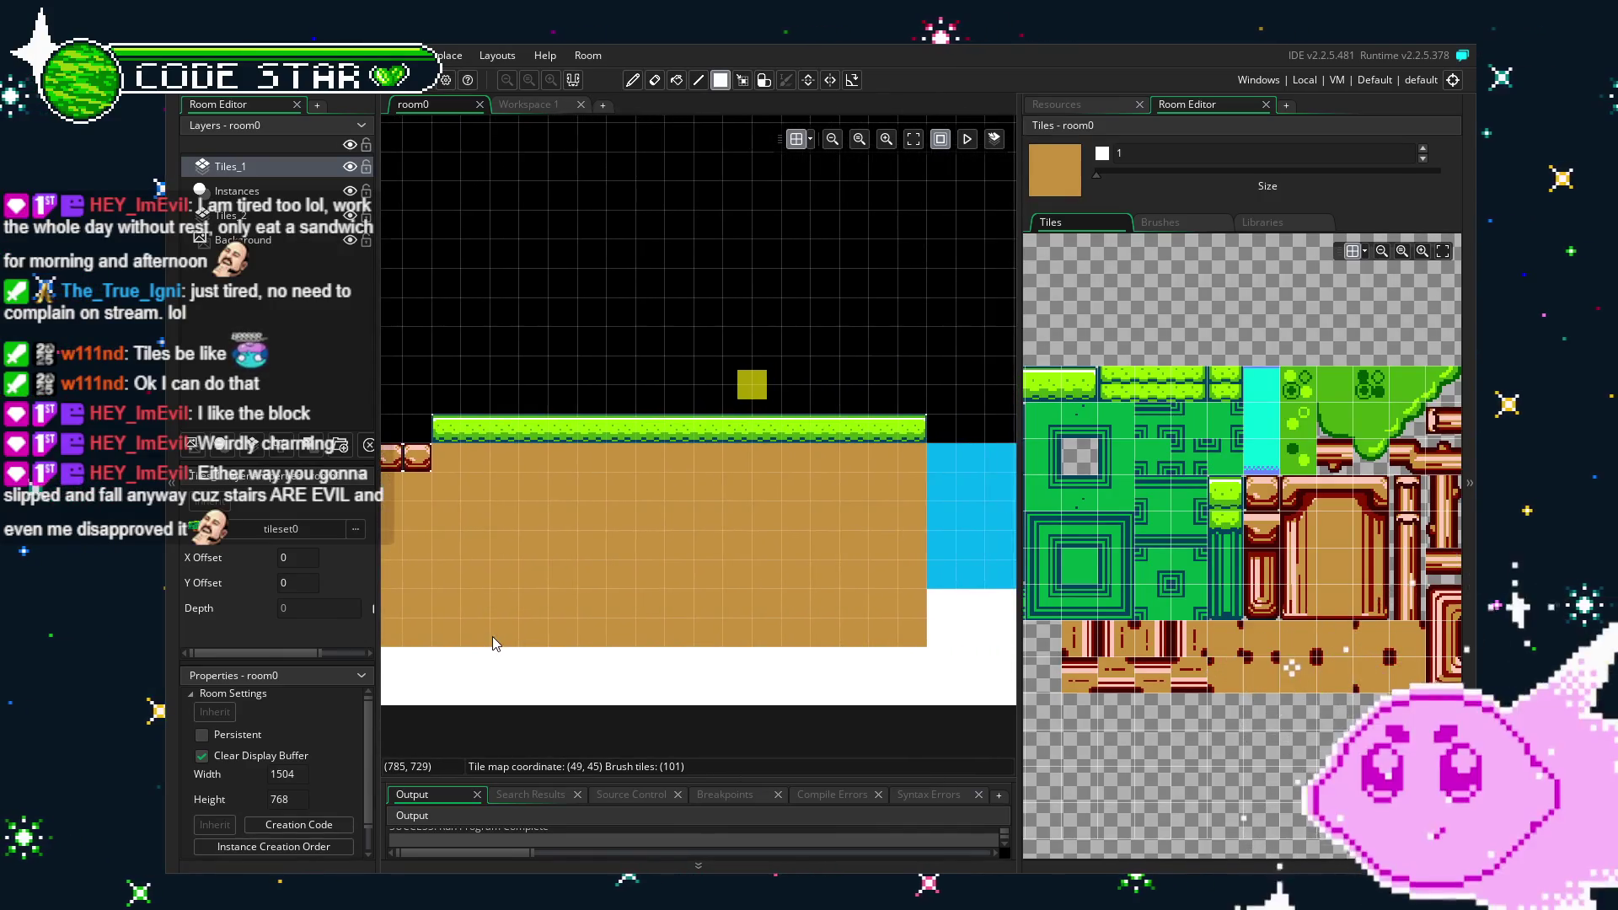
key("F5")
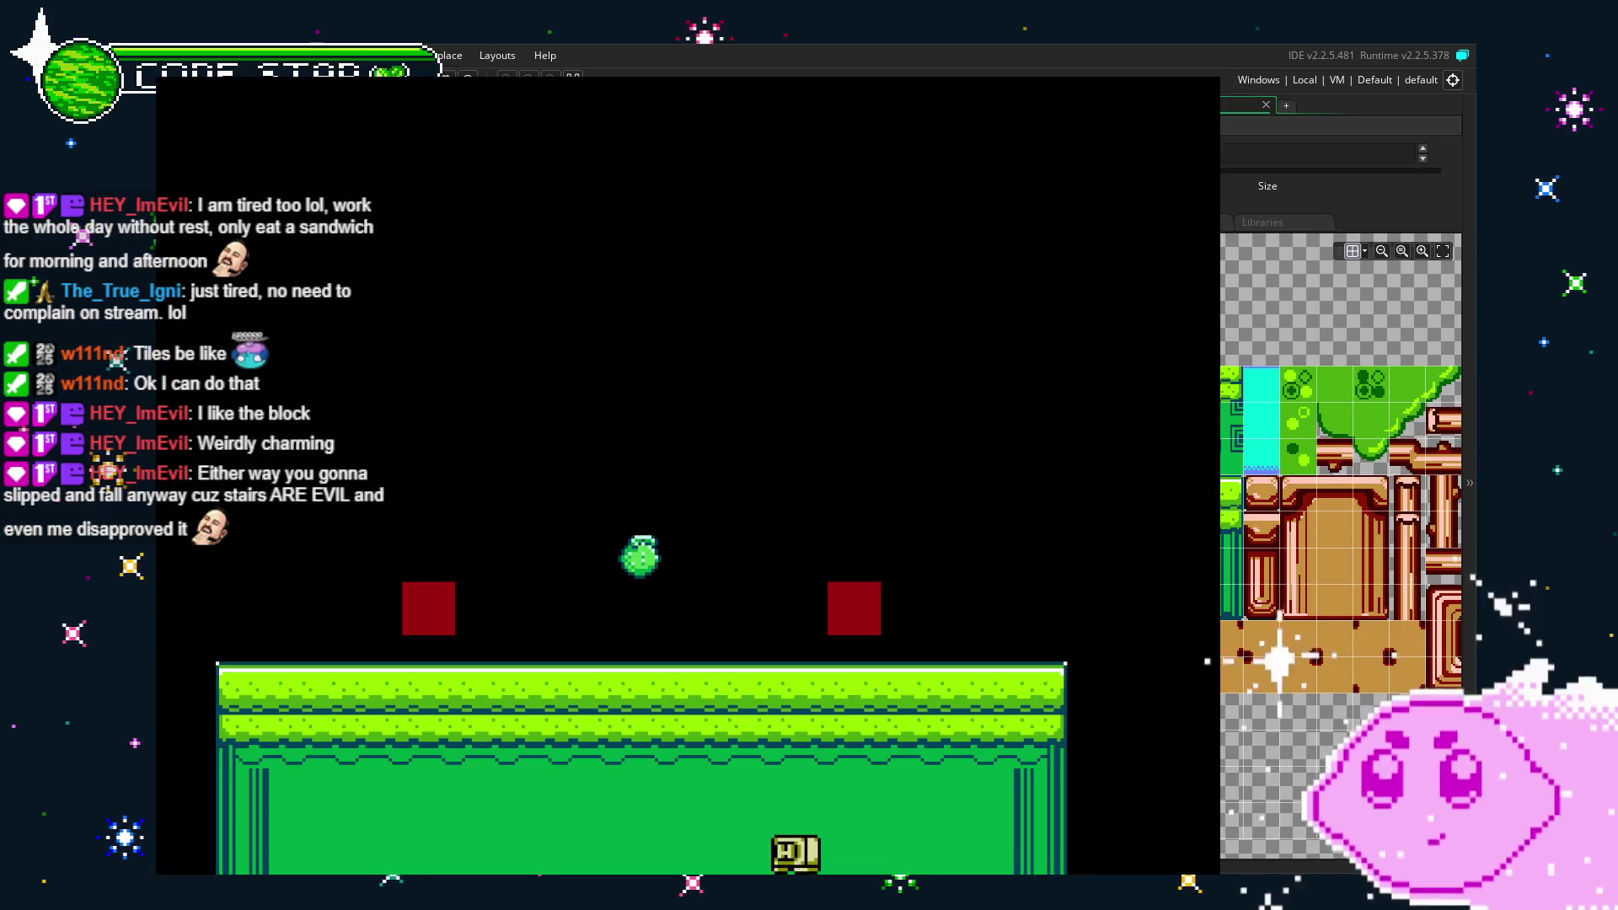
key("Right")
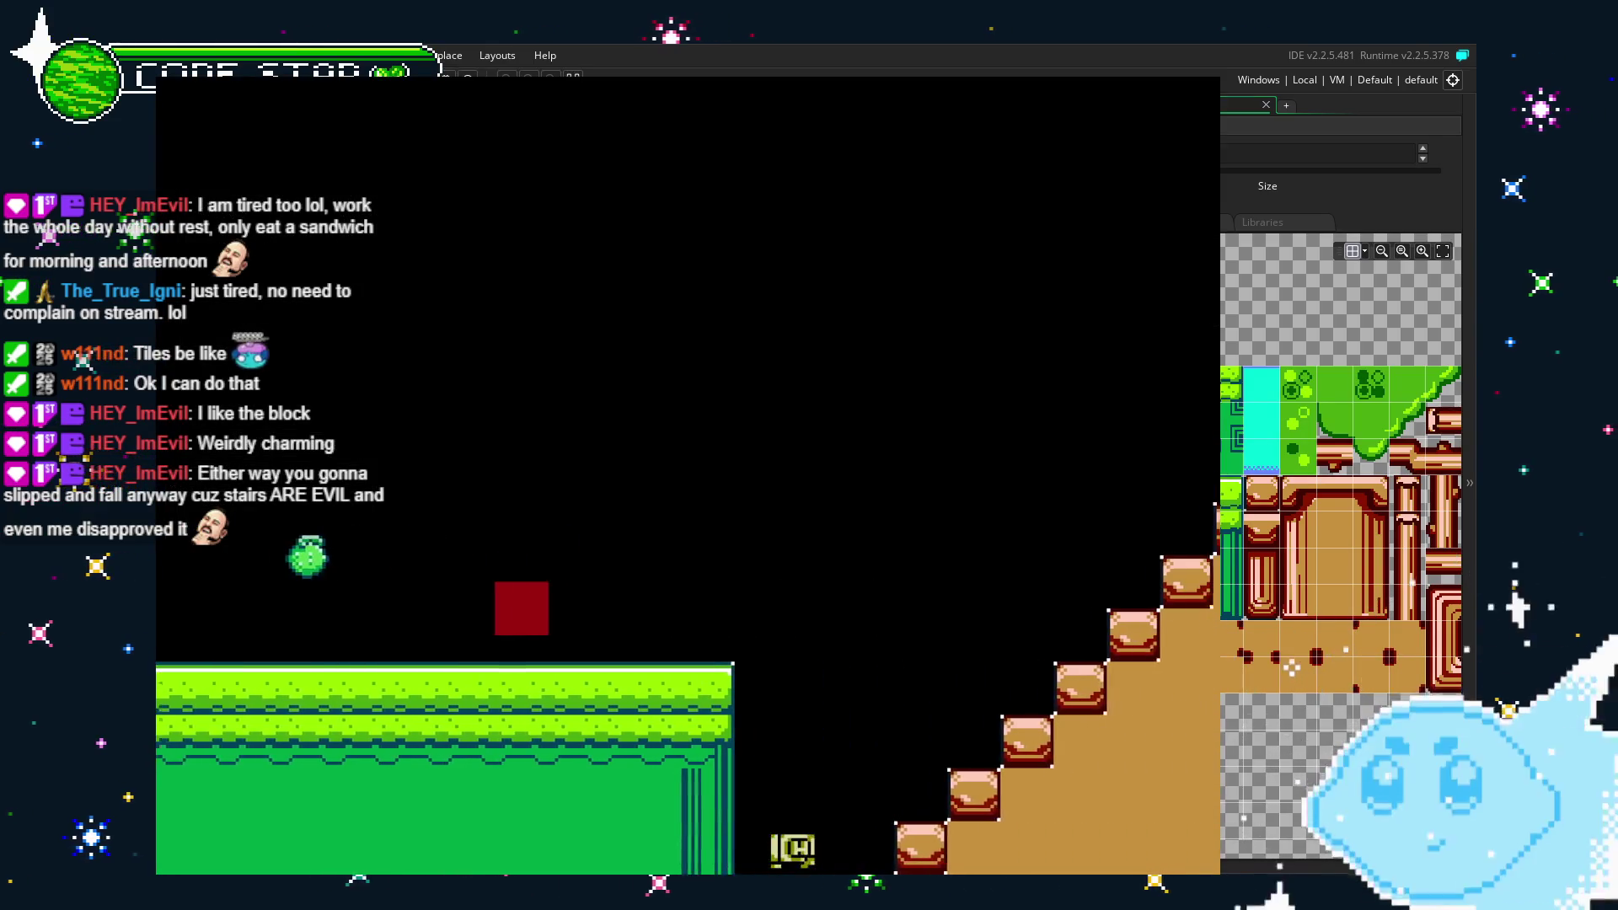
key("Right")
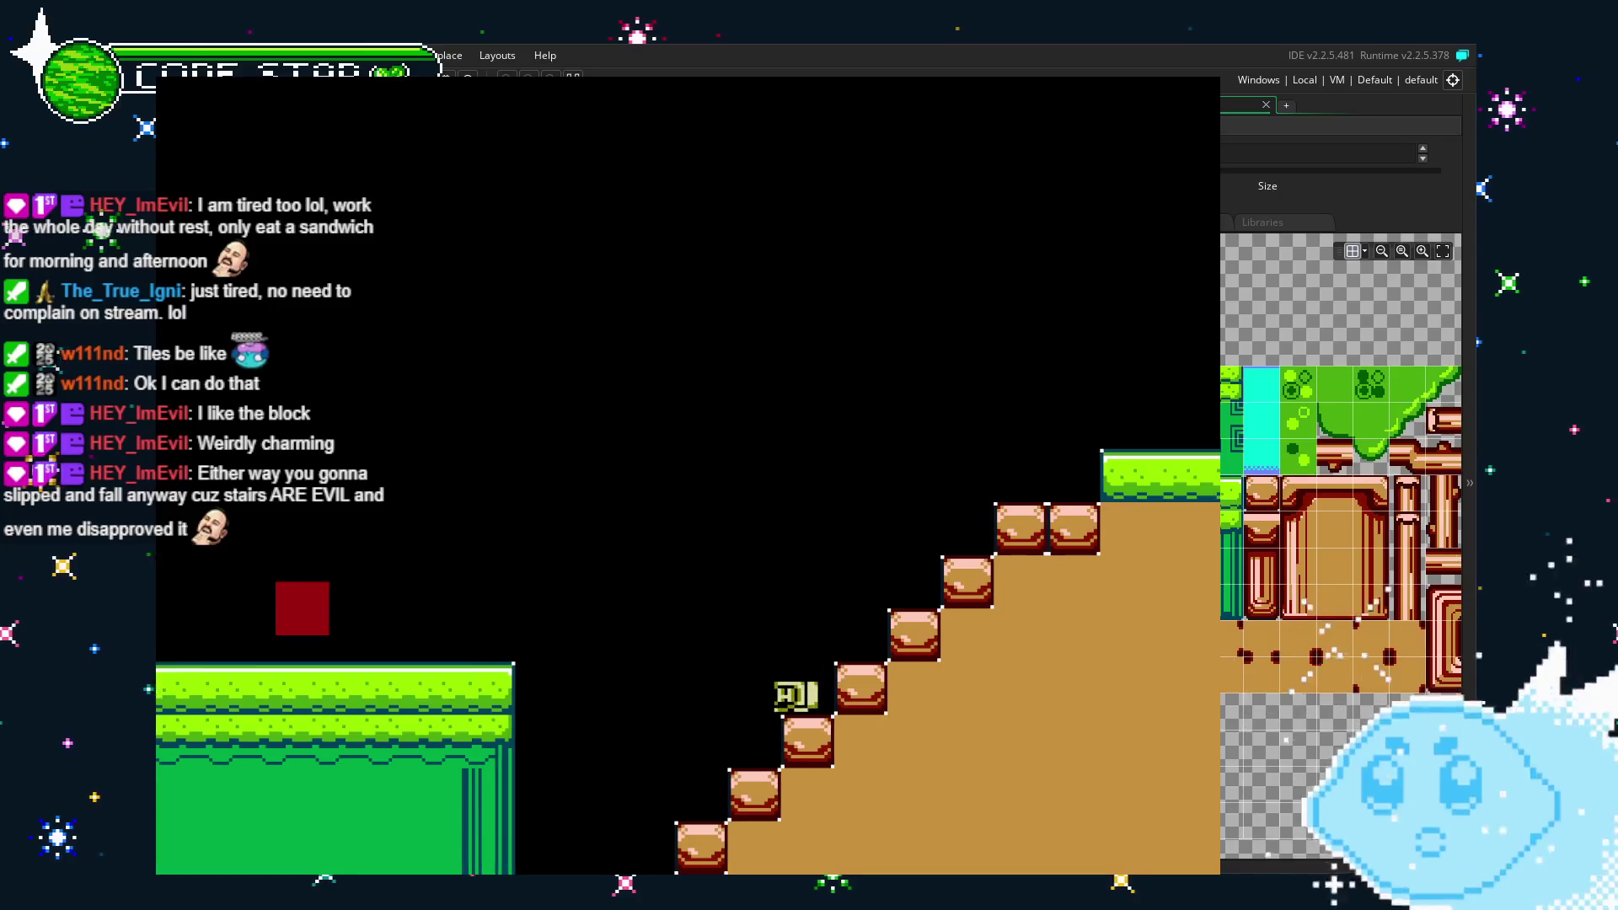
key("Left")
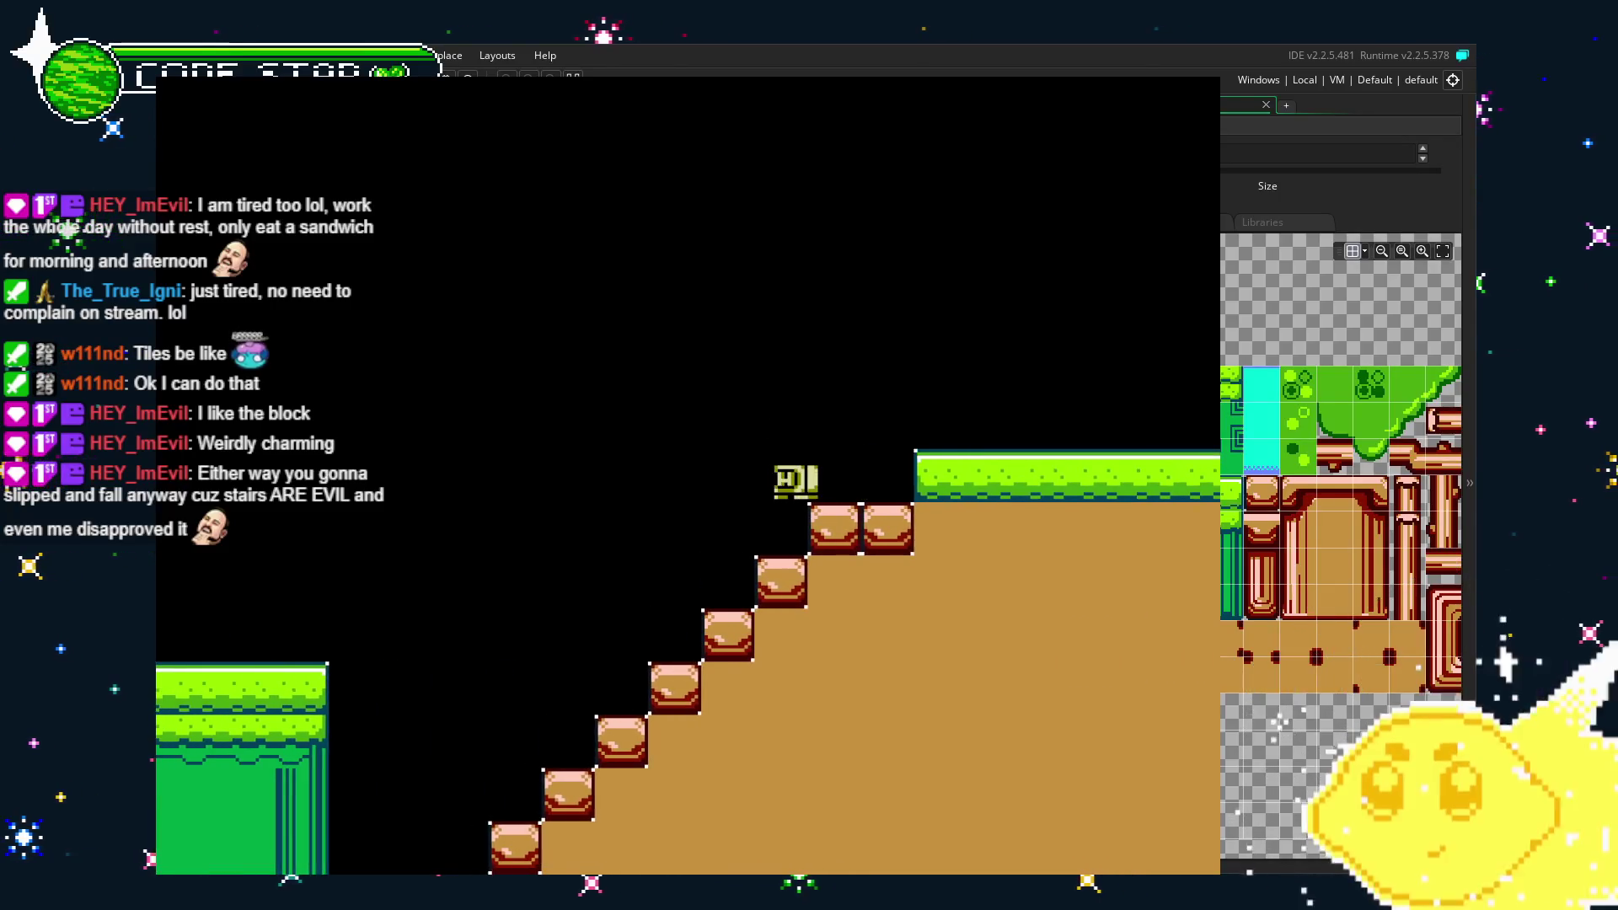
key("Right")
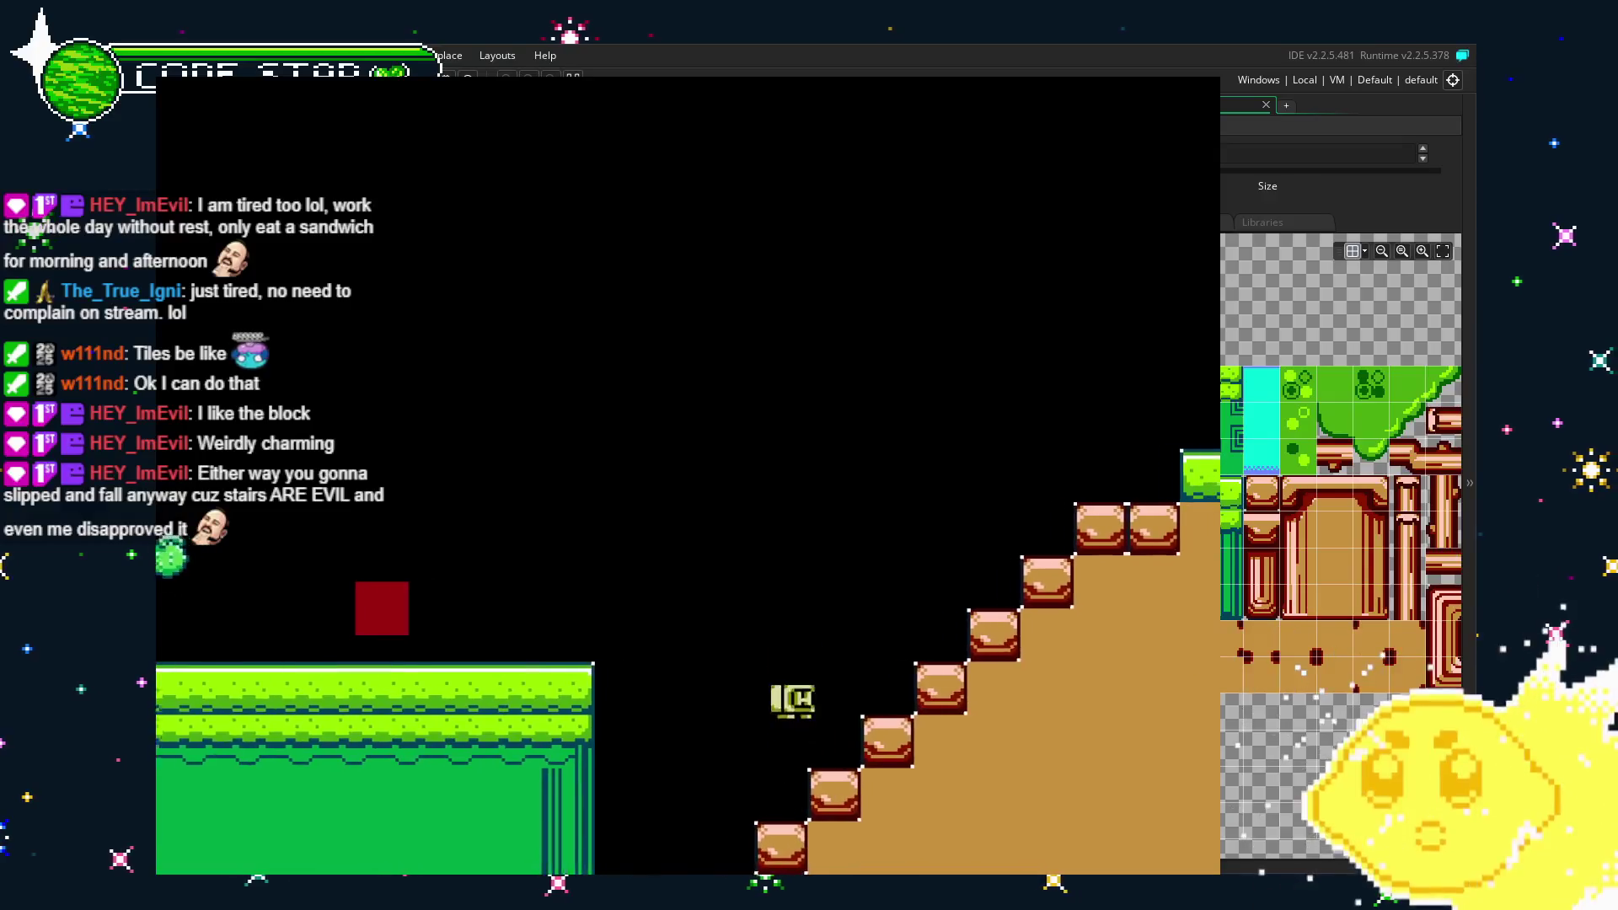
key("Left")
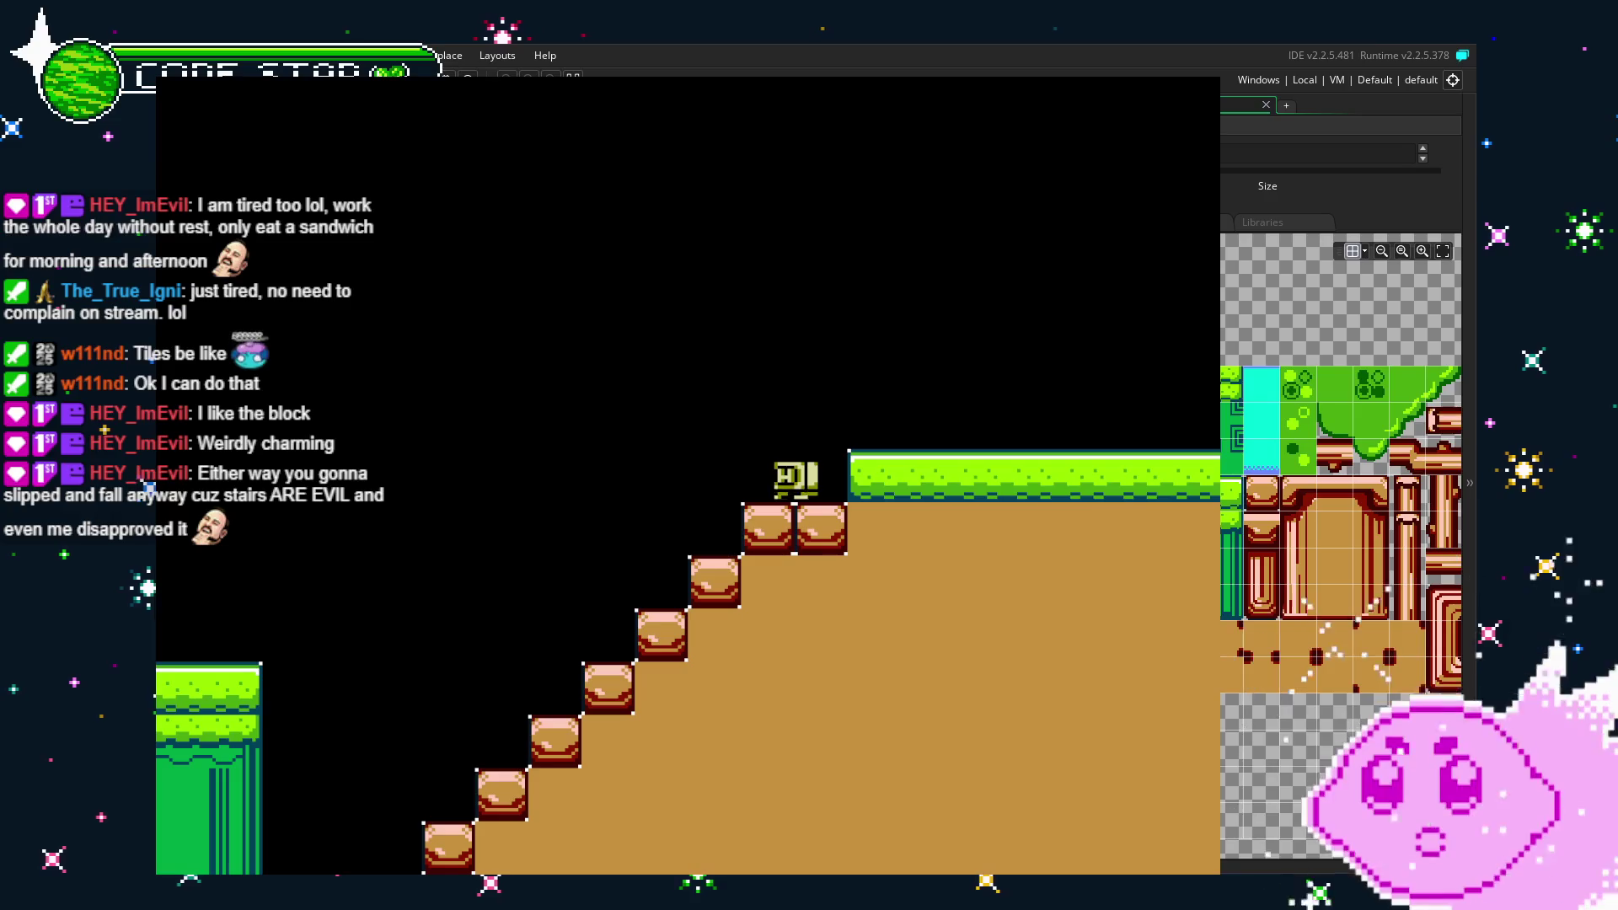
key("Left")
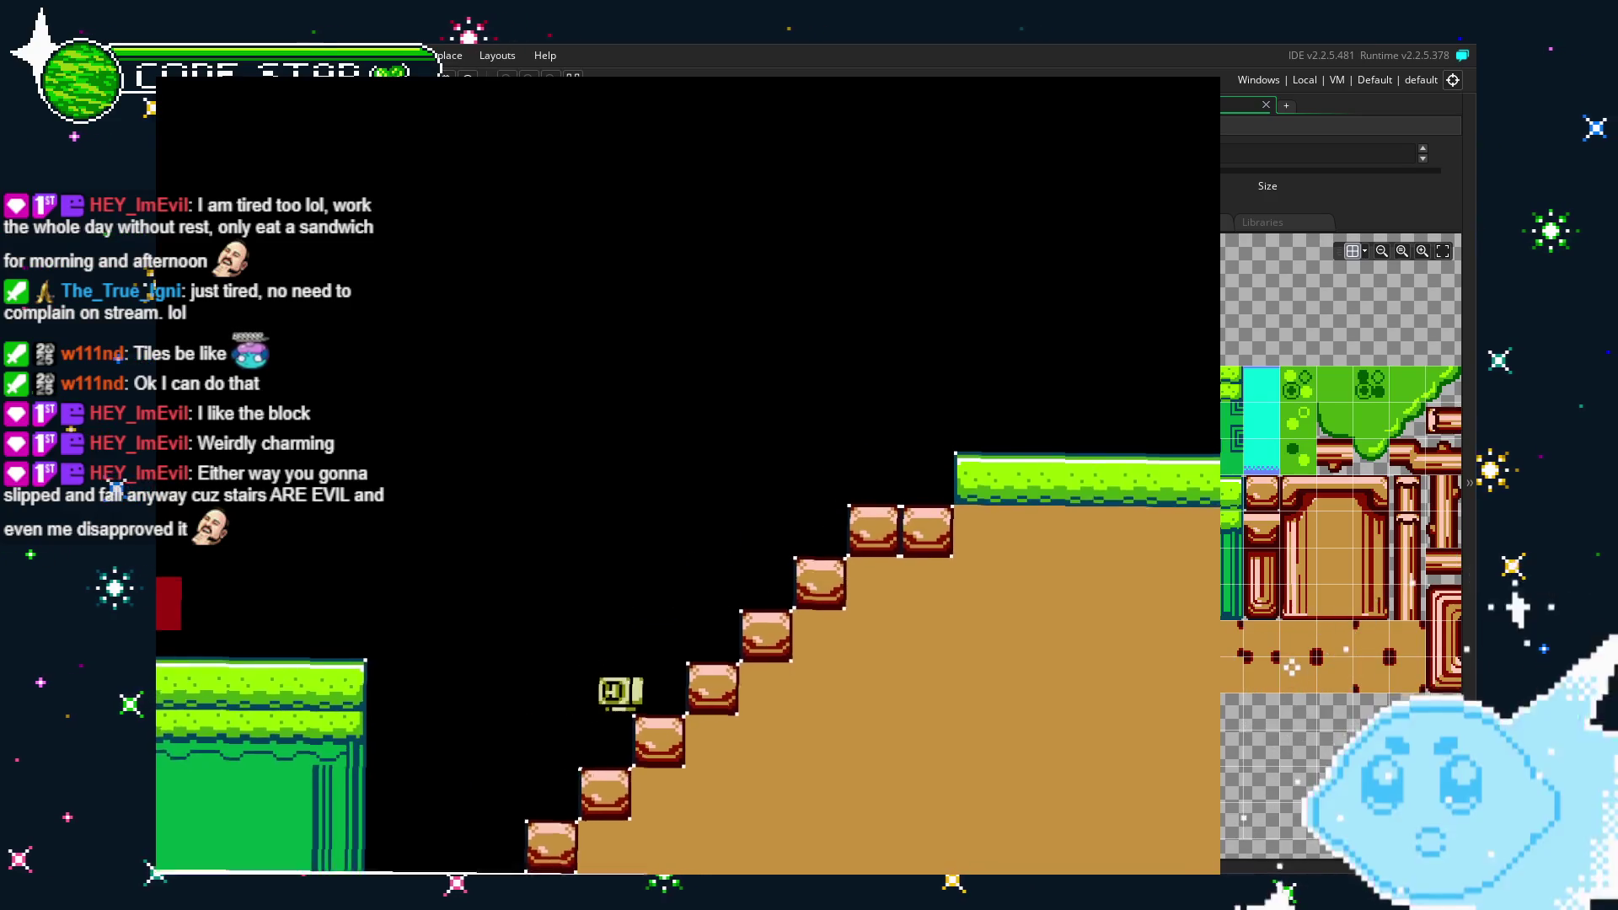
key("Right")
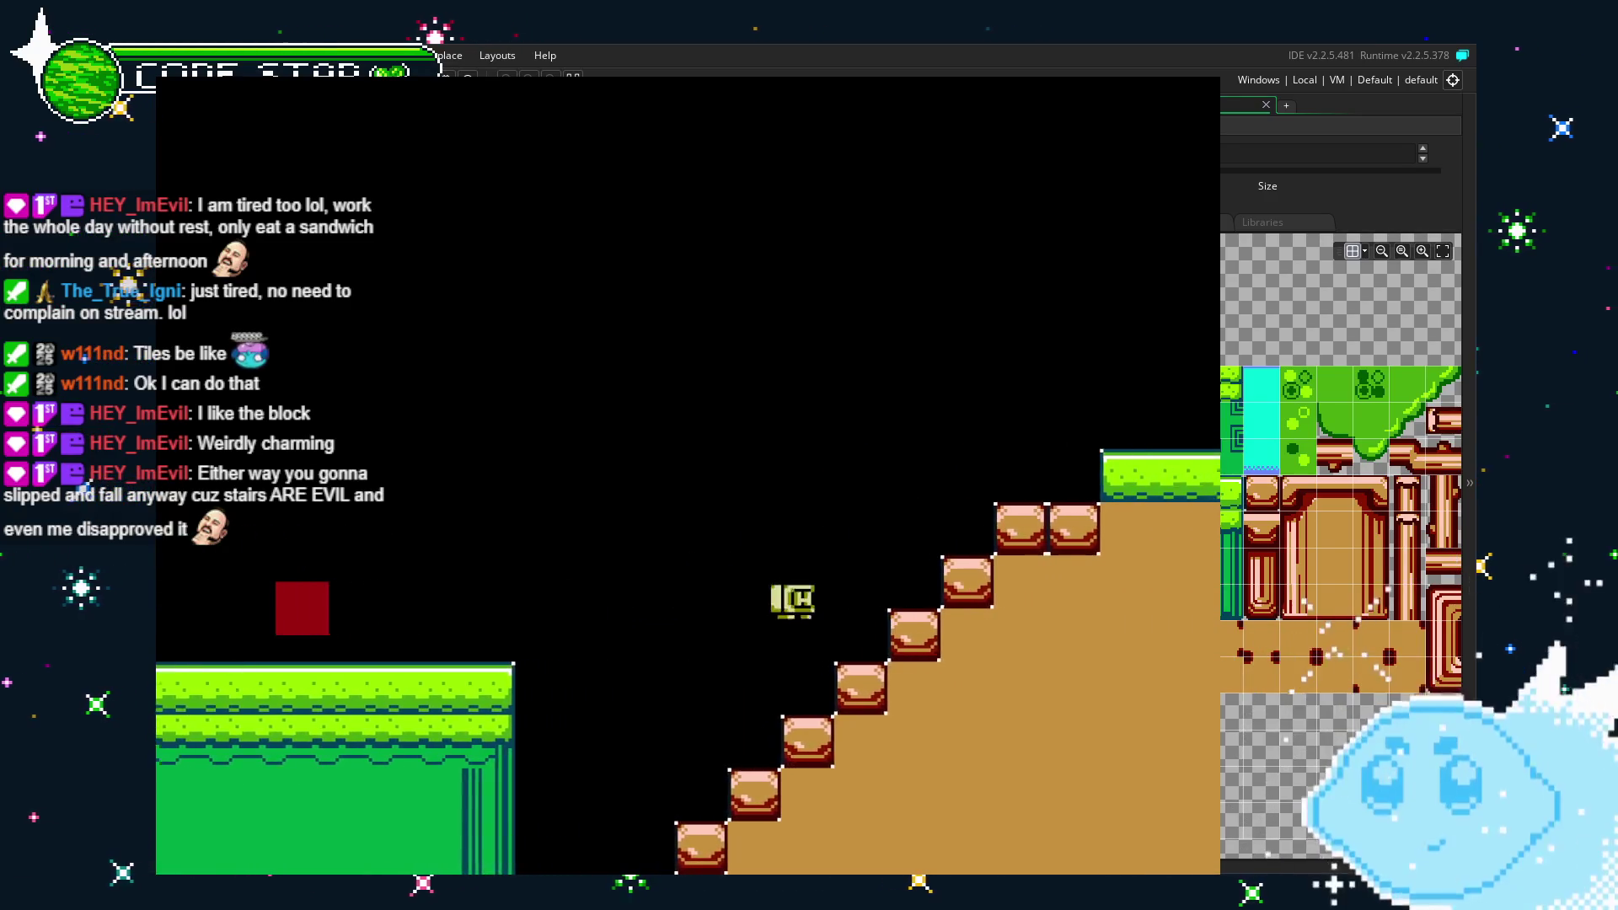
key("Left")
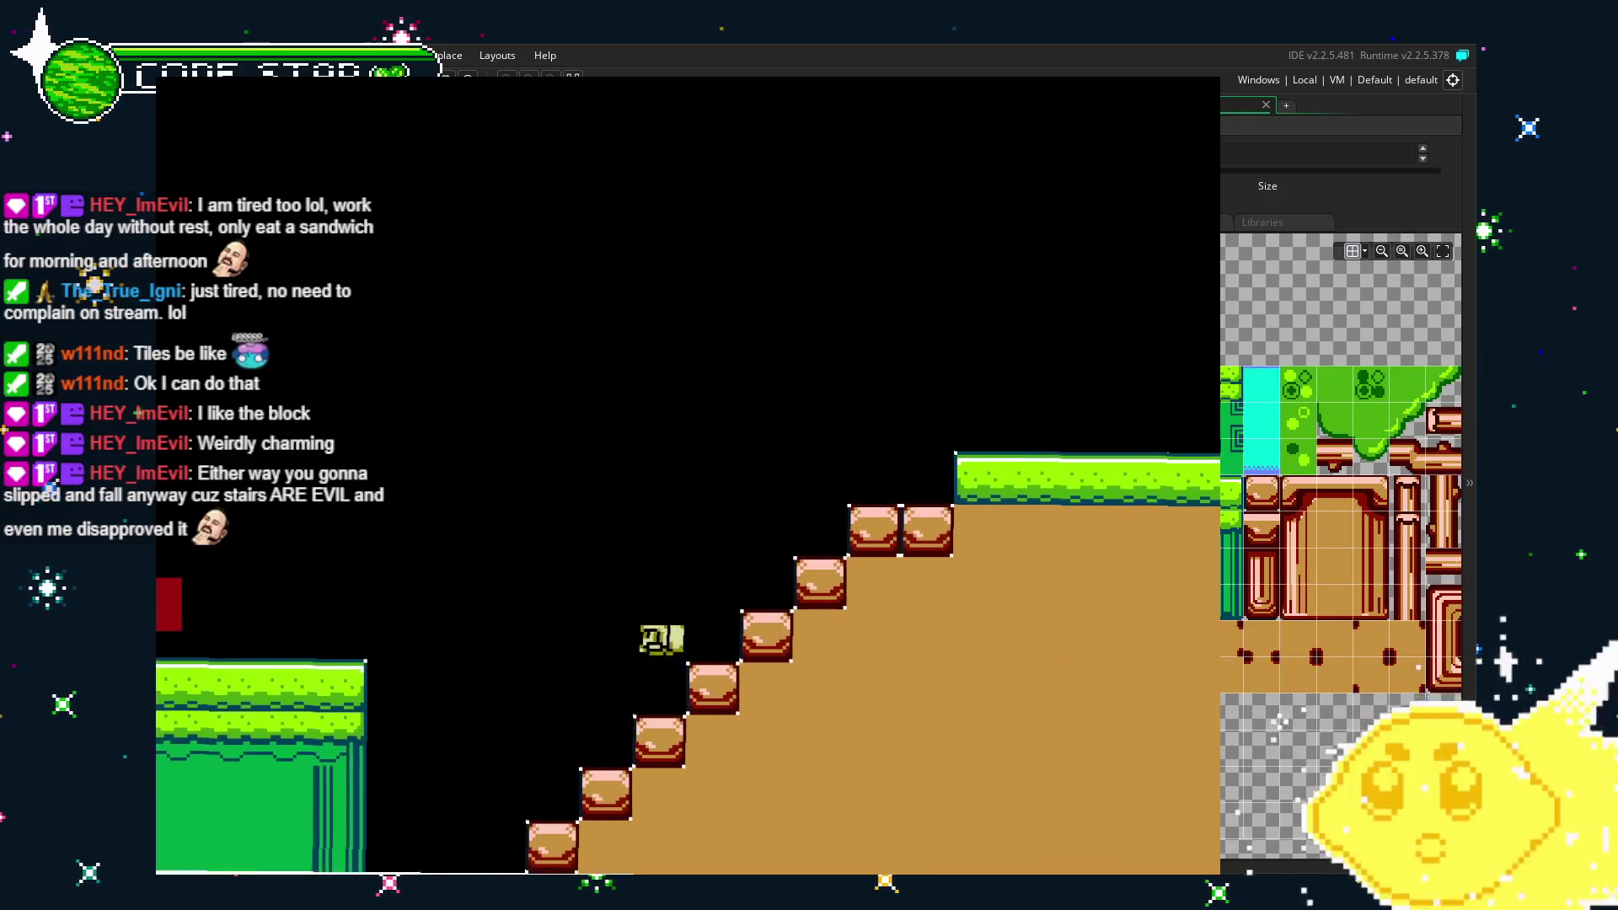
key("Right")
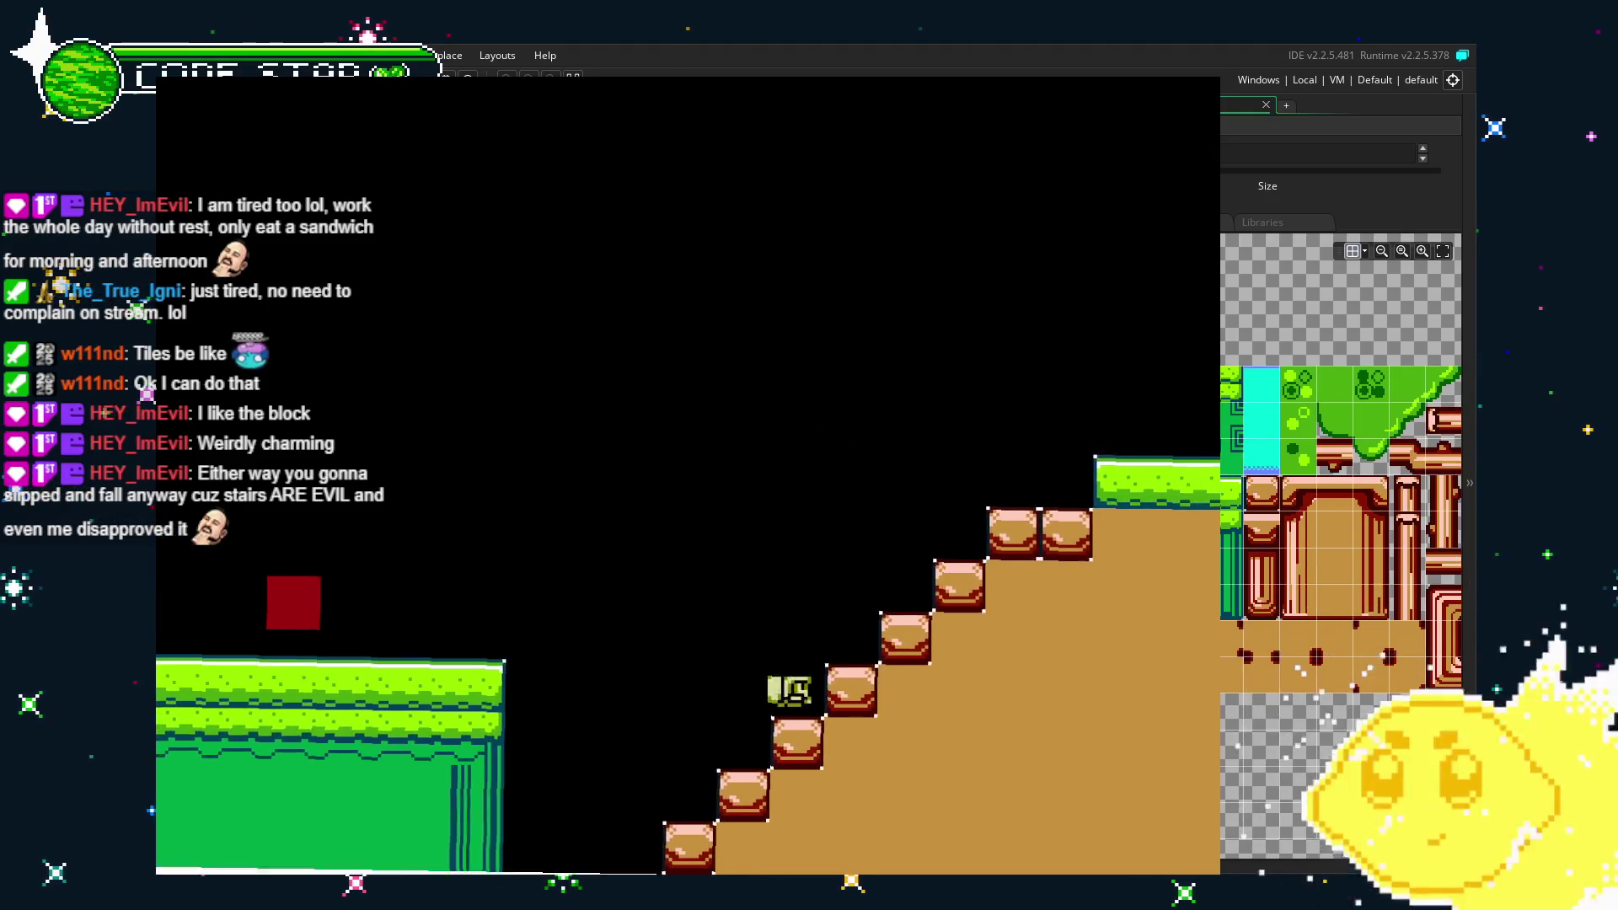
key("Left")
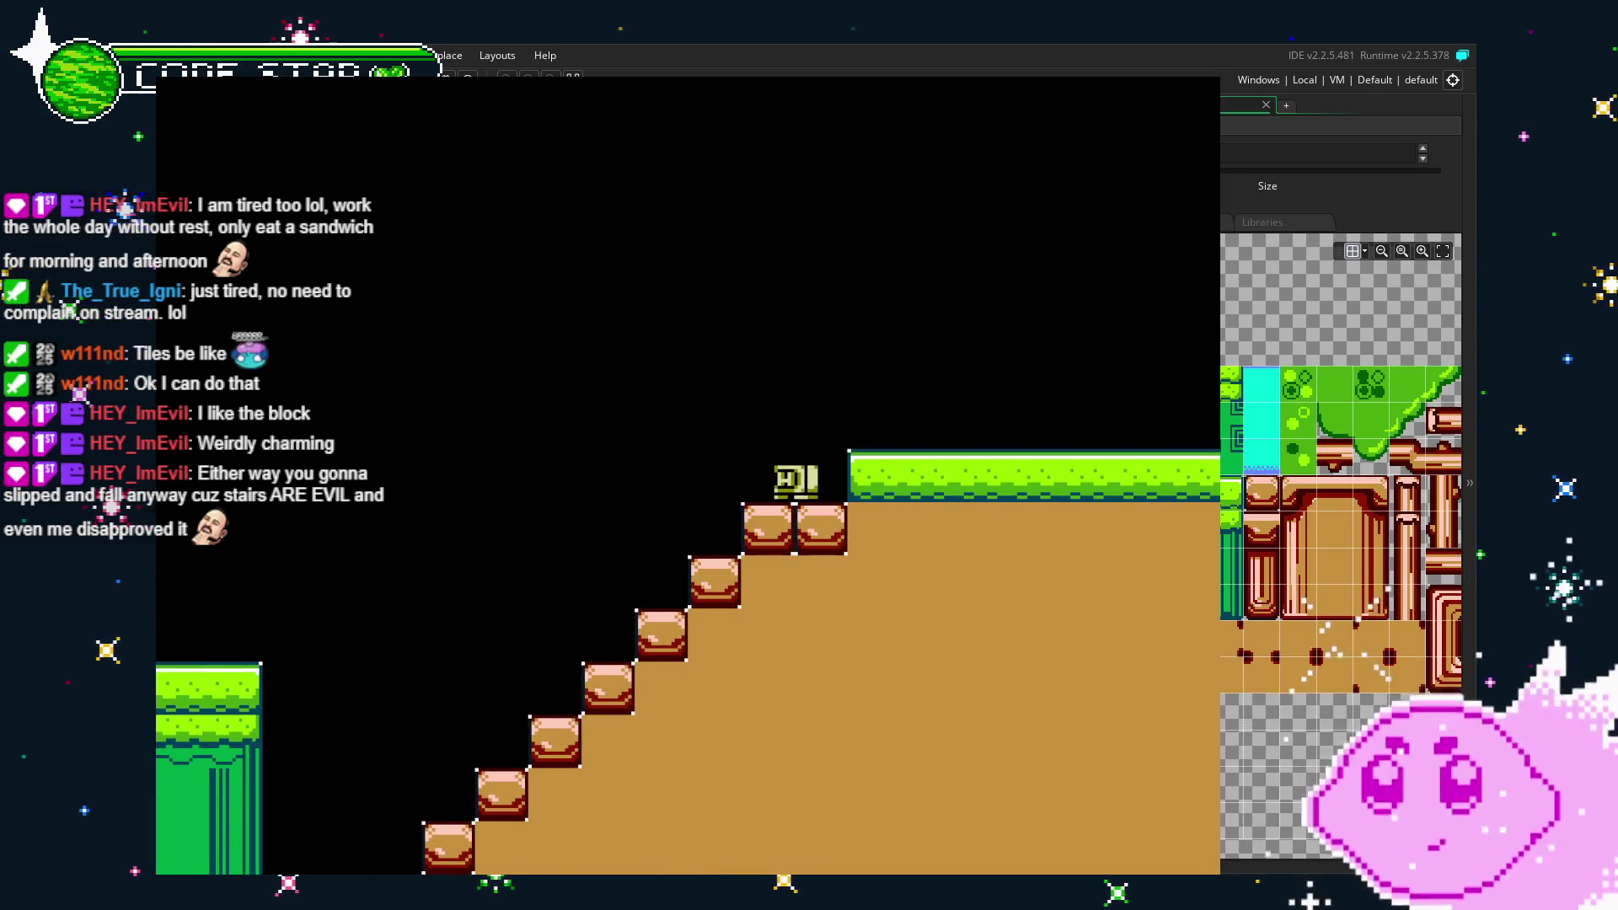
key("Left")
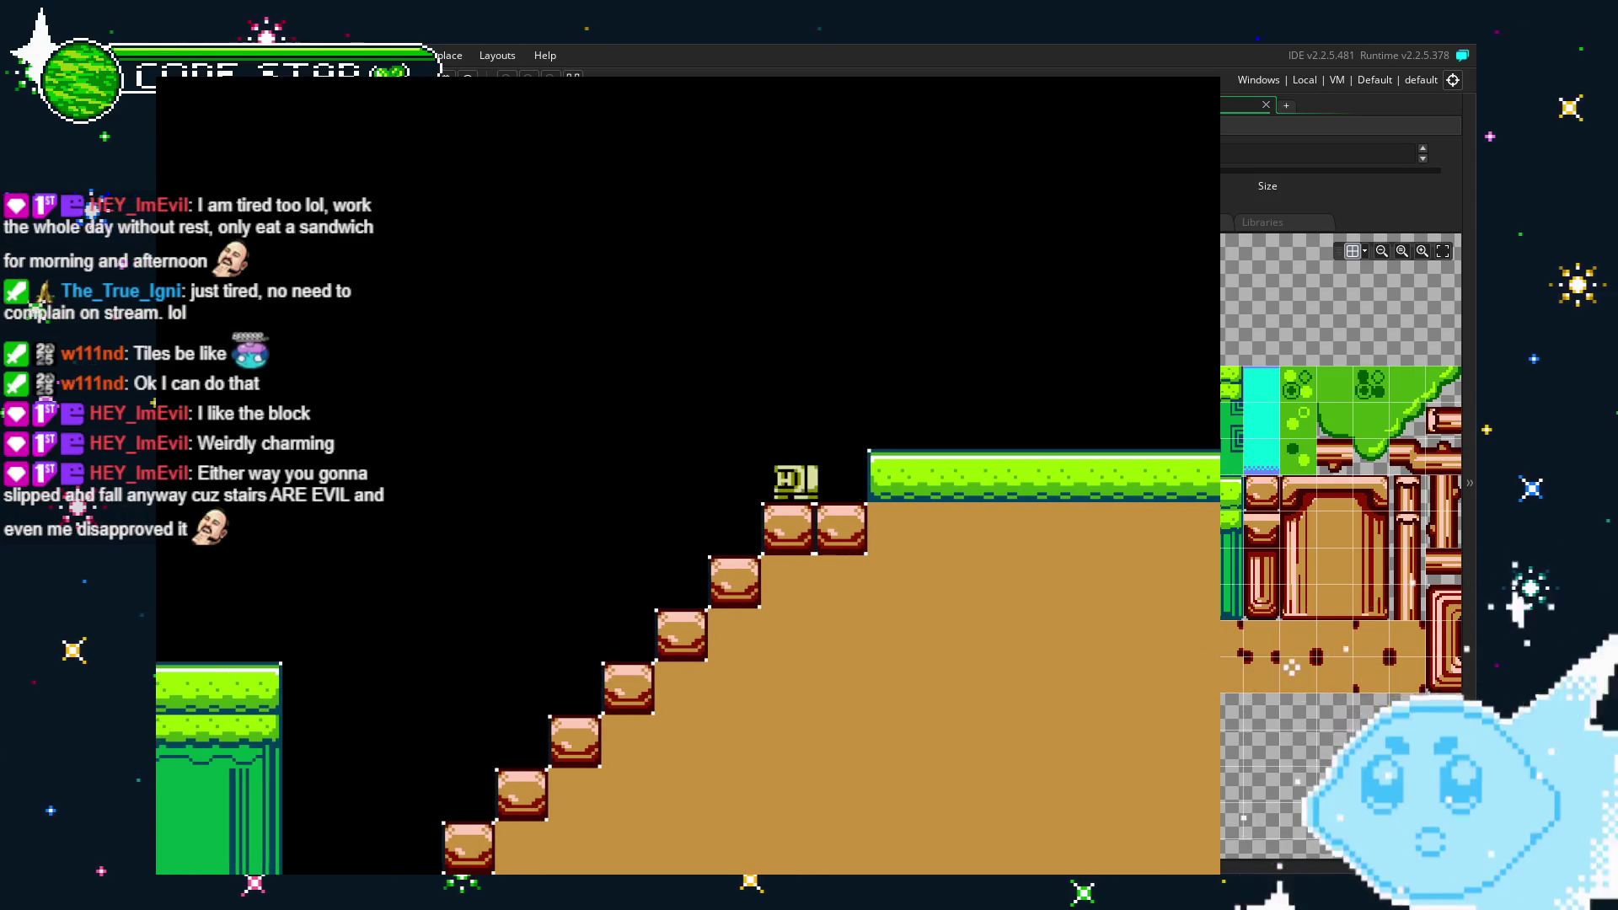
key("Right")
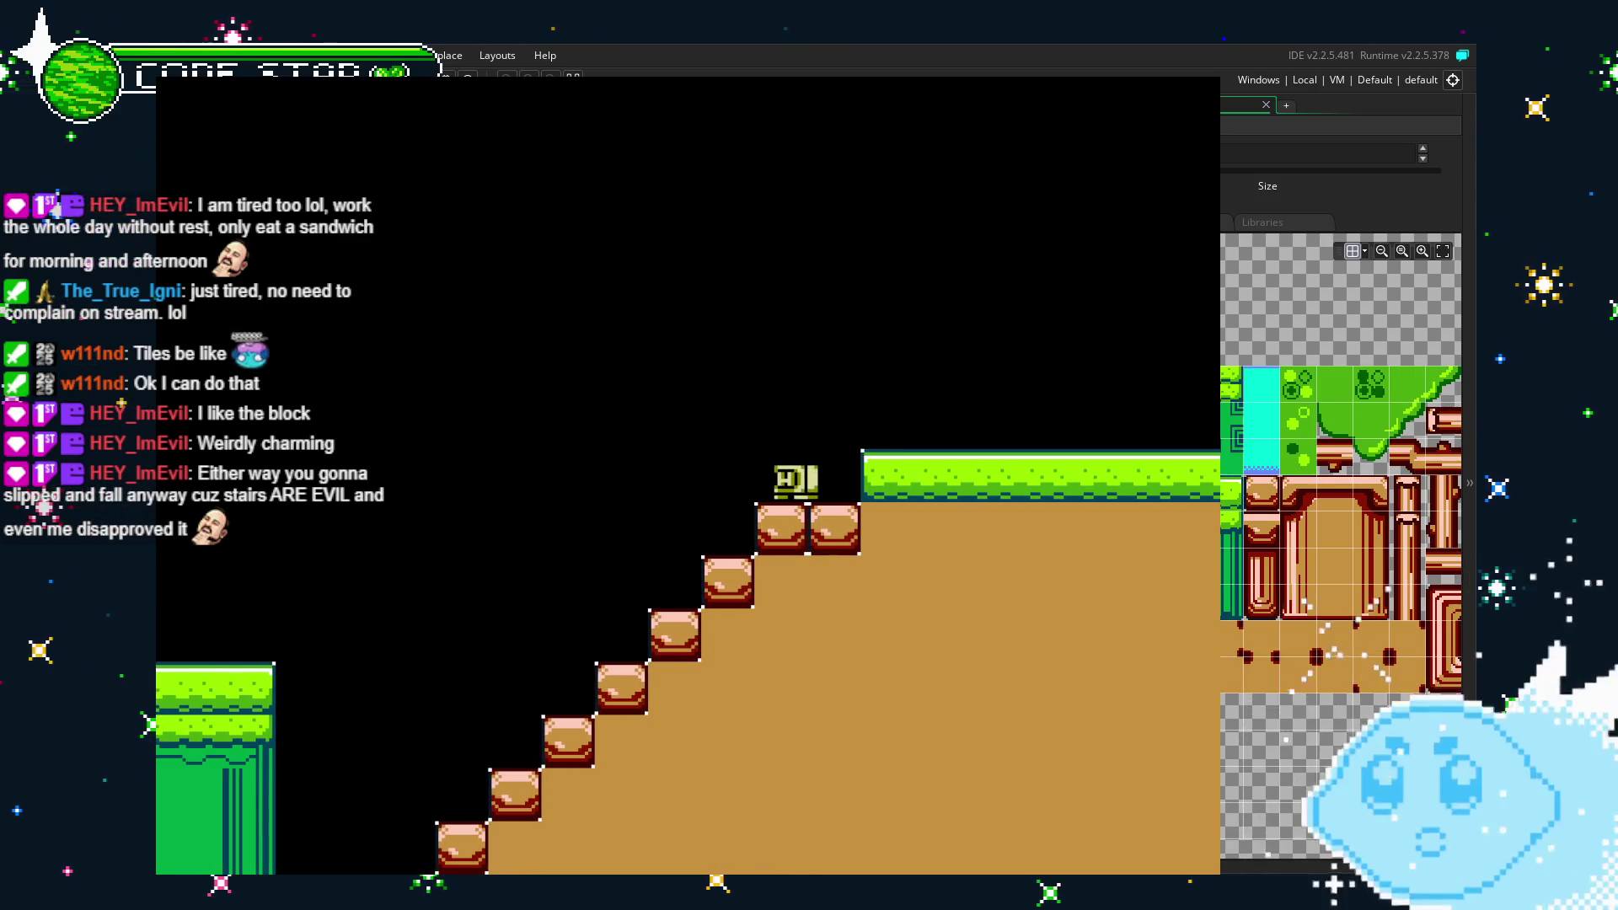
key("Left")
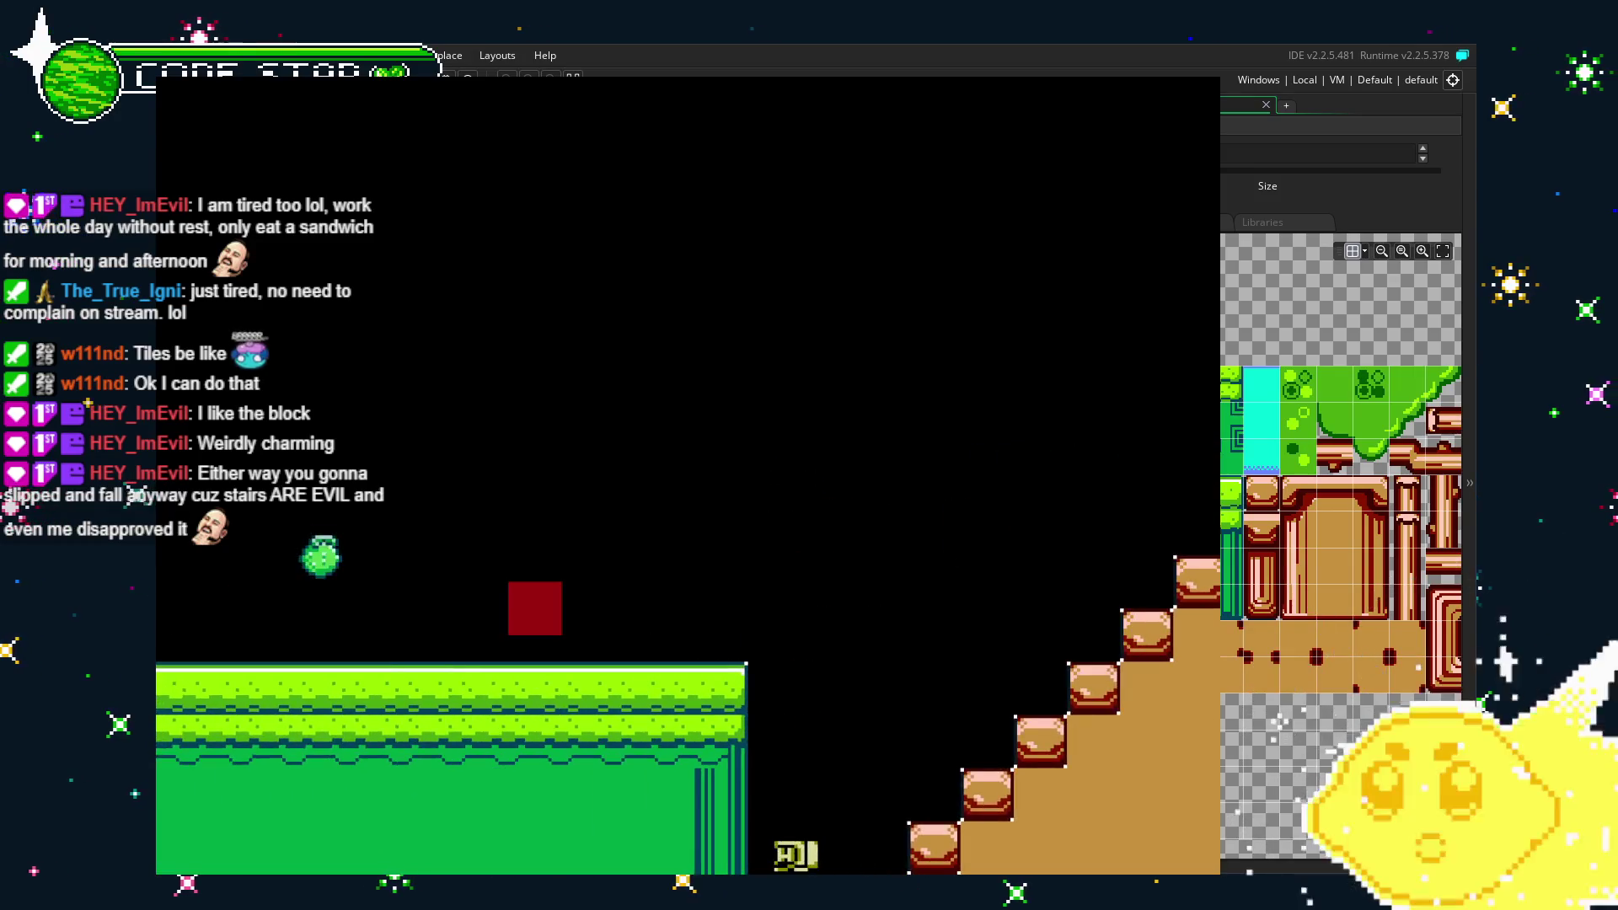
key("Right")
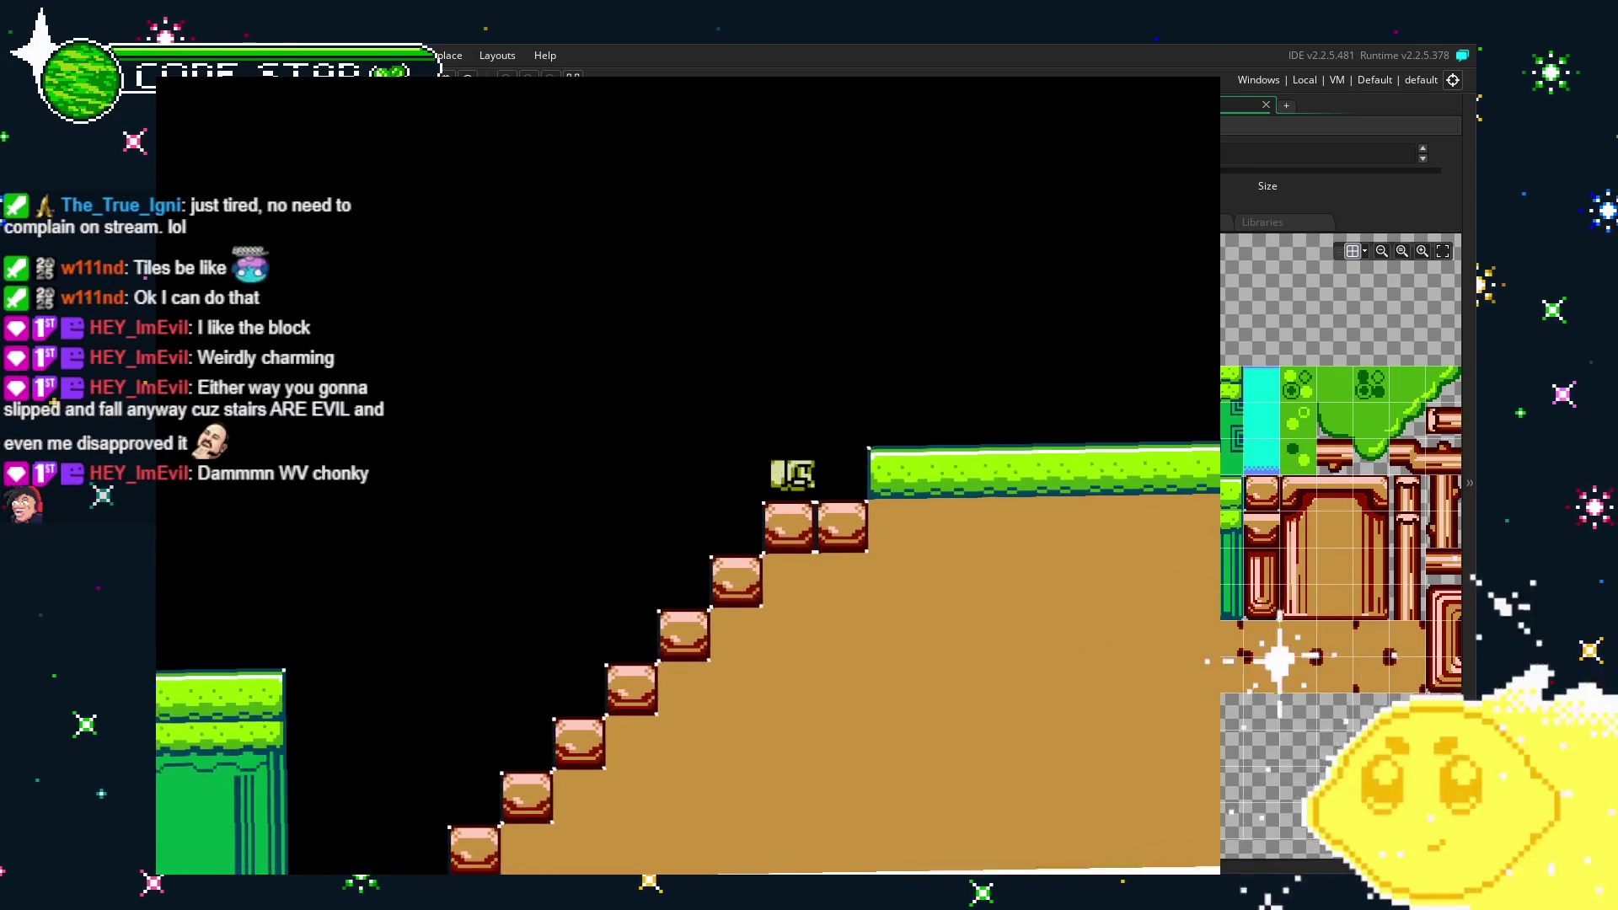
key("Left")
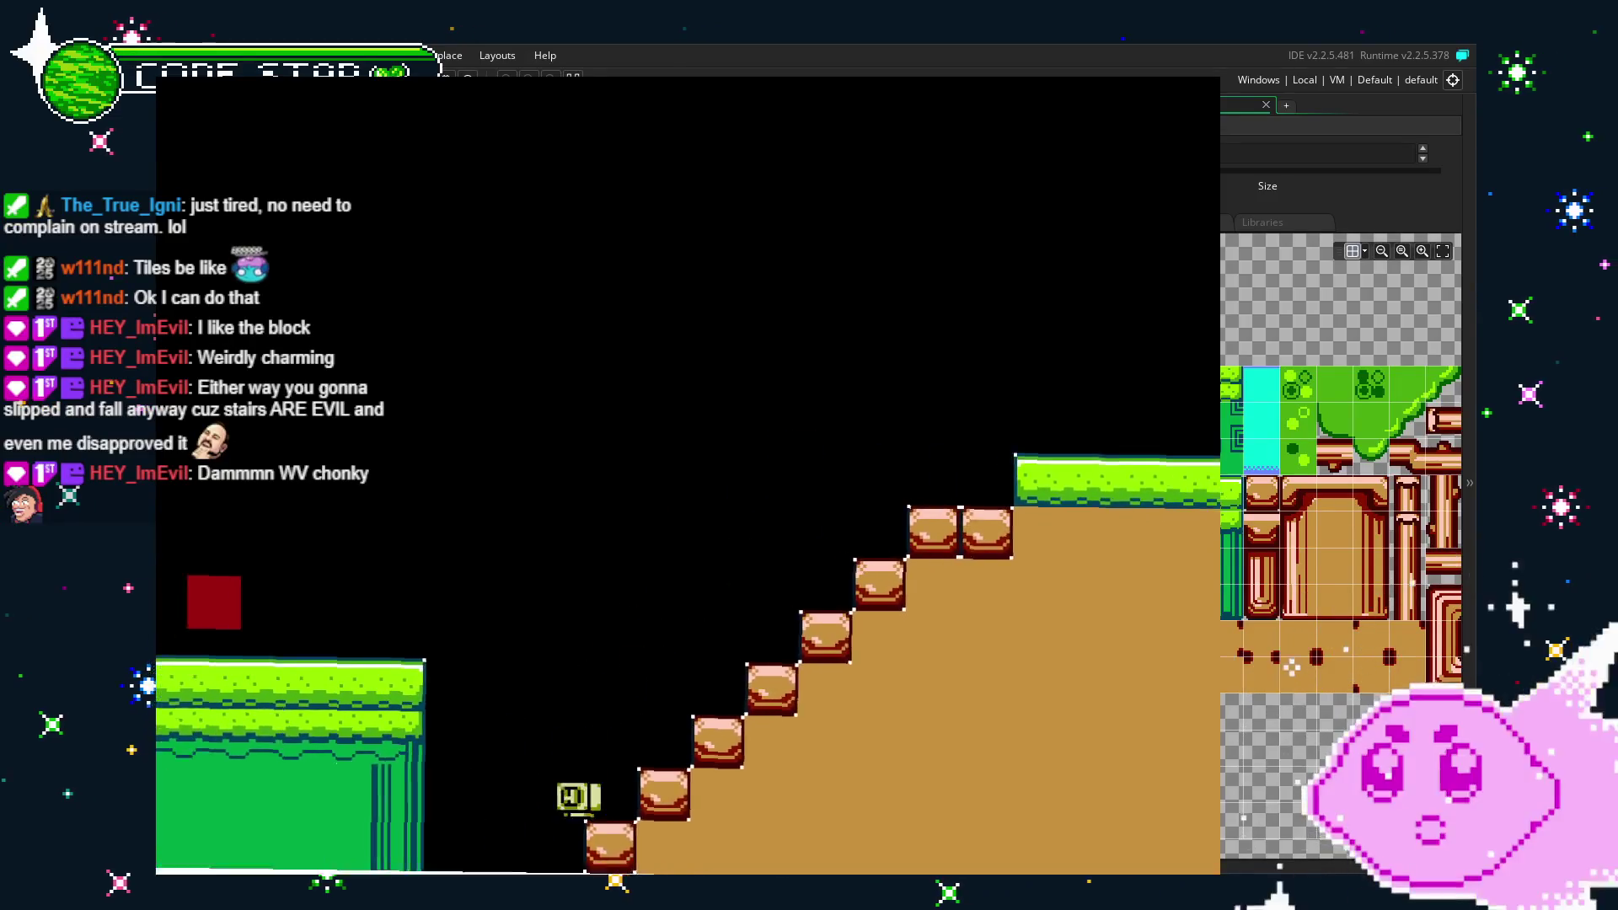
key("Right")
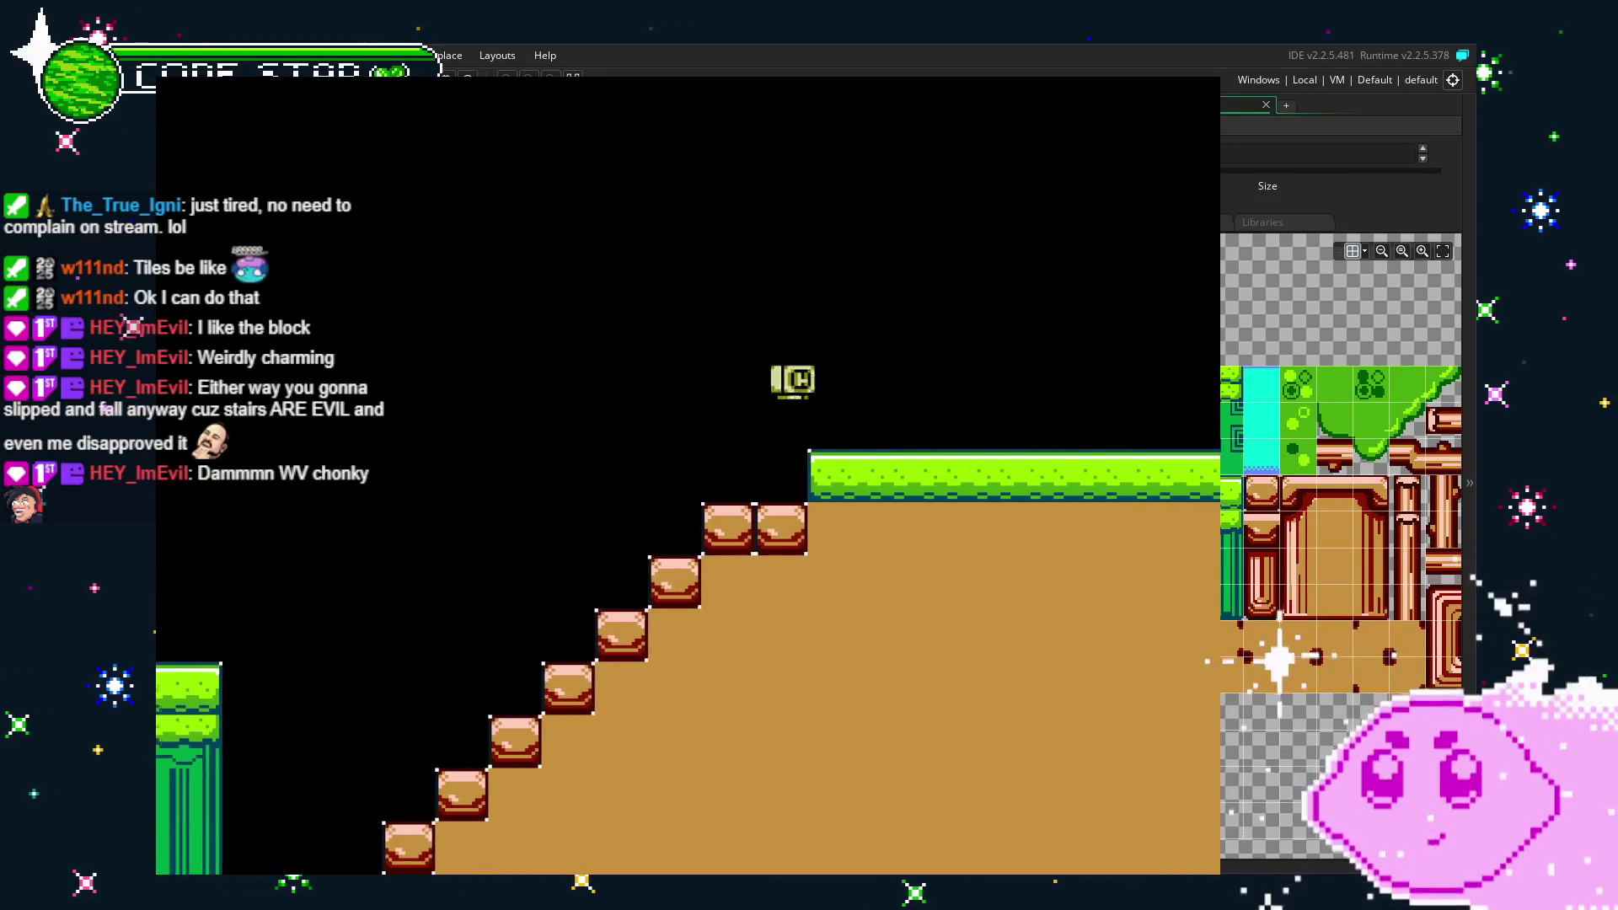
key("Right")
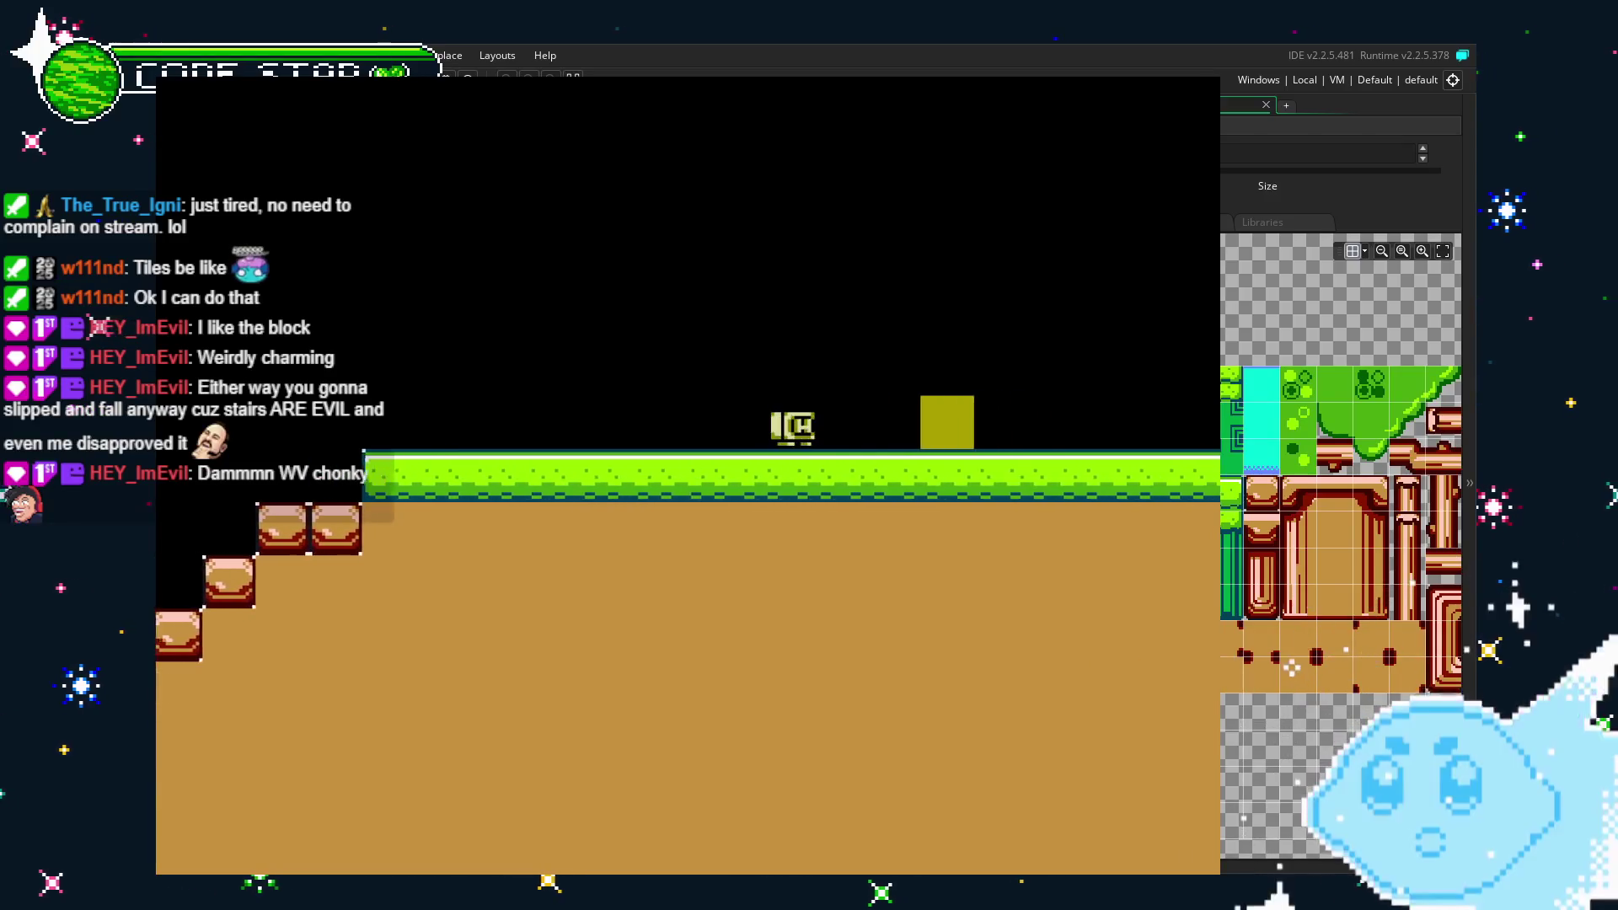
key("Up")
key("Left")
key("Right")
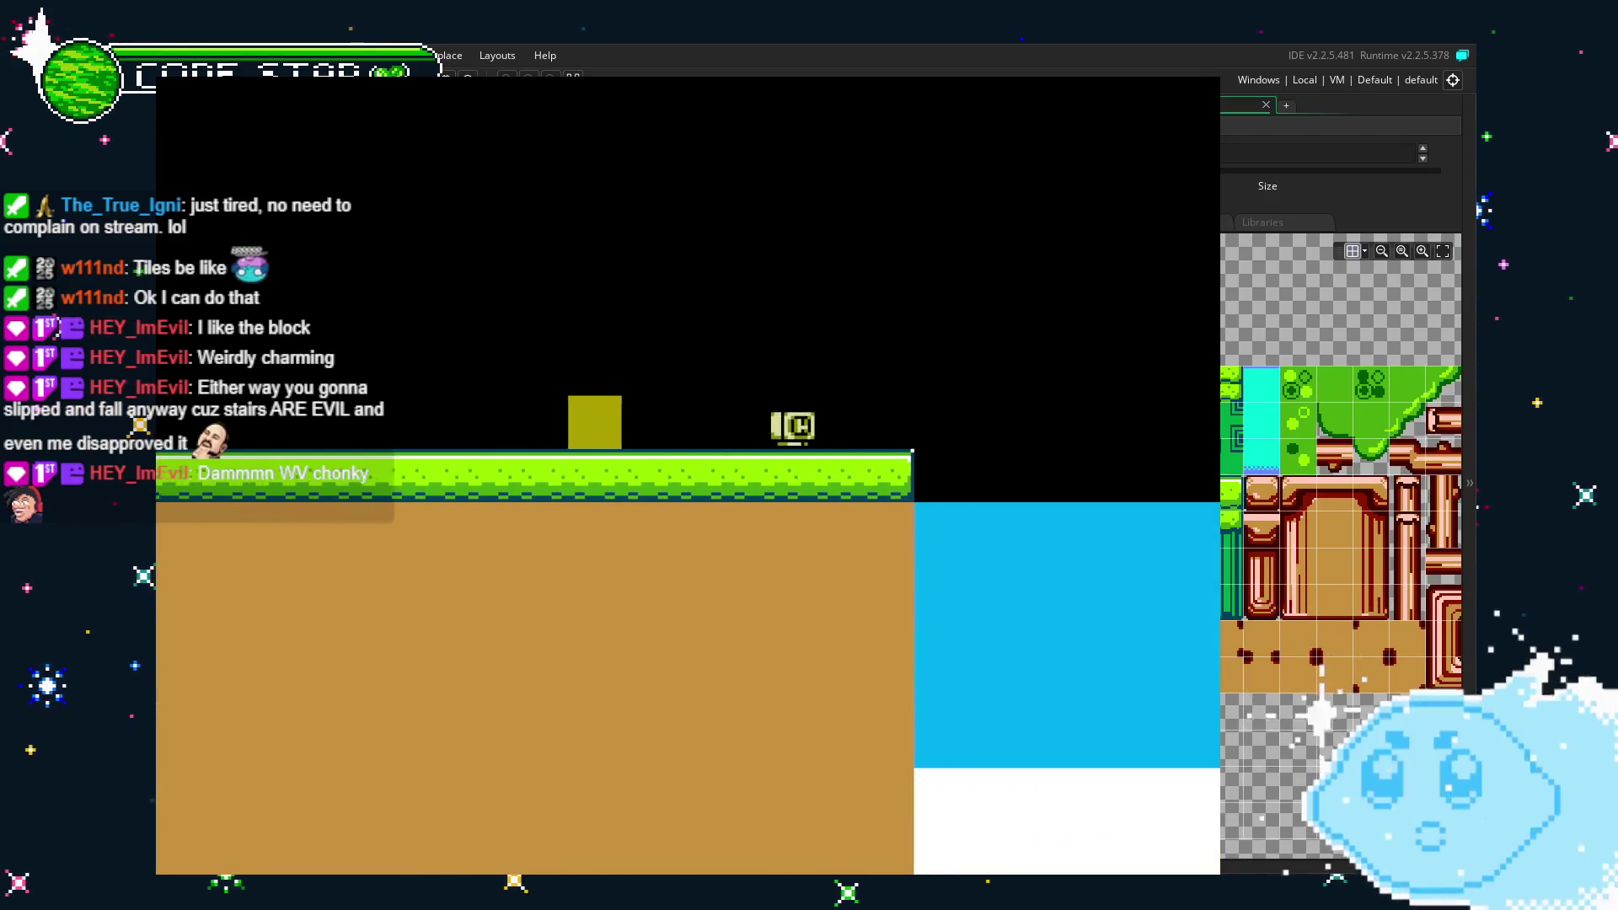
key("Right")
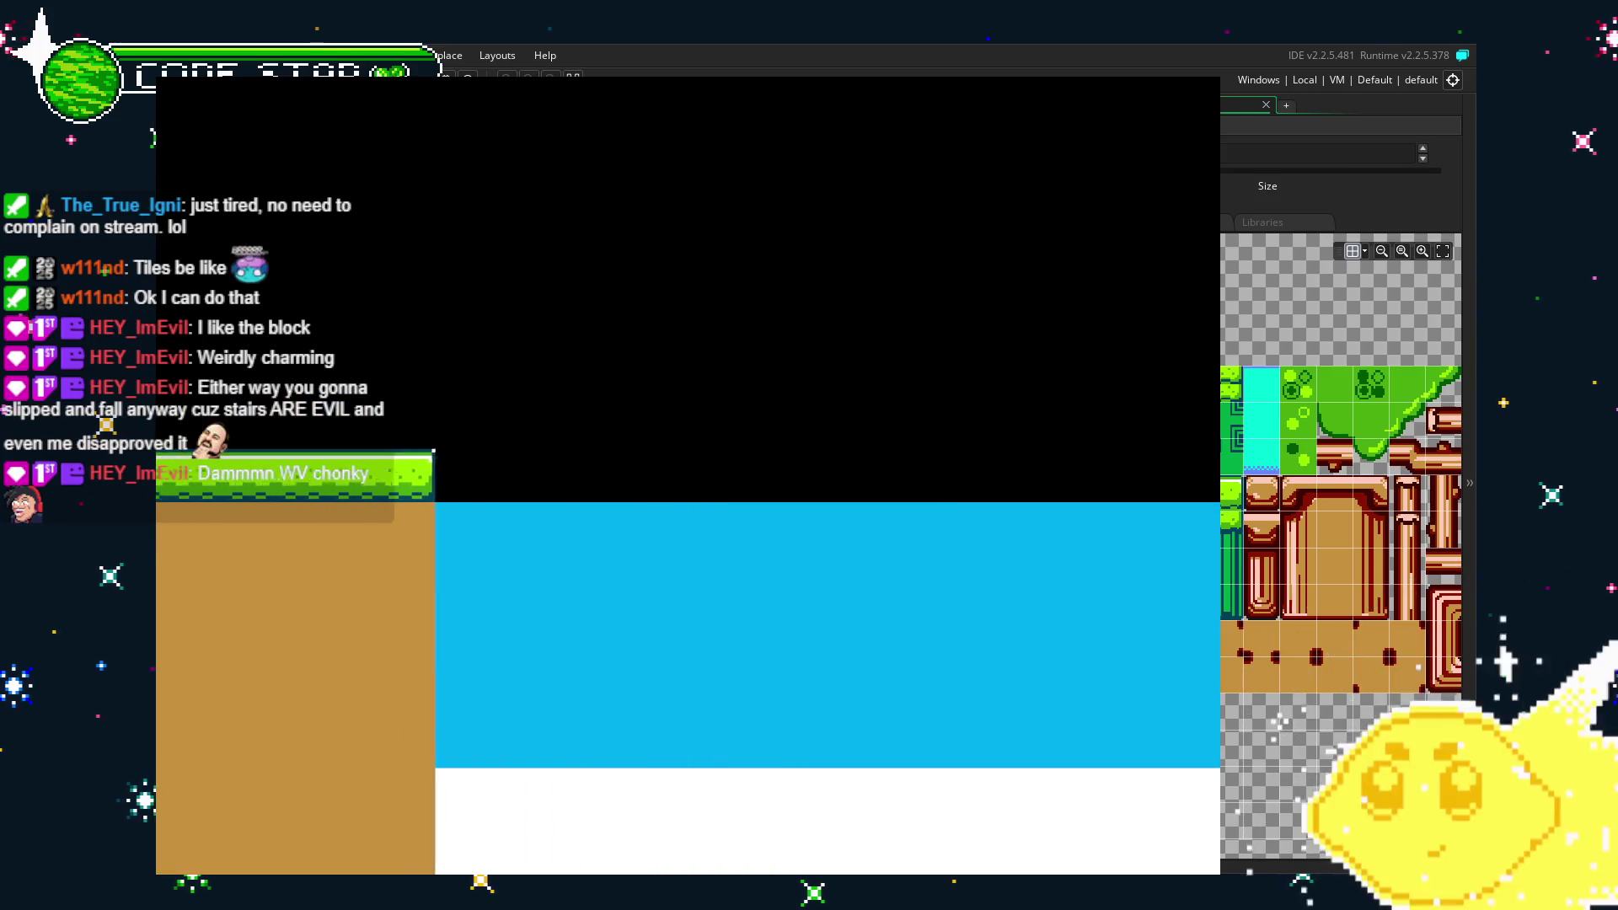
key("Left")
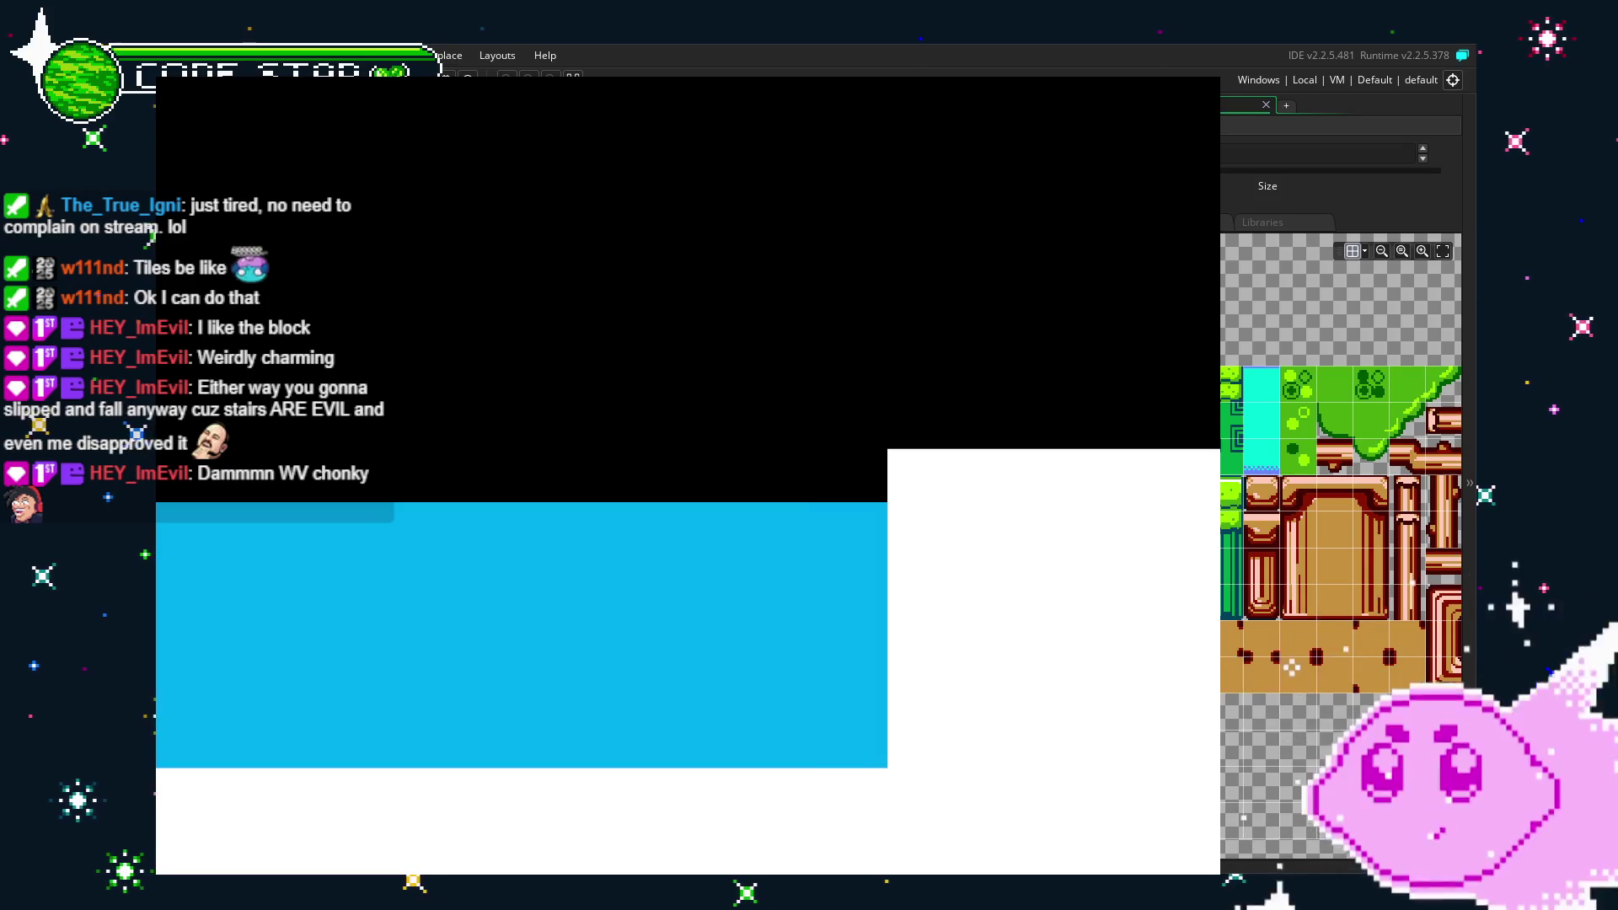
key("Escape")
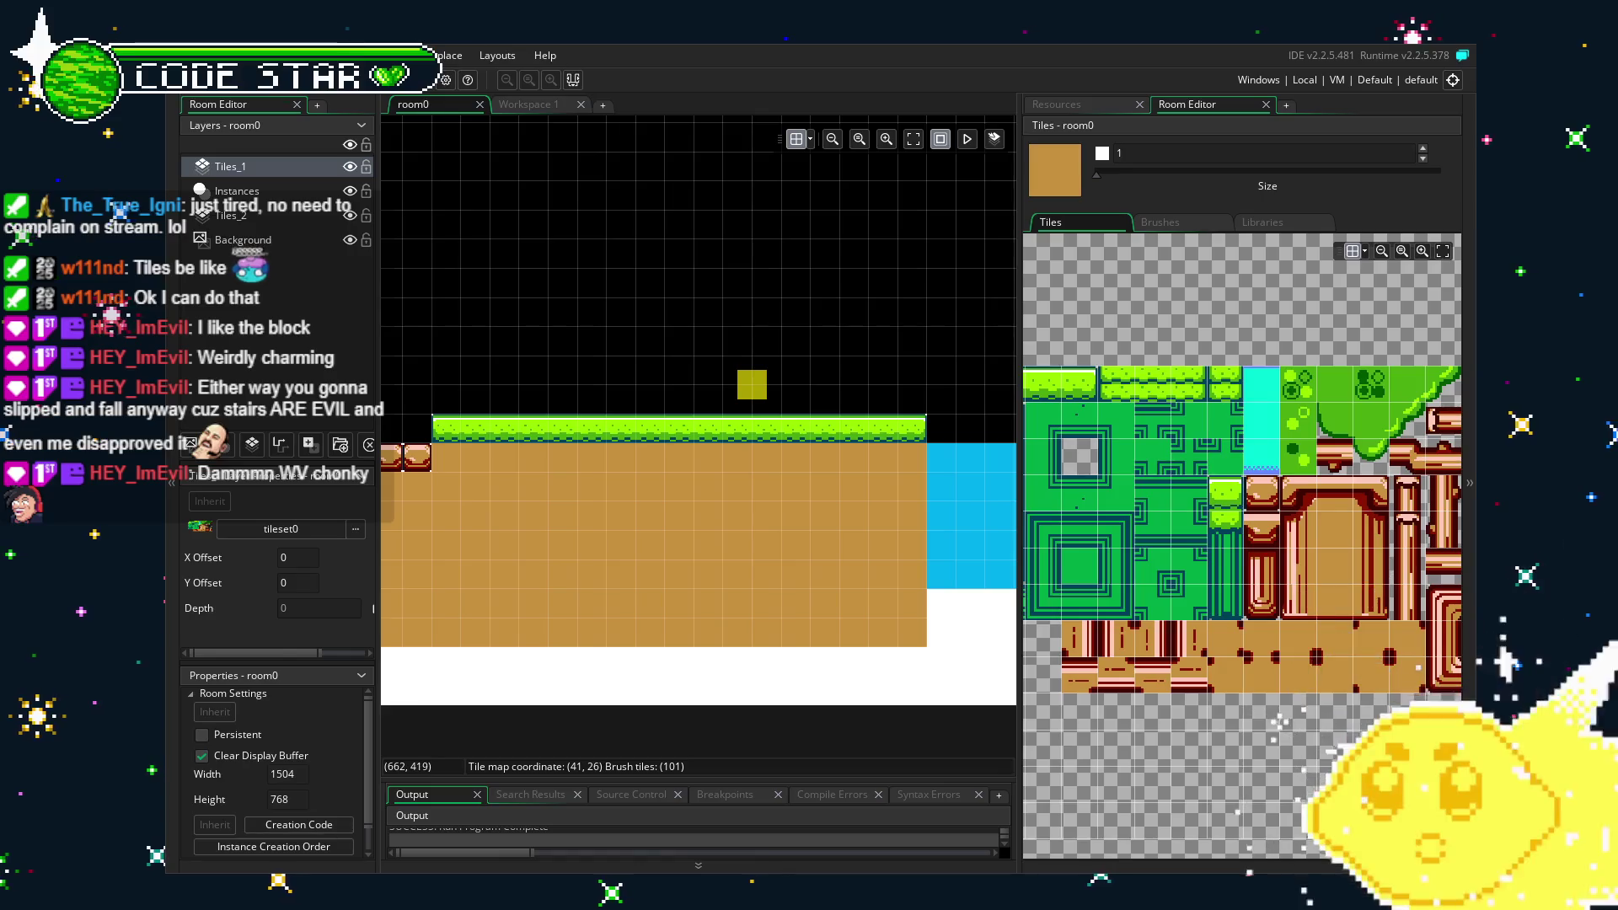
Repaint each brick stair step with a single grass-topped block tile.
left_click_drag(629, 598, 807, 579)
mouse_move(1129, 404)
left_mouse_down()
mouse_move(1220, 413)
mouse_move(1108, 401)
left_mouse_up()
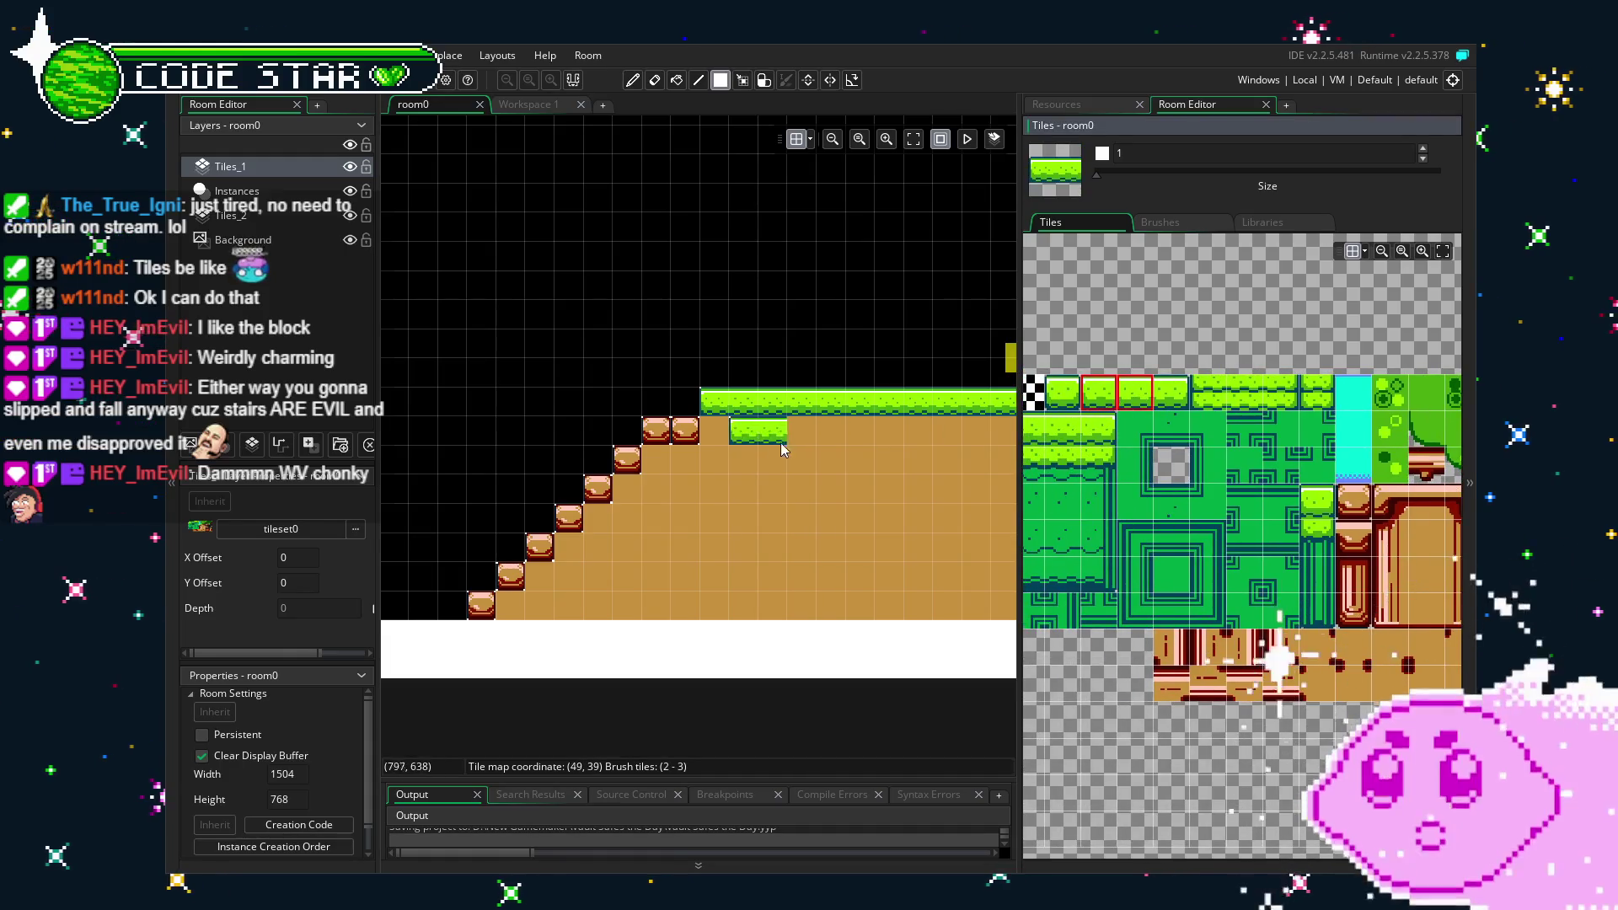
left_click(679, 445)
key("ctrl+z")
left_click(1098, 392)
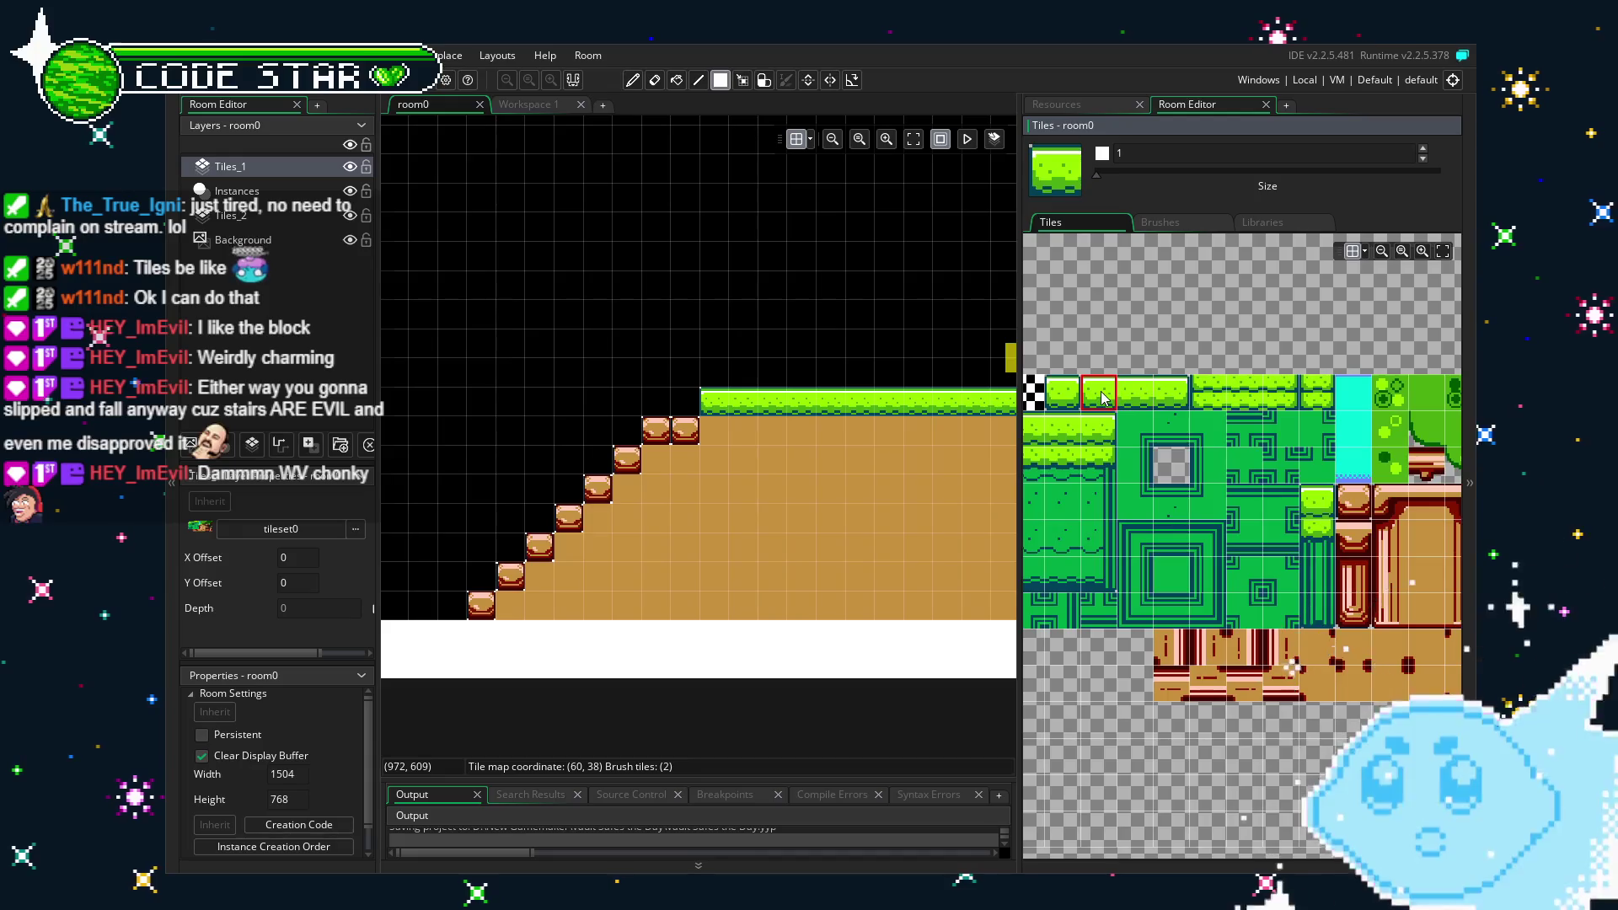
left_click(669, 432)
left_click(1160, 403)
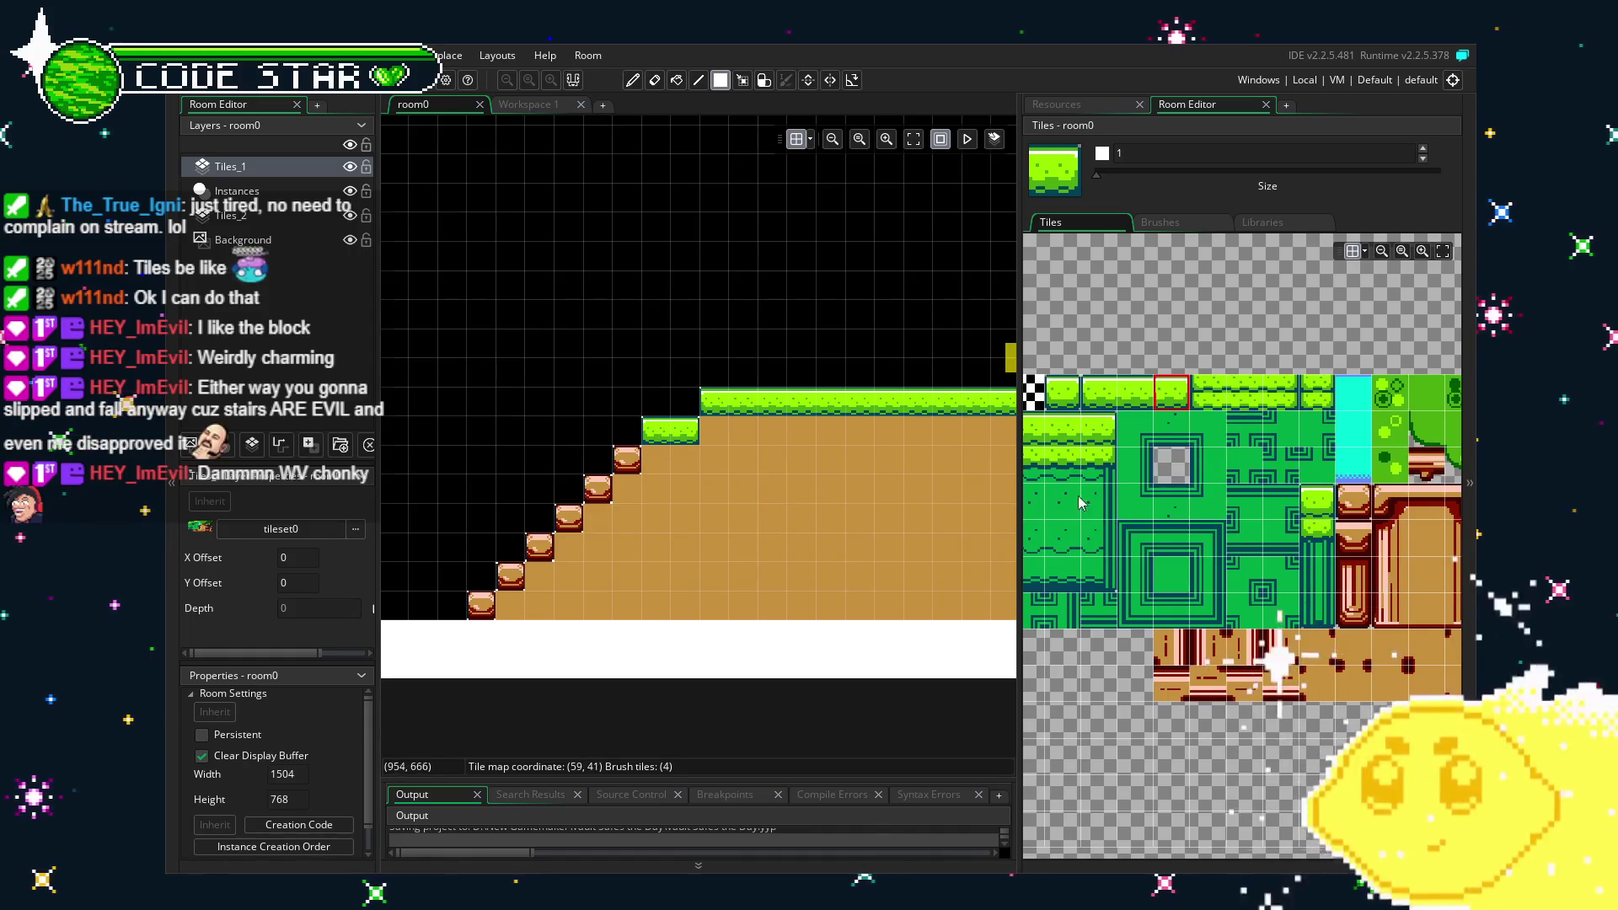
left_click(1066, 396)
left_click(627, 463)
left_click(570, 522)
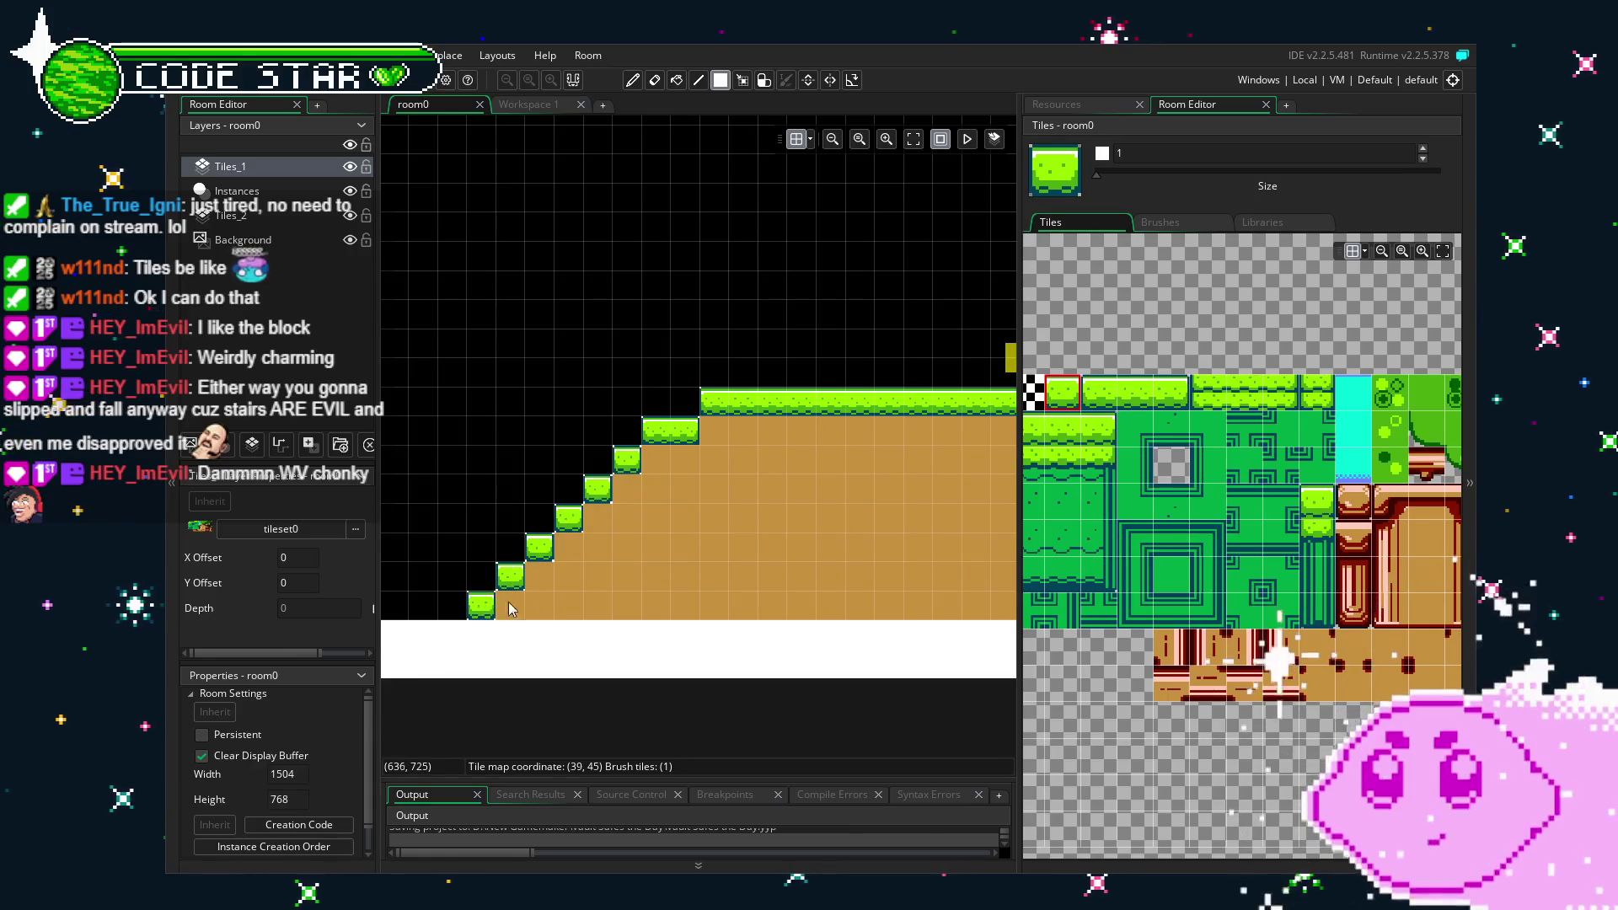
Erase a stray tile near the bottom step and look over the staircase and left platform.
key("e")
left_click(560, 607)
scroll(561, 606, "up", 3)
scroll(672, 618, "down", 3)
scroll(640, 623, "up", 3)
mouse_move(697, 634)
left_mouse_down()
mouse_move(968, 633)
mouse_move(588, 657)
mouse_move(816, 672)
left_mouse_up()
left_click_drag(1016, 648, 505, 661)
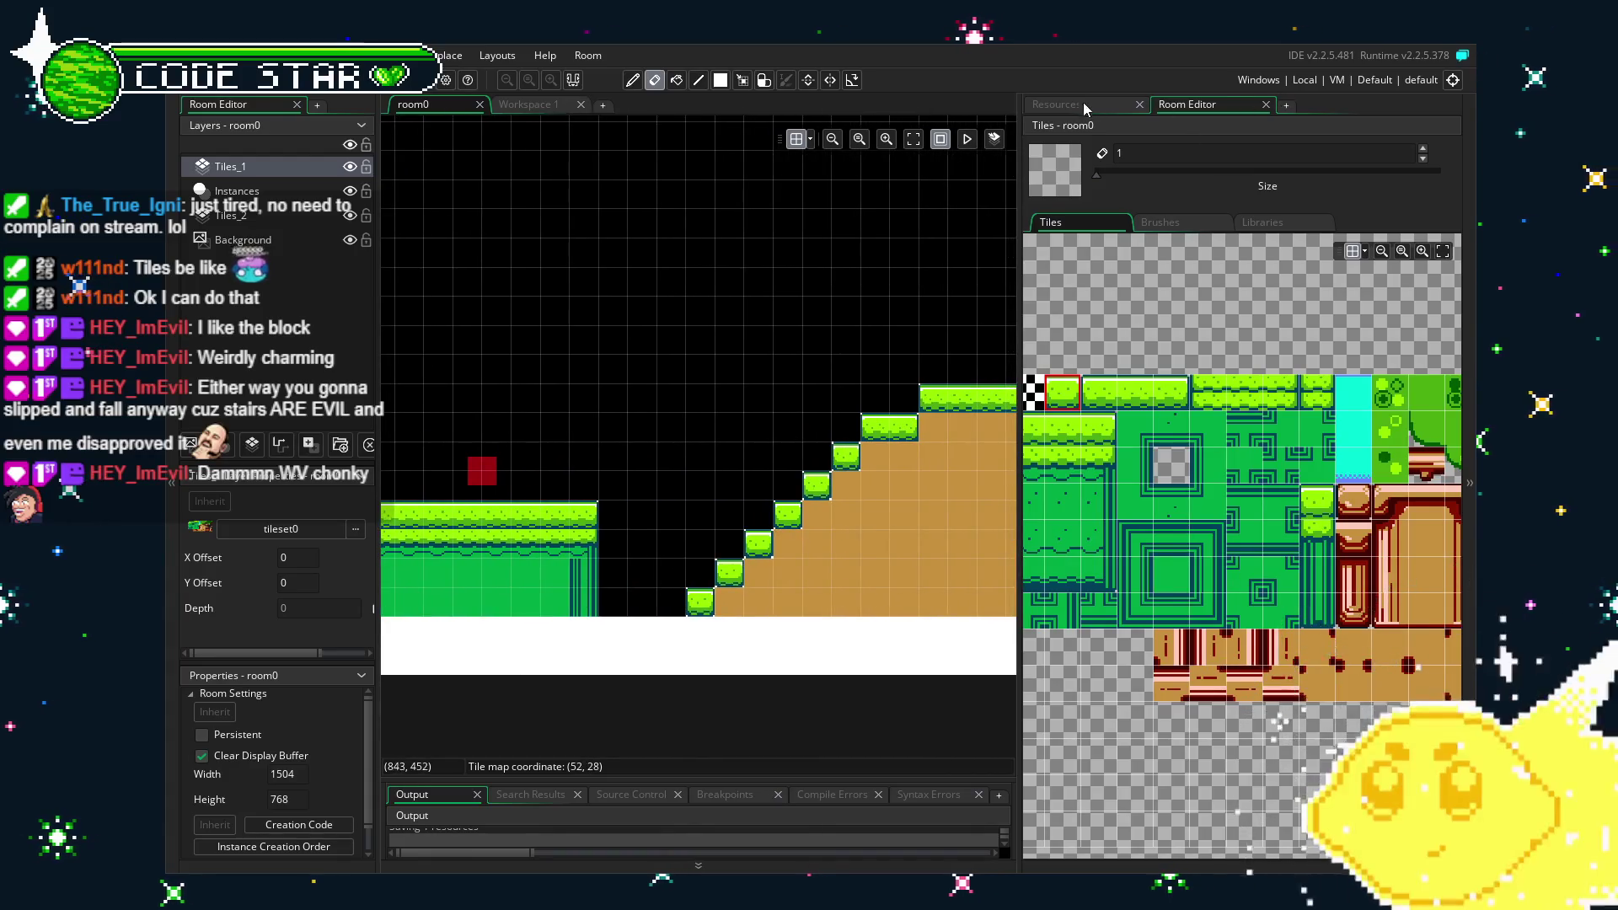
Uncheck Visible on the block object, then build and run the game with F5.
left_click(1078, 108)
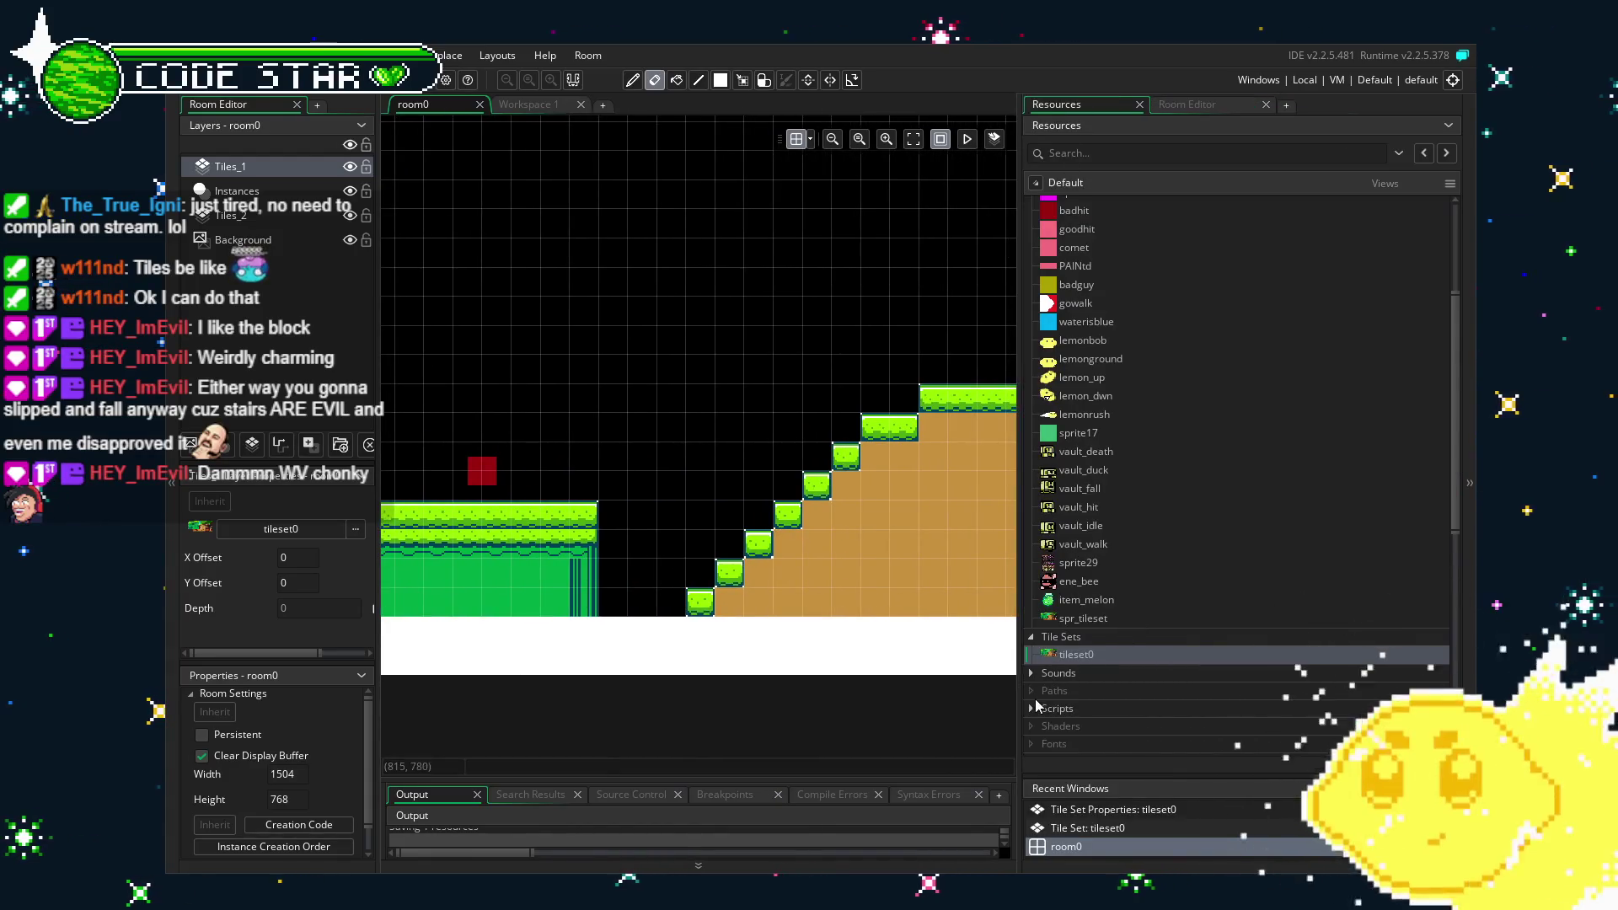
scroll(1035, 634, "down", 2)
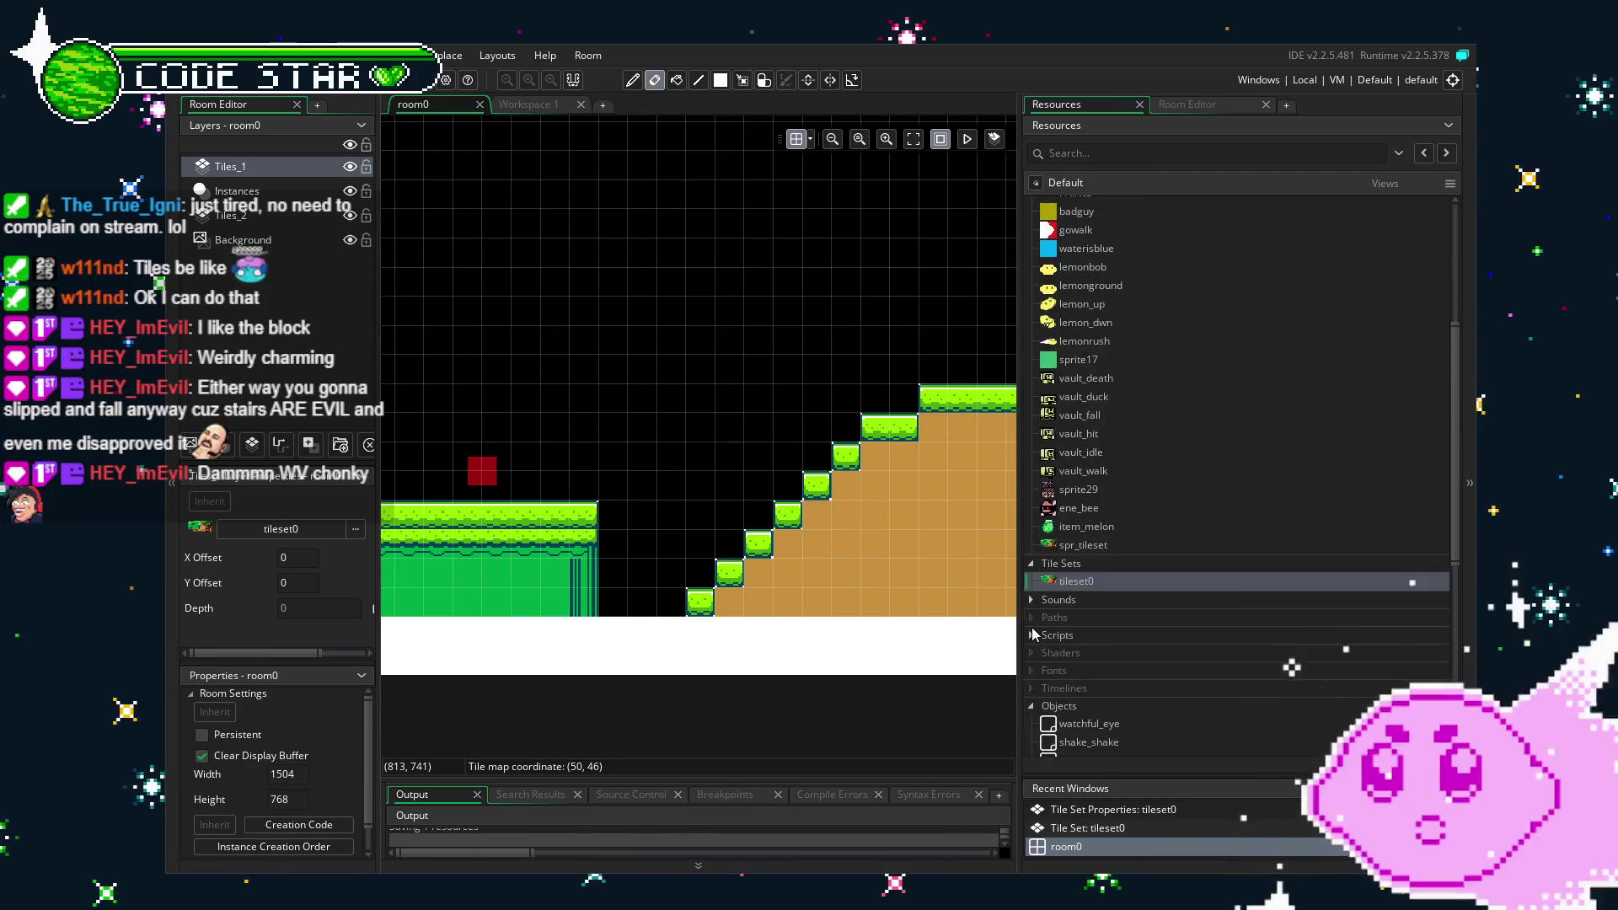
scroll(1031, 627, "down", 7)
double_click(1053, 449)
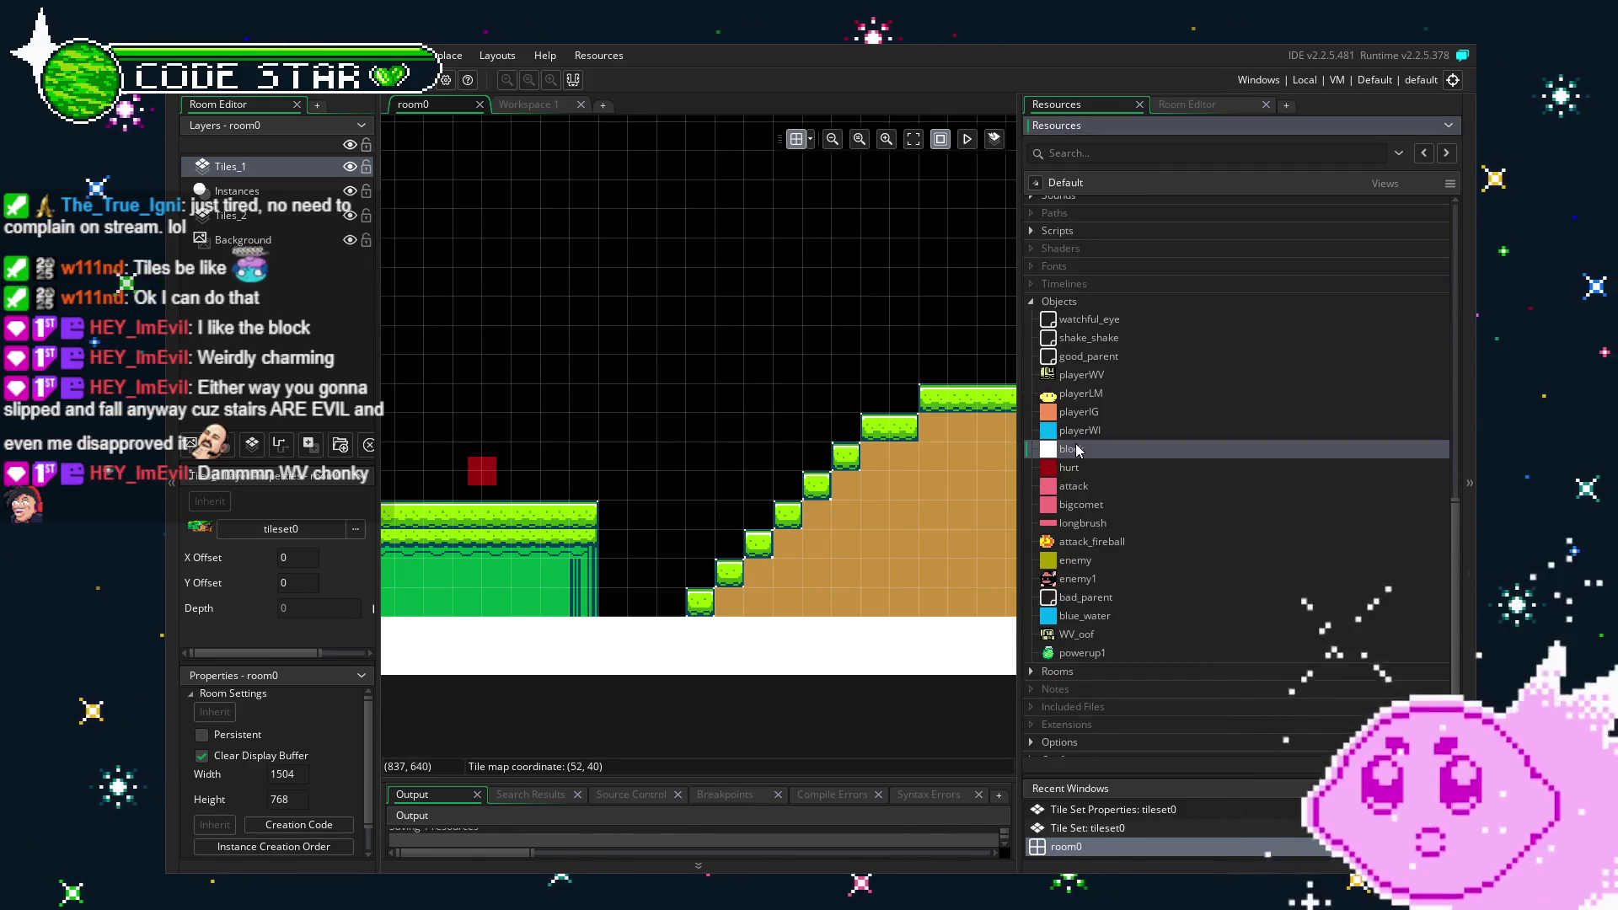
left_click(453, 461)
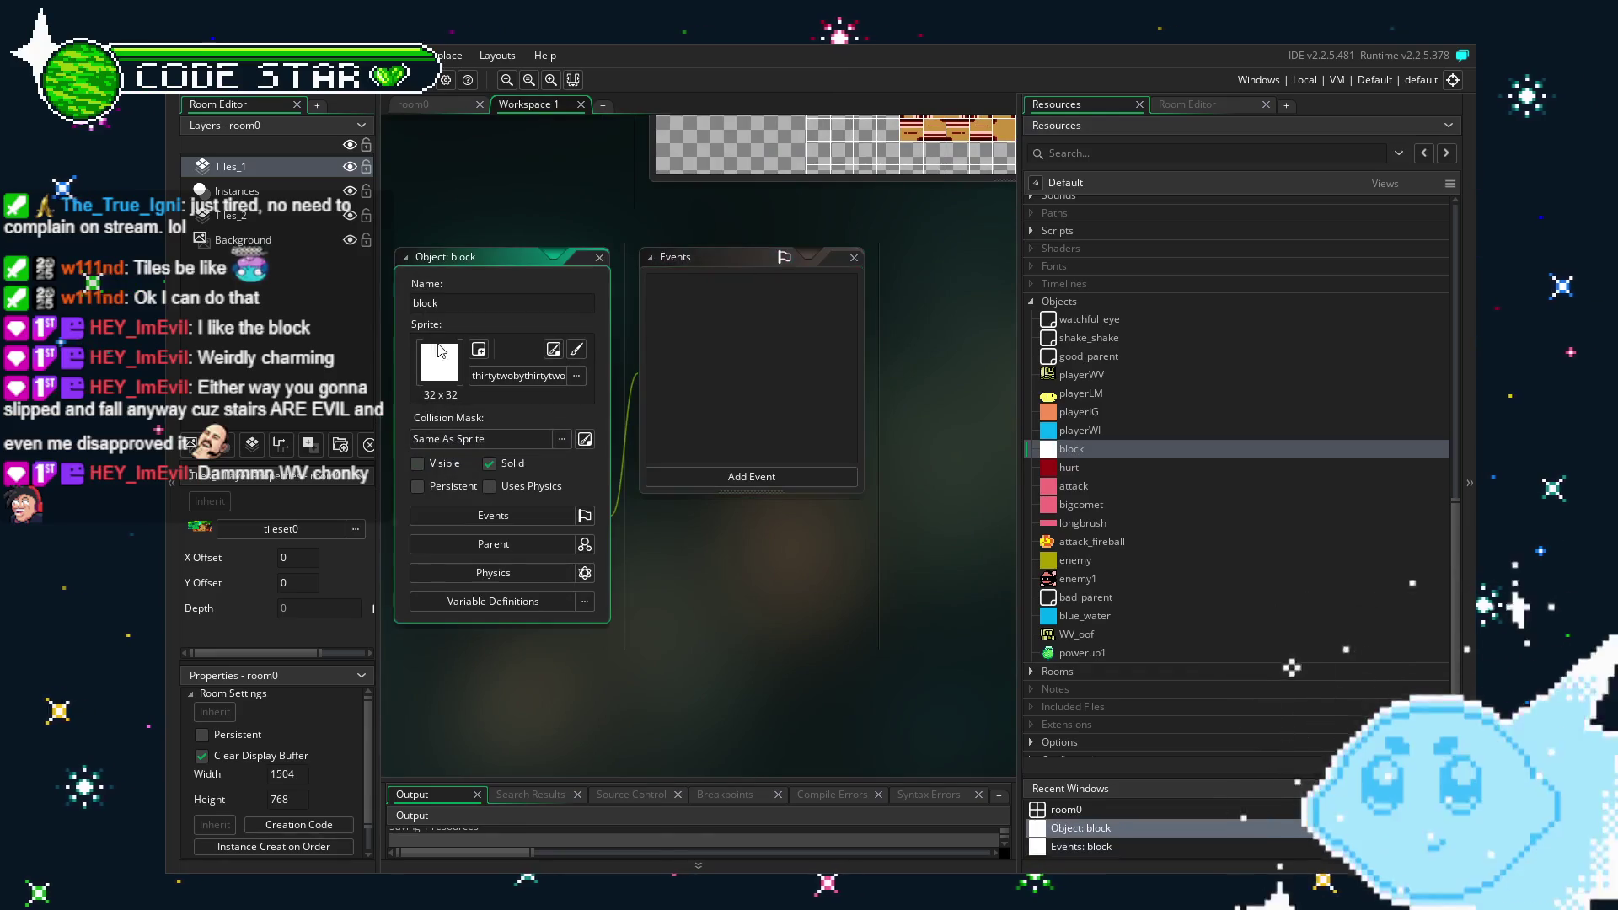
key("F5")
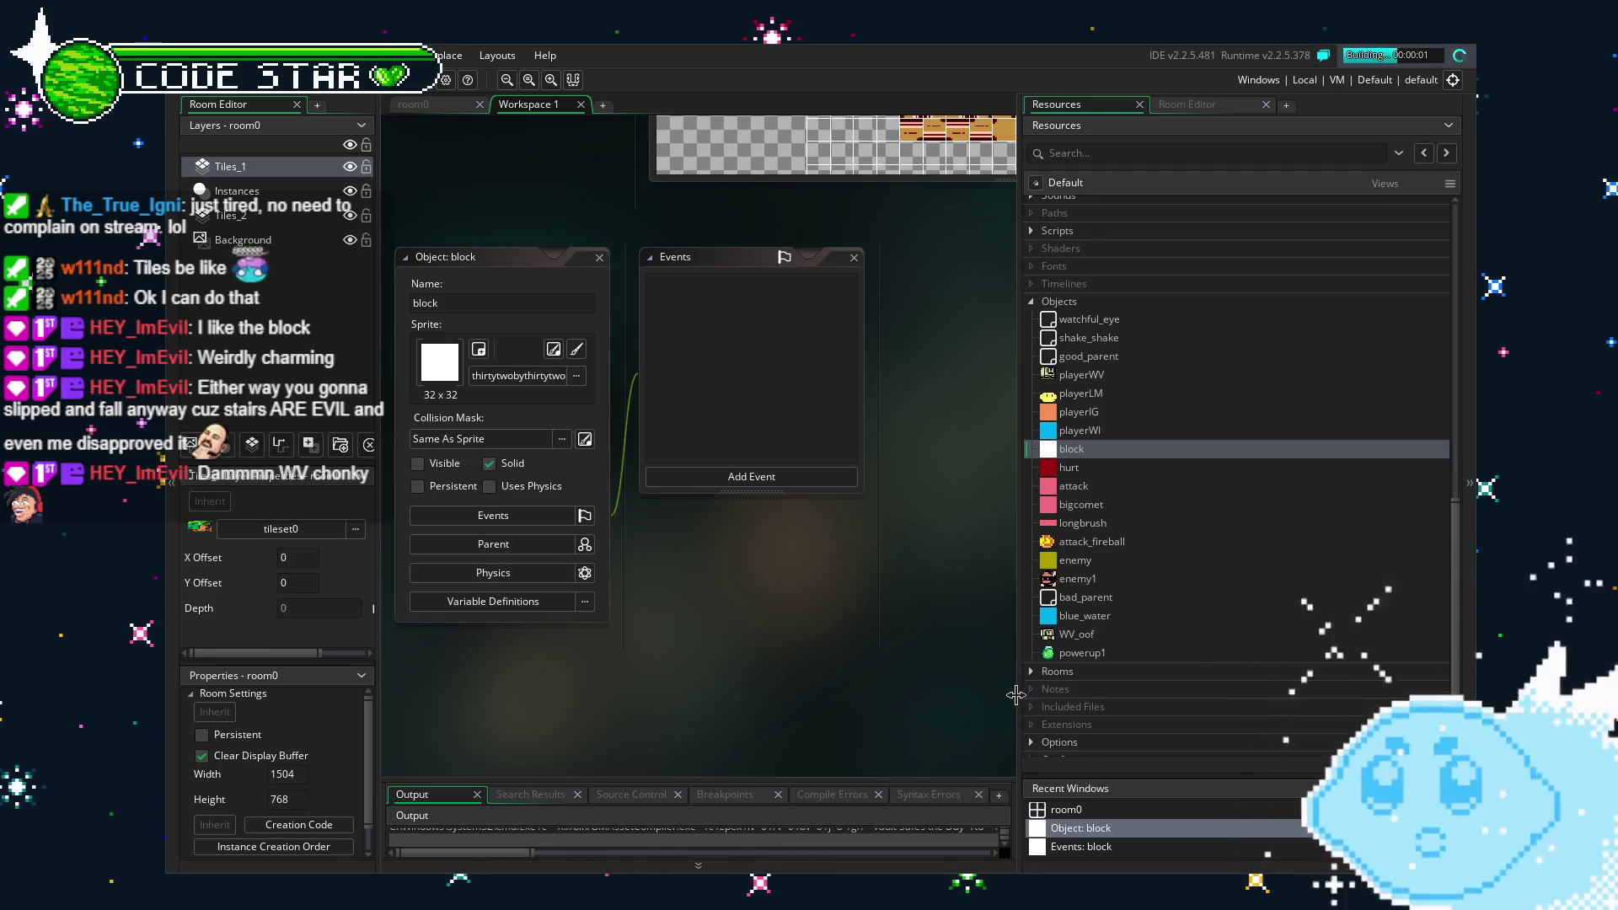
left_click_drag(1017, 696, 1236, 695)
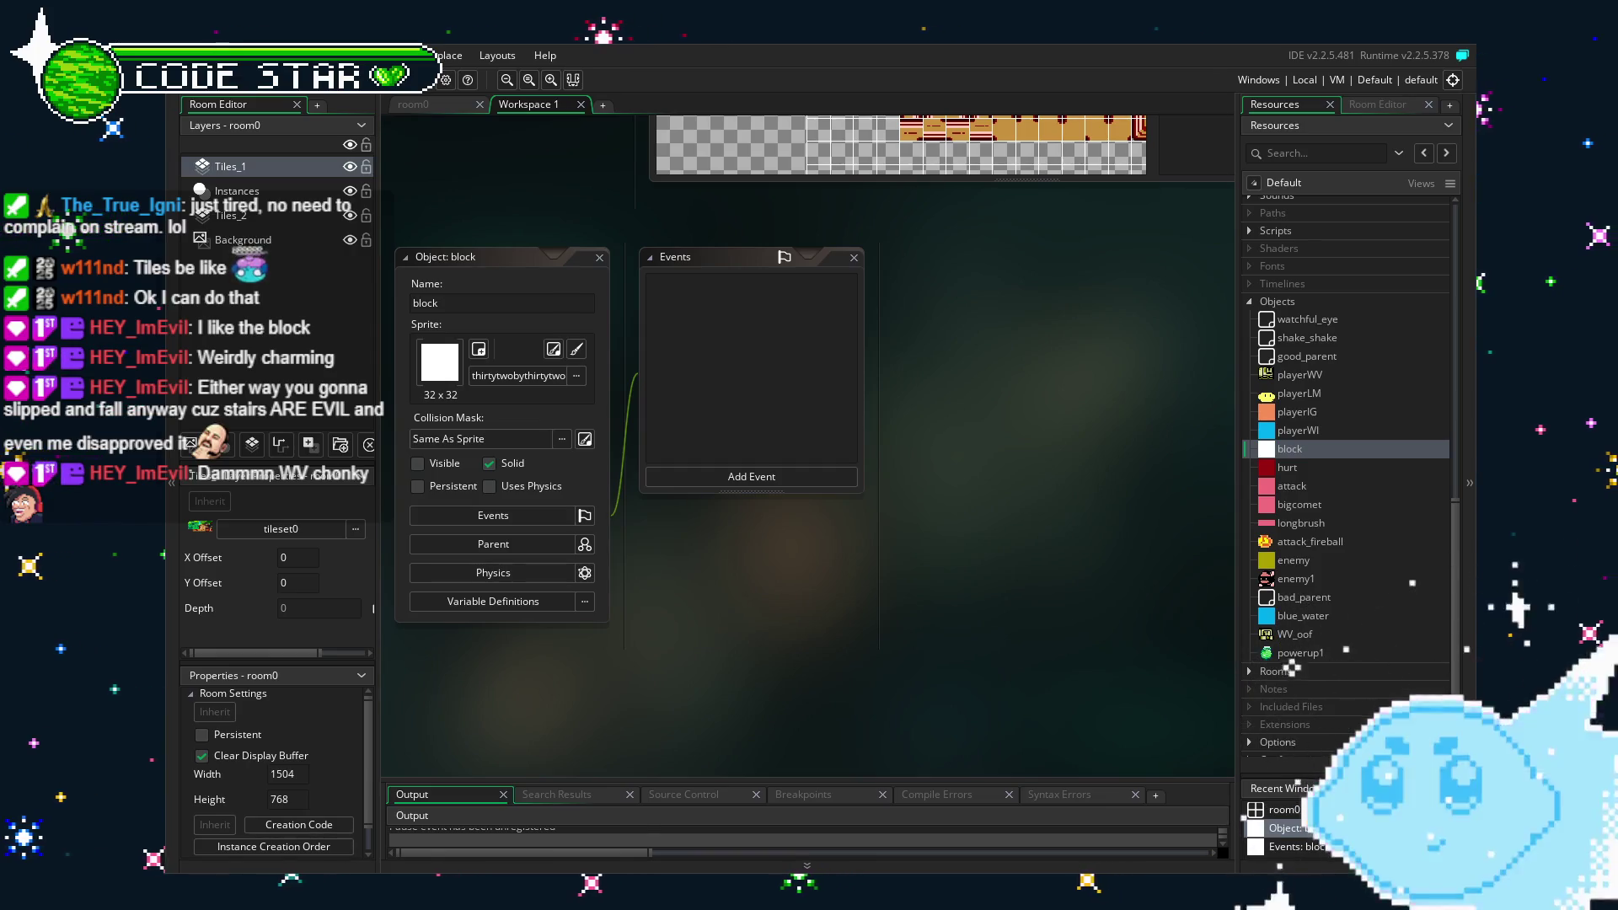
Walk the player right past the enemy and jump up the grass staircase.
key("Right")
key("space")
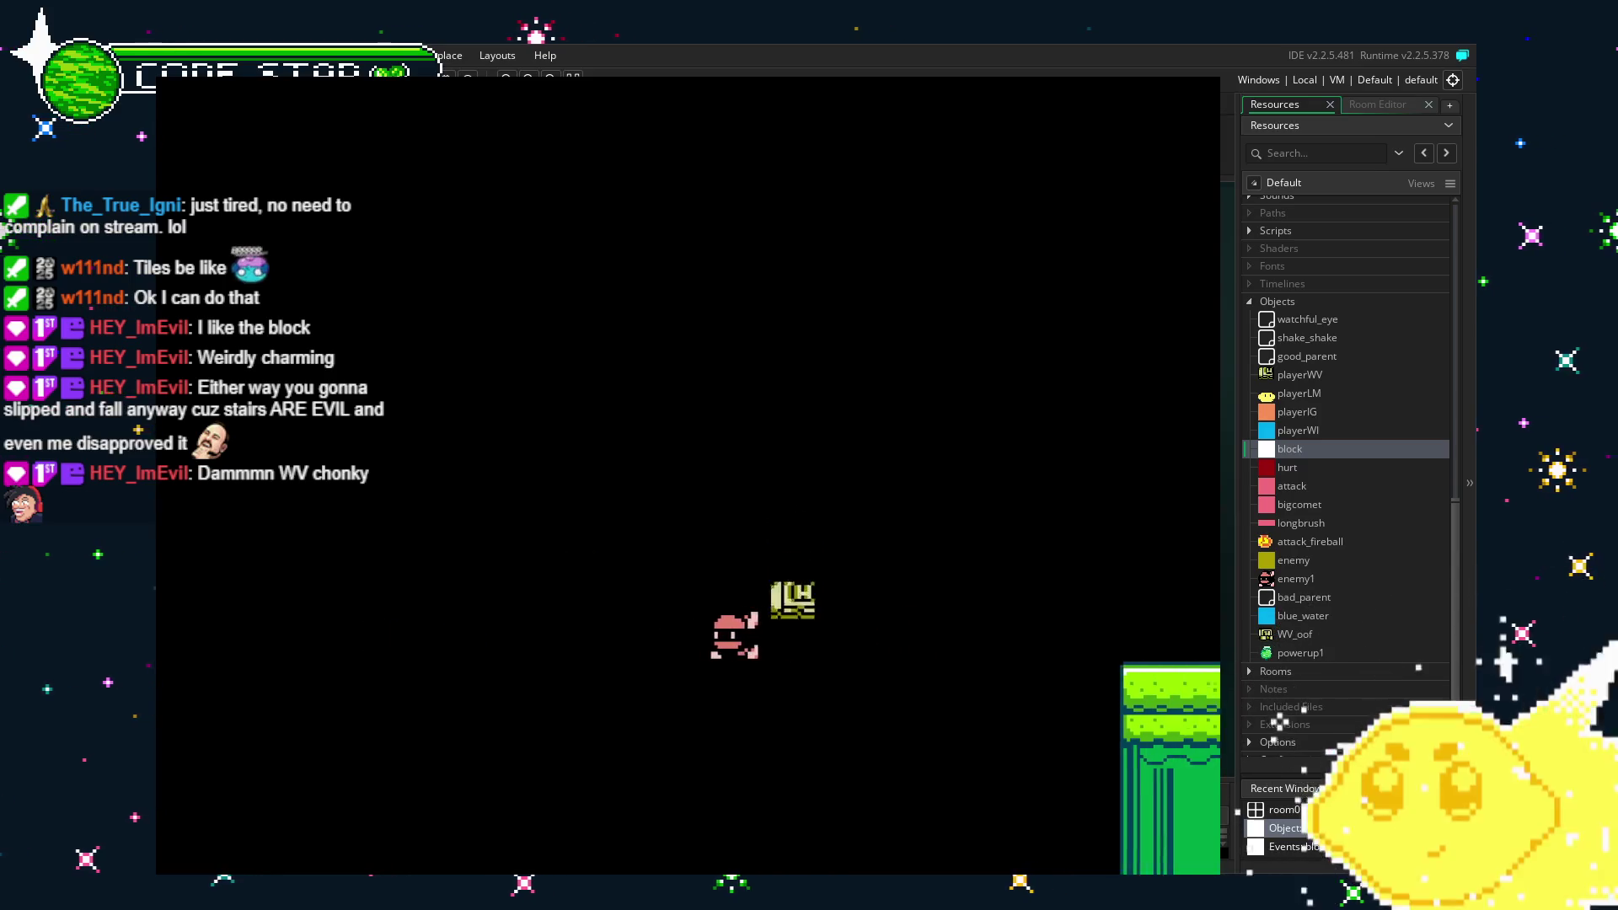
key("Right")
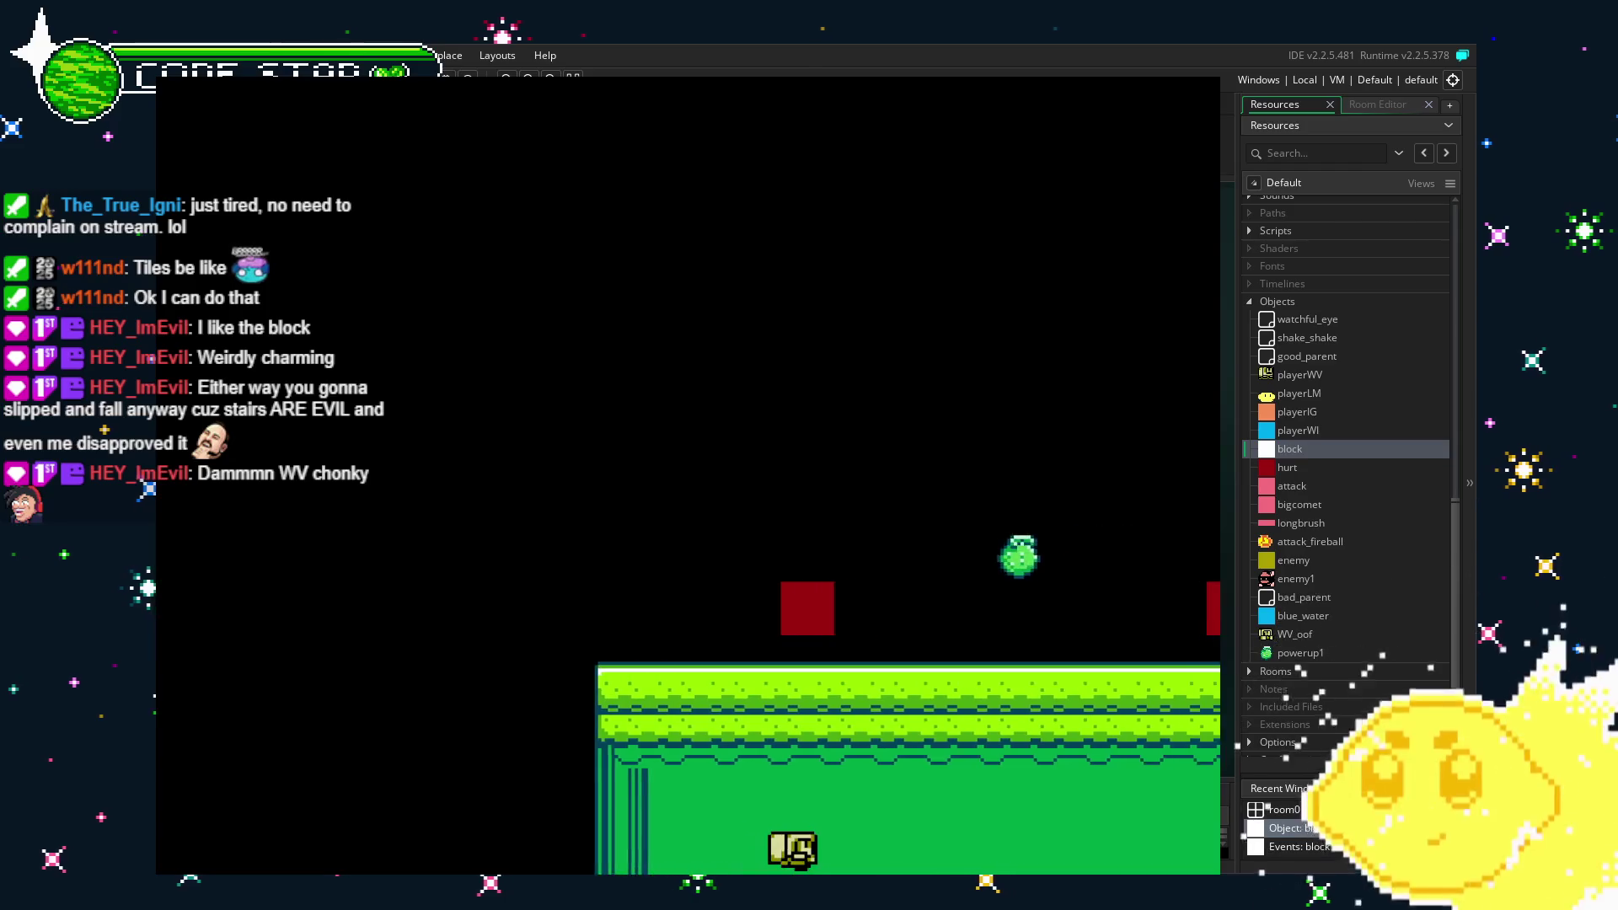
key("Right")
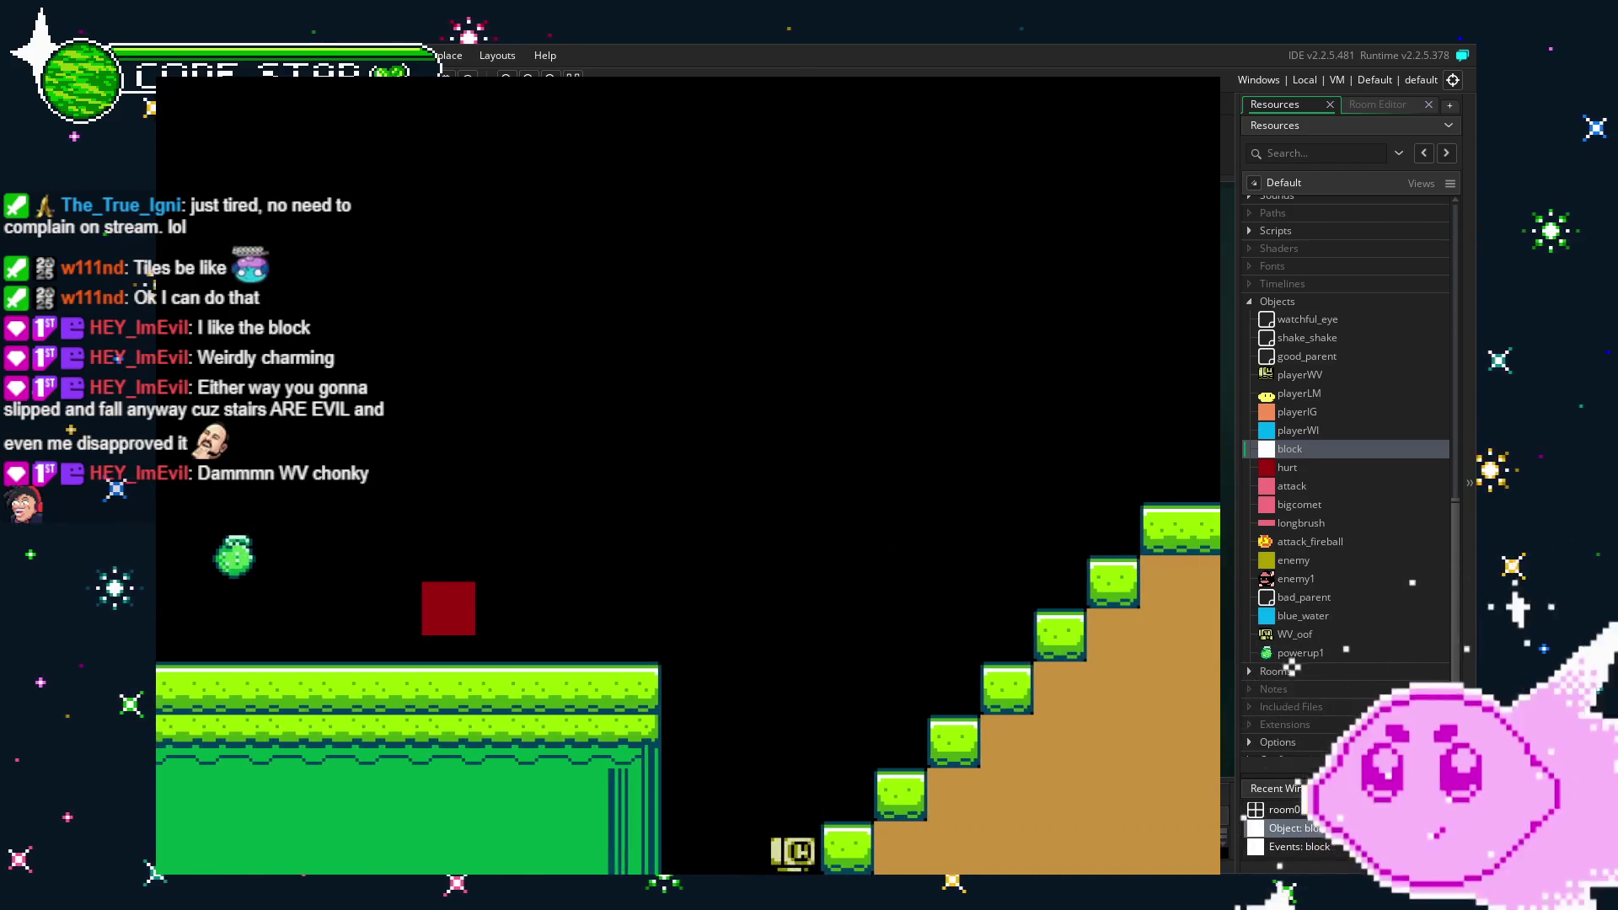
key("Right")
key("space")
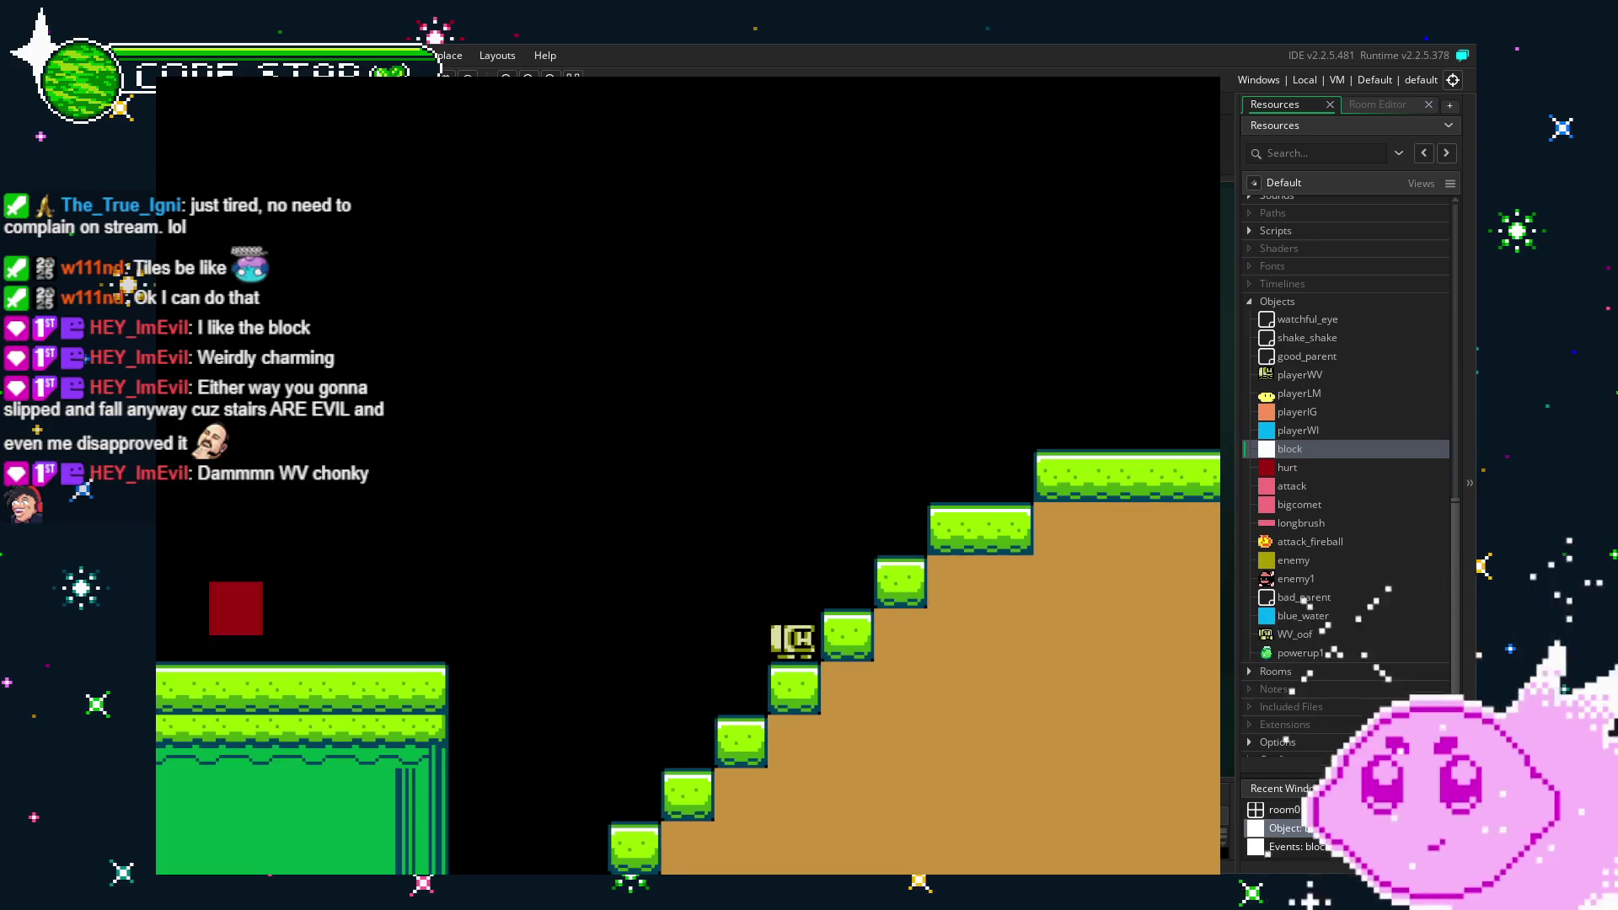
key("space")
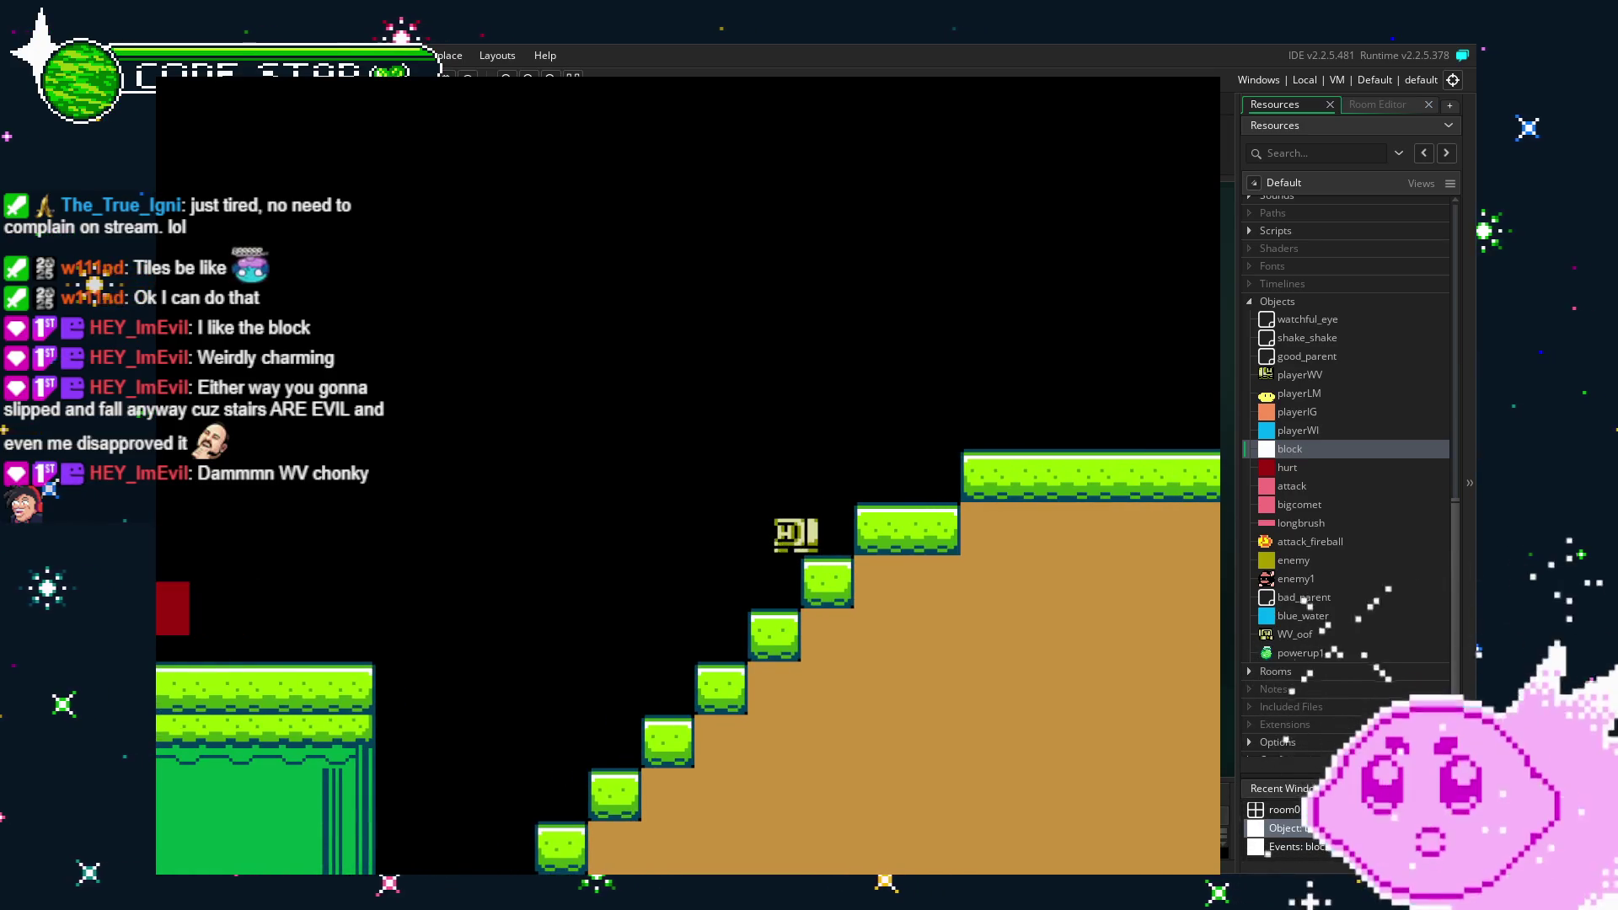
Walk back down, climb again onto the top grass platform and walk along it.
key("Left")
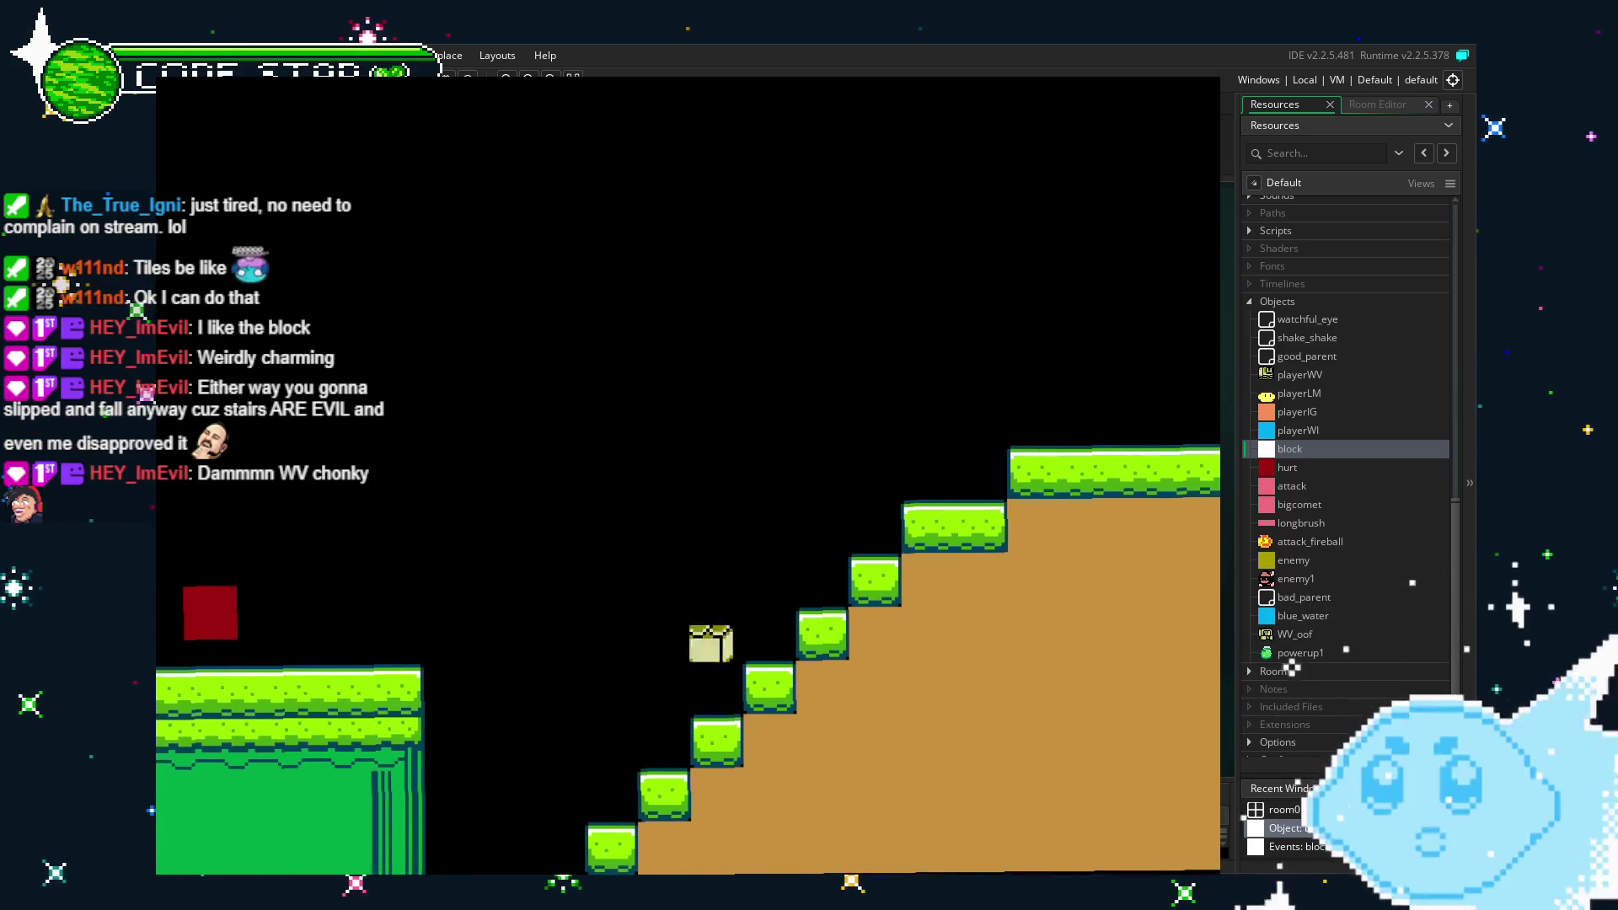
key("Right")
key("space")
key("Right")
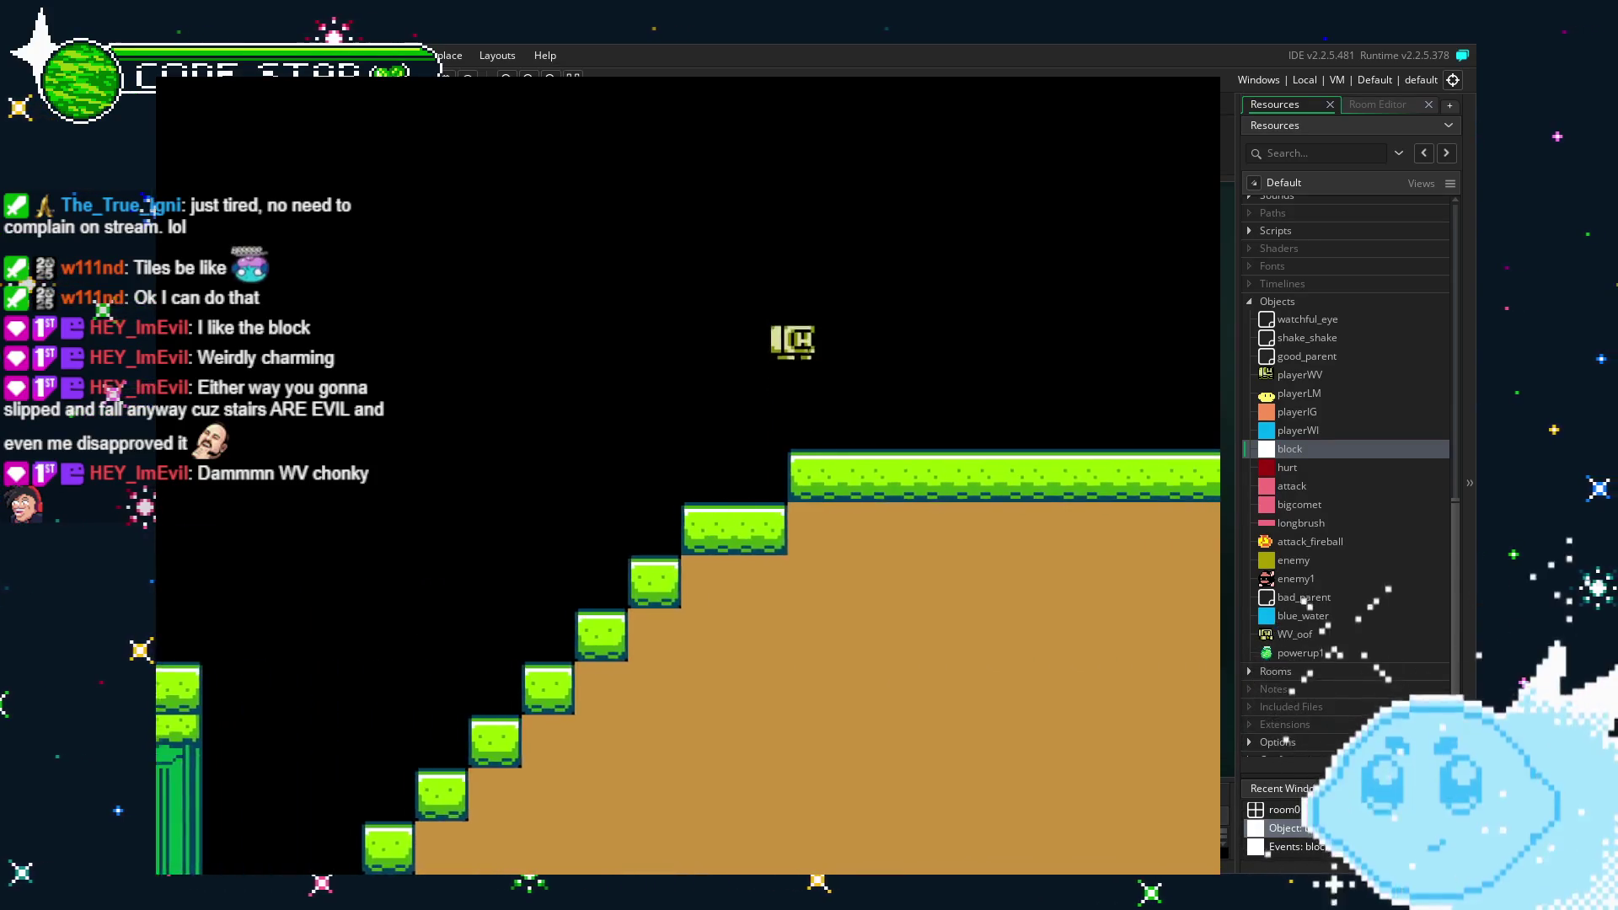
key("Left")
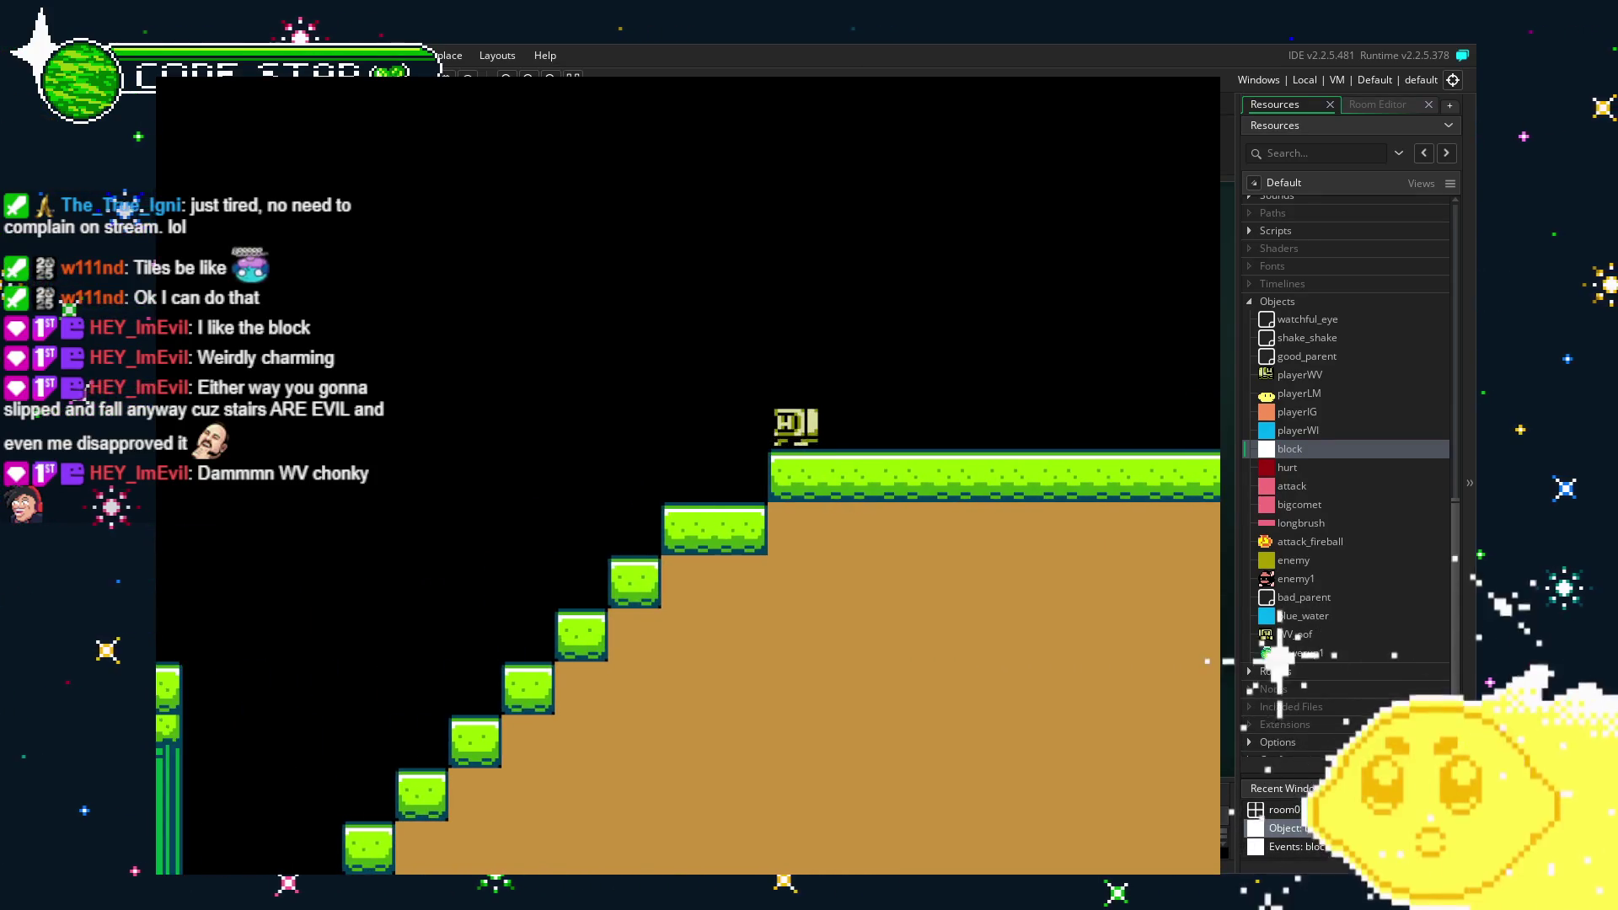
key("Left")
key("Right")
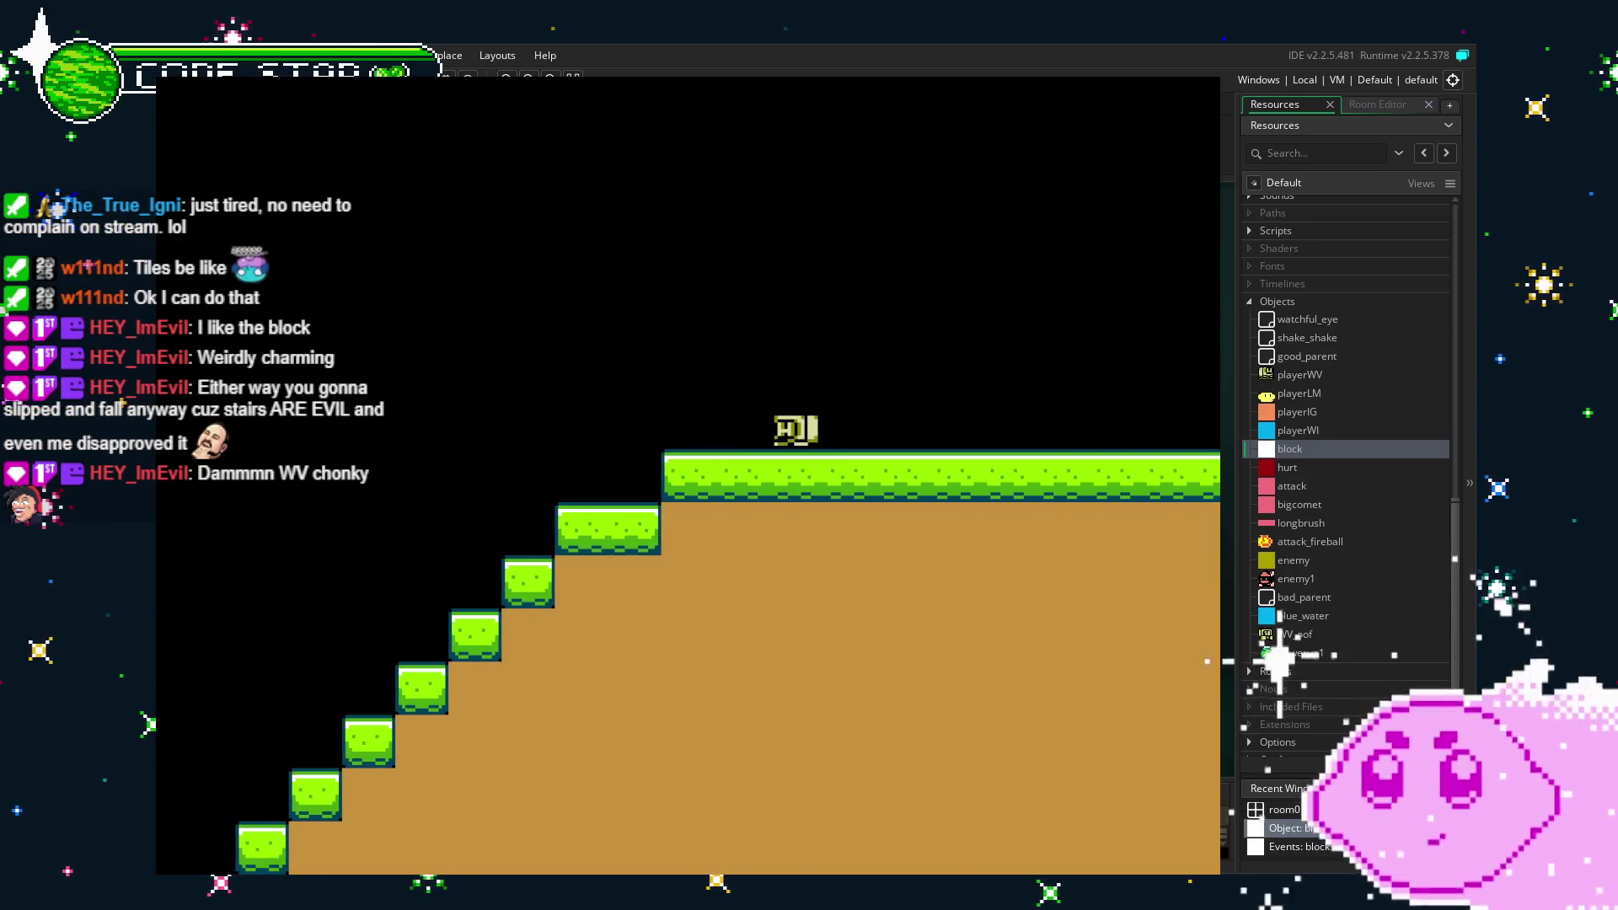
Close the running game and return to the room0 editor.
key("Escape")
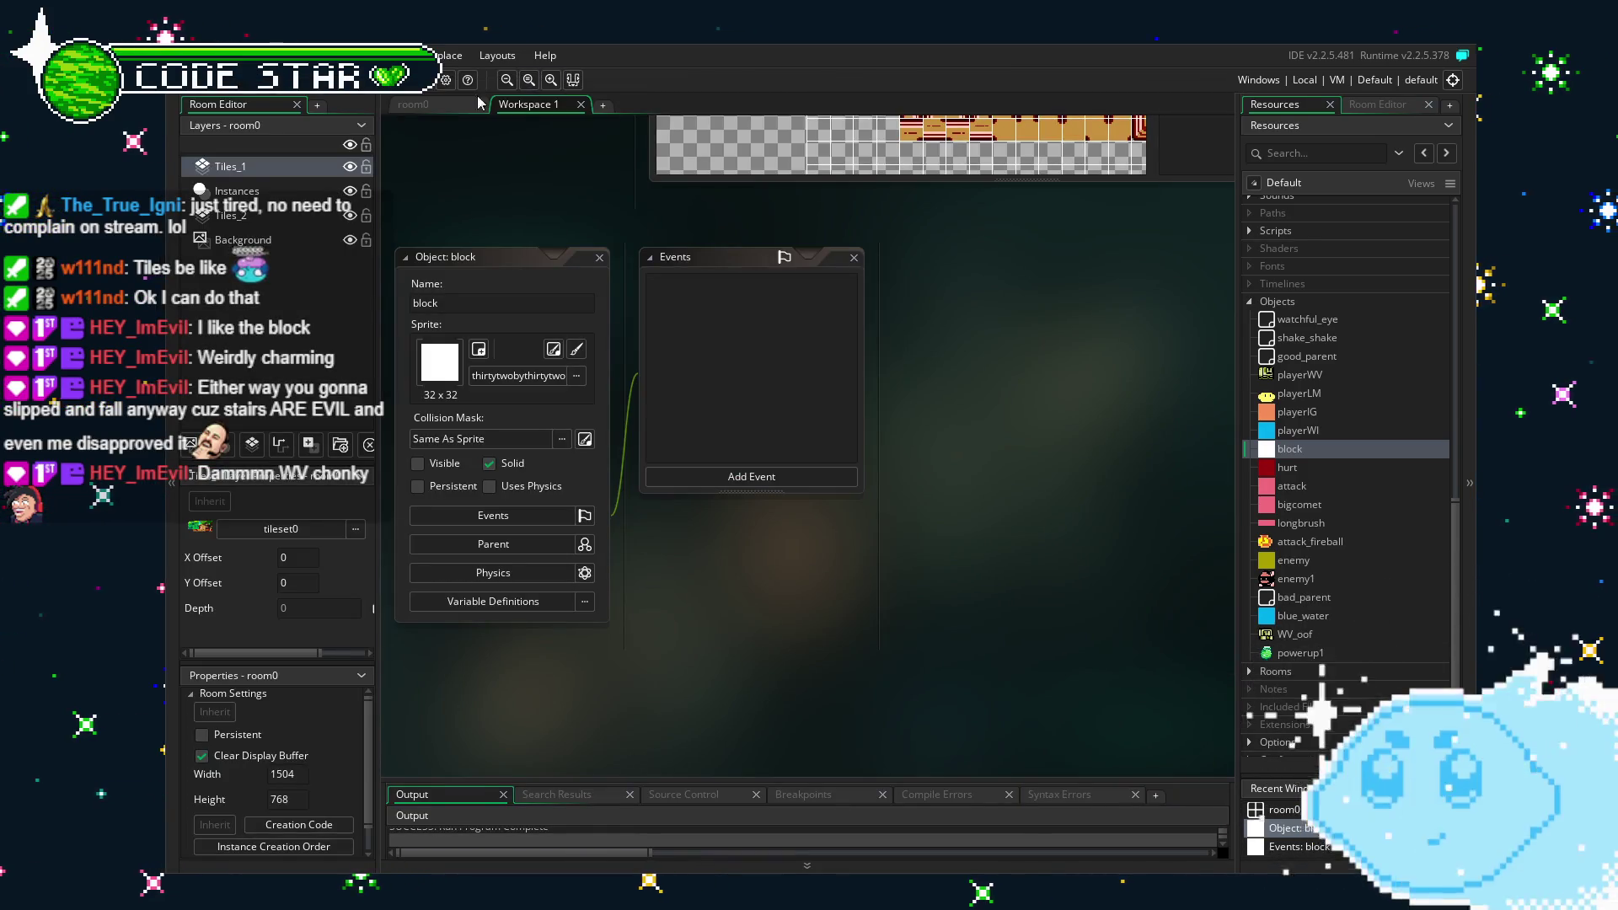
left_click(434, 108)
scroll(845, 520, "right", 2)
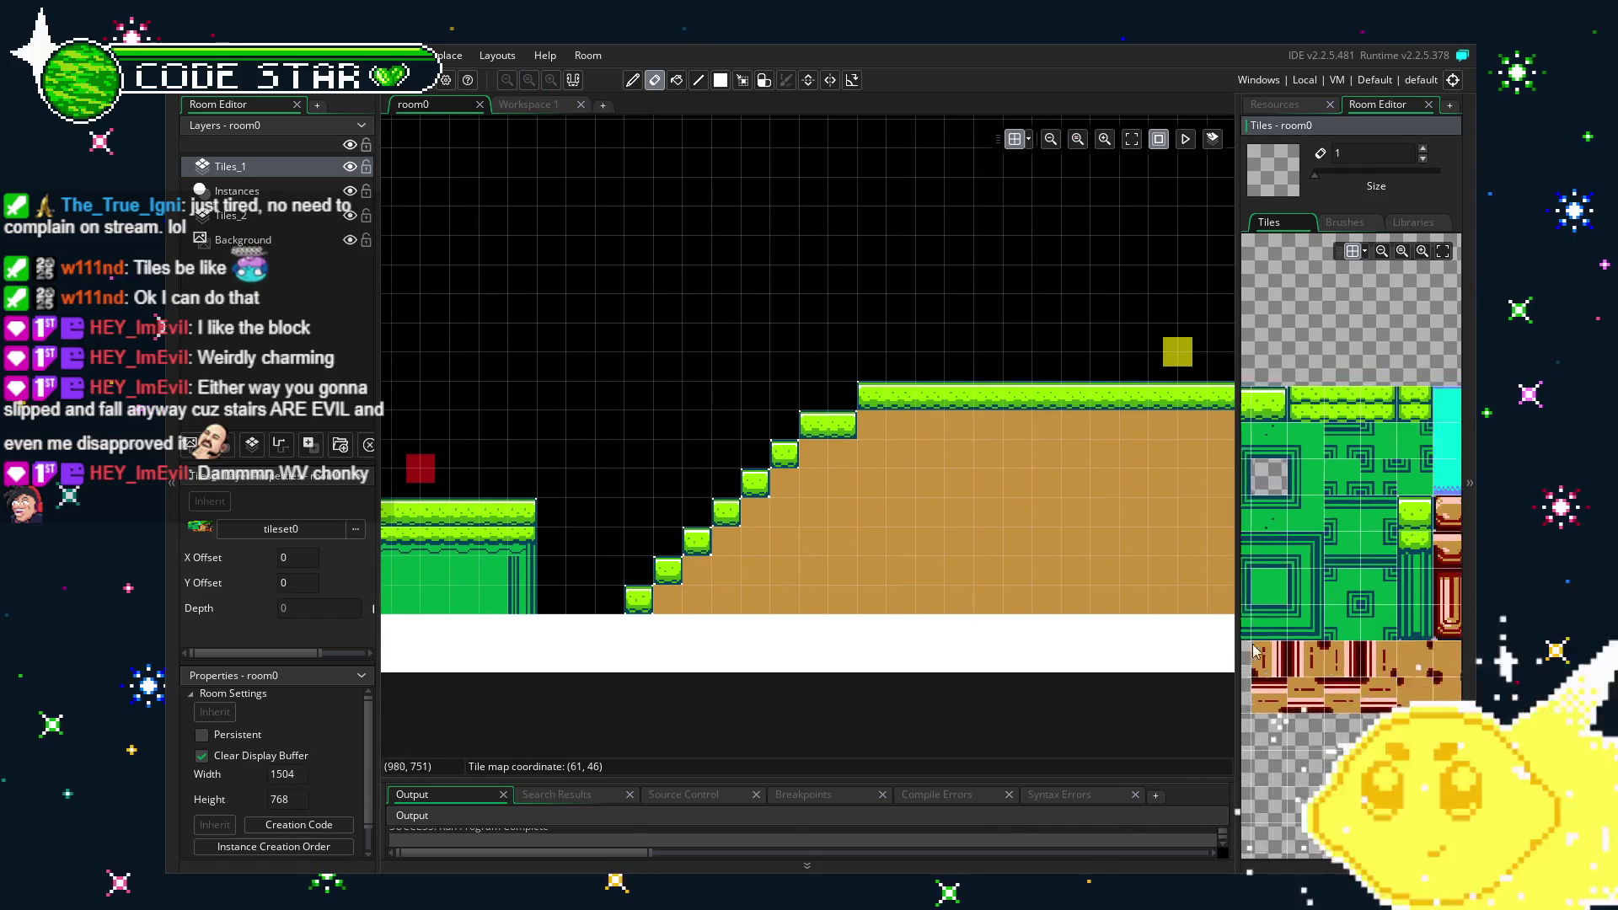